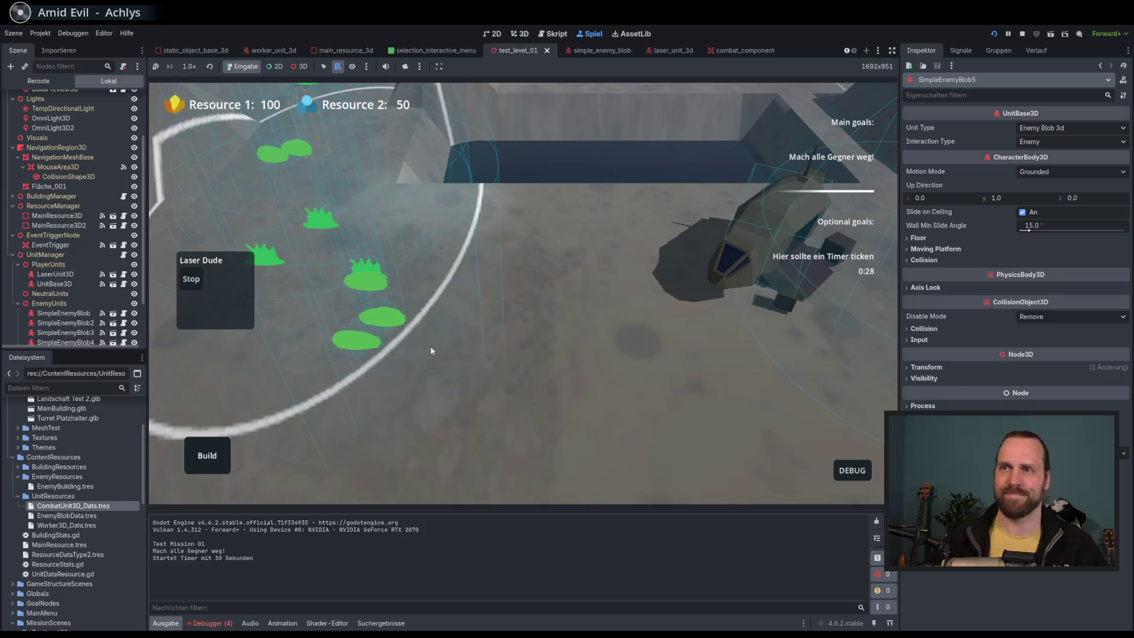
Step: Select enemy blobs in the running test level, send one across the field, then stop the game
left_click(381, 317)
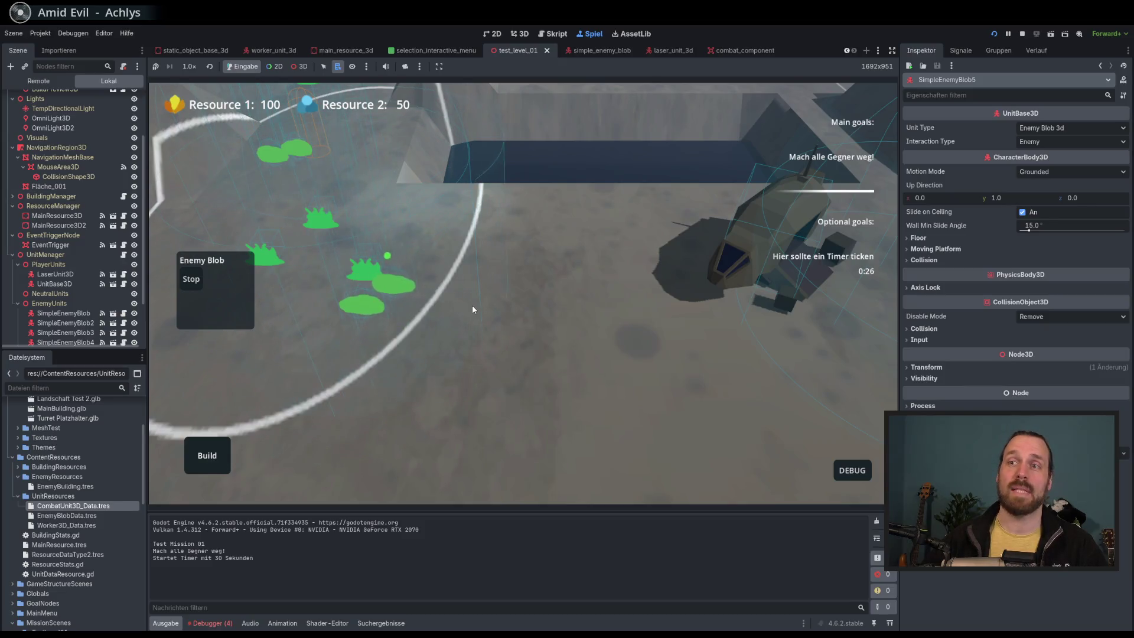
right_click(576, 317)
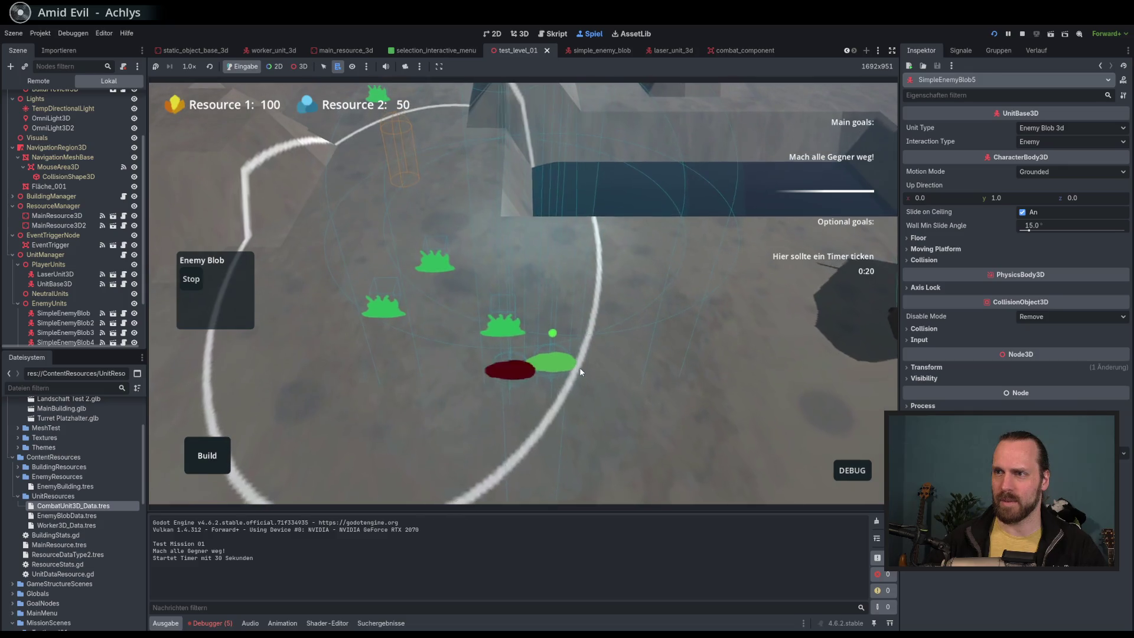
left_click(619, 378)
left_click(459, 357)
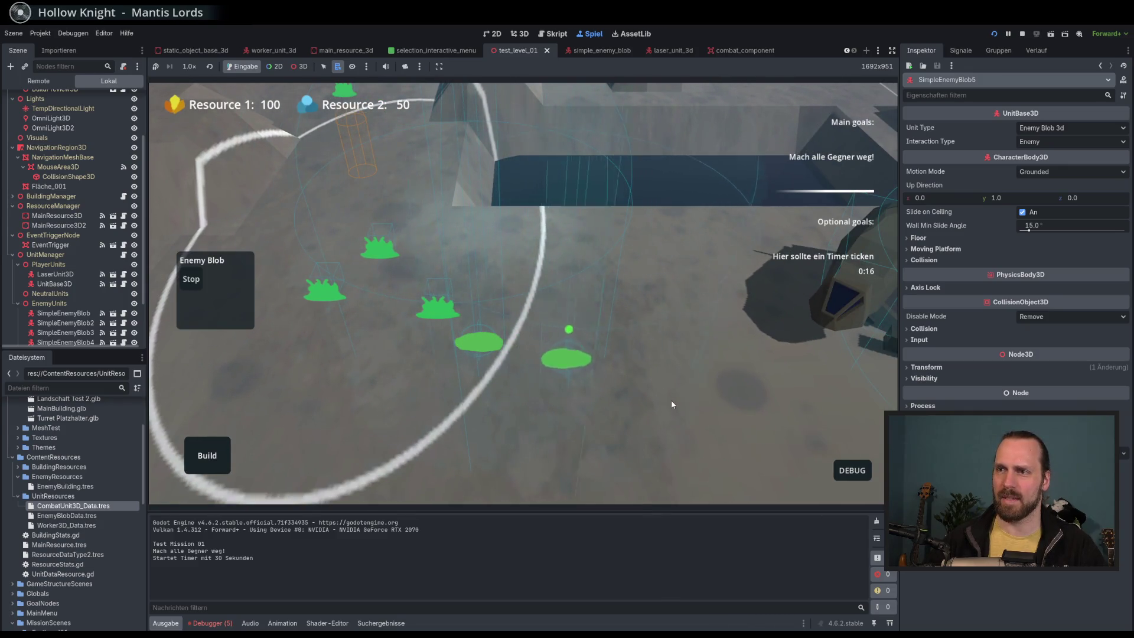
left_click(475, 341)
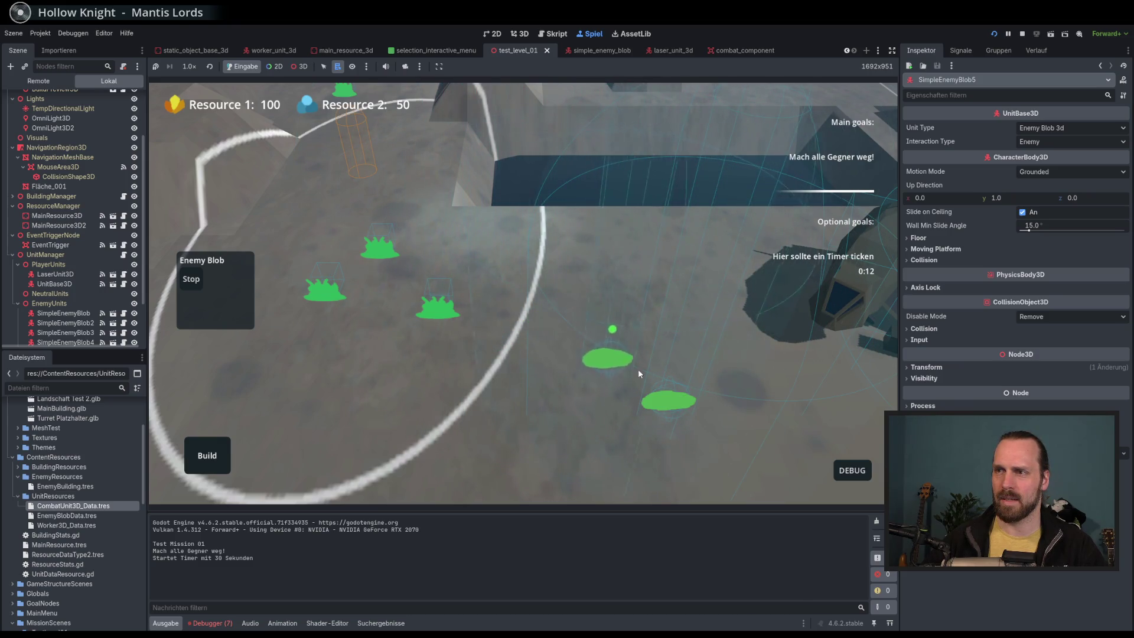
left_click(506, 346)
key("F8")
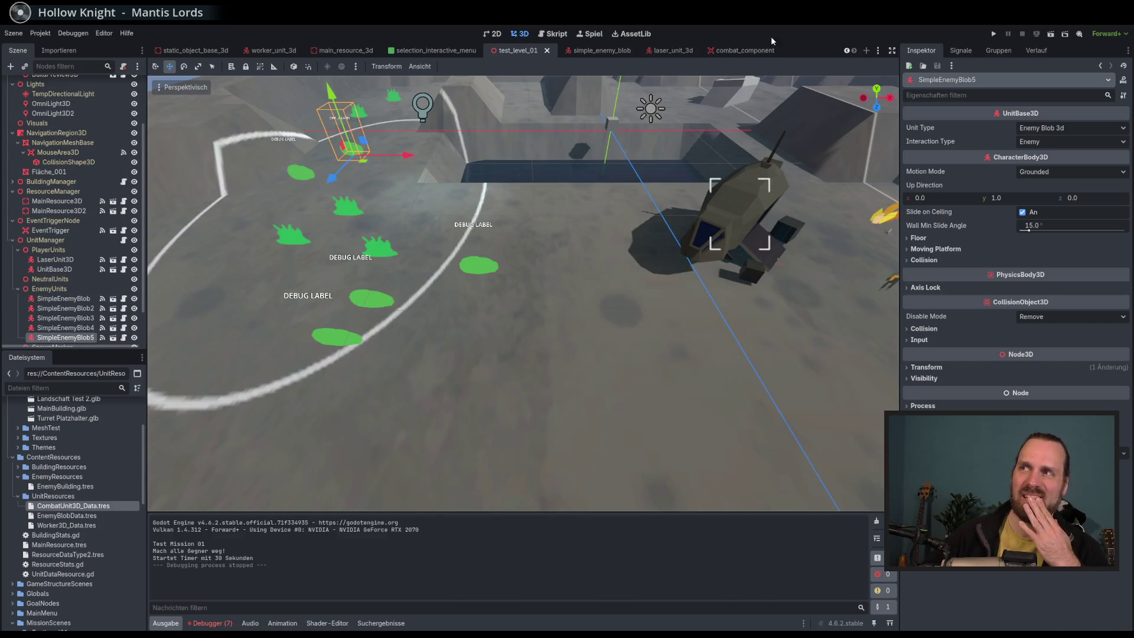
Step: Open simple_enemy_blob and bring up combat_component.gd from its CombatComponent3D node
left_click(113, 300)
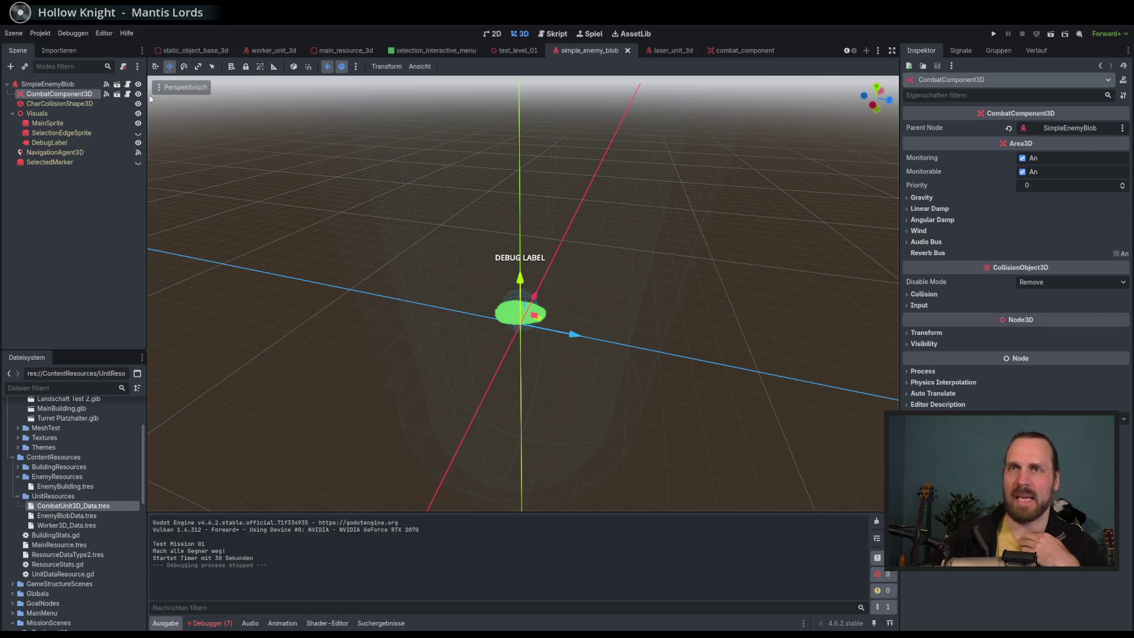
left_click(53, 84)
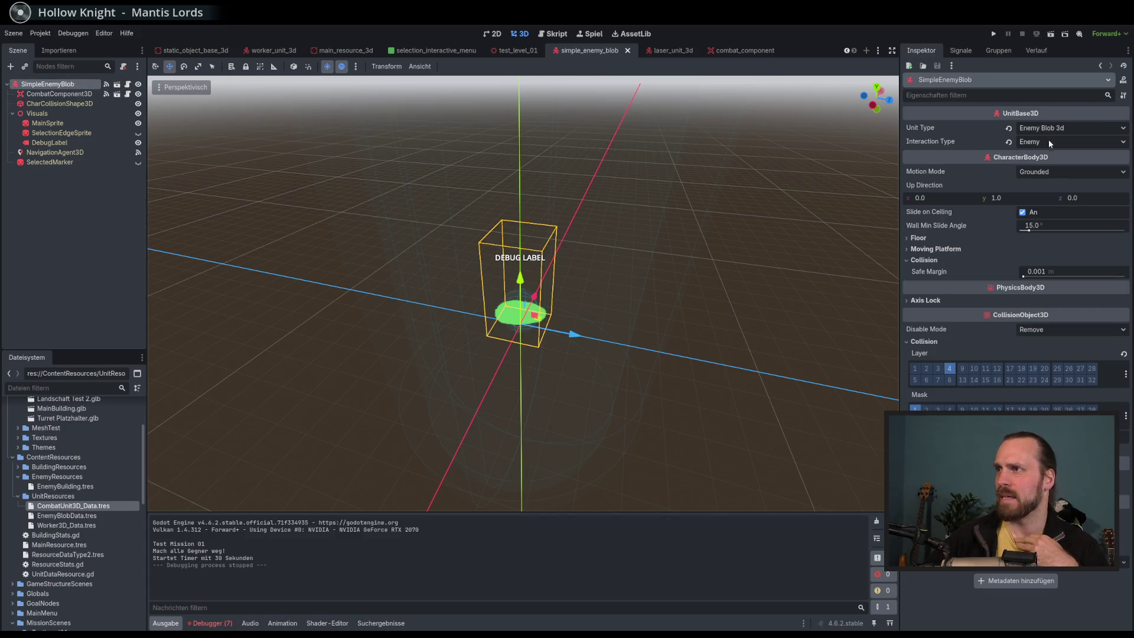
left_click(116, 94)
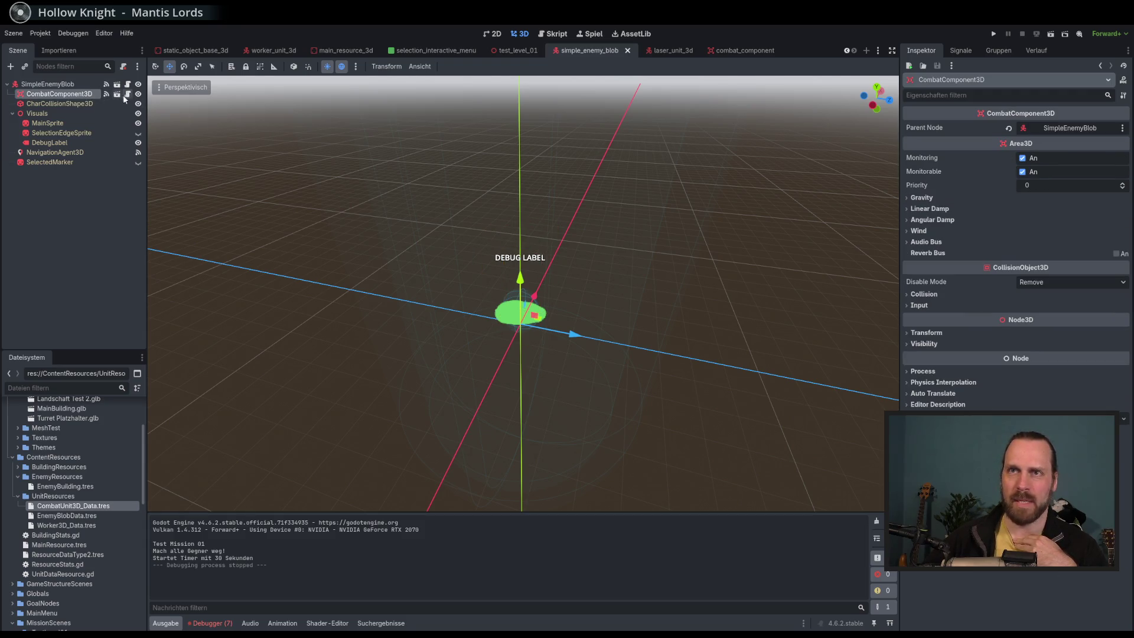
left_click(127, 95)
scroll(681, 322, "down", 5)
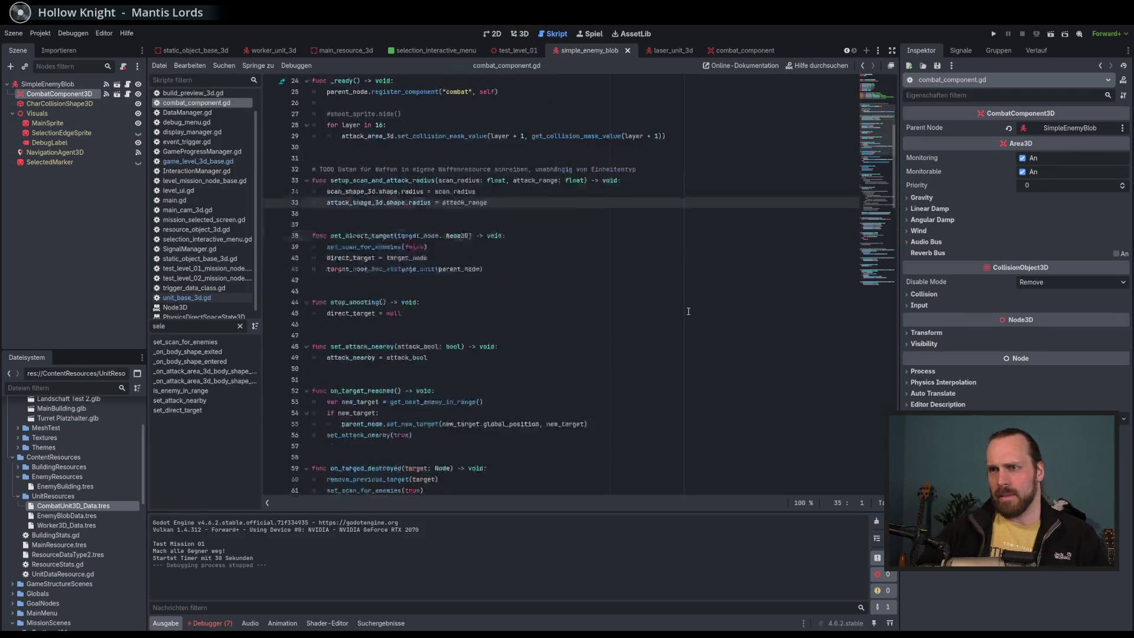
Step: Read further down combat_component.gd, then go back to the enemy blob's 3D scene view
scroll(688, 311, "down", 7)
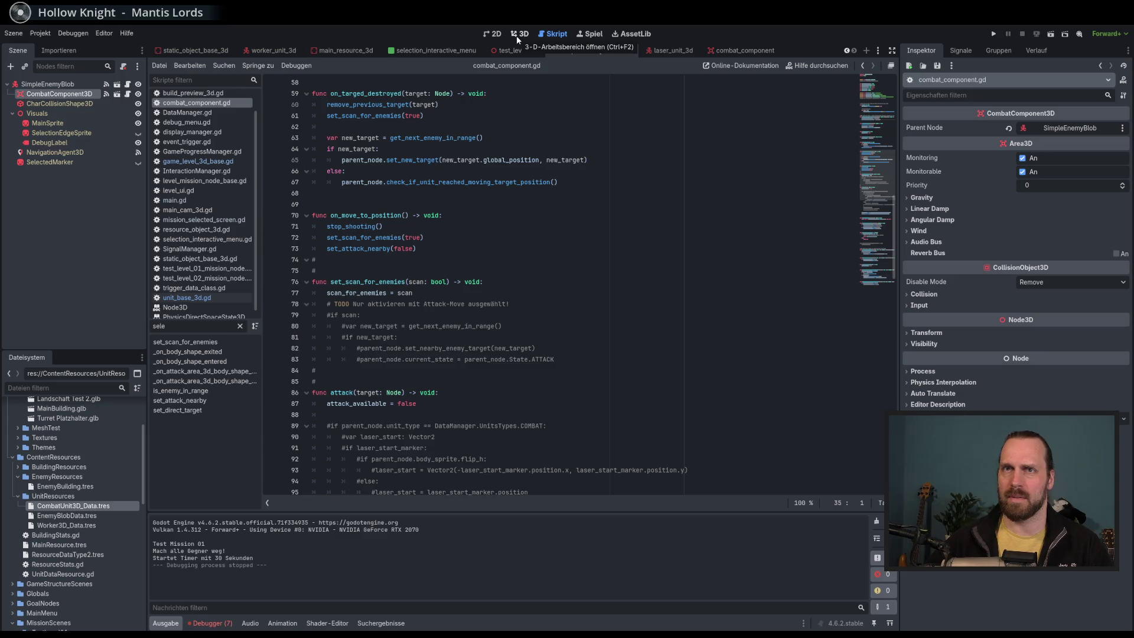
left_click(522, 34)
left_click(59, 105)
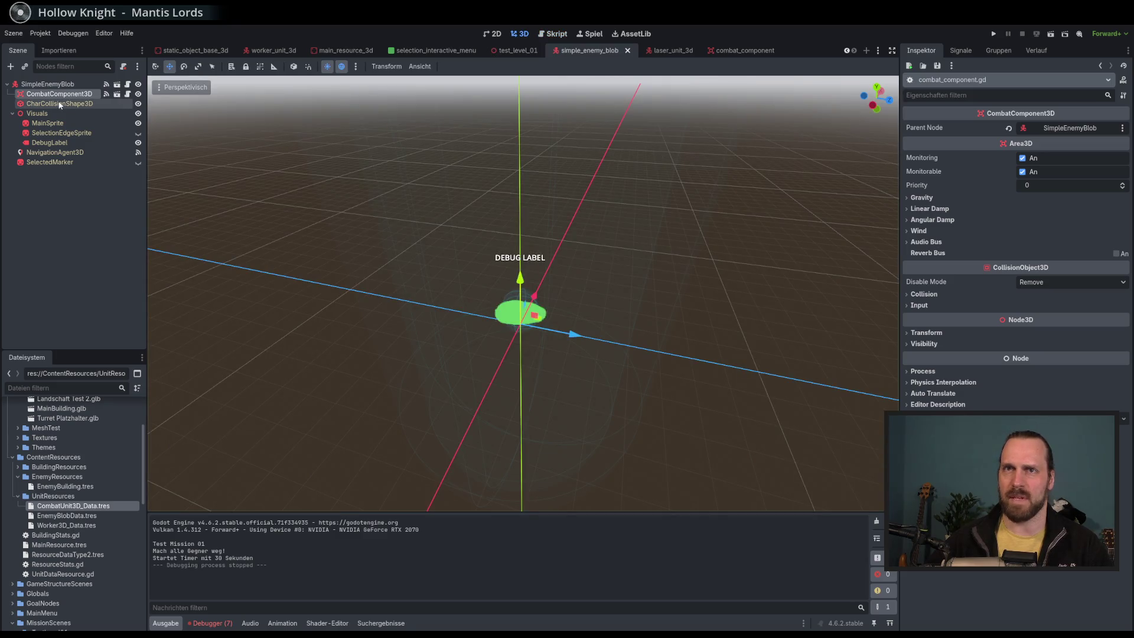
Step: Compare the CombatComponent3D collision mask with the SimpleEnemyBlob root's EnemyGround layer
left_click(59, 94)
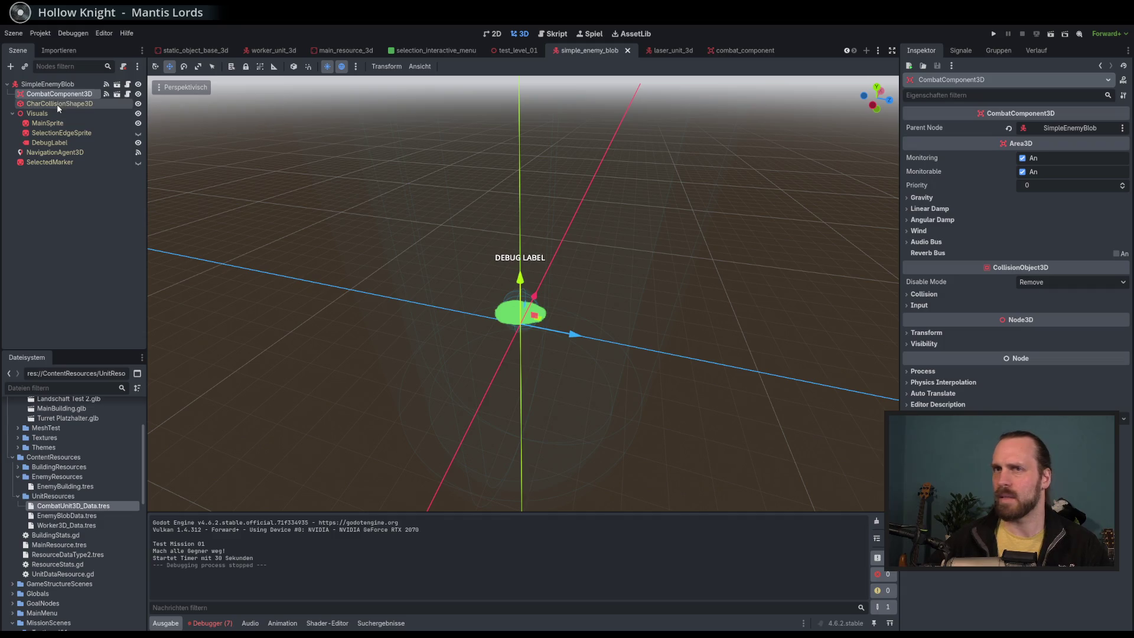
left_click(908, 294)
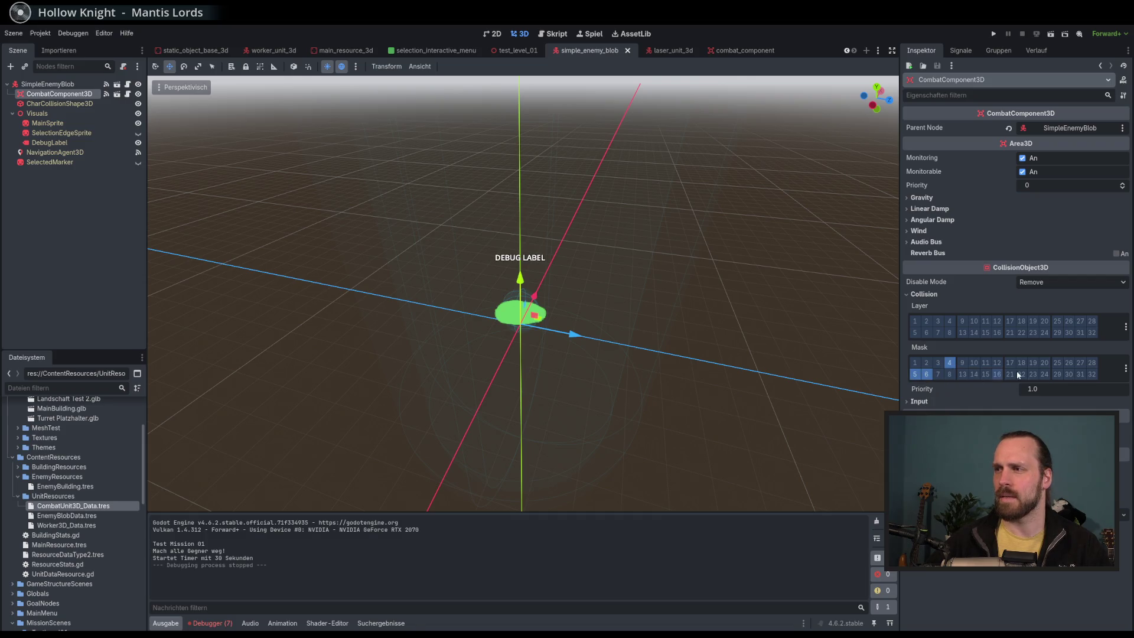
left_click(62, 84)
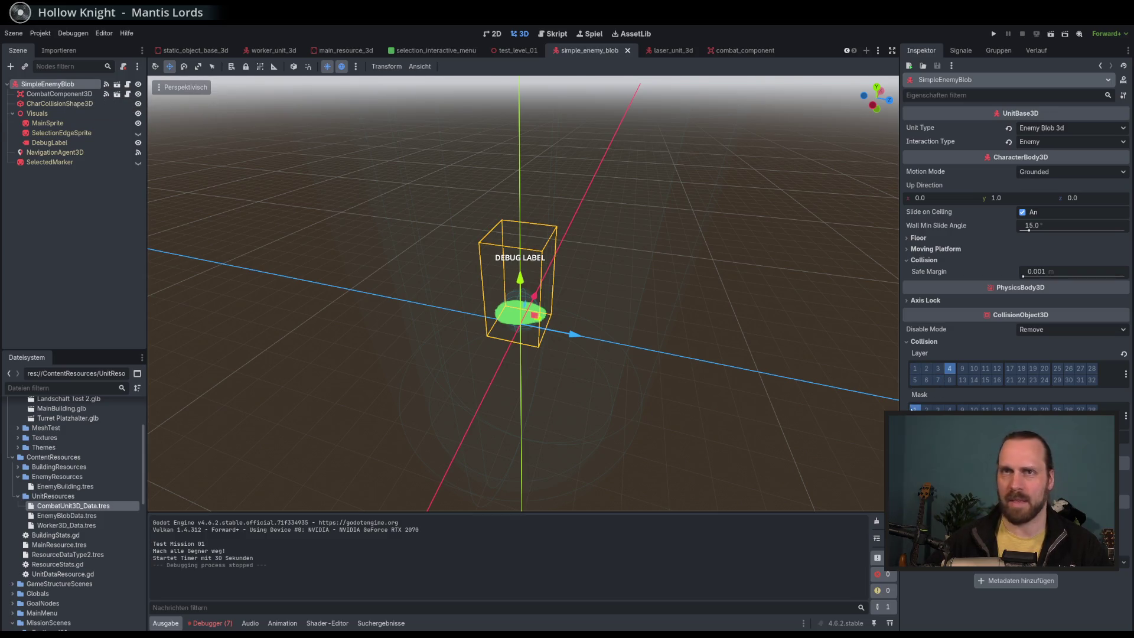
left_click(950, 369)
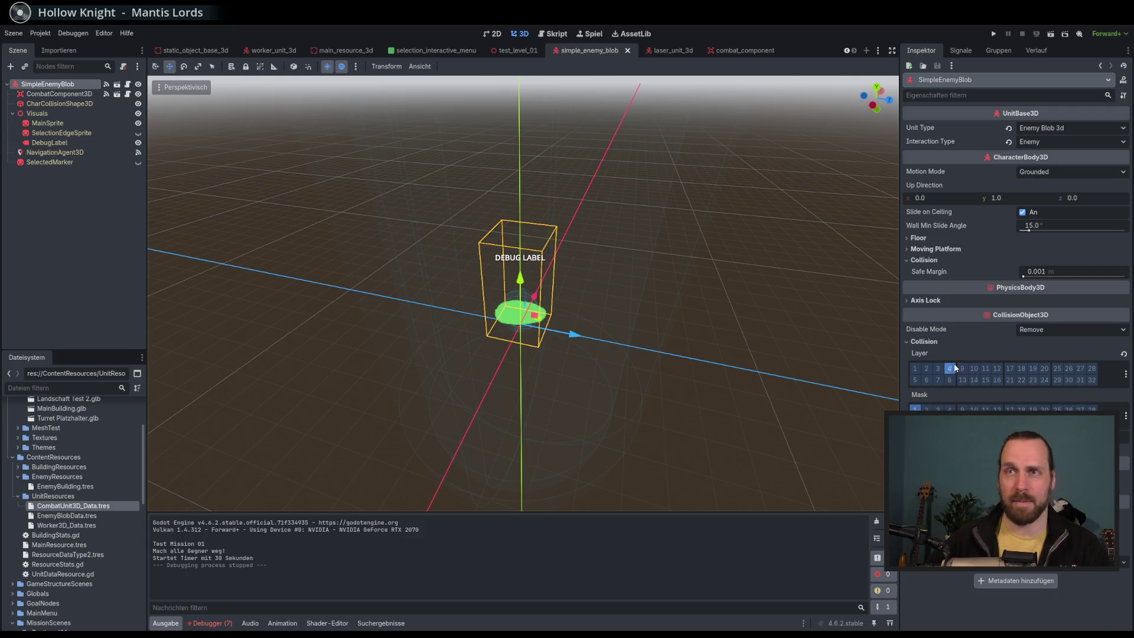
left_click(59, 94)
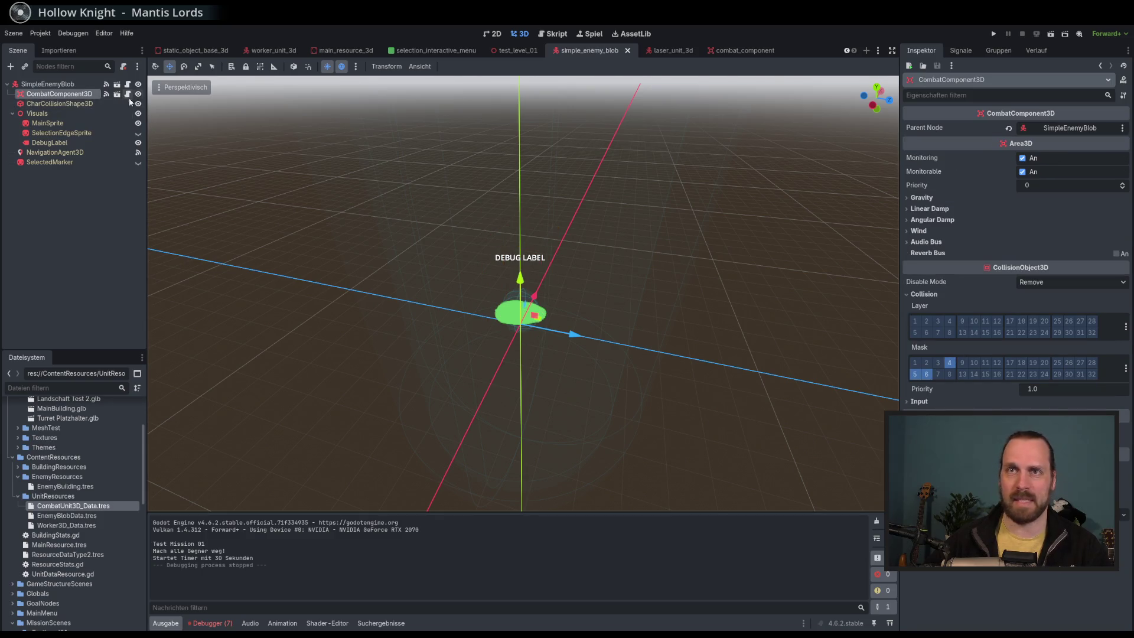
left_click(48, 84)
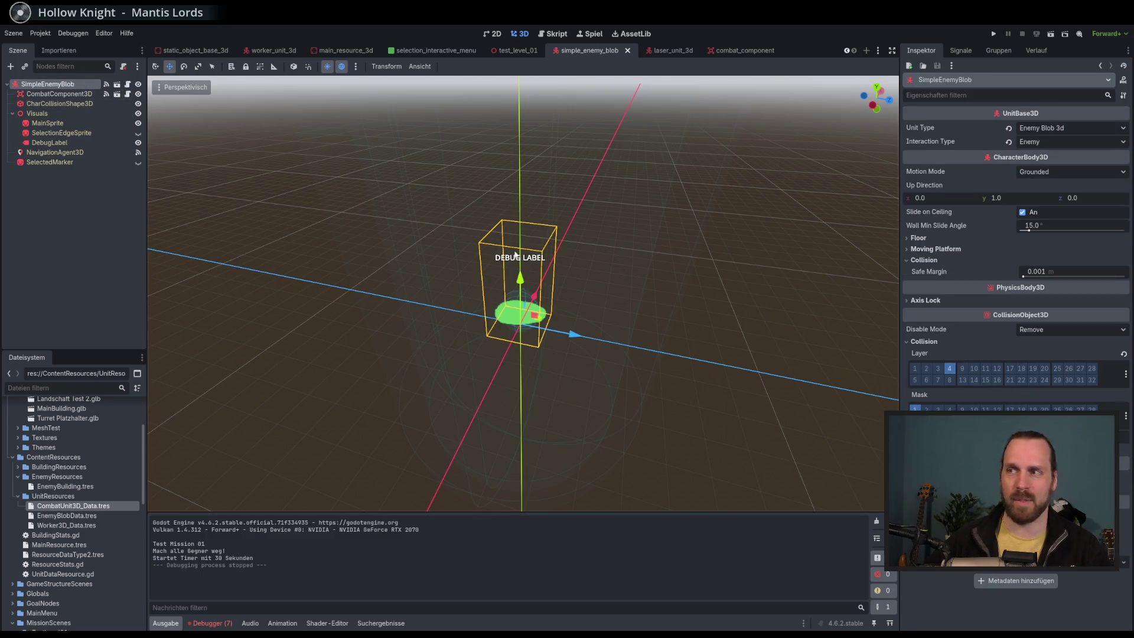
left_click(54, 95)
Step: Swap the combat component's mask bit 6 for PlayerGround and PlayerBuilding, save, and run
left_click(925, 375)
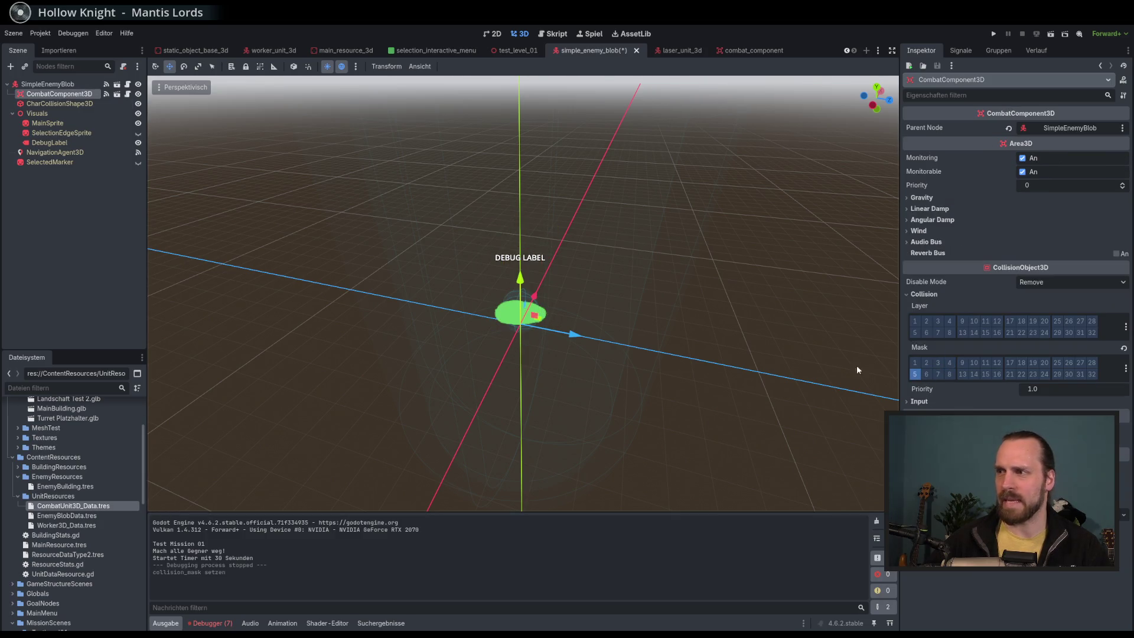
left_click(915, 362)
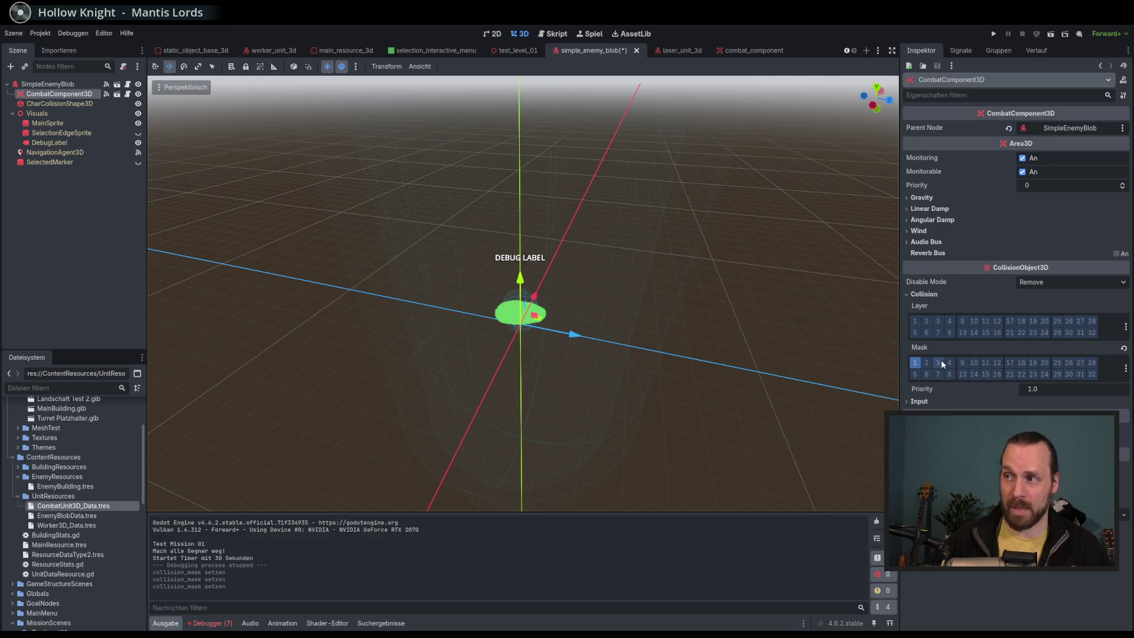
left_click(941, 363)
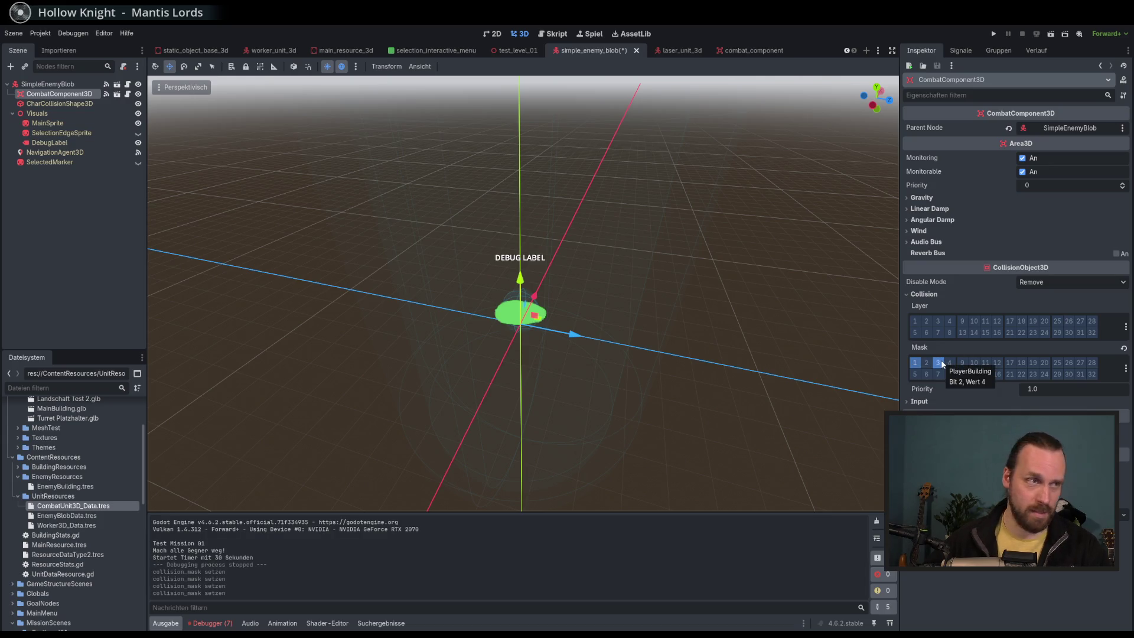
key("ctrl+s")
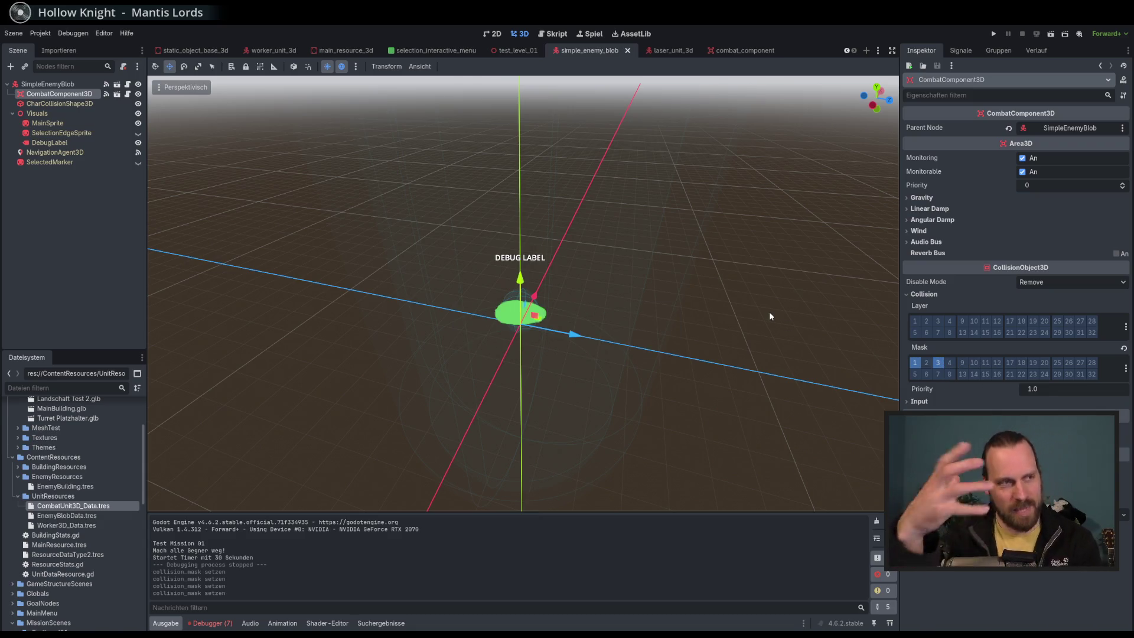
key("F5")
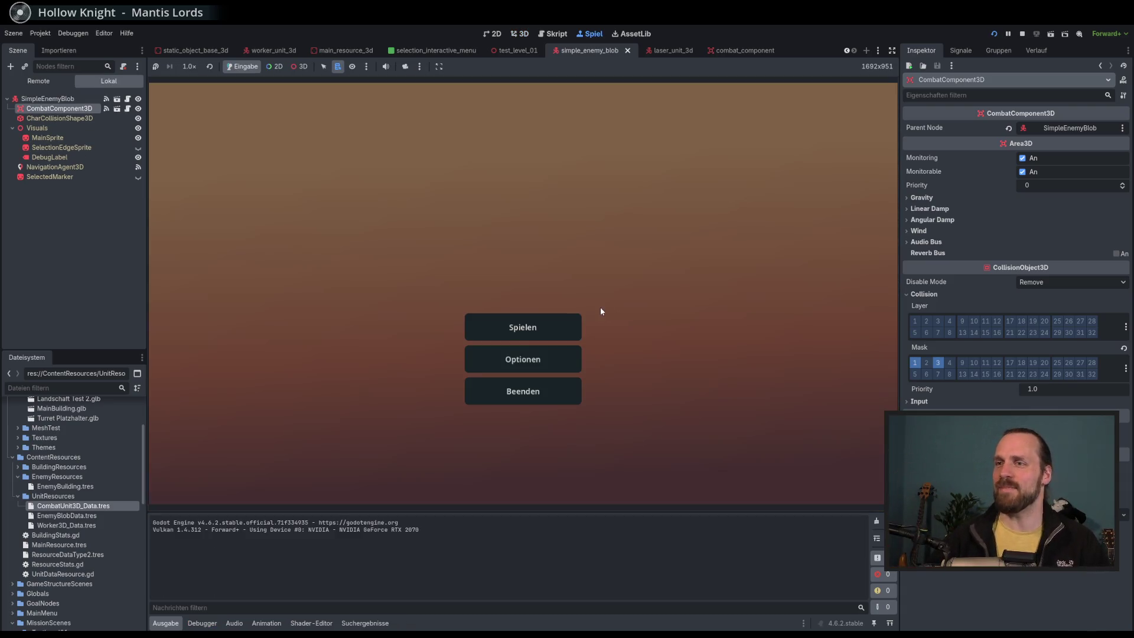
Step: Start Test Mission 01, select an enemy blob and send it down past the ship
left_click(526, 319)
left_click(293, 145)
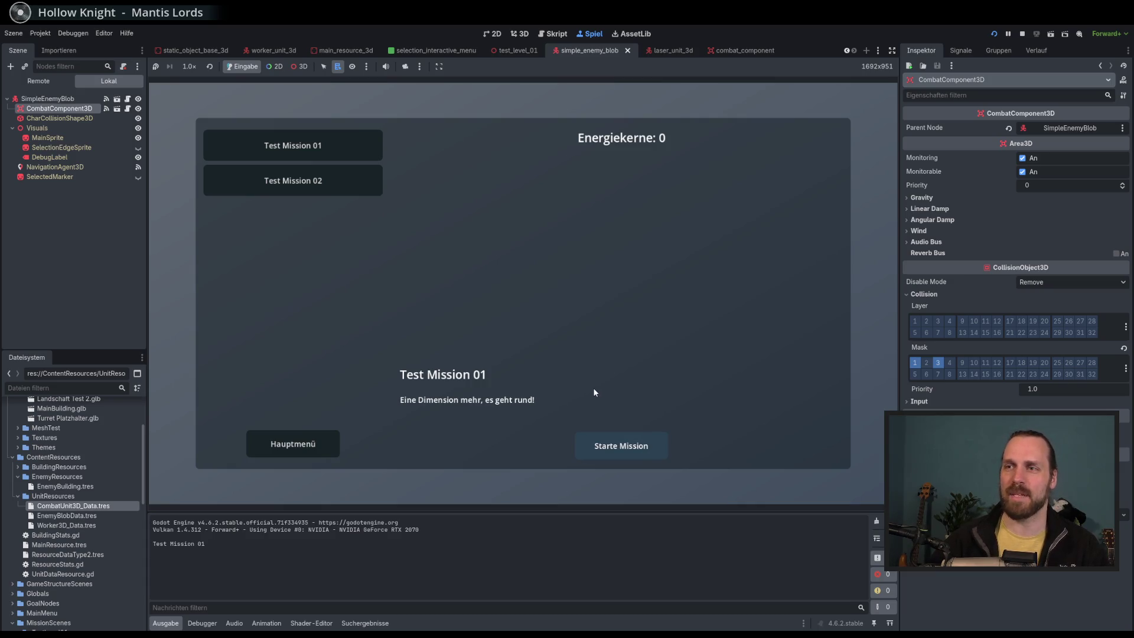
left_click(621, 446)
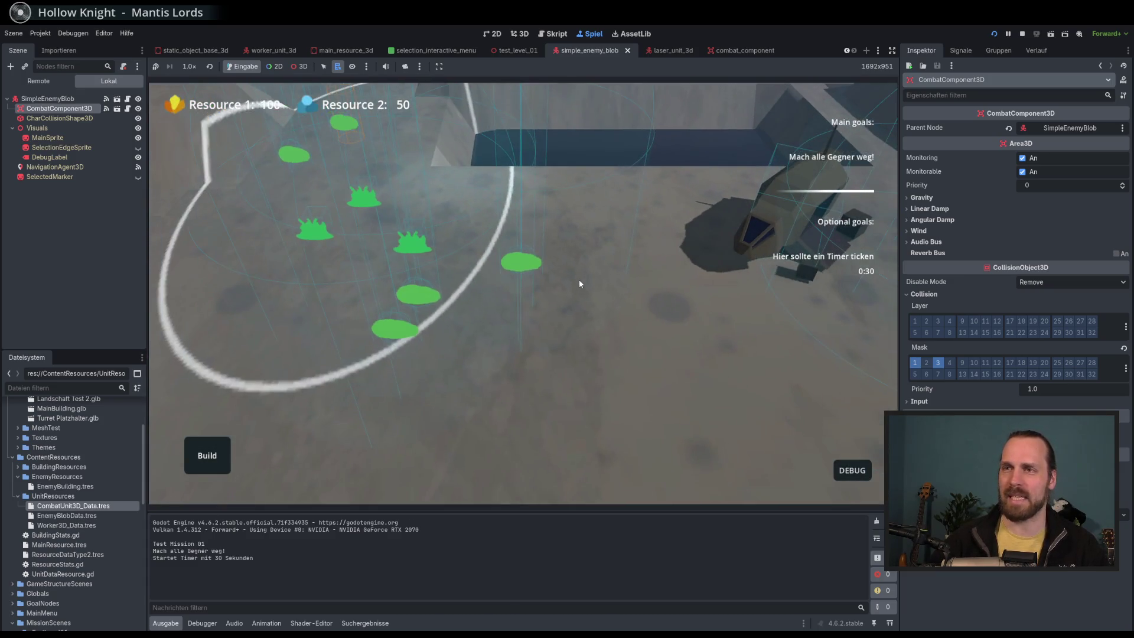
left_click(520, 264)
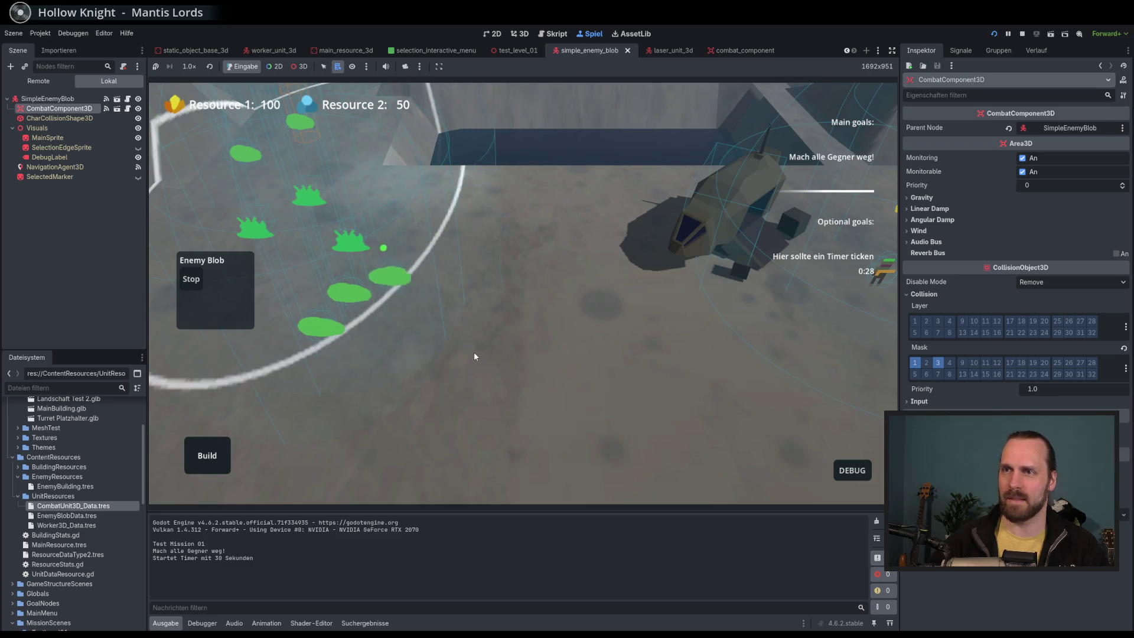
left_click_drag(547, 305, 410, 325)
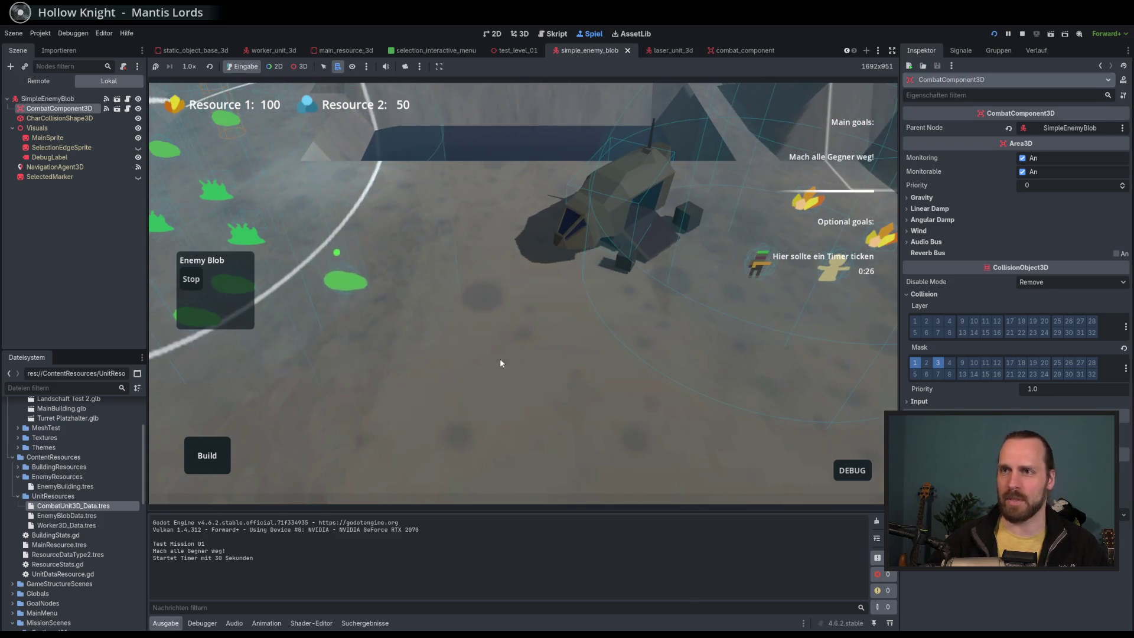
scroll(499, 358, "up", 2)
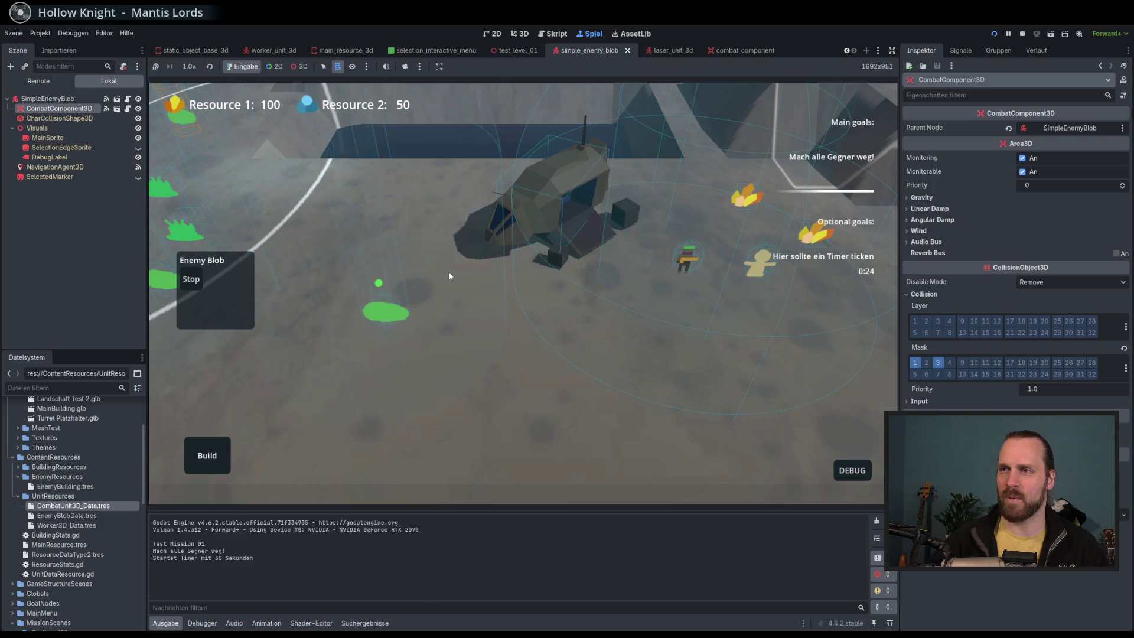
left_click(564, 213)
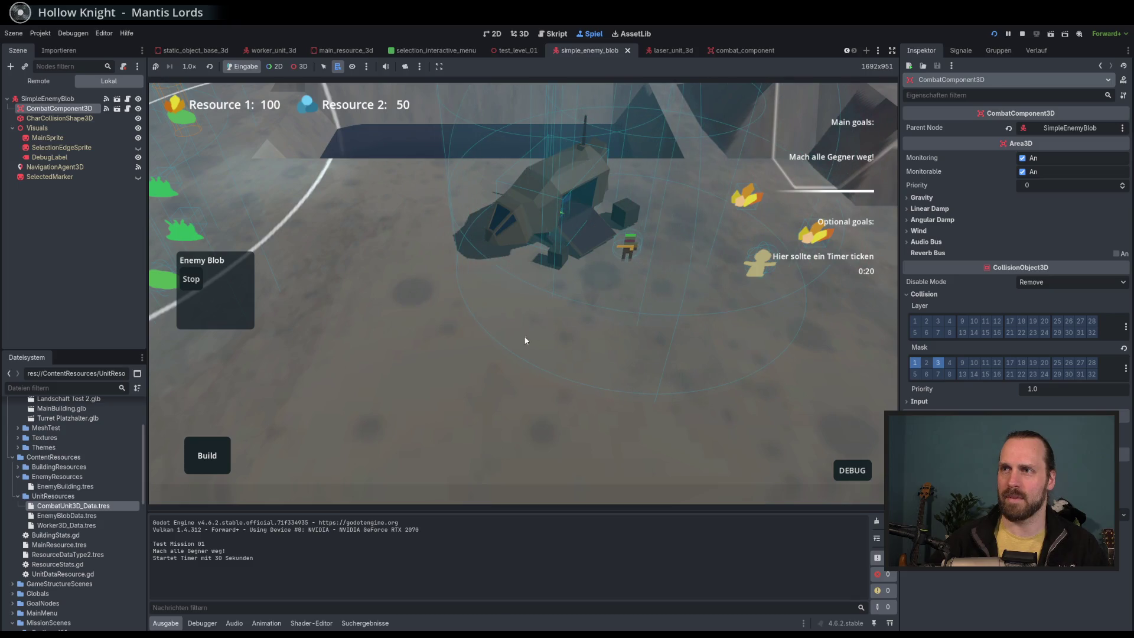
right_click(488, 350)
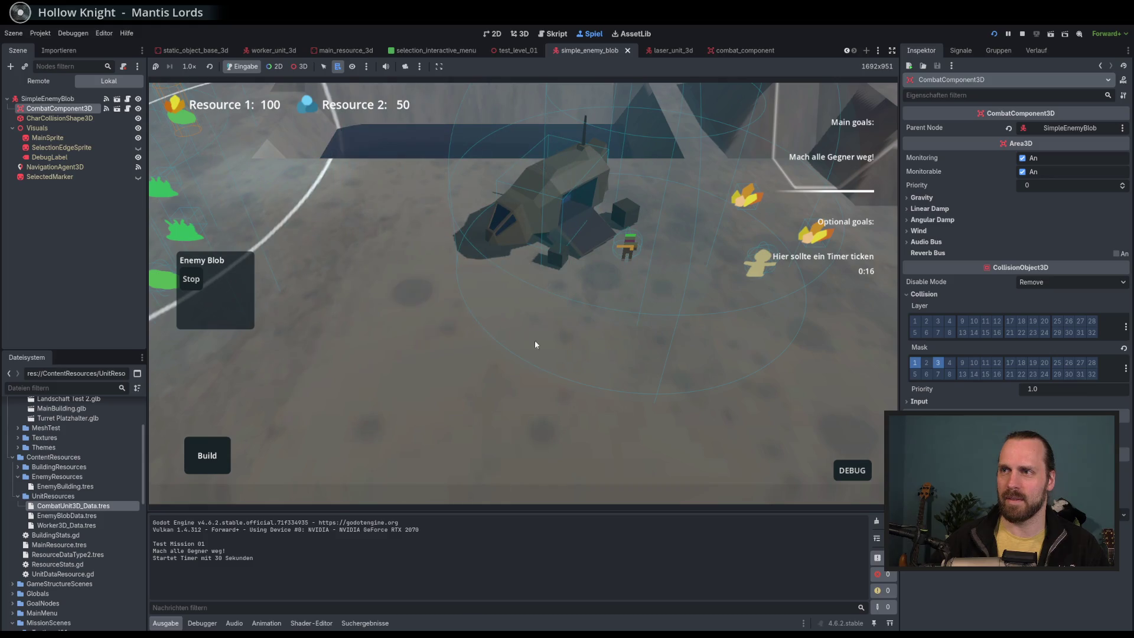
Step: Select the Laser Dude and the small unit beside the ship while panning the camera
left_click(626, 254)
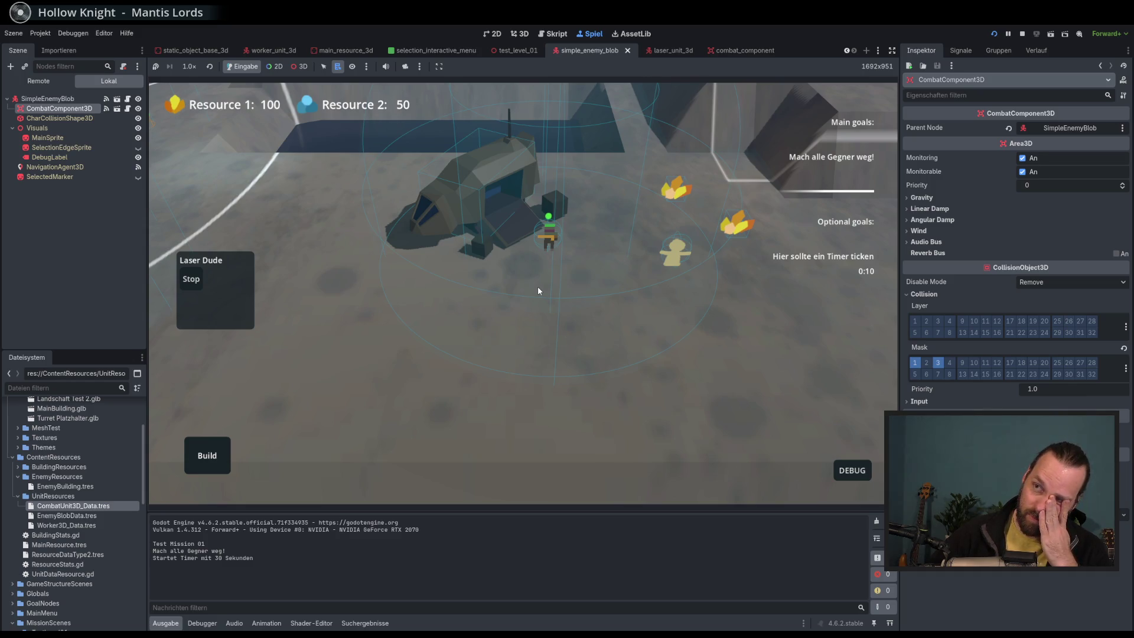
key("a")
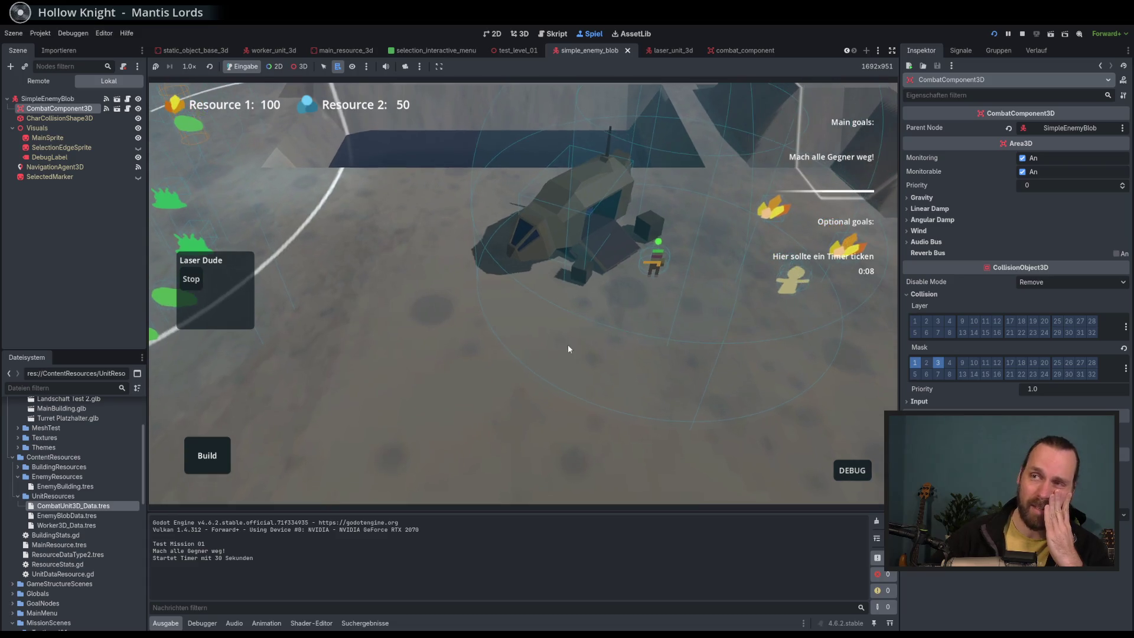
key("a")
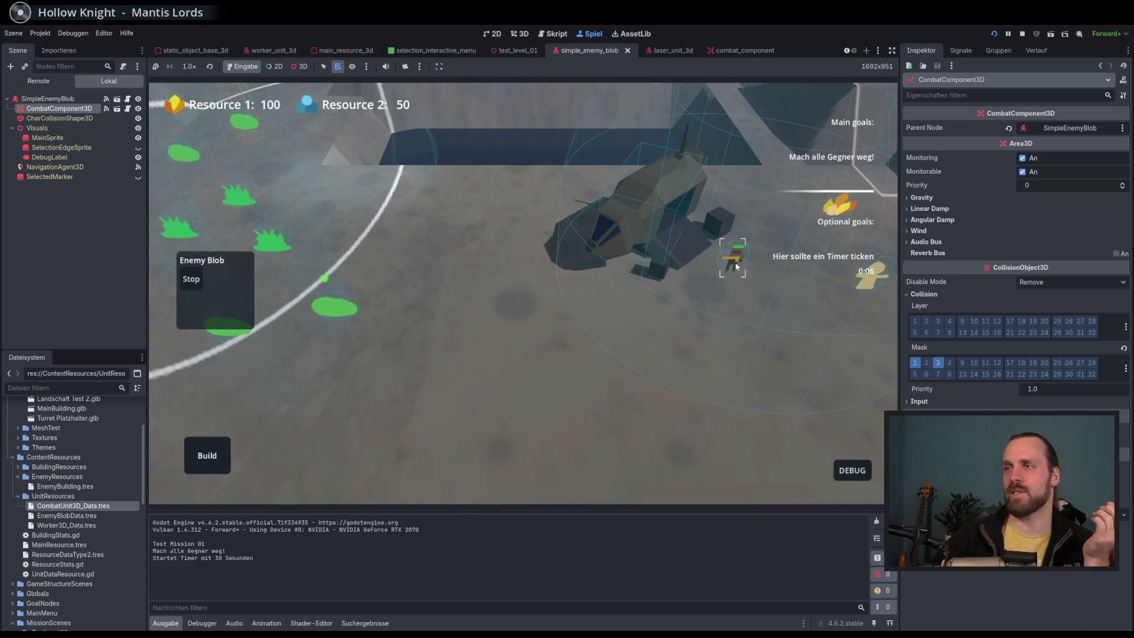
key("d")
key("d")
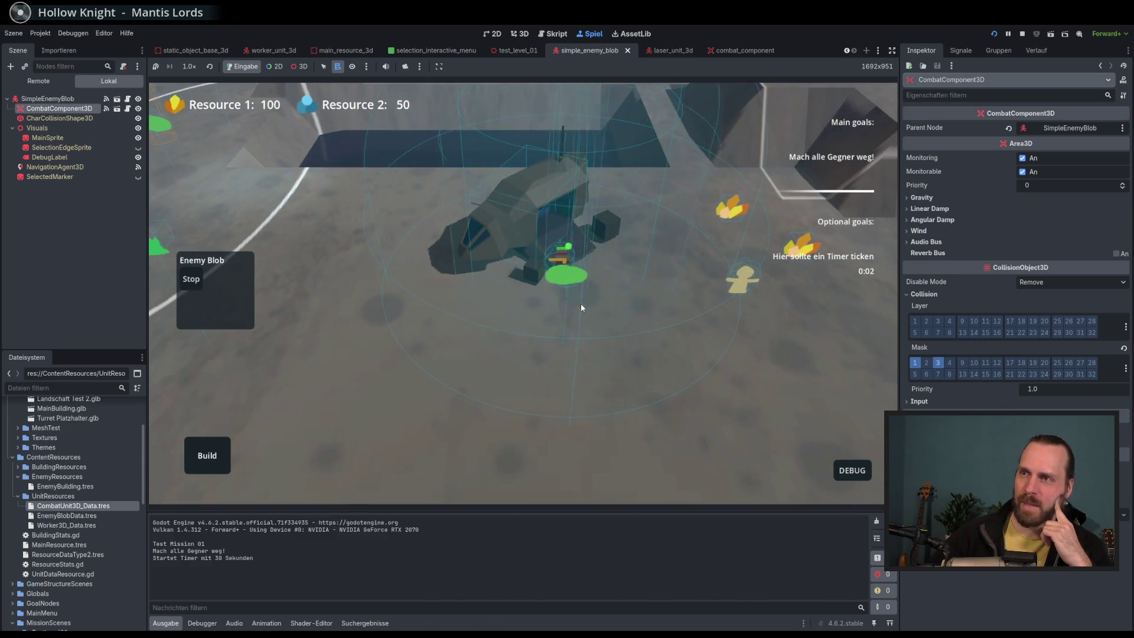
left_click(548, 283)
scroll(552, 298, "up", 2)
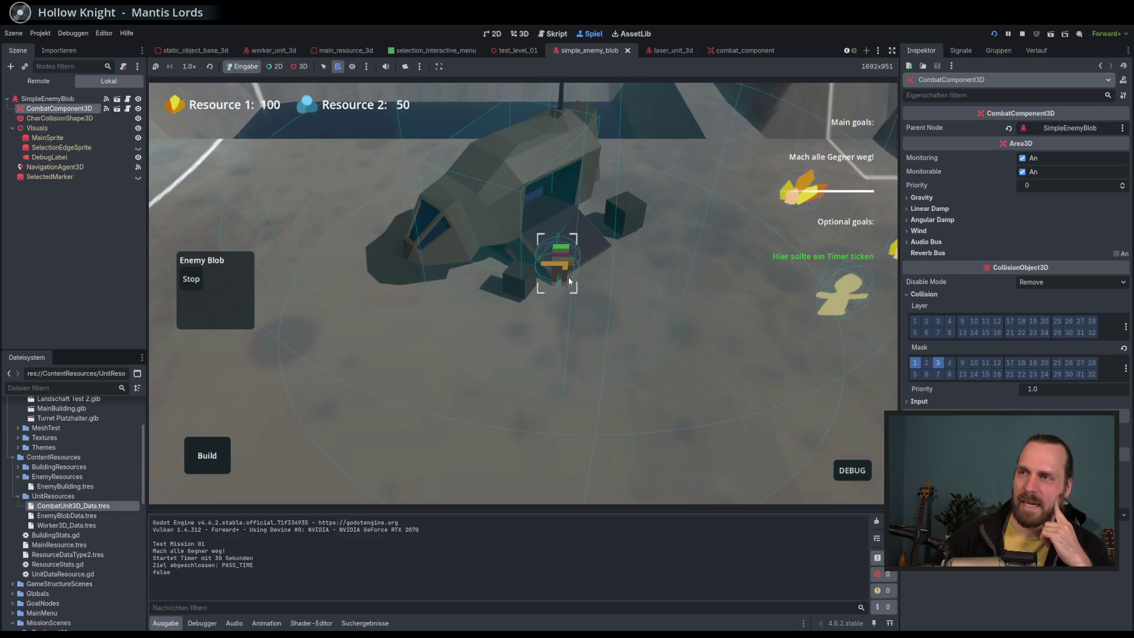
scroll(569, 281, "down", 2)
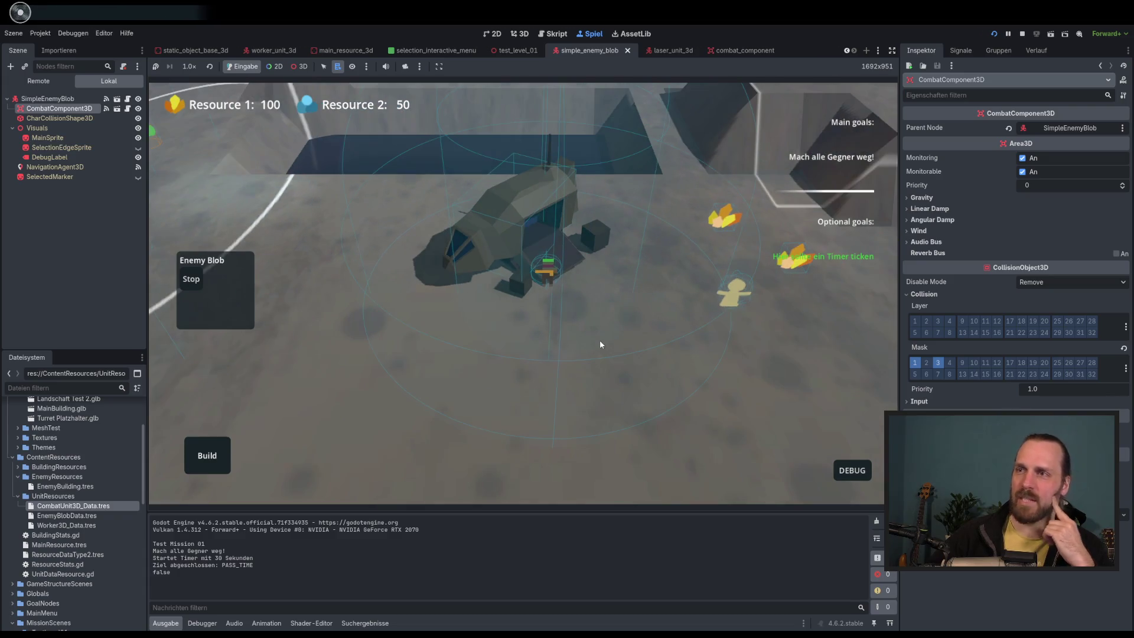
Step: Order the worker to walk beside the enemy blobs, then stop the game
left_click(730, 290)
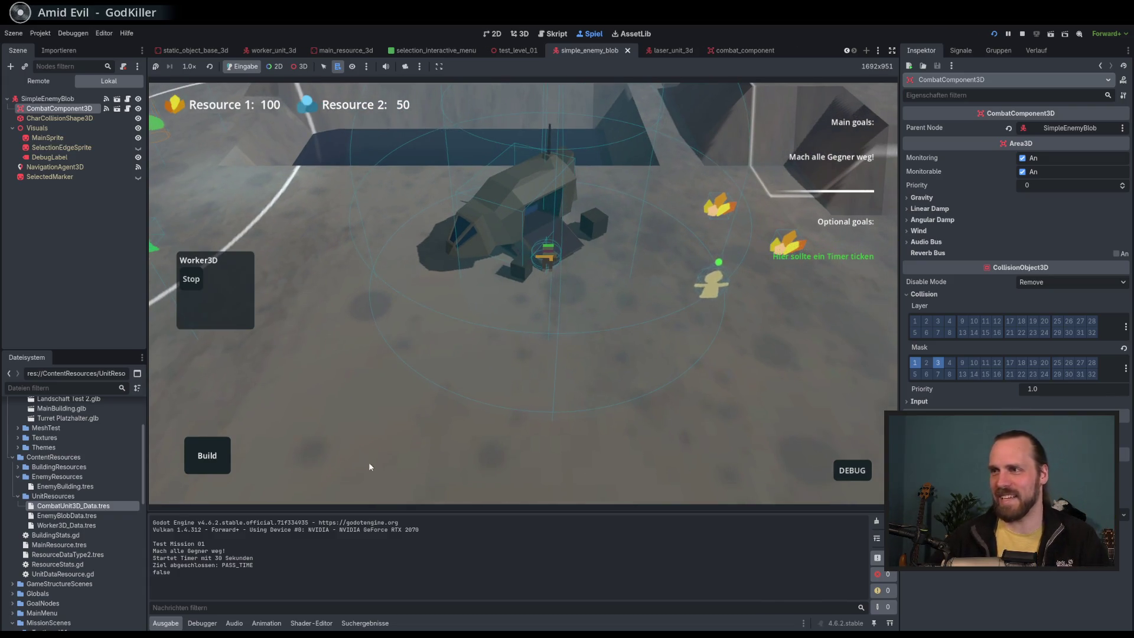
key("a")
right_click(456, 404)
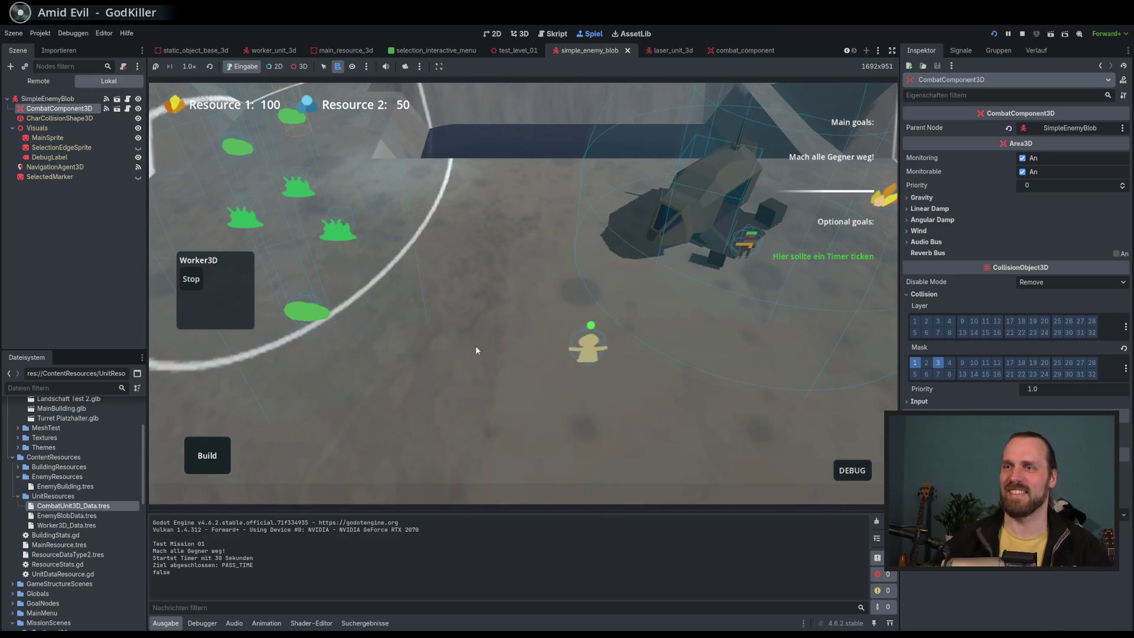
scroll(476, 345, "up", 2)
left_click(584, 305)
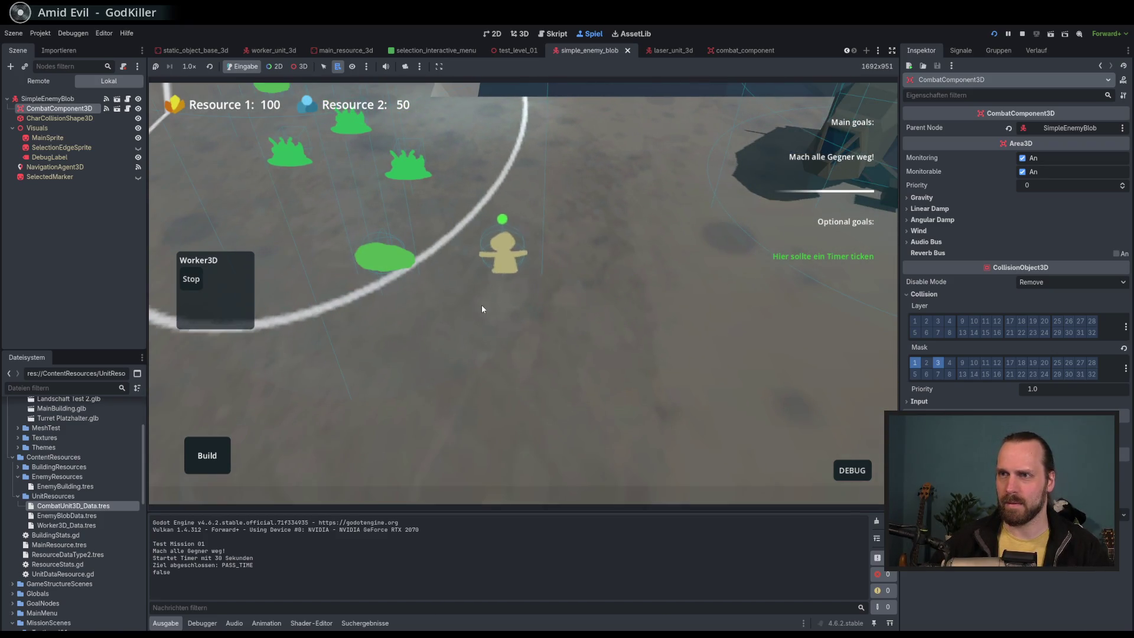
left_click(423, 269)
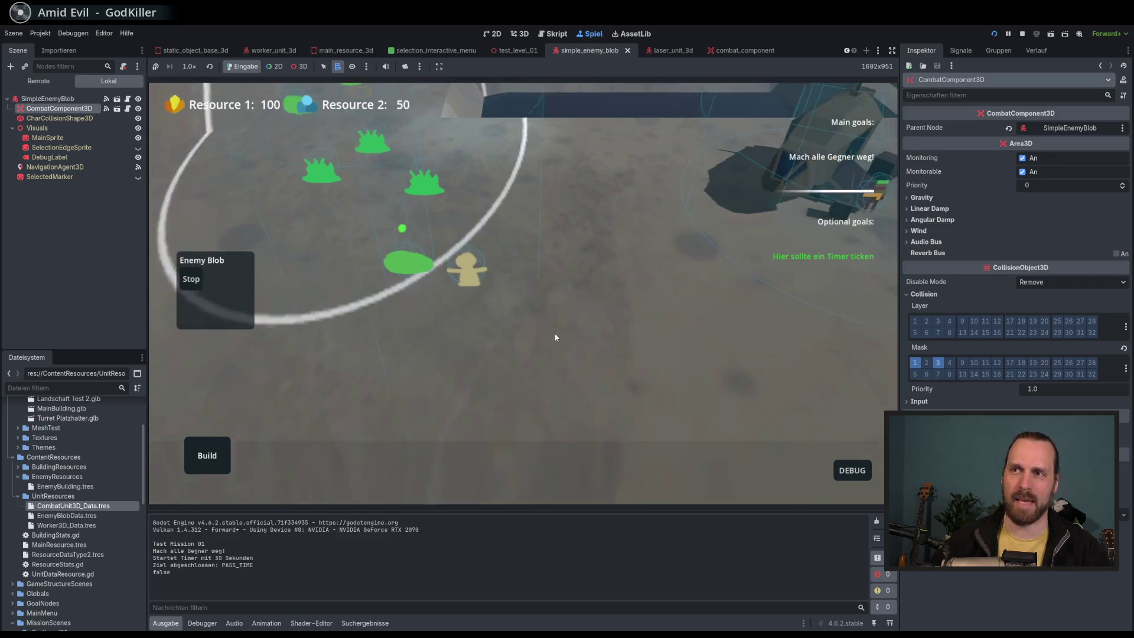
left_click(524, 284)
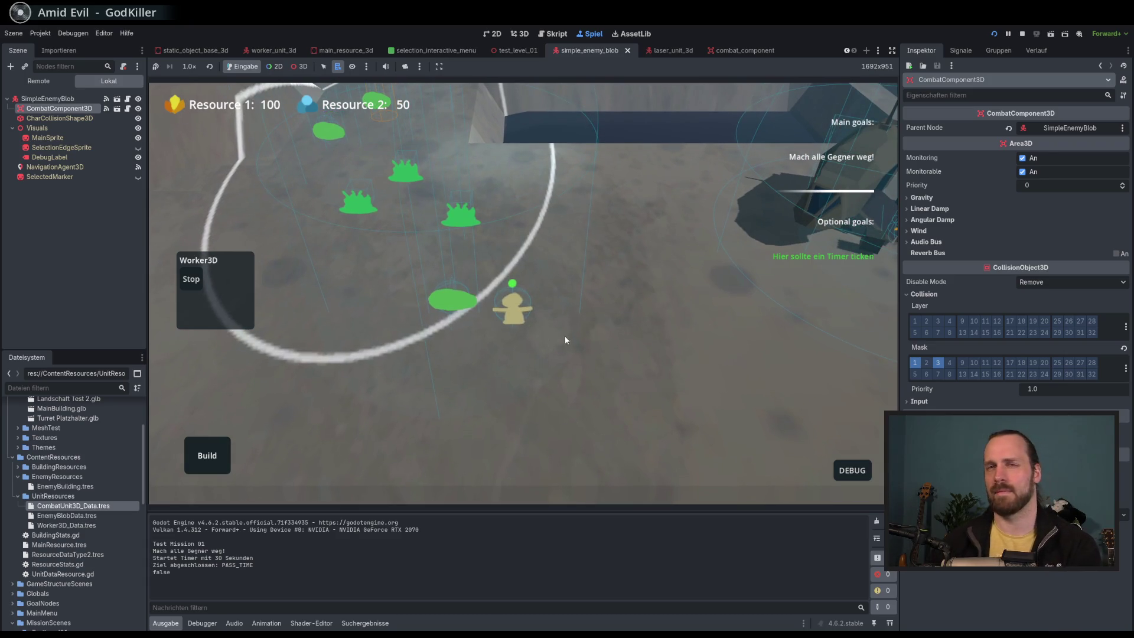
key("F8")
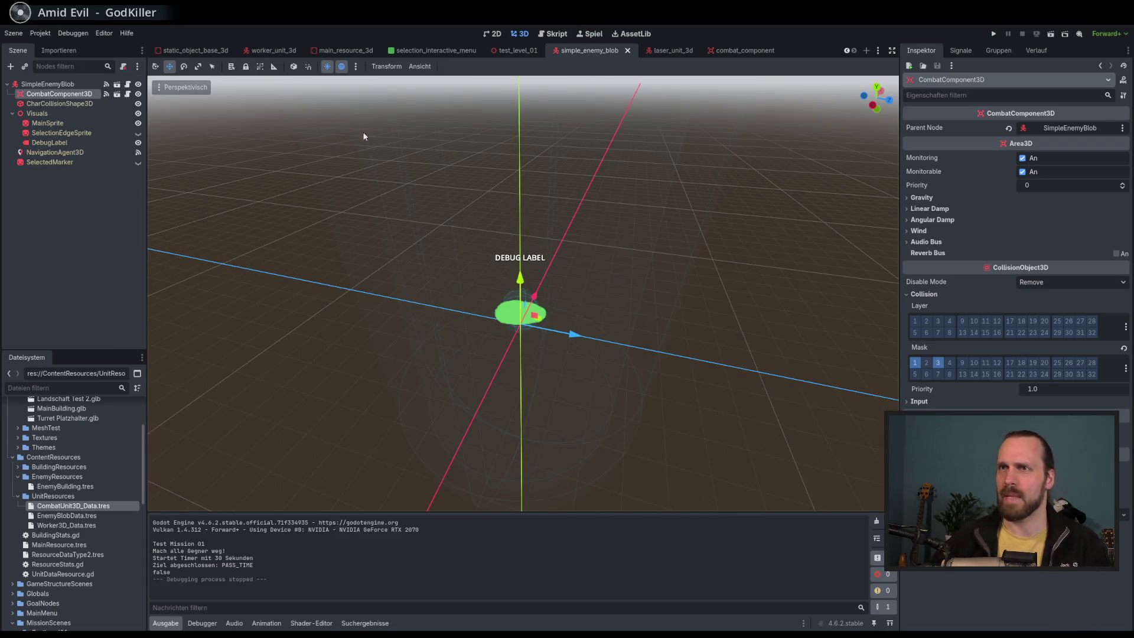
Step: Open the worker_unit_3d scene and expand the Worker root's collision layer and mask settings
left_click(284, 51)
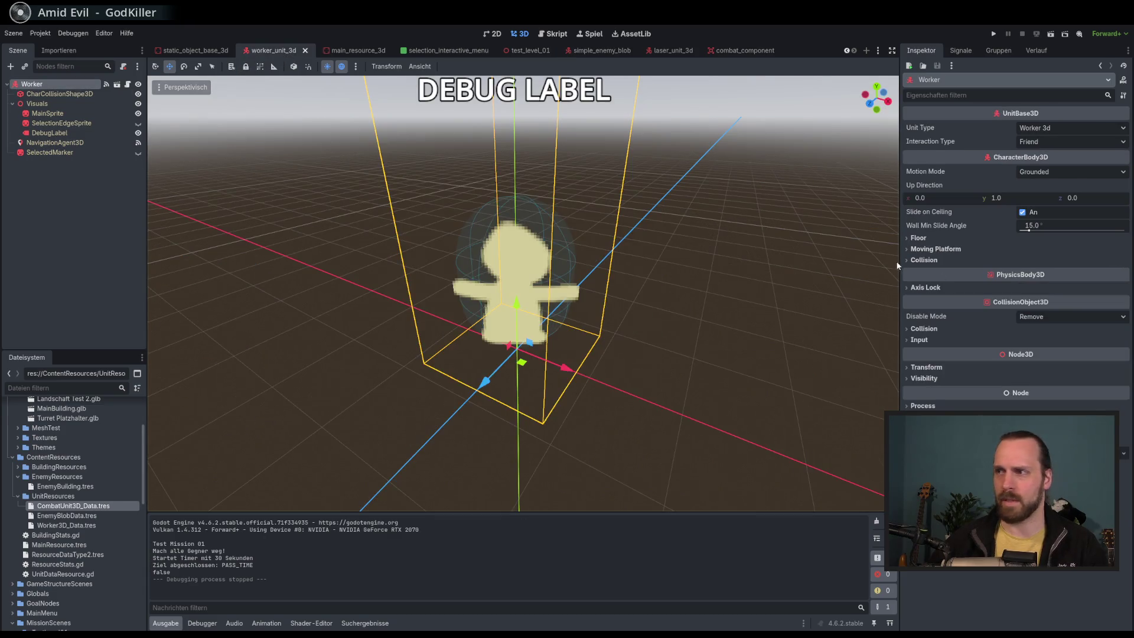
left_click(218, 127)
left_click(65, 84)
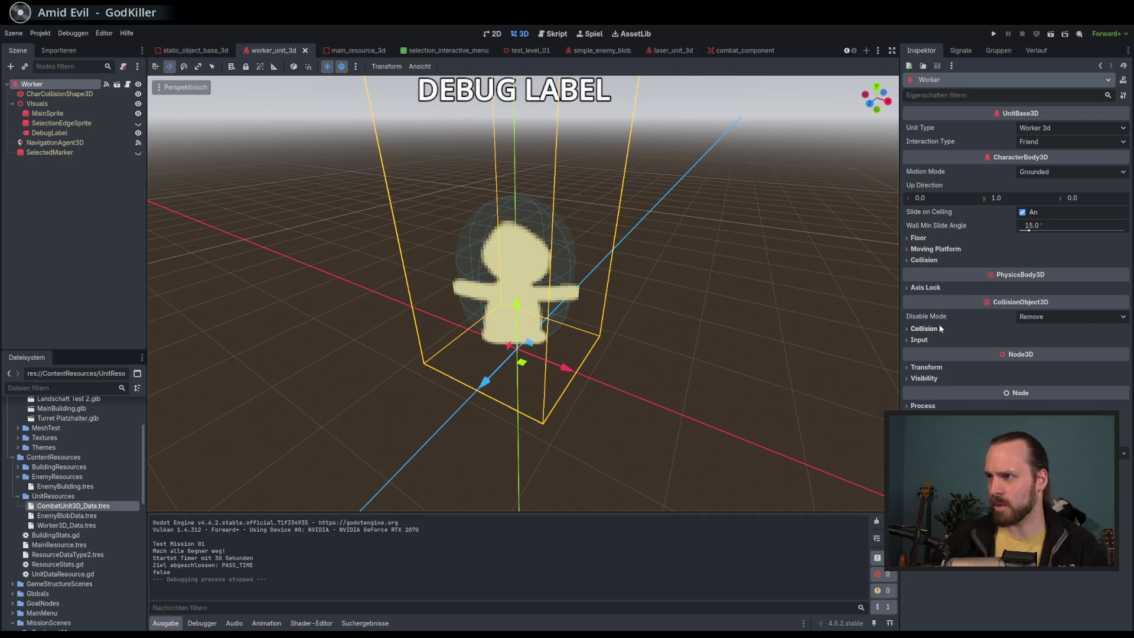
left_click(941, 329)
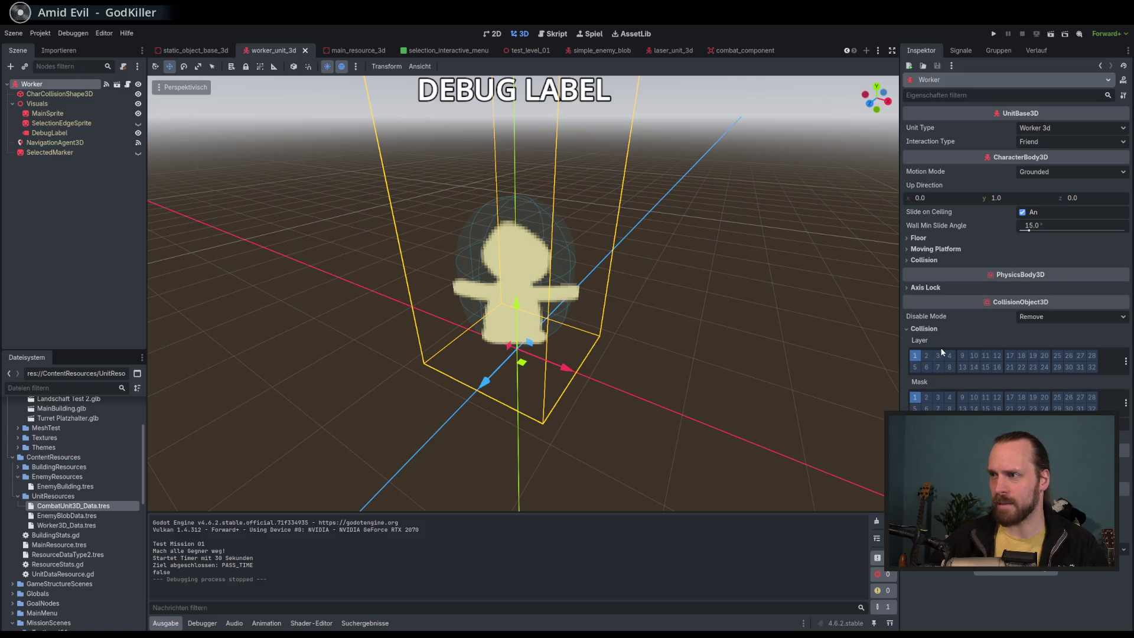
scroll(634, 274, "down", 4)
Step: Save the Worker scene, inspect Worker3D_Data.tres, and relaunch the game
key("ctrl+s")
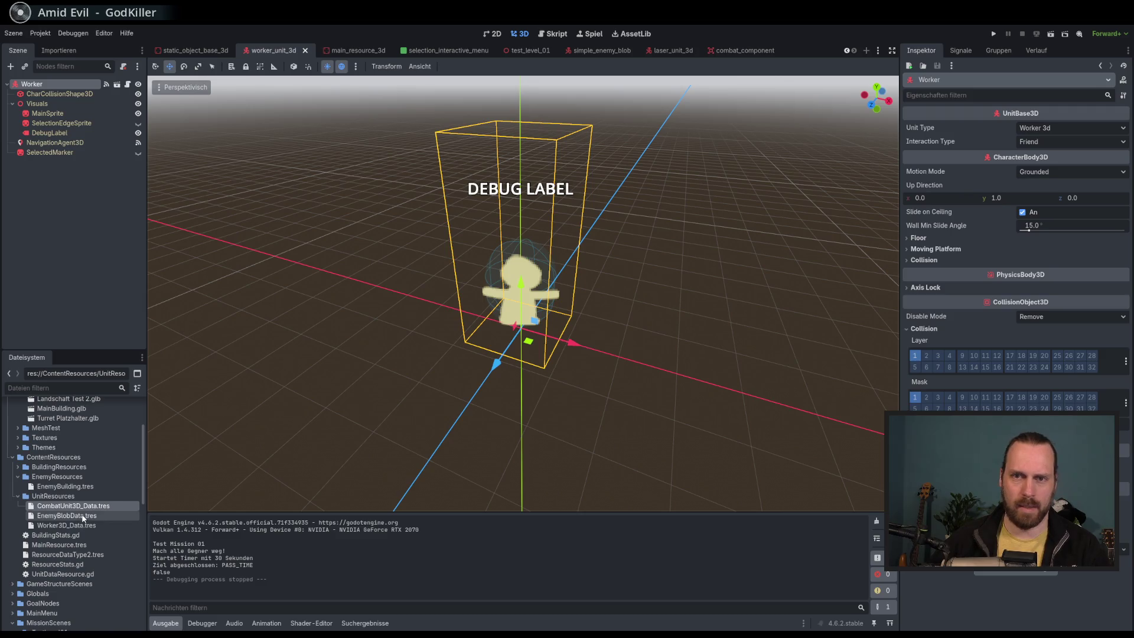
left_click(73, 526)
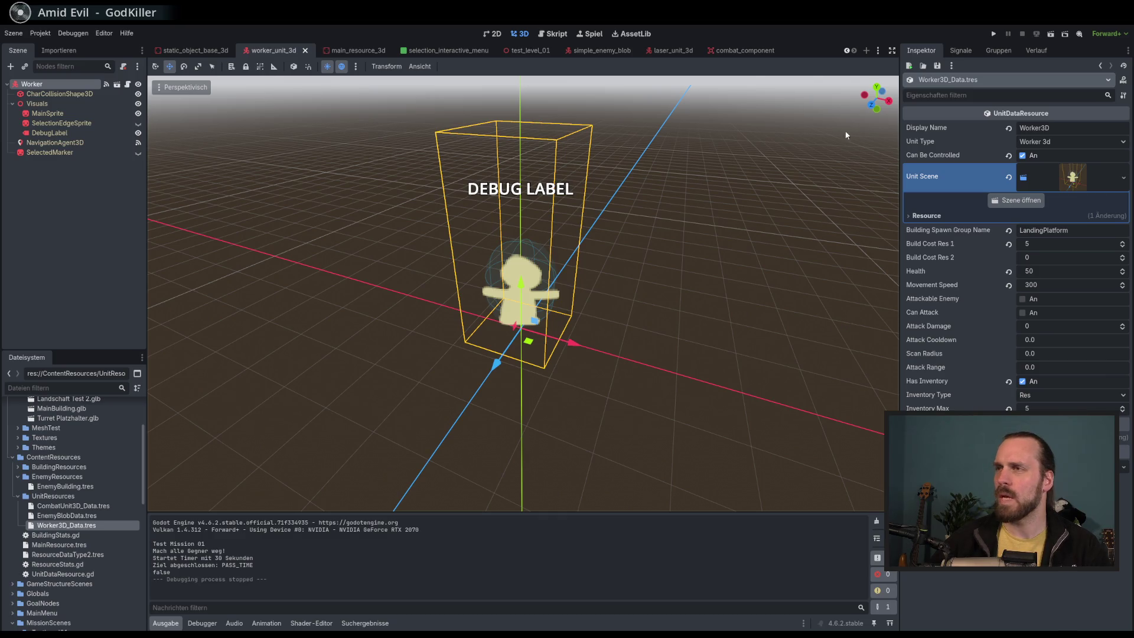
key("F5")
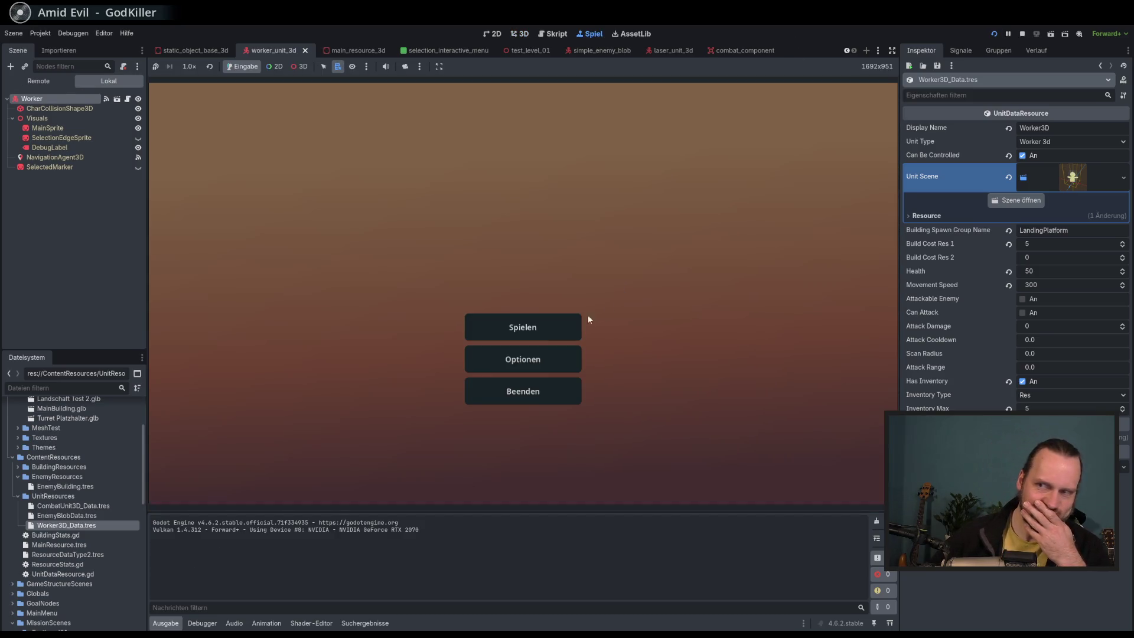
Step: Start Test Mission 01 and select an enemy blob and the Laser Dude
left_click(577, 326)
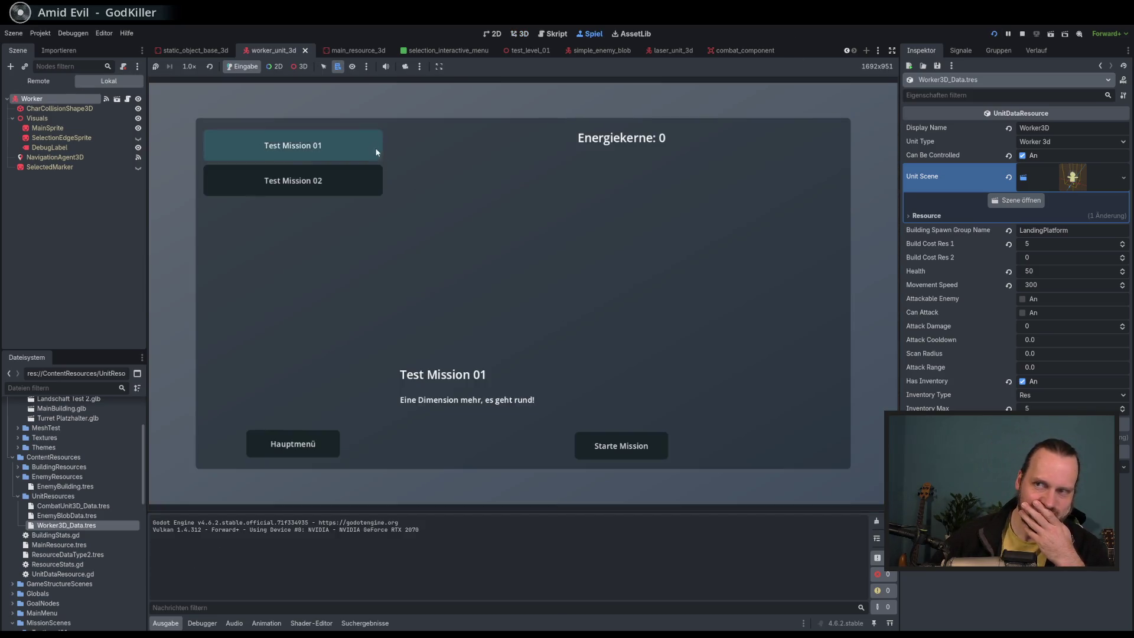
left_click(632, 444)
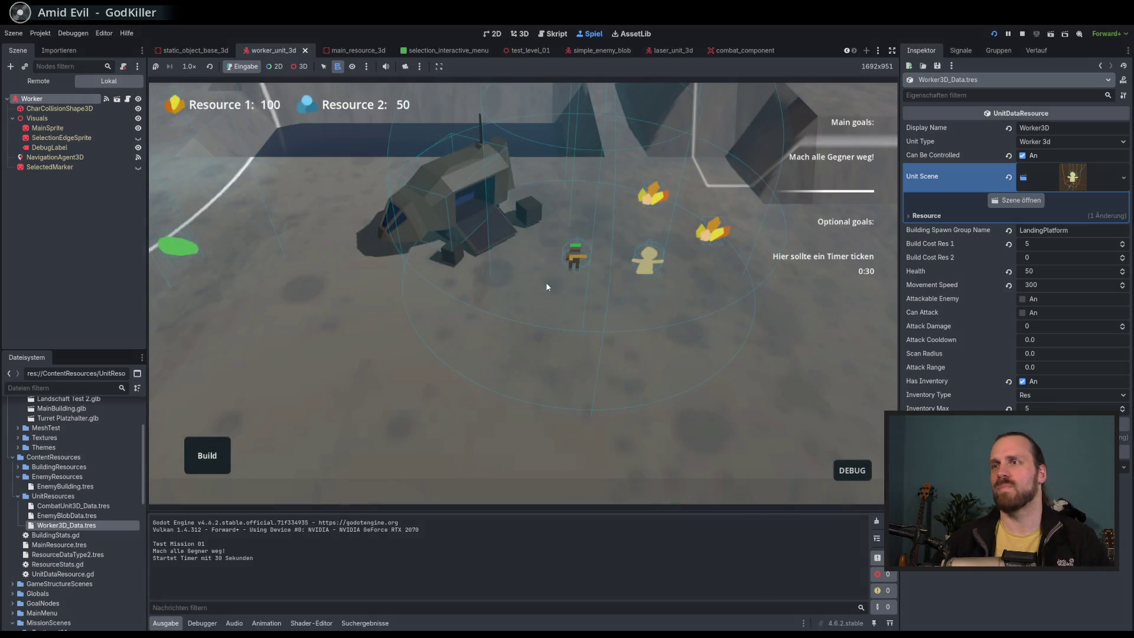
key("a")
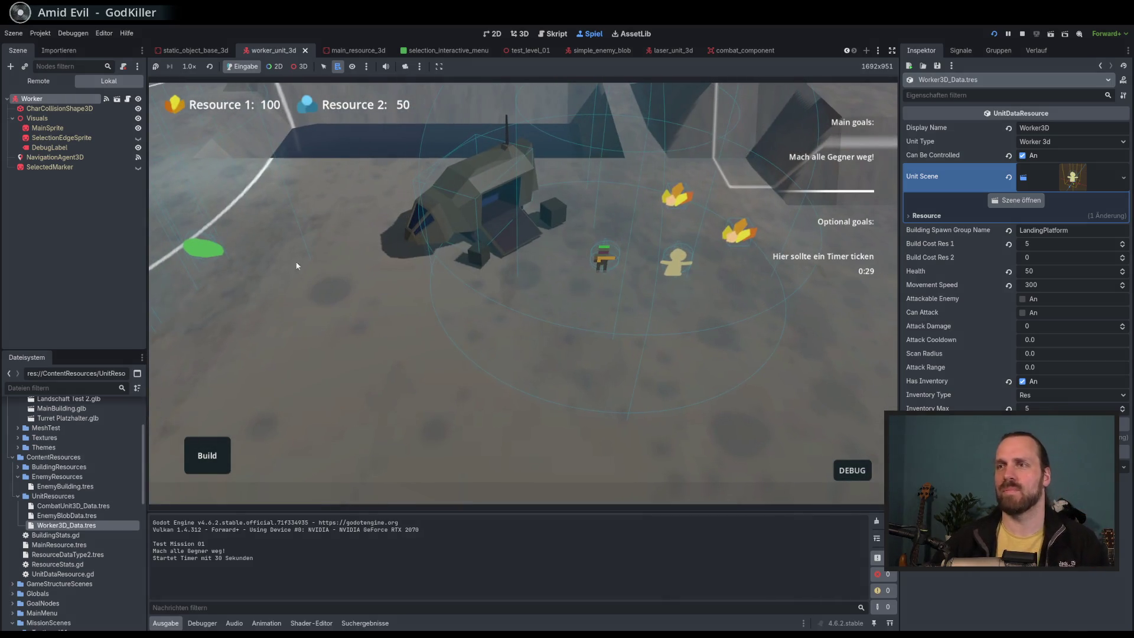
left_click(217, 255)
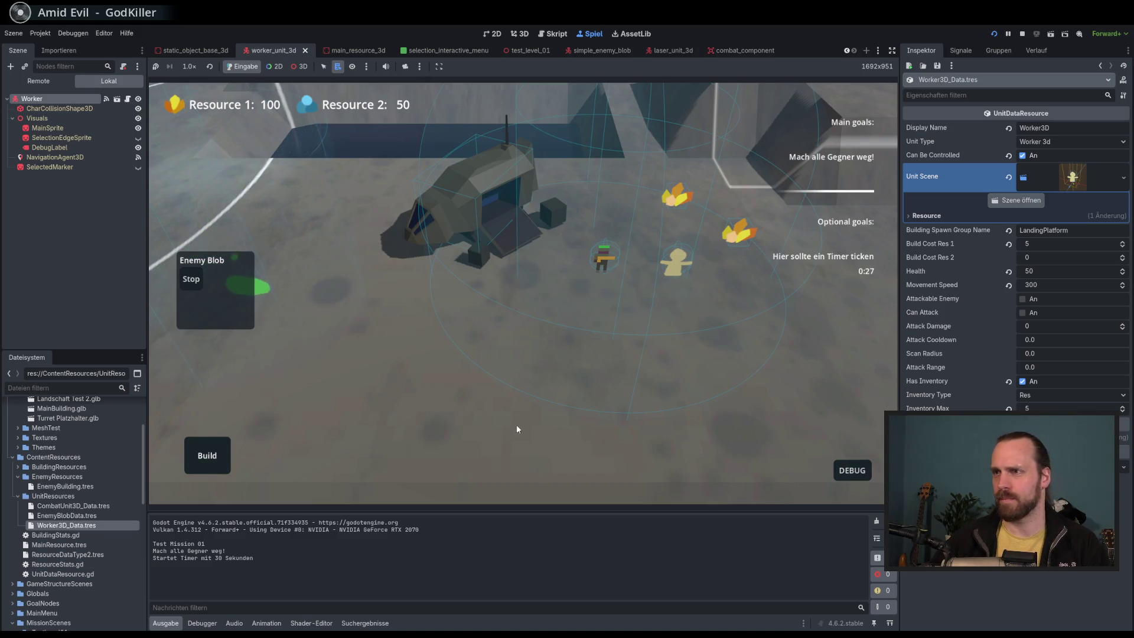
left_click(603, 255)
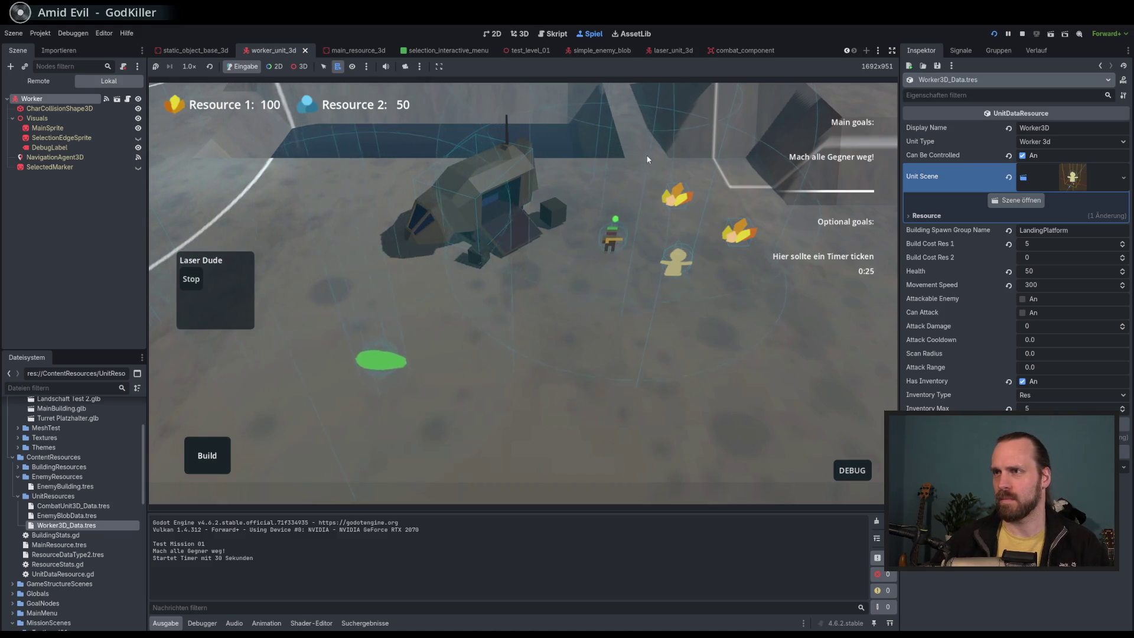
key("d")
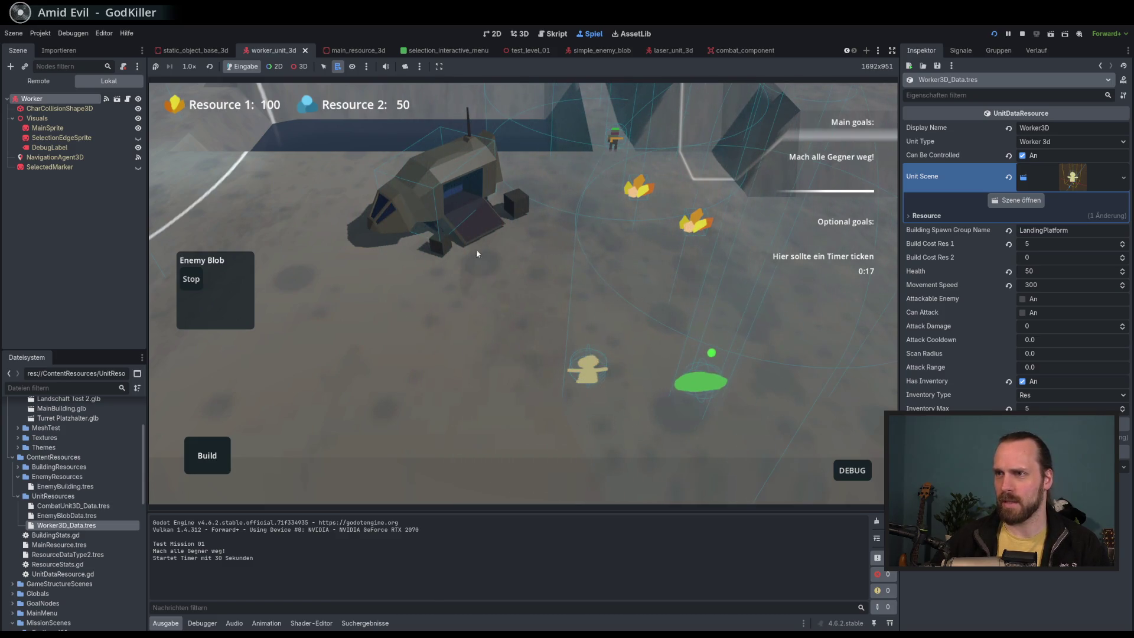
left_click(657, 309)
Step: Inspect the landing ship and nearby blobs, then open the in-game DEBUG options panel
scroll(592, 263, "up", 2)
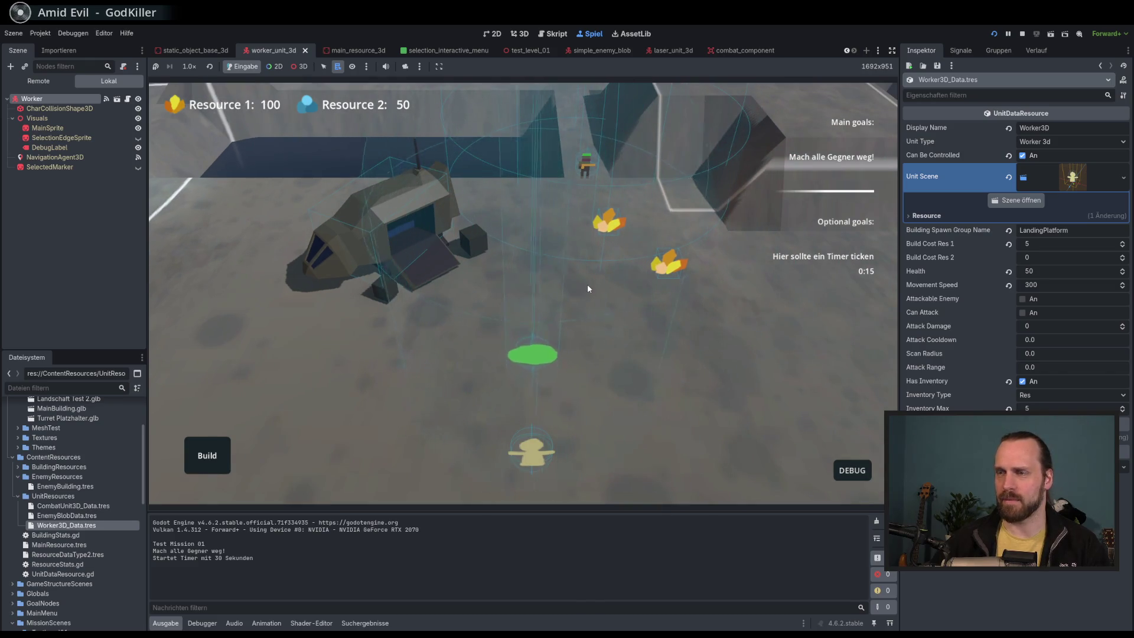
key("a")
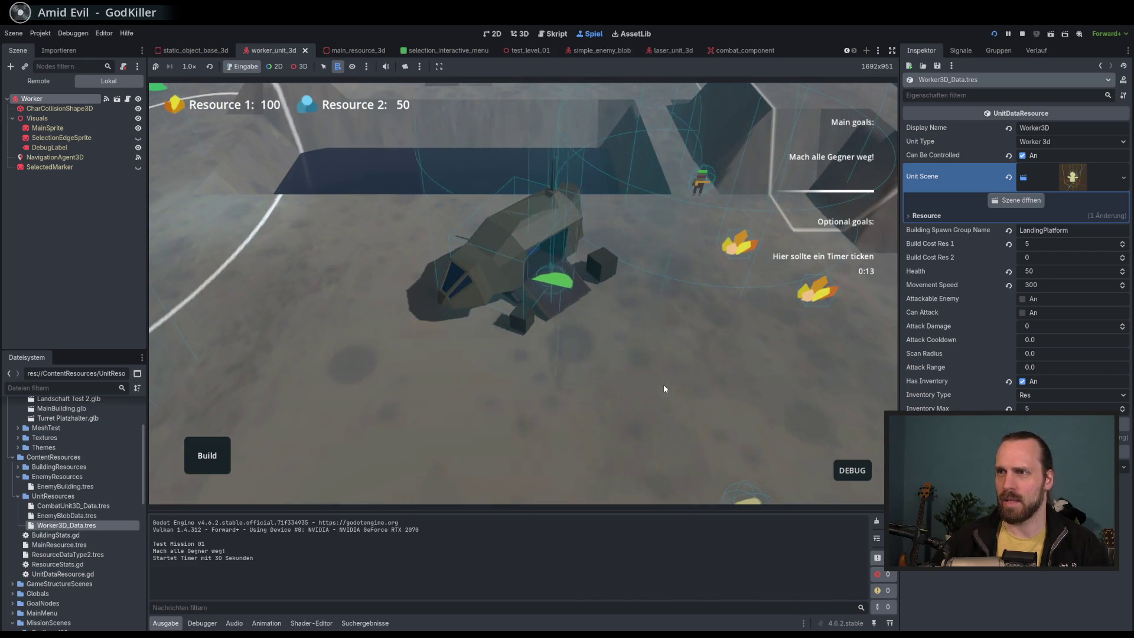
left_click(523, 267)
scroll(522, 267, "up", 1)
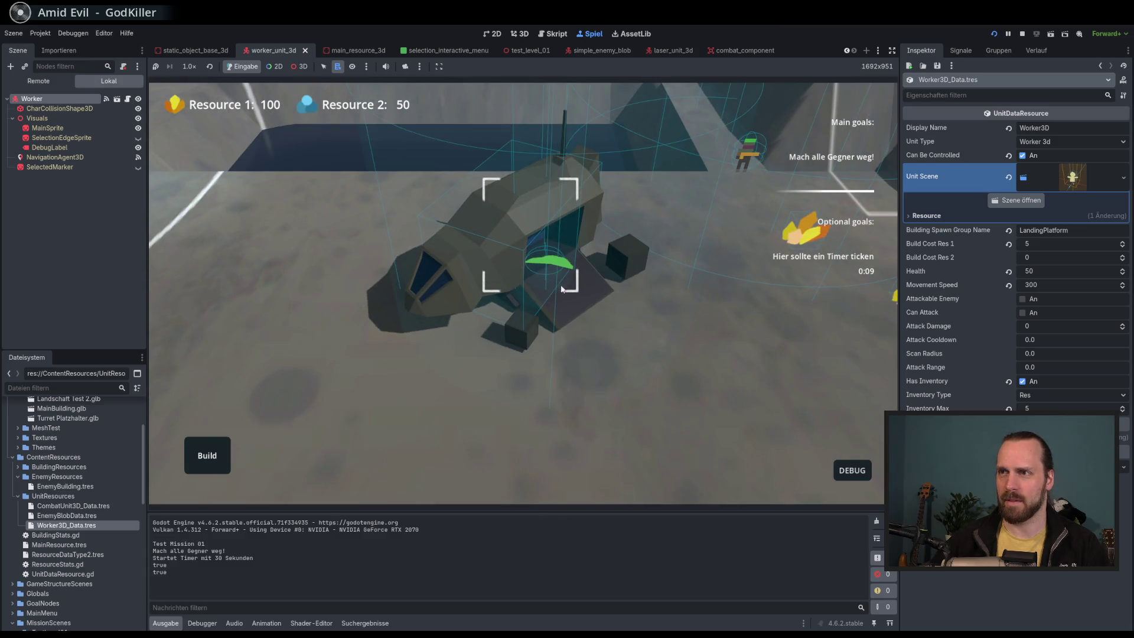
left_click(467, 319)
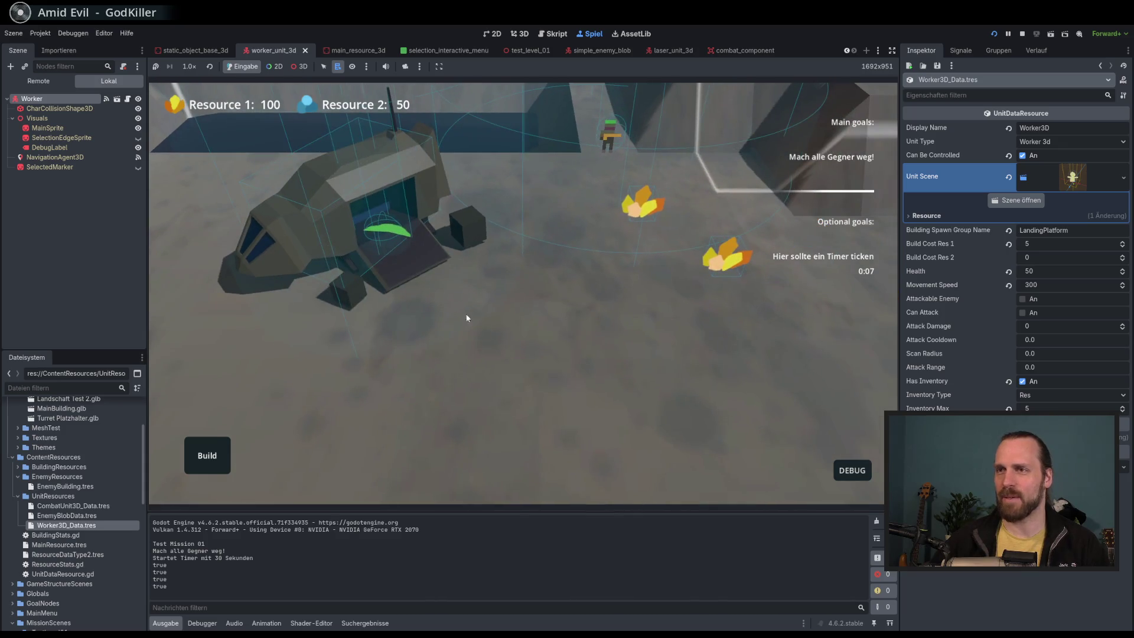
left_click_drag(412, 255, 481, 338)
left_click(291, 372)
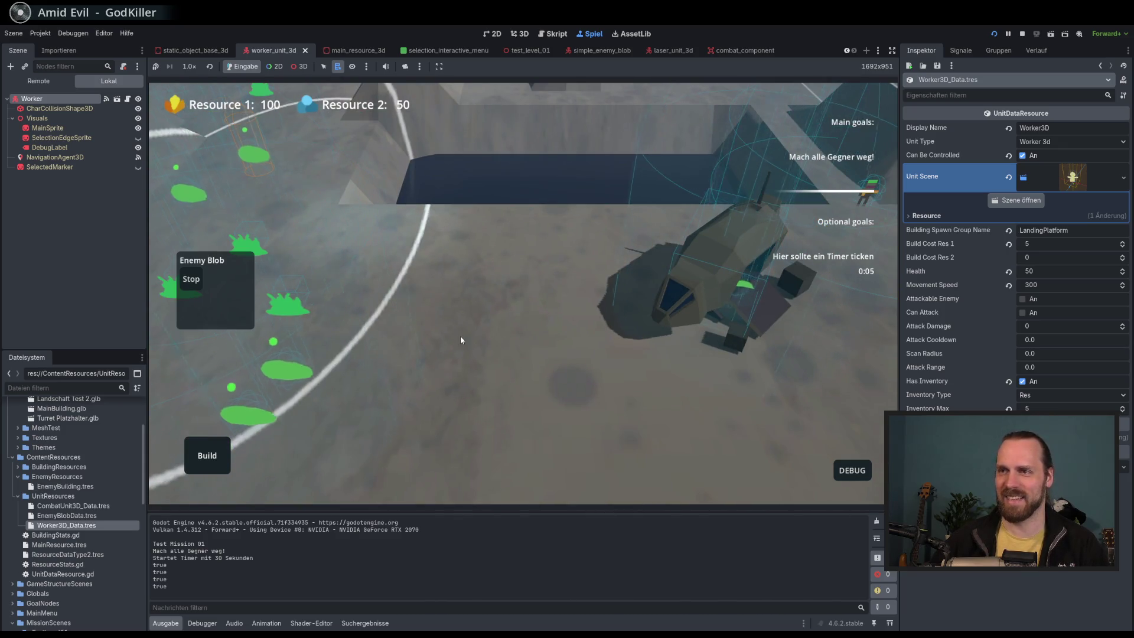
left_click(724, 255)
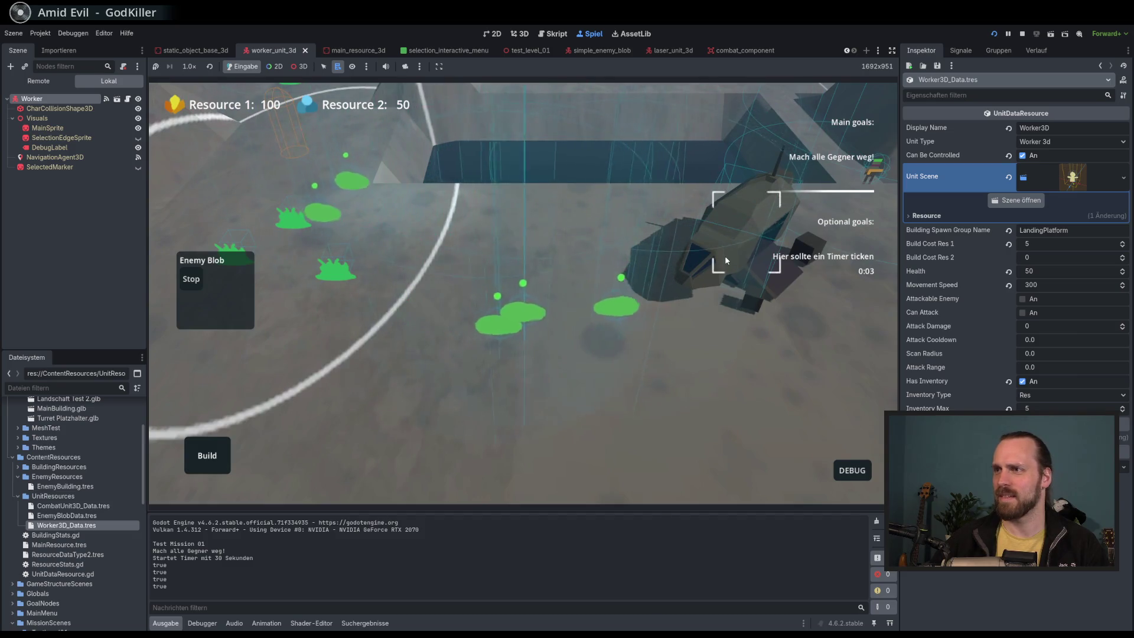
left_click(524, 319)
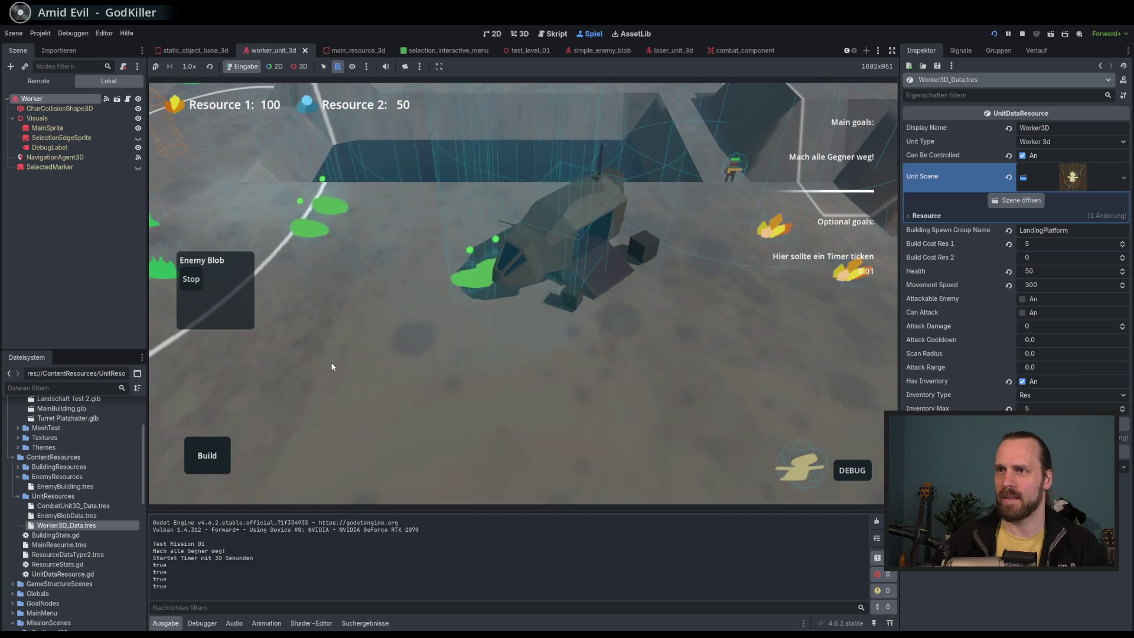
left_click(851, 470)
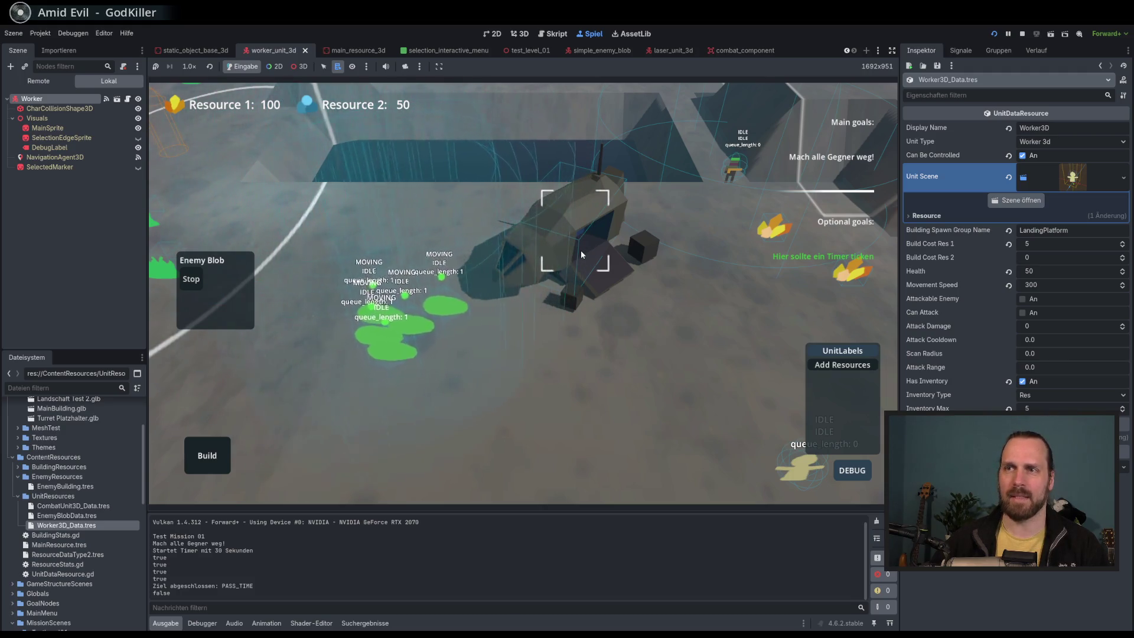
Step: Order the Laser Dude to attack the blobs at the ship, then leave the FAILED screen
key("d")
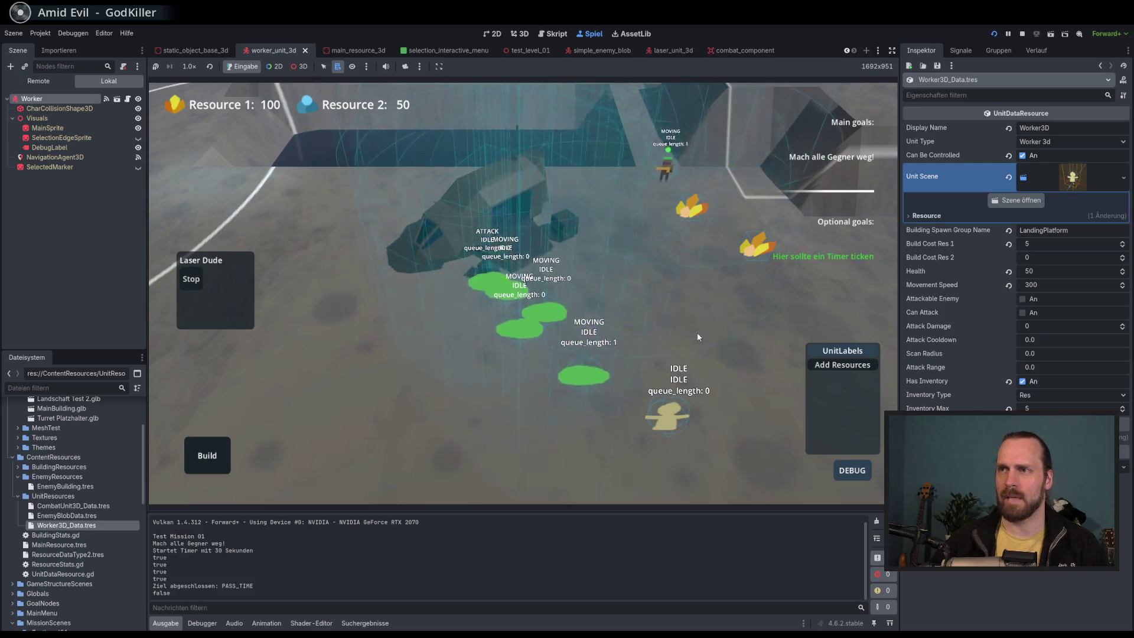
right_click(519, 291)
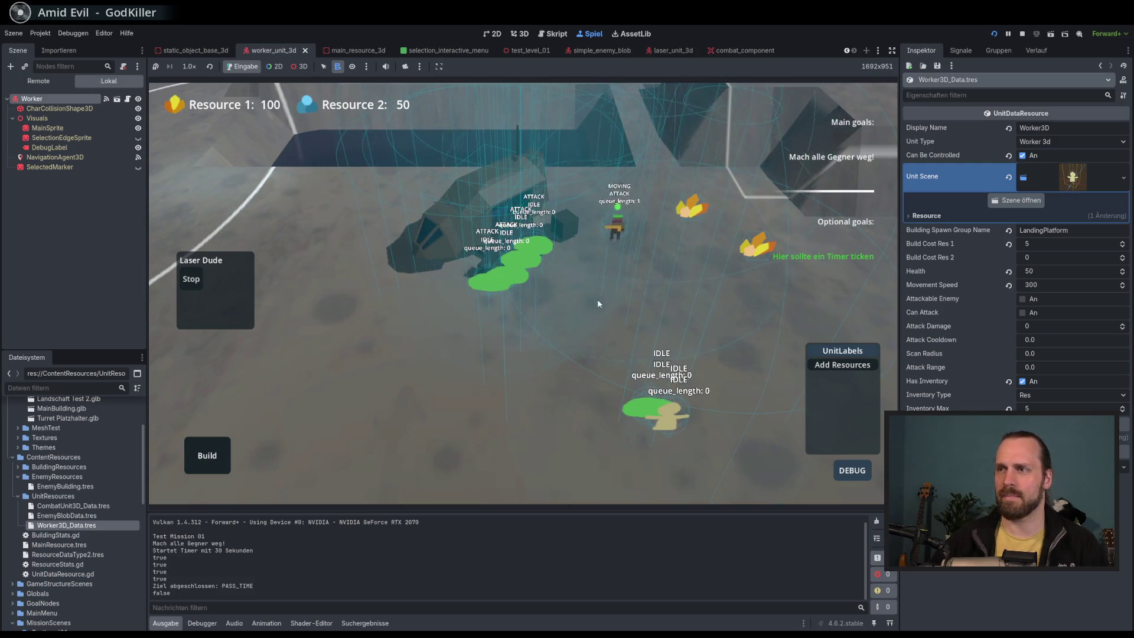
left_click_drag(597, 298, 453, 308)
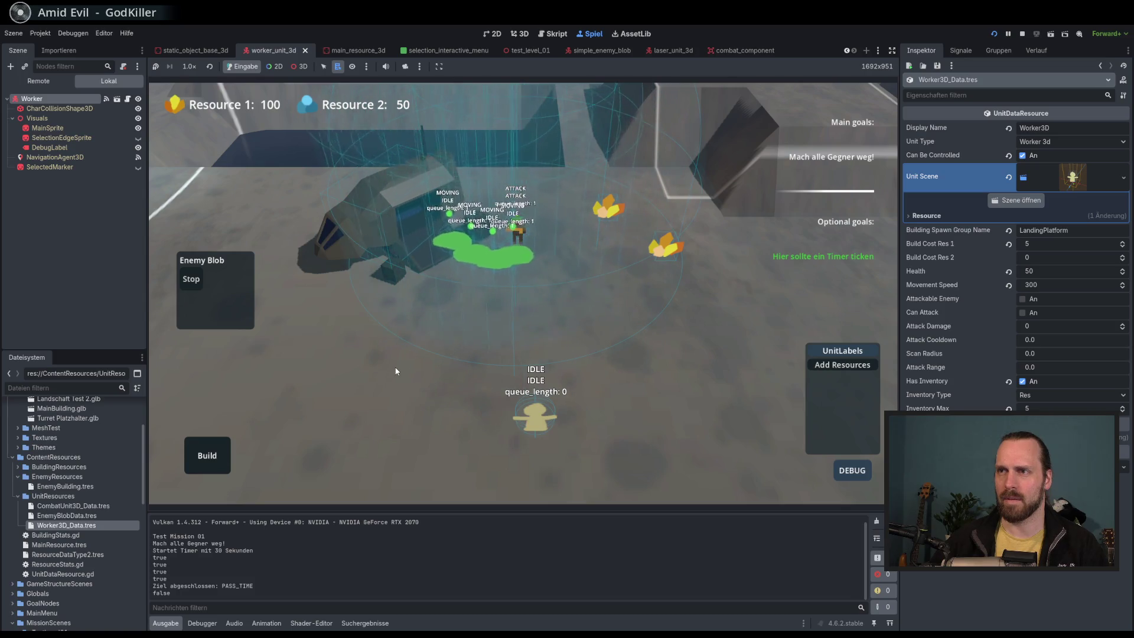
left_click(520, 235)
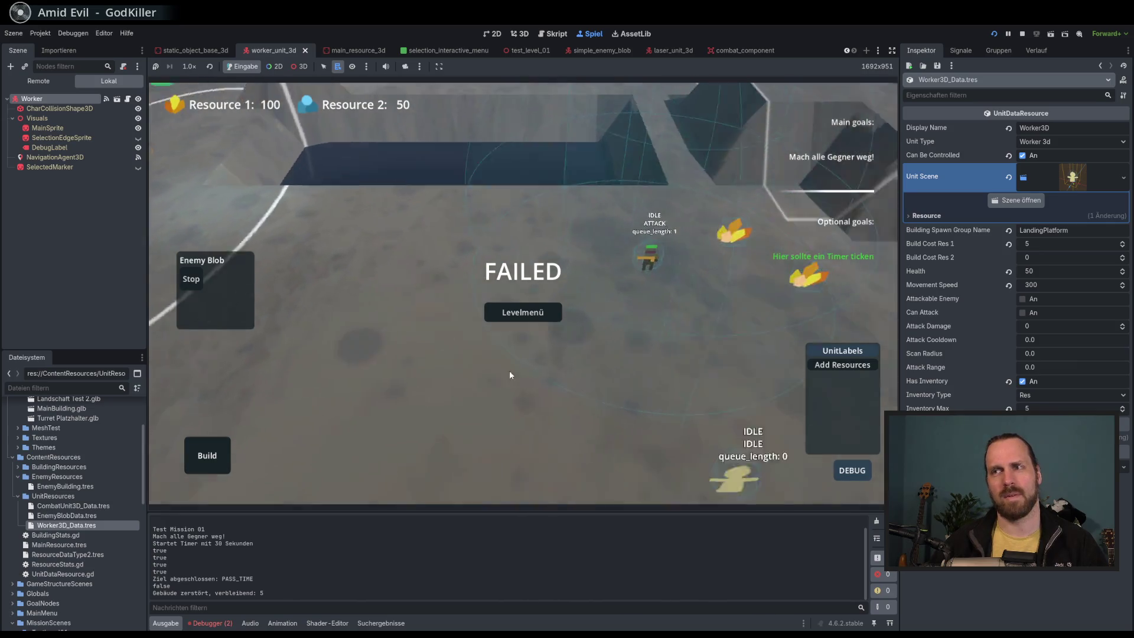
left_click(523, 310)
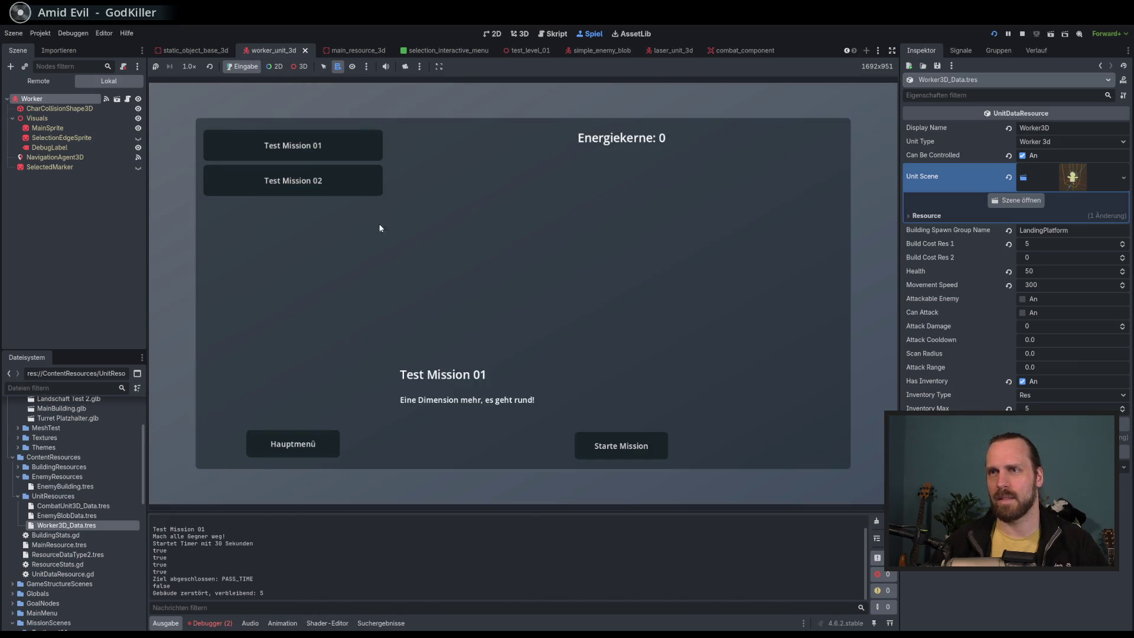
Step: Replay Test Mission 01, send the laser unit at the blobs, watch the fight, then stop
left_click(609, 445)
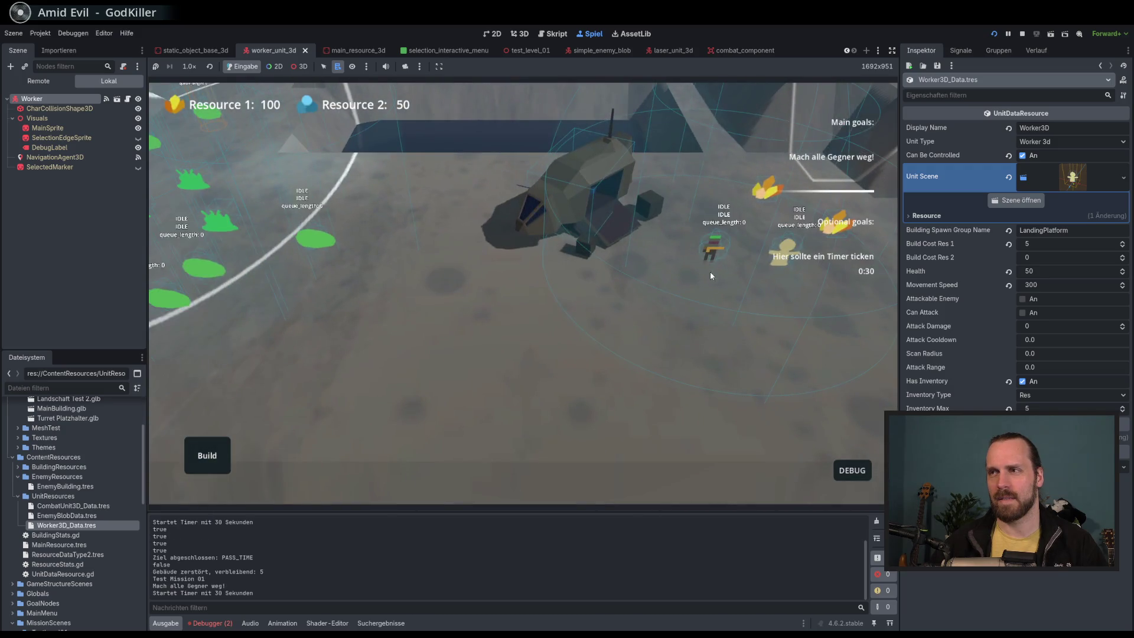
left_click_drag(423, 398, 582, 395)
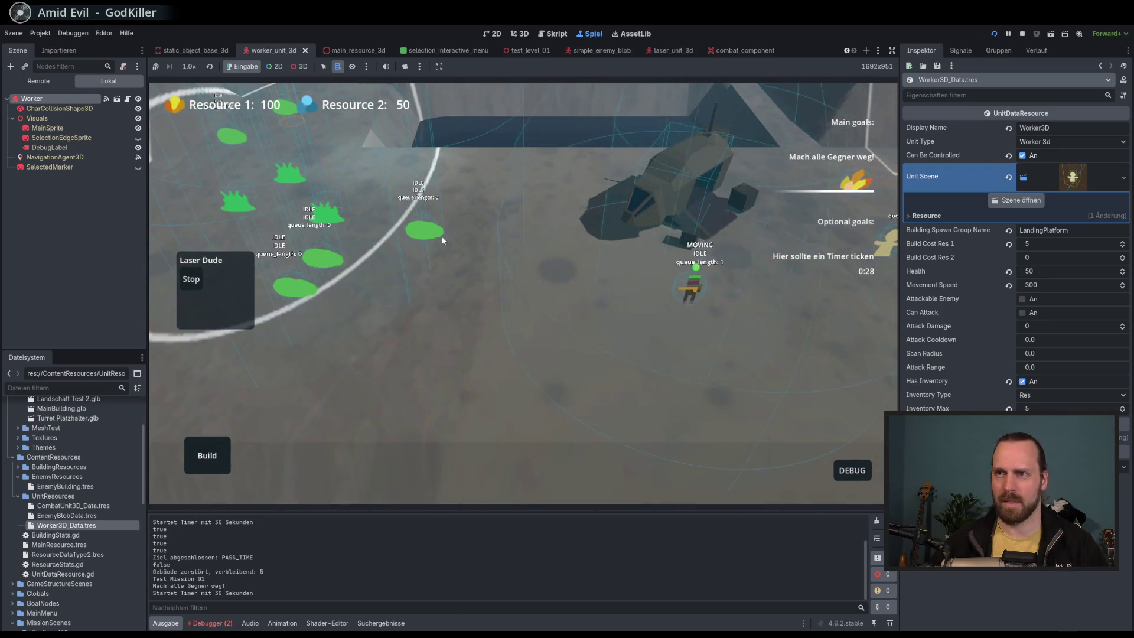
left_click(439, 234)
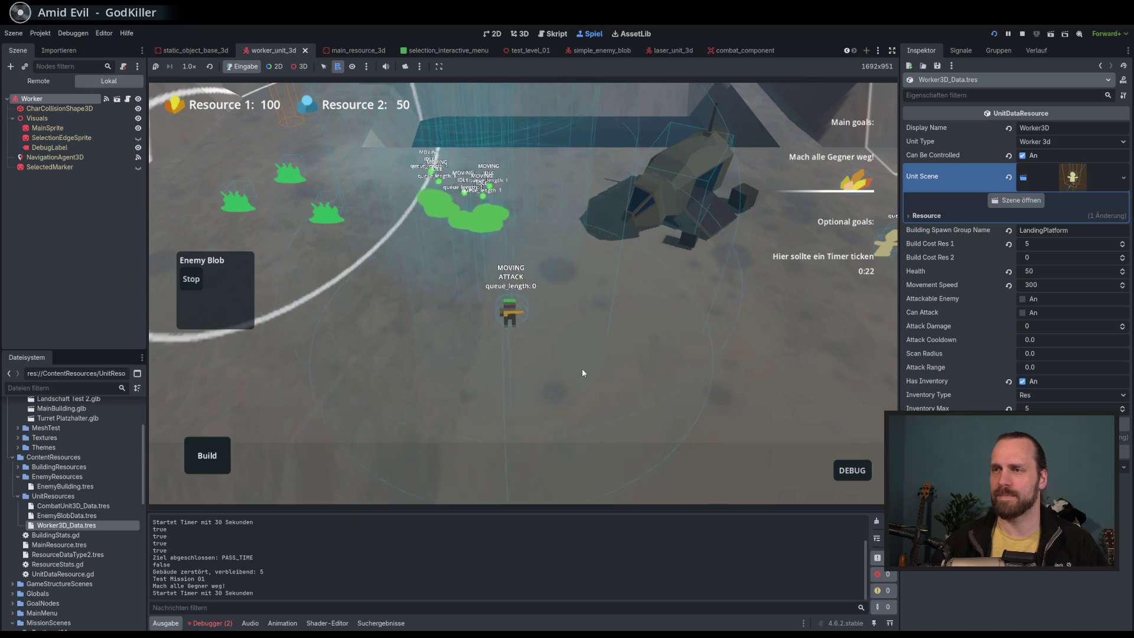
scroll(496, 320, "up", 2)
scroll(496, 325, "up", 1)
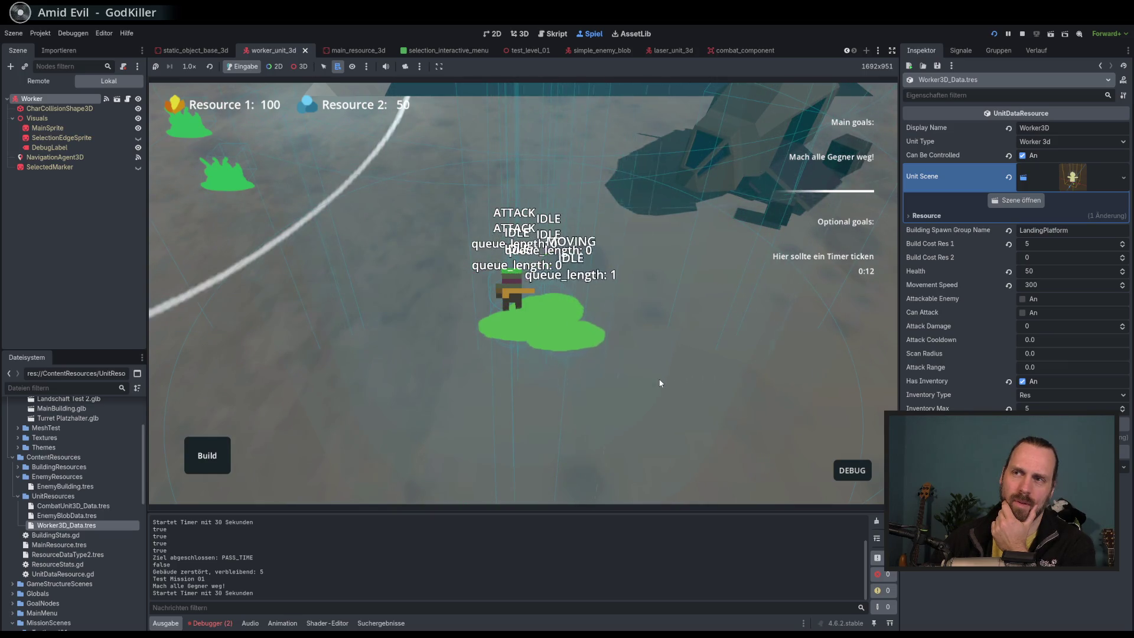
scroll(655, 381, "down", 3)
key("F8")
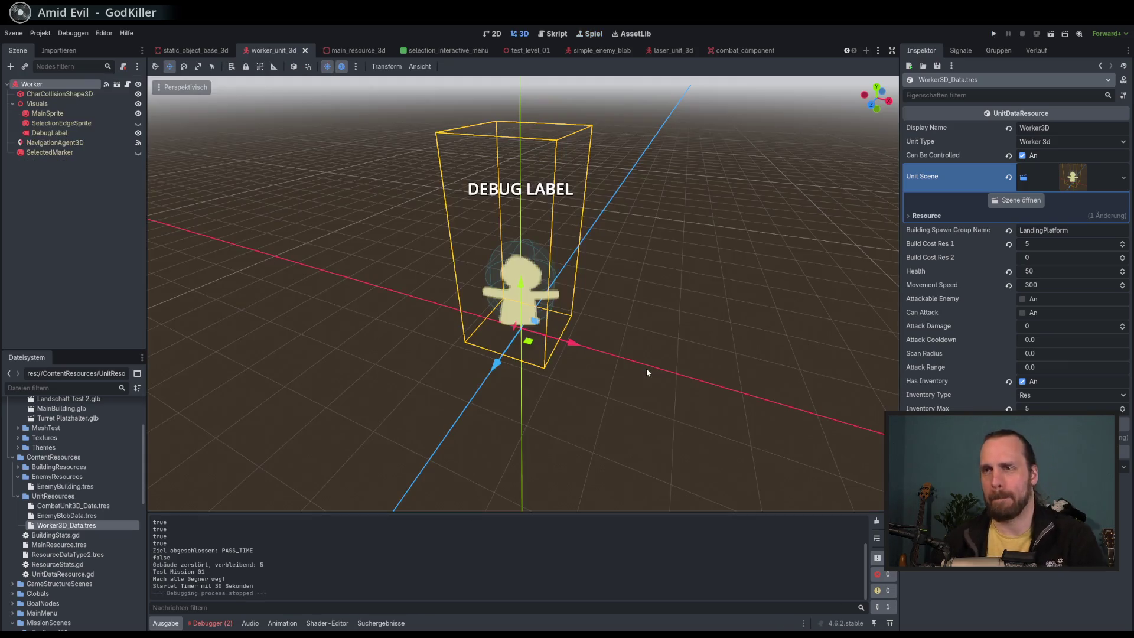
Step: From the simple_enemy_blob scene, open EnemyBlobData.tres and change Attack Range from 1.0 to 2.0
left_click(671, 50)
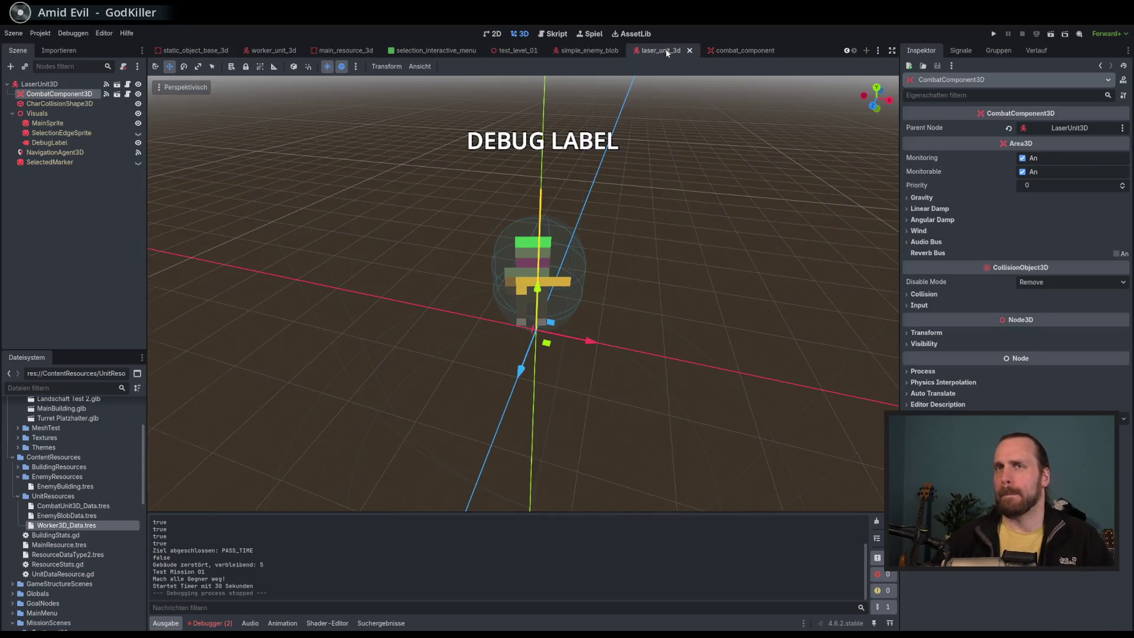
left_click(588, 50)
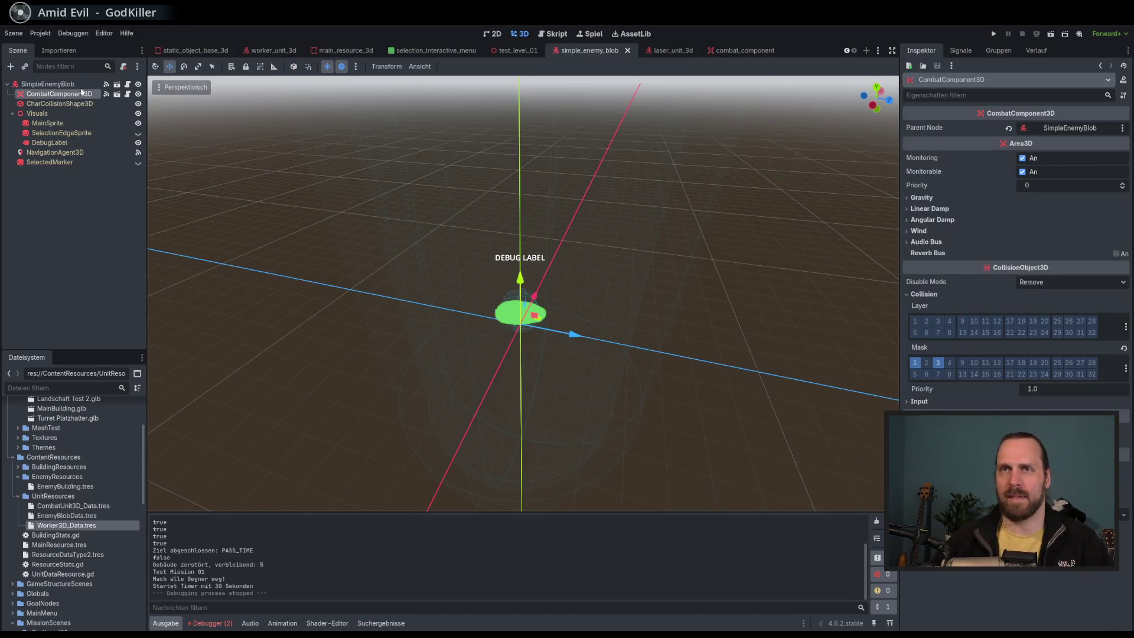
left_click(49, 83)
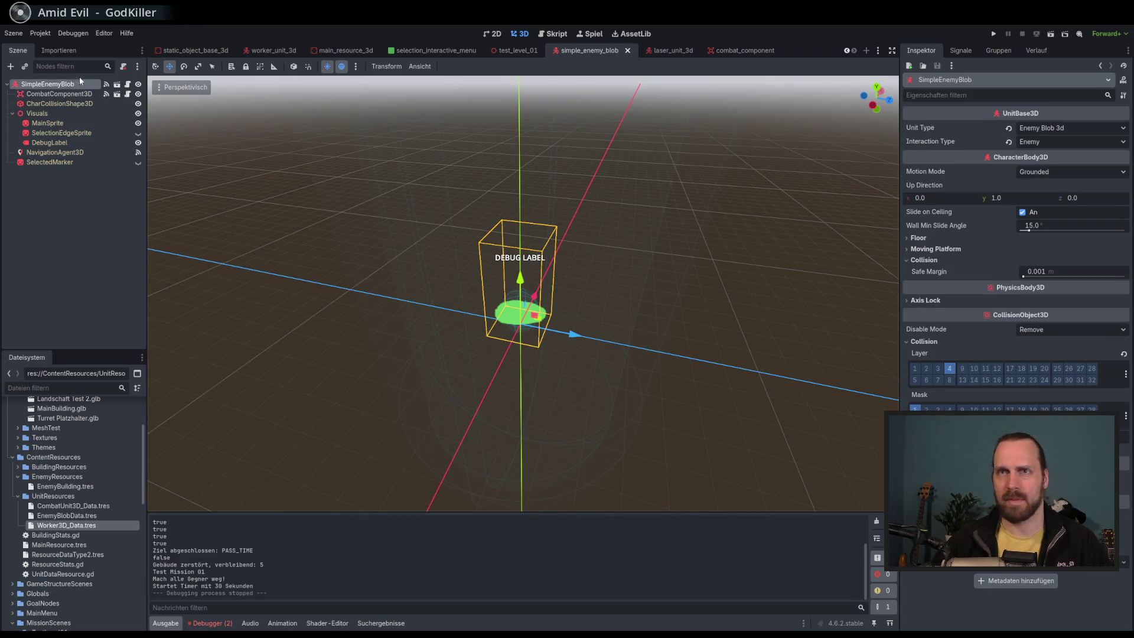
left_click(55, 94)
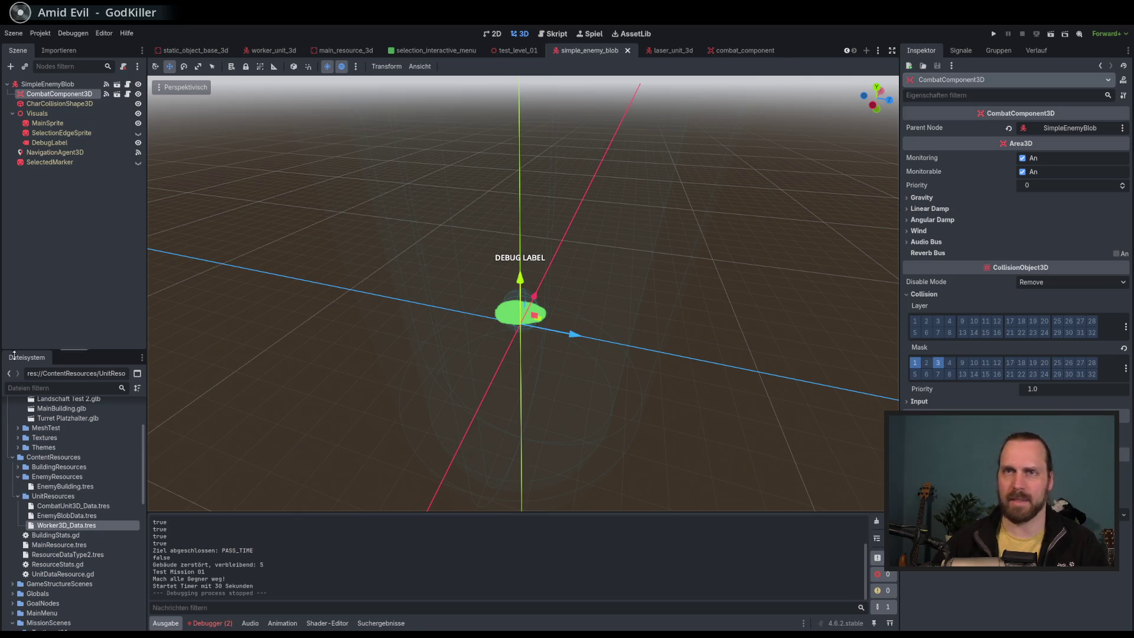
left_click(71, 516)
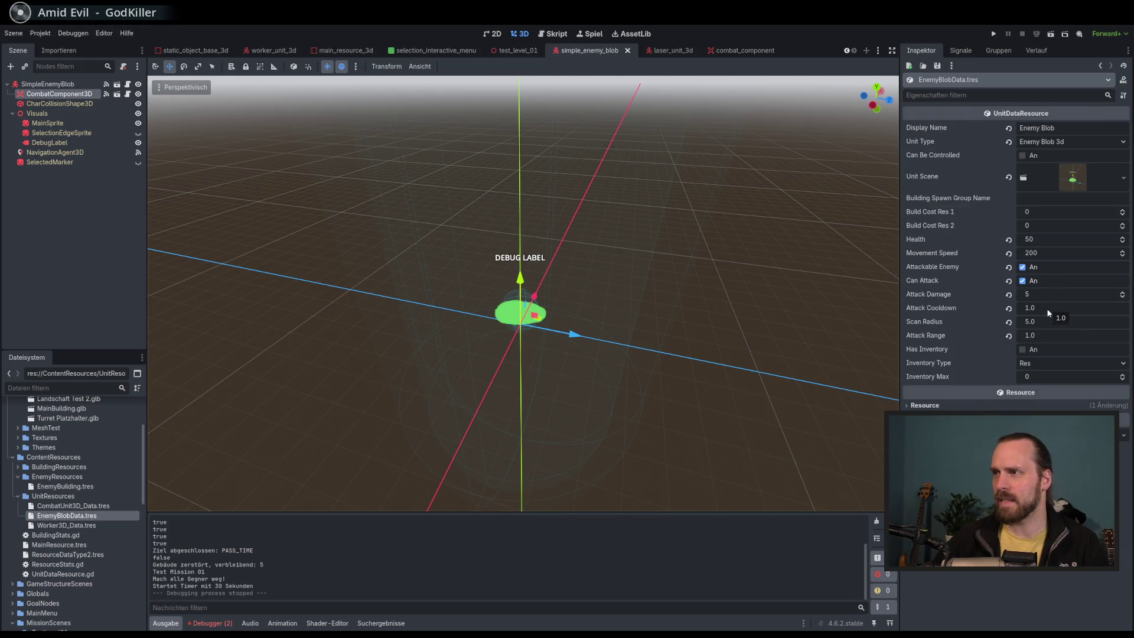
left_click(1049, 331)
key("Return")
scroll(572, 261, "up", 5)
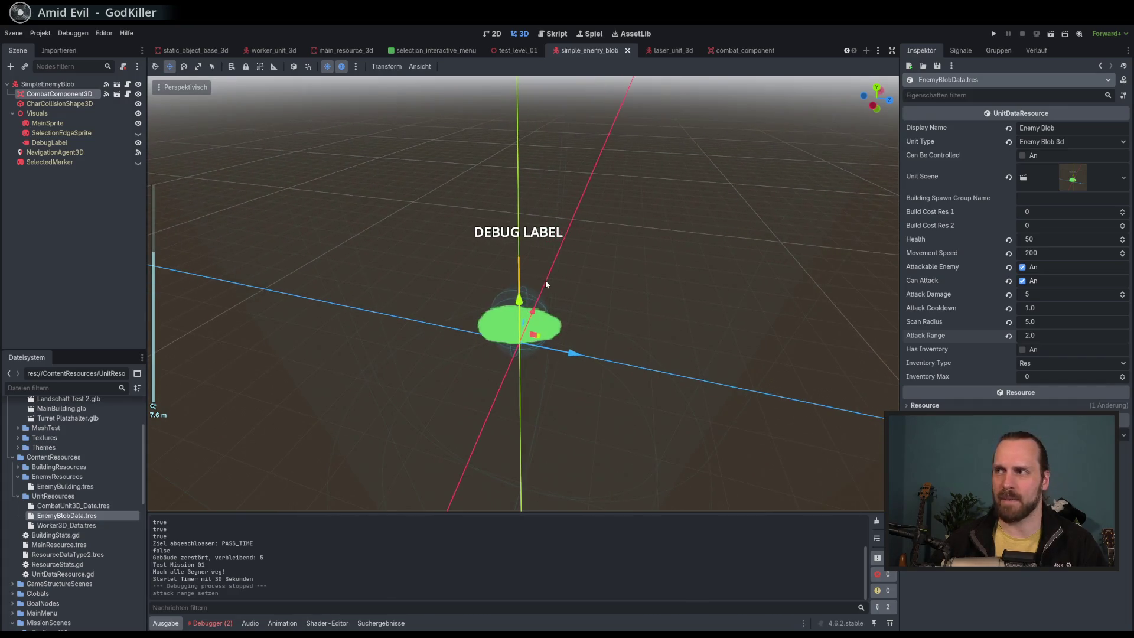
scroll(544, 280, "up", 2)
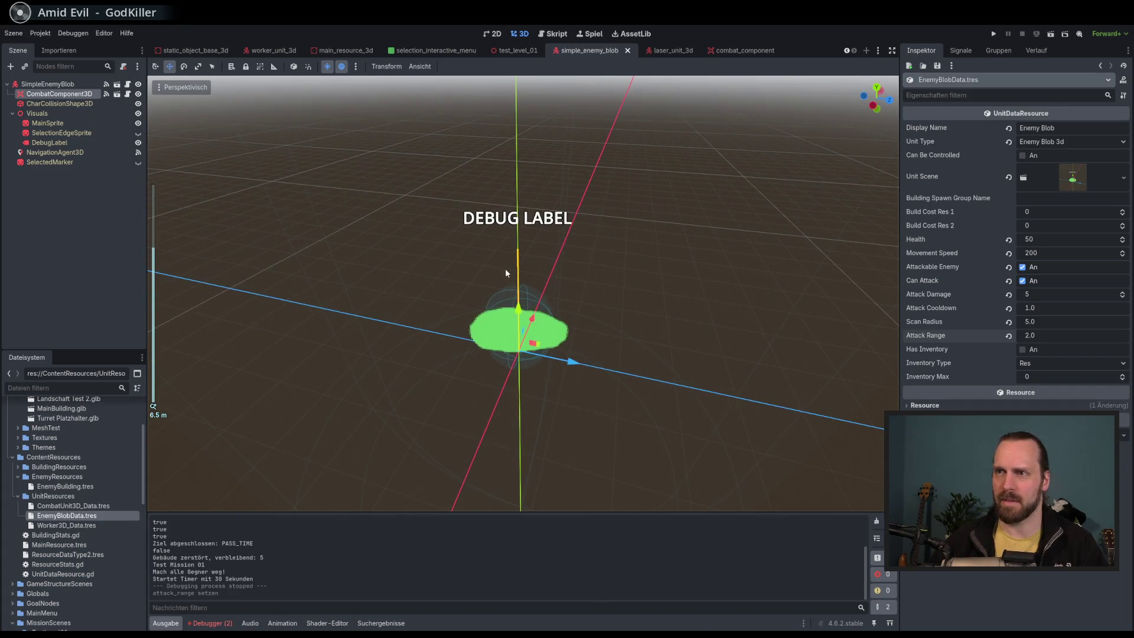
Step: Read through combat_component.gd, highlighting the _on_body_shape_entered function
left_click(129, 96)
scroll(626, 373, "down", 15)
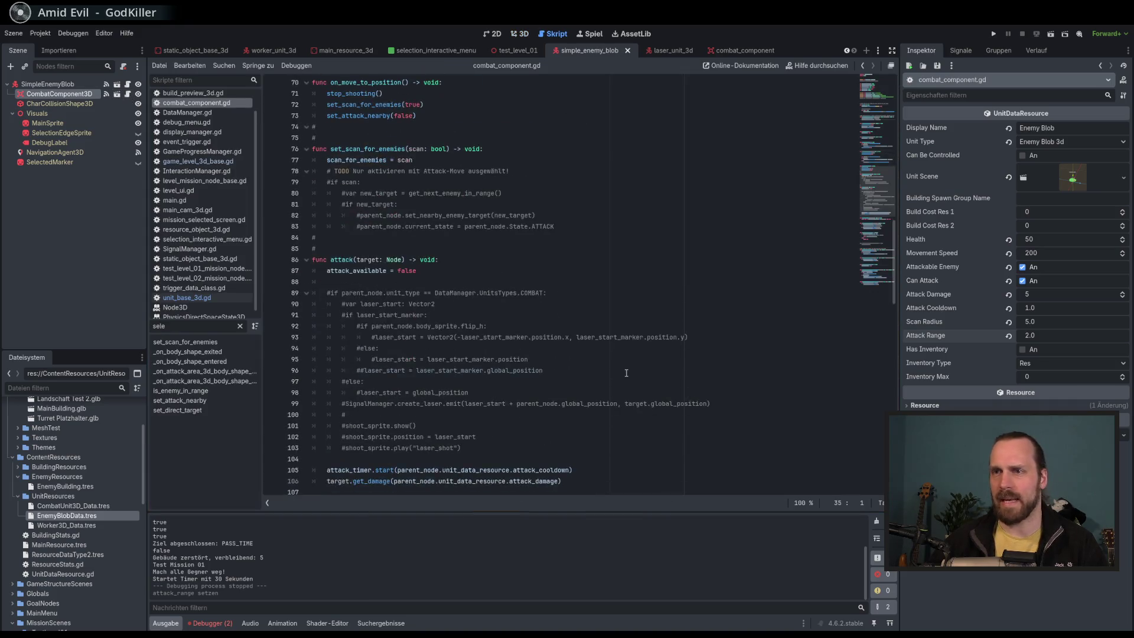
scroll(626, 373, "down", 6)
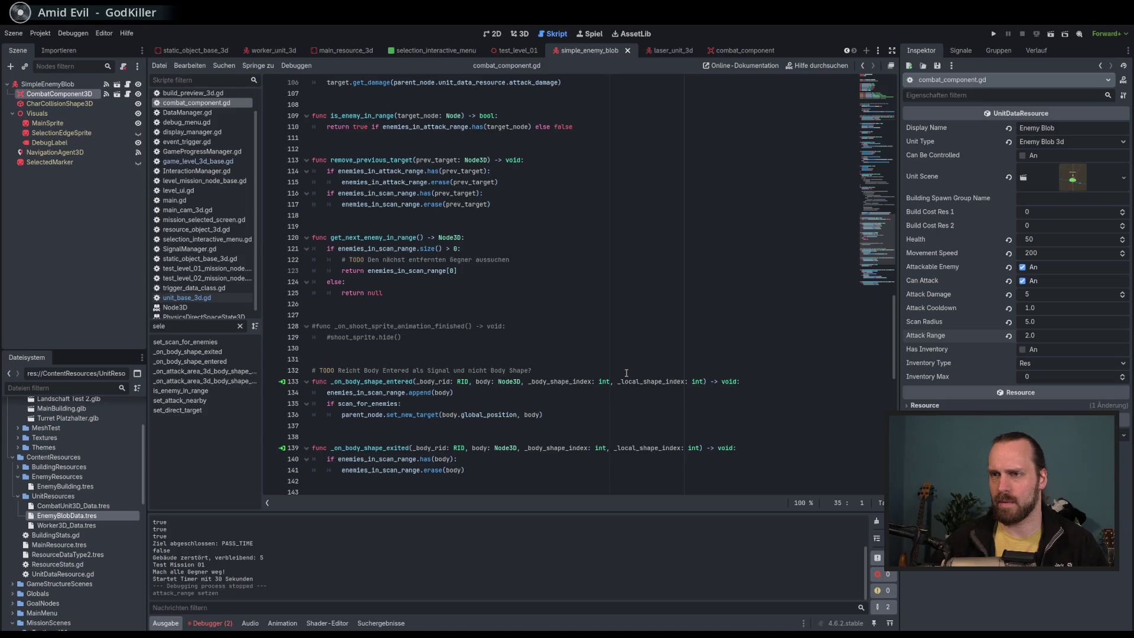
scroll(585, 386, "down", 3)
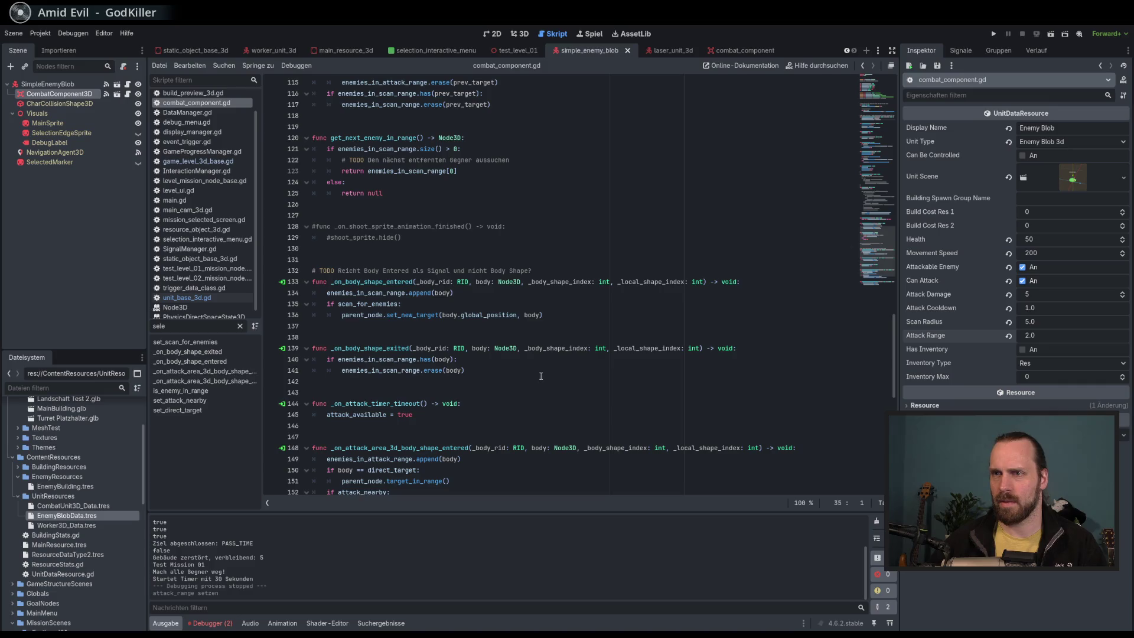
double_click(375, 282)
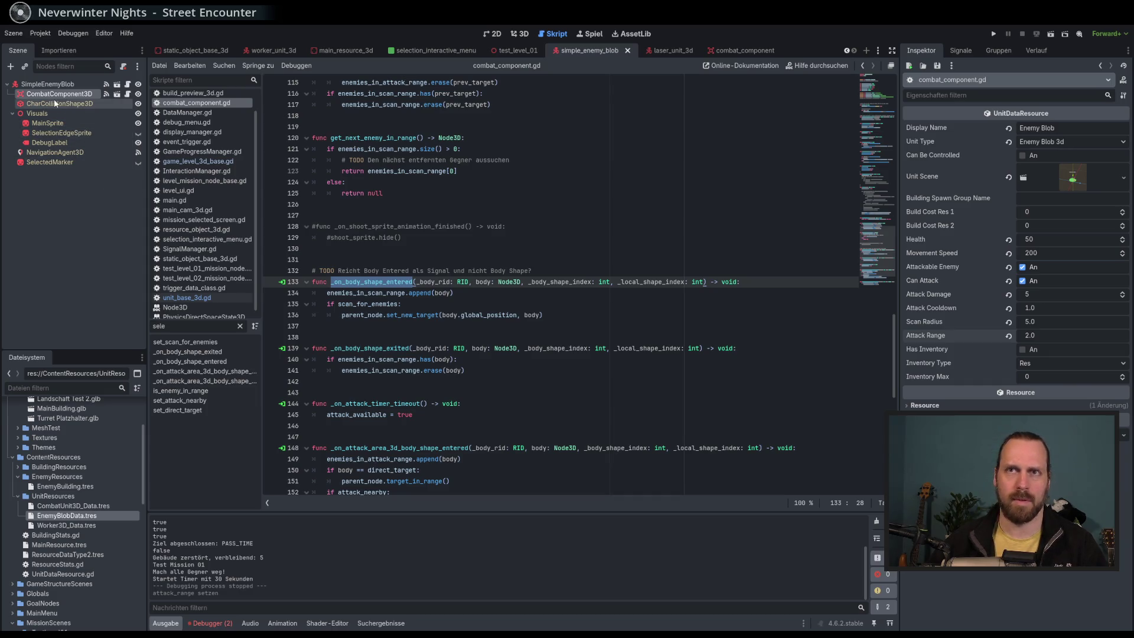
Step: Inspect the combat_component scene's ScanShape3D and AttackArea3D, then return to the SimpleEnemyBlob scene
left_click(64, 85)
left_click(70, 93)
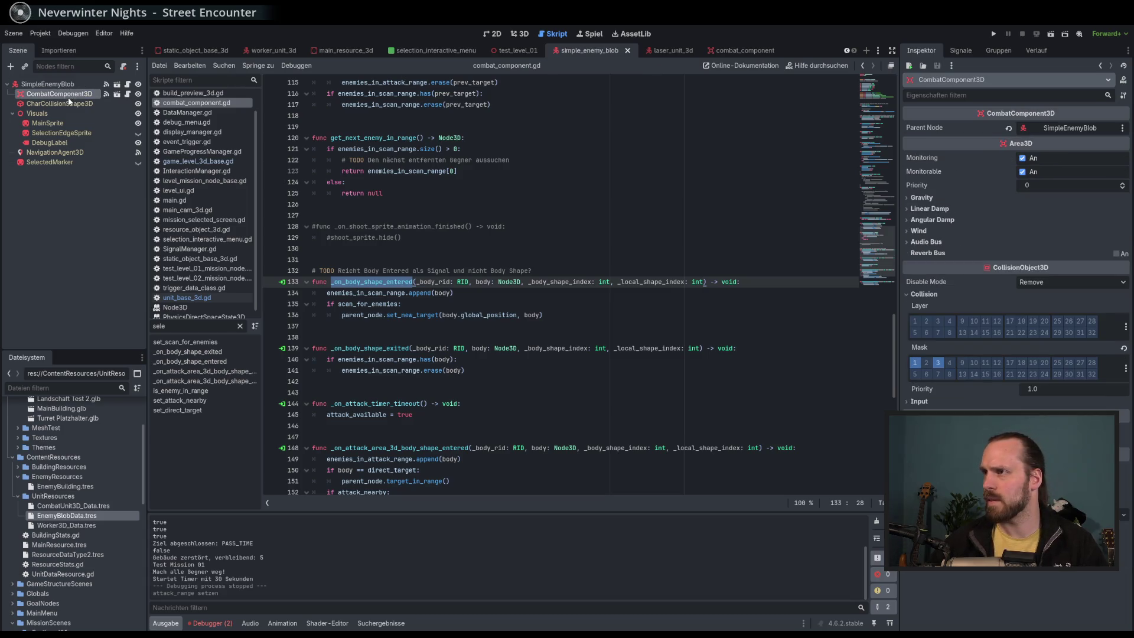
left_click(116, 94)
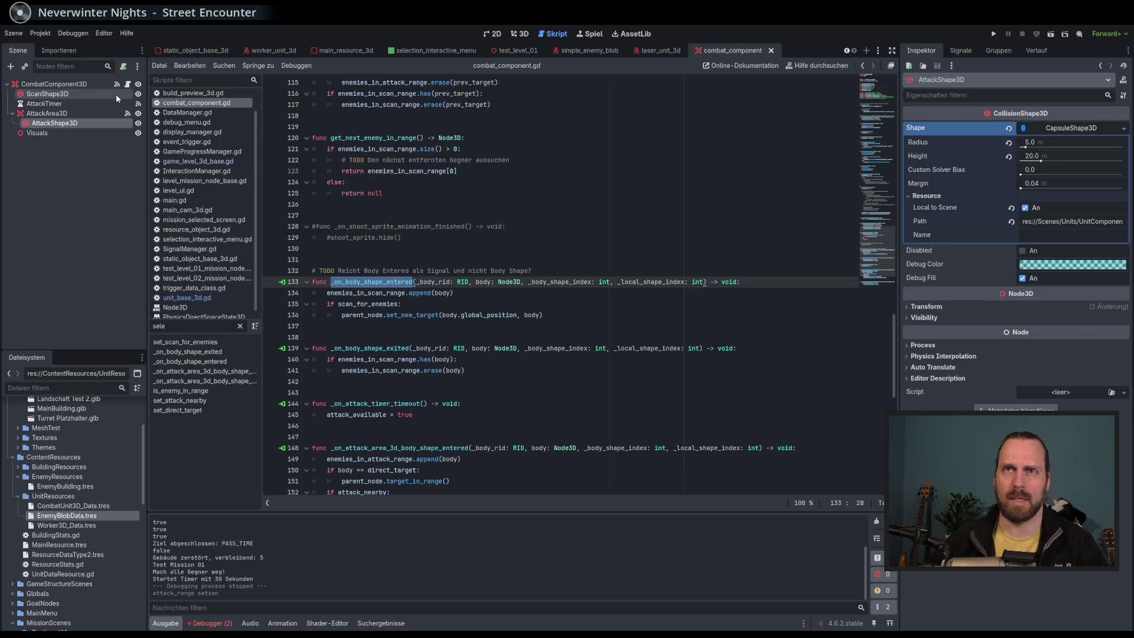
left_click(53, 94)
left_click(57, 113)
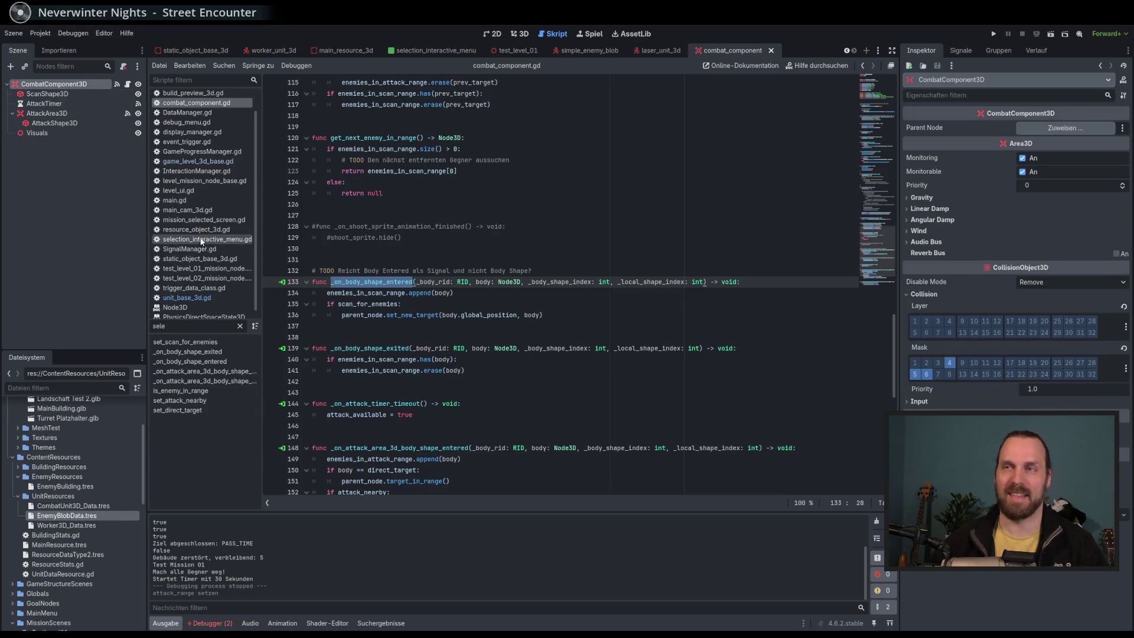
left_click(589, 51)
left_click(59, 84)
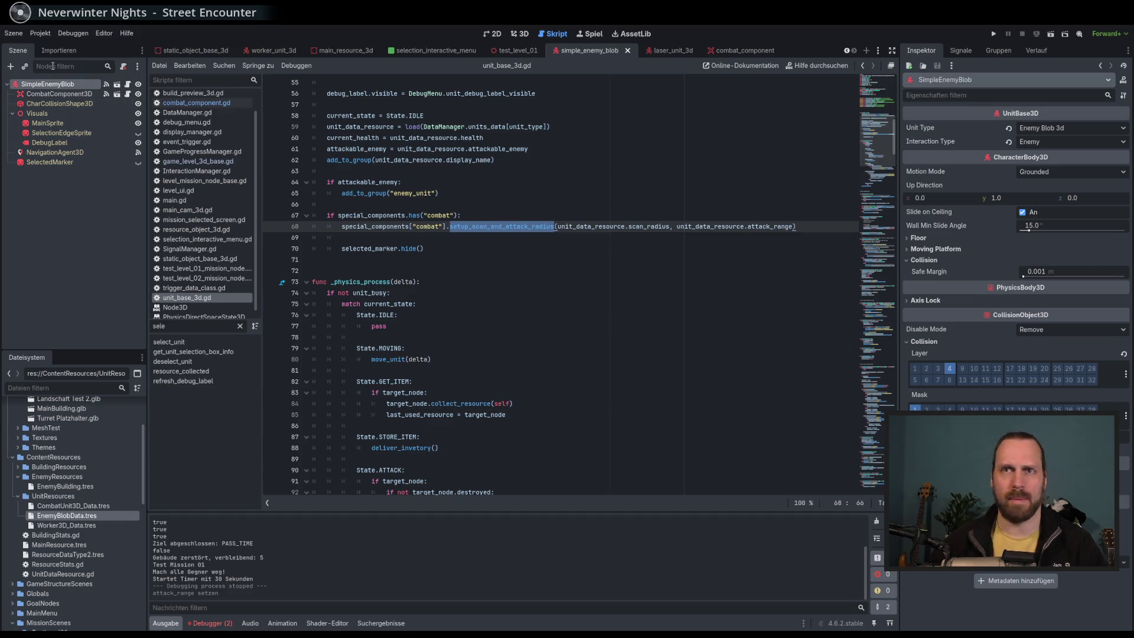
left_click(49, 95)
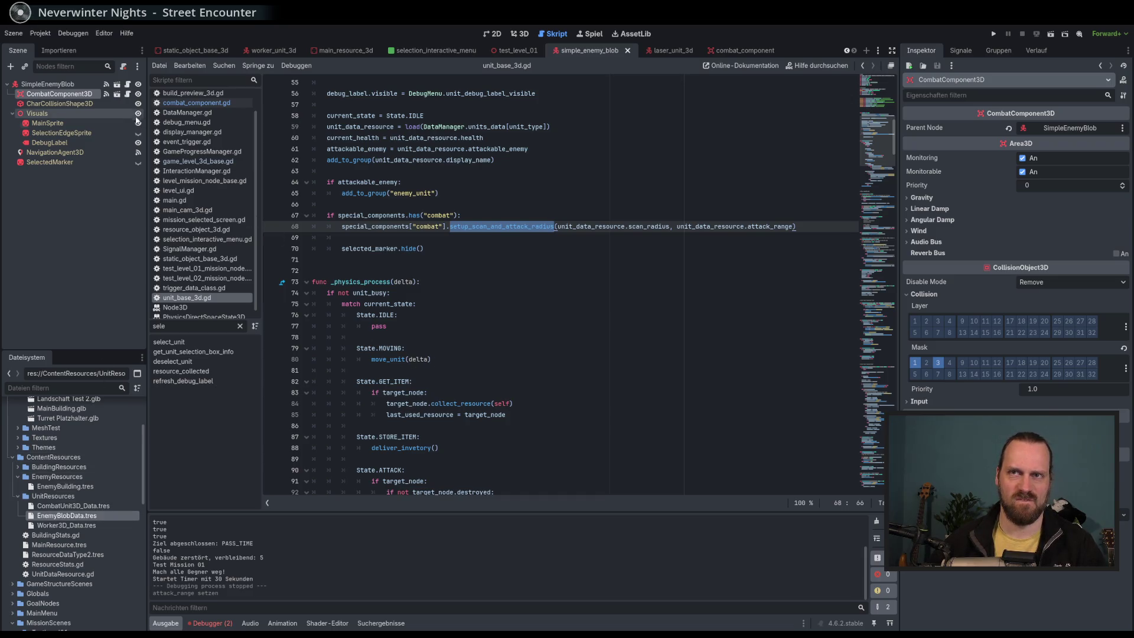
left_click(128, 94)
left_click(876, 88)
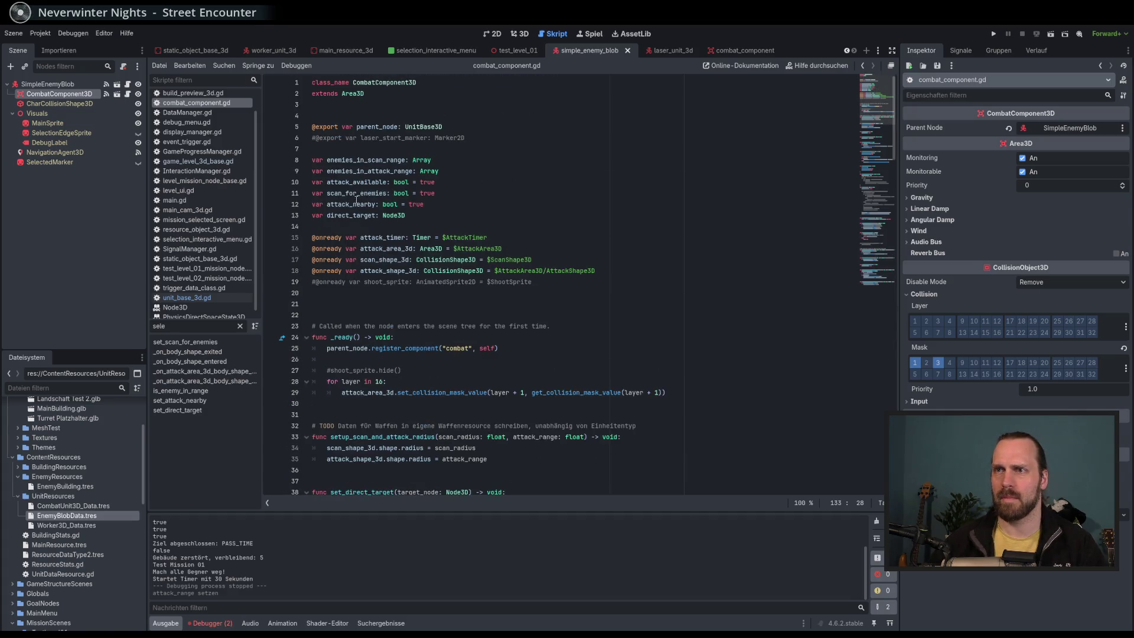
left_click(361, 193)
key("ctrl+f")
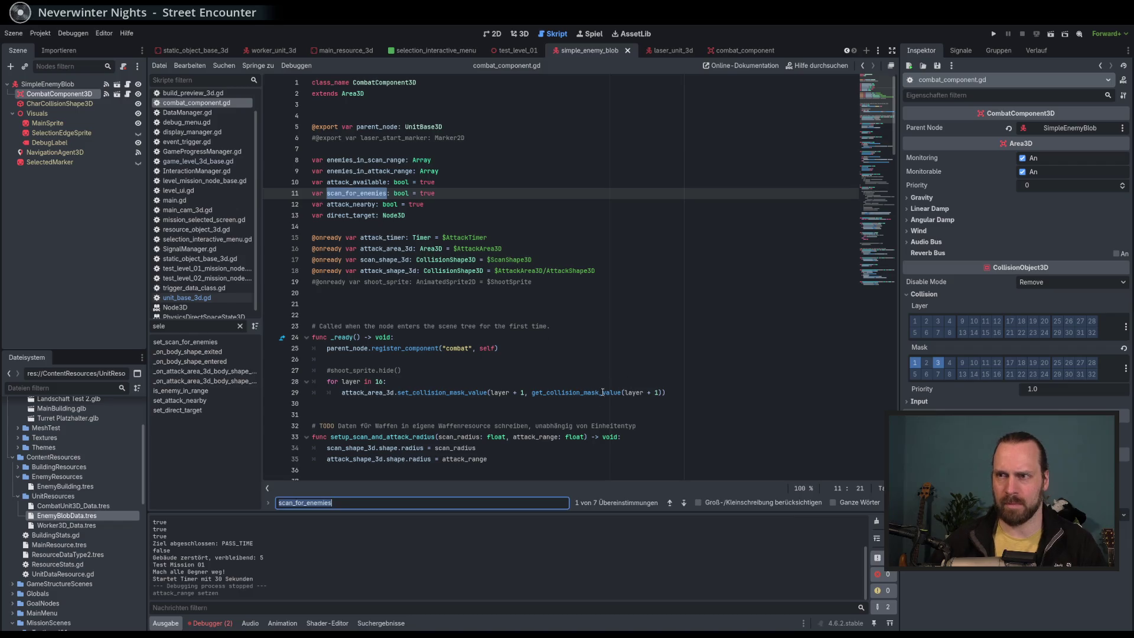
left_click(683, 503)
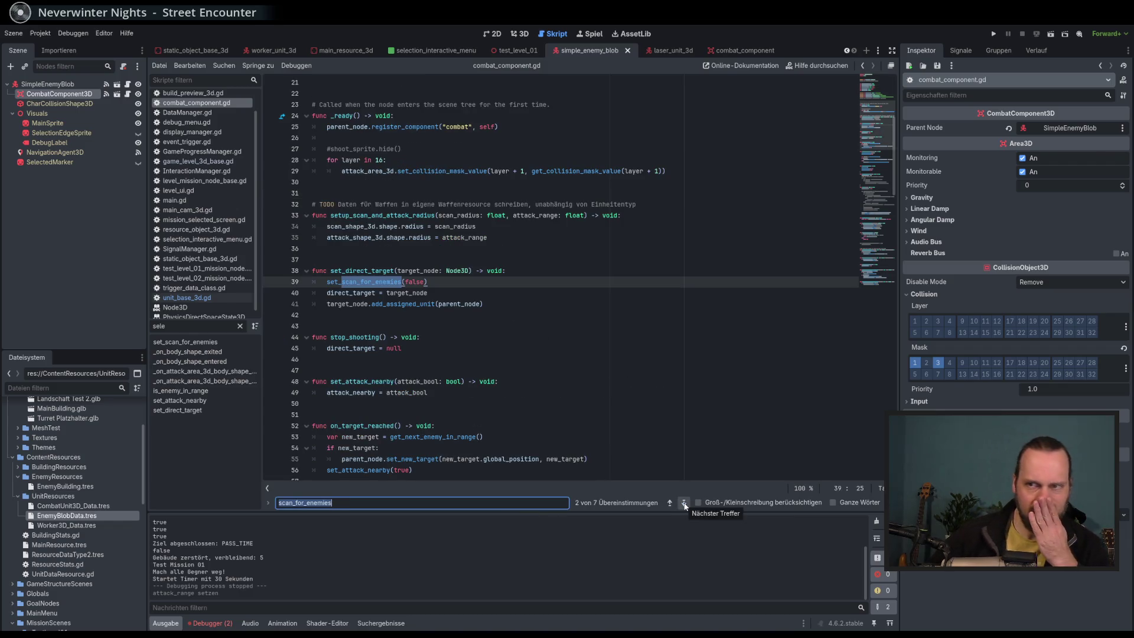
left_click(683, 503)
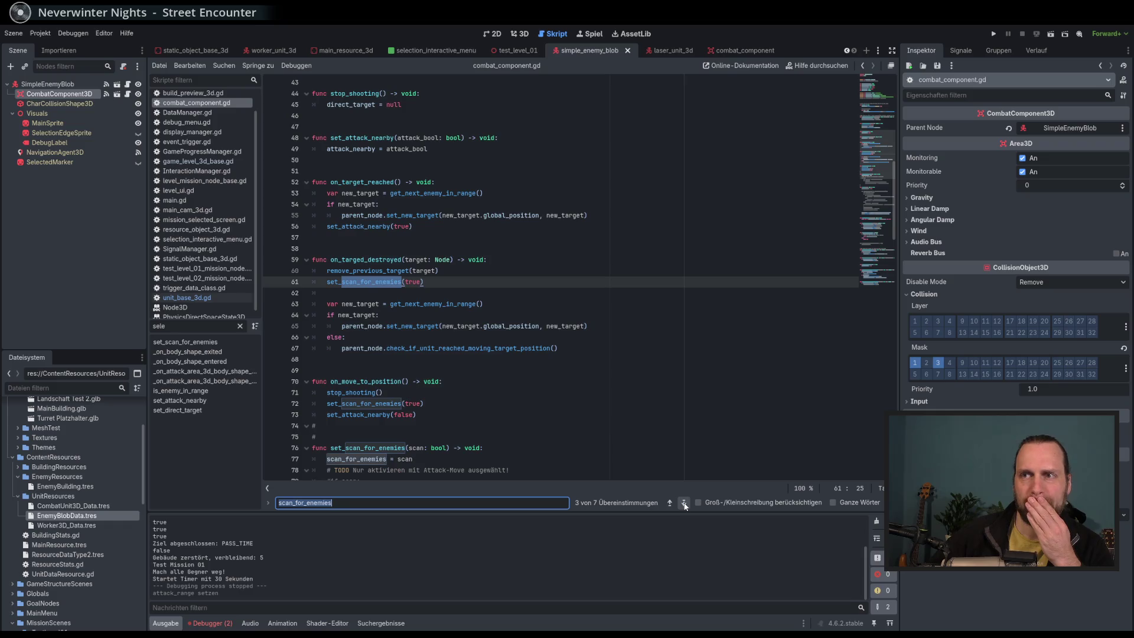
left_click(684, 503)
left_click(683, 503)
left_click(683, 504)
left_click(684, 503)
left_click(684, 503)
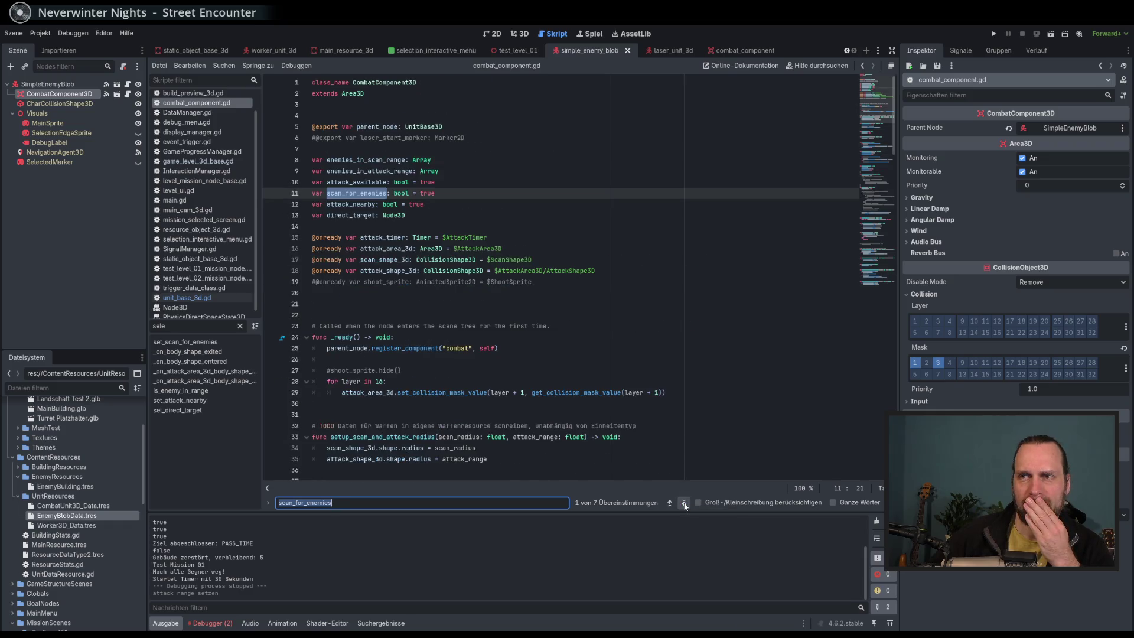
left_click(536, 207)
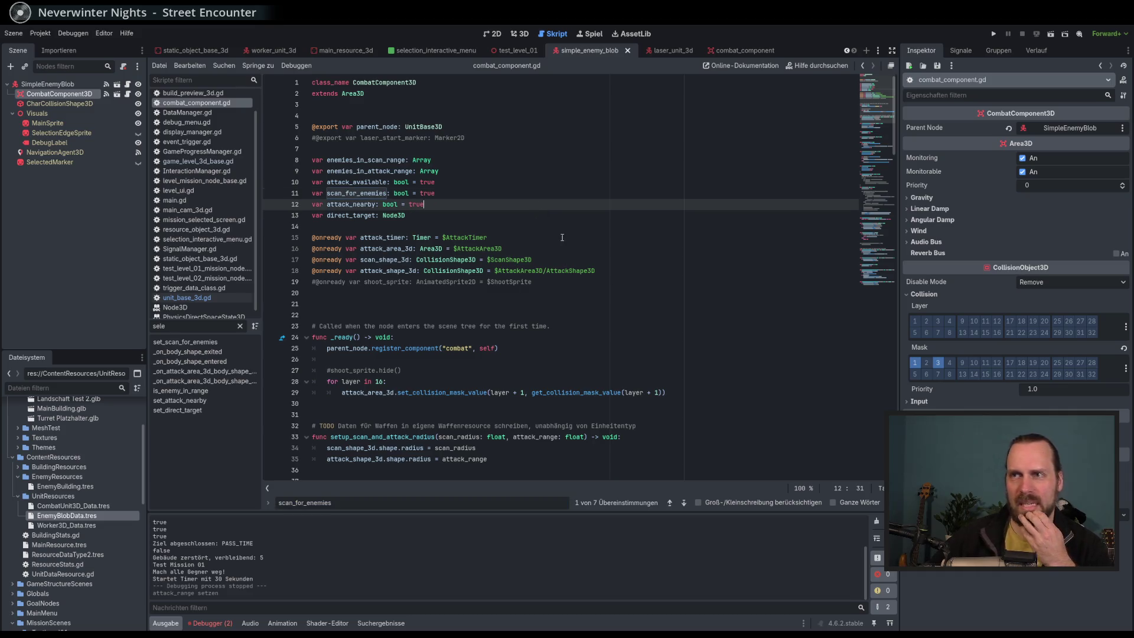
left_click(633, 281)
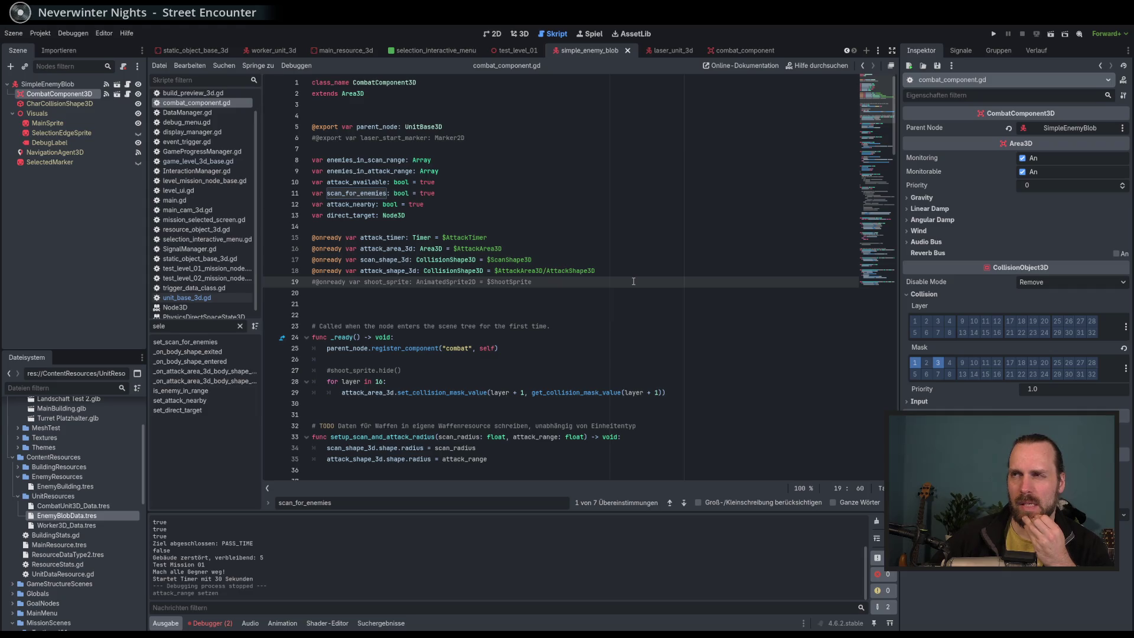
key("F5")
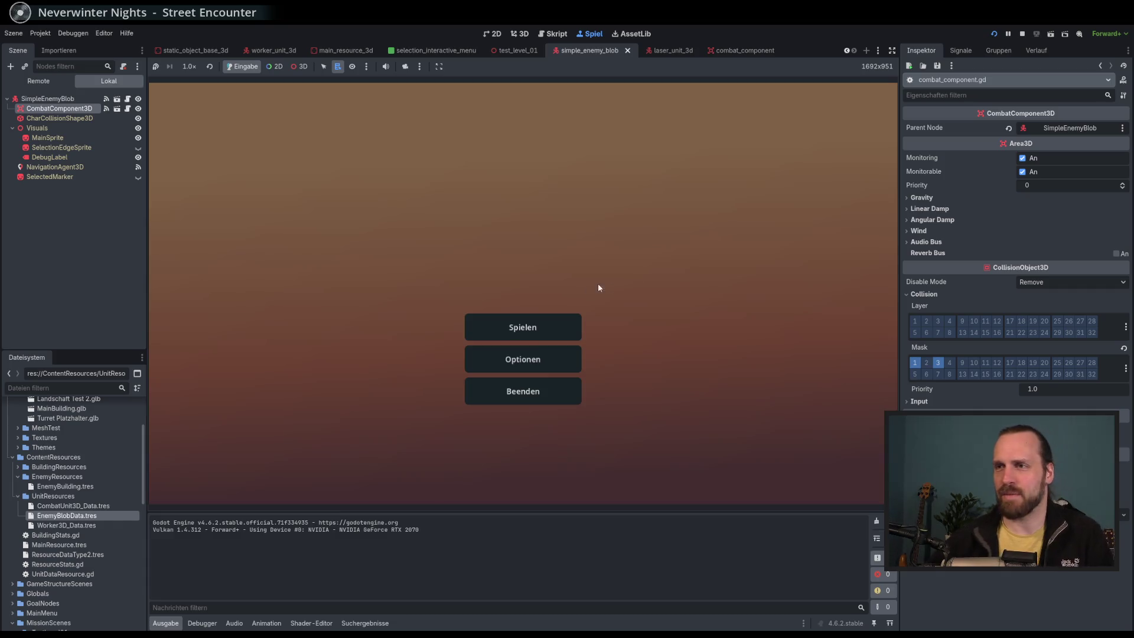
Step: Start Test Mission 01, enable the DEBUG state labels, and order the units to move and attack
left_click(519, 327)
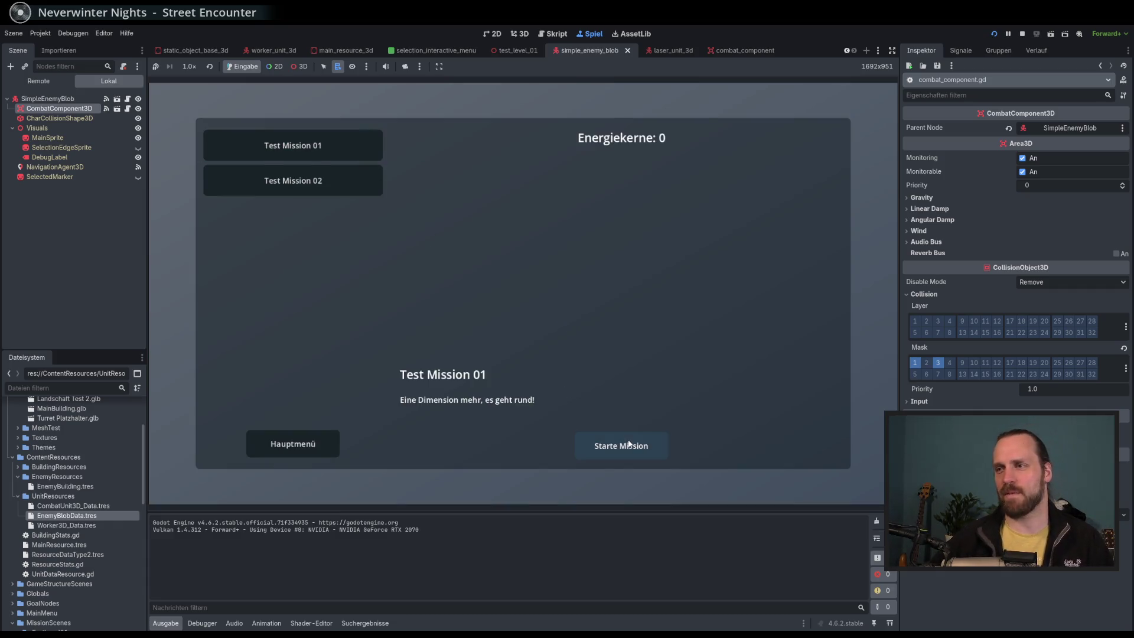
key("Return")
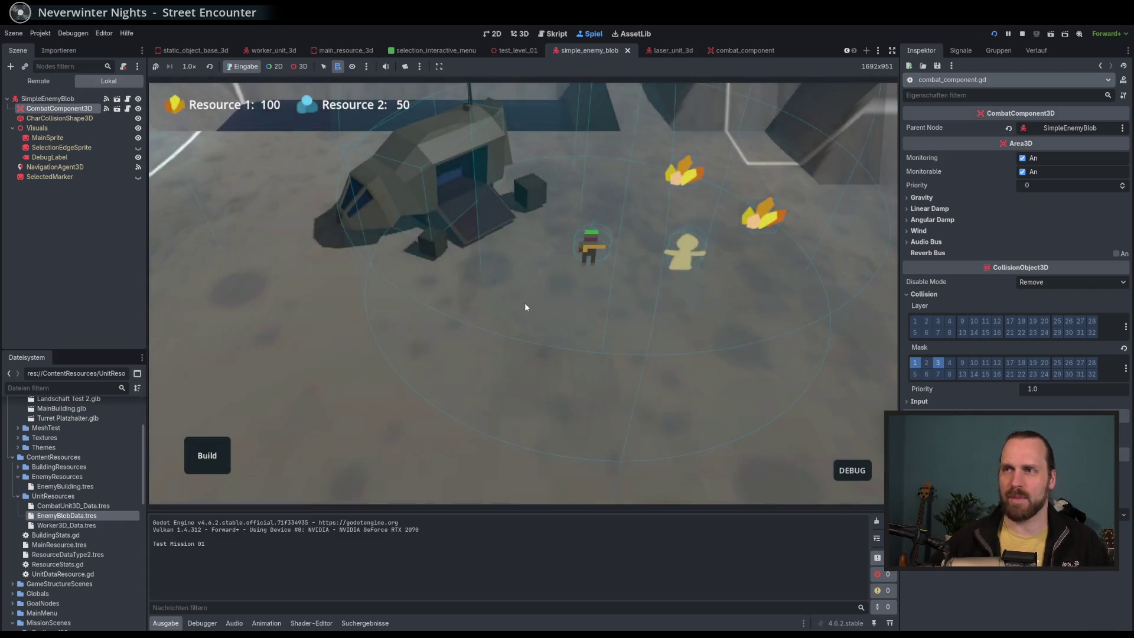
left_click(673, 251)
right_click(502, 388)
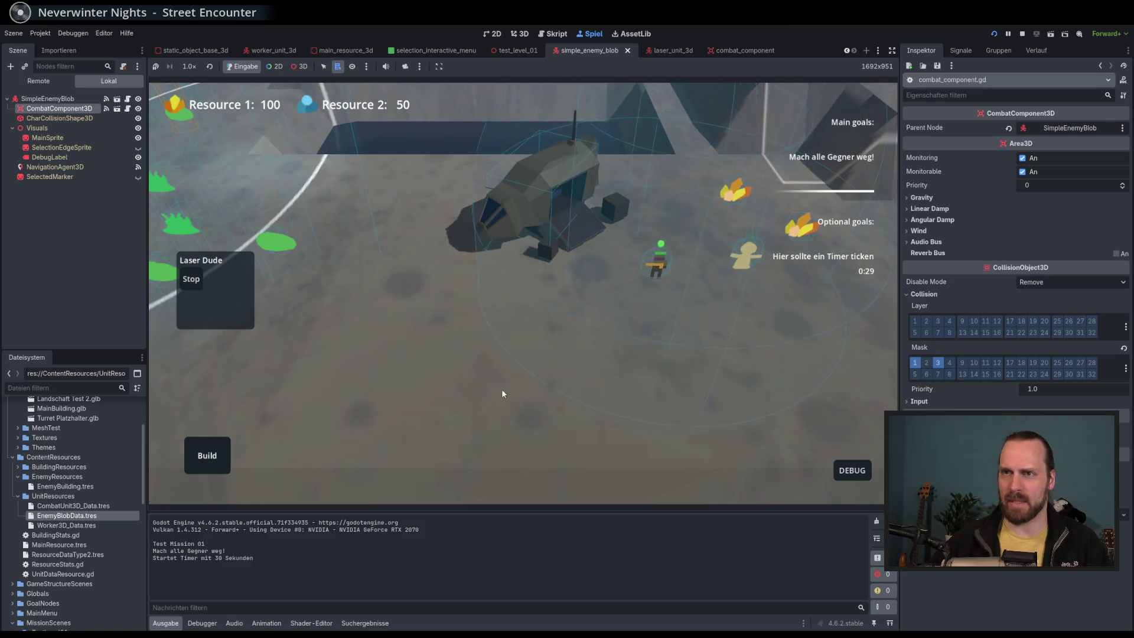
left_click(364, 243)
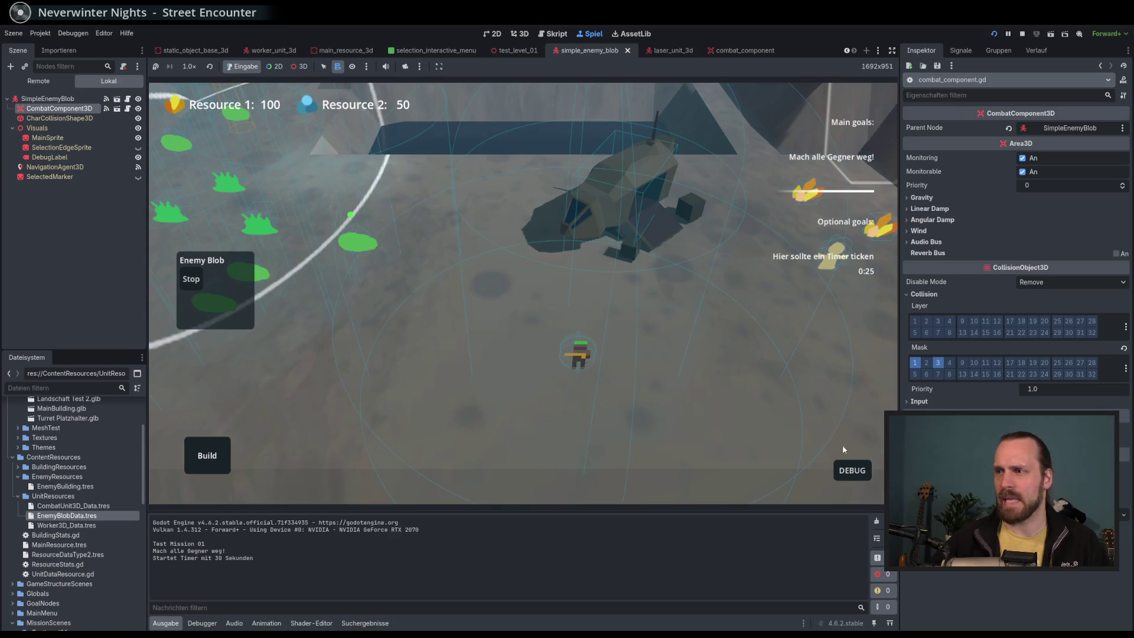
left_click(852, 470)
left_click(842, 351)
right_click(440, 200)
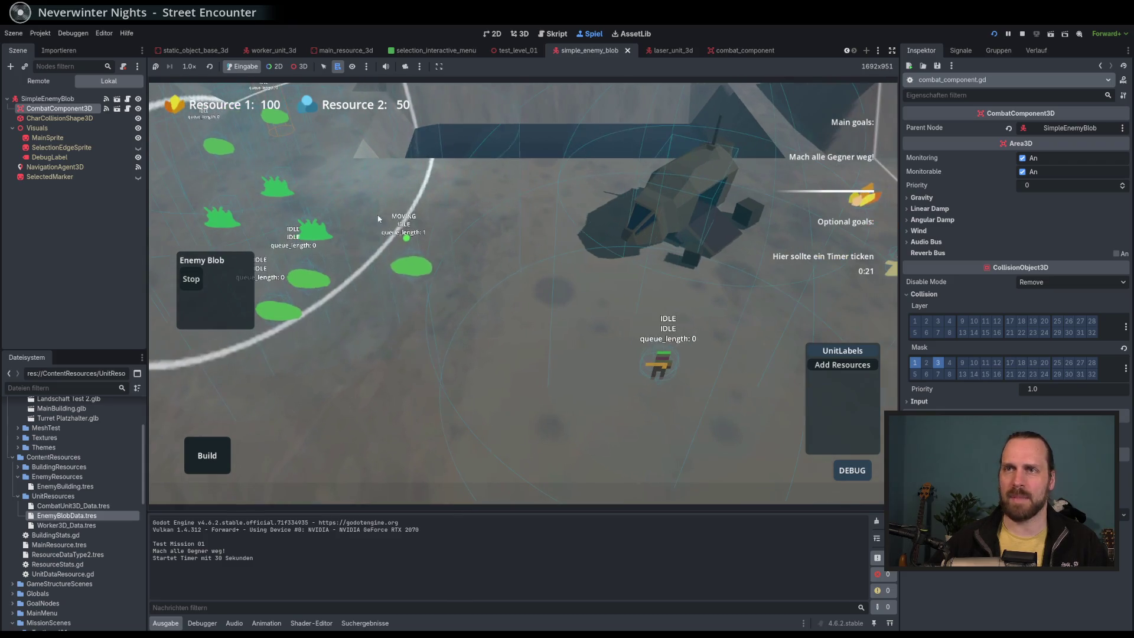
right_click(317, 275)
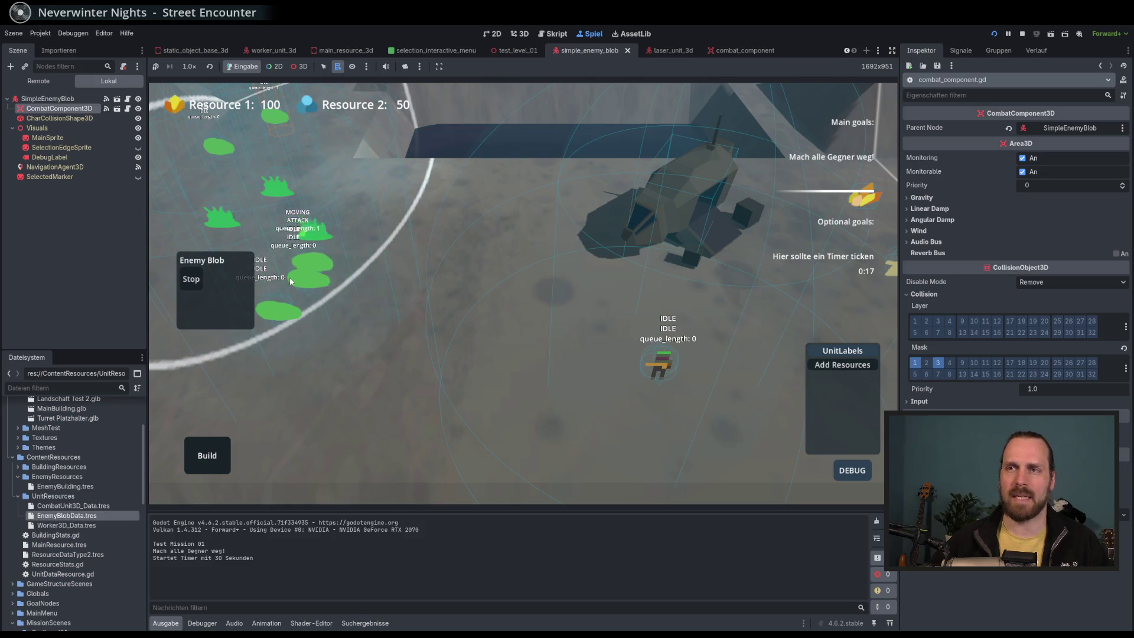
Step: Send the idle blobs to destroy the enemy building, then stop the game with F8
left_click(448, 286)
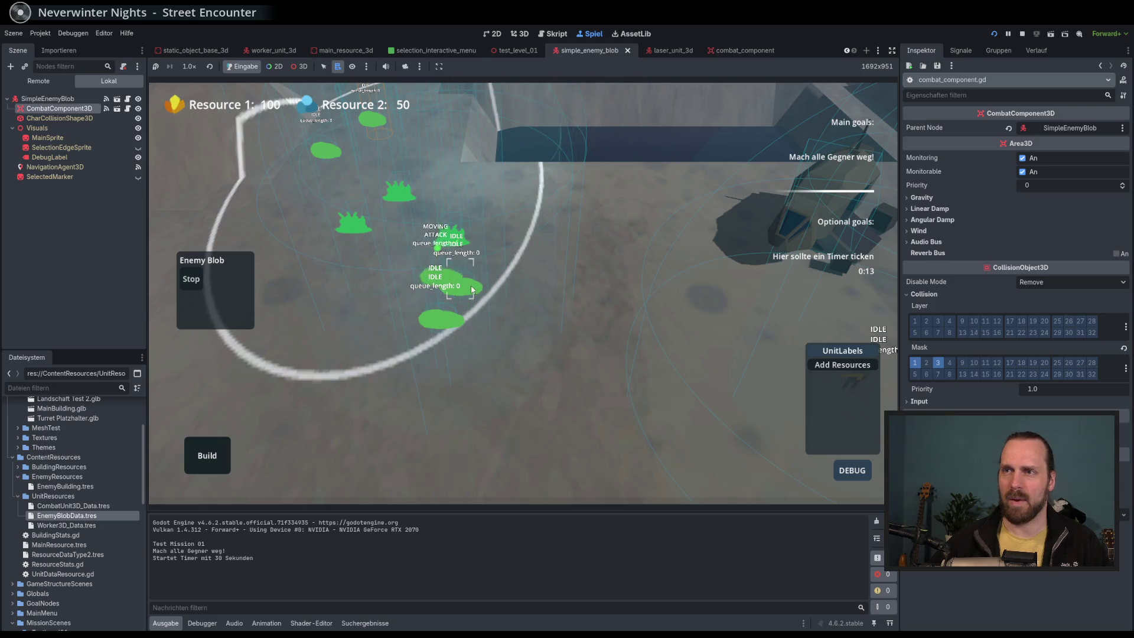
left_click(453, 240)
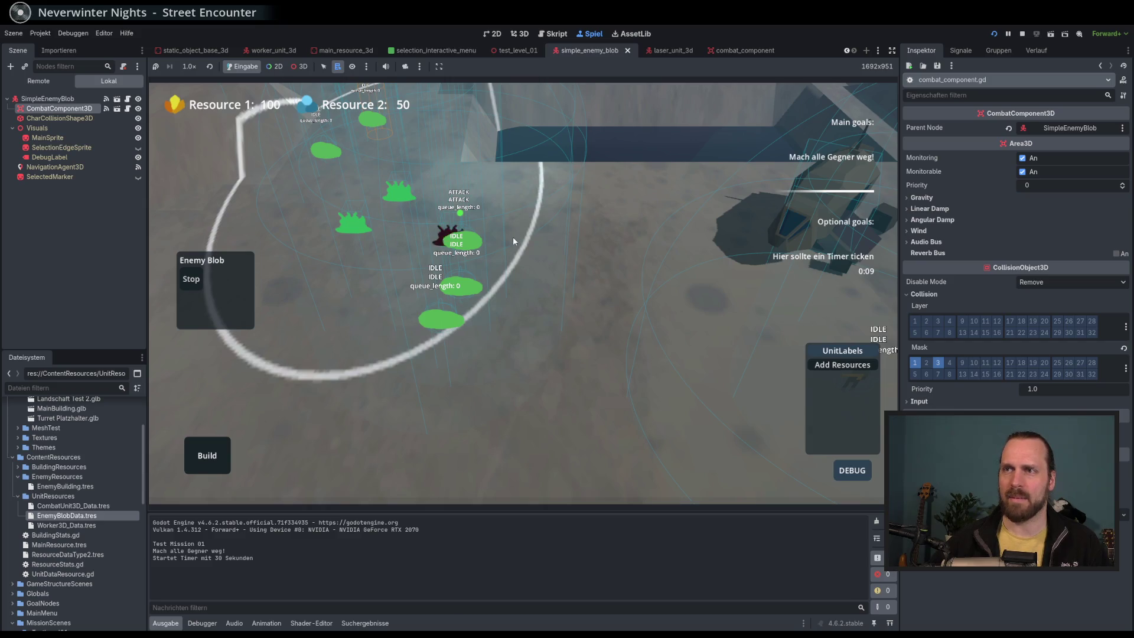
key("d")
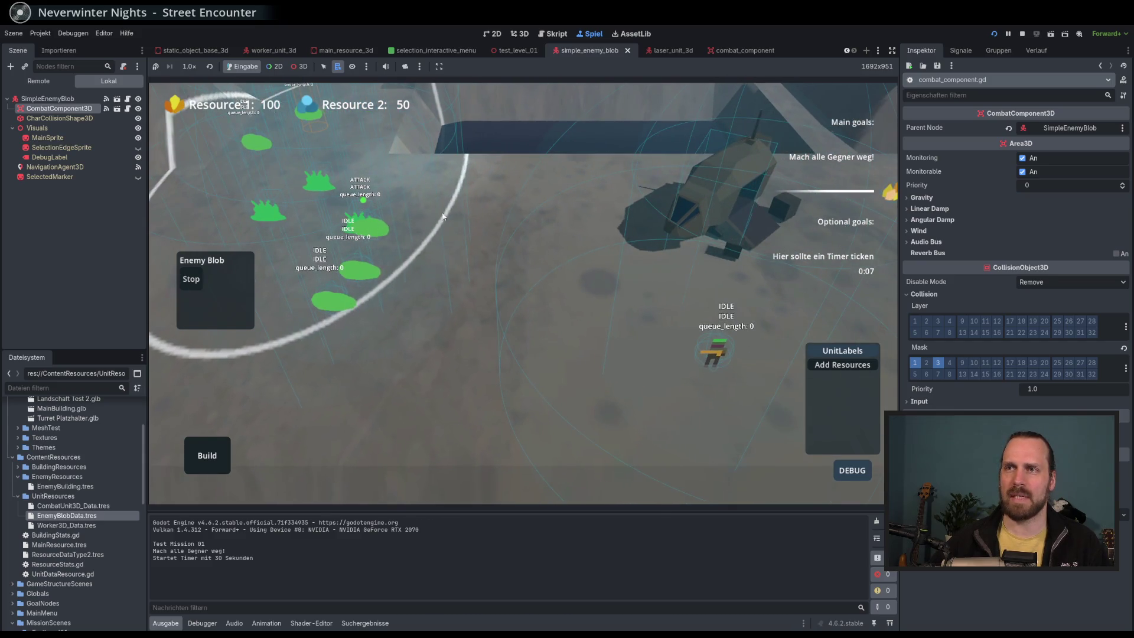
key("a")
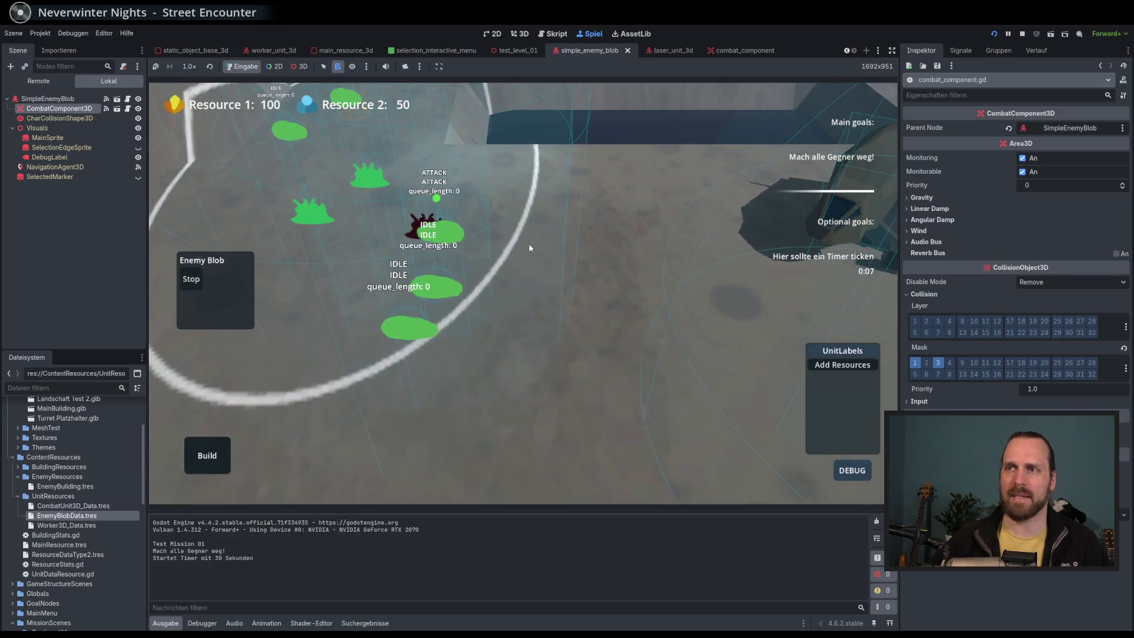
scroll(505, 280, "up", 2)
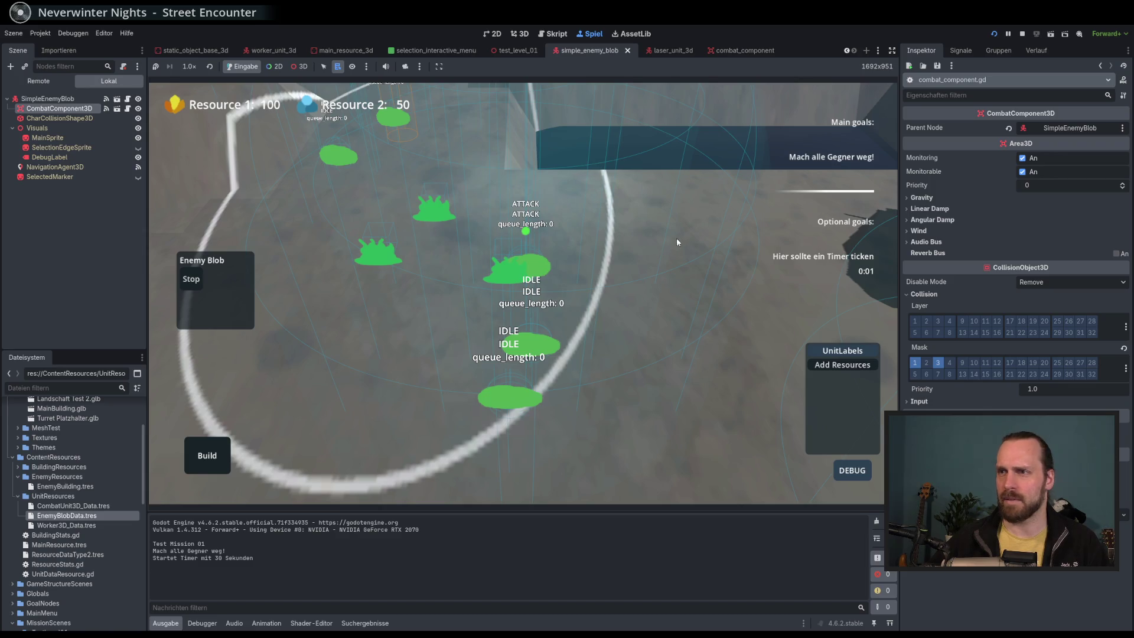
left_click_drag(677, 239, 631, 246)
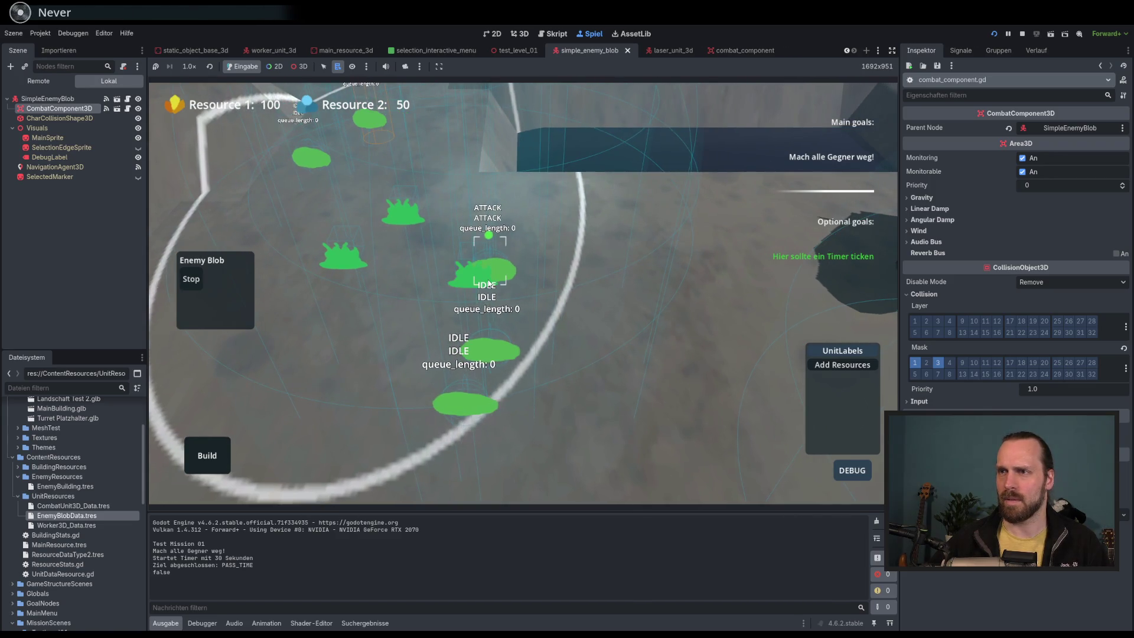
scroll(586, 308, "down", 1)
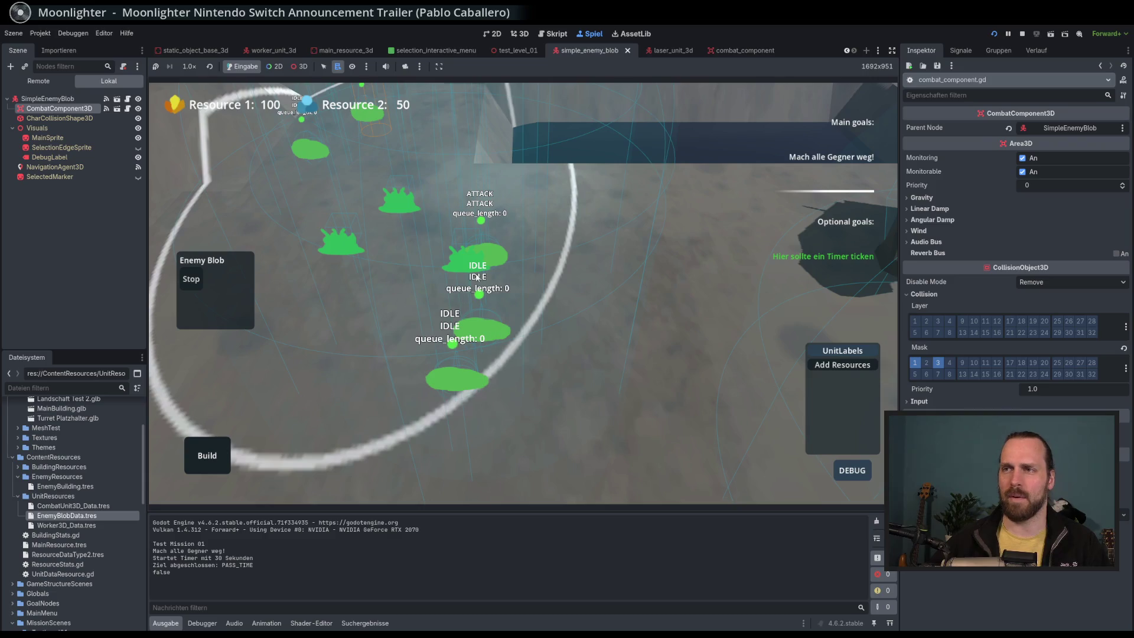
right_click(461, 264)
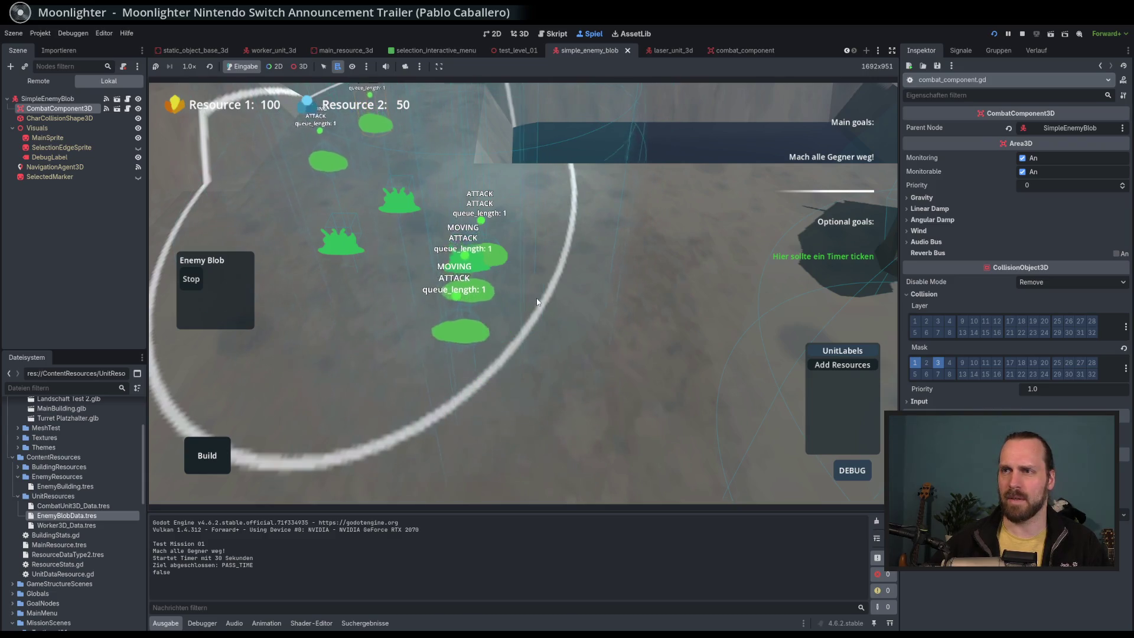
left_click_drag(466, 262, 543, 295)
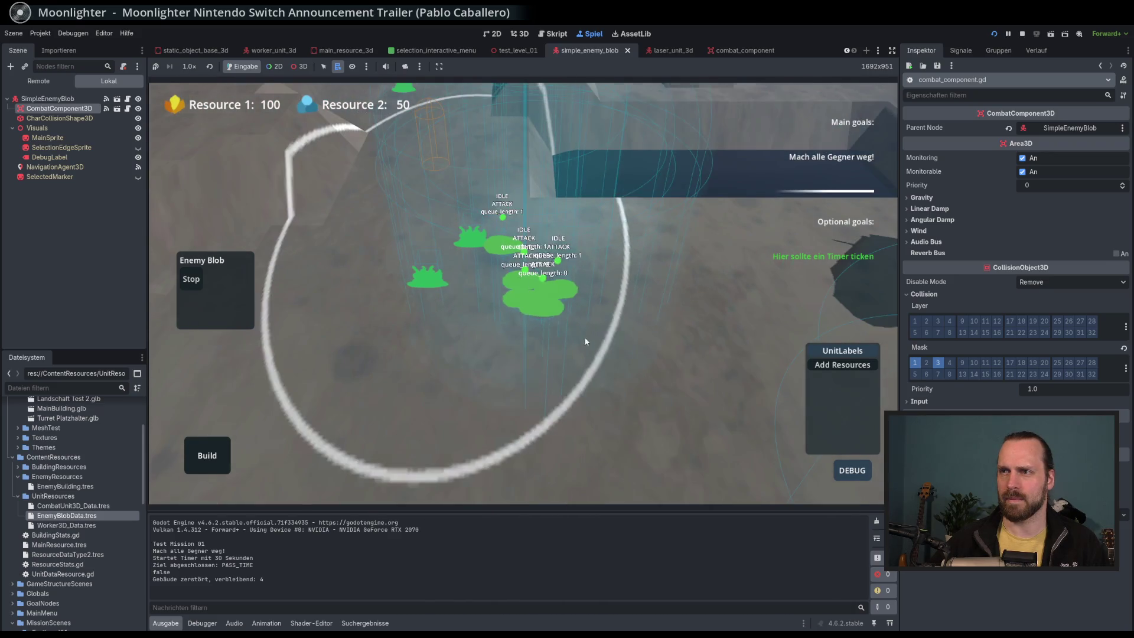
right_click(495, 368)
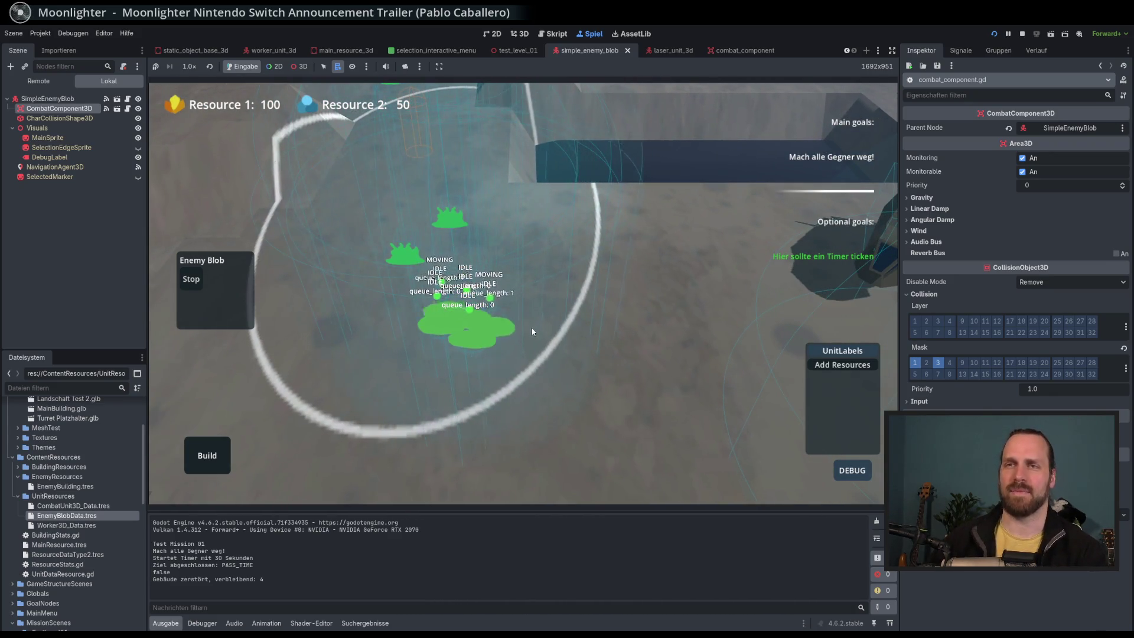
key("F8")
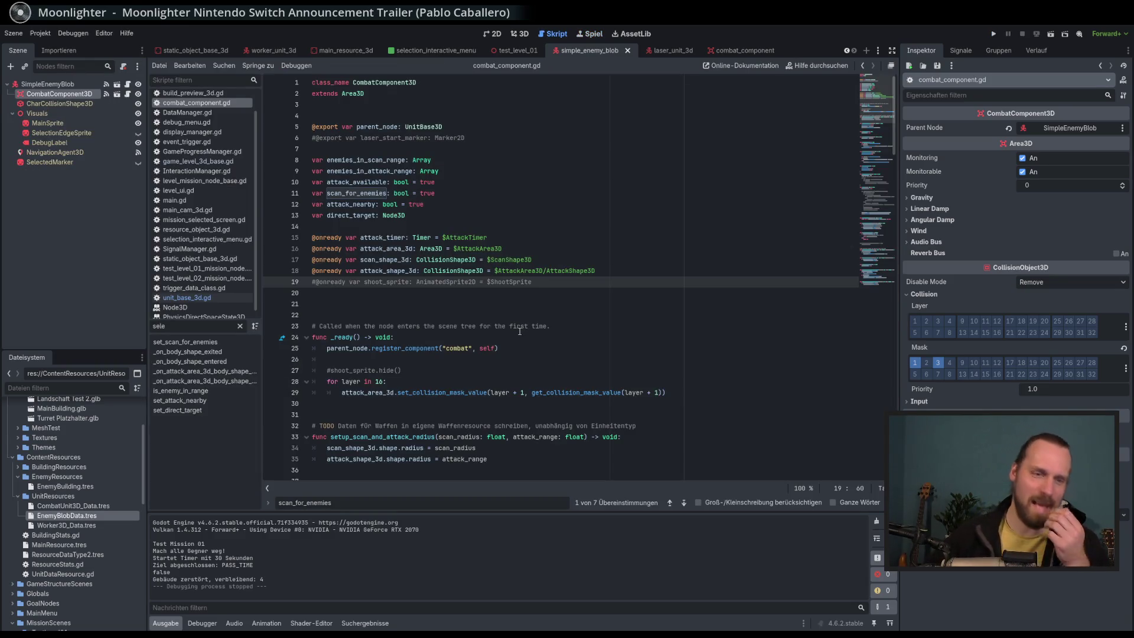
Step: Review EnemyBuilding.tres stats, filter the FileSystem by 'enem', and open enemy_building_3d.tscn
scroll(77, 476, "up", 2)
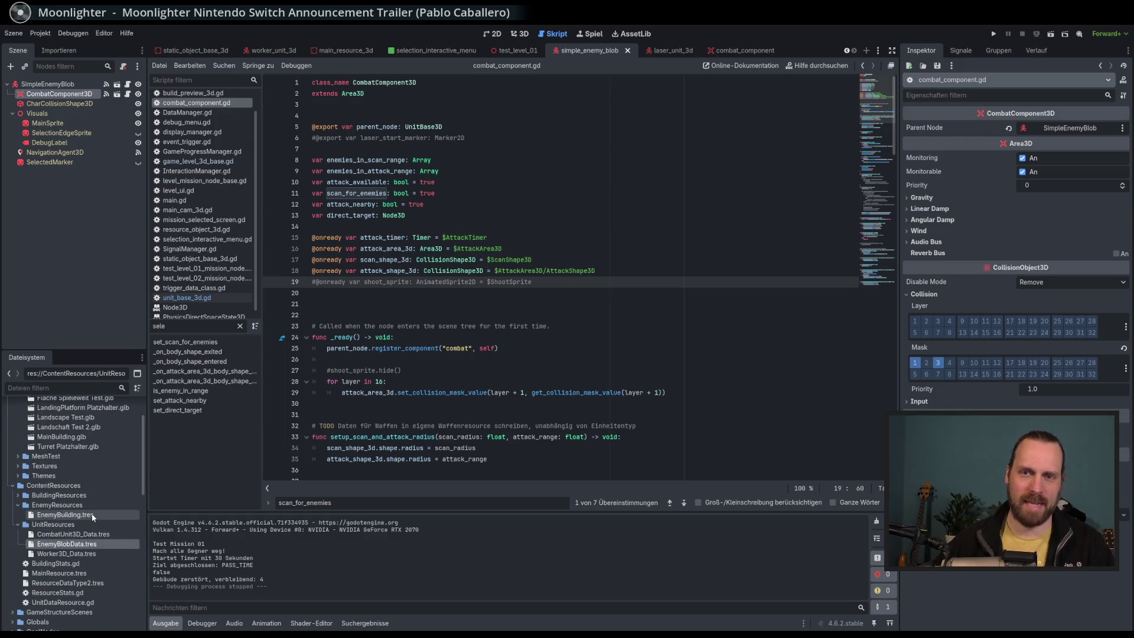
double_click(65, 515)
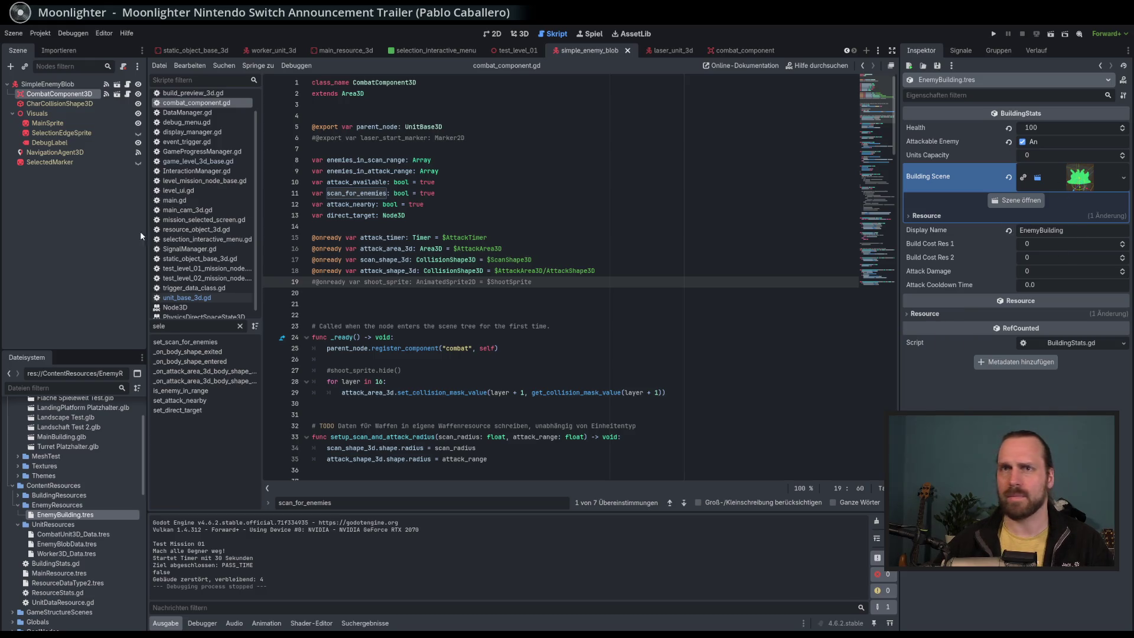
scroll(90, 494, "up", 2)
scroll(90, 493, "up", 2)
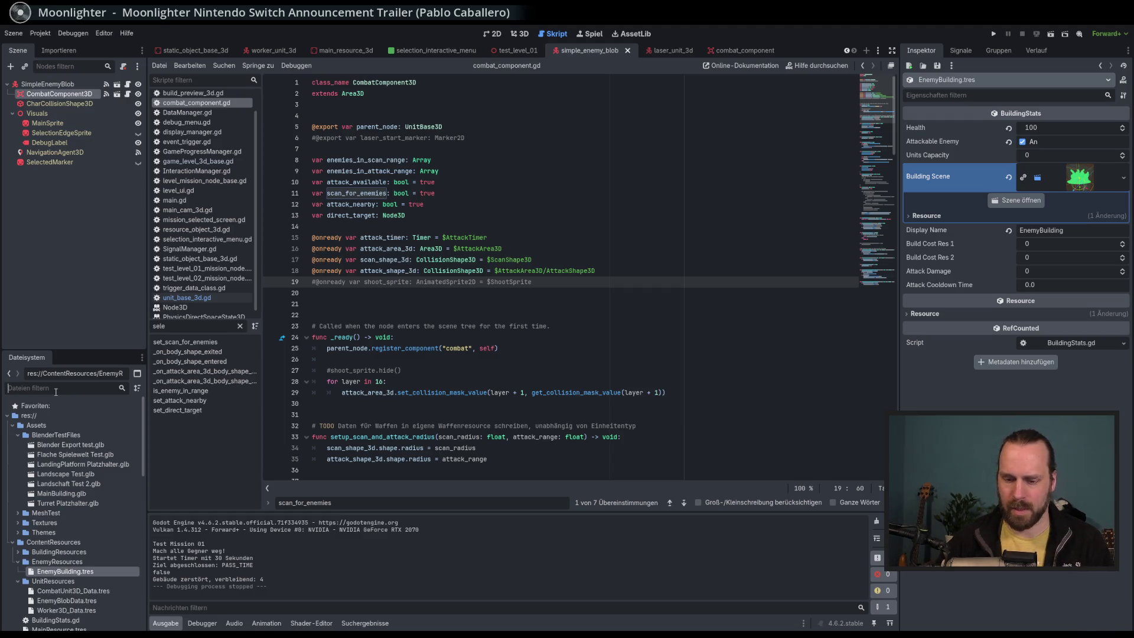
type("enemy")
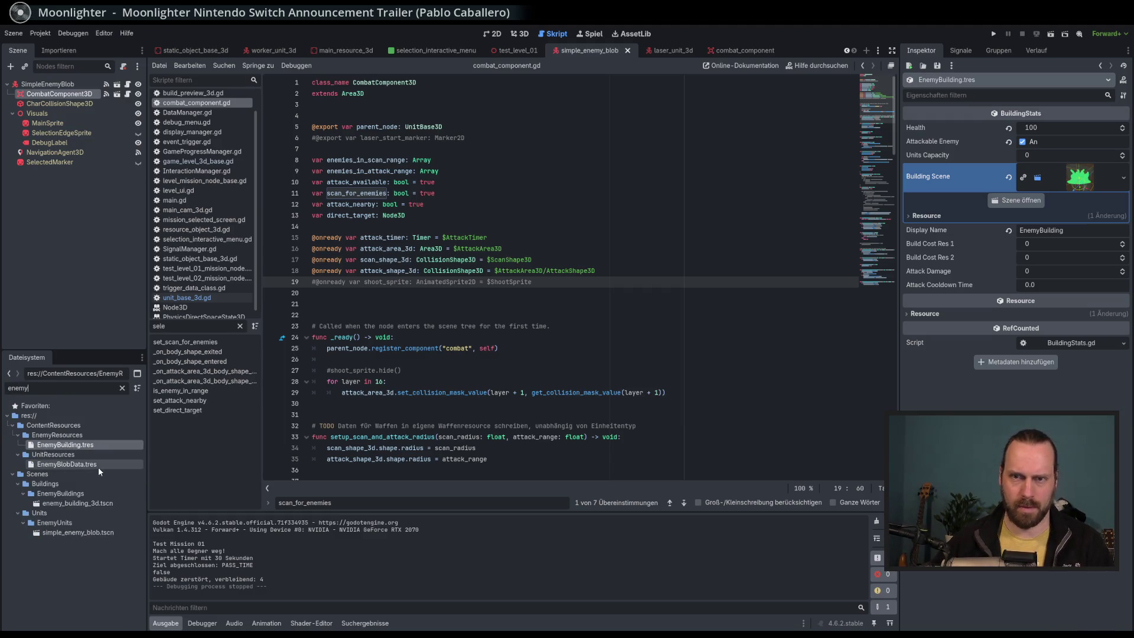
double_click(105, 504)
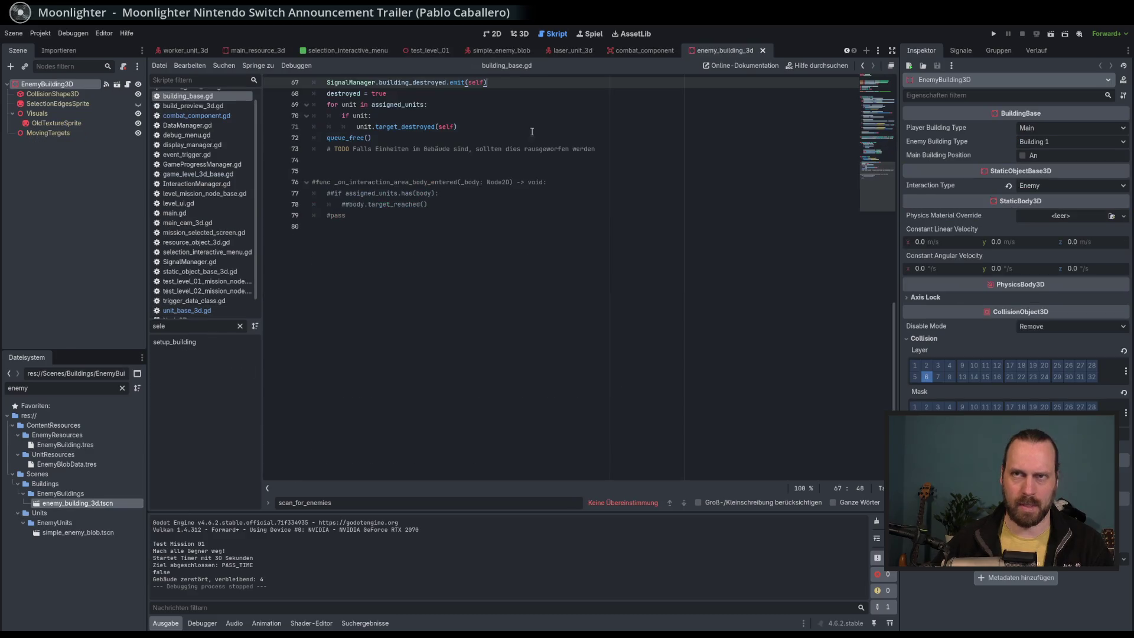
Step: Move the enemy building's CollisionShape3D onto the green blob sprite and save the scene
left_click(518, 34)
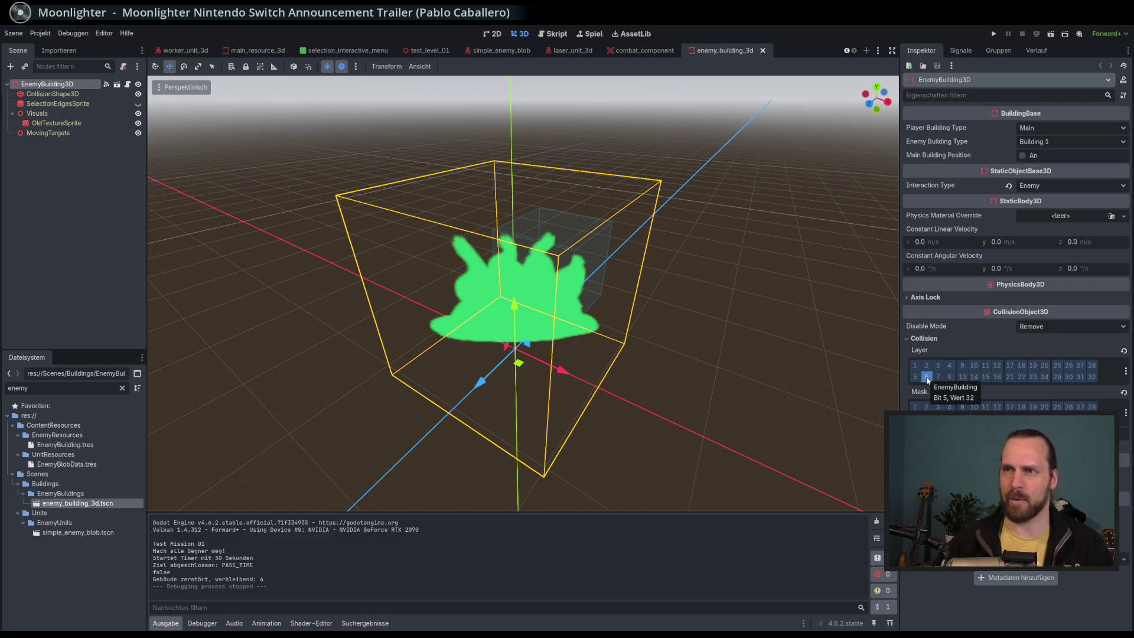
mouse_move(693, 358)
left_mouse_down()
mouse_move(738, 321)
mouse_move(656, 344)
mouse_move(682, 367)
left_mouse_up()
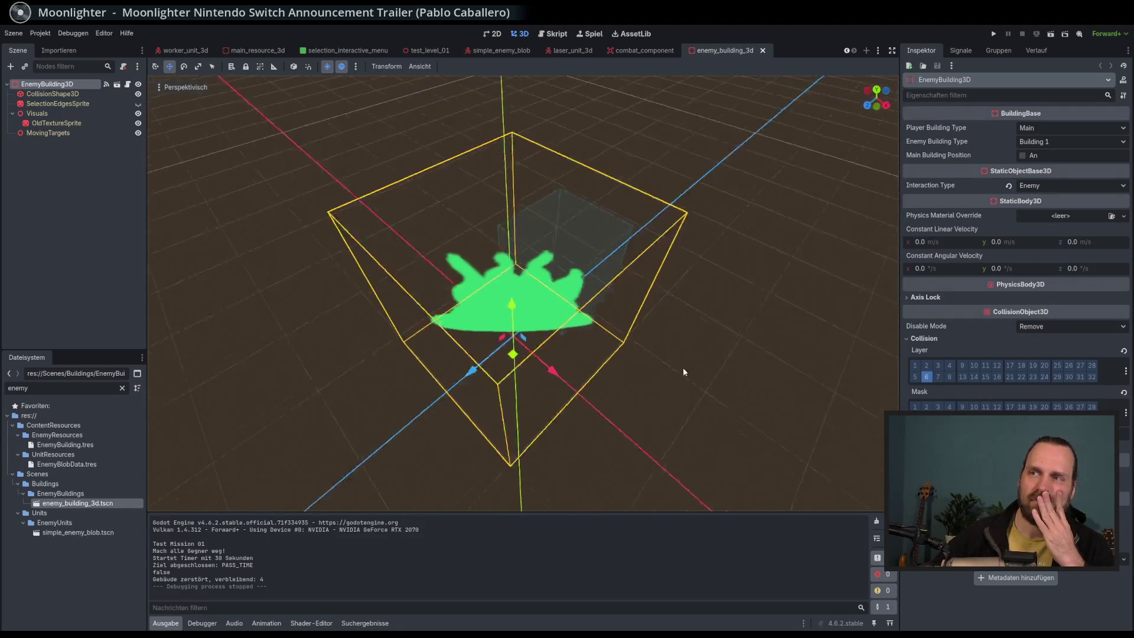
double_click(52, 93)
mouse_move(519, 287)
left_mouse_down()
mouse_move(454, 314)
mouse_move(550, 325)
mouse_move(702, 313)
mouse_move(678, 318)
left_mouse_up()
key("ctrl+s")
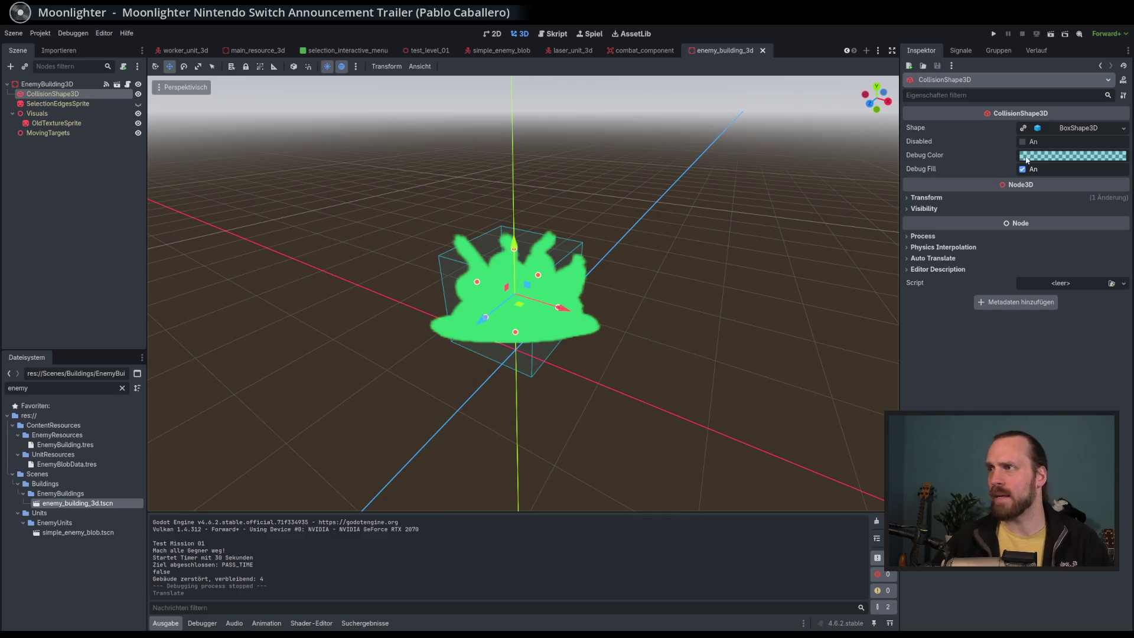
Step: Check the EnemyBuilding3D nodes in the 3D view, then return to simple_enemy_blob
left_click(1026, 129)
left_click_drag(694, 282, 576, 296)
left_click(59, 113)
left_click(47, 83)
left_click_drag(413, 248, 346, 214)
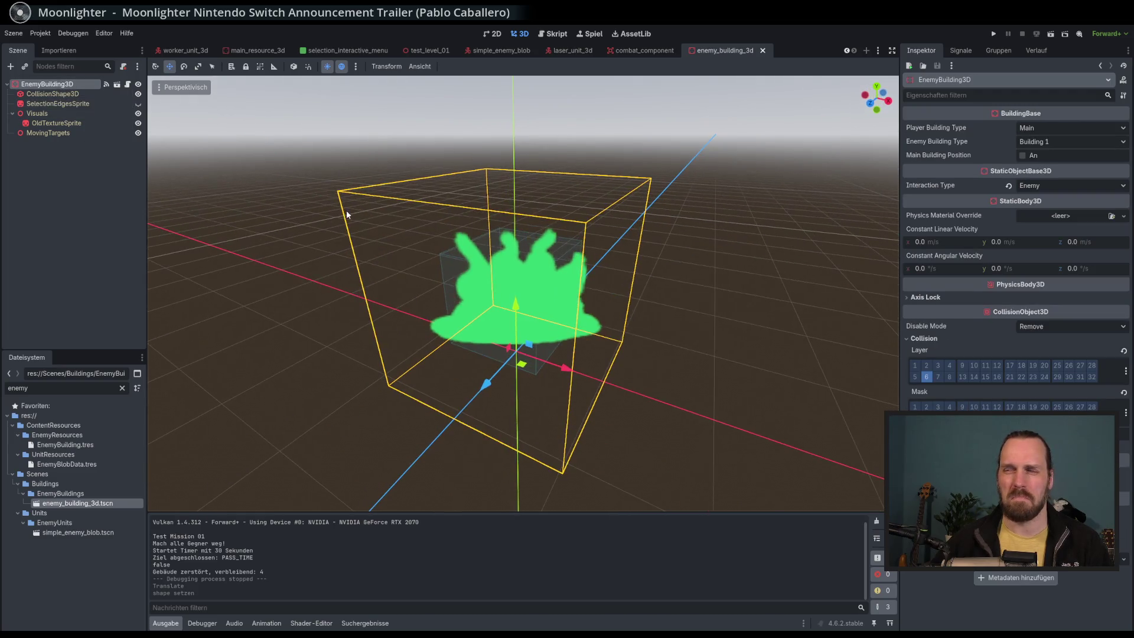
left_click(60, 104)
left_click(59, 112)
left_click(52, 94)
left_click(47, 84)
scroll(343, 292, "down", 3)
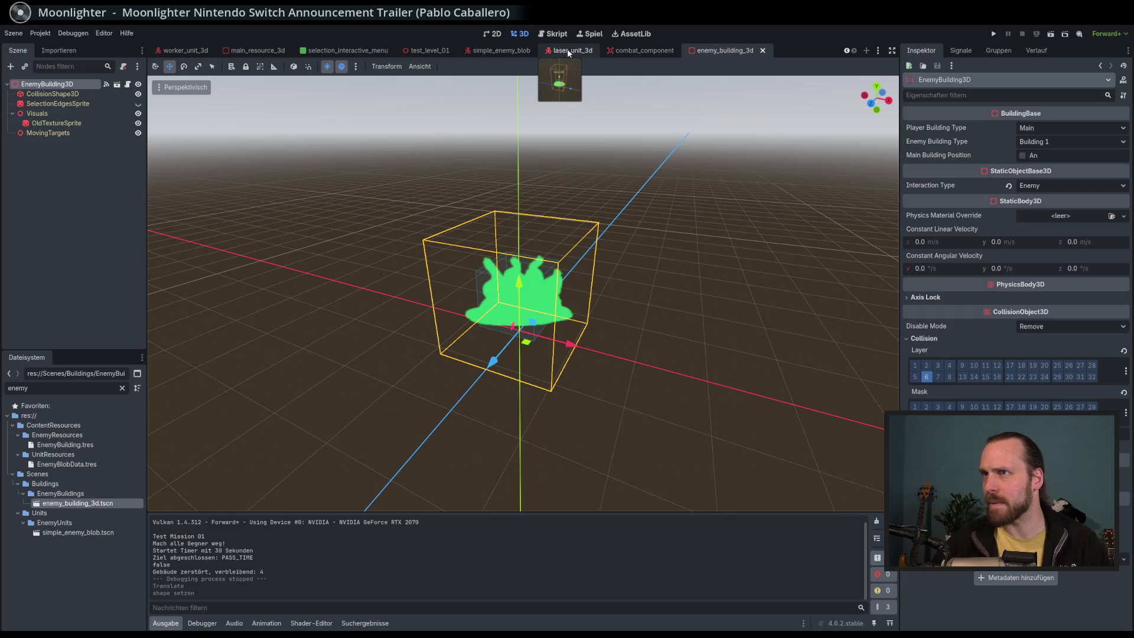
left_click(497, 53)
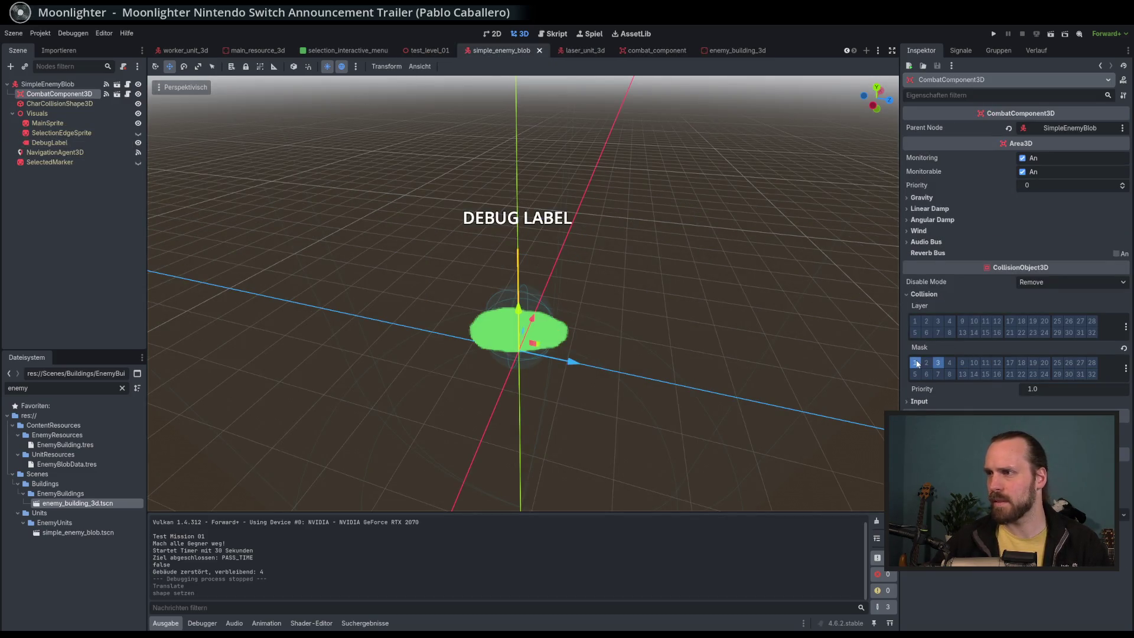
Step: Enable collision layer 4 (EnemyGround) on SimpleEnemyBlob, save the scene, and run with F5
left_click(64, 113)
left_click(59, 93)
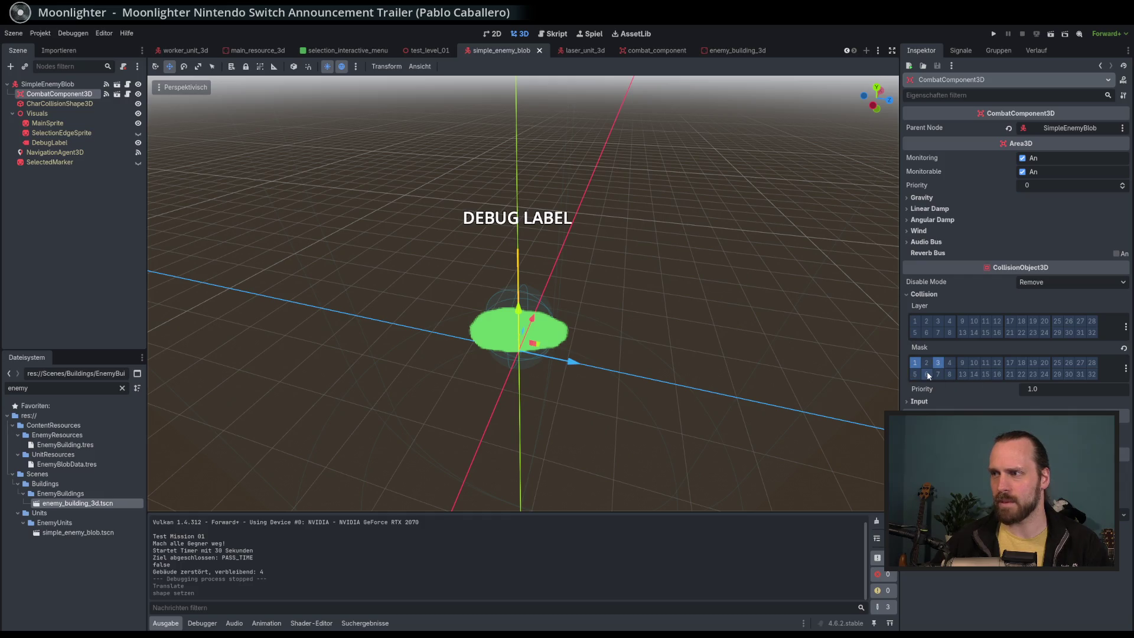
left_click(83, 87)
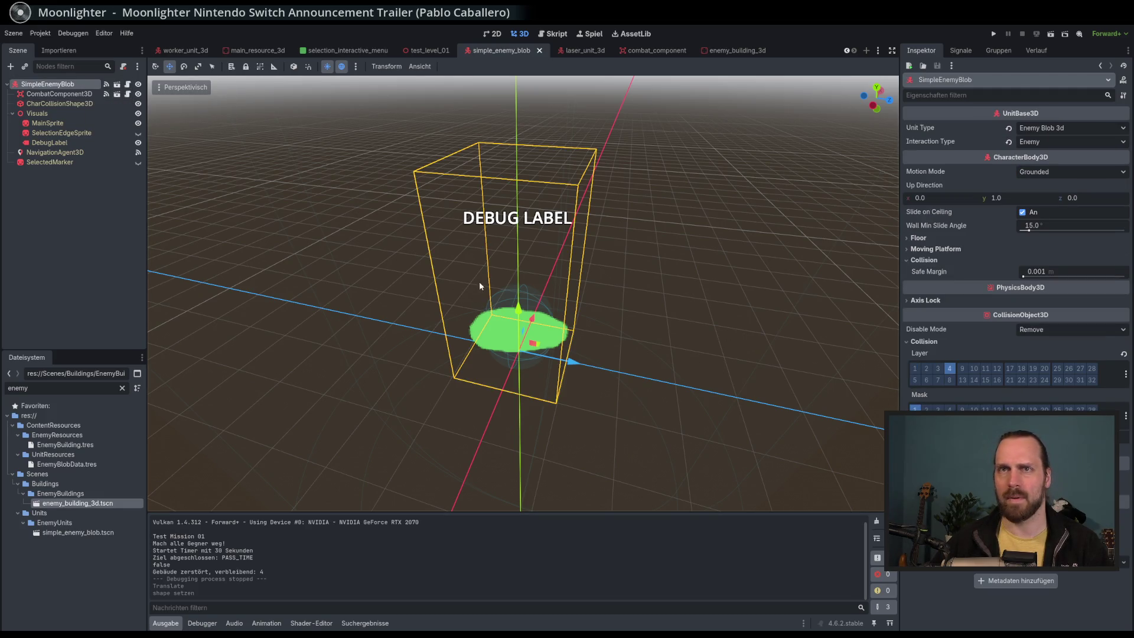
left_click(949, 369)
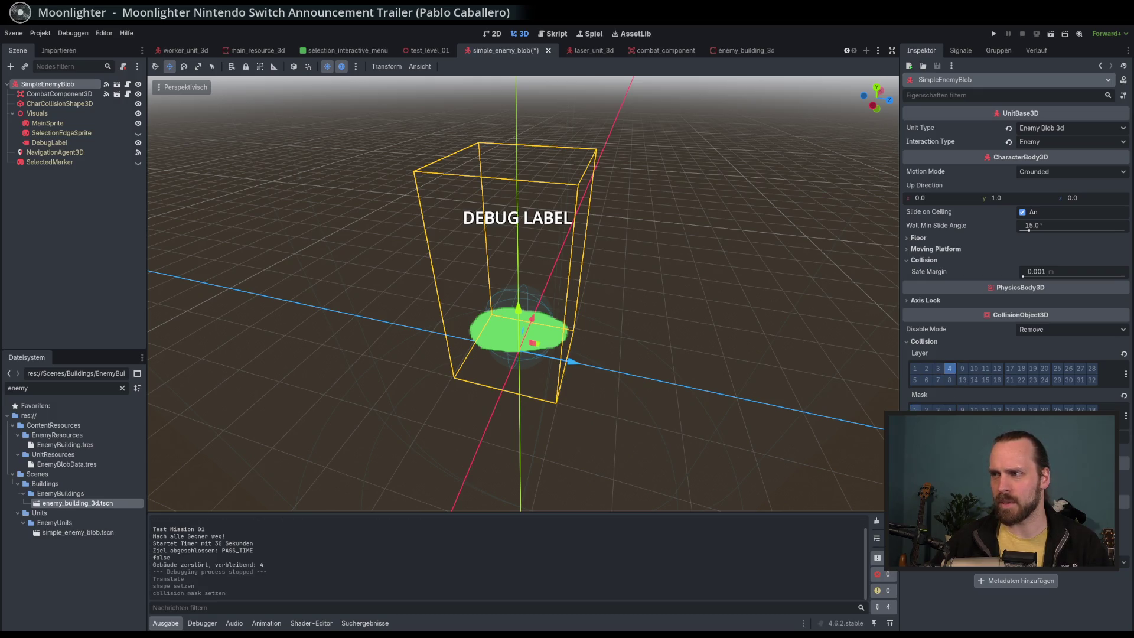
key("ctrl+s")
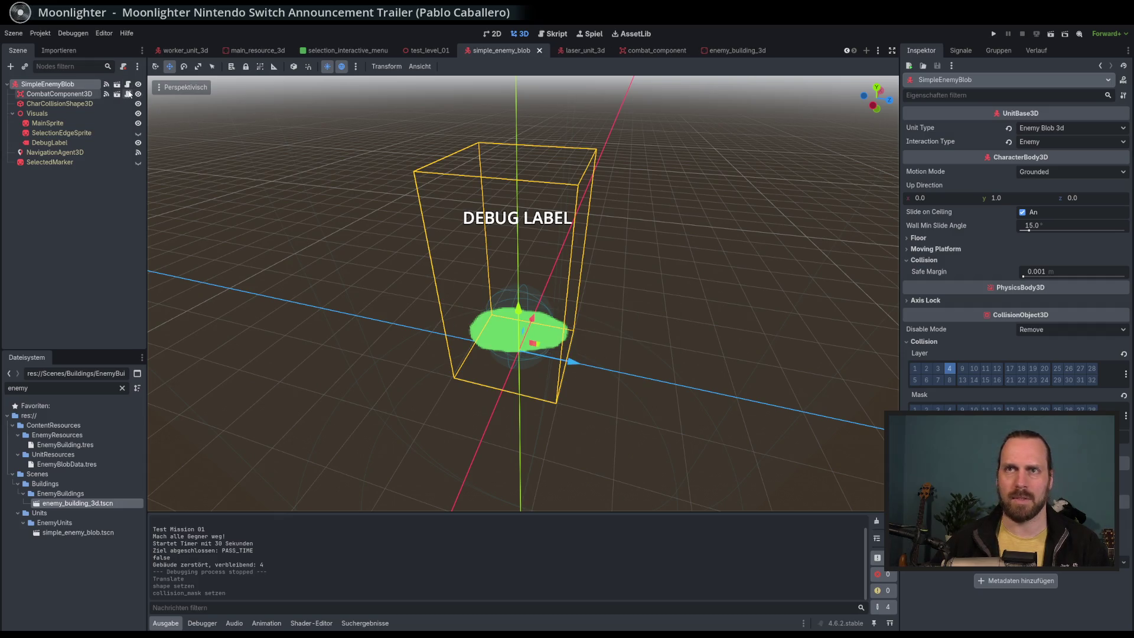
left_click_drag(529, 220, 544, 219)
key("F5")
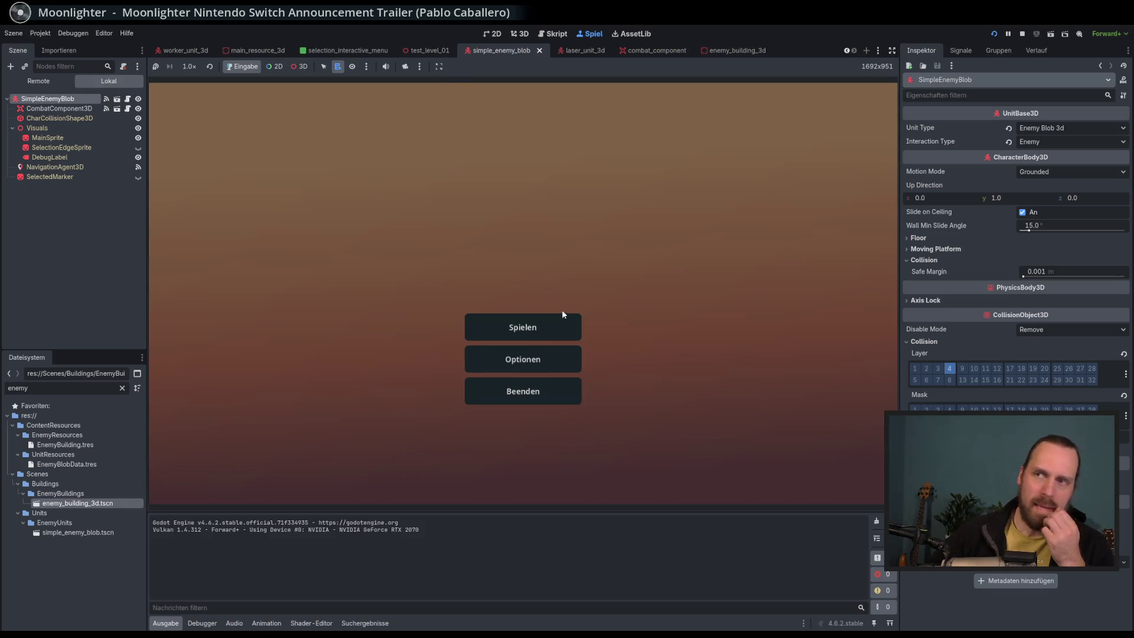
Step: Start the test mission and pick a live SimpleEnemyBlob for the Remote inspector
left_click(559, 319)
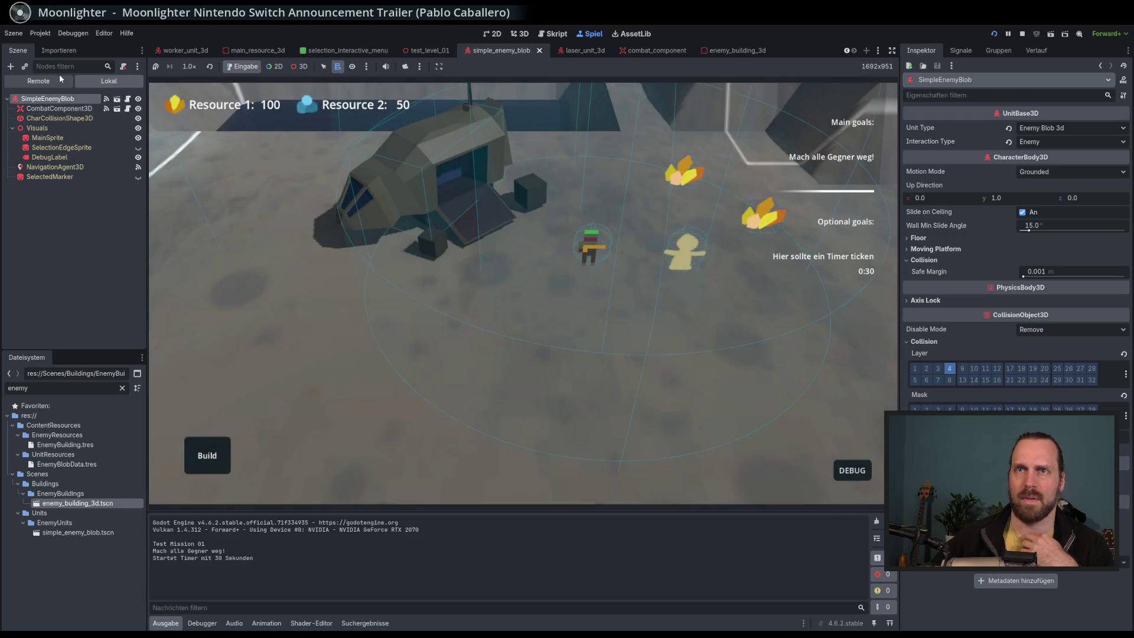
left_click(59, 80)
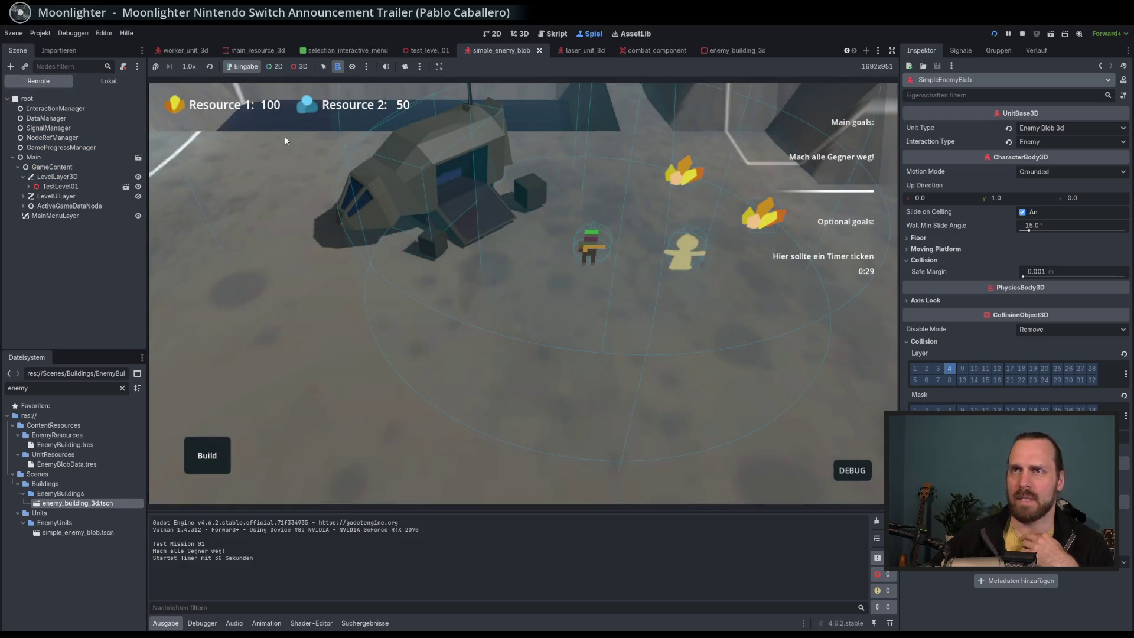
left_click(501, 260)
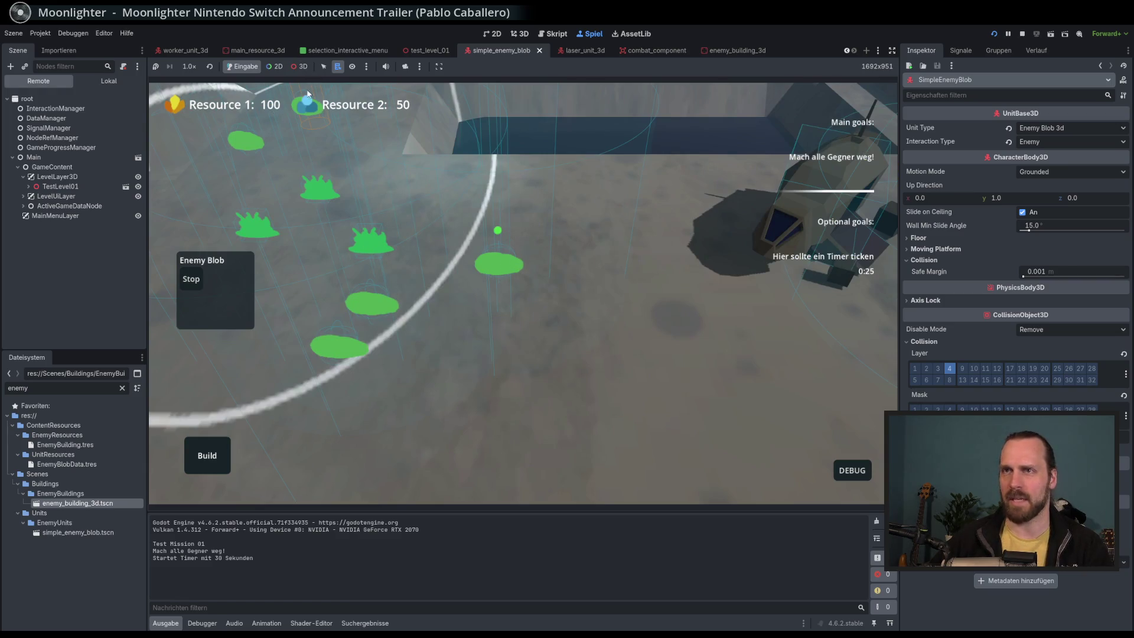
left_click(296, 67)
right_click(503, 270)
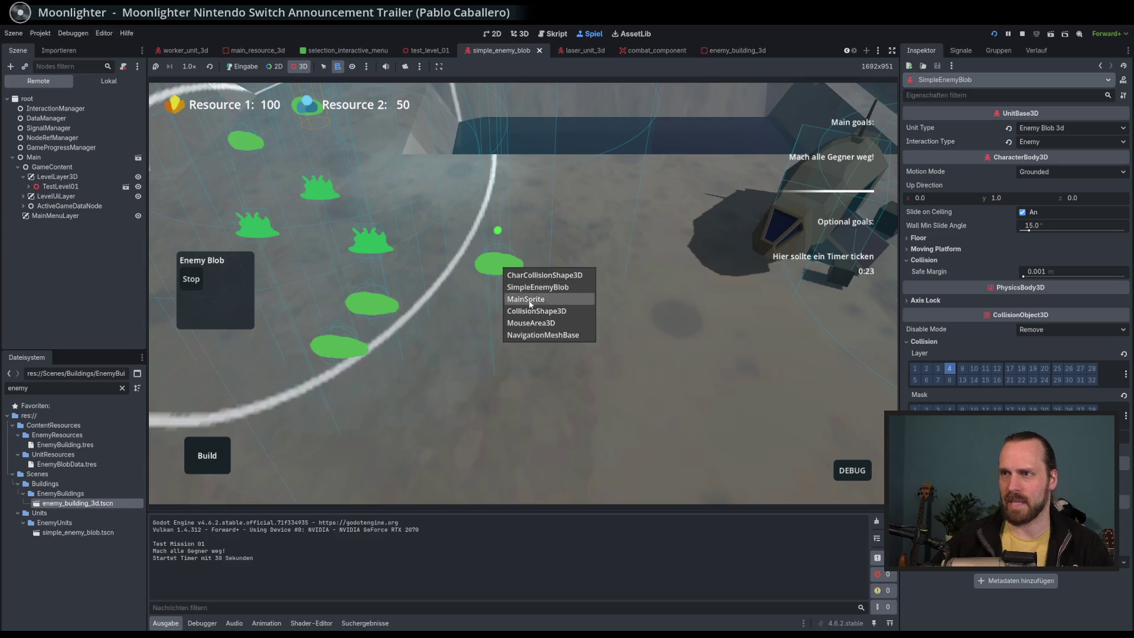
left_click(537, 287)
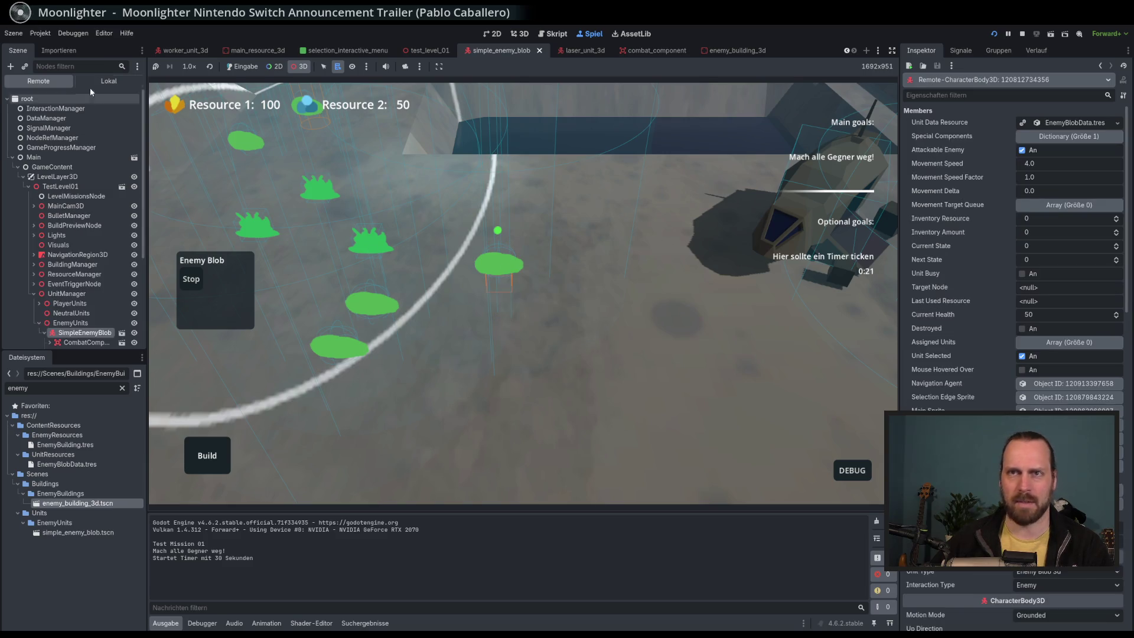
scroll(59, 115, "down", 3)
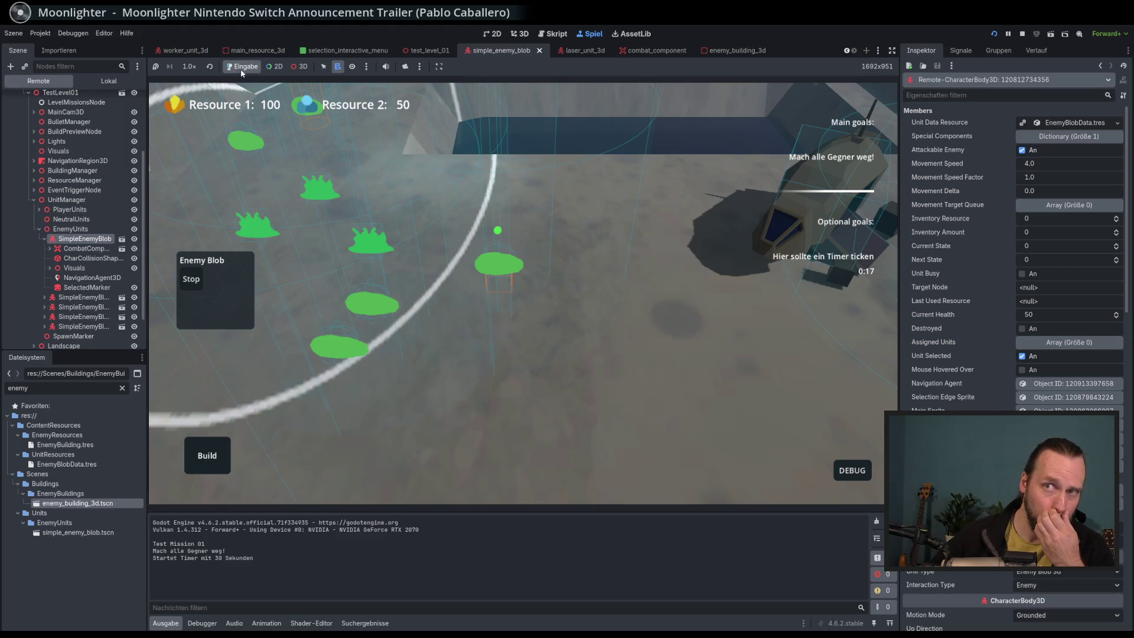
Step: Tick collision mask layer 1 on the live CombatComponent3D and its AttackArea3D
left_click(88, 250)
left_click(50, 248)
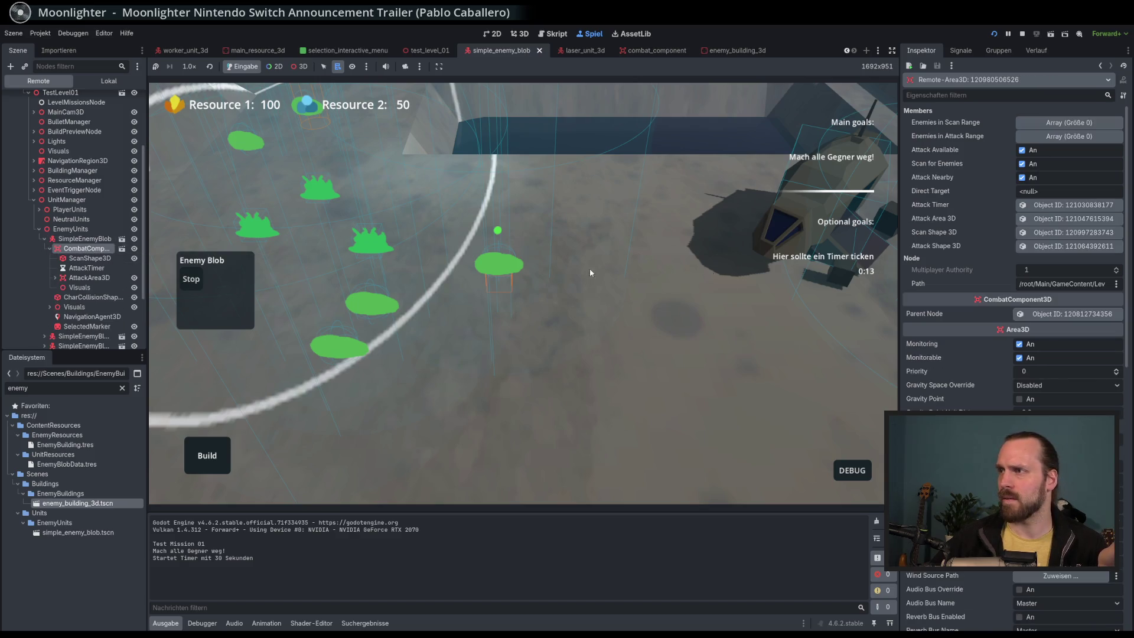
scroll(958, 338, "down", 10)
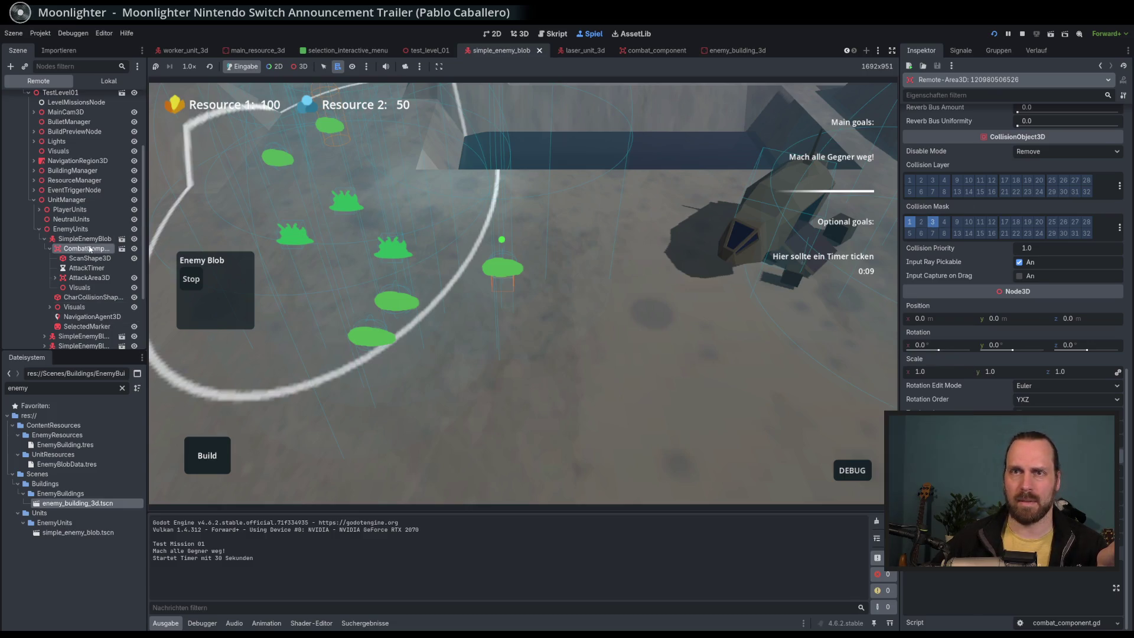
left_click(909, 221)
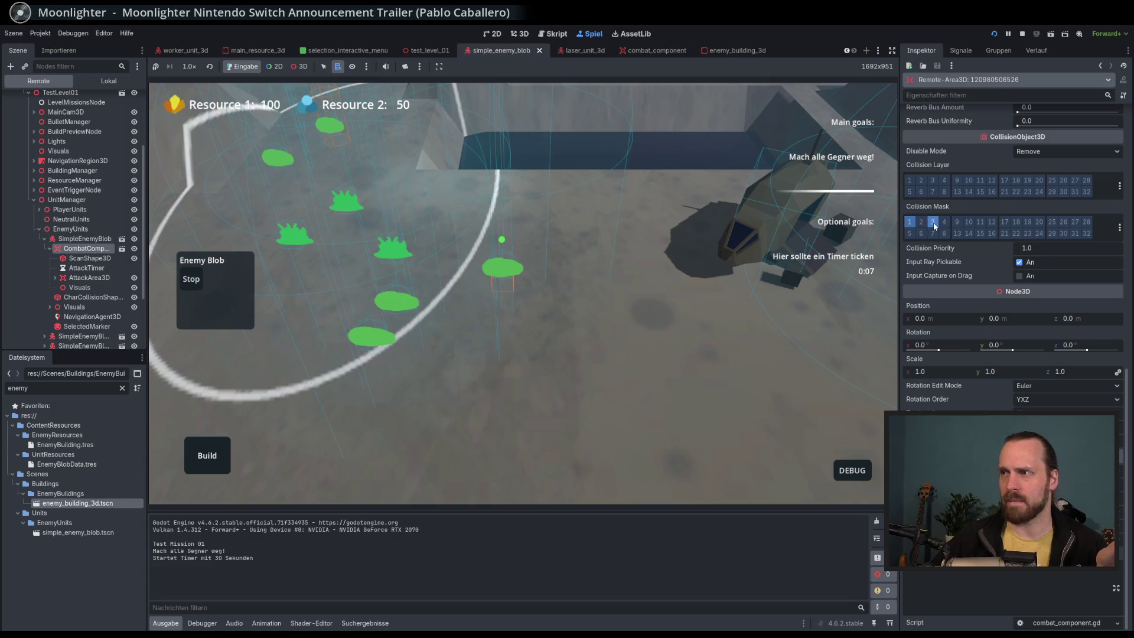
left_click(84, 257)
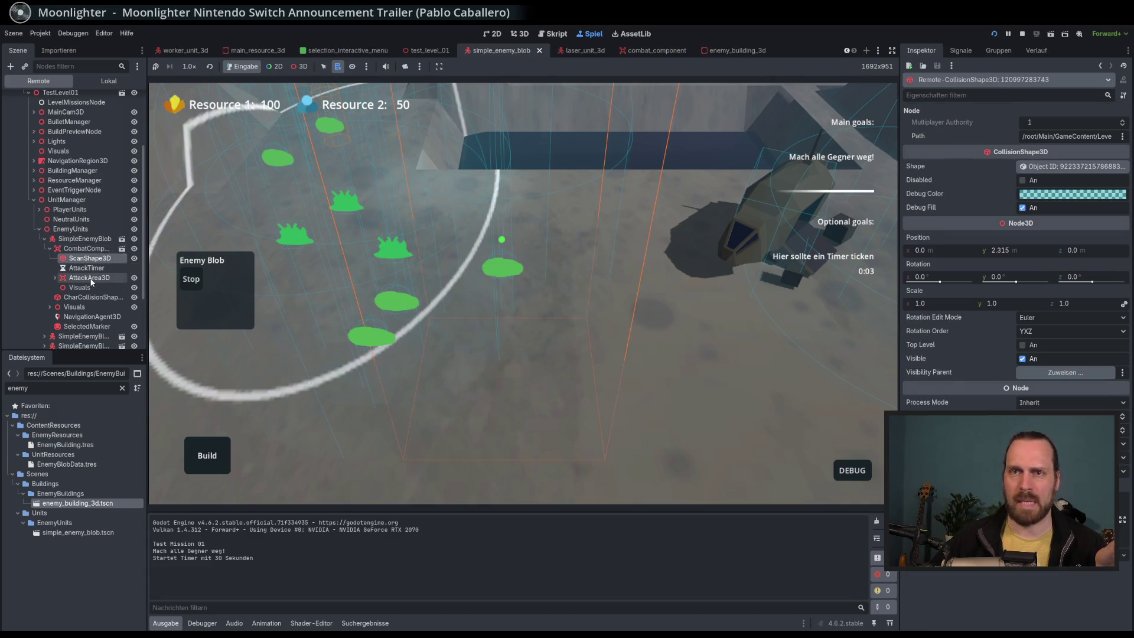
left_click(89, 278)
scroll(1005, 335, "down", 5)
left_click(908, 385)
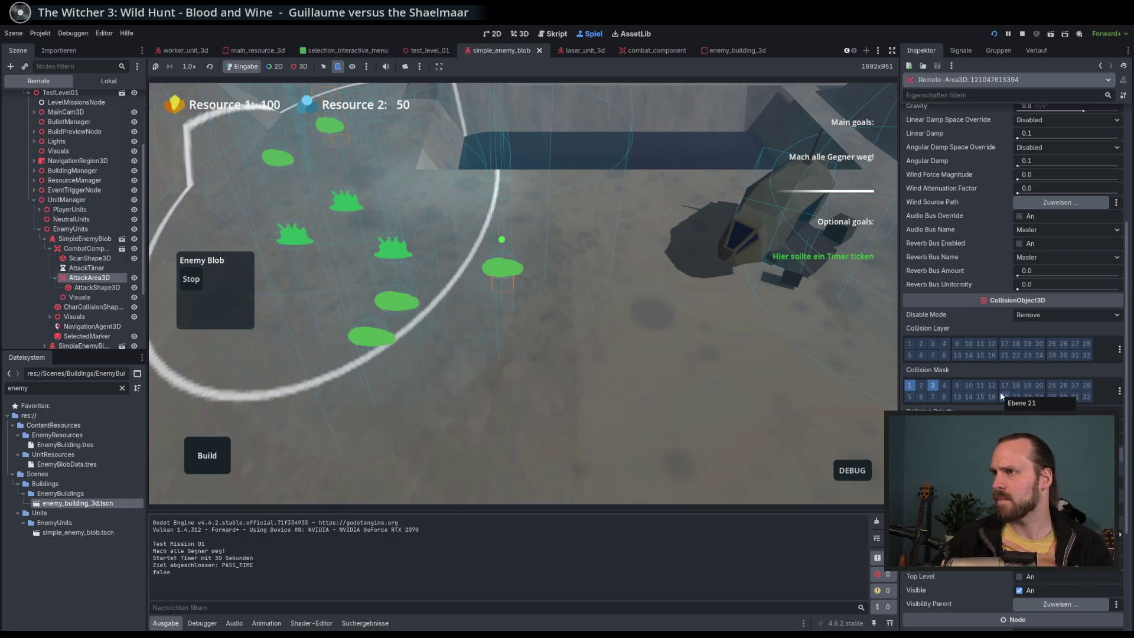
scroll(1000, 392, "up", 3)
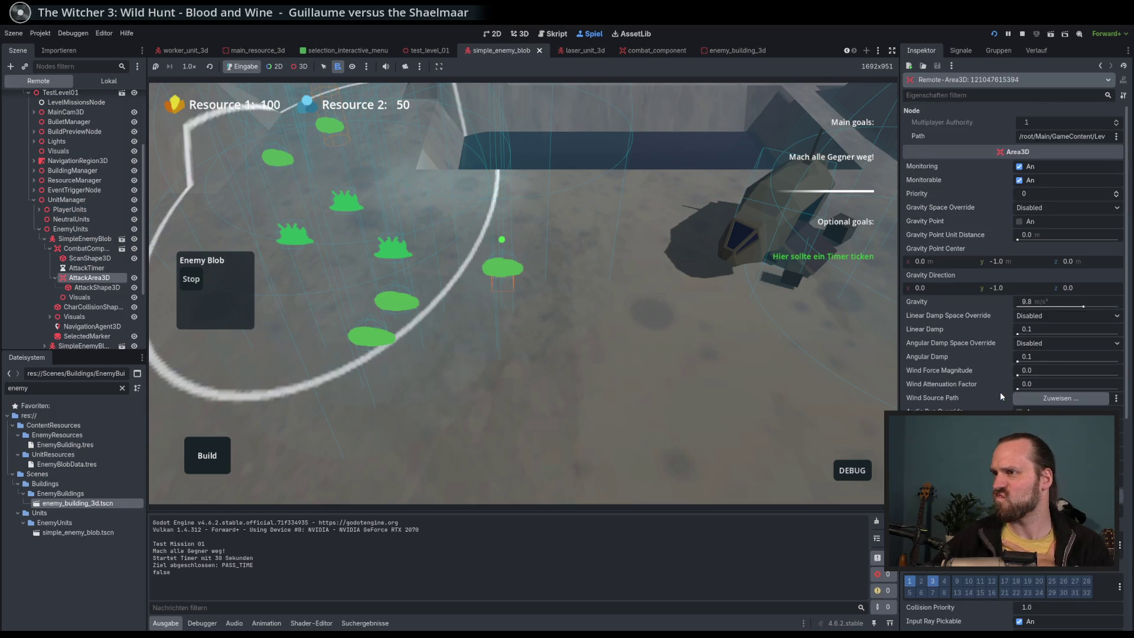
scroll(1001, 391, "down", 4)
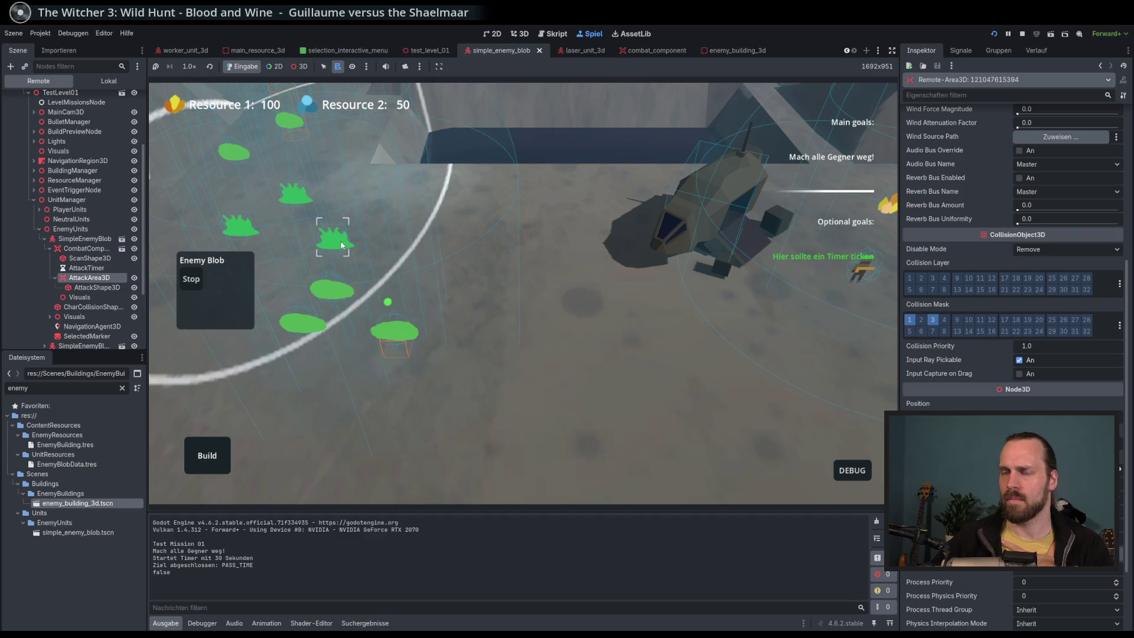
Step: Pan the game camera with D and A to follow the blob to the building, then stop with F8
key("d")
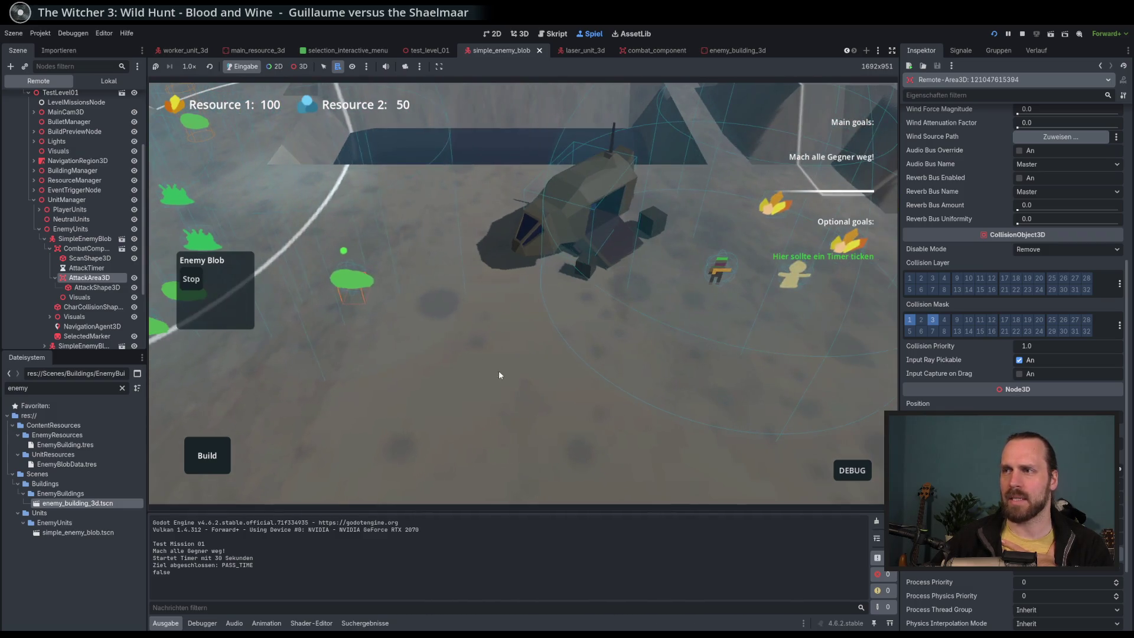
key("d")
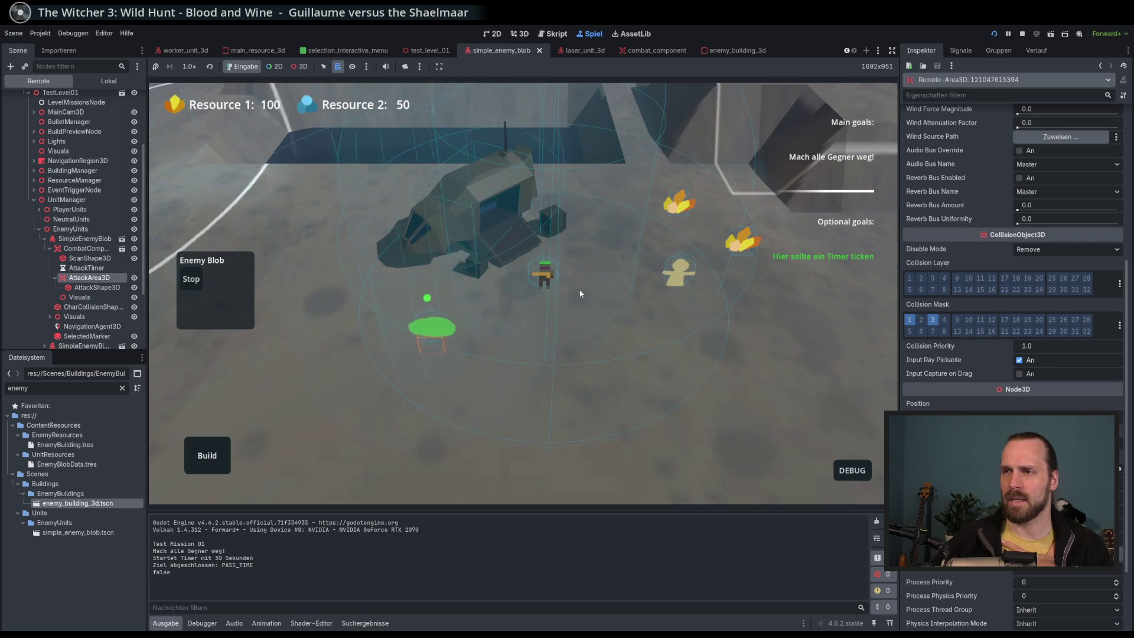
key("a")
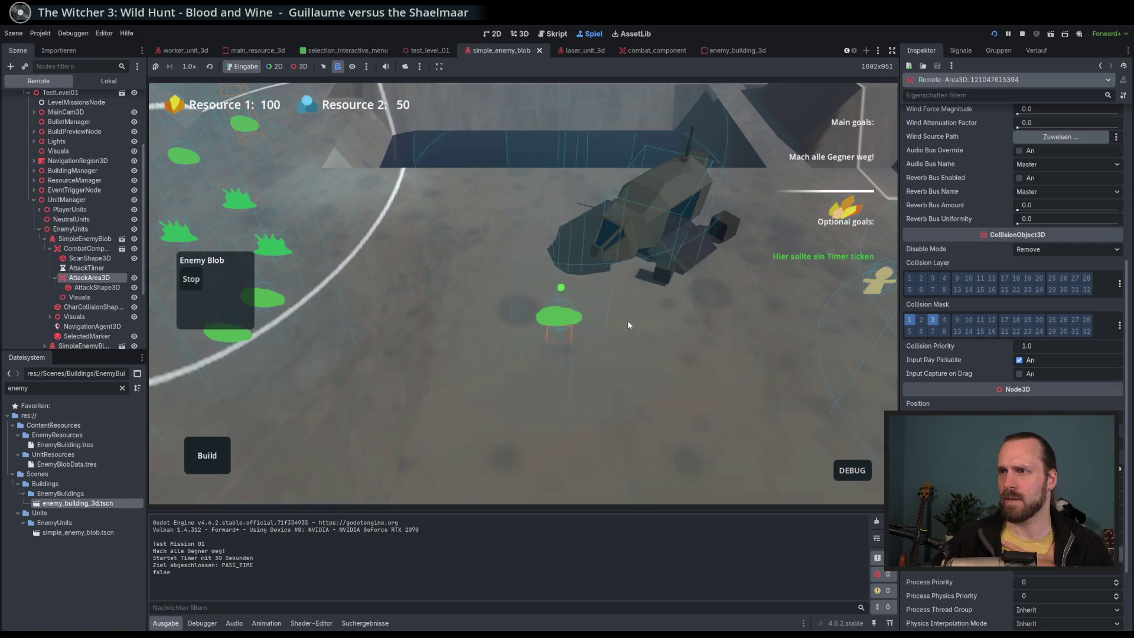
key("d")
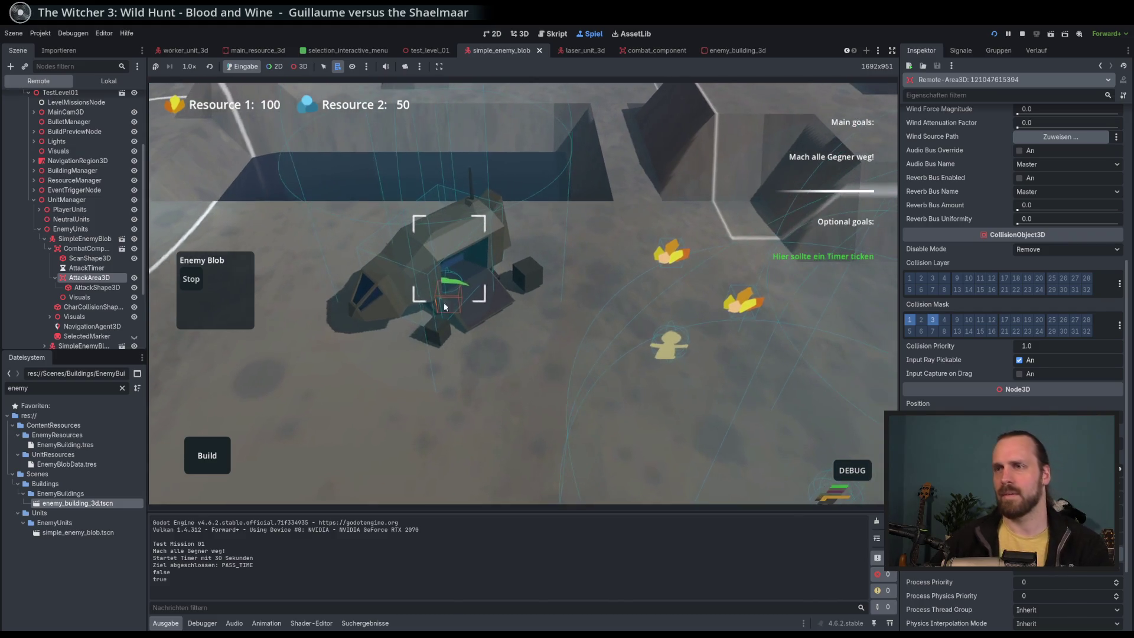
scroll(449, 284, "up", 3)
key("F8")
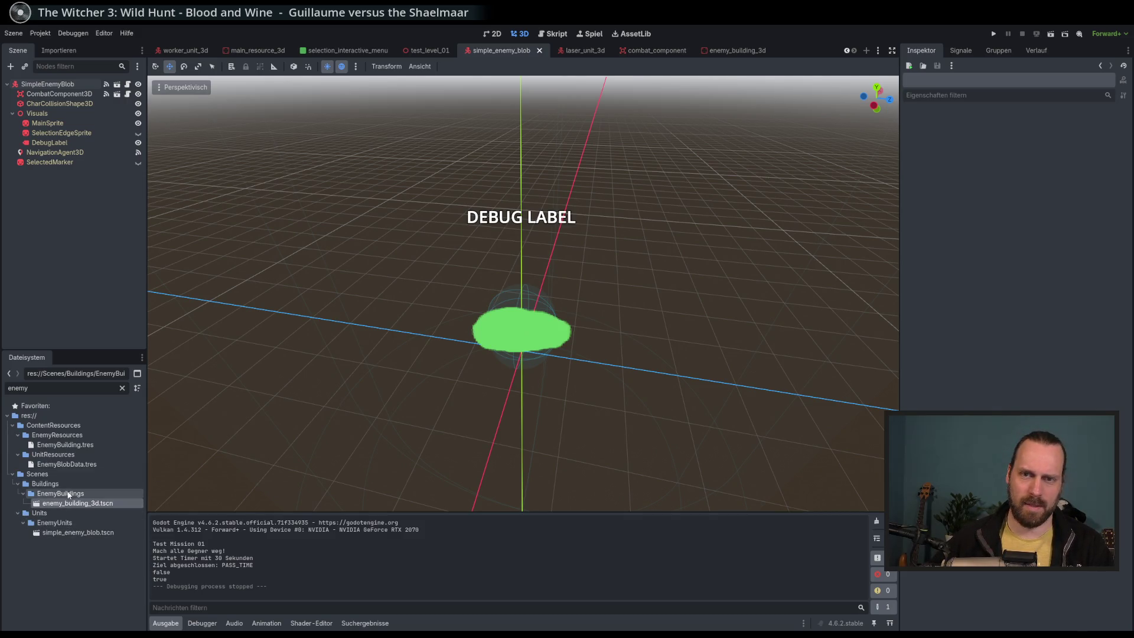
Step: Filter the FileSystem by 'base' and open static_object_base_3d.tscn
left_click(123, 389)
type("base")
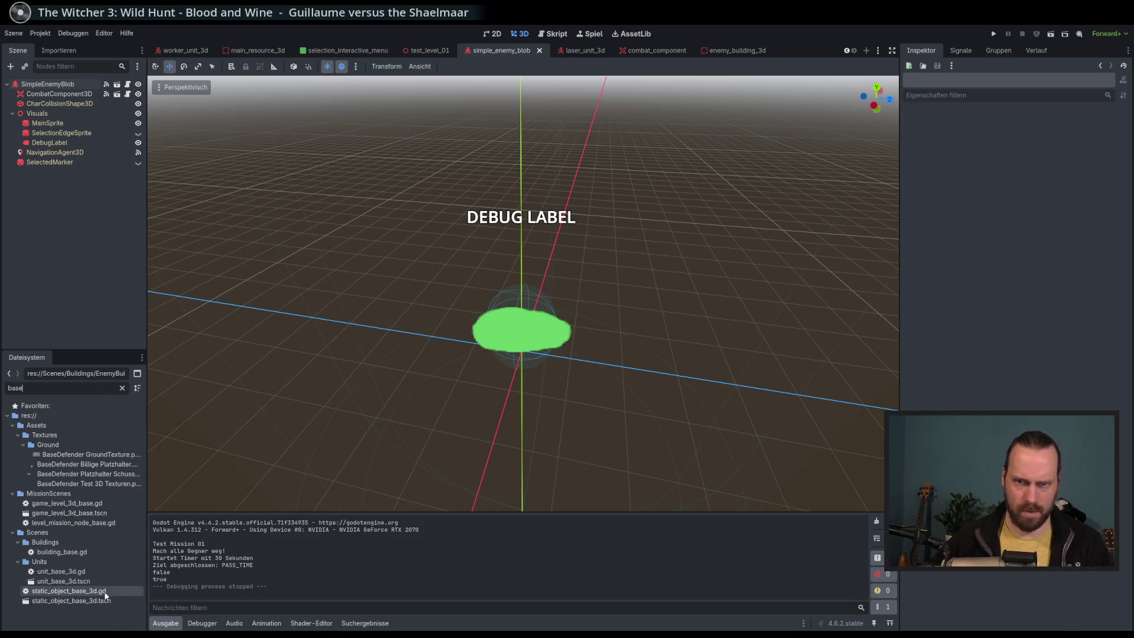
double_click(101, 602)
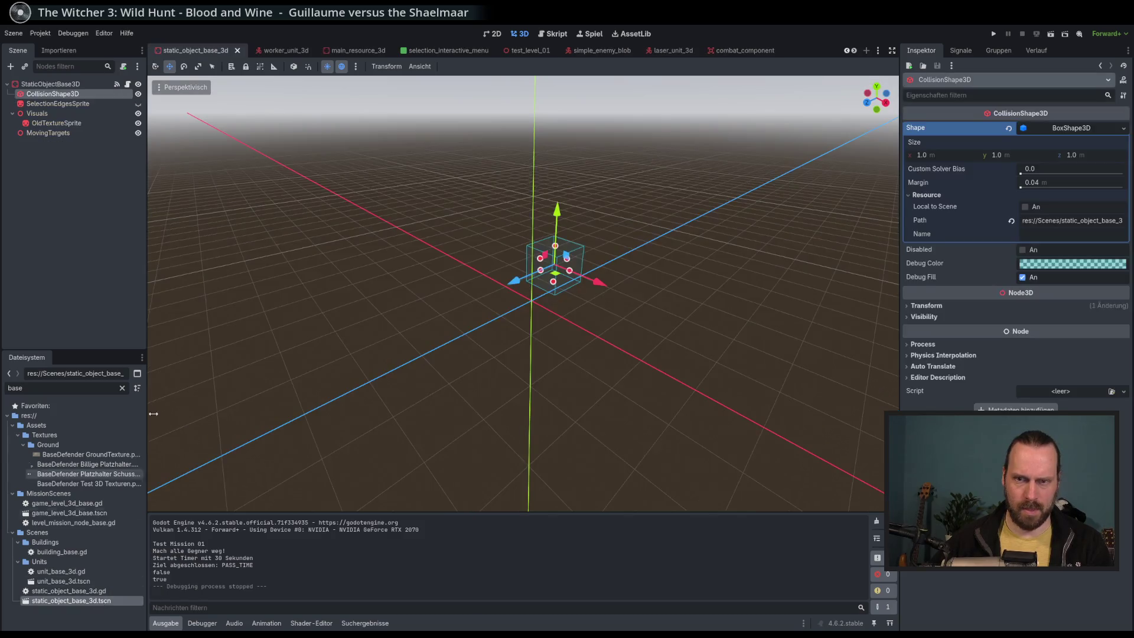
left_click(50, 84)
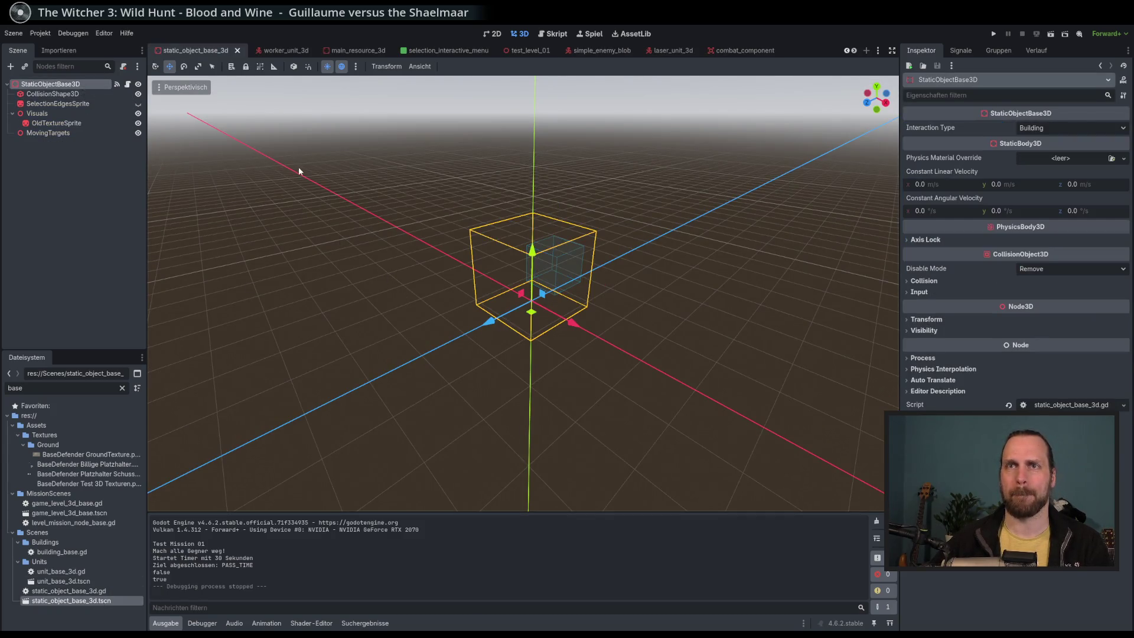
scroll(503, 257, "up", 5)
Step: Shift its CollisionShape3D along Z, save, and bring up static_object_base_3d.gd
left_click(53, 94)
left_click_drag(536, 266, 483, 288)
key("ctrl+s")
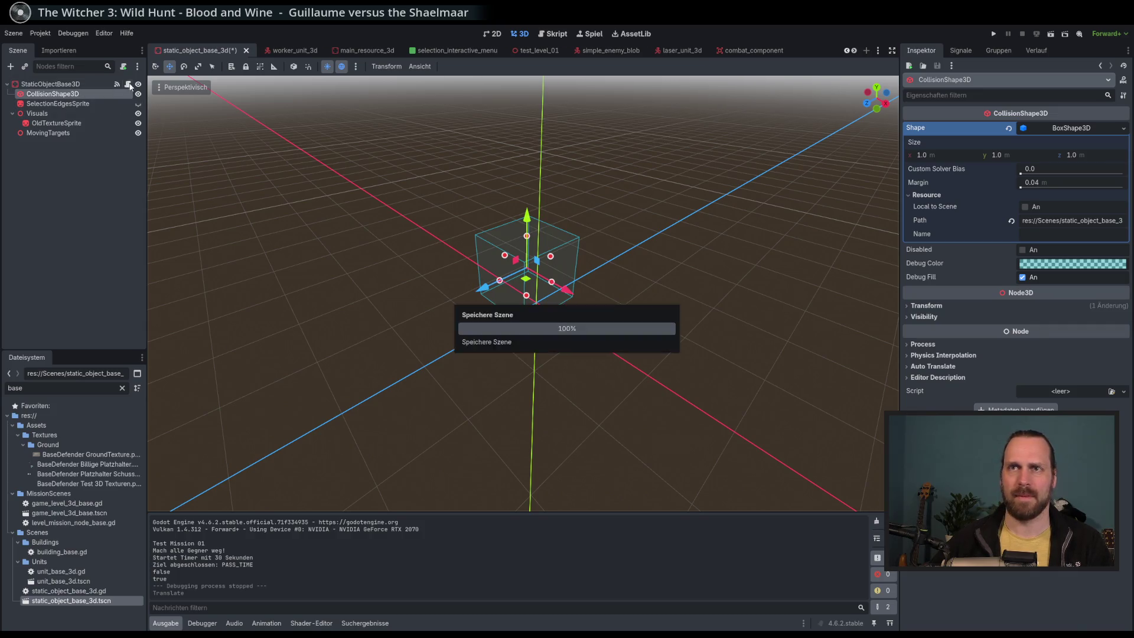
left_click(128, 84)
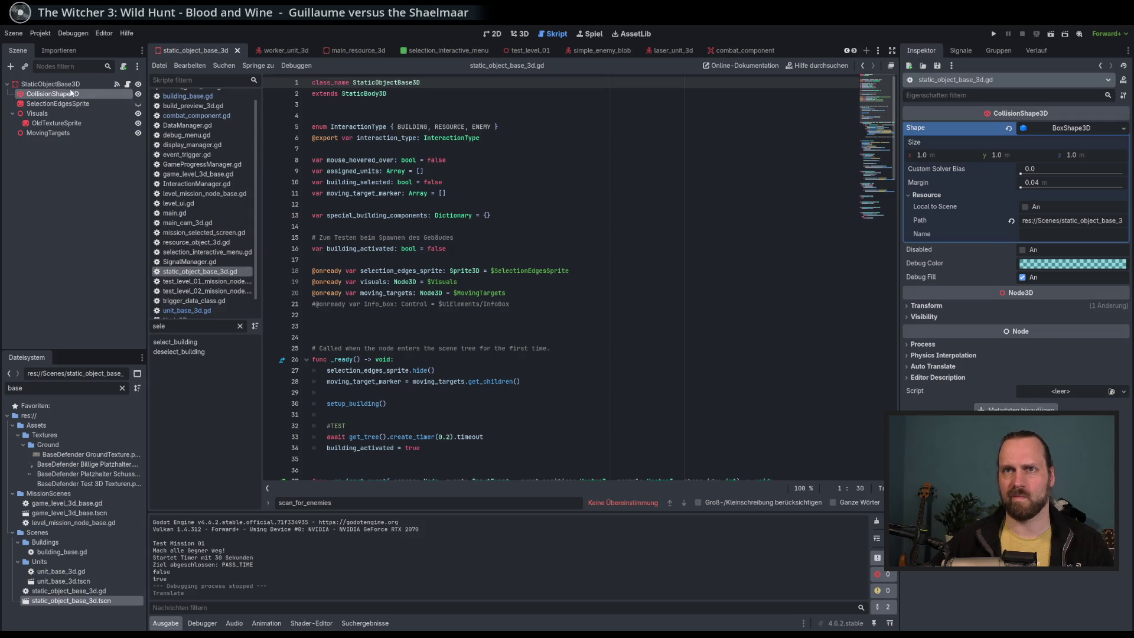
Step: Scroll through the building functions in static_object_base_3d.gd
left_click(72, 85)
scroll(696, 255, "down", 10)
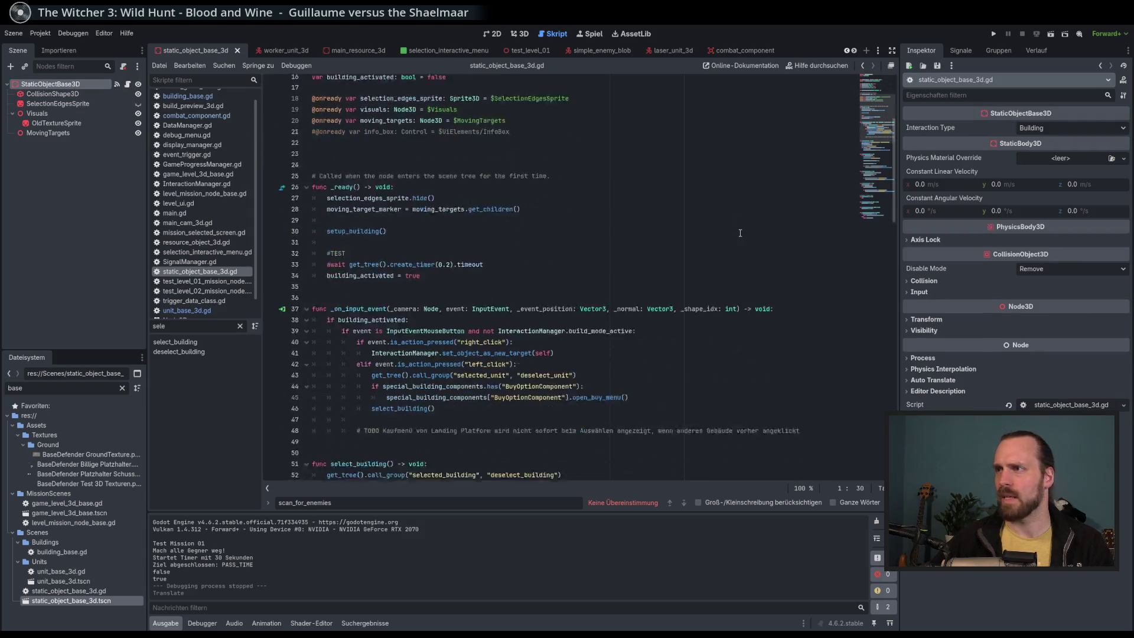
scroll(451, 318, "down", 6)
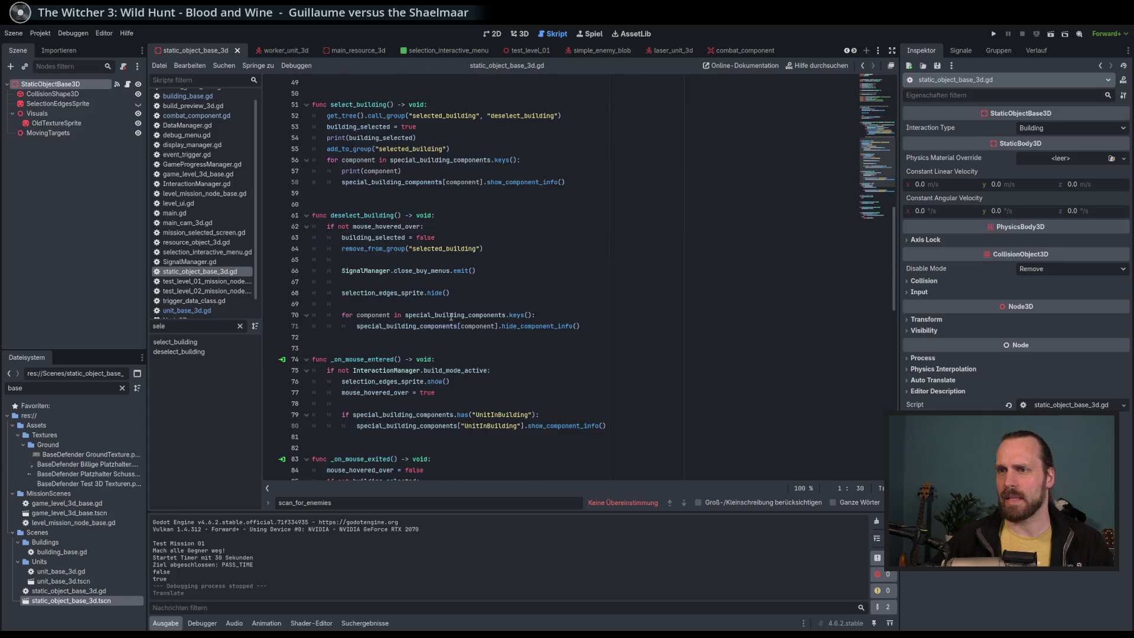
scroll(451, 317, "down", 5)
scroll(451, 317, "down", 5)
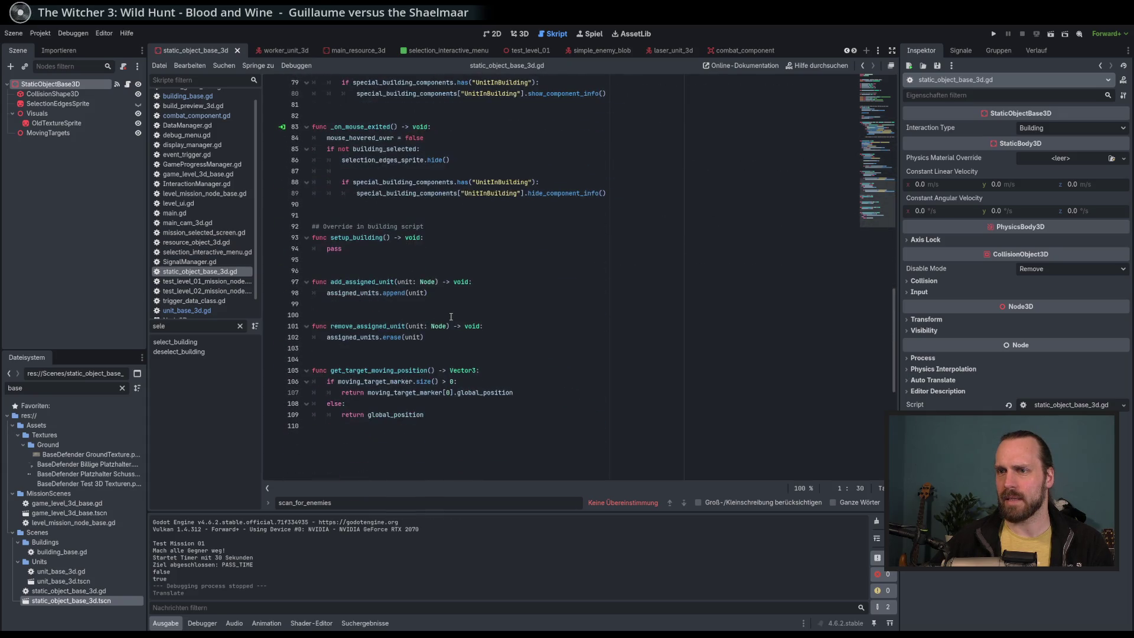
scroll(451, 317, "down", 5)
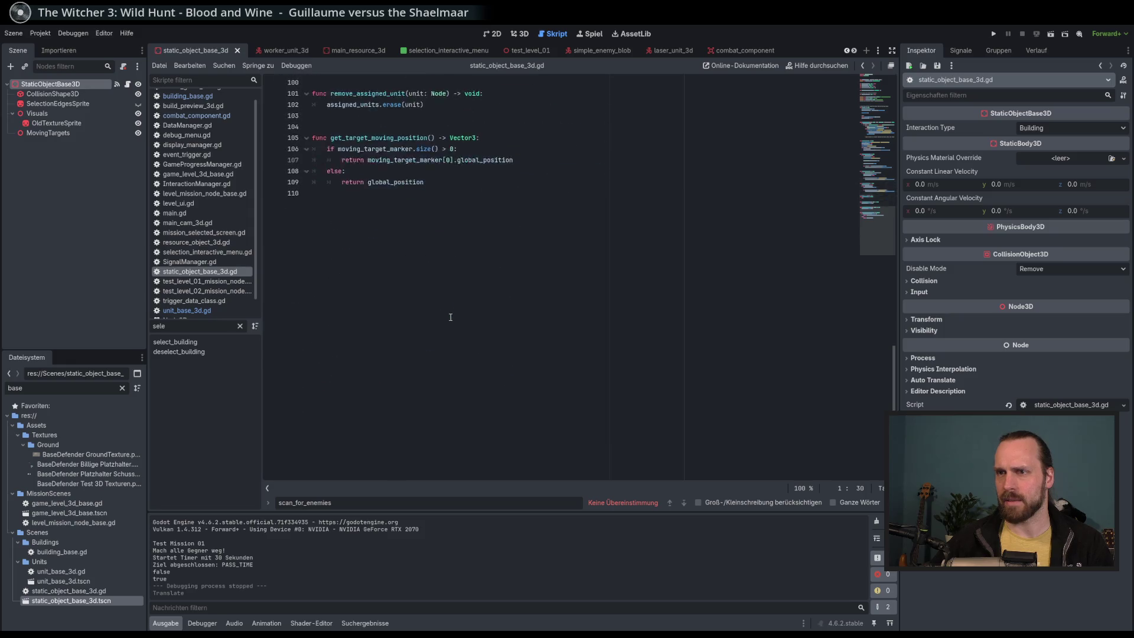
scroll(445, 322, "up", 20)
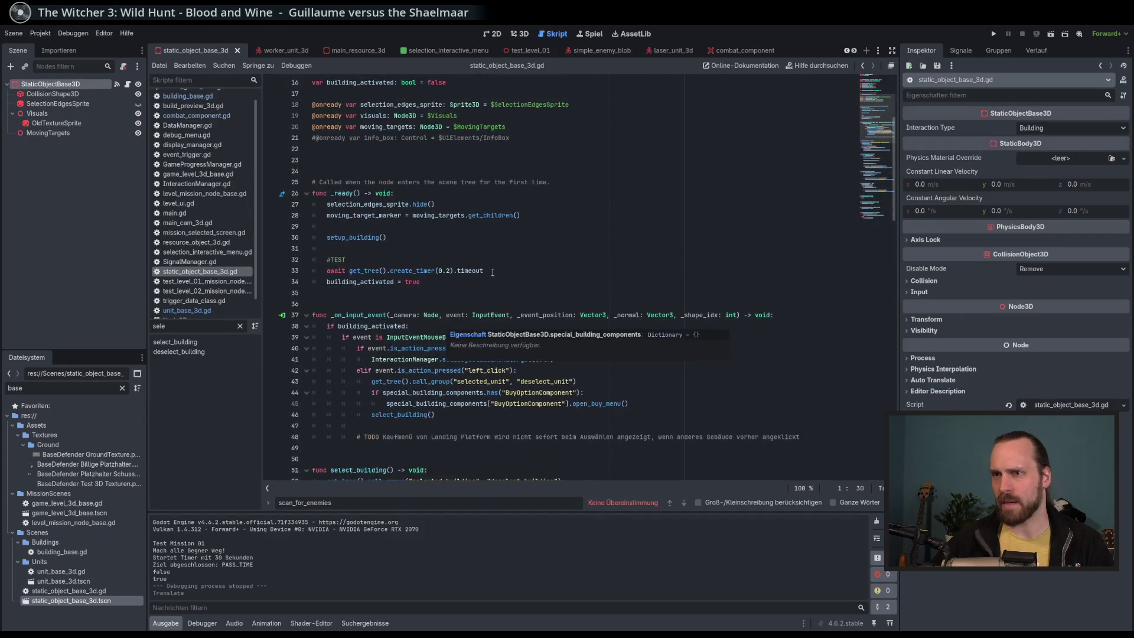
scroll(443, 236, "up", 5)
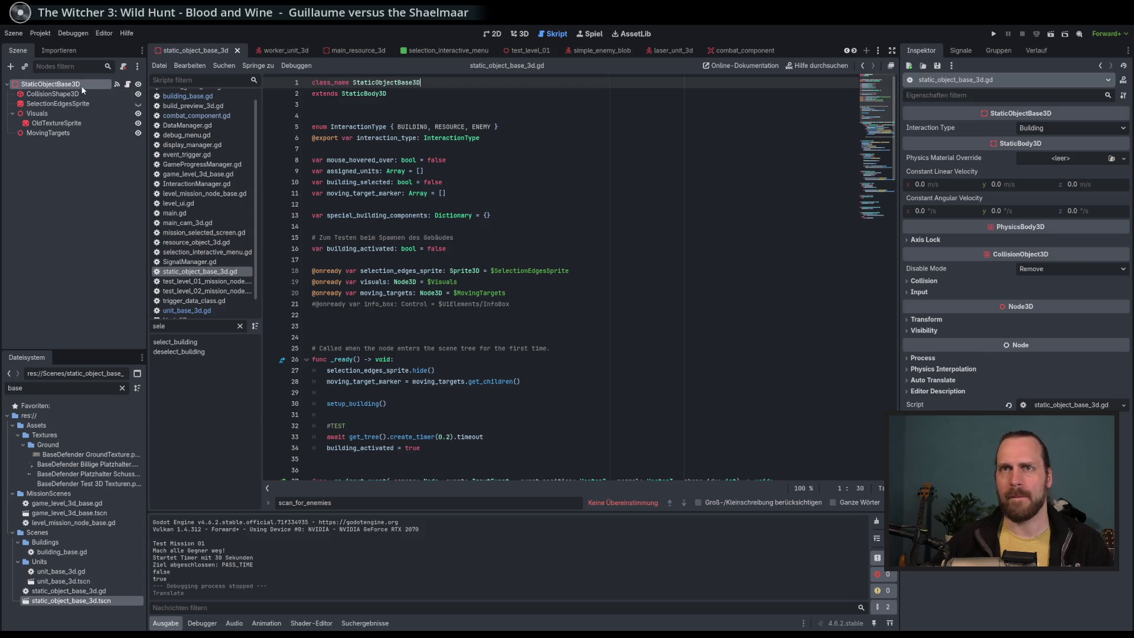
Step: Jump to _on_mouse_entered via the minimap and widen the left docks slightly
left_click(871, 208)
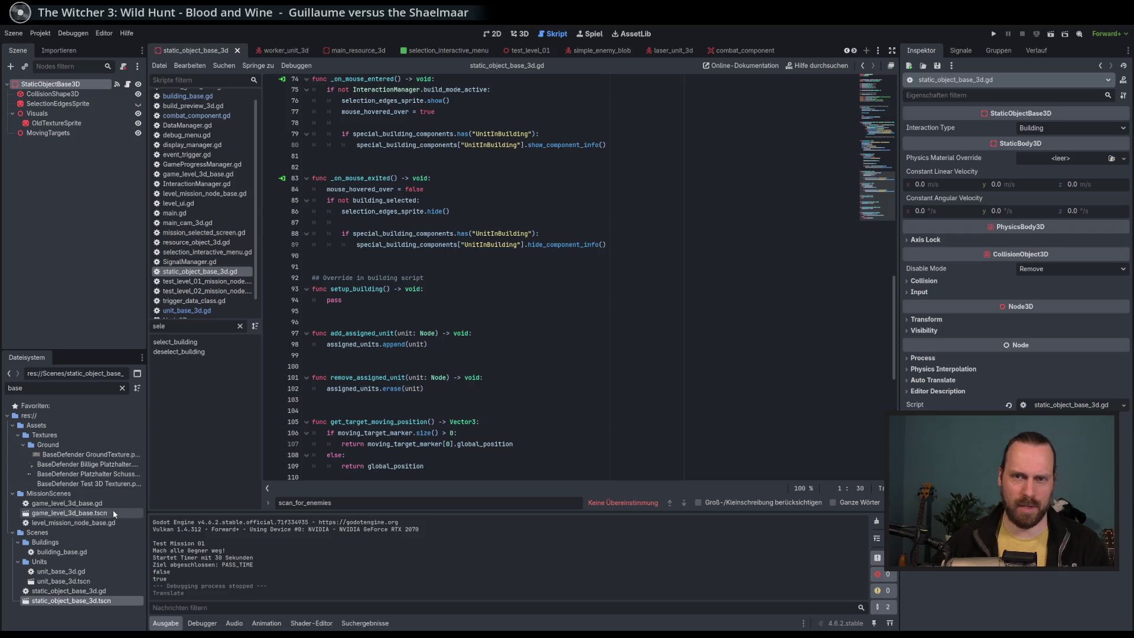
left_click_drag(148, 497, 169, 496)
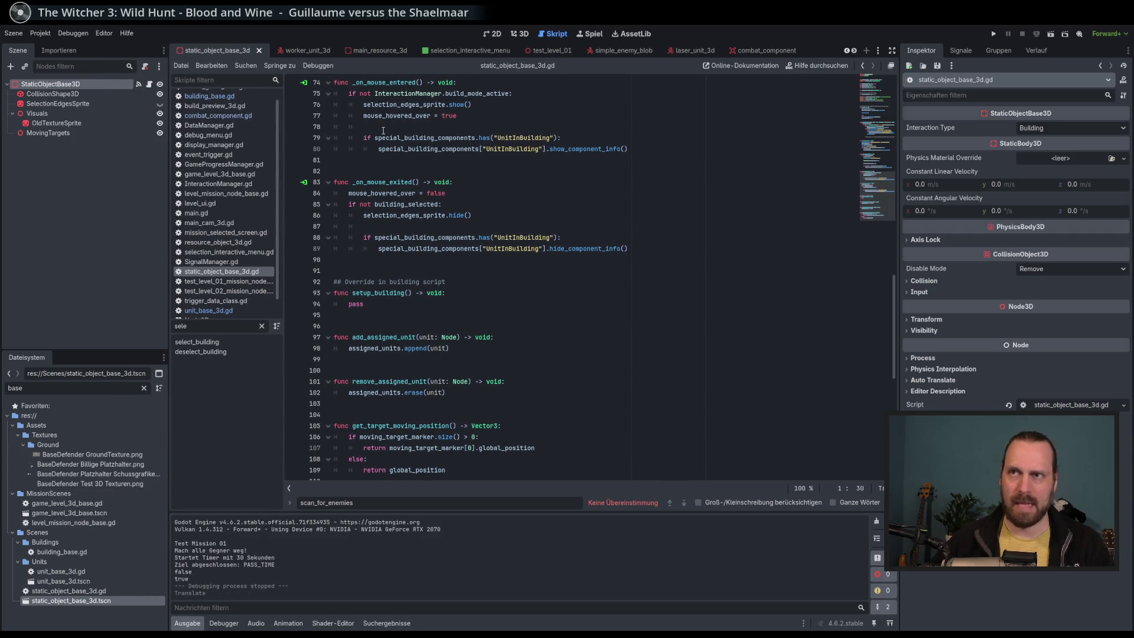
left_click(104, 33)
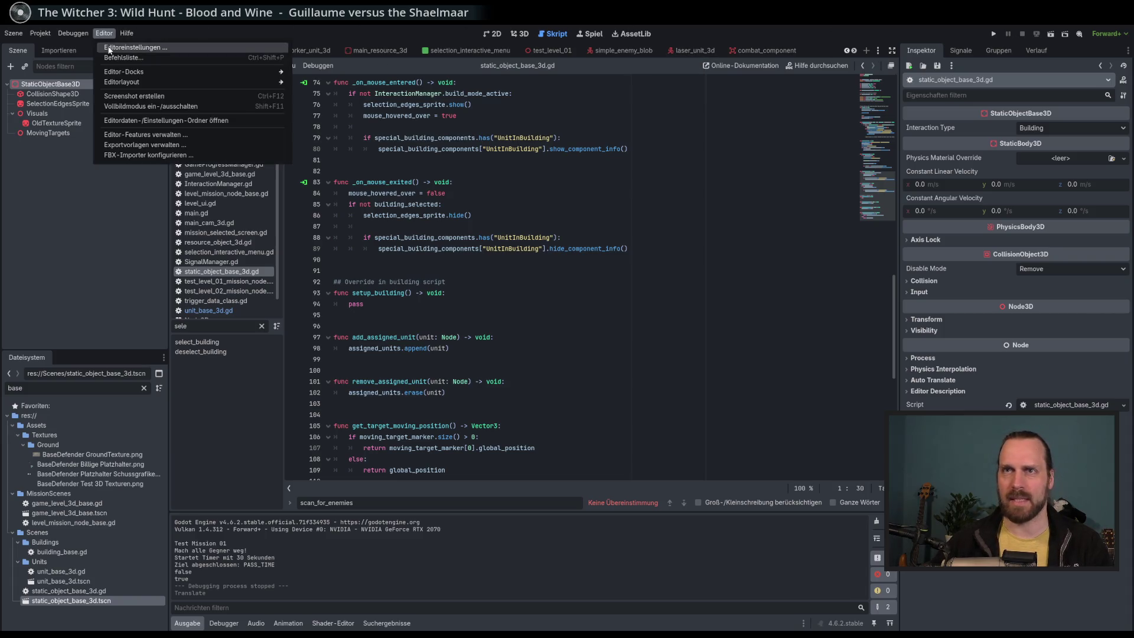
Step: Set the editor Display Scale to 125% and restart the editor
left_click(124, 51)
left_click(667, 244)
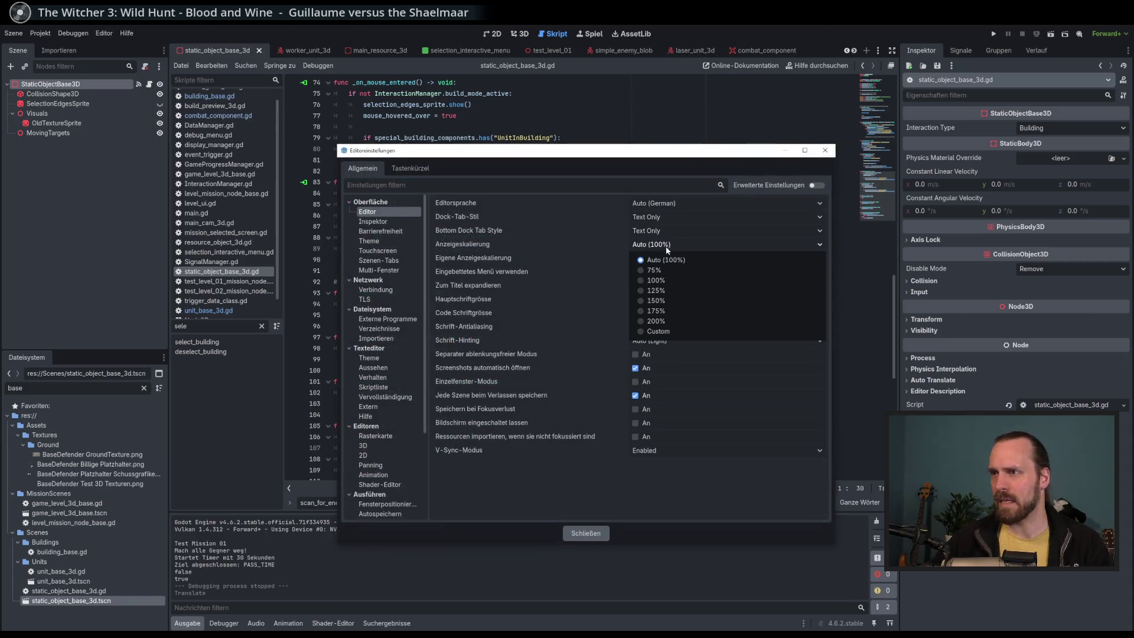
left_click(680, 288)
left_click(774, 507)
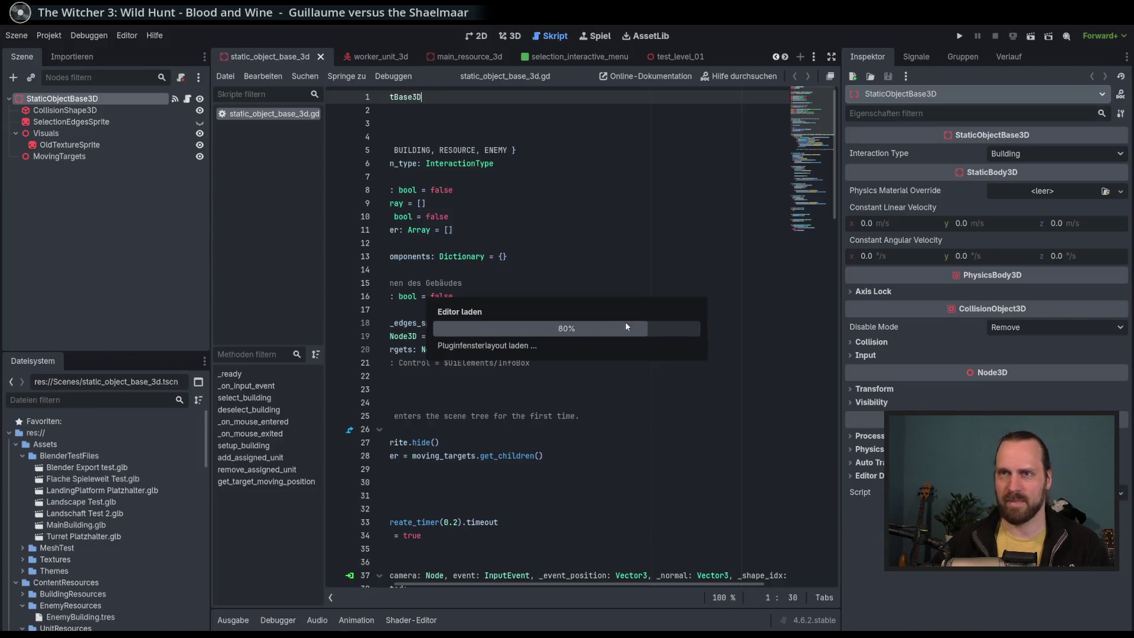
Step: Readjust the dock splitters and show static_object_base_3d in the 3D workspace
left_click_drag(208, 275, 187, 275)
left_click_drag(304, 287, 296, 288)
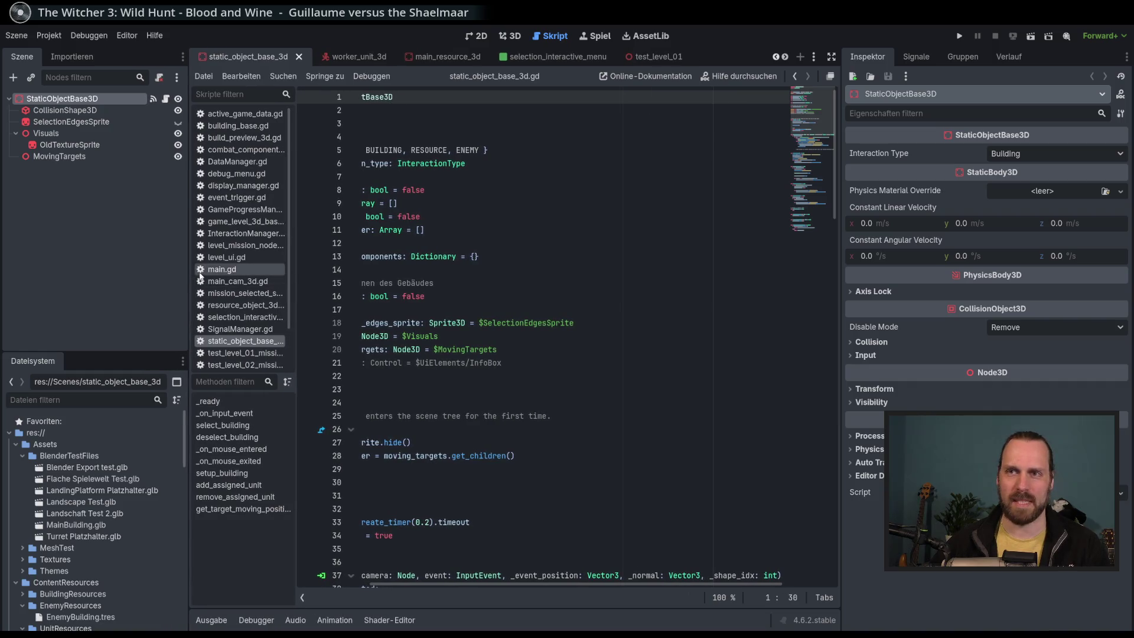
left_click_drag(188, 278, 165, 278)
left_click_drag(838, 343, 921, 348)
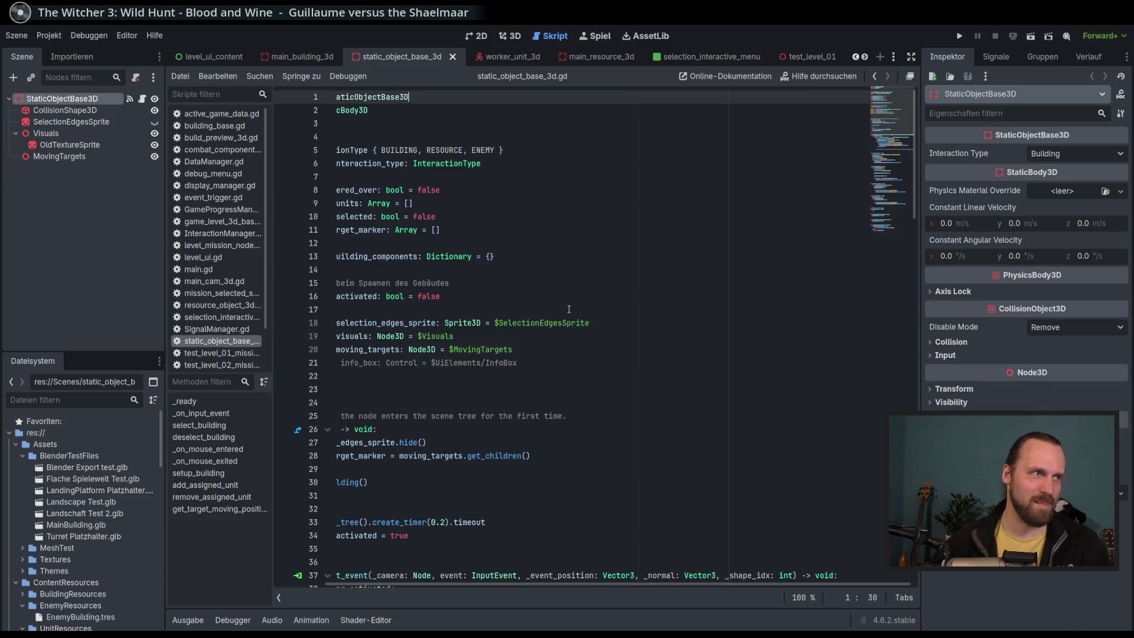
scroll(124, 519, "down", 2)
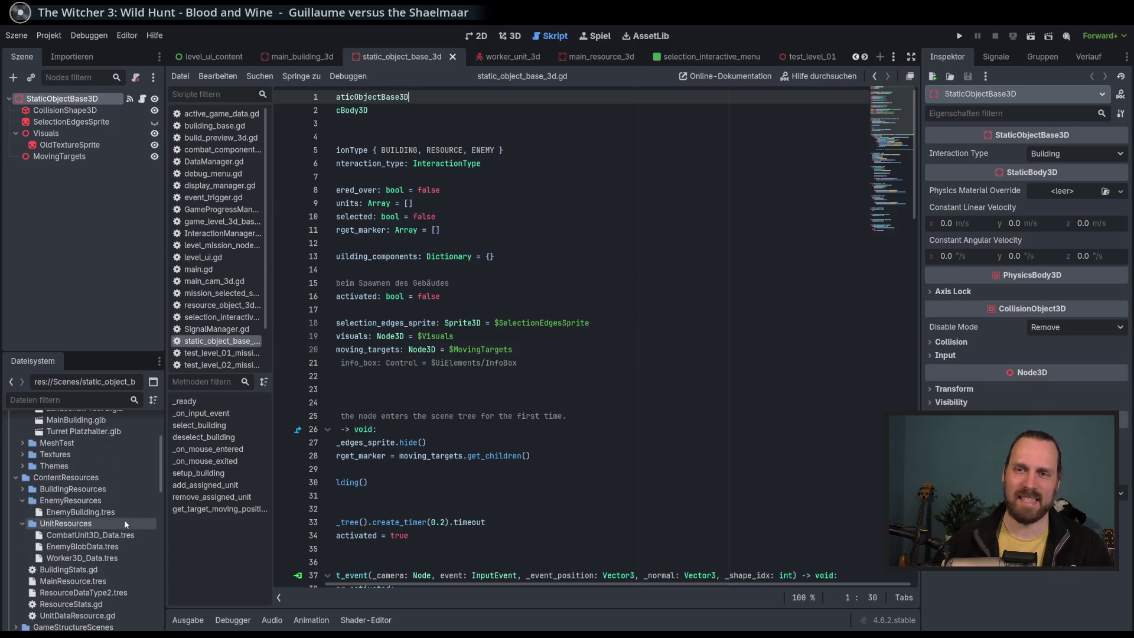
mouse_move(162, 454)
left_mouse_down()
mouse_move(161, 540)
mouse_move(164, 518)
left_mouse_up()
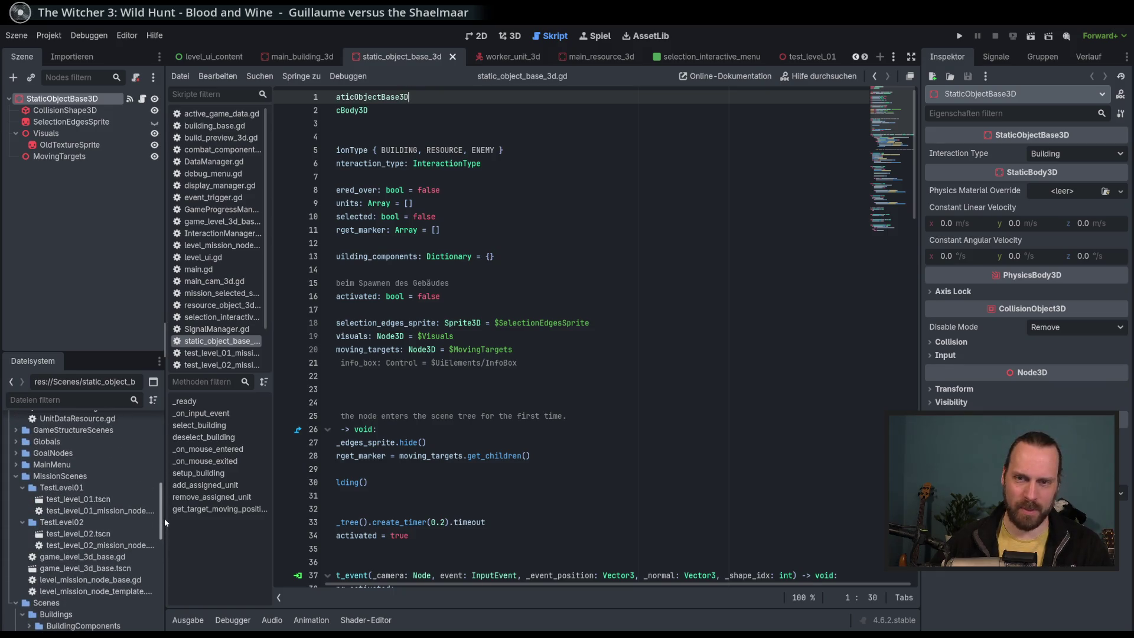
left_click(510, 37)
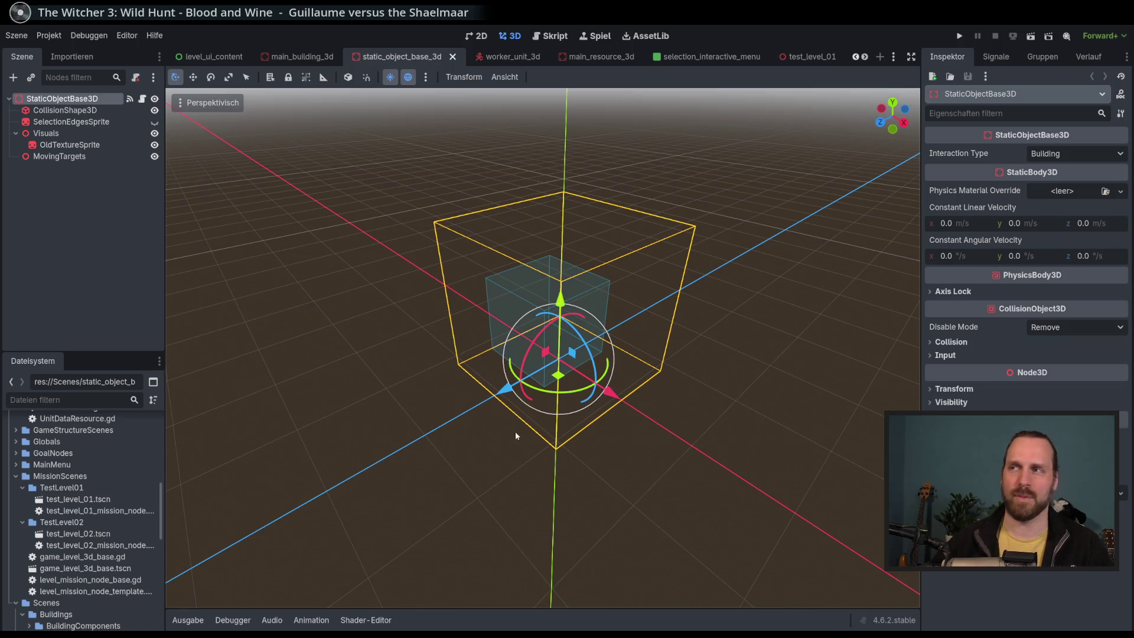
Step: Browse the FileSystem dock, collapsing the Units folder to reach the building scenes
left_click_drag(158, 508, 162, 532)
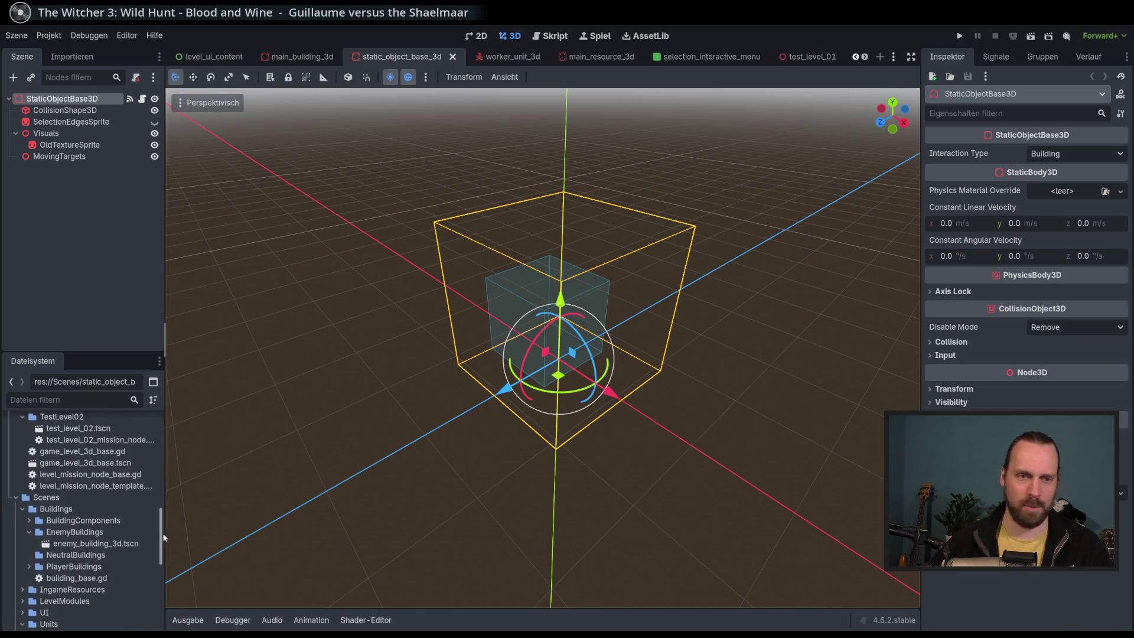
scroll(156, 532, "up", 2)
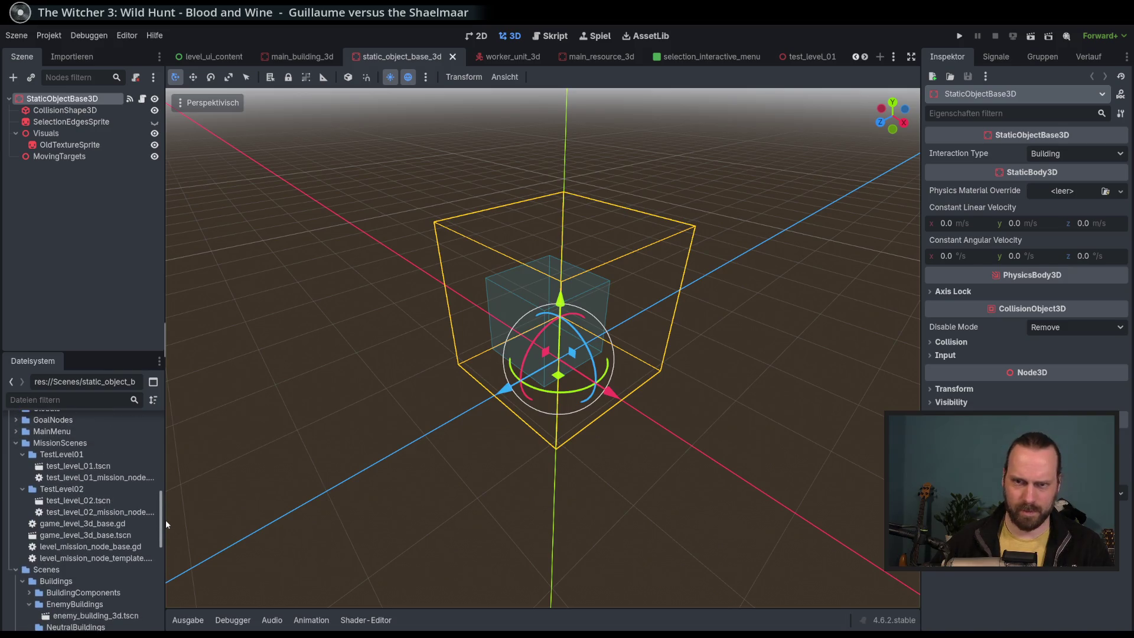
left_click_drag(166, 538, 169, 589)
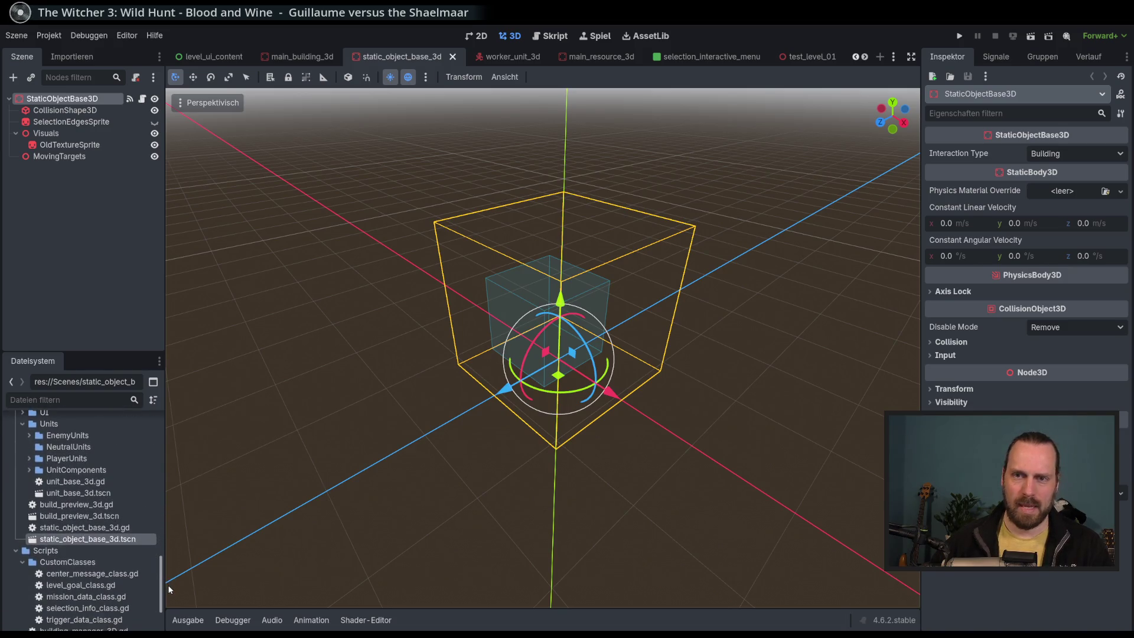
left_click(89, 516)
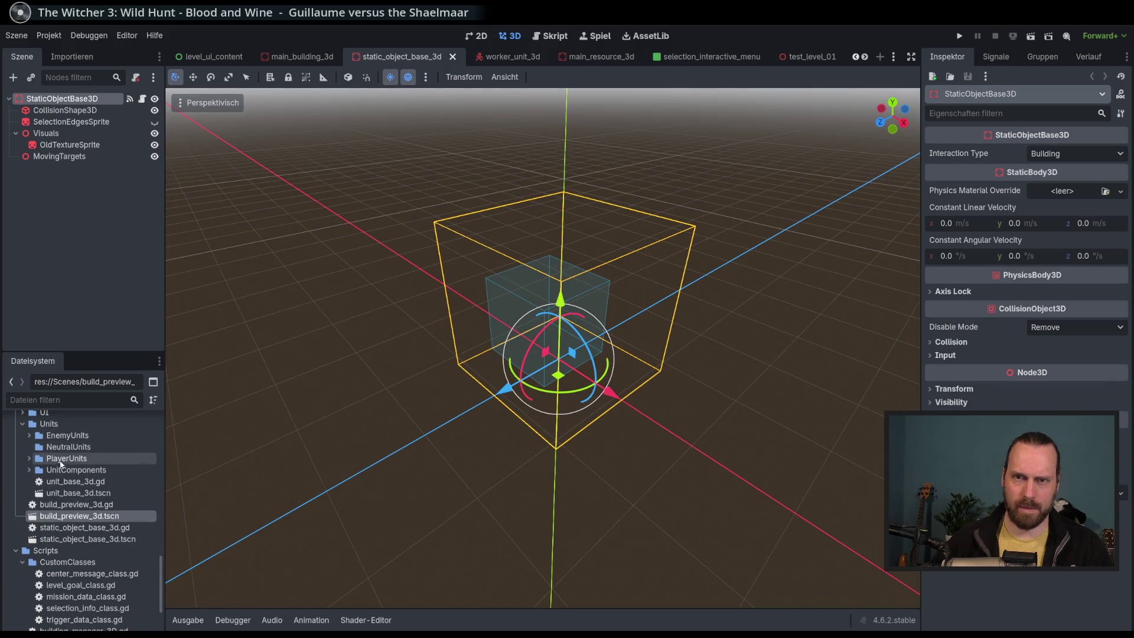
scroll(127, 545, "up", 3)
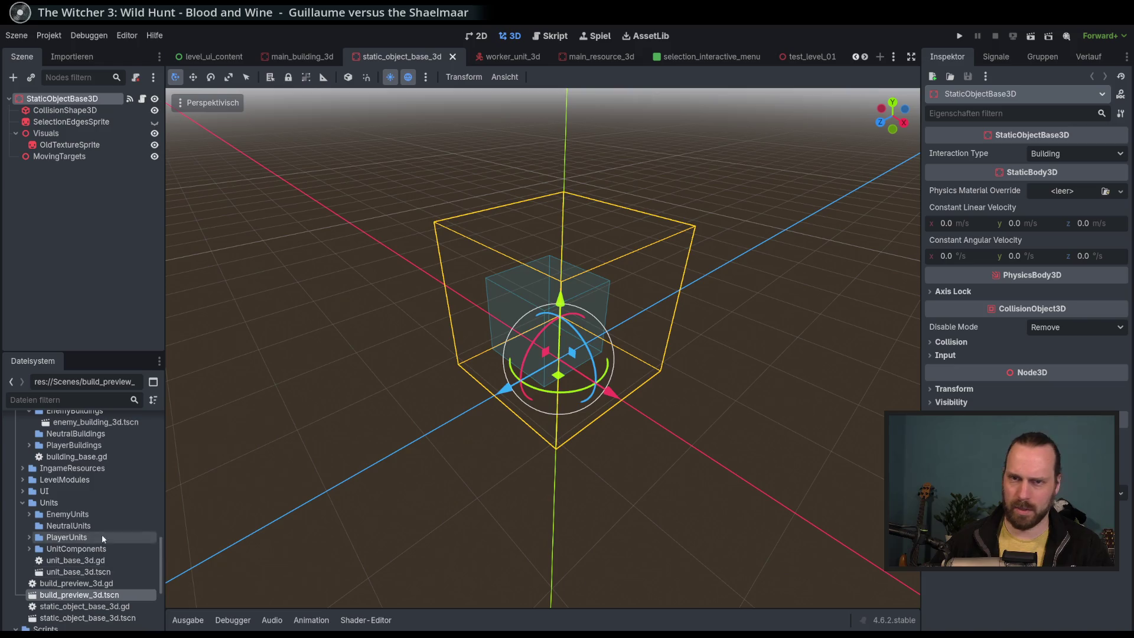
left_click(23, 502)
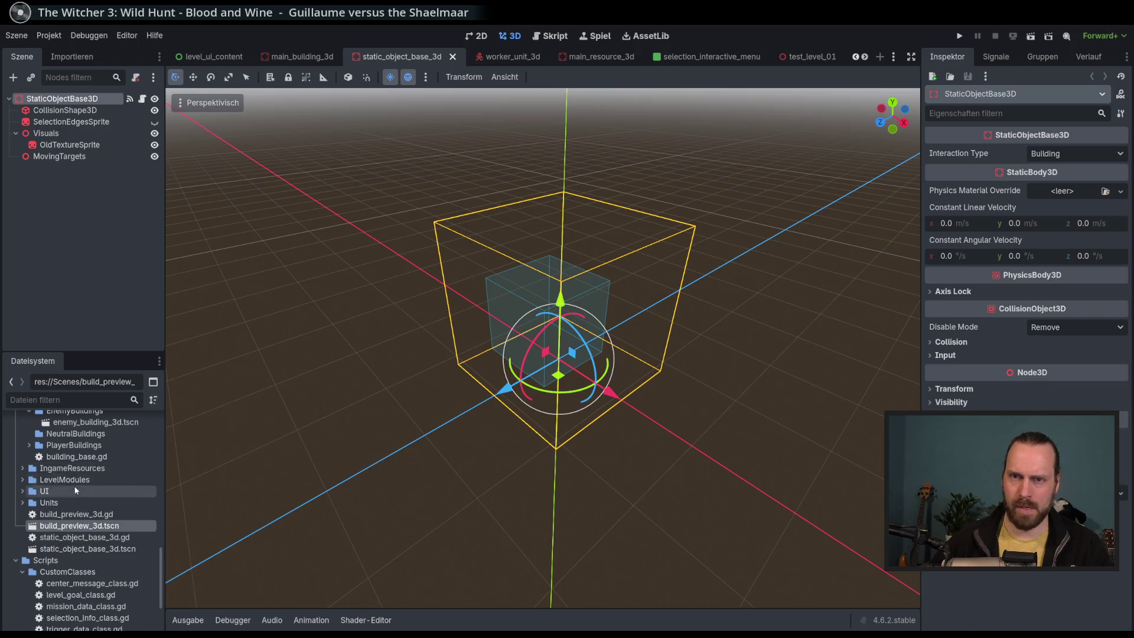
scroll(66, 472, "up", 2)
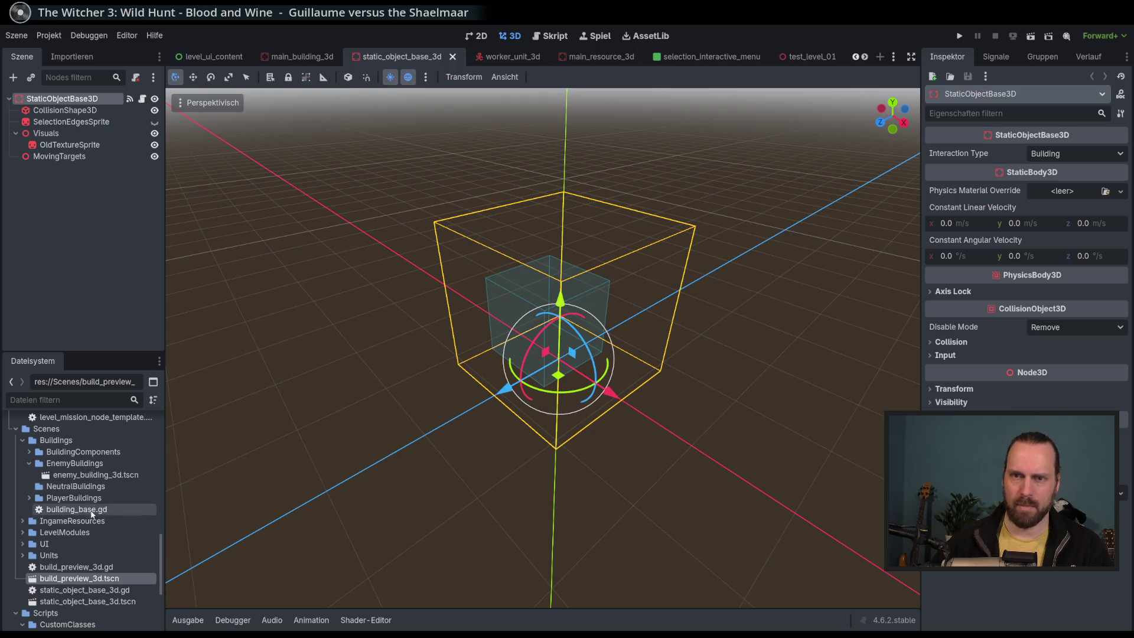
Step: Open enemy_building_3d.tscn, check its Script field, and expand the PlayerBuildings folder
double_click(89, 475)
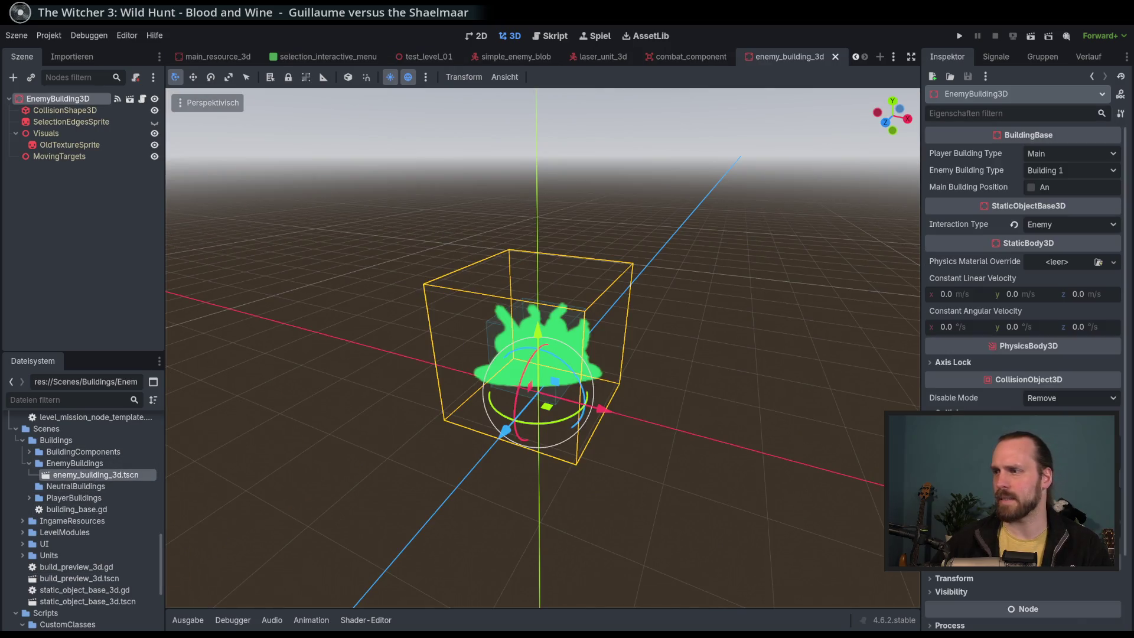
scroll(967, 381, "down", 3)
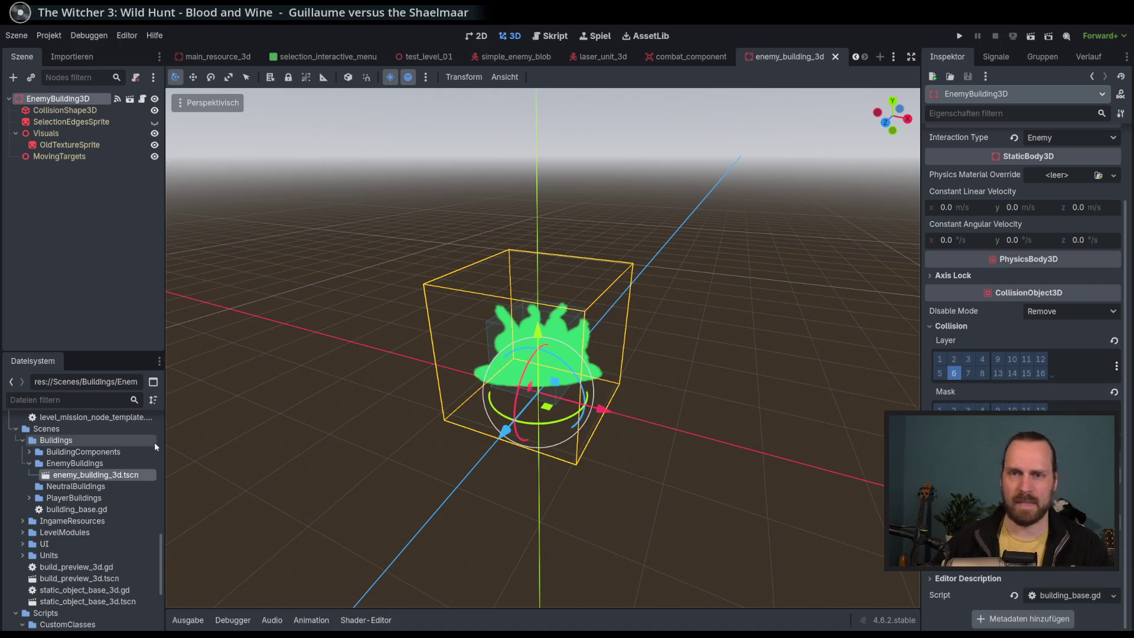
left_click(29, 498)
scroll(107, 498, "down", 3)
scroll(109, 465, "up", 1)
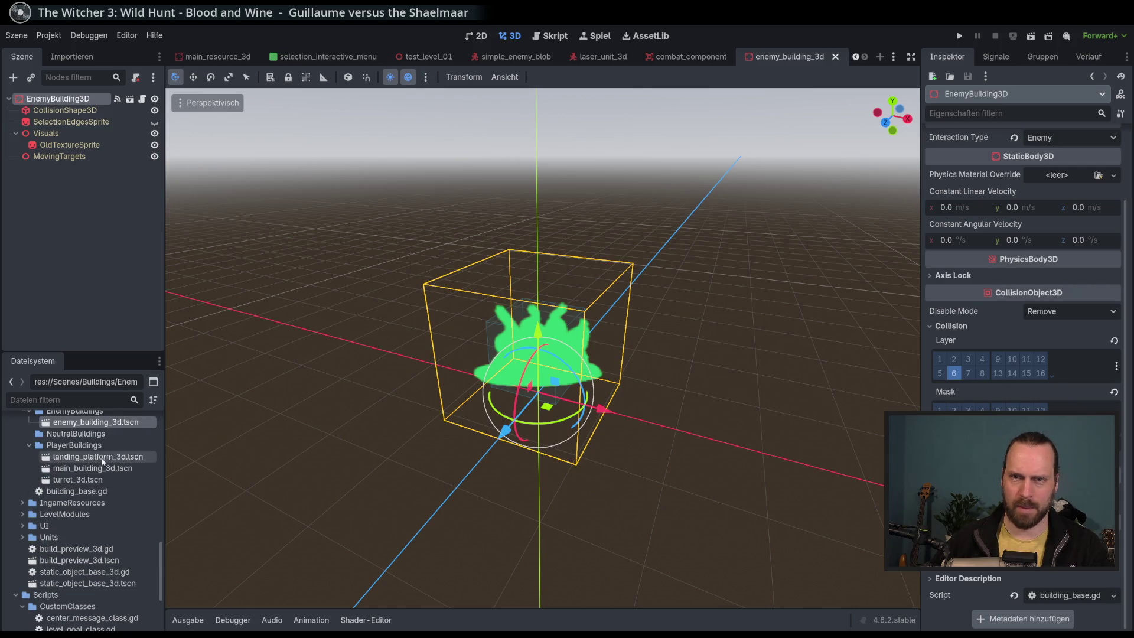
Step: Move landing_platform_3d from collision layer 1 to layer 3 and save it
double_click(102, 459)
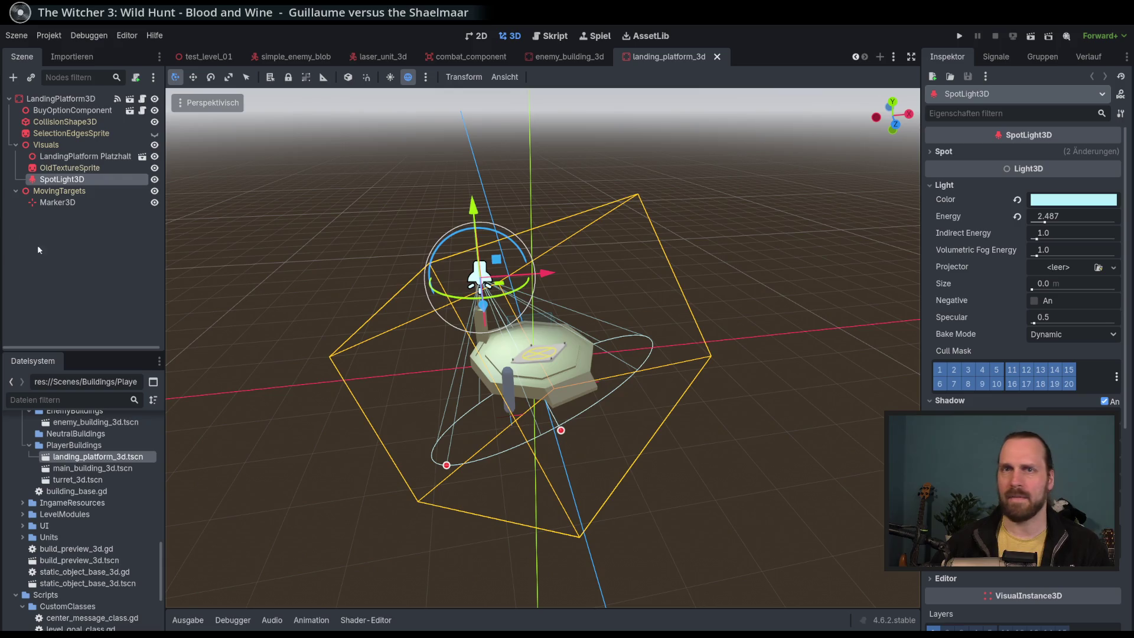
left_click(74, 100)
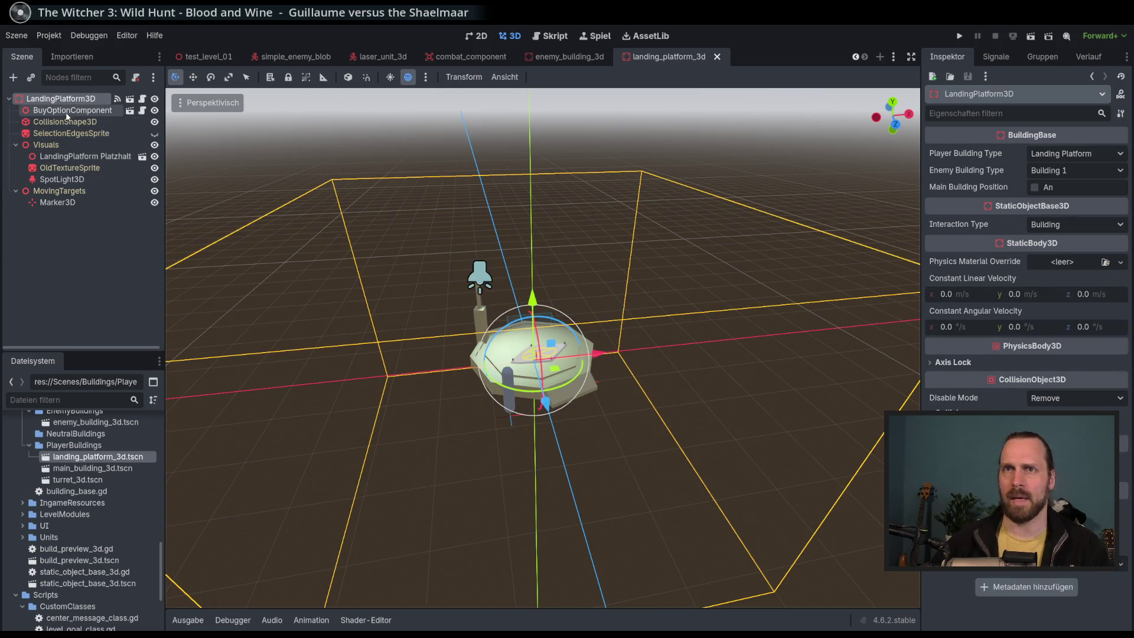
scroll(1024, 296, "down", 3)
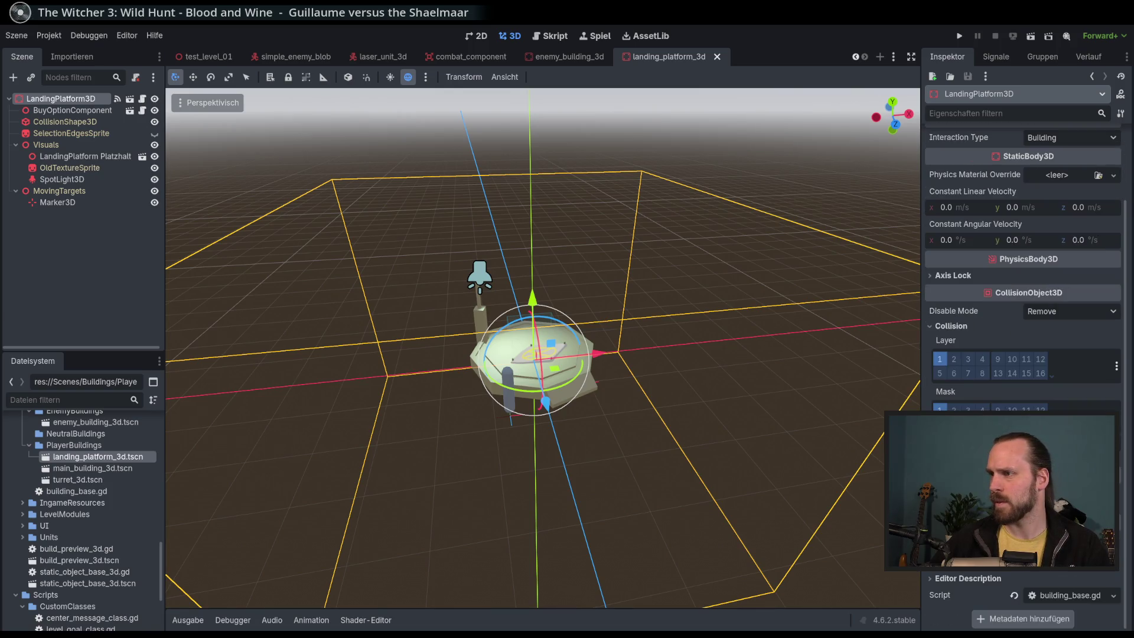
left_click(944, 362)
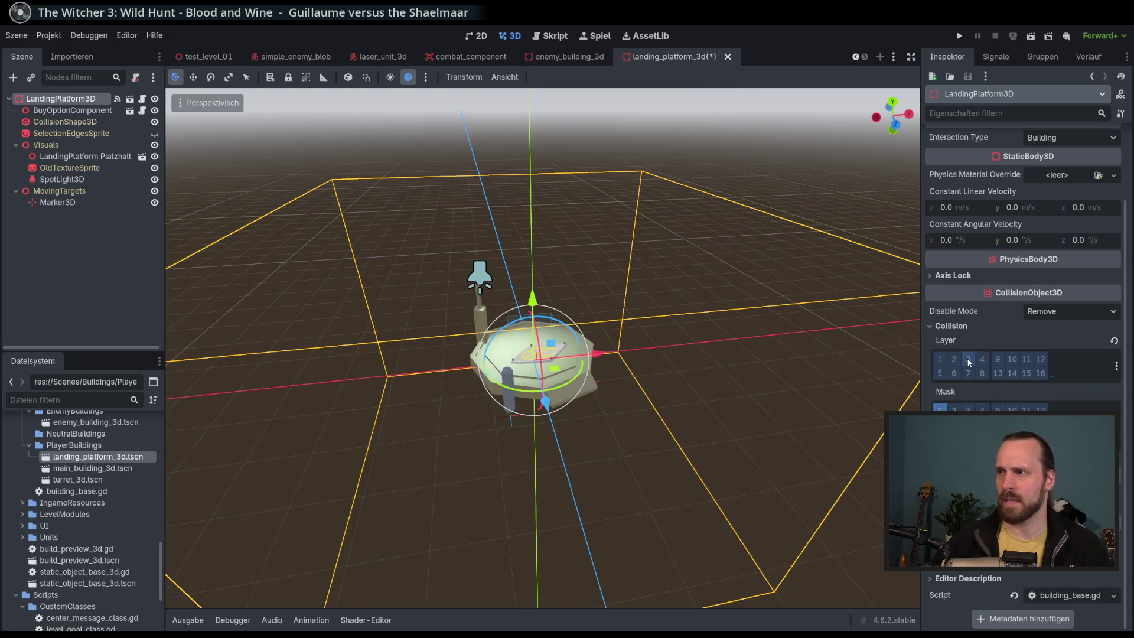
left_click(968, 359)
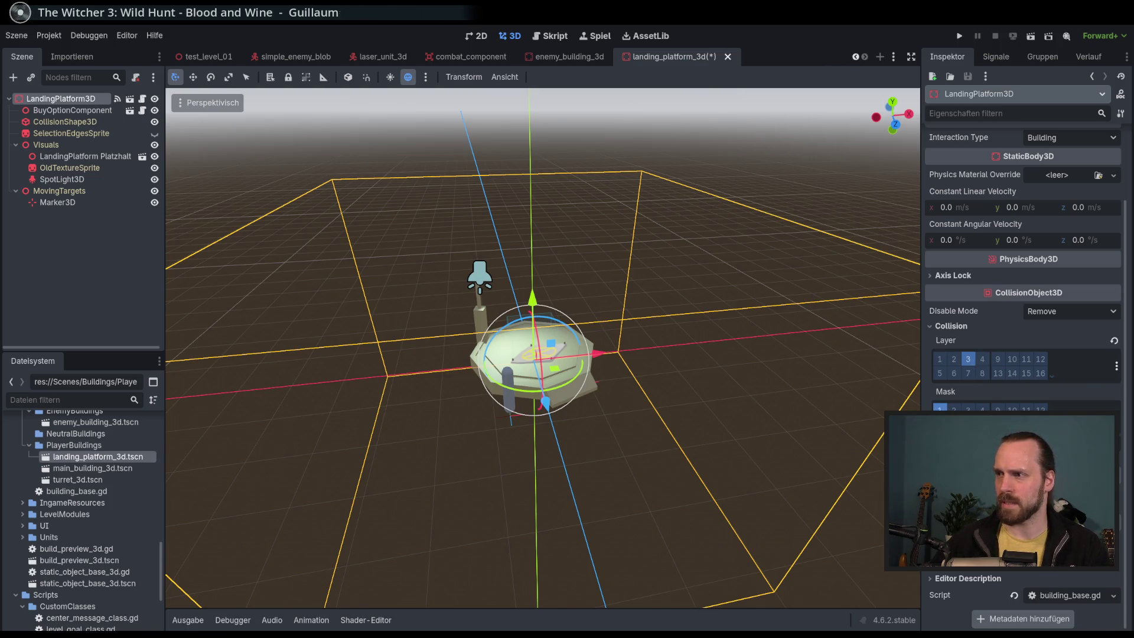
key("ctrl+s")
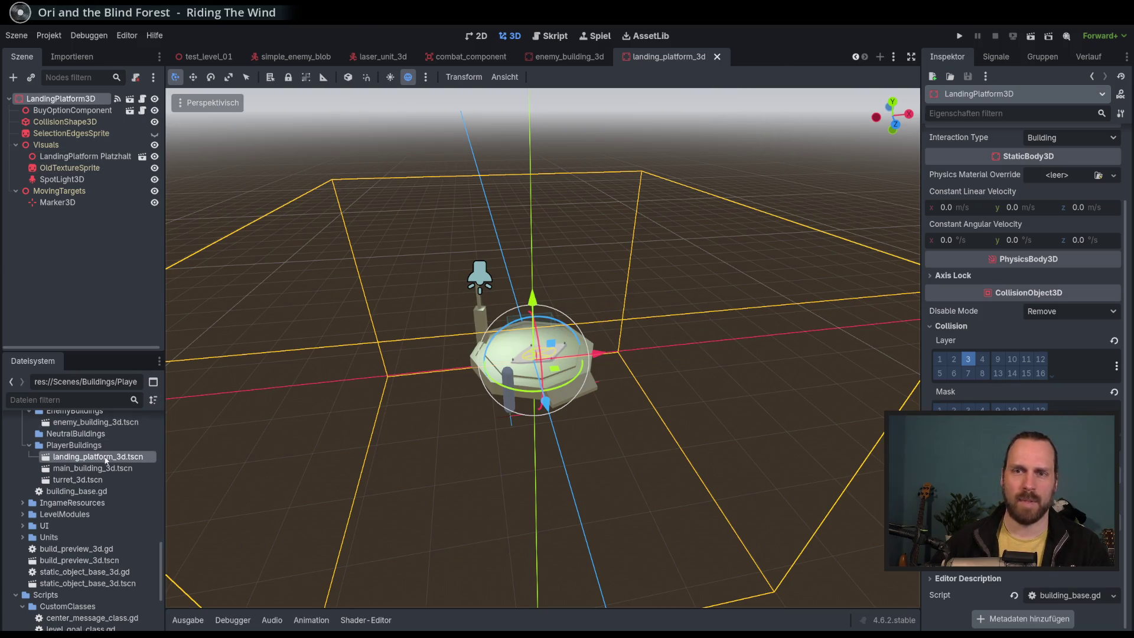
Step: Move main_building_3d from collision layer 1 to PlayerBuilding layer 3 and save it
double_click(93, 467)
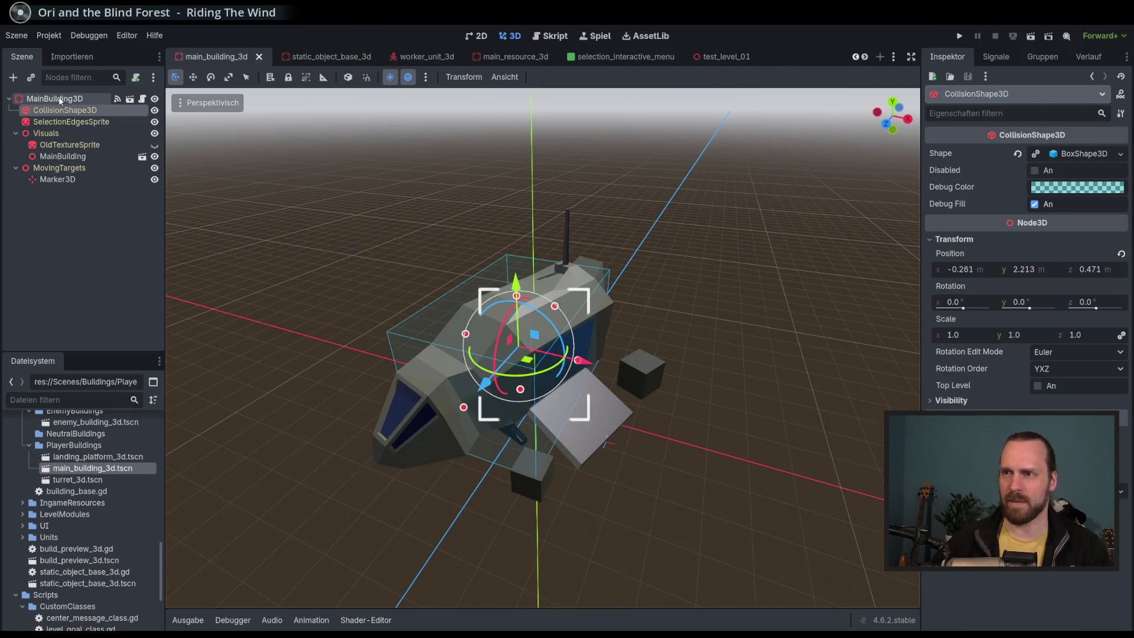
left_click(55, 98)
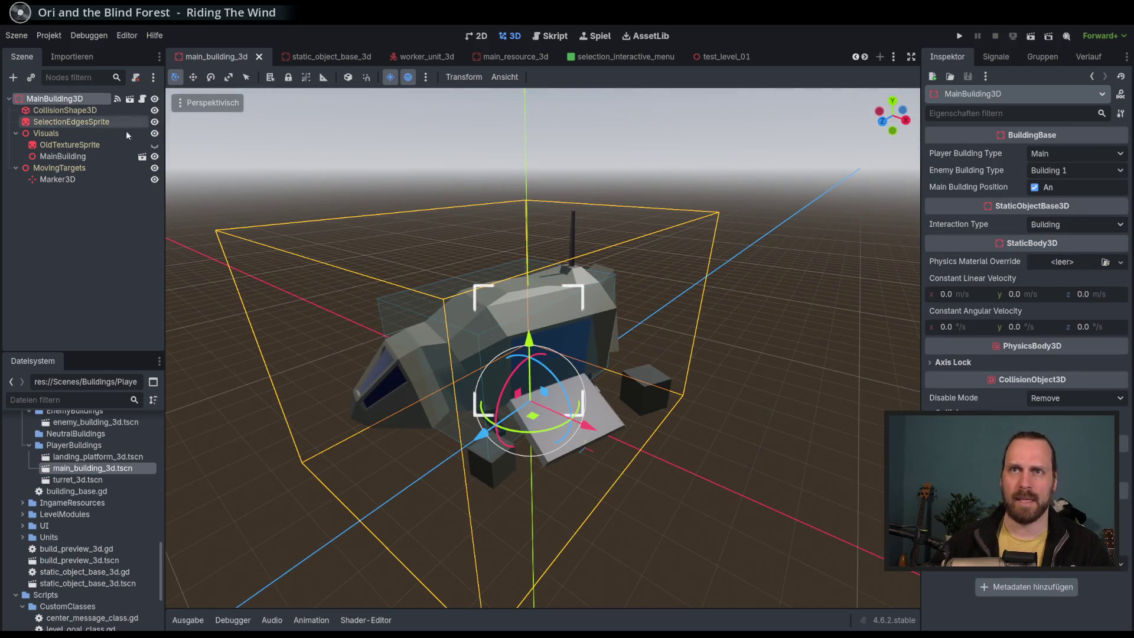
left_click(956, 412)
scroll(963, 384, "down", 2)
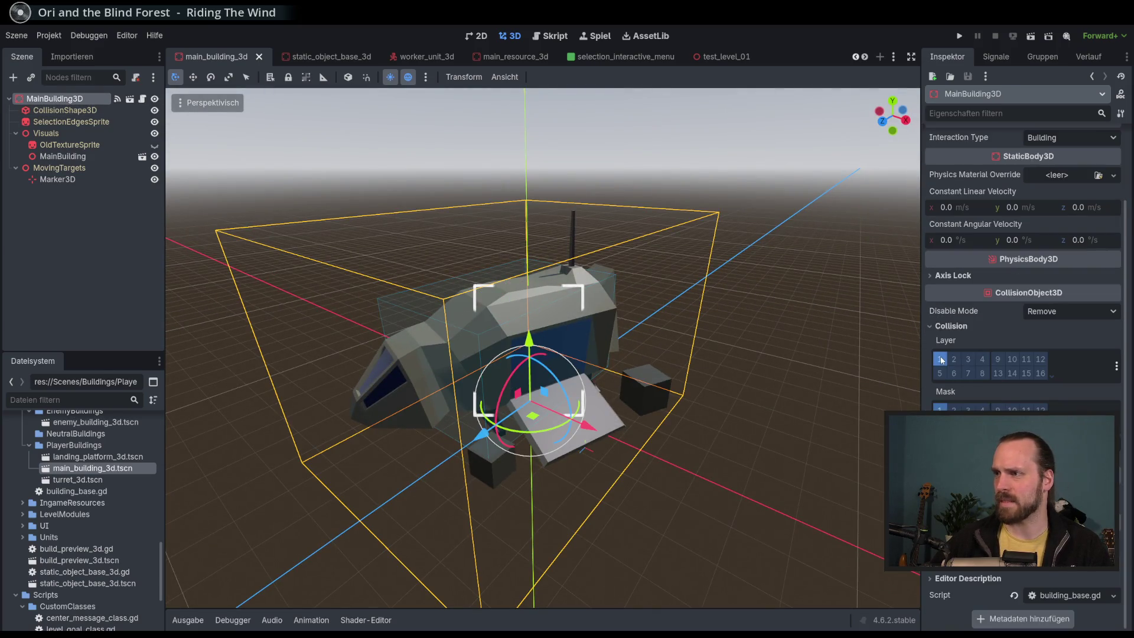
left_click(979, 359)
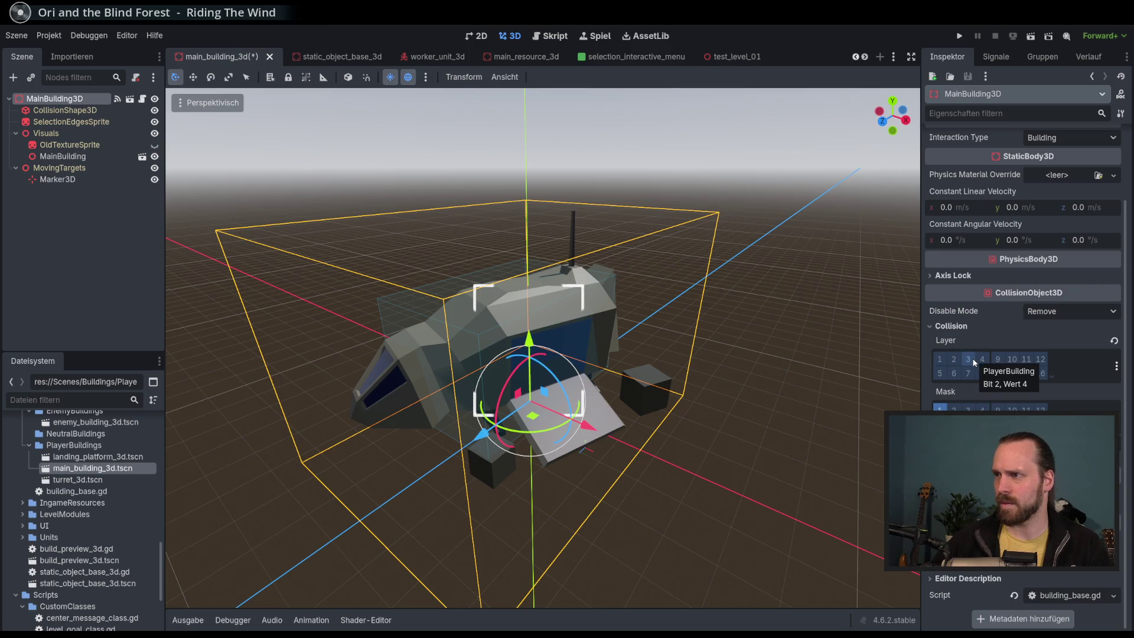
left_click(971, 360)
key("ctrl+s")
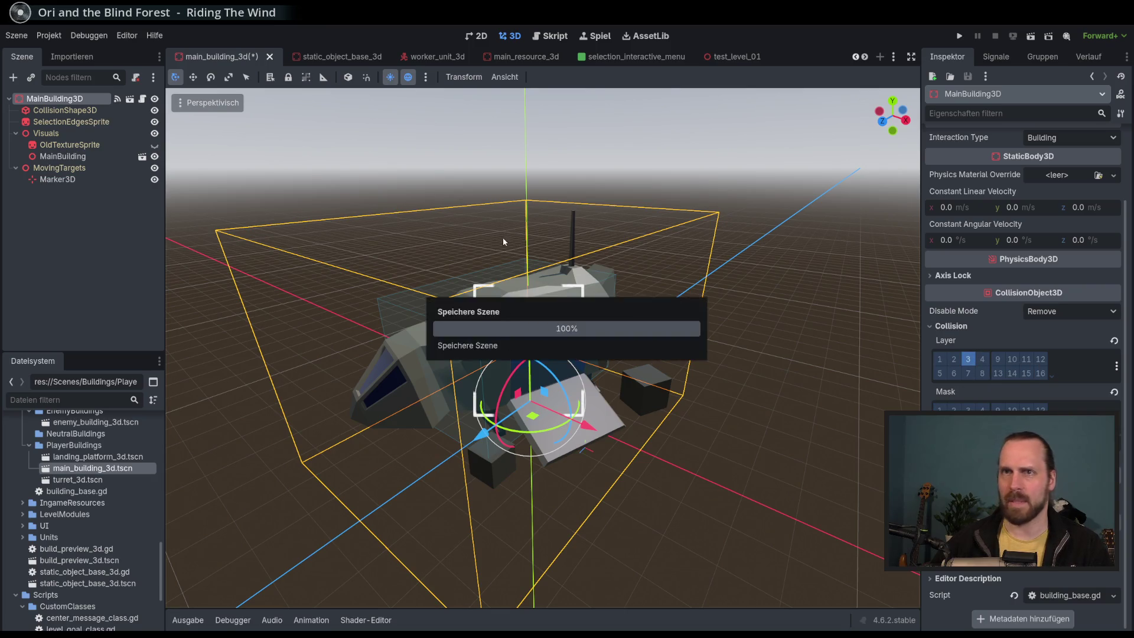
Step: Put the turret on collision layer 3, clear mask bit 1, and save turret_3d
double_click(77, 479)
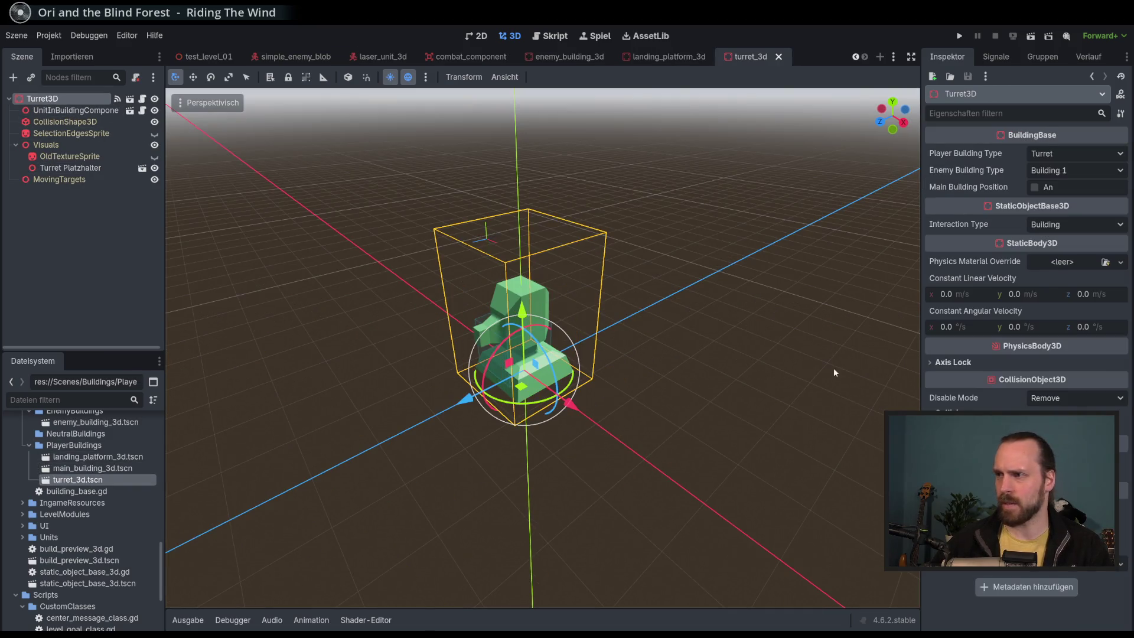
scroll(941, 364, "down", 2)
left_click(969, 360)
left_click(939, 408)
key("ctrl+s")
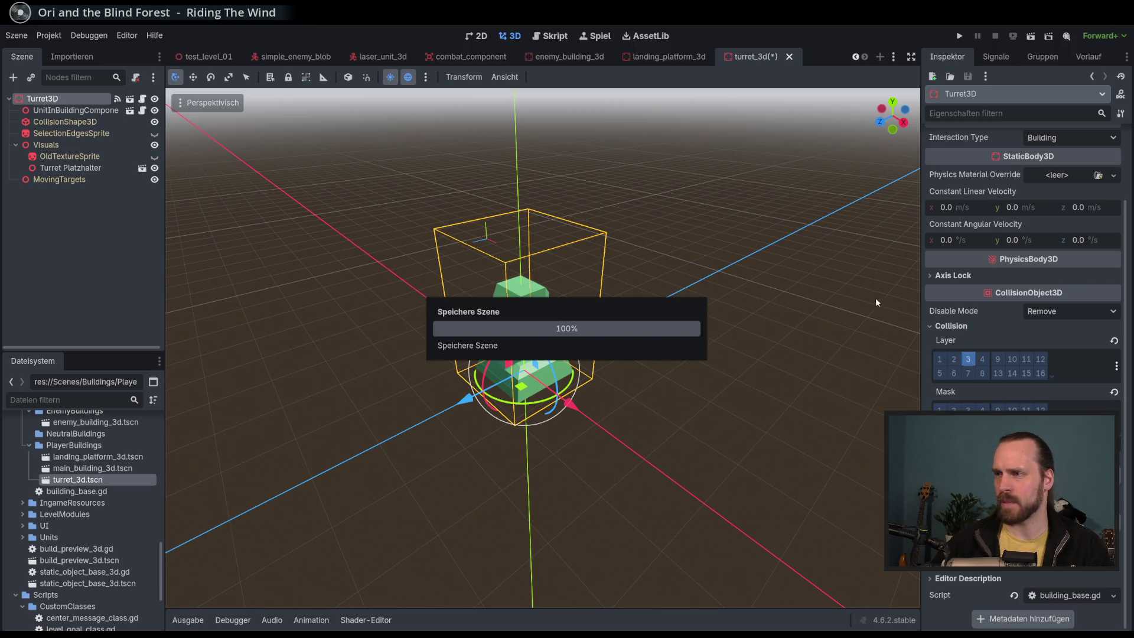
scroll(576, 254, "up", 5)
mouse_move(531, 326)
left_mouse_down()
mouse_move(671, 313)
mouse_move(543, 328)
mouse_move(628, 324)
mouse_move(616, 348)
mouse_move(583, 362)
mouse_move(568, 344)
mouse_move(614, 340)
mouse_move(519, 324)
left_mouse_up()
scroll(547, 332, "down", 5)
scroll(568, 345, "up", 4)
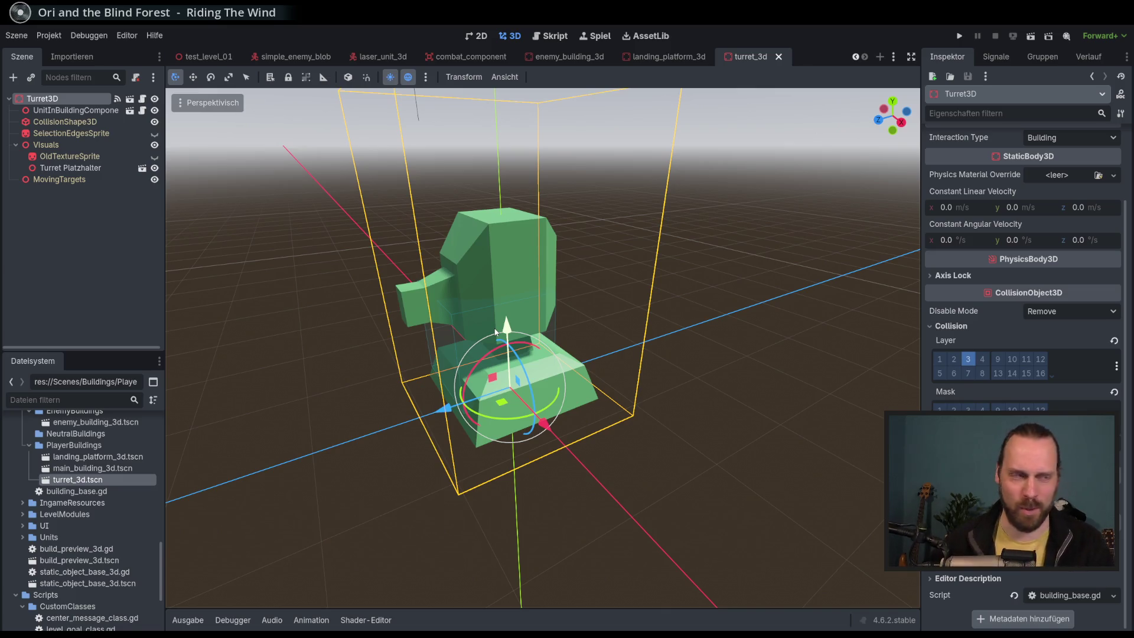
mouse_move(495, 332)
left_mouse_down()
mouse_move(481, 332)
mouse_move(624, 308)
mouse_move(586, 320)
mouse_move(716, 324)
mouse_move(511, 342)
mouse_move(539, 356)
left_mouse_up()
scroll(624, 309, "down", 3)
scroll(717, 325, "down", 2)
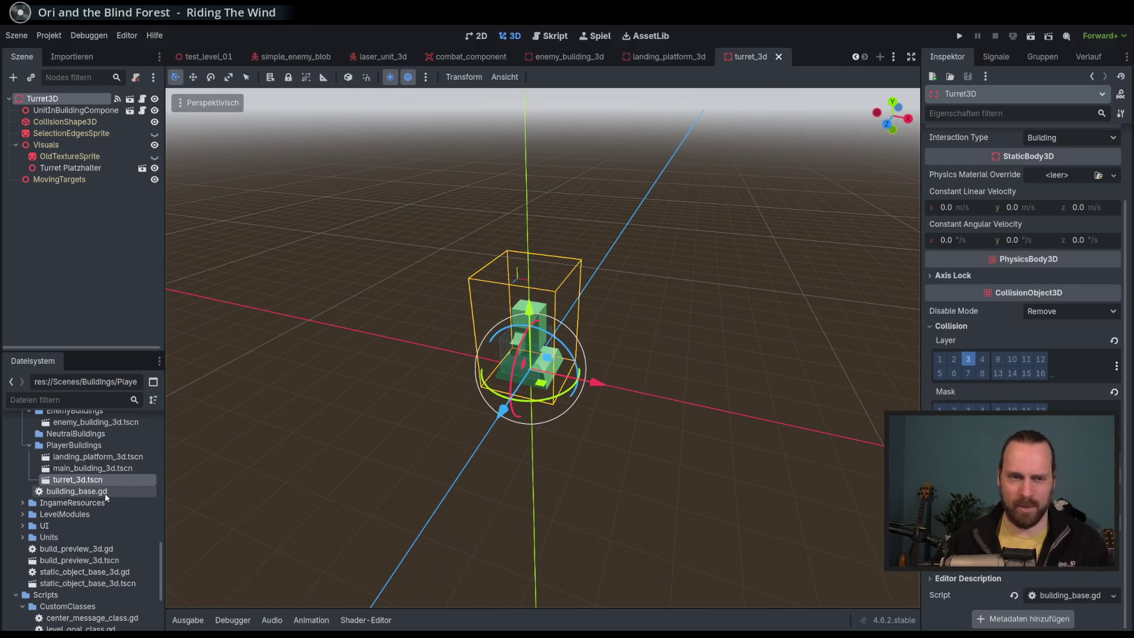
left_click_drag(435, 453, 446, 439)
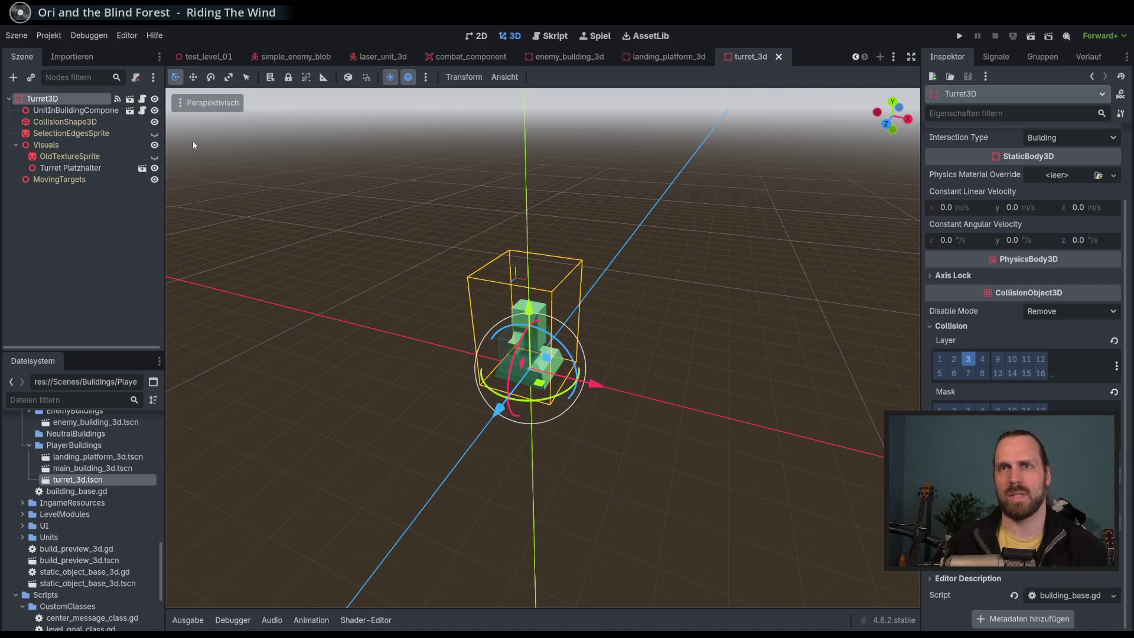
left_click(142, 98)
scroll(634, 137, "up", 10)
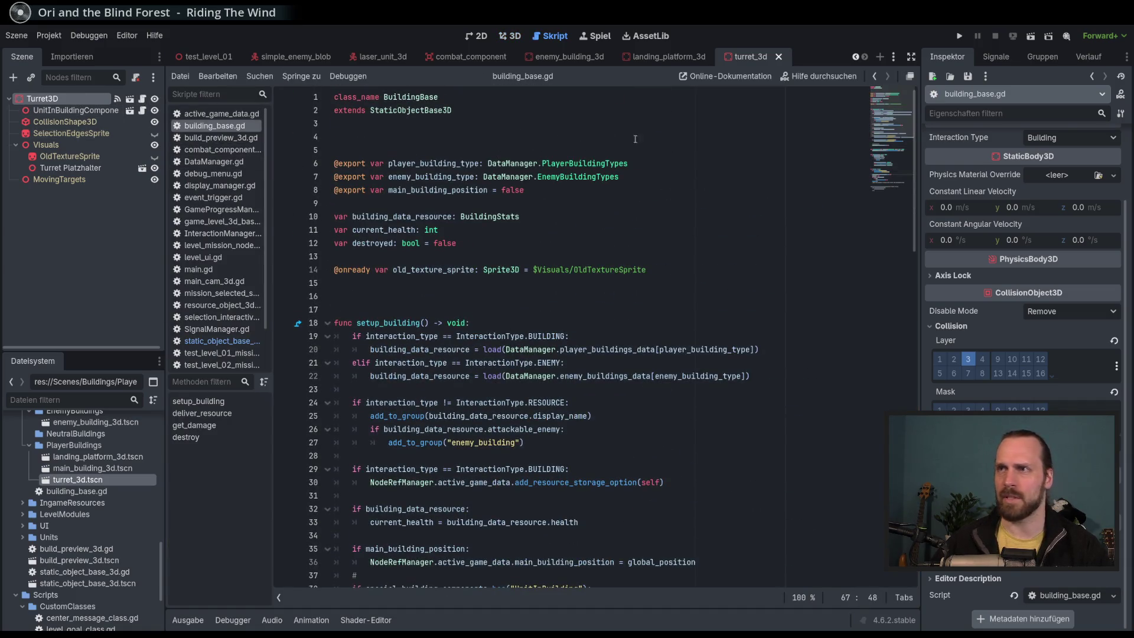
left_click(105, 491)
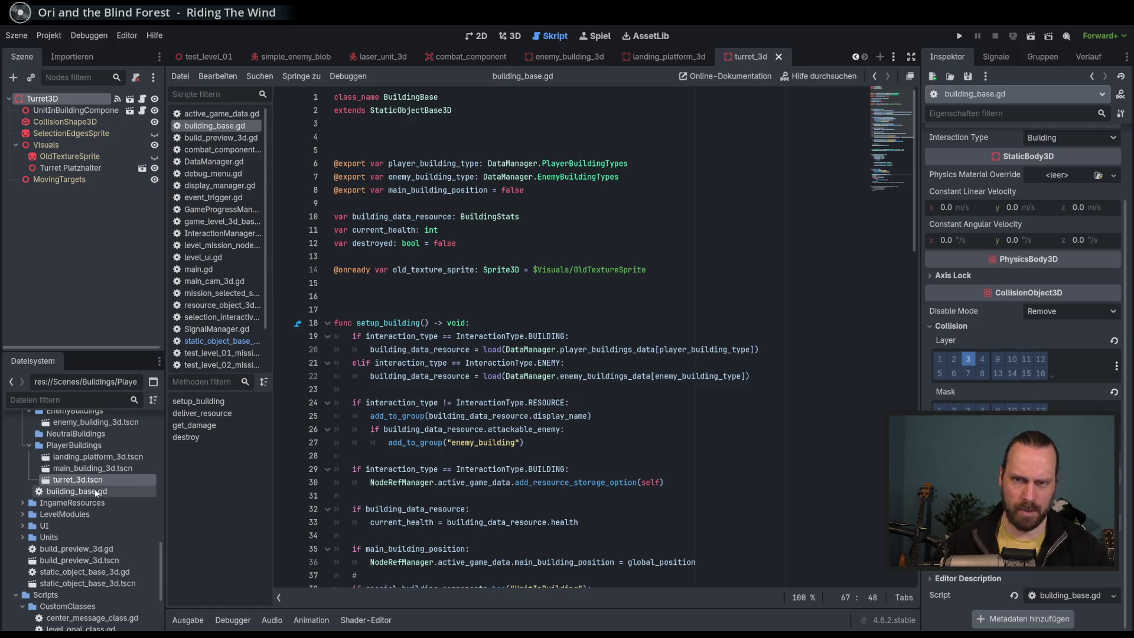
scroll(112, 497, "up", 3)
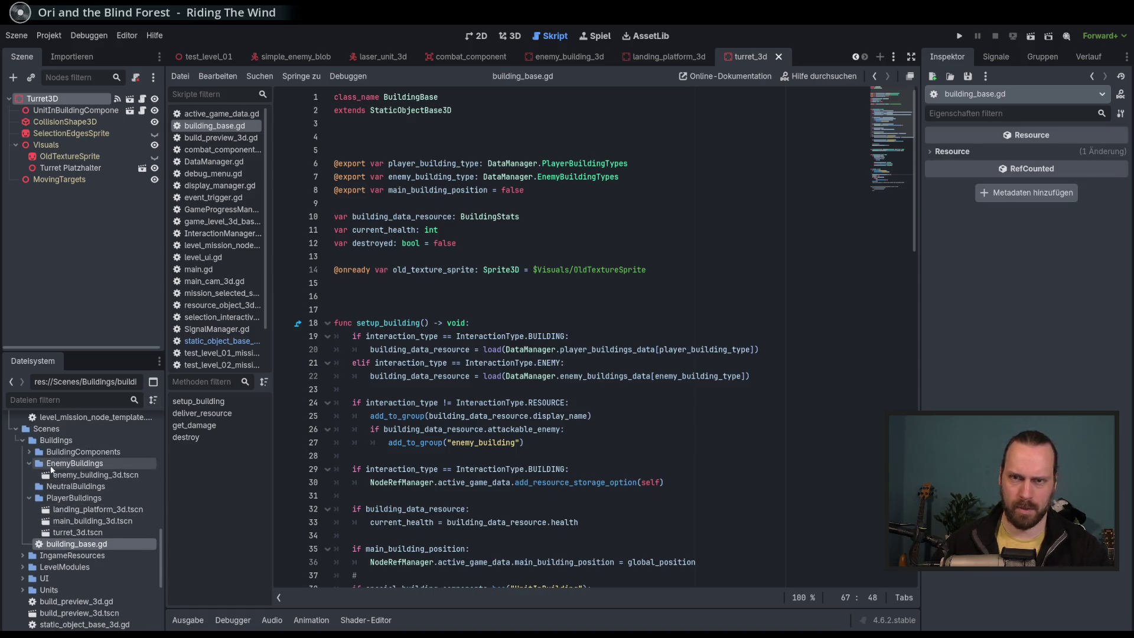
left_click(29, 463)
left_click(28, 486)
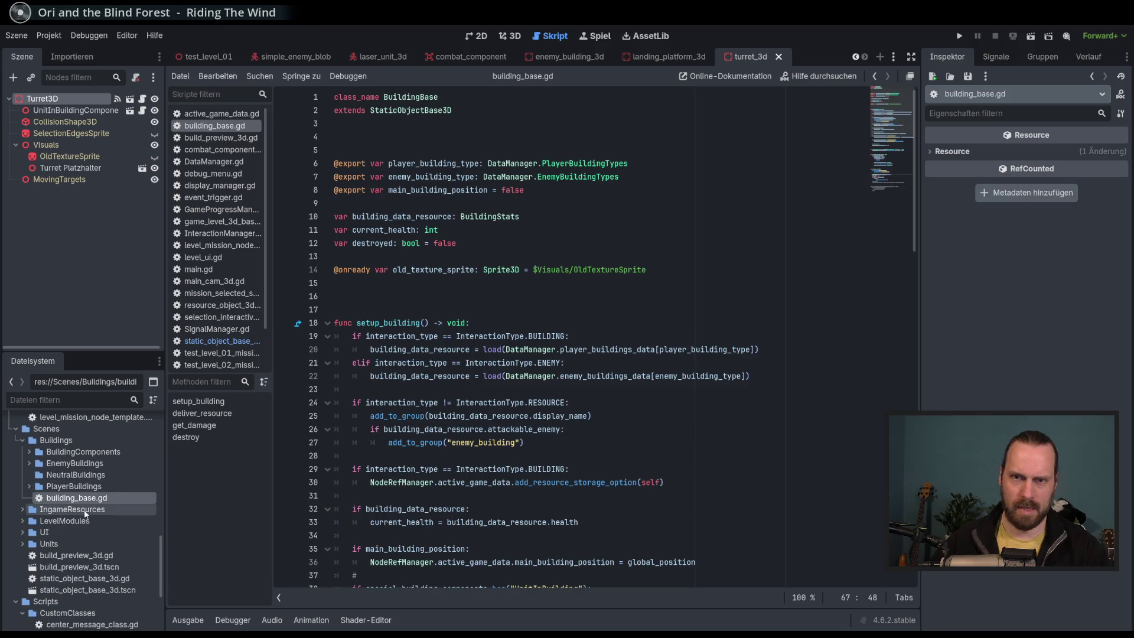
left_click(74, 486)
left_click(66, 447)
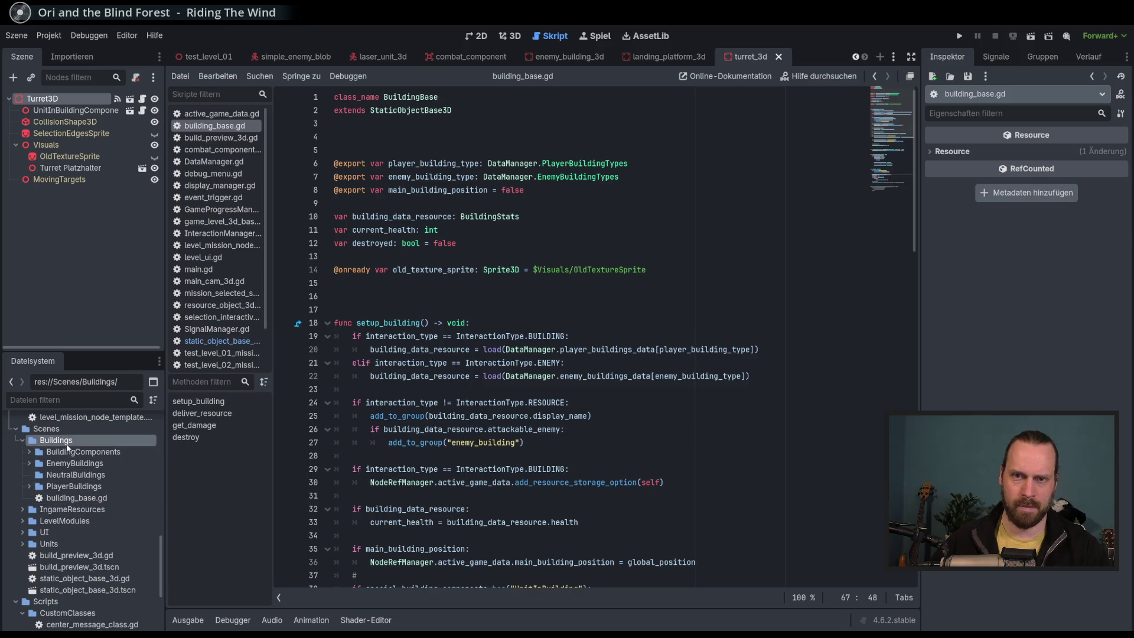
left_click(76, 497)
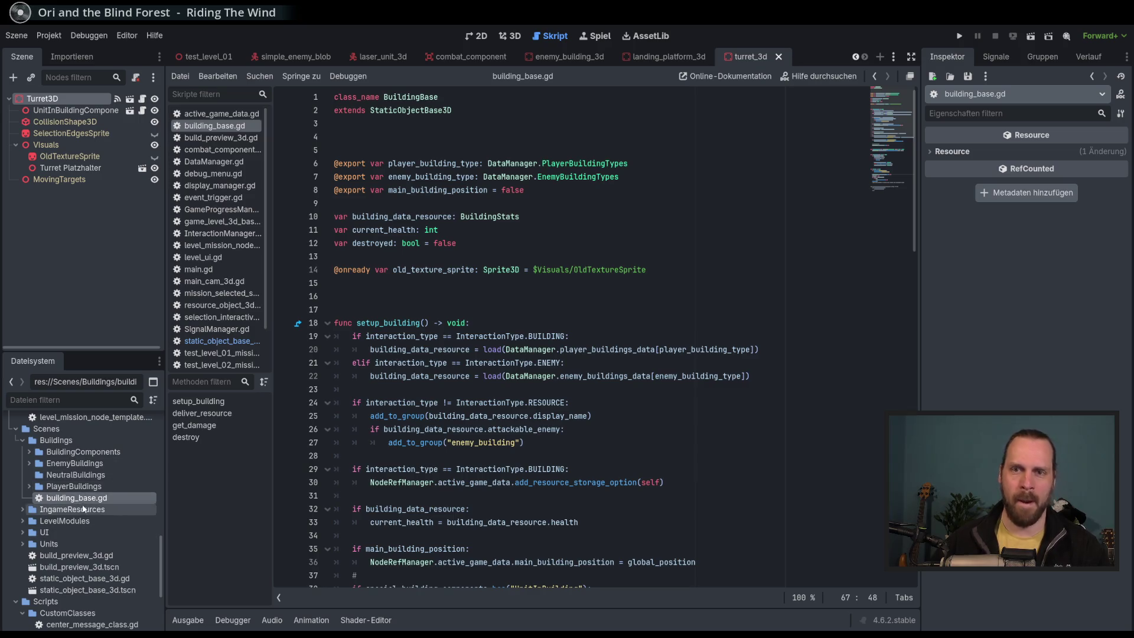
scroll(685, 317, "down", 9)
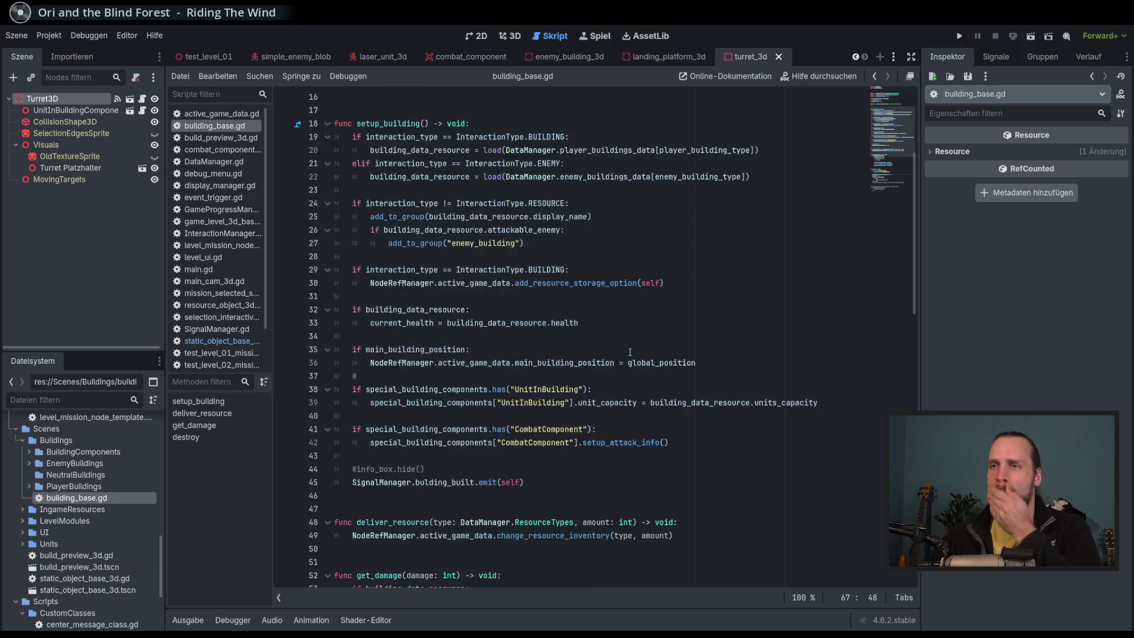
scroll(637, 363, "down", 4)
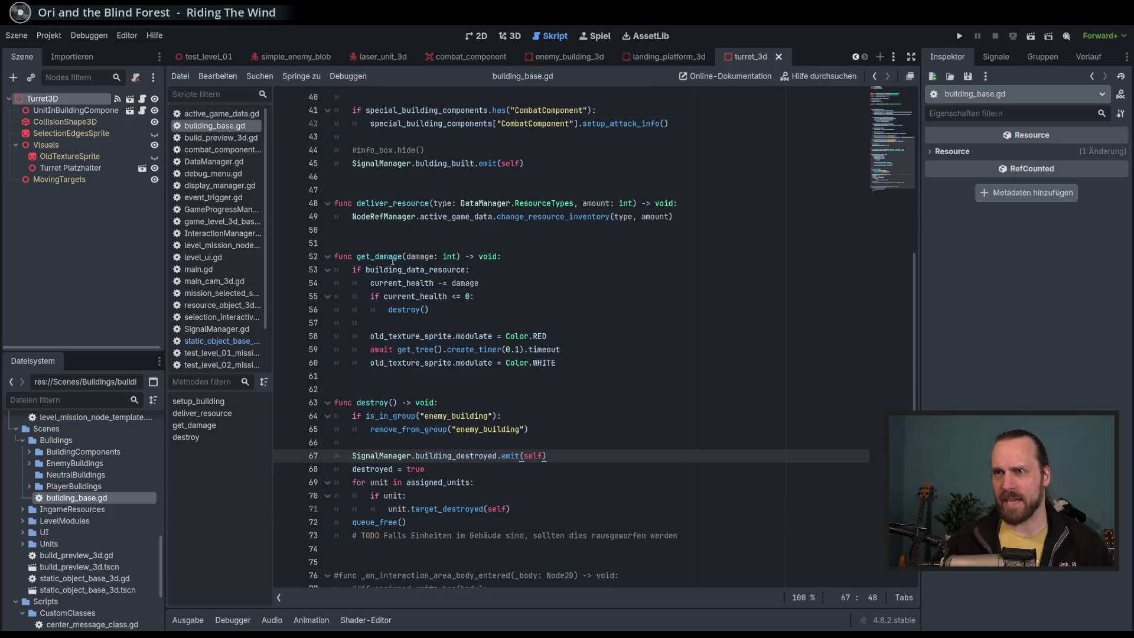
left_click(388, 256)
left_click(454, 309)
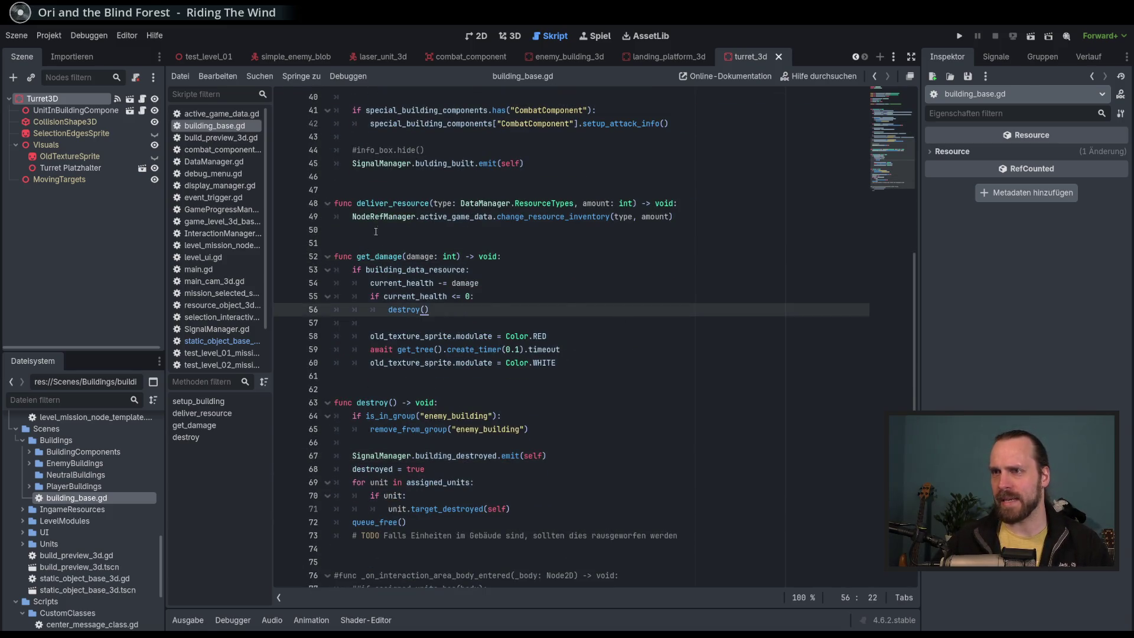
double_click(393, 256)
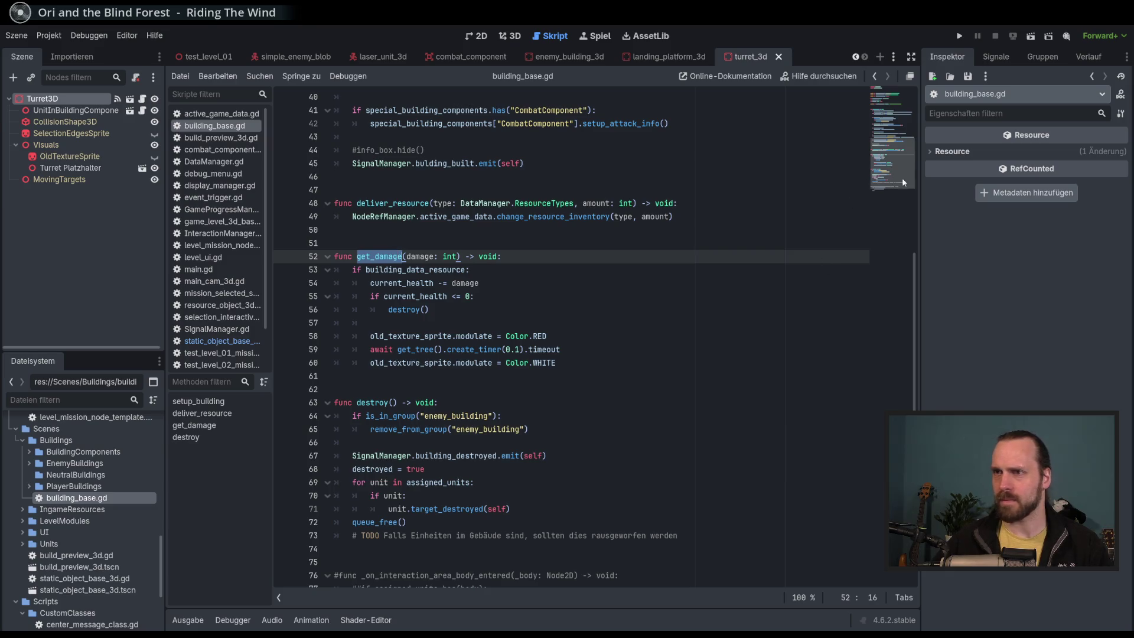
scroll(902, 182, "down", 1)
scroll(748, 186, "up", 2)
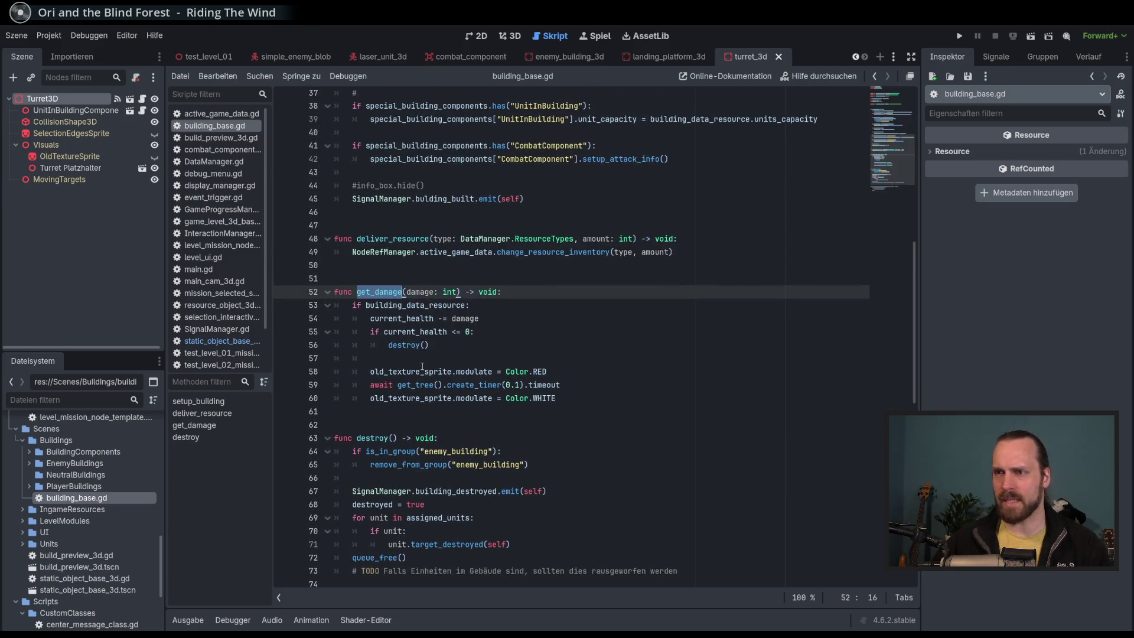
double_click(394, 371)
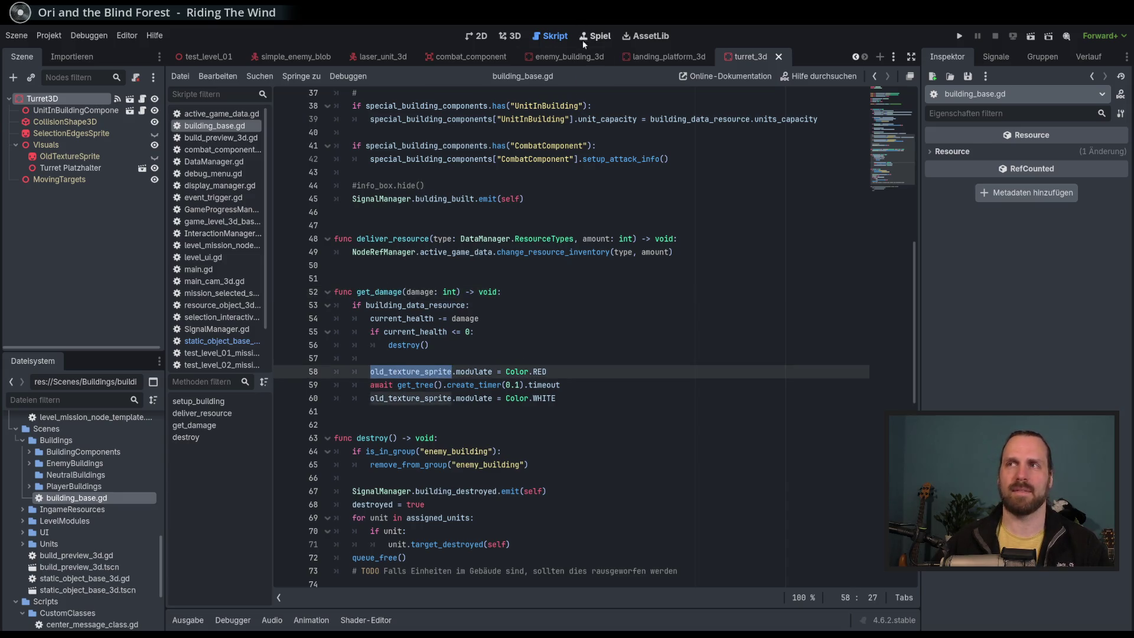
left_click(510, 37)
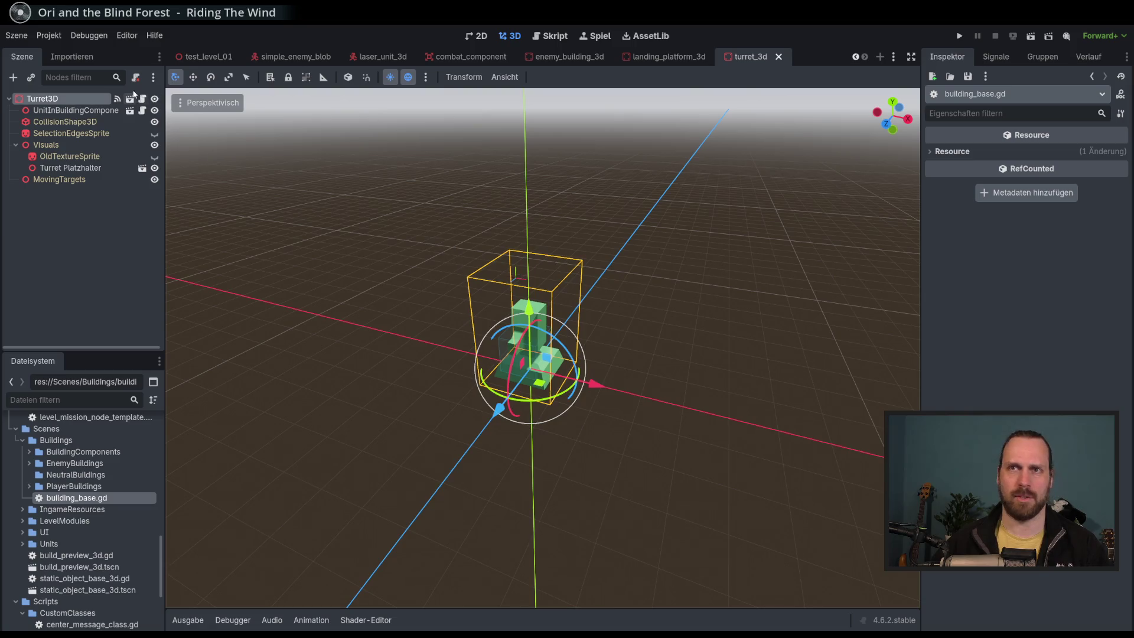
left_click(552, 36)
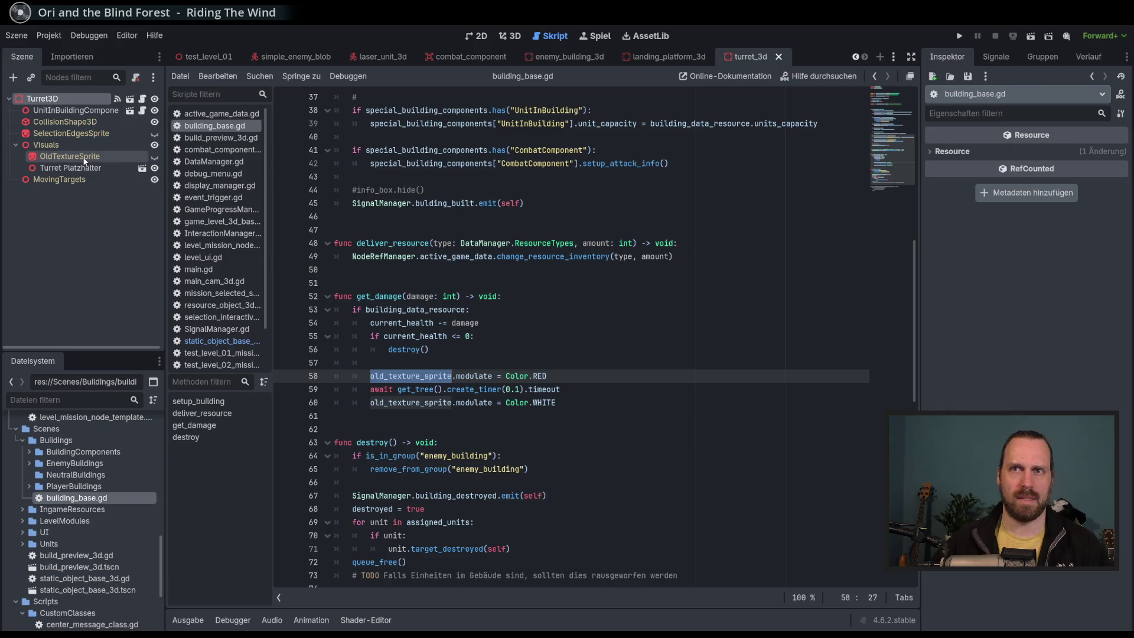
left_click(510, 36)
left_click(154, 157)
left_click(155, 157)
left_click(155, 157)
left_click(155, 157)
left_click(155, 156)
left_click(155, 157)
left_click(155, 157)
left_click(155, 157)
left_click(131, 169)
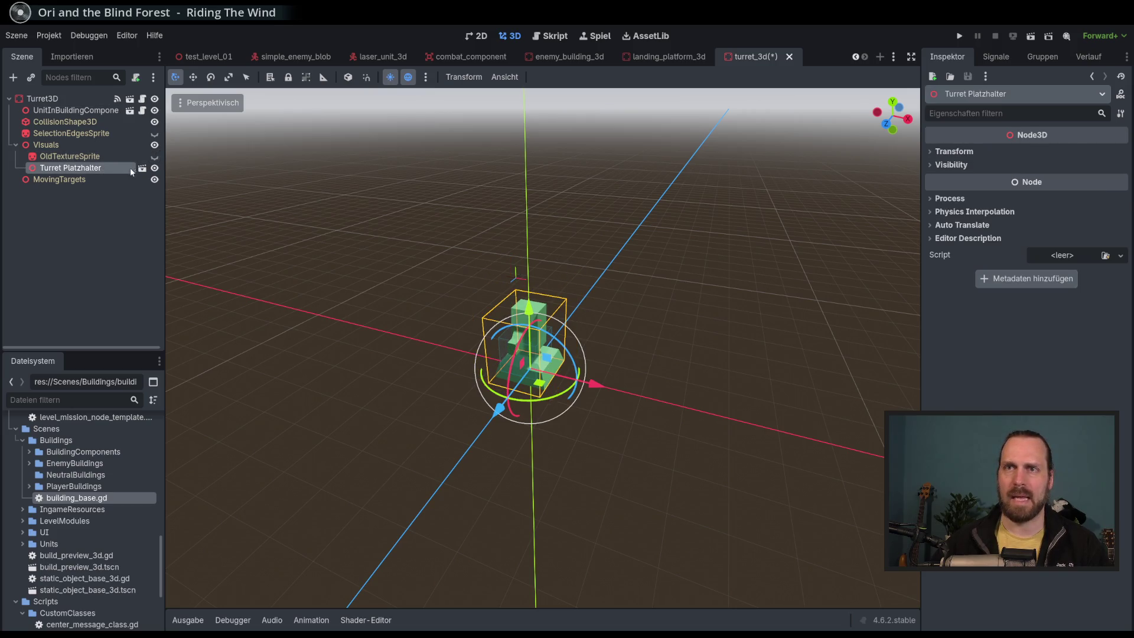
left_click(944, 166)
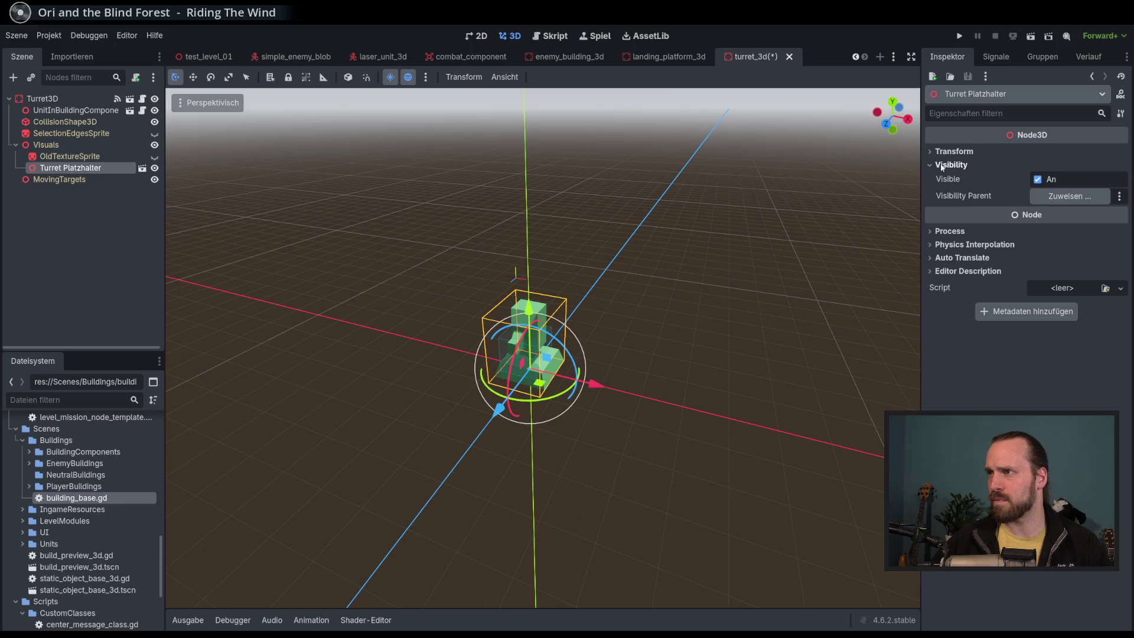
left_click(938, 168)
left_click(96, 157)
left_click(90, 172)
left_click(143, 168)
left_click(674, 350)
left_click(70, 156)
left_click(71, 168)
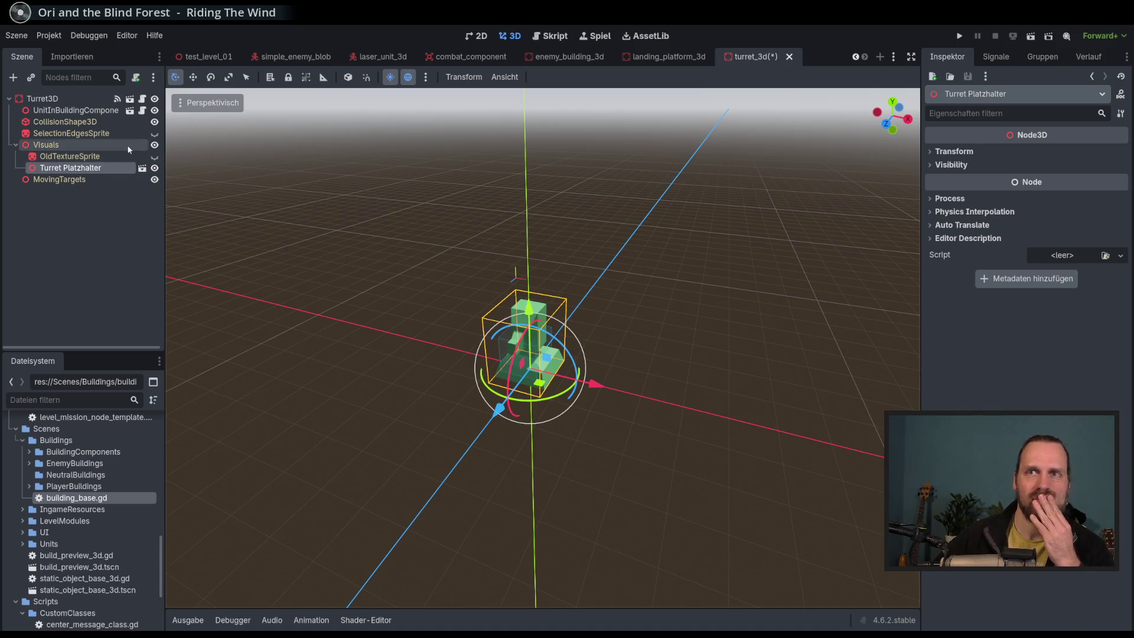
left_click(127, 146)
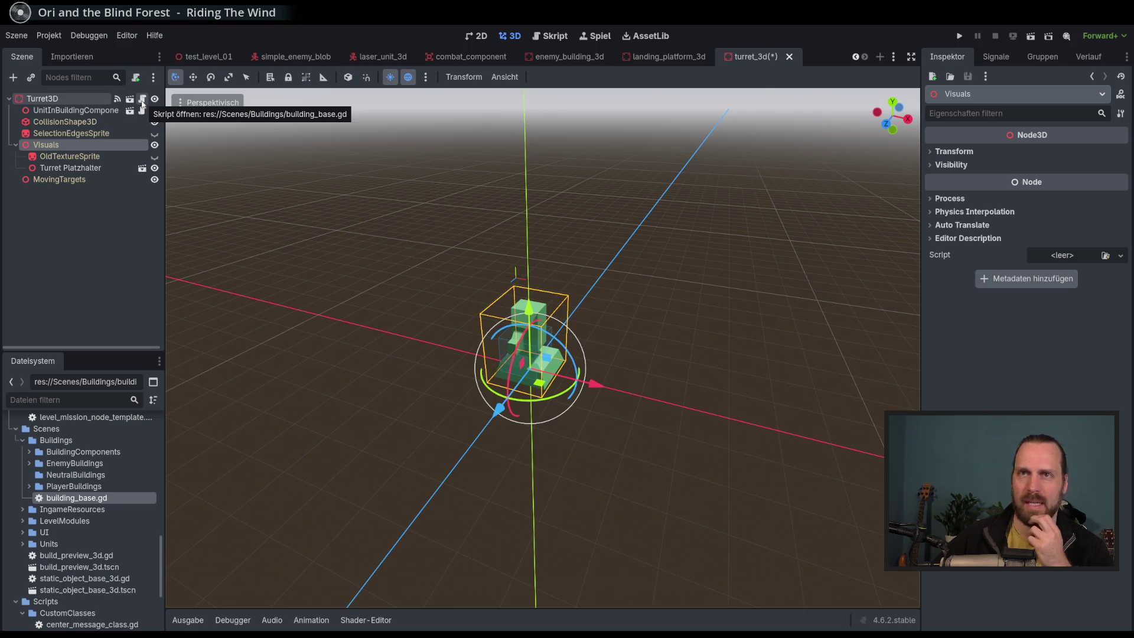
scroll(544, 400, "up", 2)
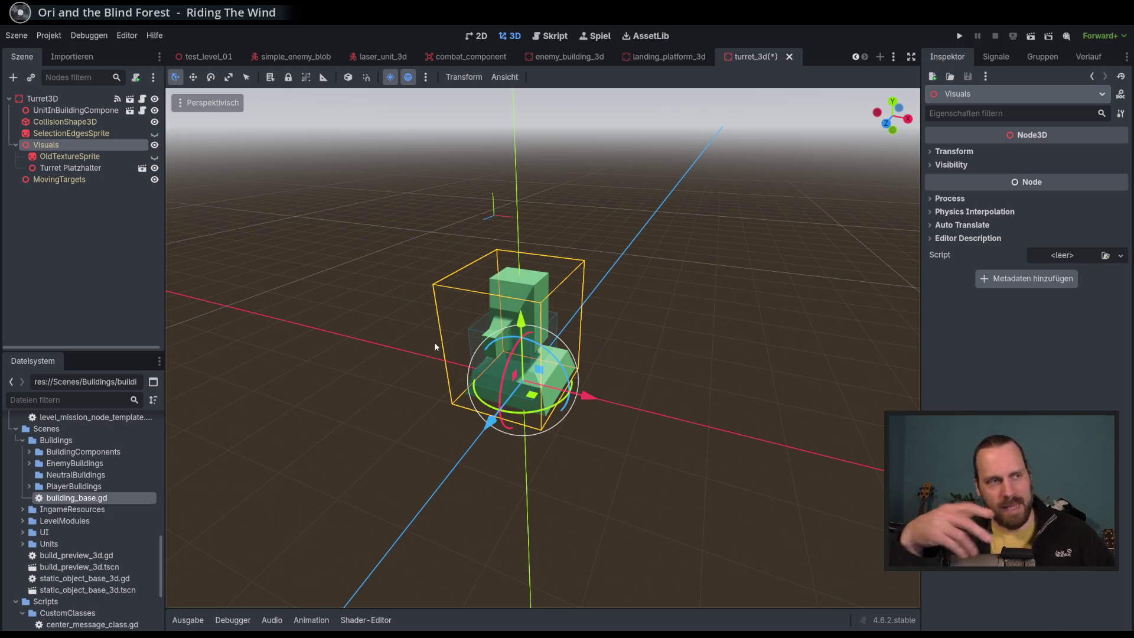
Step: Add a Sprite3D under Visuals and name it DamageEffect
left_click(93, 246)
left_click(81, 150)
key("ctrl+a")
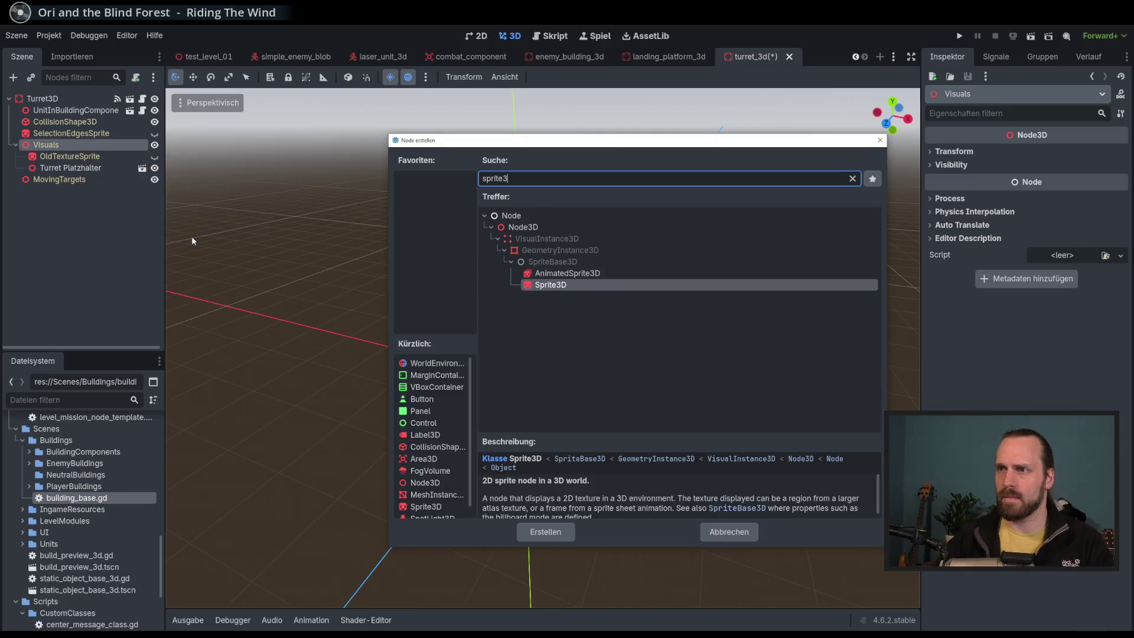
key("Return")
double_click(56, 179)
type("Damage")
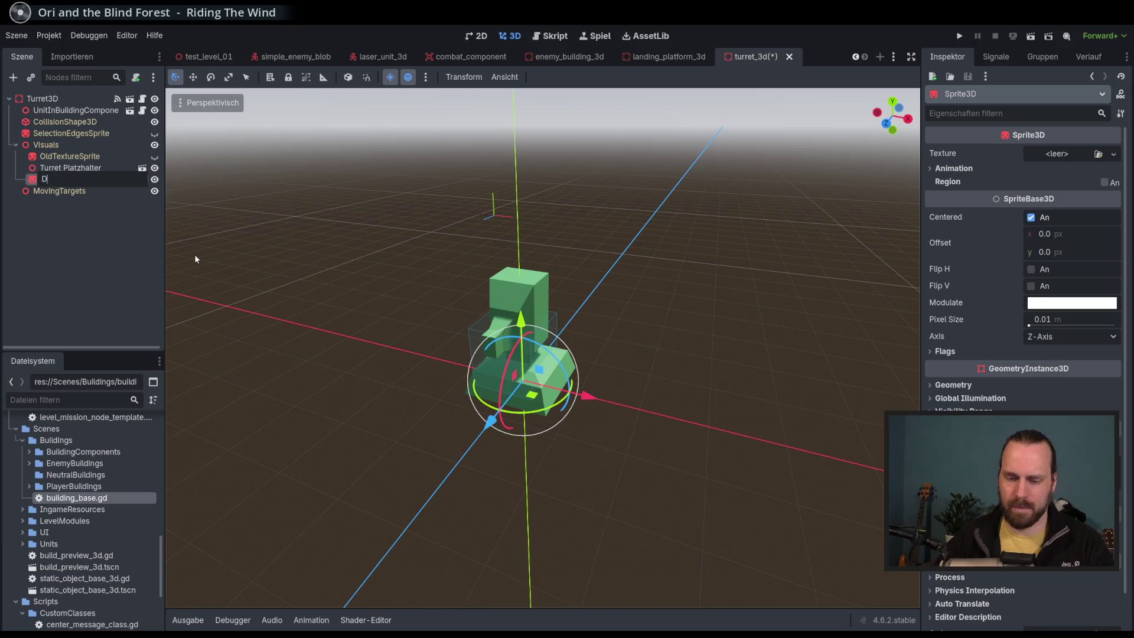
type("Effect")
key("Return")
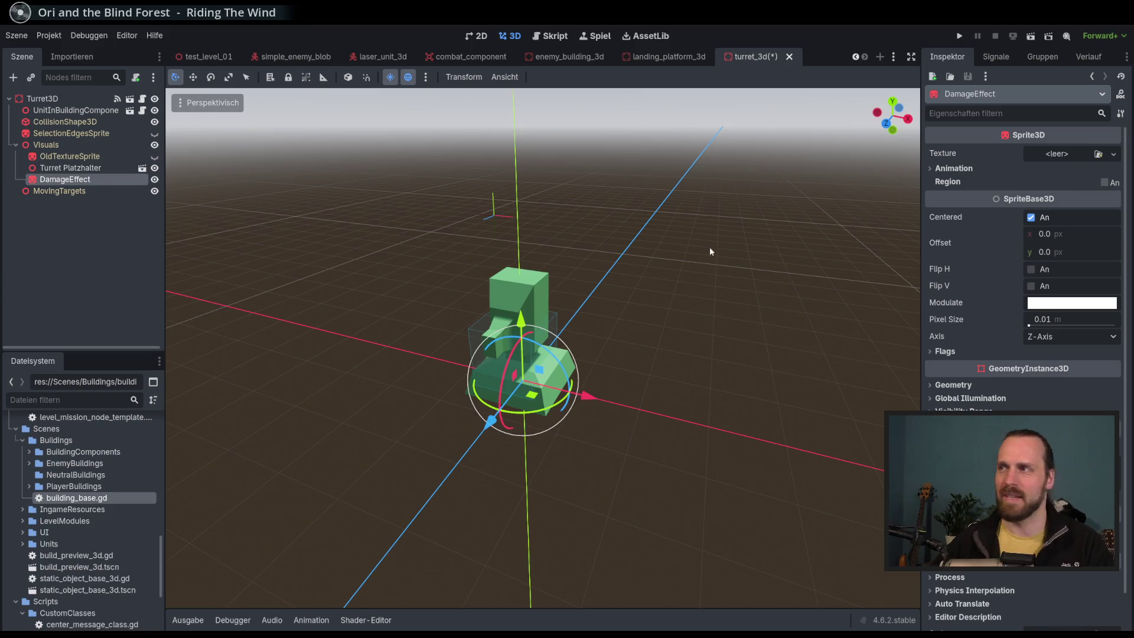
Step: Assign the BaseDefender texture to DamageEffect and enable Region
left_click(1113, 153)
left_click(1040, 419)
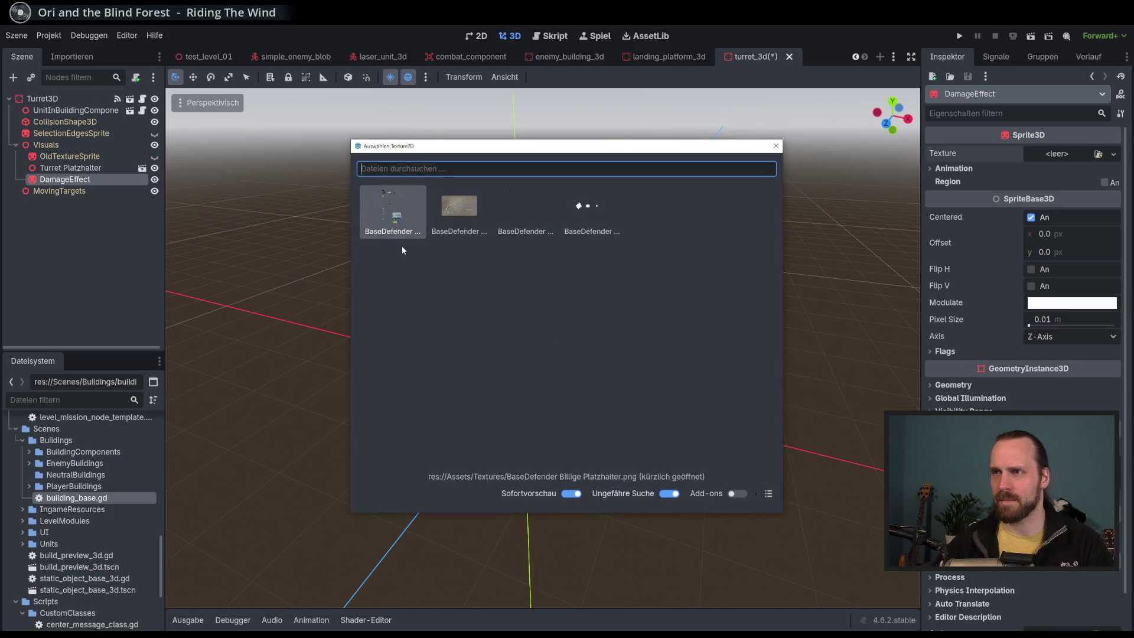
left_click(398, 212)
double_click(398, 212)
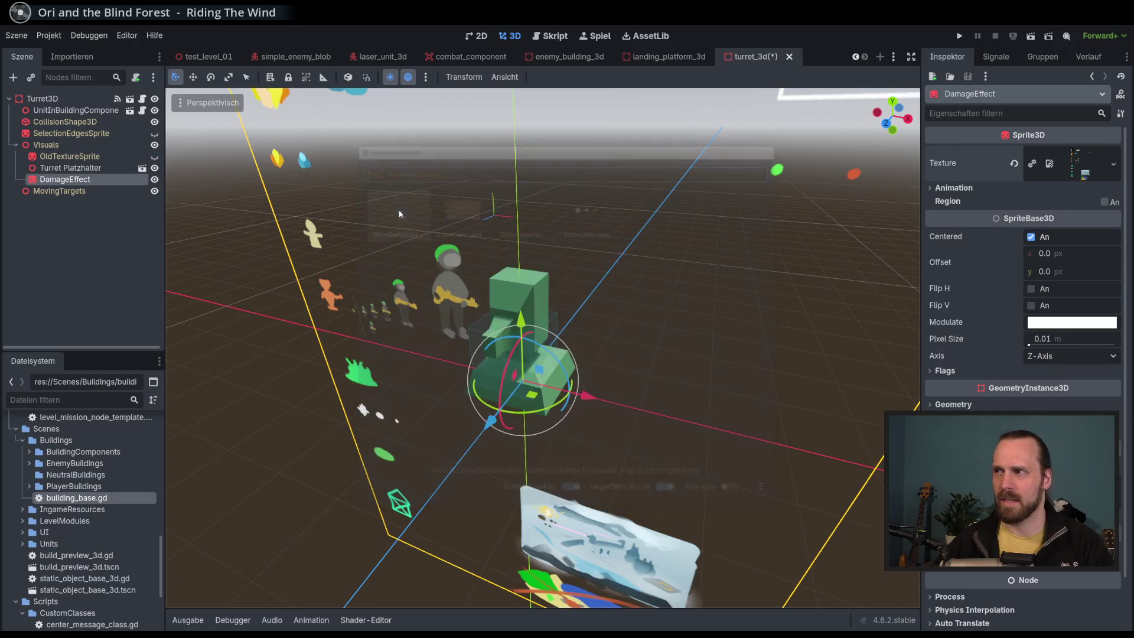
left_click(1104, 202)
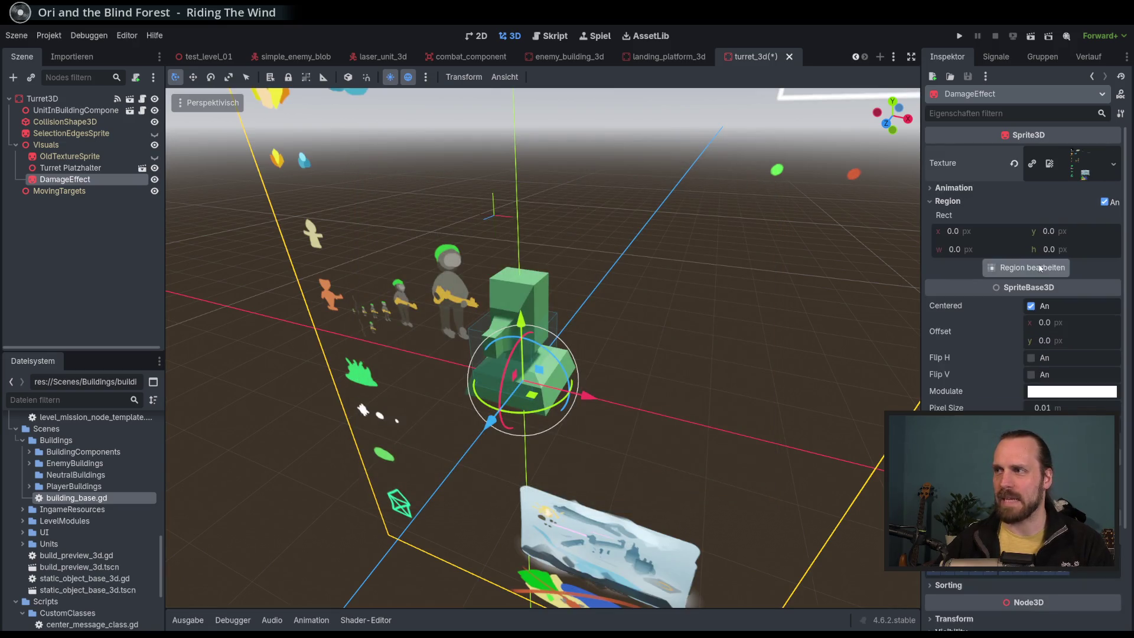
Step: Select the small white blob (35×38 at 52, 938) as the sprite region
left_click(1027, 267)
scroll(511, 371, "down", 2)
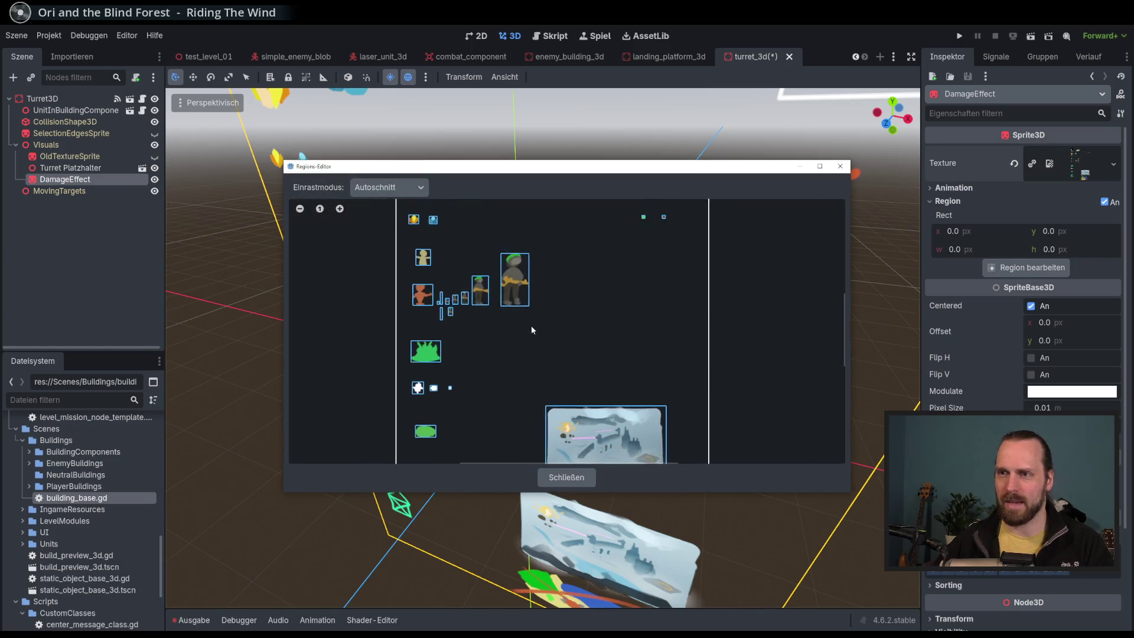
scroll(530, 325, "down", 3)
scroll(507, 325, "down", 2)
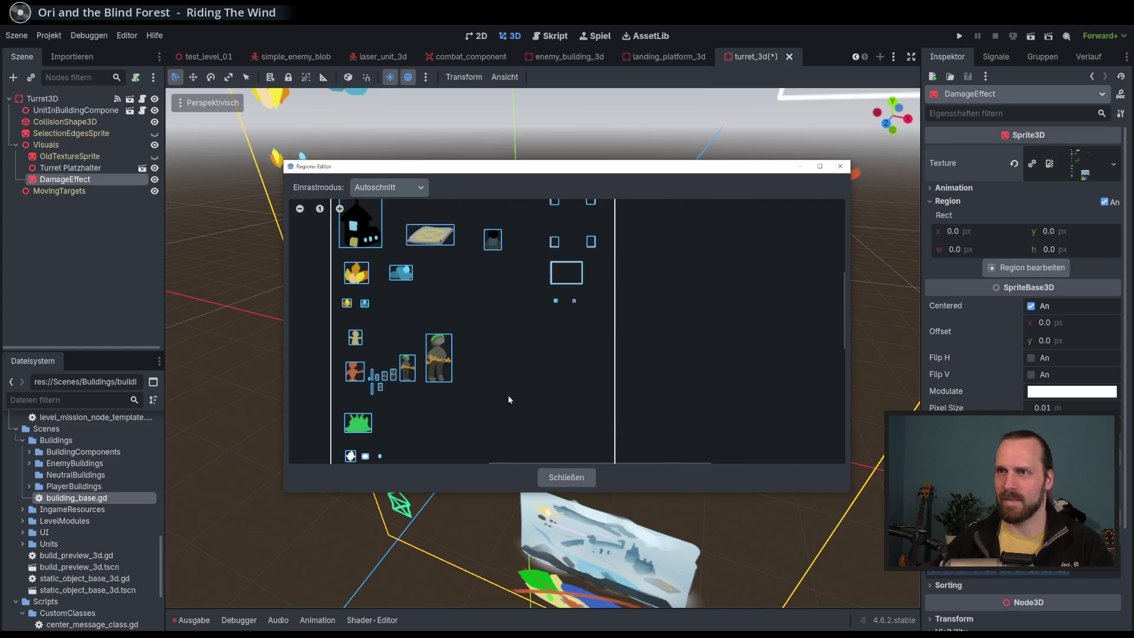
scroll(547, 279, "up", 3)
scroll(519, 283, "up", 3)
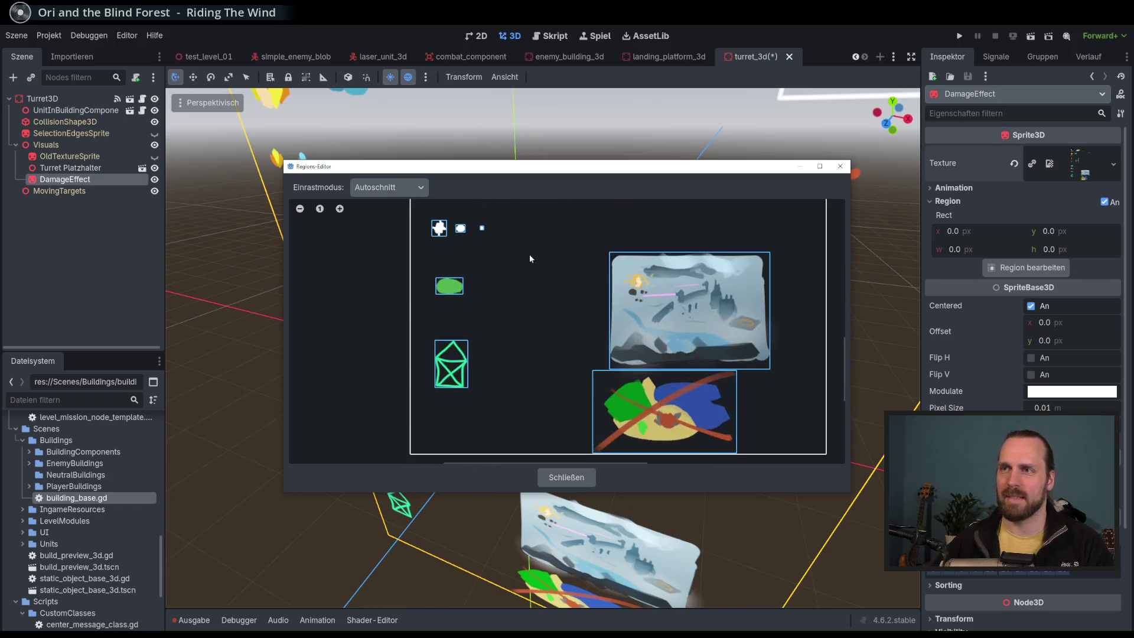
scroll(463, 331, "up", 3)
scroll(451, 312, "down", 3)
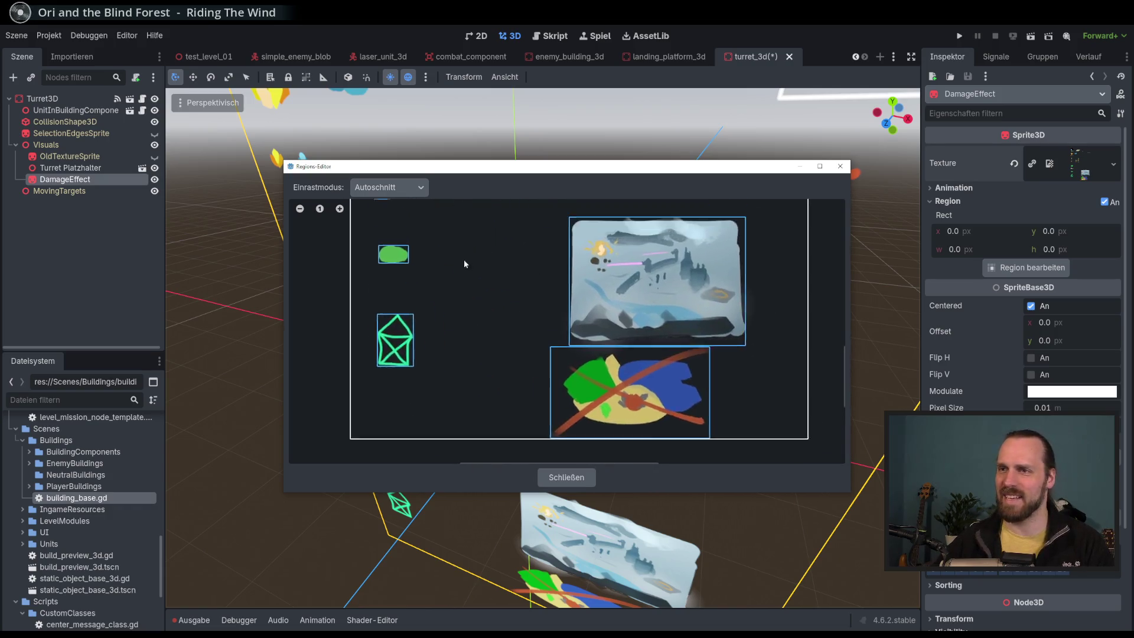
scroll(463, 260, "up", 1)
left_click(405, 299)
left_click(566, 477)
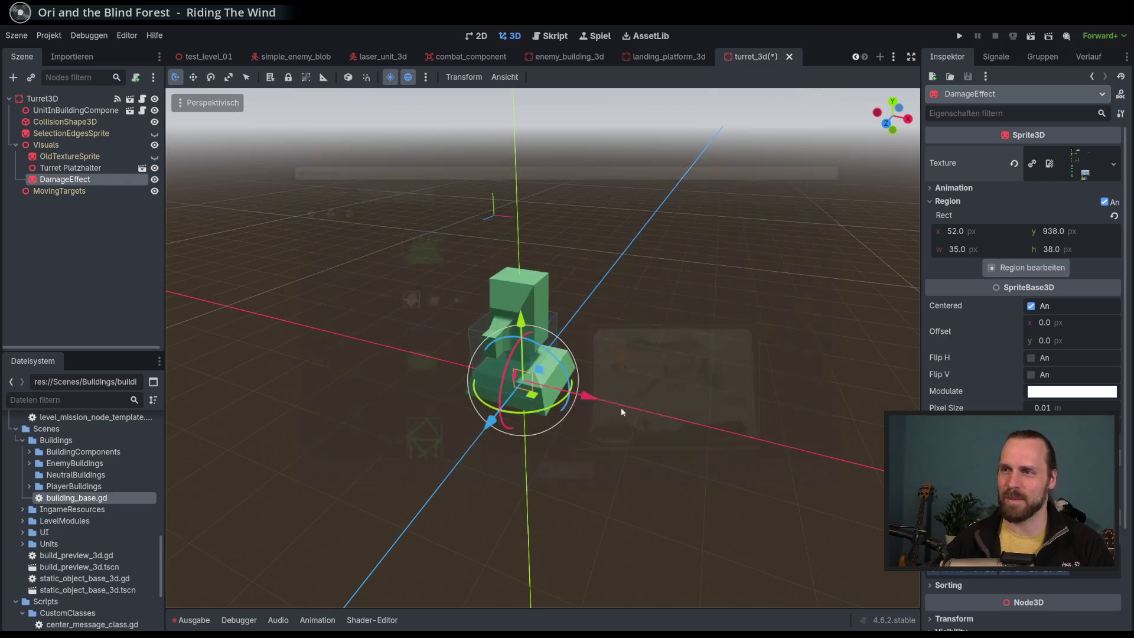
left_click_drag(660, 296, 641, 313)
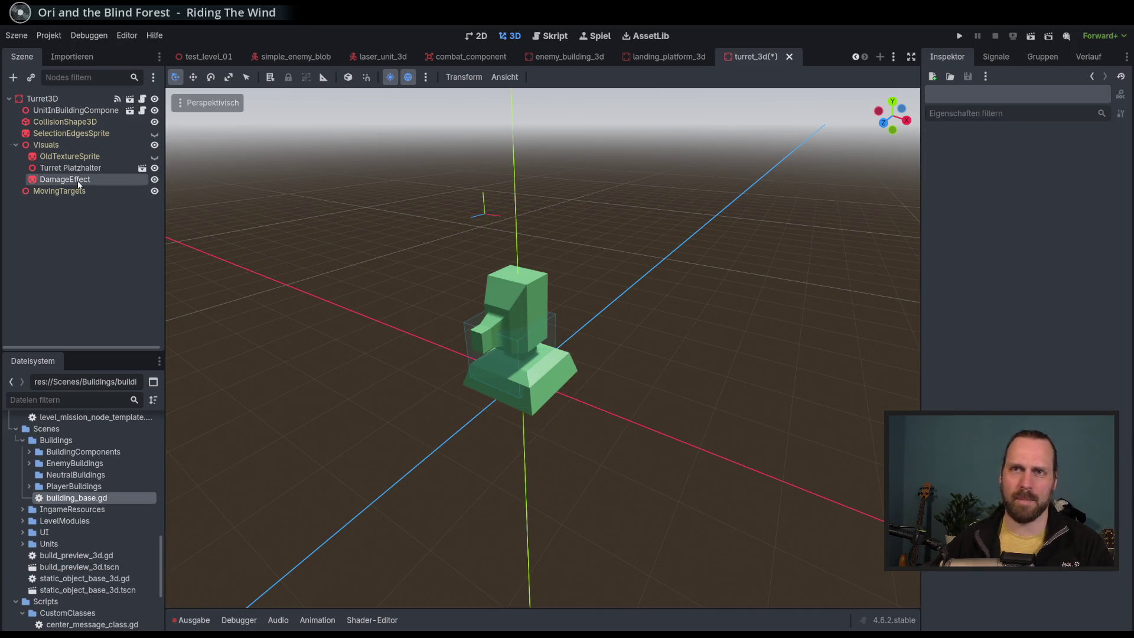
Step: Delete the DamageEffect node and save turret_3d
key("Delete")
key("Return")
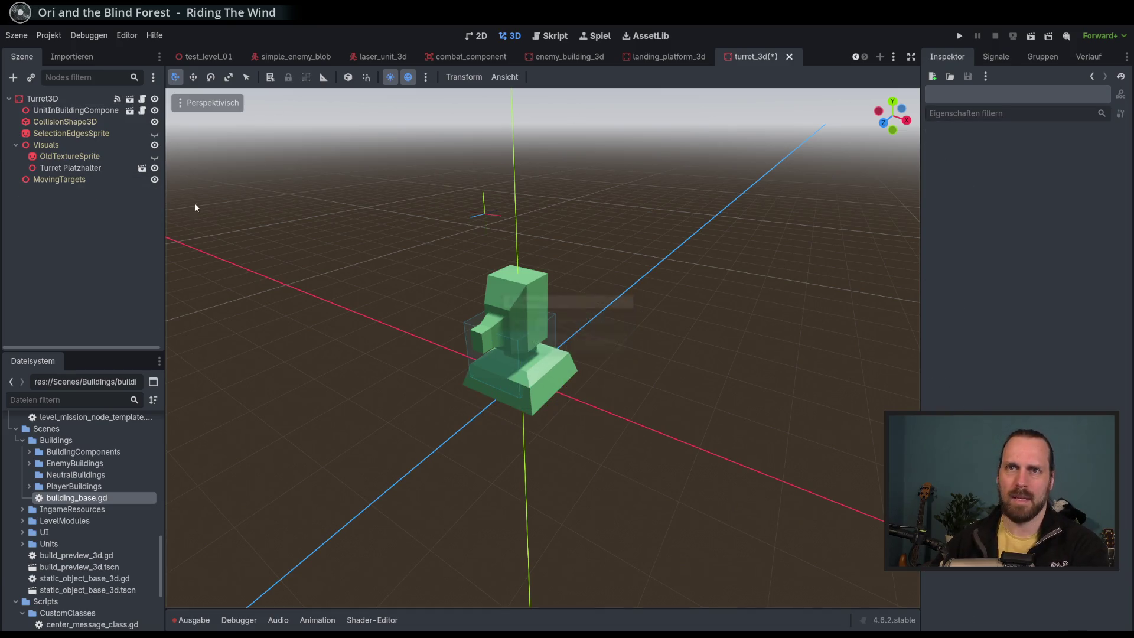
key("ctrl+s")
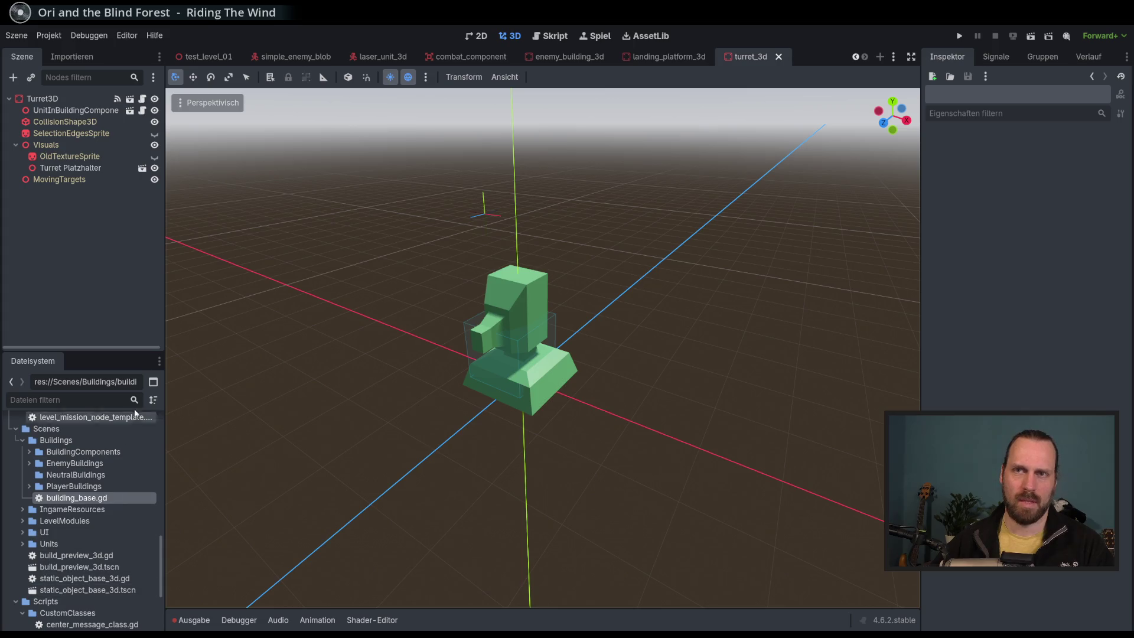
scroll(110, 547, "down", 3)
scroll(115, 556, "down", 1)
scroll(115, 556, "up", 3)
mouse_move(161, 561)
left_mouse_down()
mouse_move(165, 533)
mouse_move(164, 551)
left_mouse_up()
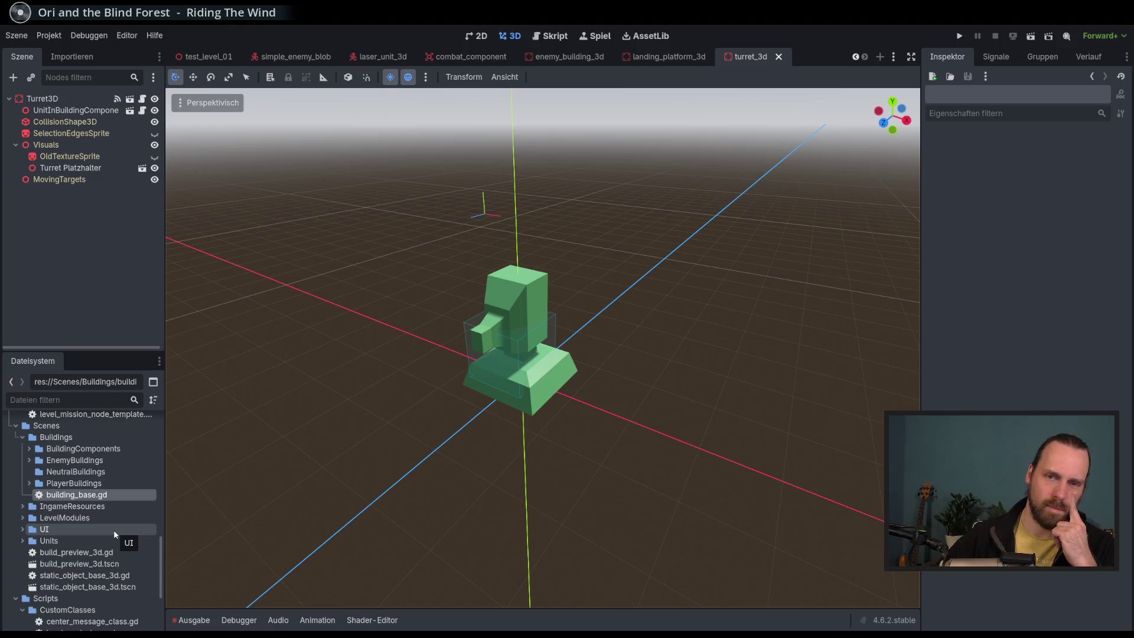
Step: Open static_object_base_3d.tscn and look through the Szene menu without choosing anything
double_click(117, 587)
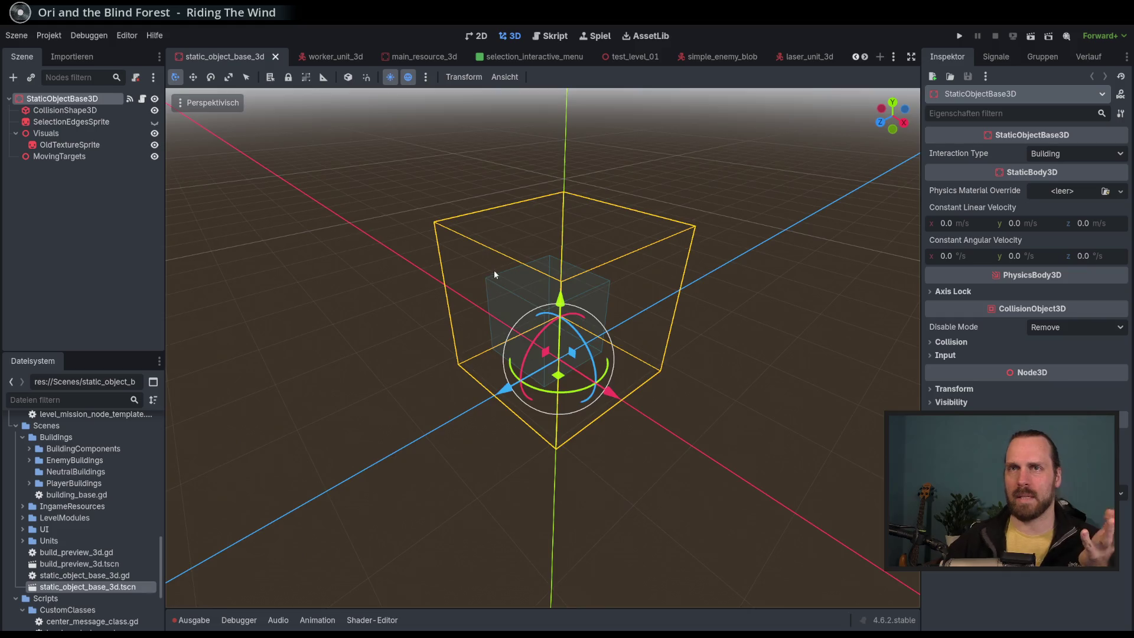
scroll(518, 271, "up", 2)
scroll(521, 271, "down", 2)
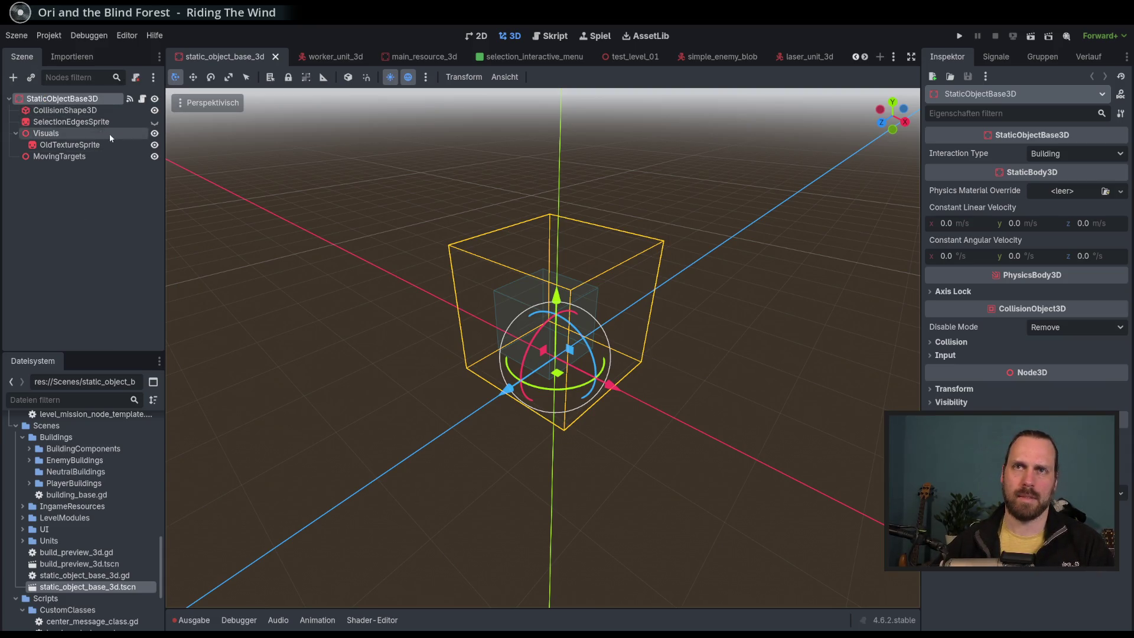
left_click(17, 35)
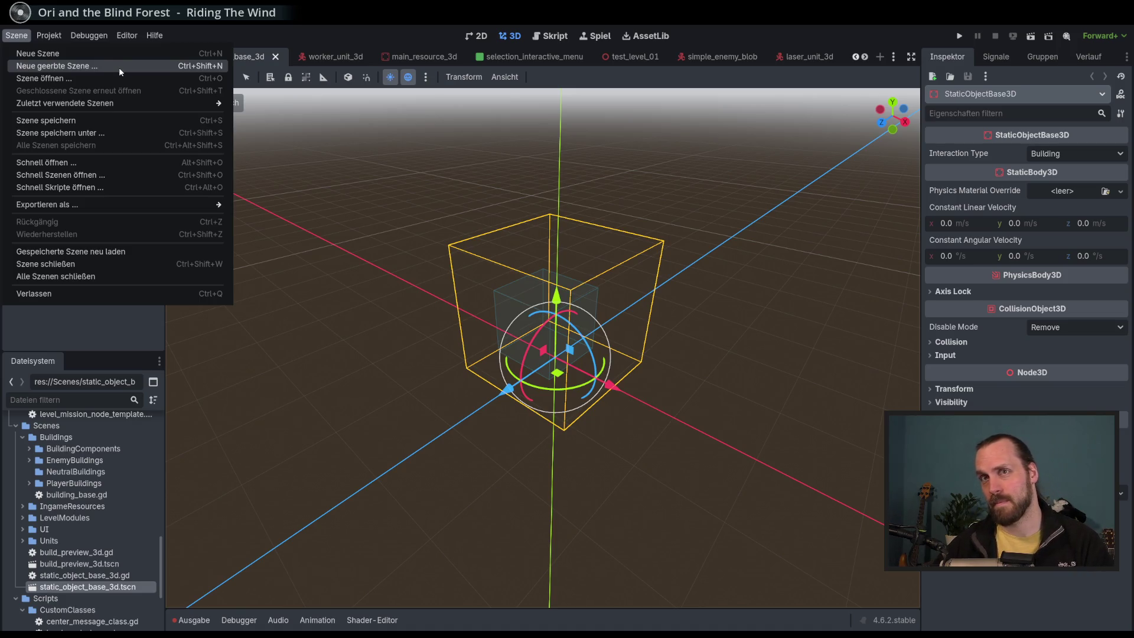
left_click(253, 29)
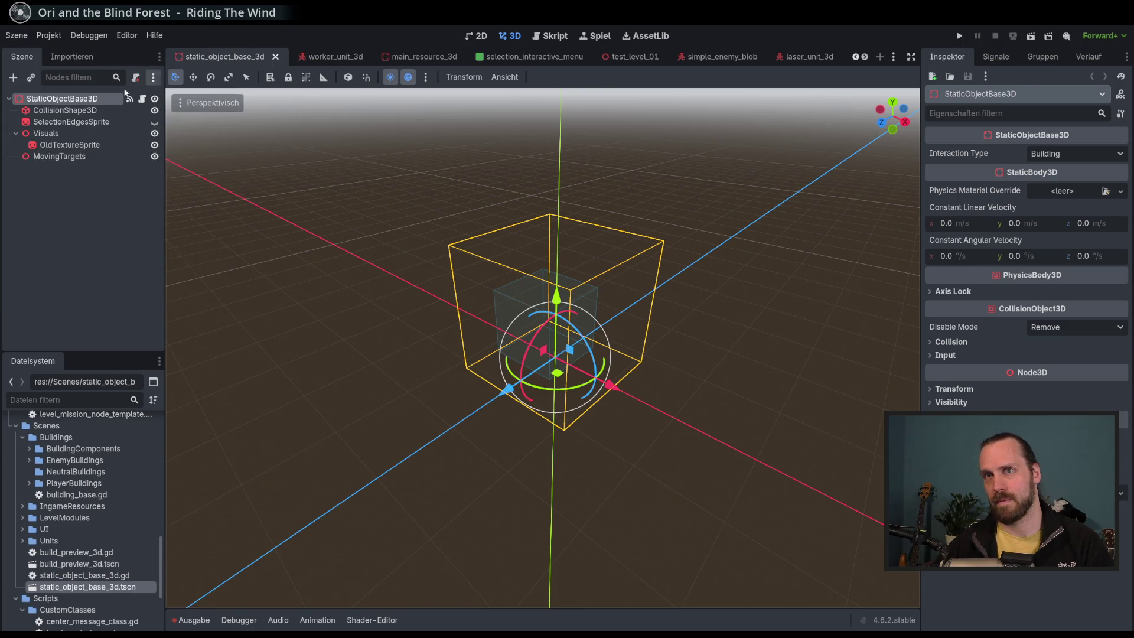
Step: Create a new inherited scene based on static_object_base_3d.tscn
left_click(17, 37)
left_click(242, 34)
left_click(19, 38)
left_click(42, 61)
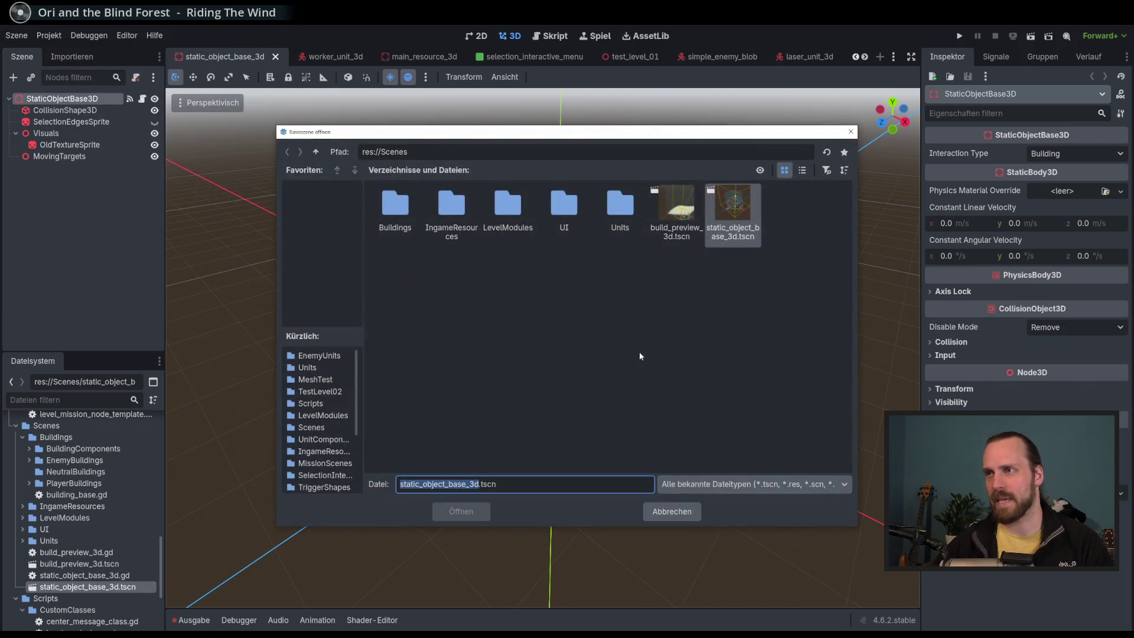
left_click_drag(469, 483, 444, 498)
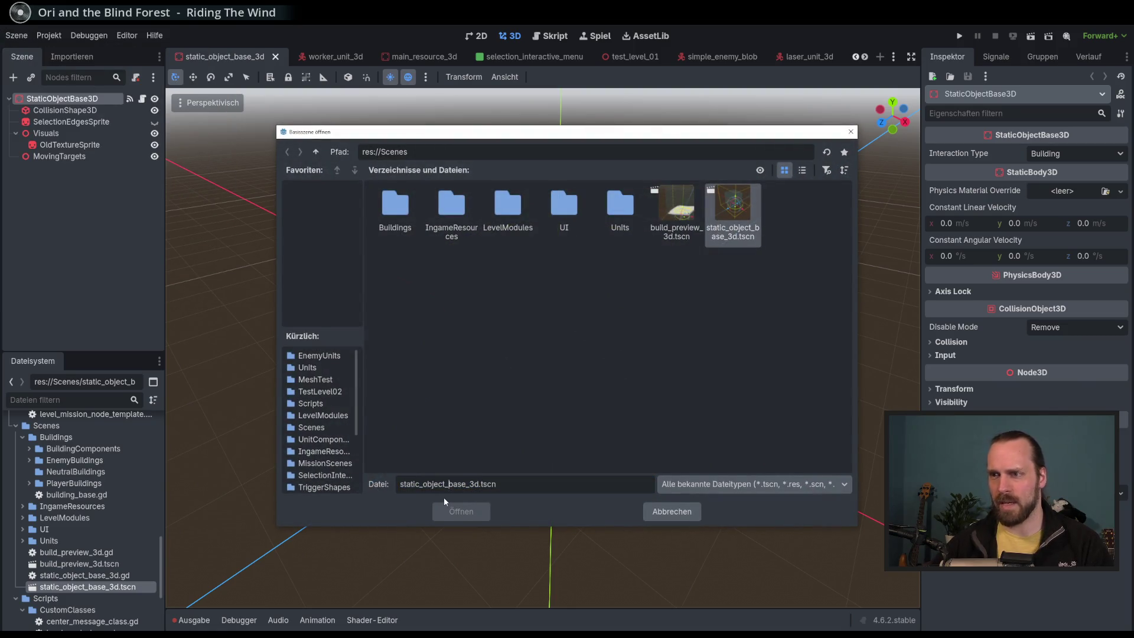
type("building")
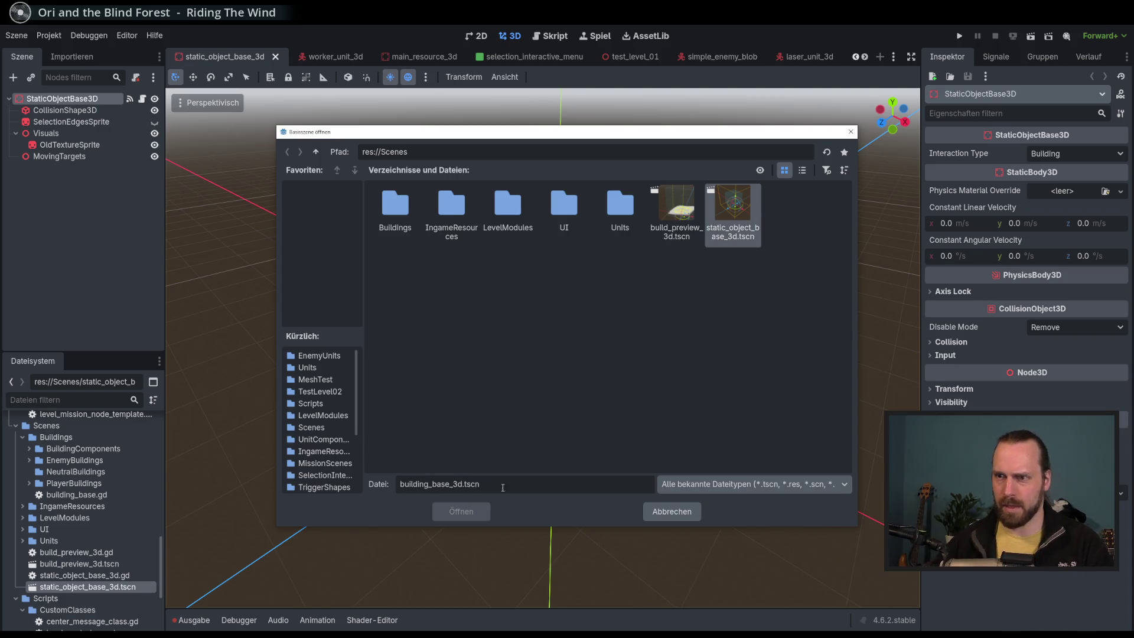
left_click(738, 213)
double_click(738, 212)
left_click(17, 36)
mouse_move(92, 106)
left_click(189, 41)
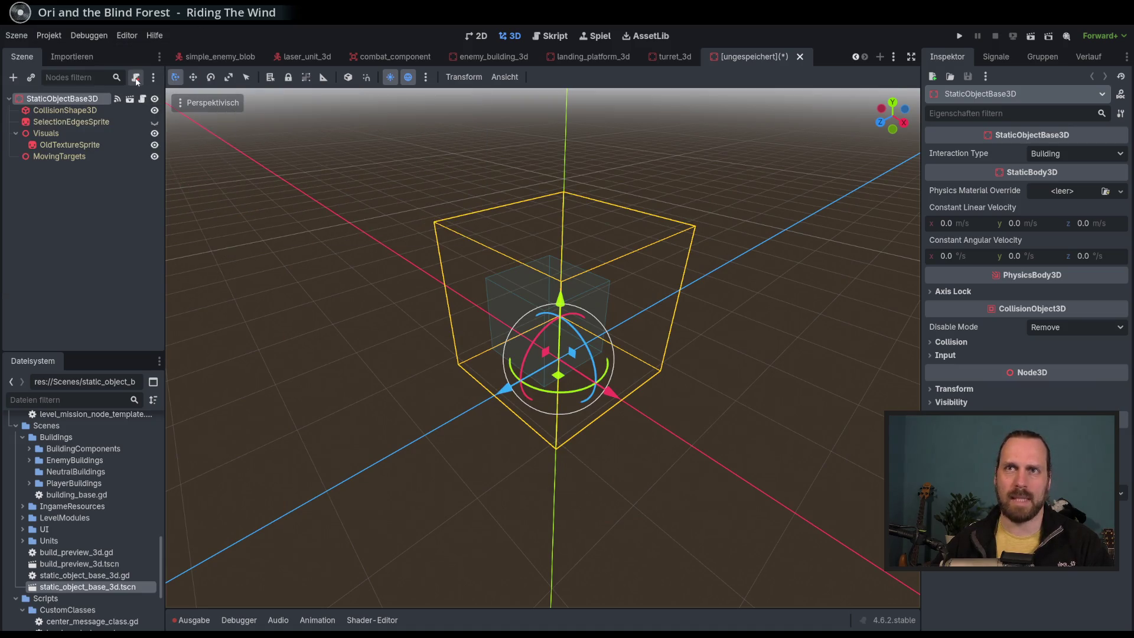
Step: Rename the root to BuildingBase3D, attach building_base.gd, and save as building_base_3d.tscn
double_click(73, 101)
left_click(73, 101)
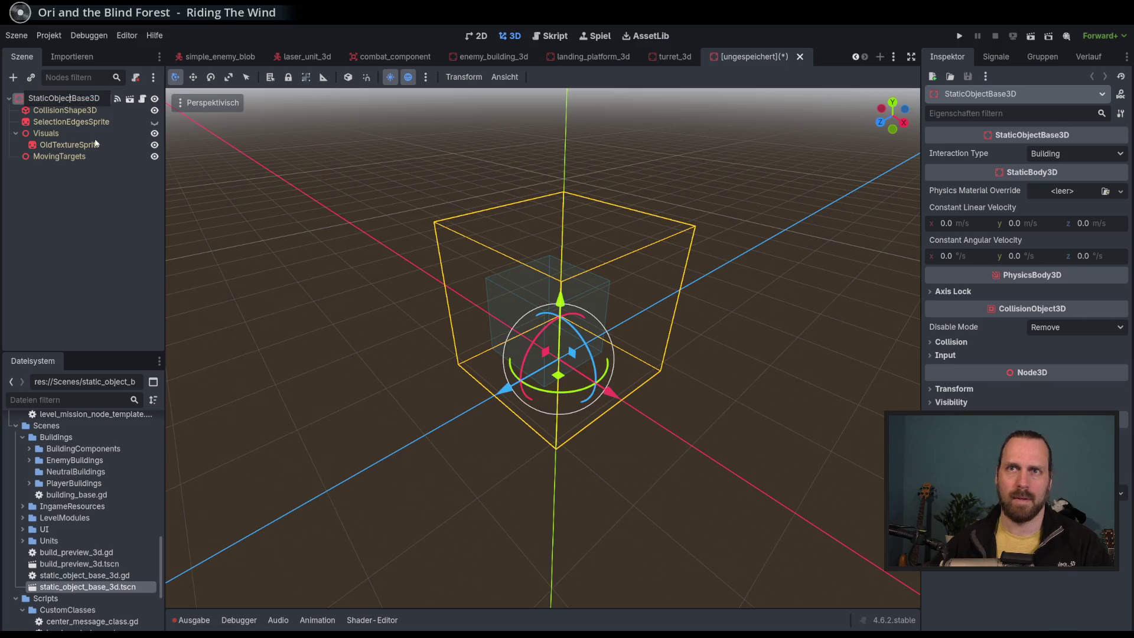
key("shift+Home")
type("Building")
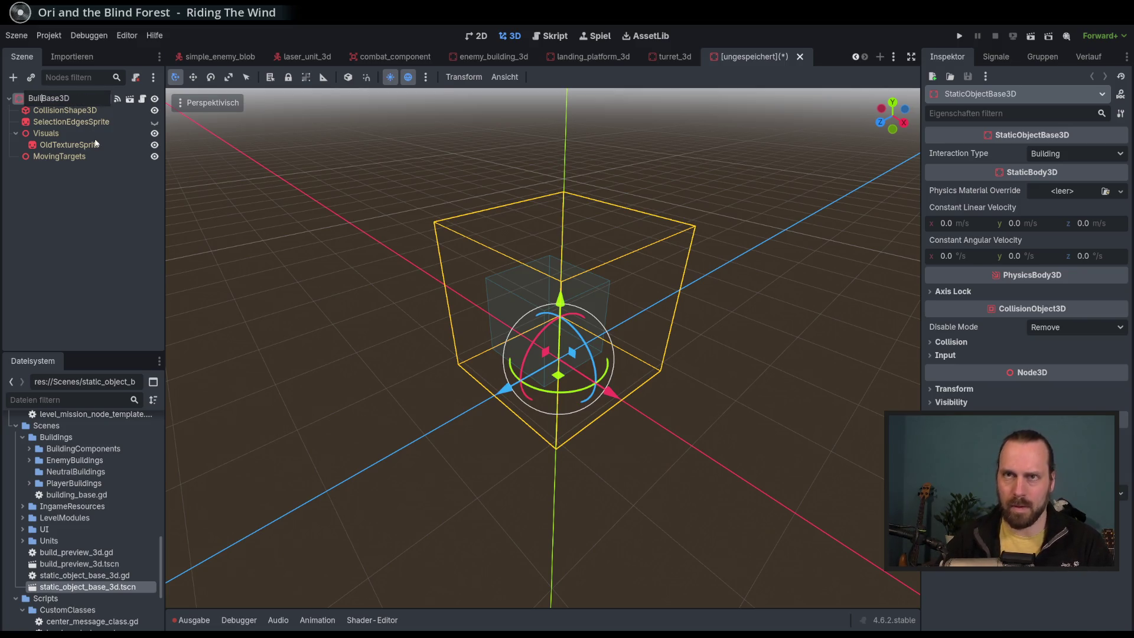
key("Return")
left_click(136, 77)
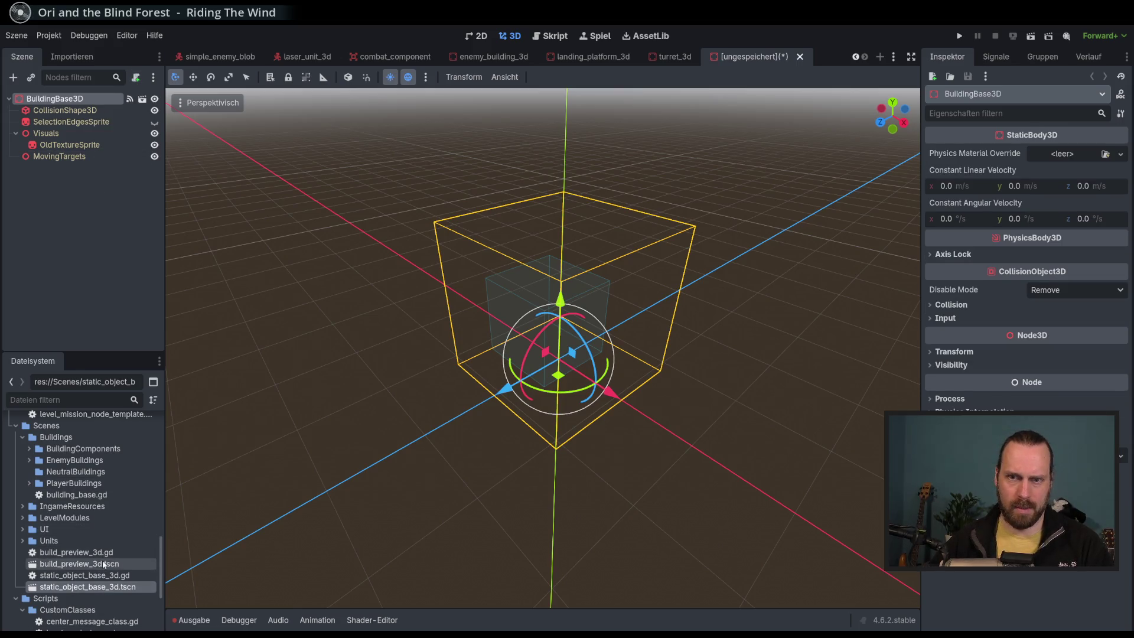
left_click_drag(81, 496, 81, 100)
key("ctrl+s")
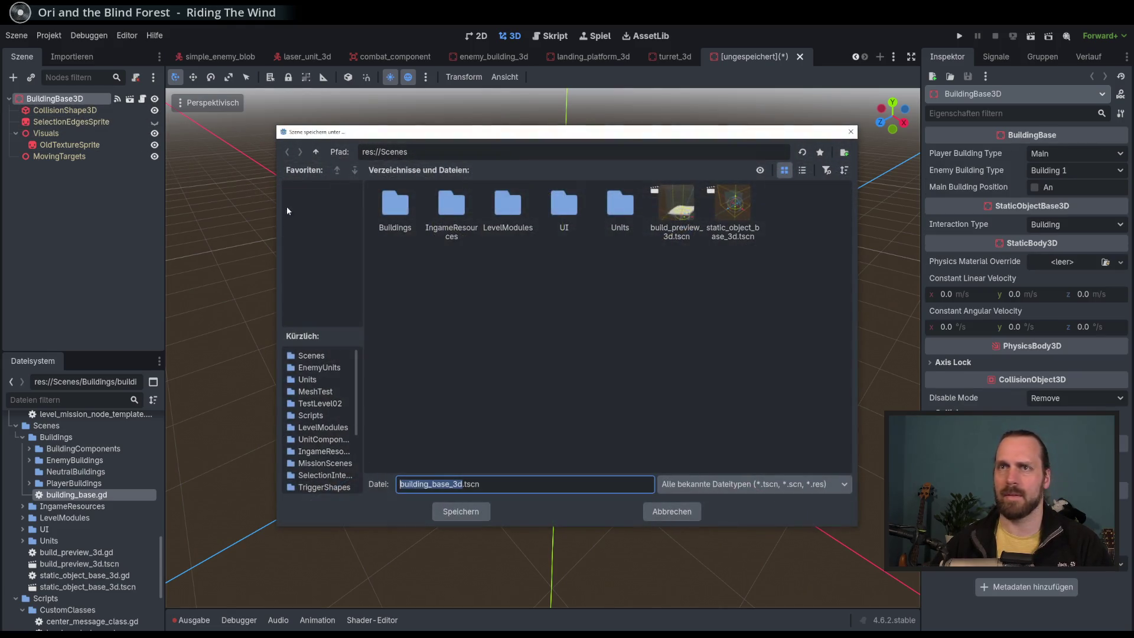
left_click(467, 510)
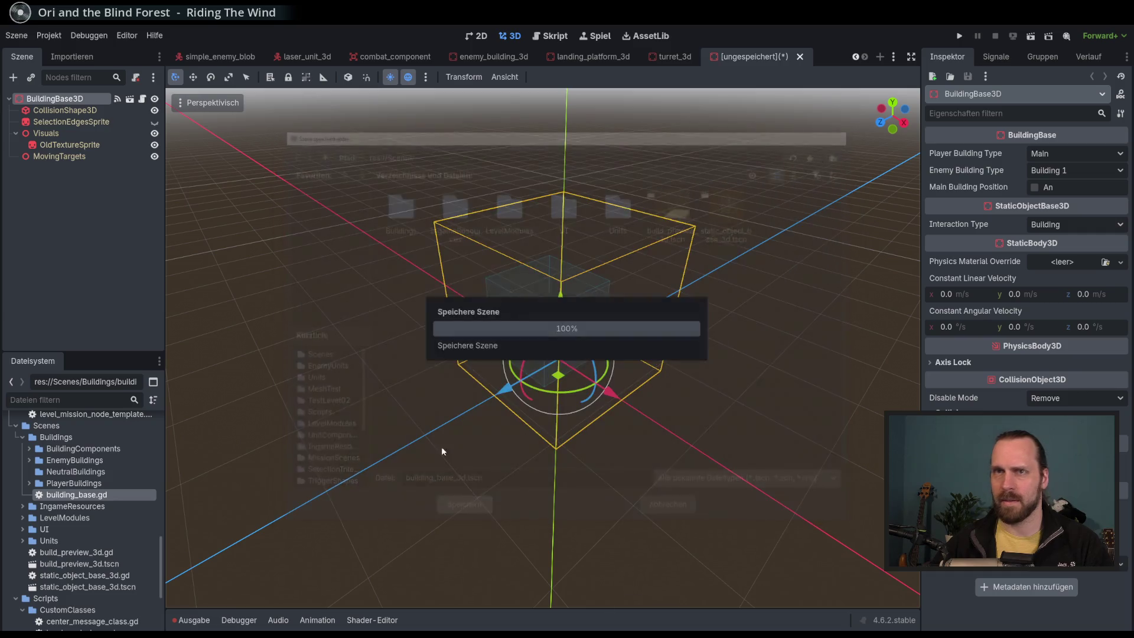
Step: Add a Sprite3D under Visuals with the BaseDefender shot graphics texture
left_click(46, 133)
left_click(18, 78)
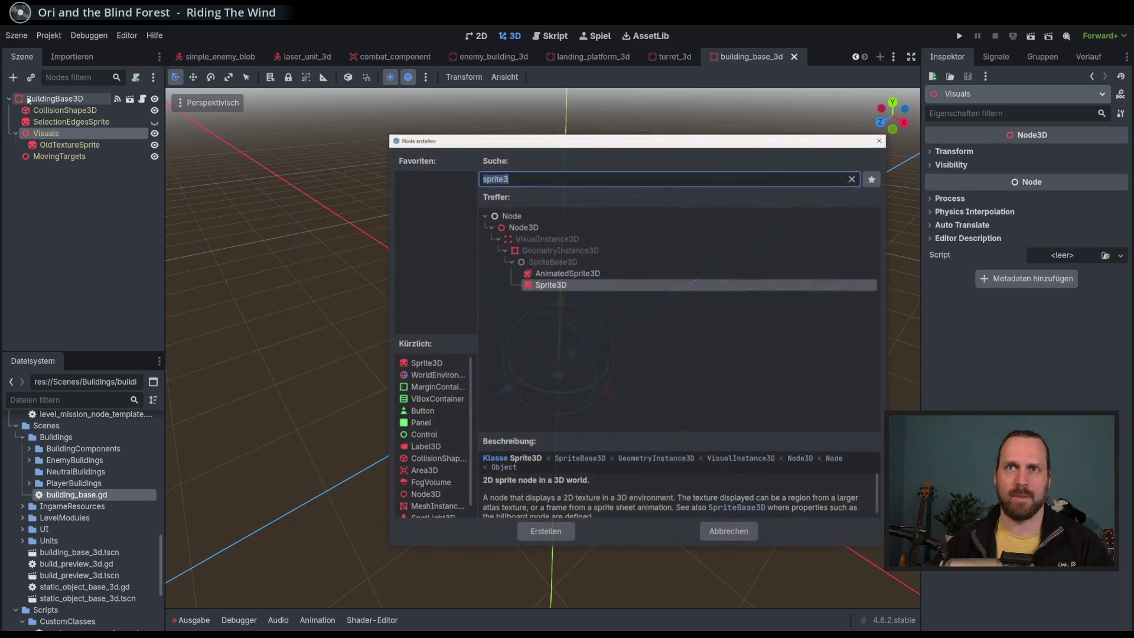
type("Sprite")
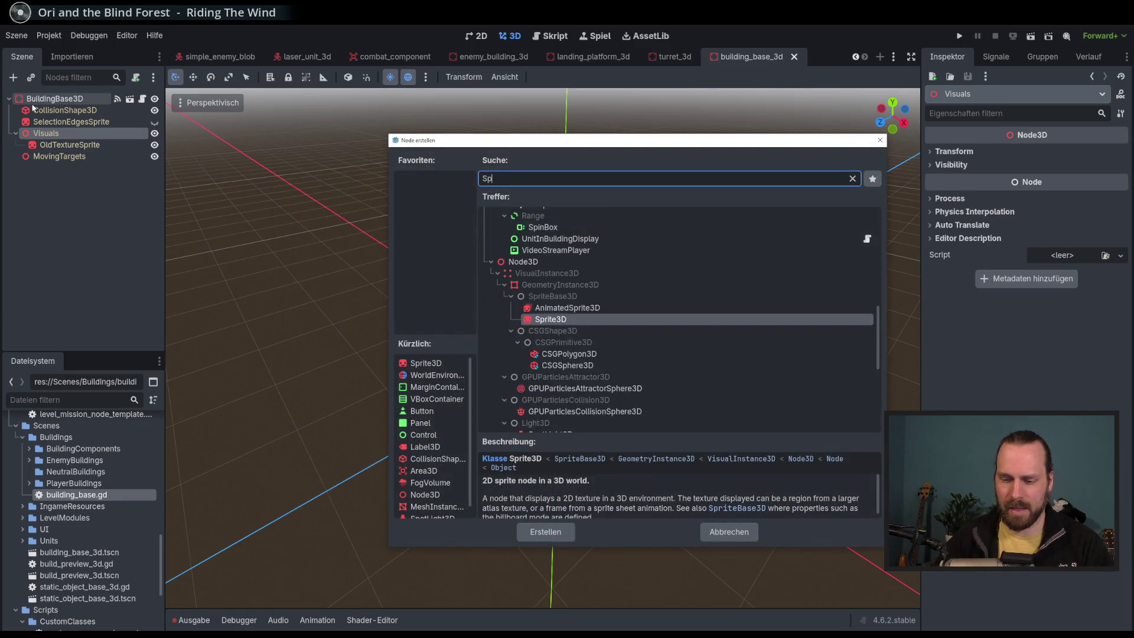
key("Return")
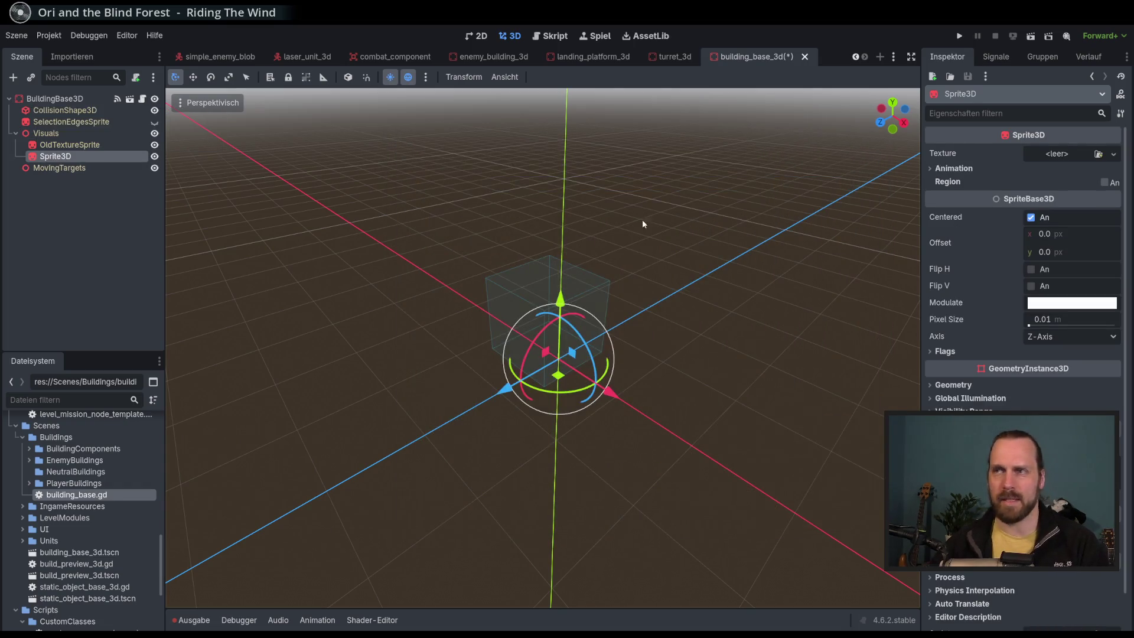
left_click(1101, 158)
left_click(1039, 407)
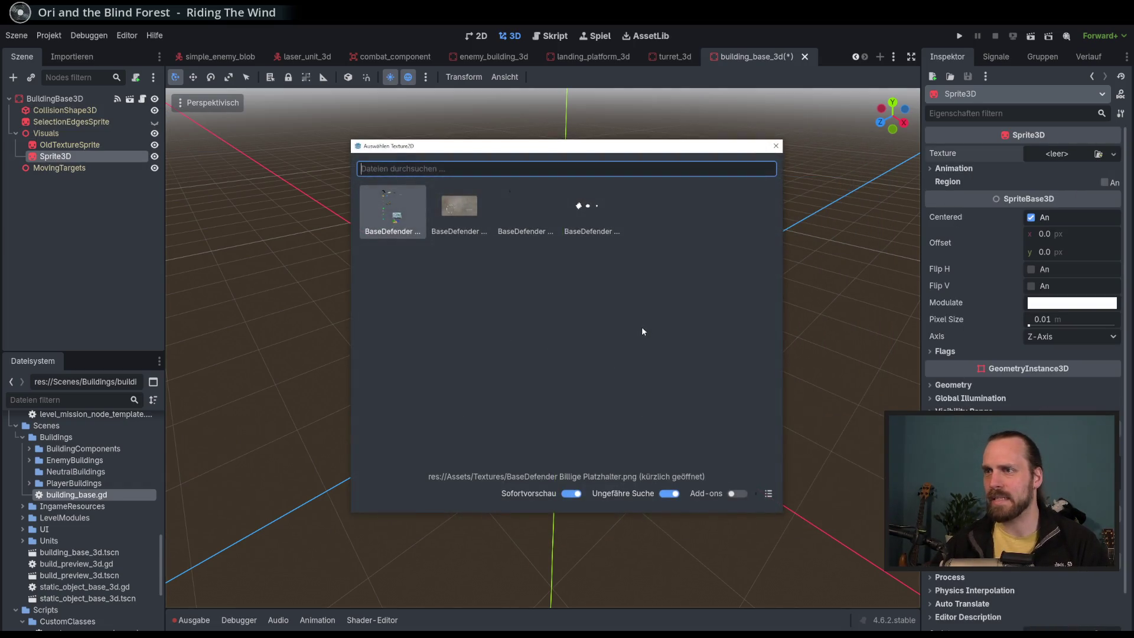
left_click(588, 218)
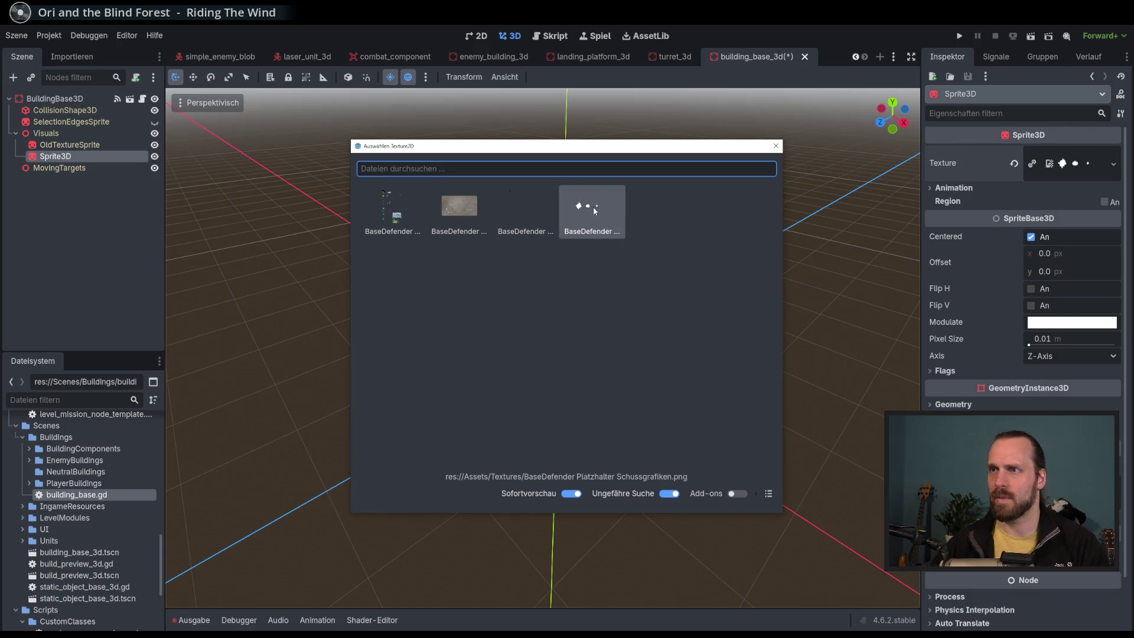
double_click(604, 217)
left_click(1051, 165)
left_click(1053, 168)
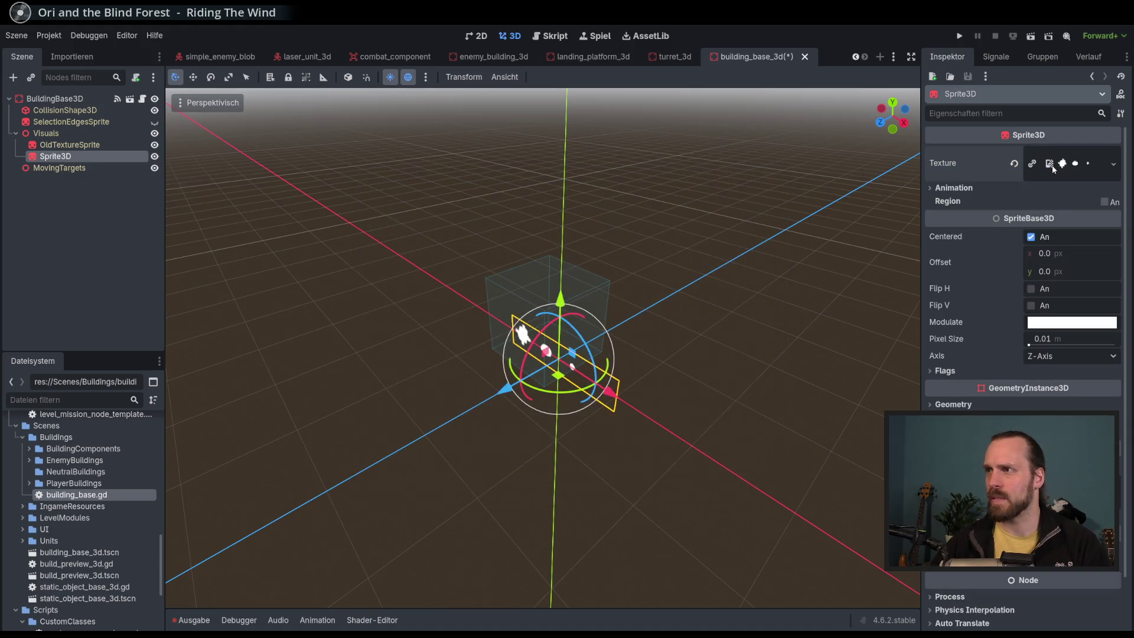
Step: Enable Region, pick the first sliced shot graphic, and save the scene
left_click(1104, 201)
left_click(1030, 266)
left_click(528, 318)
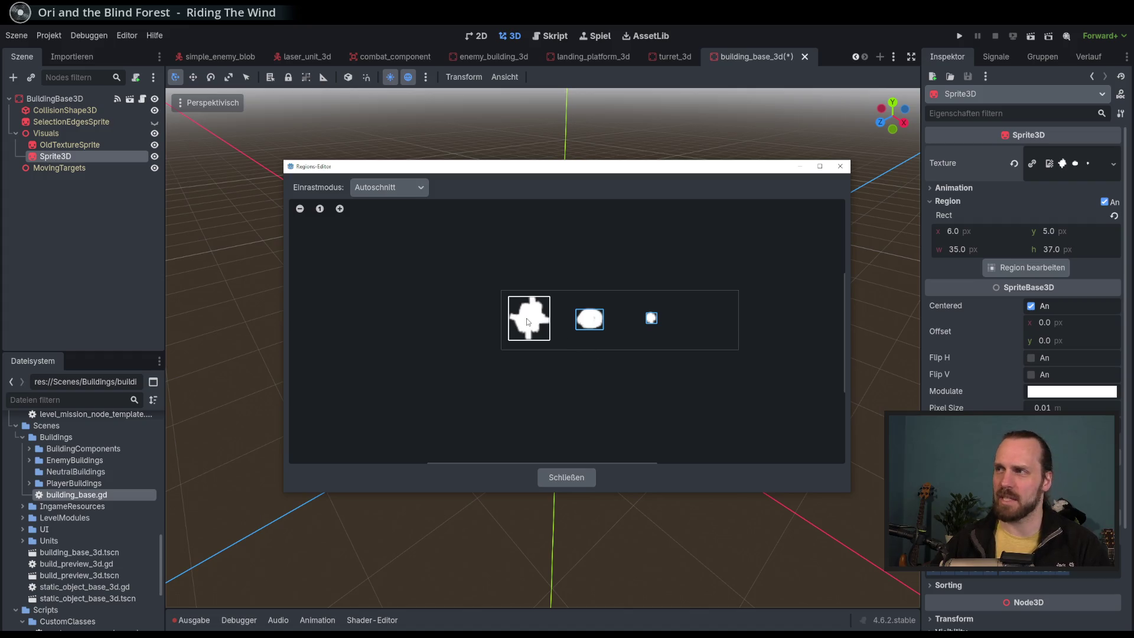
left_click(570, 476)
scroll(562, 343, "up", 5)
key("ctrl+s")
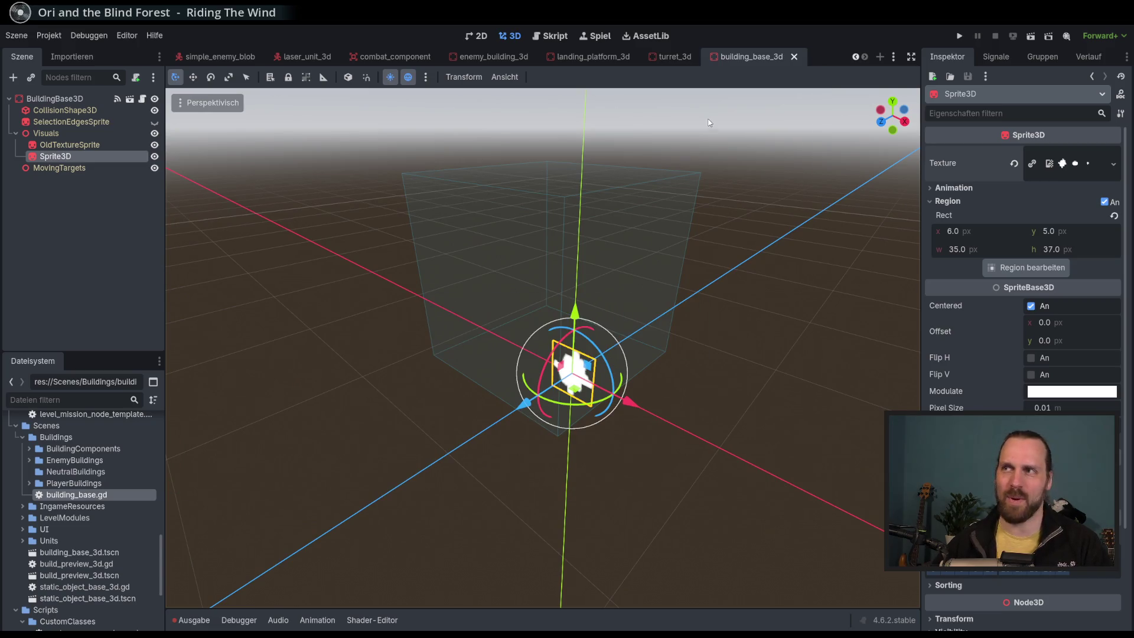
Step: Rename the new sprite to DamageSpriteTemp and save
double_click(54, 158)
type("A")
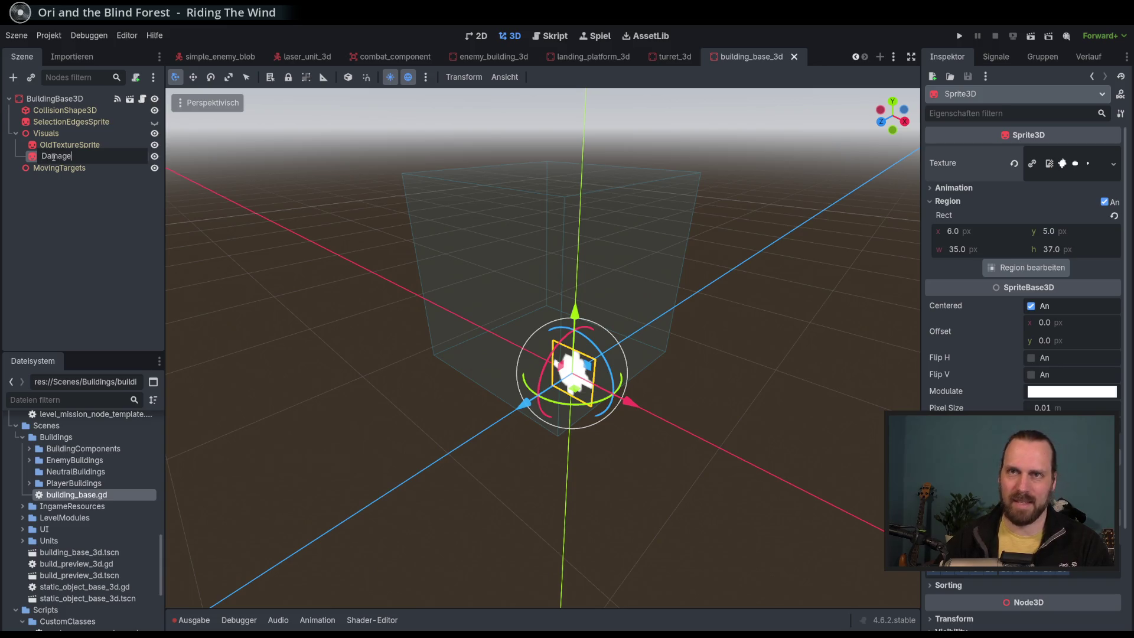
type("te")
key("Return")
key("ctrl+s")
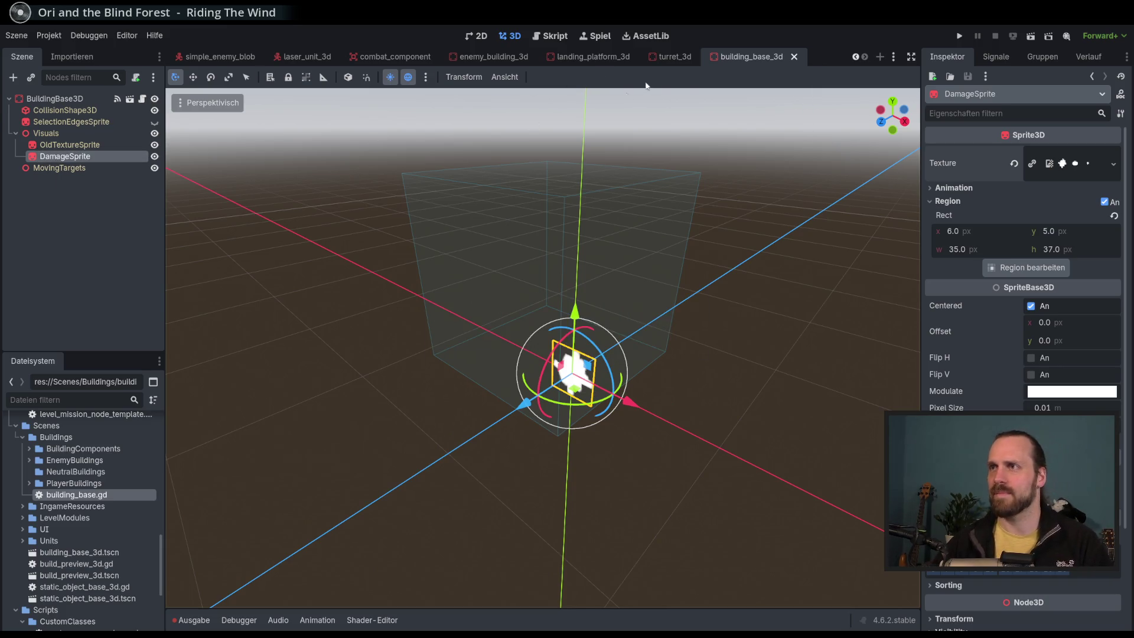
scroll(773, 166, "down", 2)
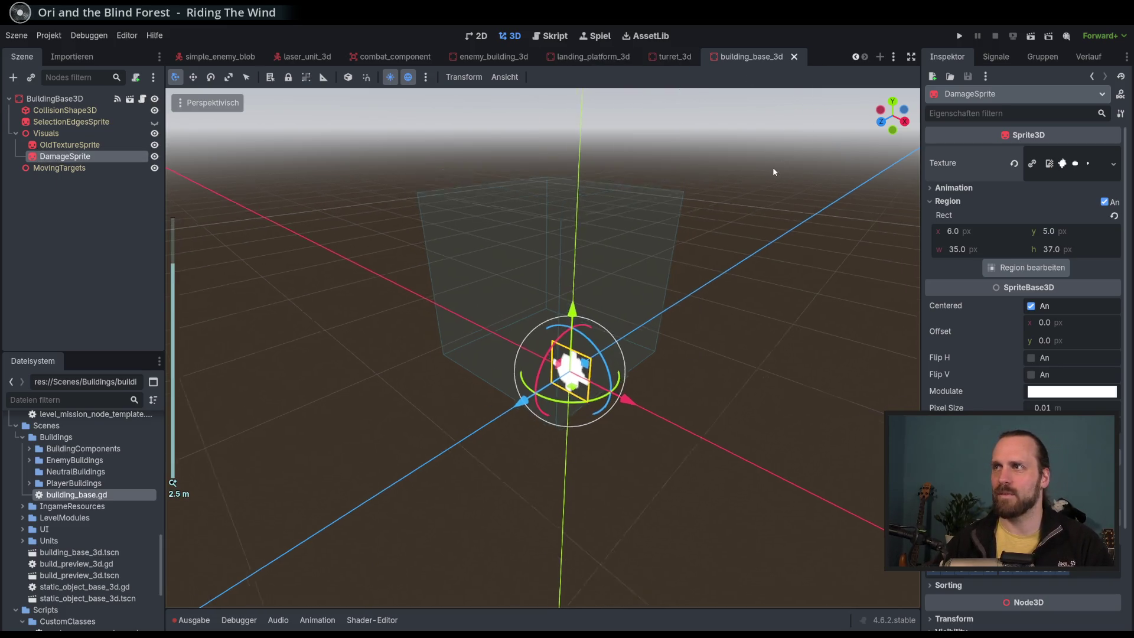
double_click(69, 157)
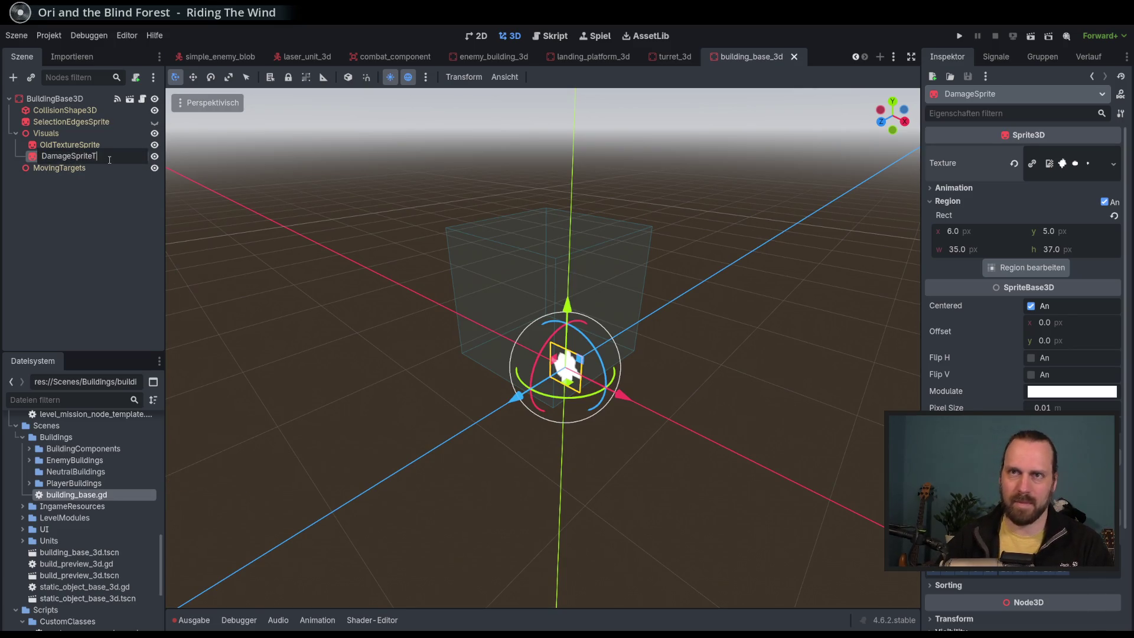
key("Return")
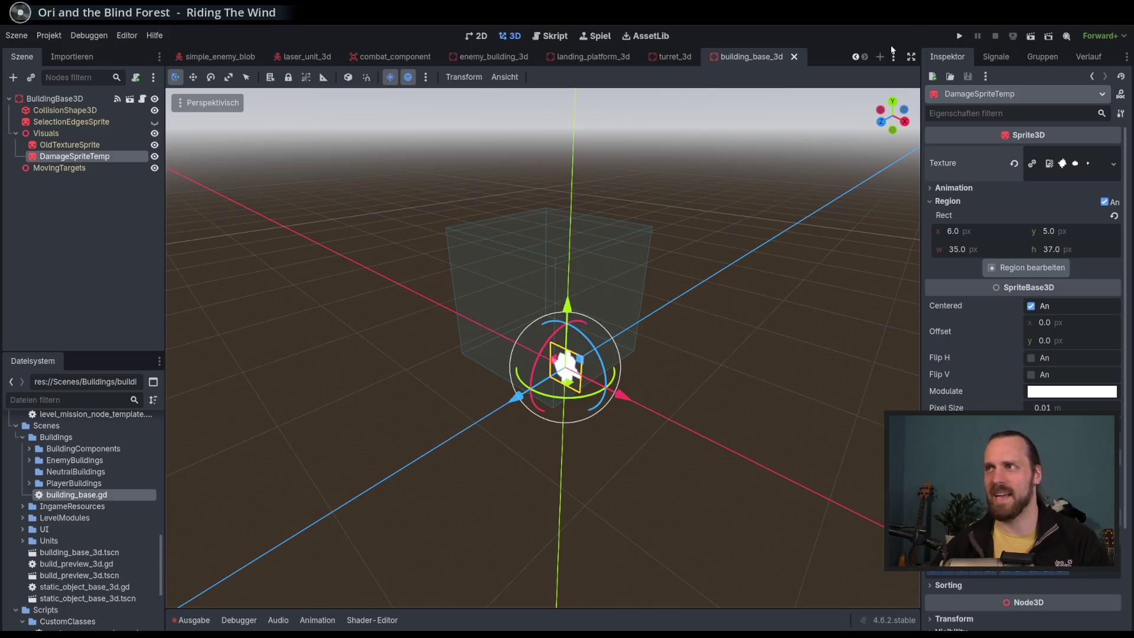
left_click(895, 56)
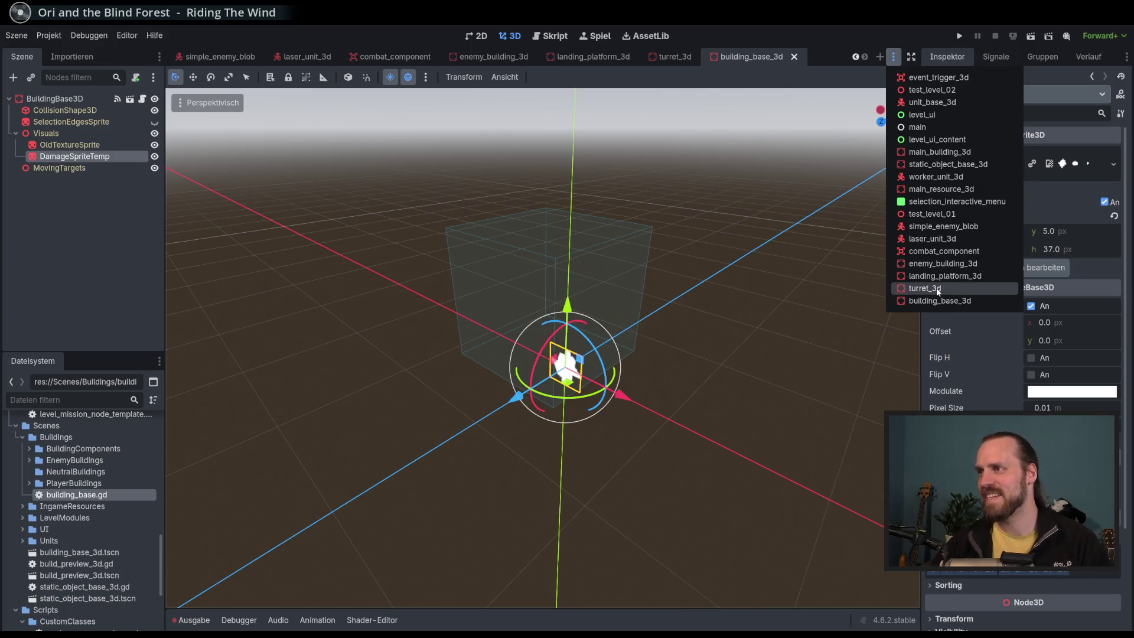
Step: Compare turret_3d's Visuals nodes with building_base_3d's nodes, ending back on turret_3d
left_click(938, 289)
left_click(71, 168)
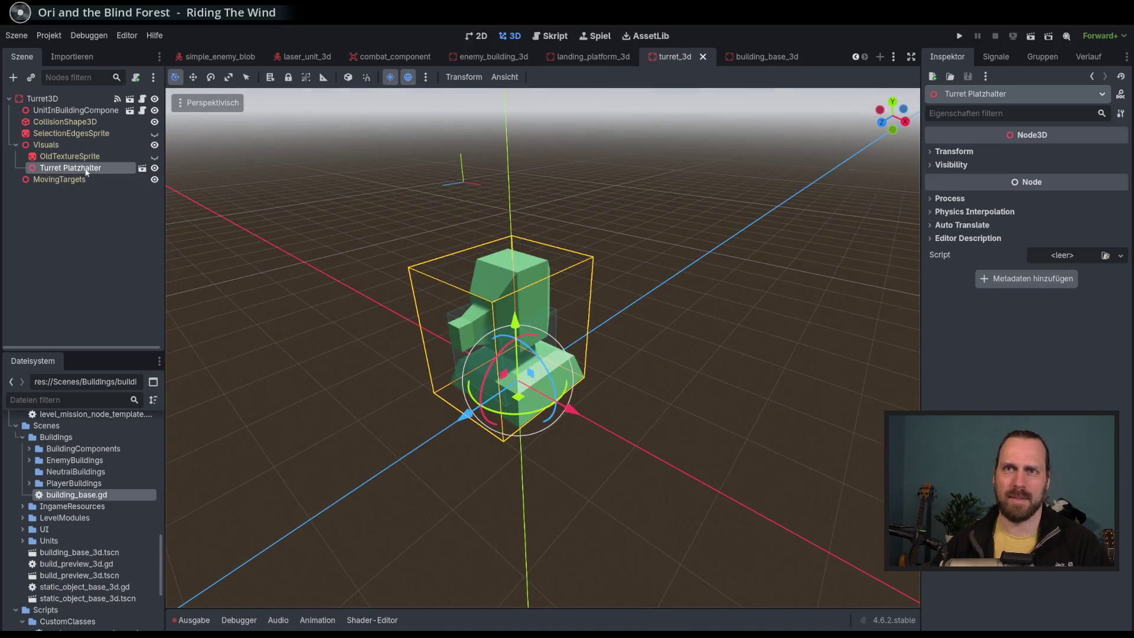
left_click(87, 156)
left_click(81, 168)
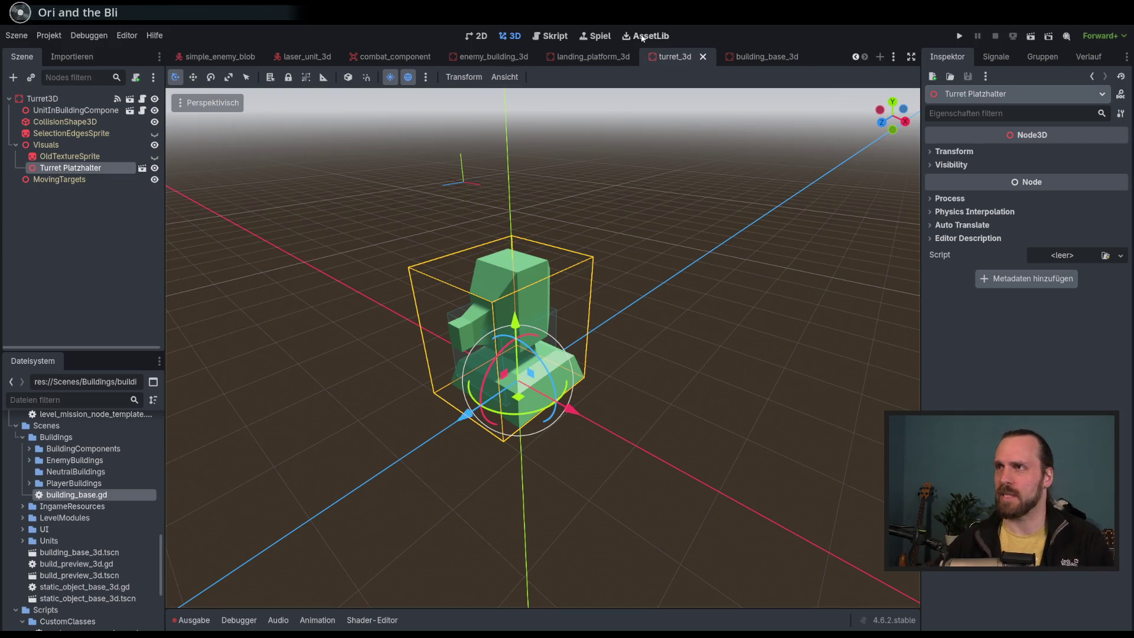
left_click(762, 56)
left_click(46, 133)
left_click(65, 110)
left_click(86, 208)
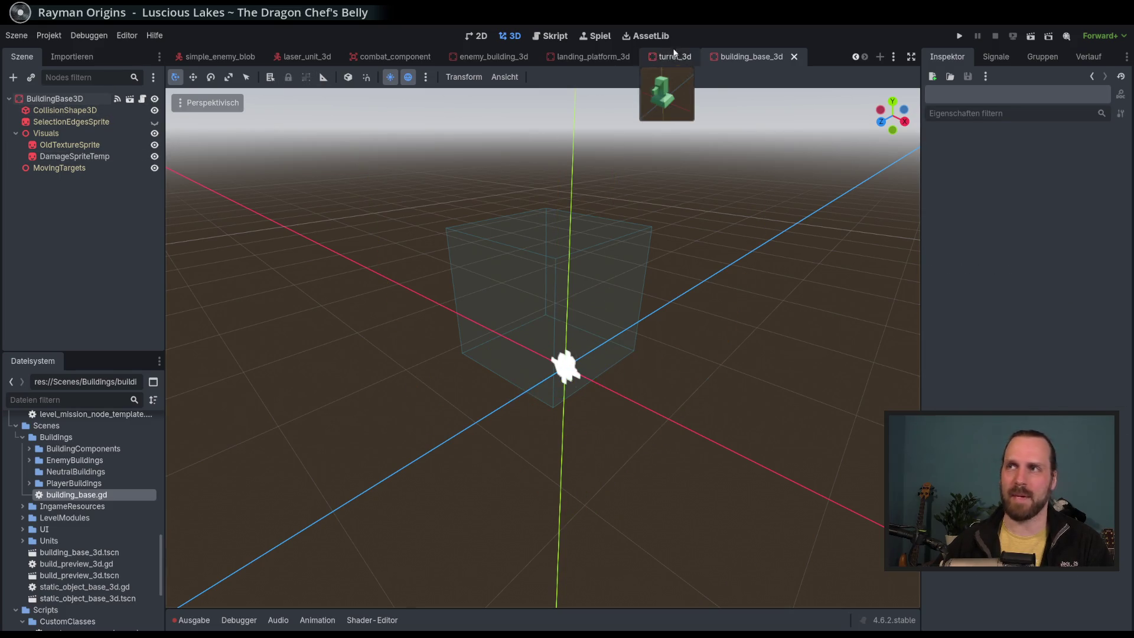
left_click(673, 56)
left_click(116, 230)
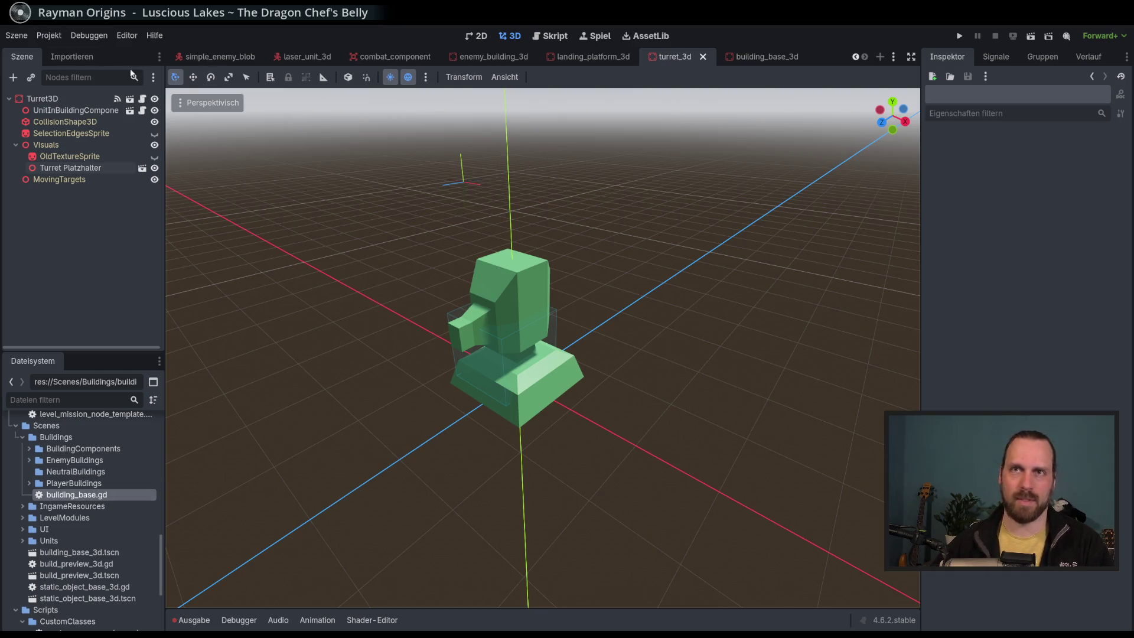
Step: Start a new inherited scene but cancel the base-scene dialog, then return to building_base_3d
left_click(24, 37)
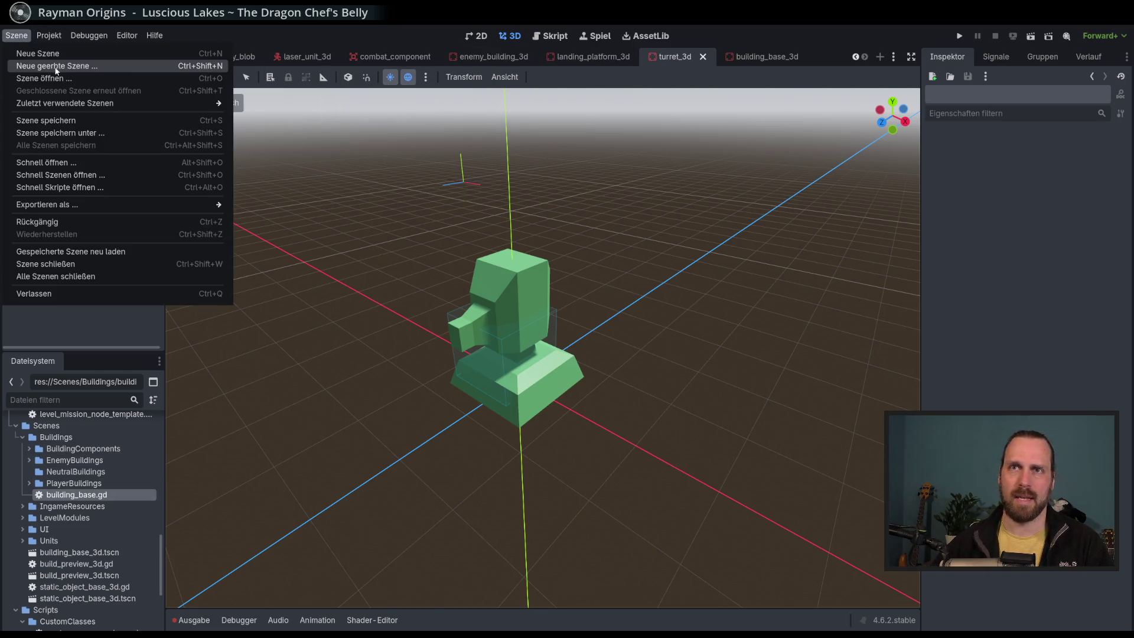
left_click(55, 66)
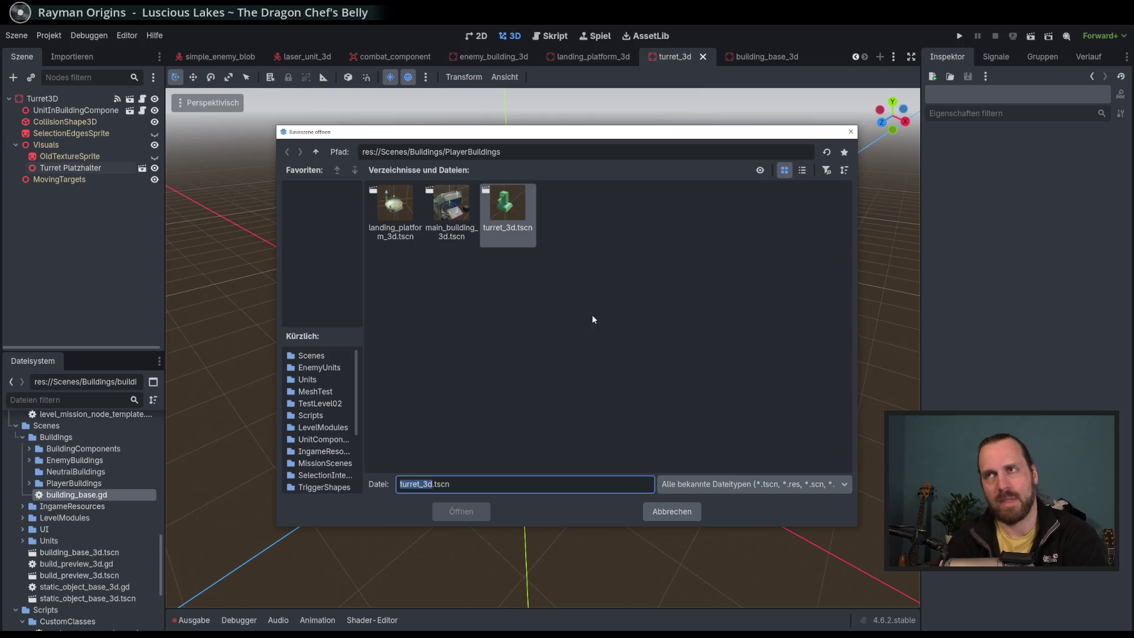
left_click(671, 512)
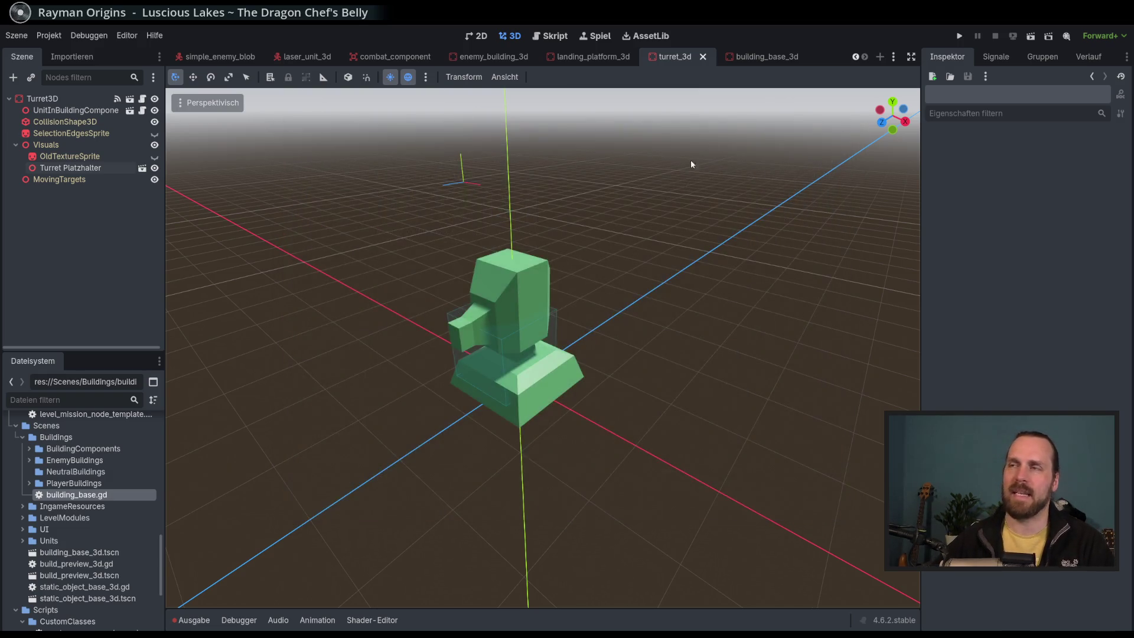
left_click(747, 56)
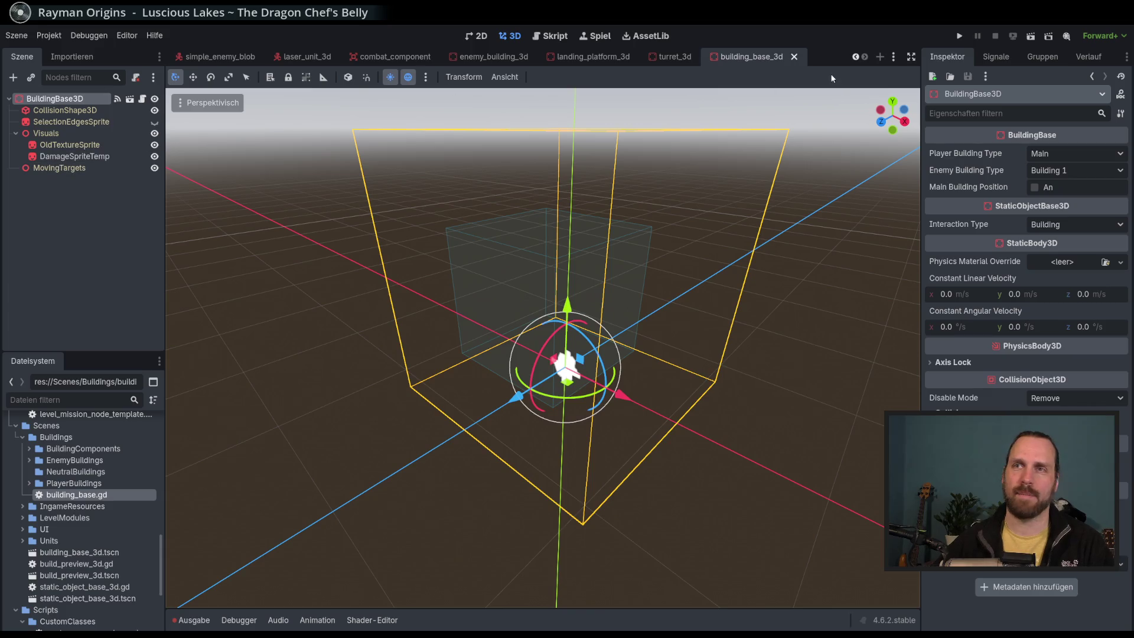
Step: Close building_base_3d, delete building_base_3d.tscn, and check the Turret3D root node
left_click(794, 56)
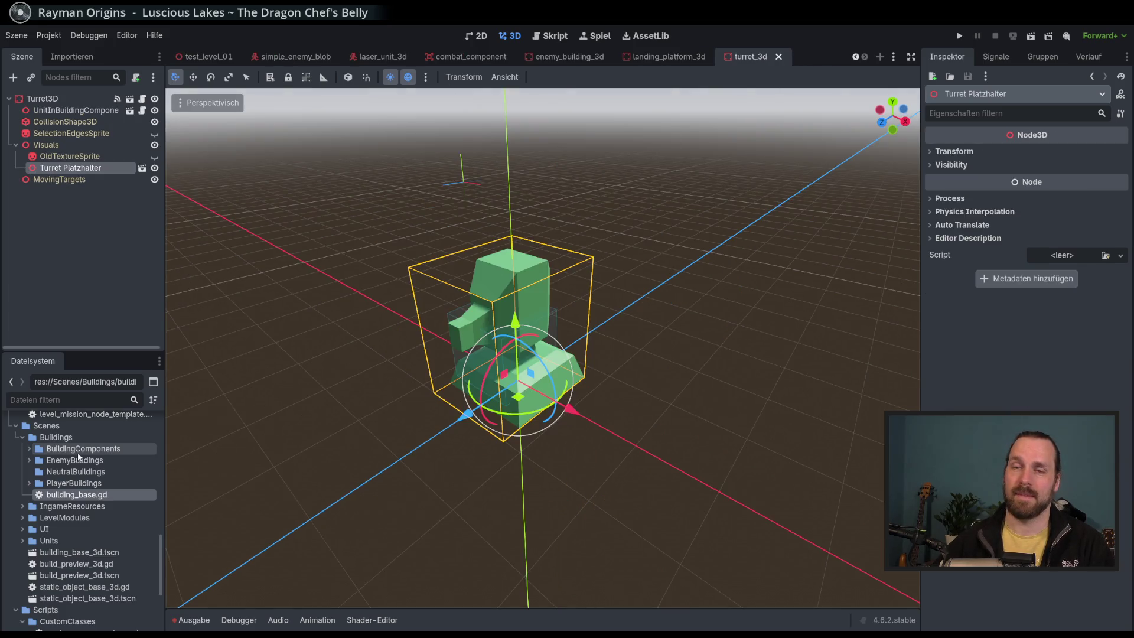
left_click(95, 556)
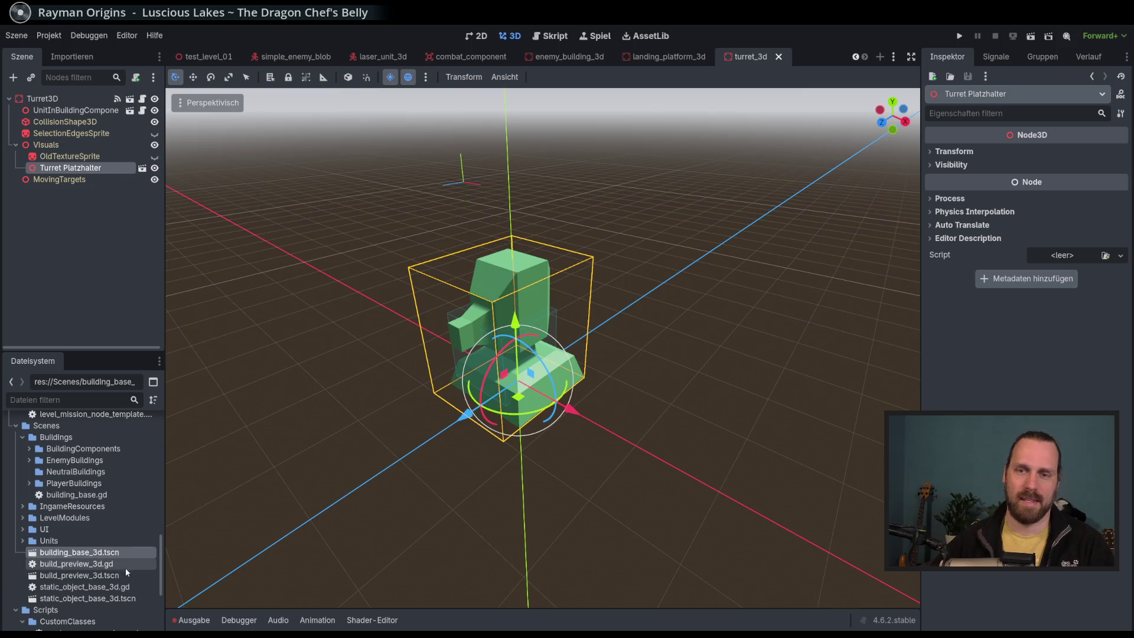
key("Delete")
key("Return")
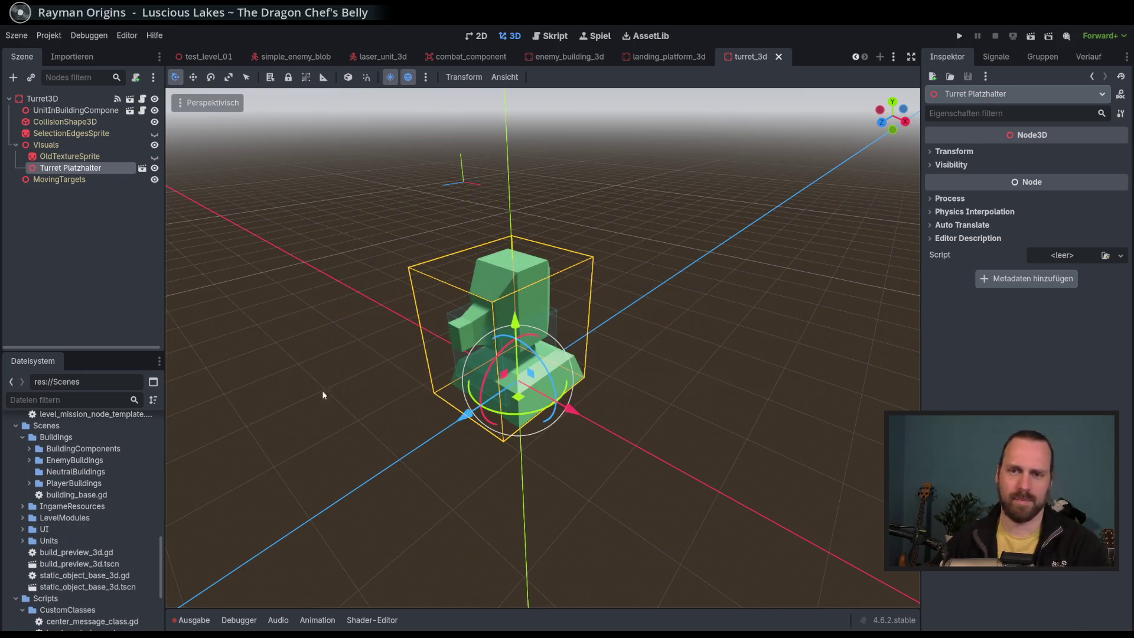
left_click(73, 100)
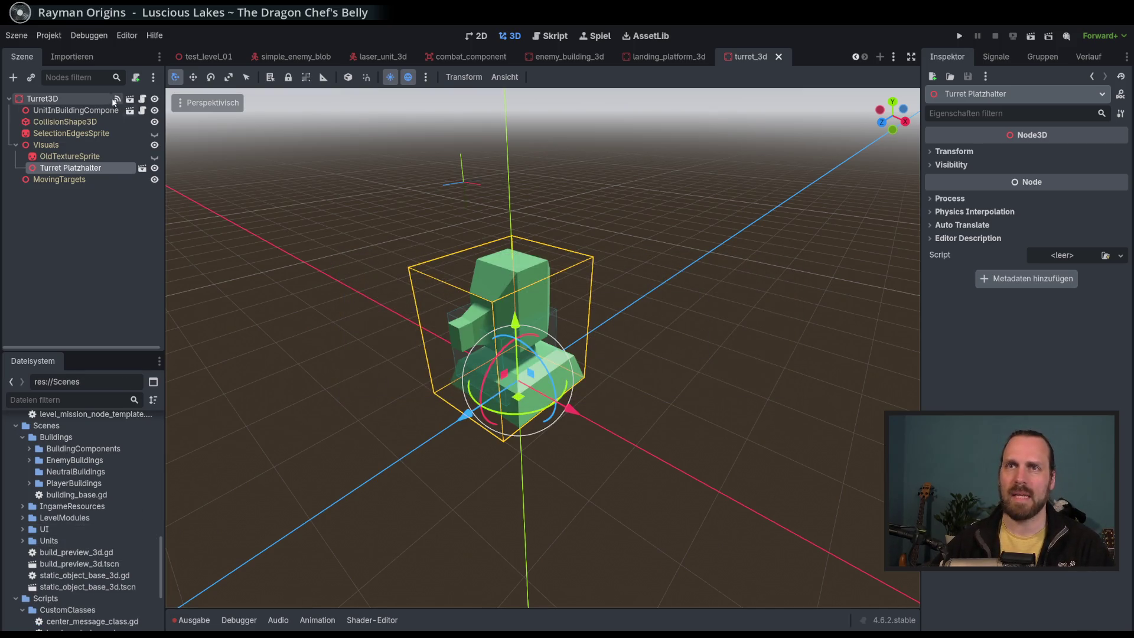
left_click(65, 195)
left_click_drag(510, 288, 516, 290)
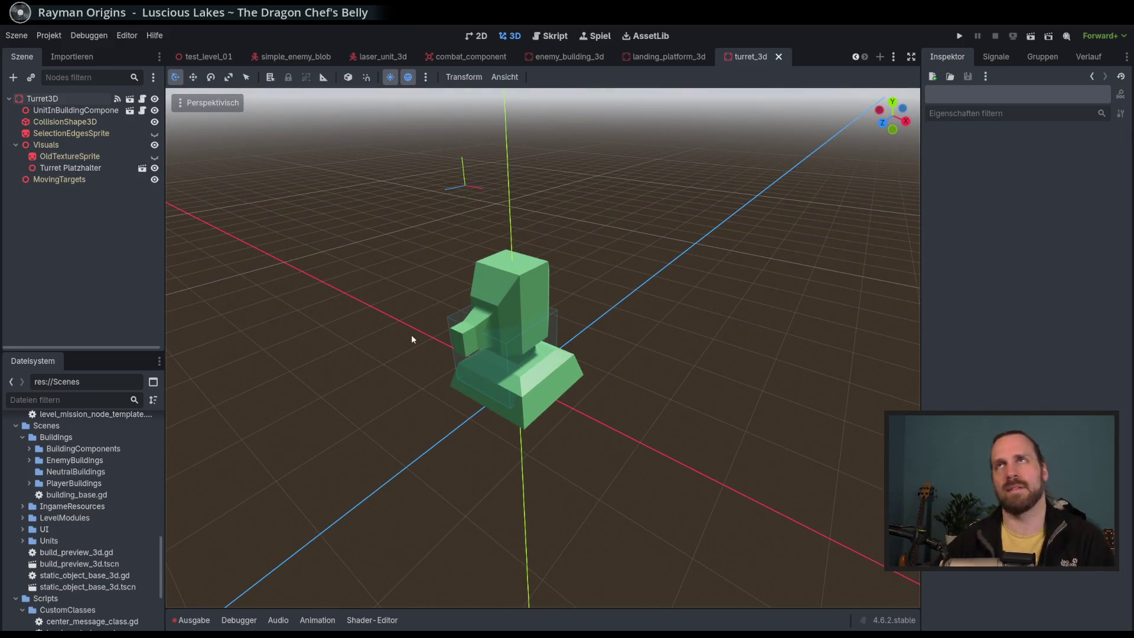
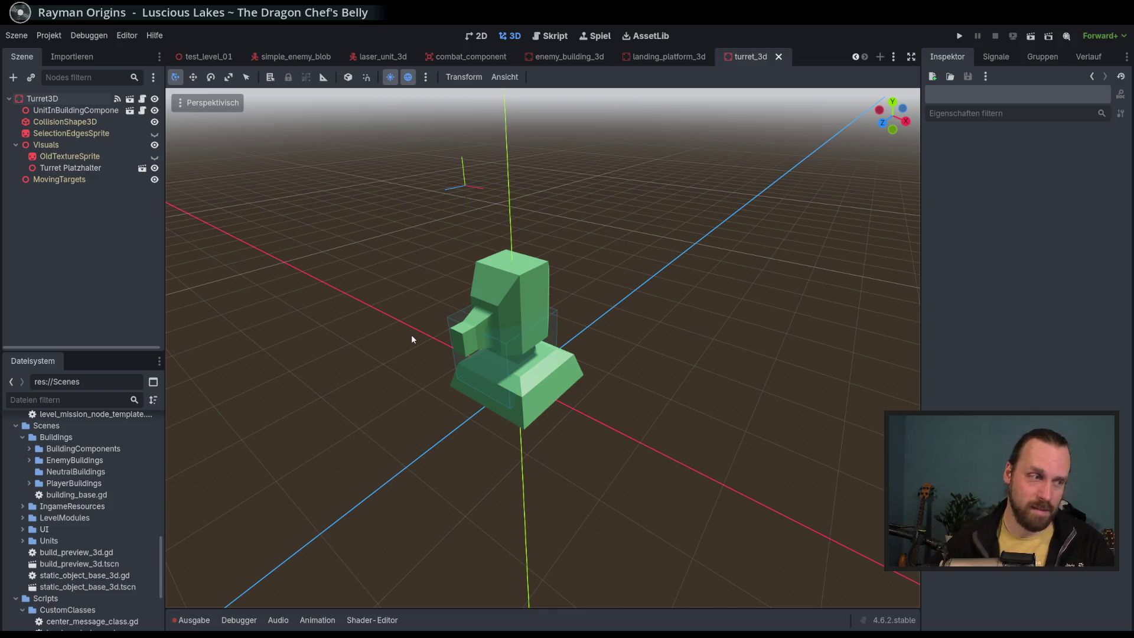
Step: Add a Sprite3D child to the Visuals node and name it DamageSpriteTemp
left_click(46, 144)
left_click(13, 77)
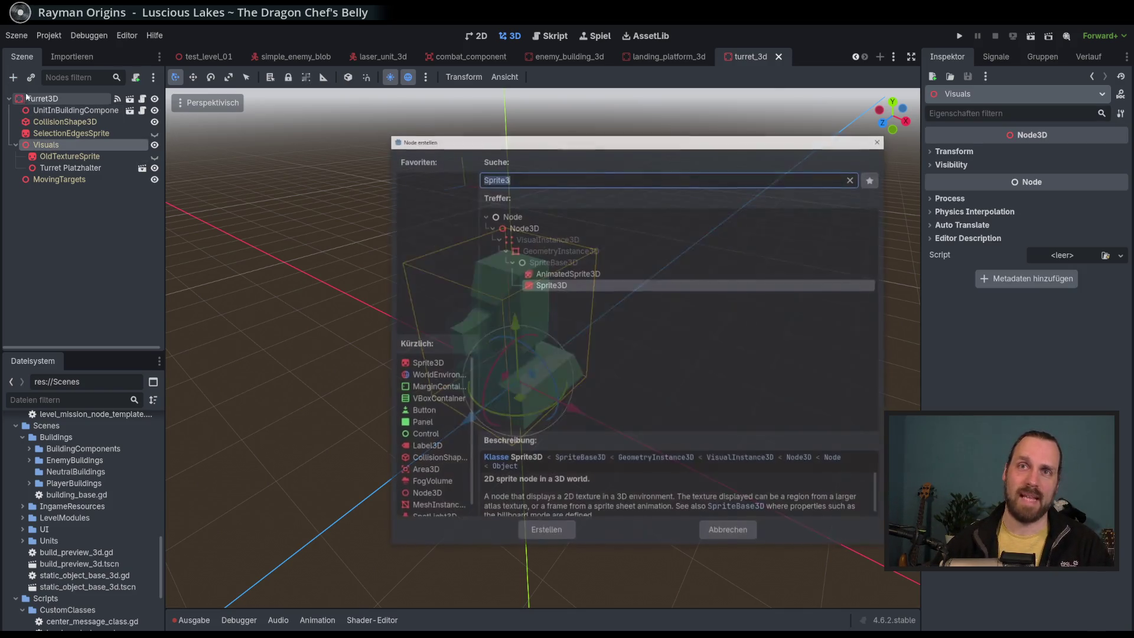
key("Return")
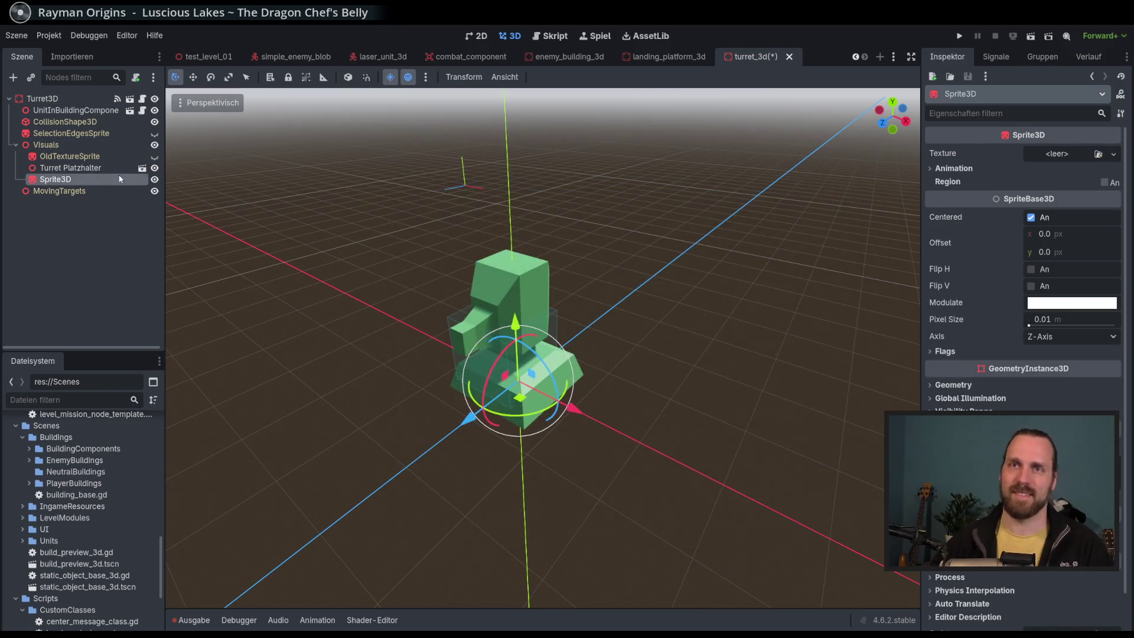
type("Damage")
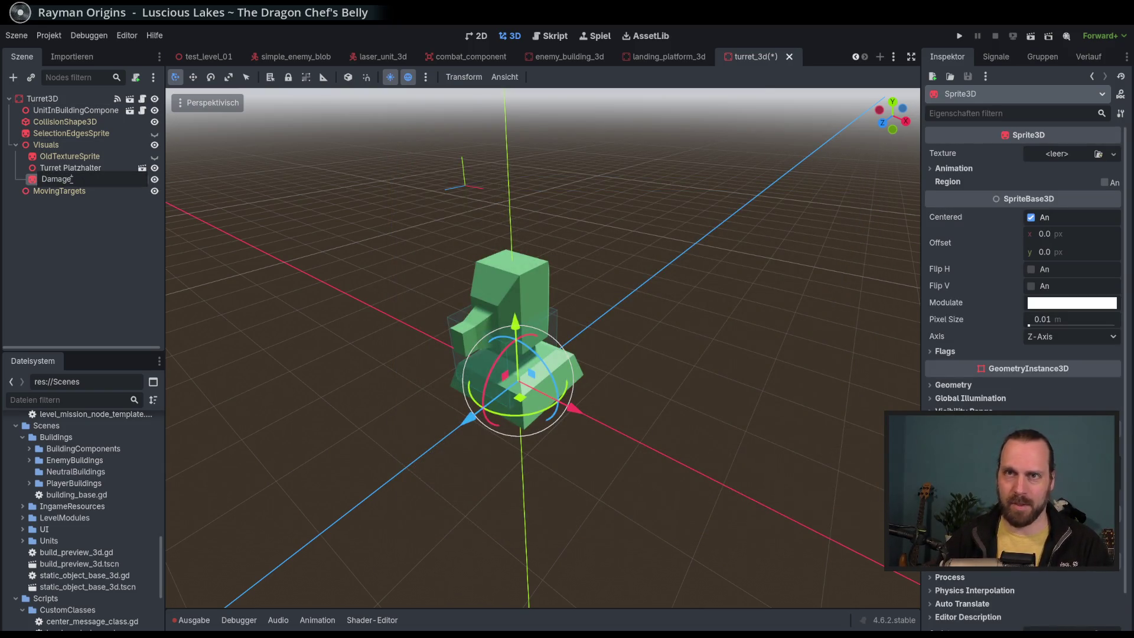
type("SpriteRe")
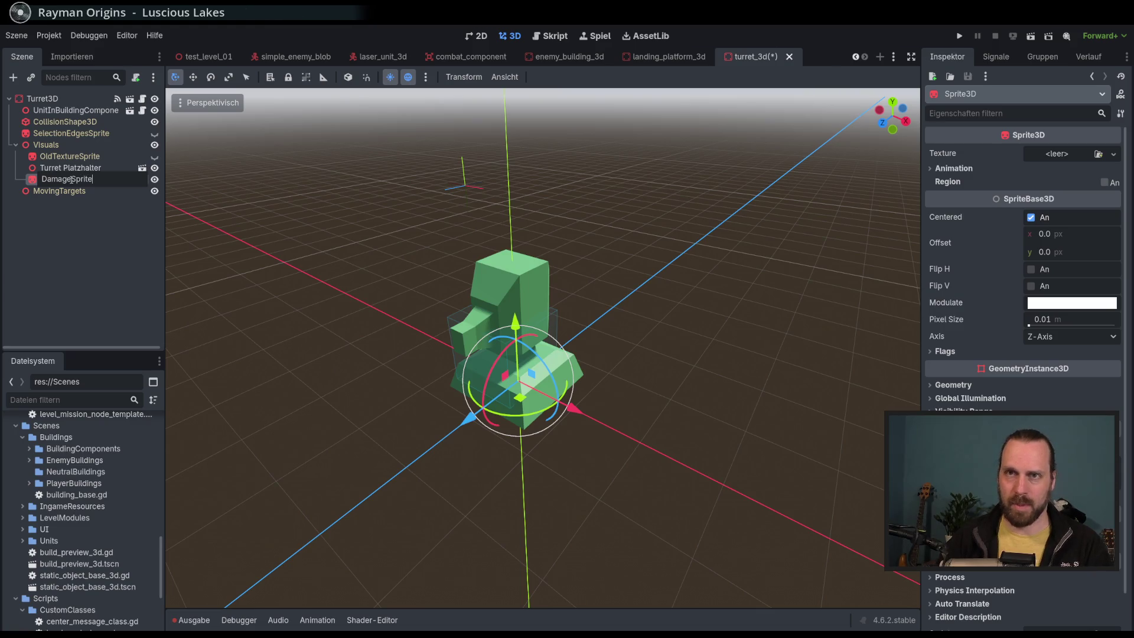
key("BackSpace")
key("BackSpace")
type("Tempo")
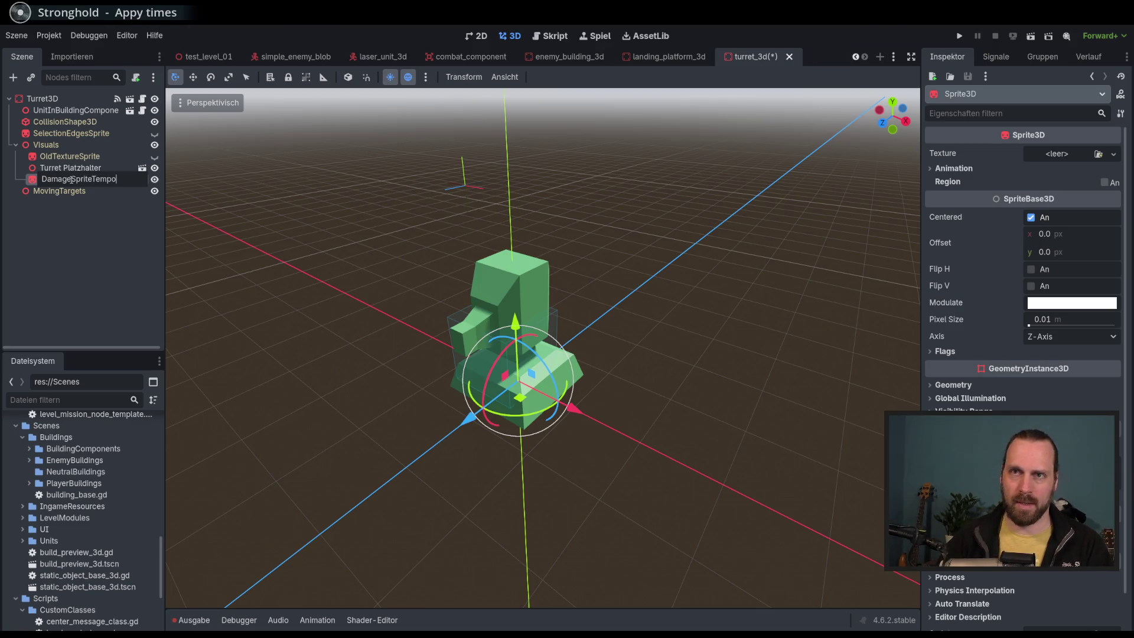
key("Return")
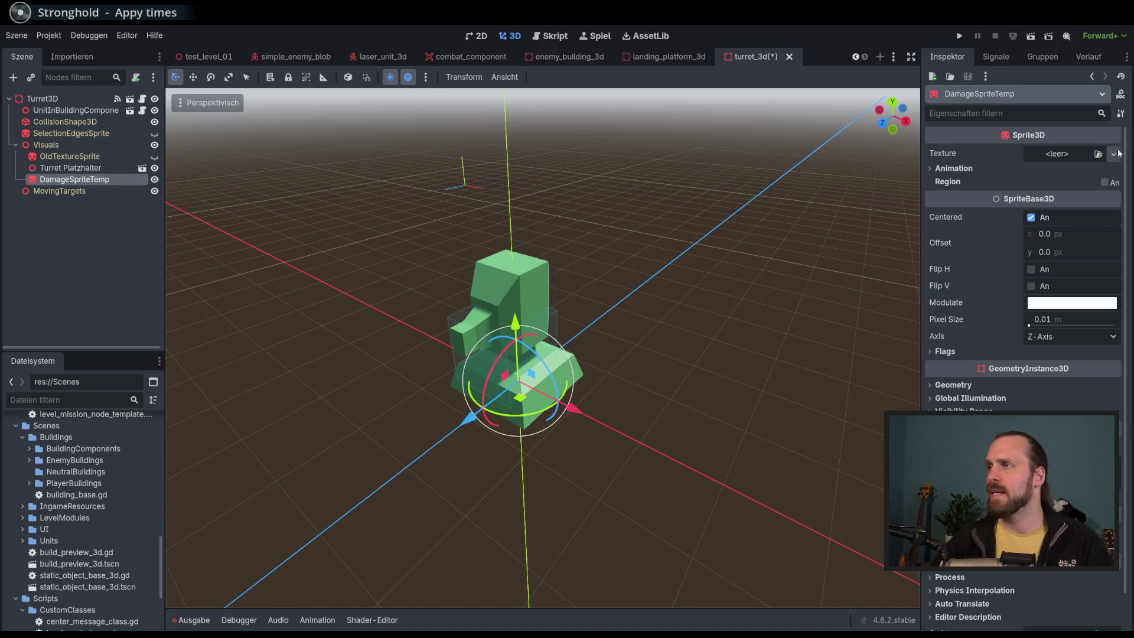
Step: Load the BaseDefender texture into the sprite and crop its region to the first blob graphic
left_click(1114, 154)
left_click(1016, 412)
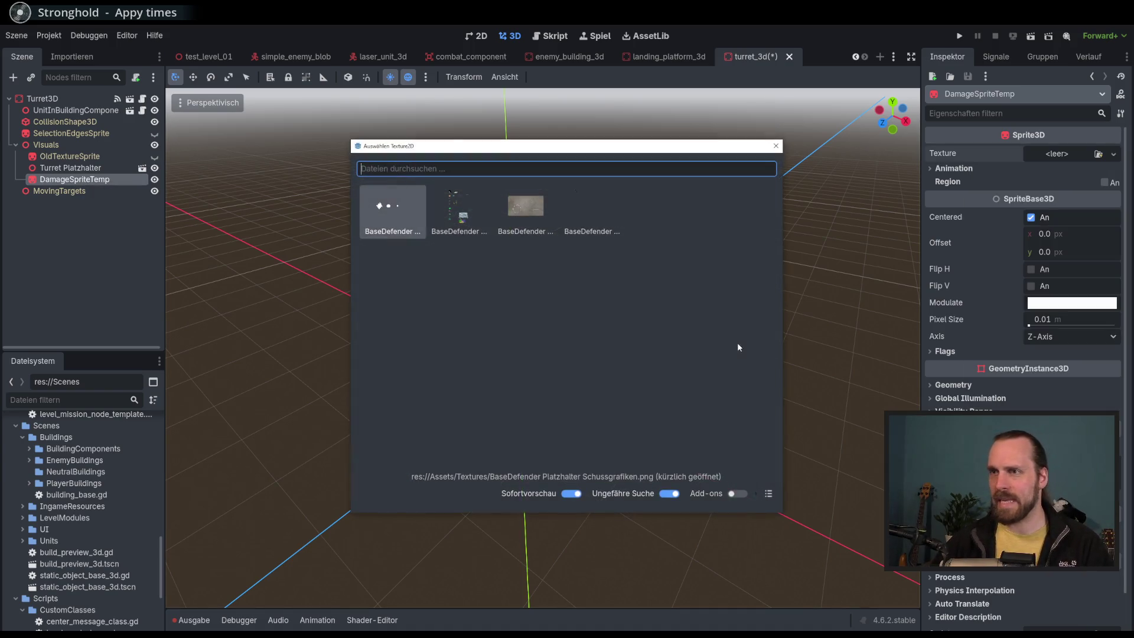
double_click(395, 213)
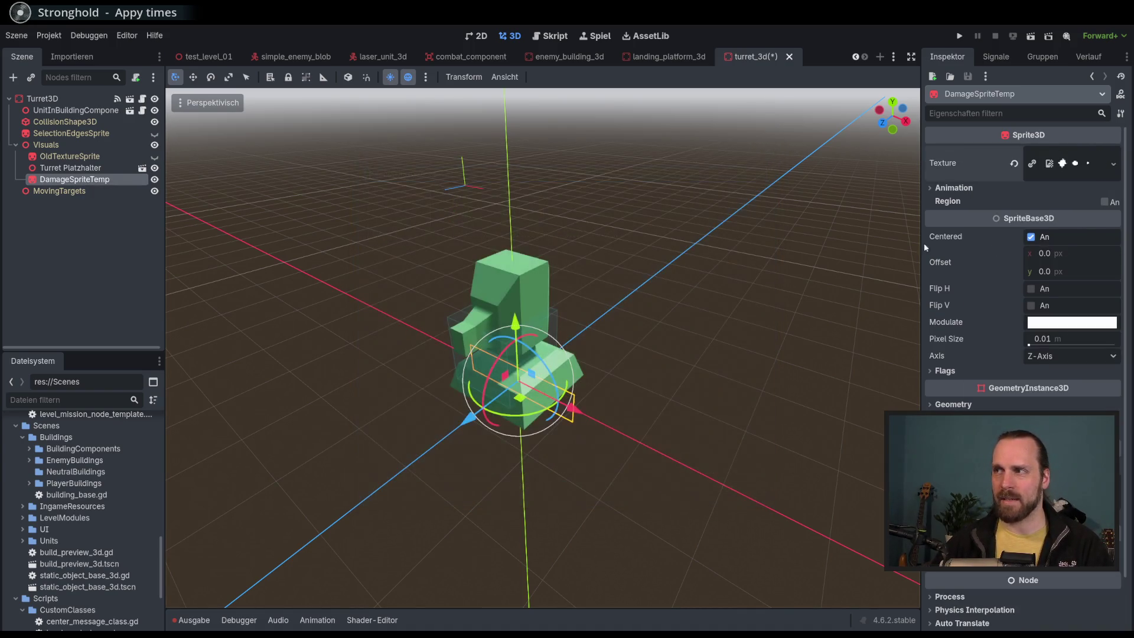
left_click(1104, 202)
left_click(1032, 273)
left_click(484, 325)
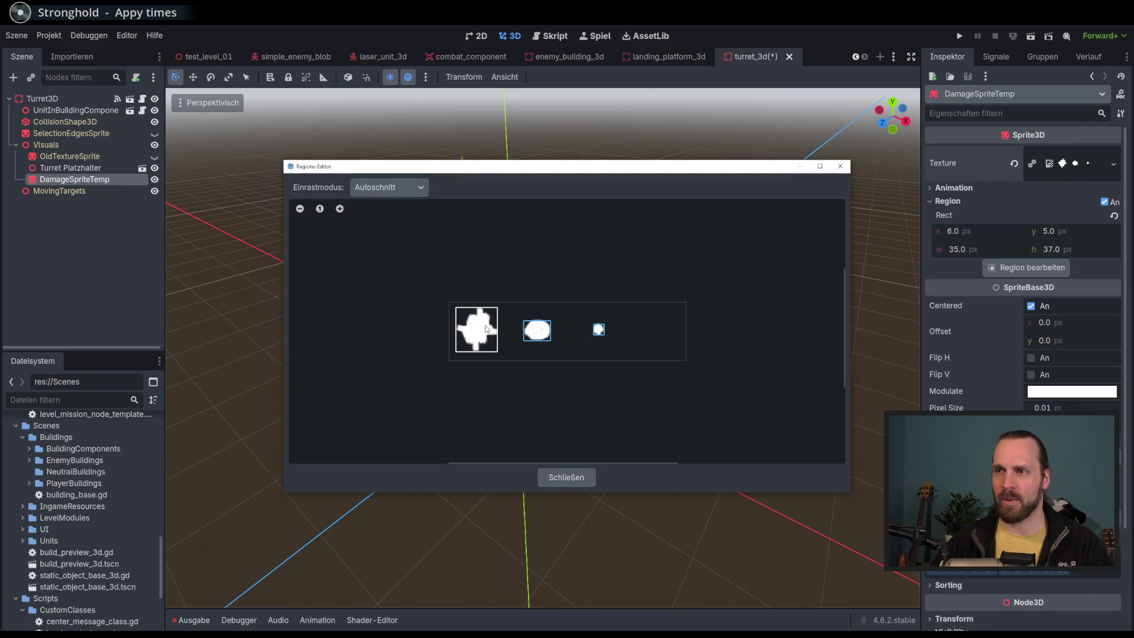
left_click(565, 477)
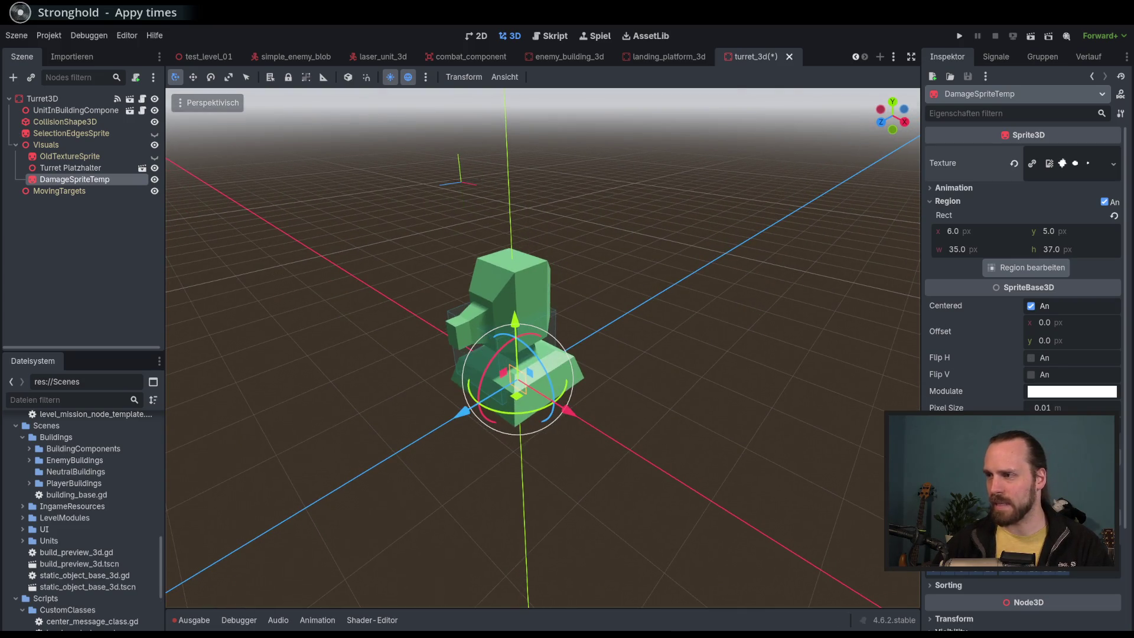
Step: Set Billboard to Enabled and move DamageSpriteTemp out beside the turret
left_click(951, 449)
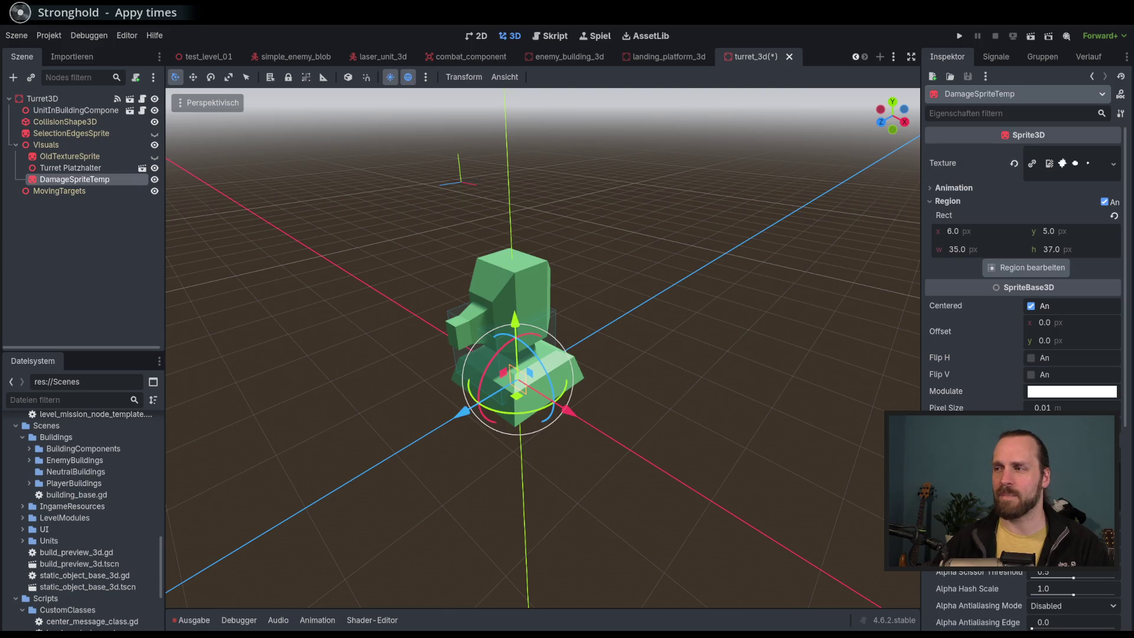
left_click_drag(444, 332, 465, 360)
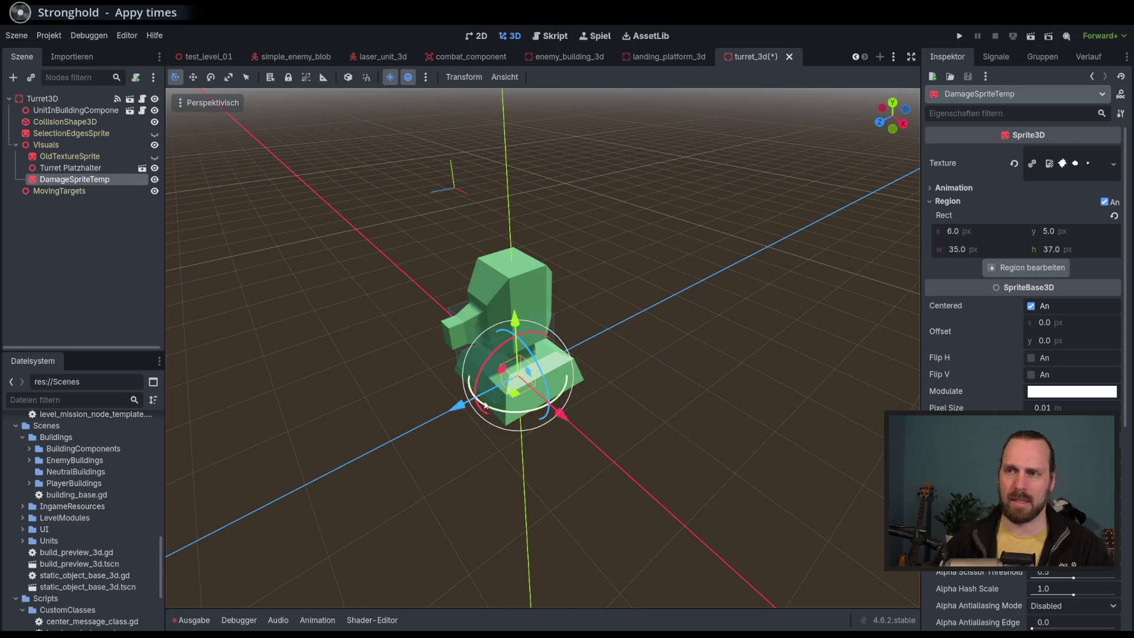
mouse_move(458, 407)
left_mouse_down()
mouse_move(336, 433)
mouse_move(402, 210)
mouse_move(641, 316)
mouse_move(558, 353)
mouse_move(1005, 378)
left_mouse_up()
scroll(1007, 372, "down", 3)
scroll(1012, 378, "down", 2)
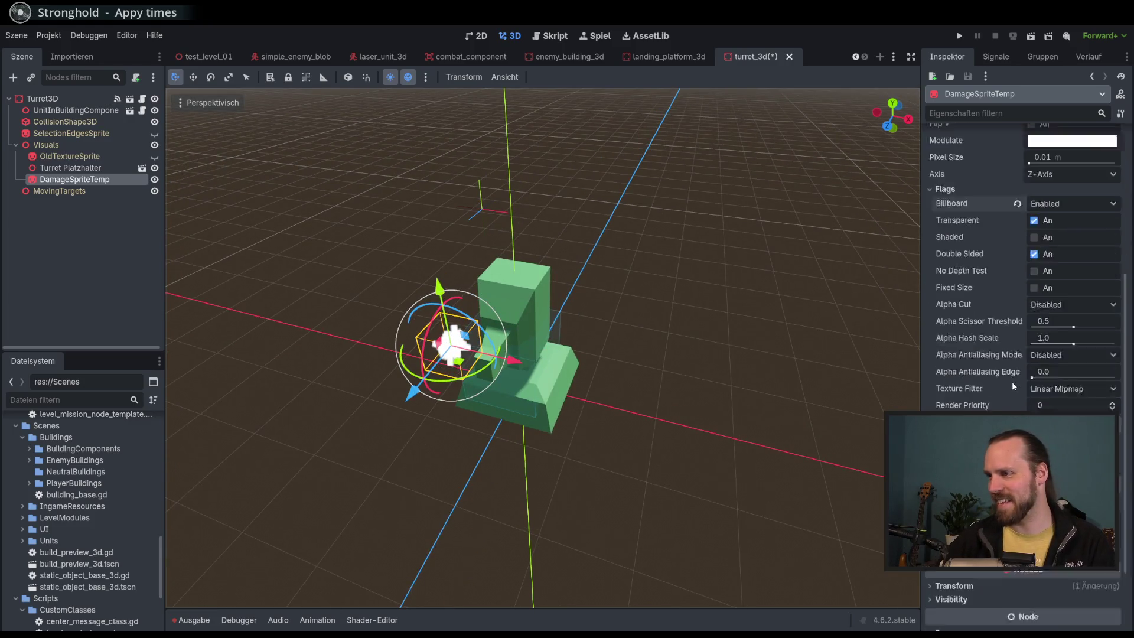
Step: Set DamageSpriteTemp's Modulate colour to red b70004
scroll(1067, 408, "up", 5)
left_click(1070, 392)
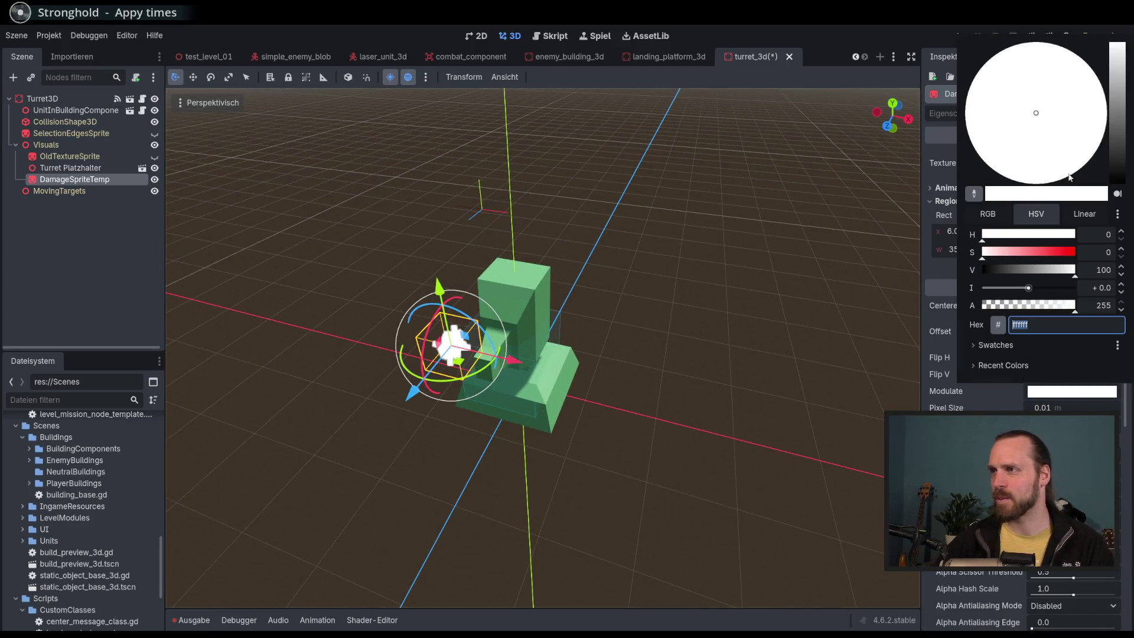
left_click(1051, 259)
left_click_drag(1052, 259, 1046, 260)
left_click_drag(1092, 151, 1066, 174)
left_click(902, 33)
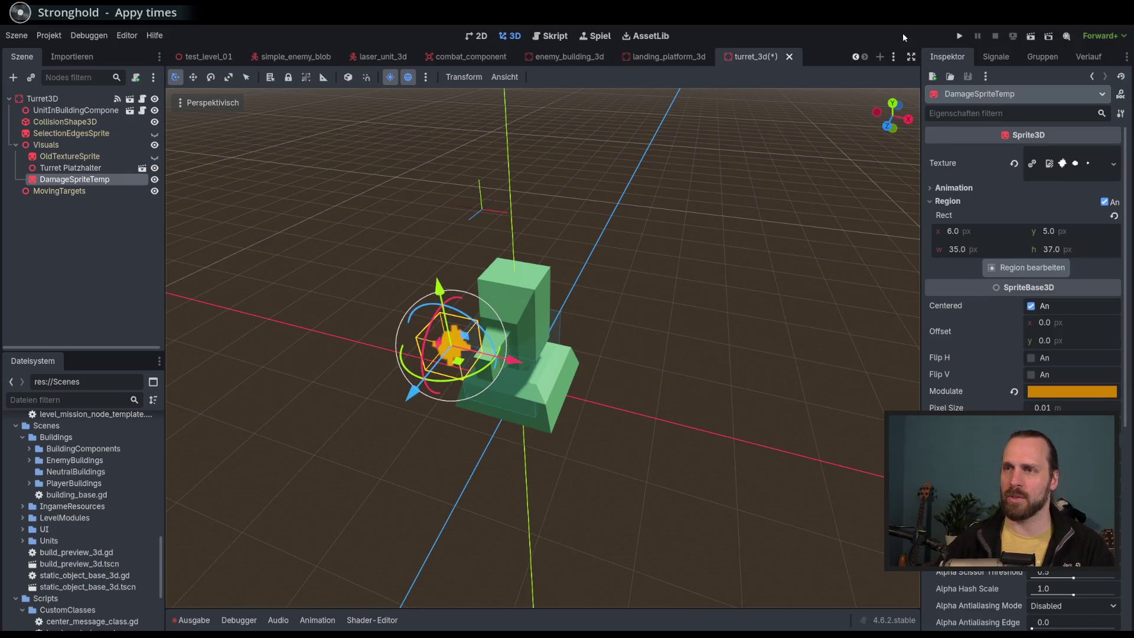
left_click(1079, 393)
mouse_move(1077, 127)
left_mouse_down()
mouse_move(1117, 123)
mouse_move(1116, 133)
mouse_move(1094, 105)
mouse_move(1125, 165)
left_mouse_up()
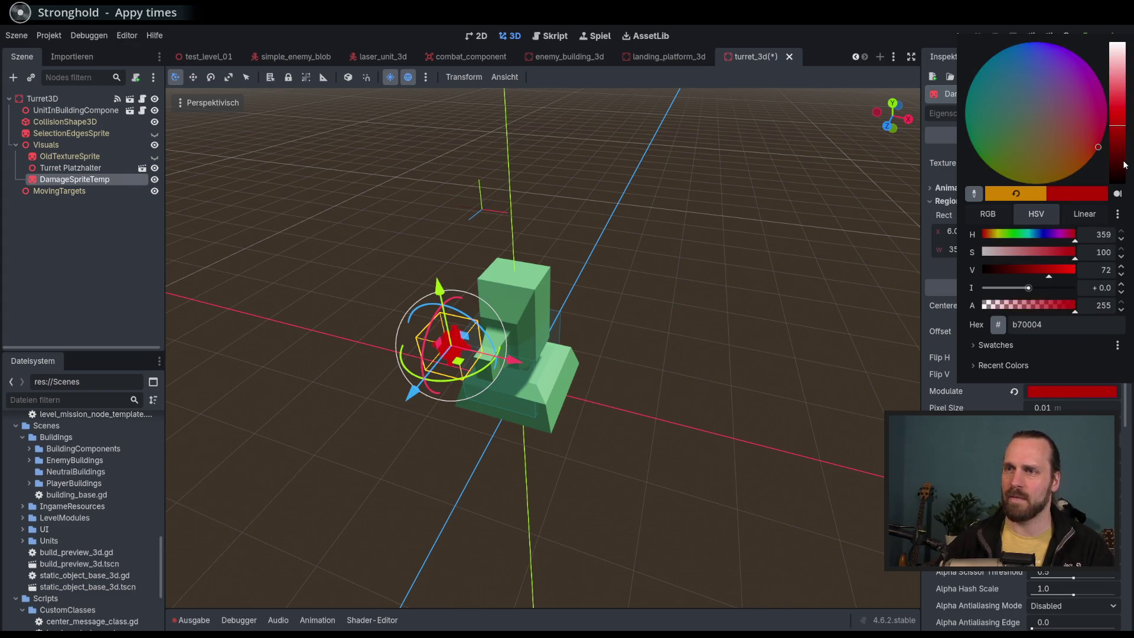
left_click(892, 38)
Step: Frame the red sprite on the turret and save the turret_3d scene
scroll(1033, 367, "down", 5)
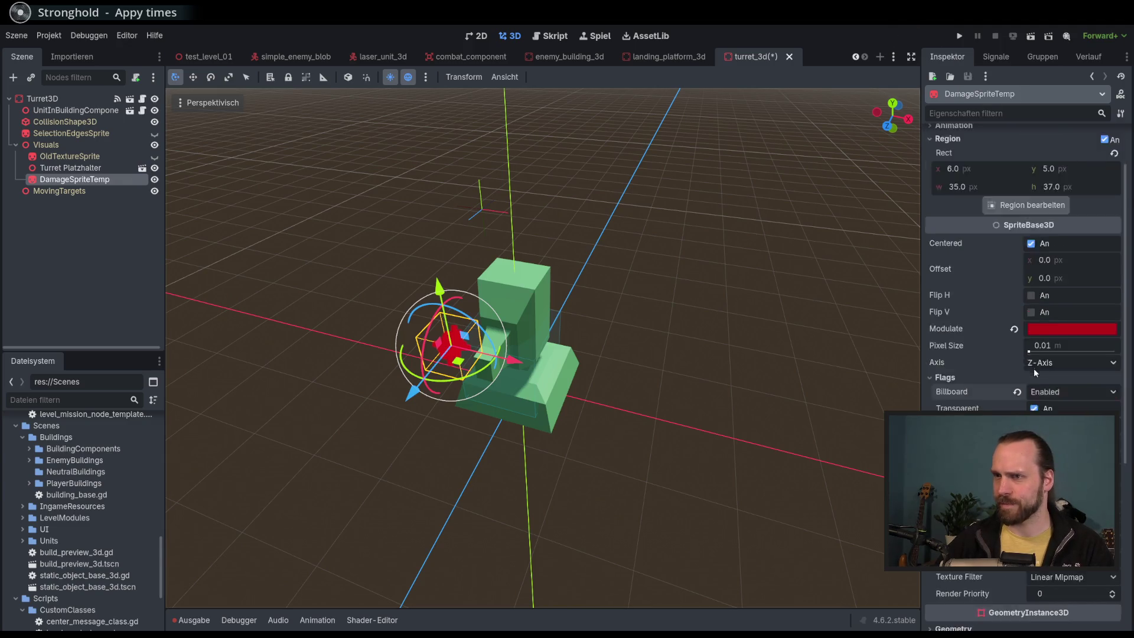
scroll(1050, 364, "up", 2)
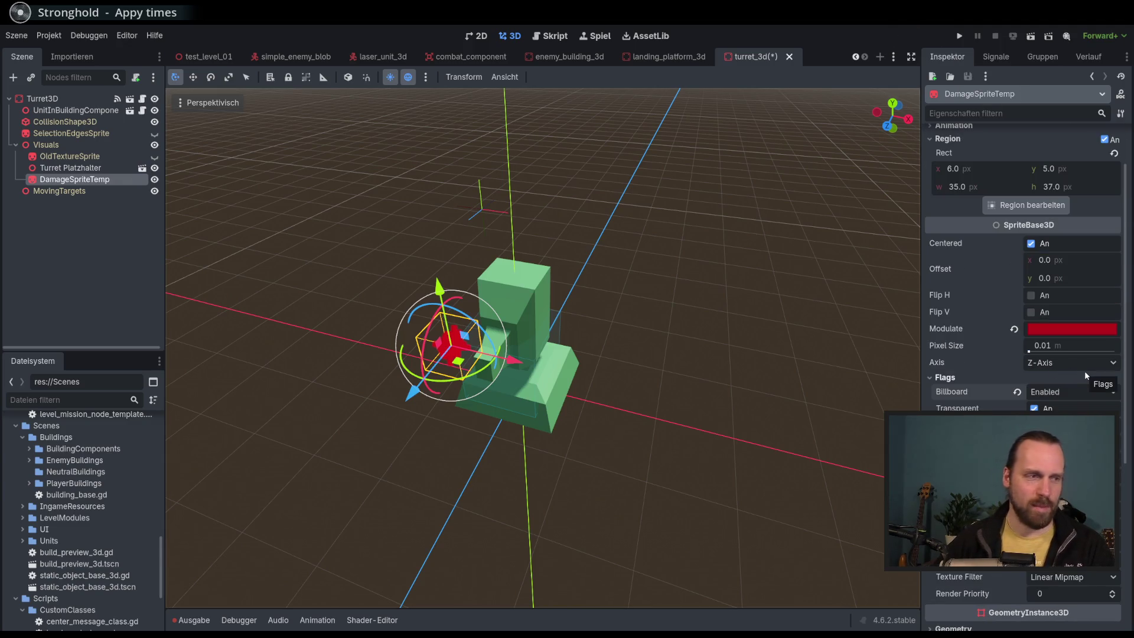
mouse_move(696, 354)
left_mouse_down()
mouse_move(502, 328)
mouse_move(390, 284)
mouse_move(424, 264)
mouse_move(437, 284)
left_mouse_up()
scroll(1023, 266, "down", 8)
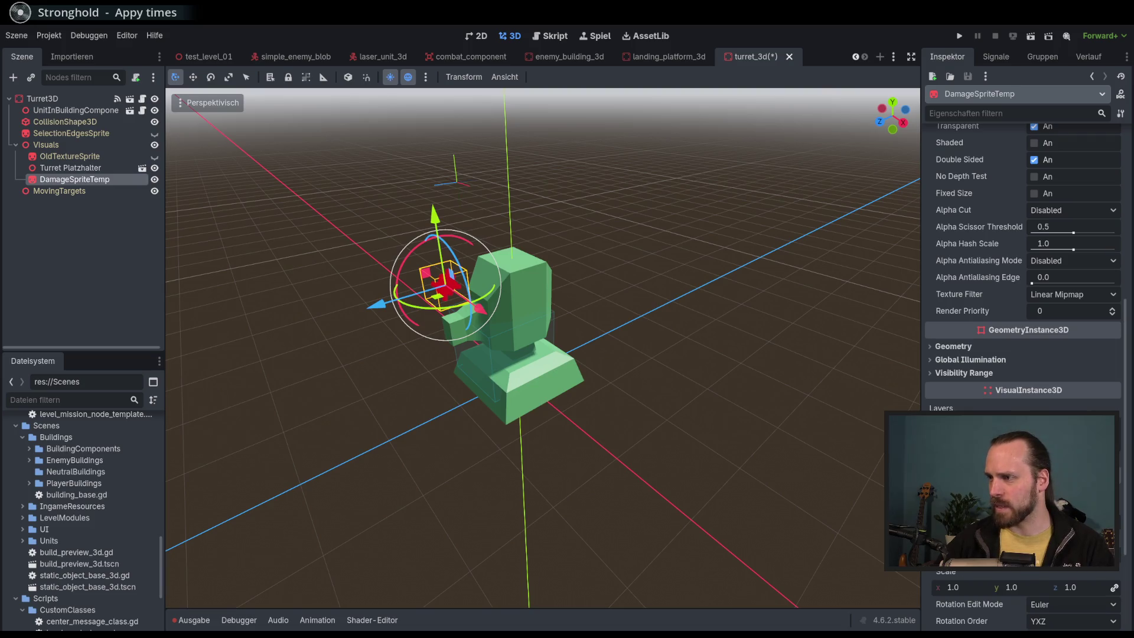
scroll(1023, 265, "down", 4)
key("f")
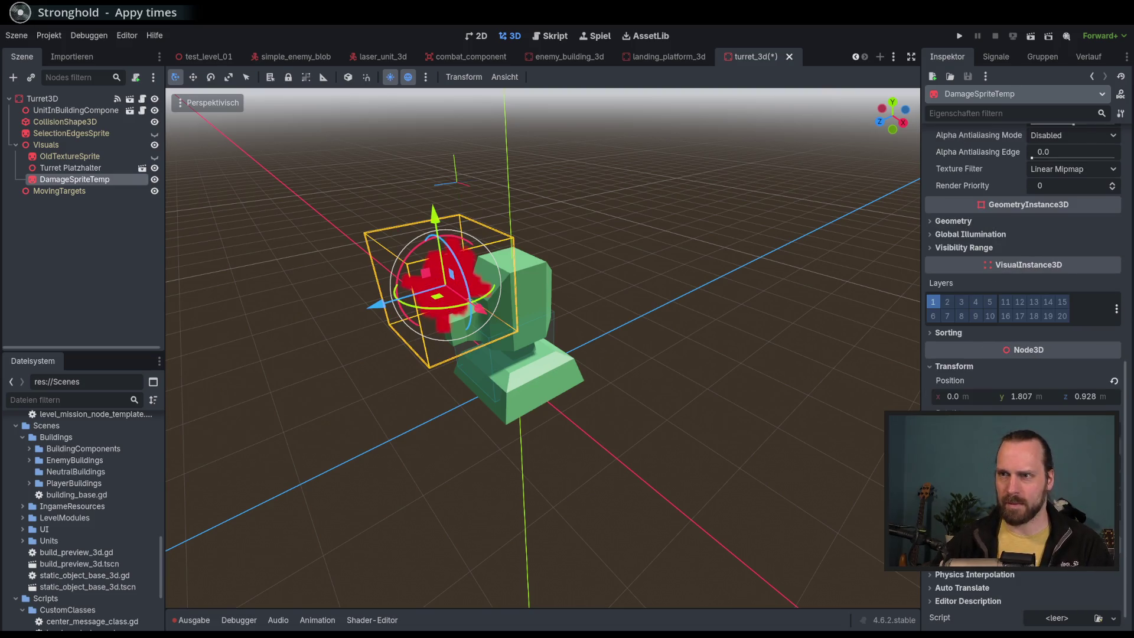
mouse_move(641, 419)
left_mouse_down()
mouse_move(691, 430)
mouse_move(647, 430)
mouse_move(648, 443)
left_mouse_up()
key("ctrl+s")
scroll(667, 442, "down", 3)
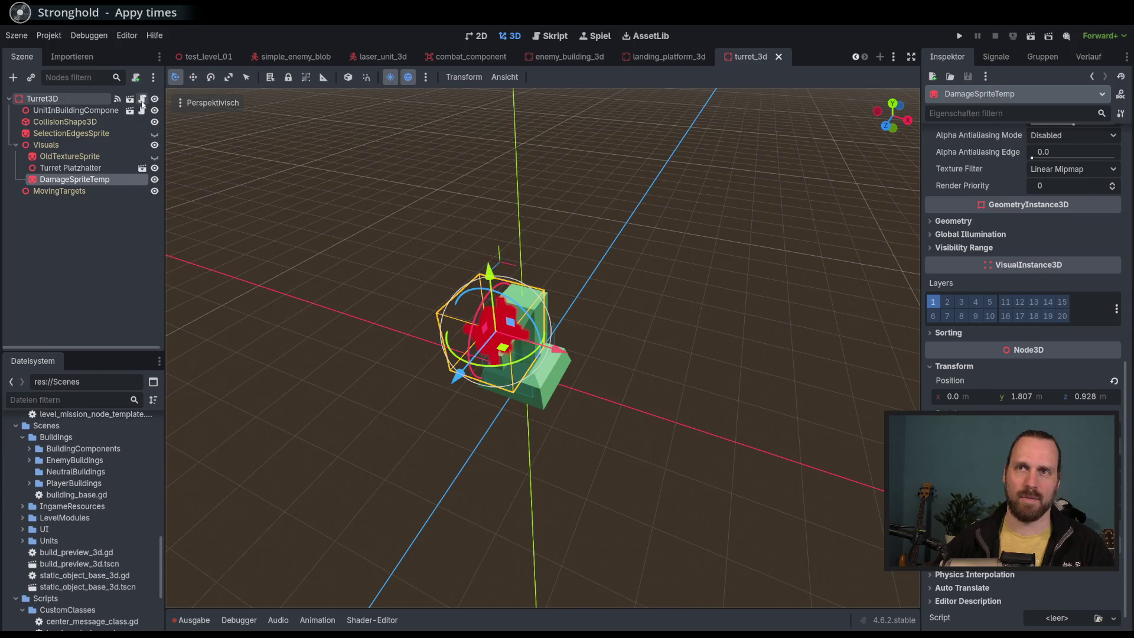
left_click(142, 101)
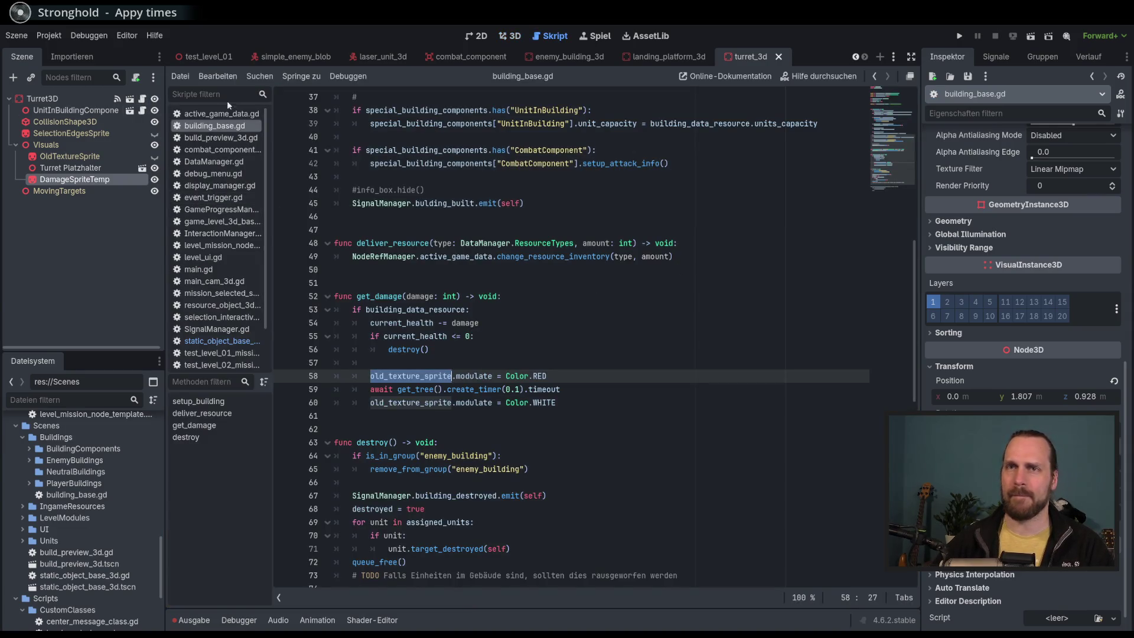
left_click(892, 174)
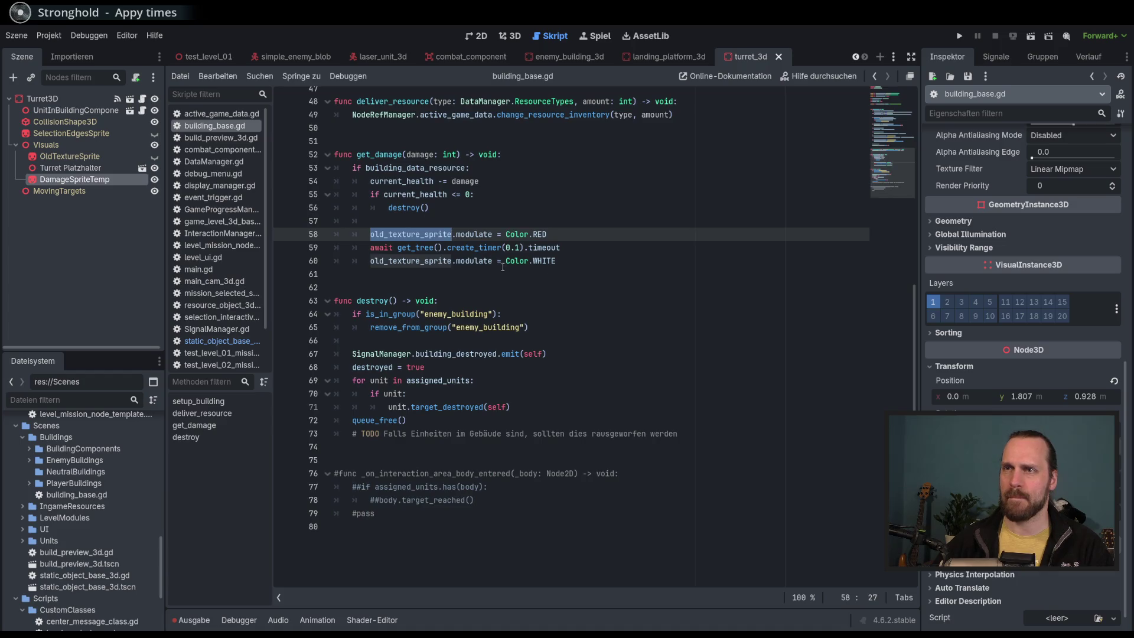
scroll(502, 267, "up", 10)
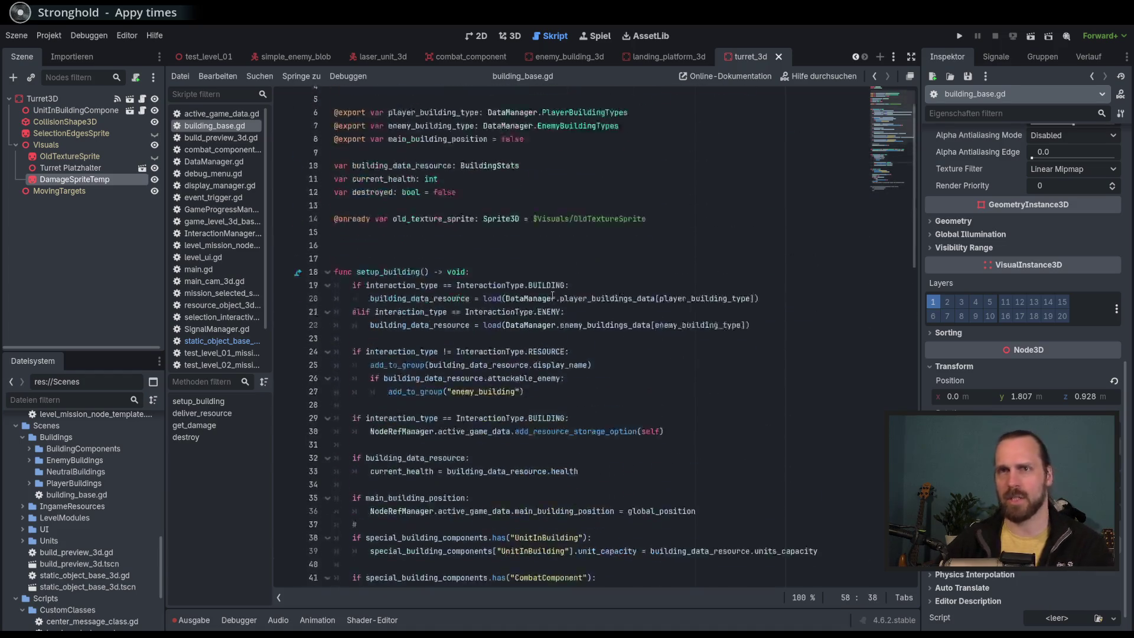
scroll(552, 296, "up", 1)
left_click(749, 269)
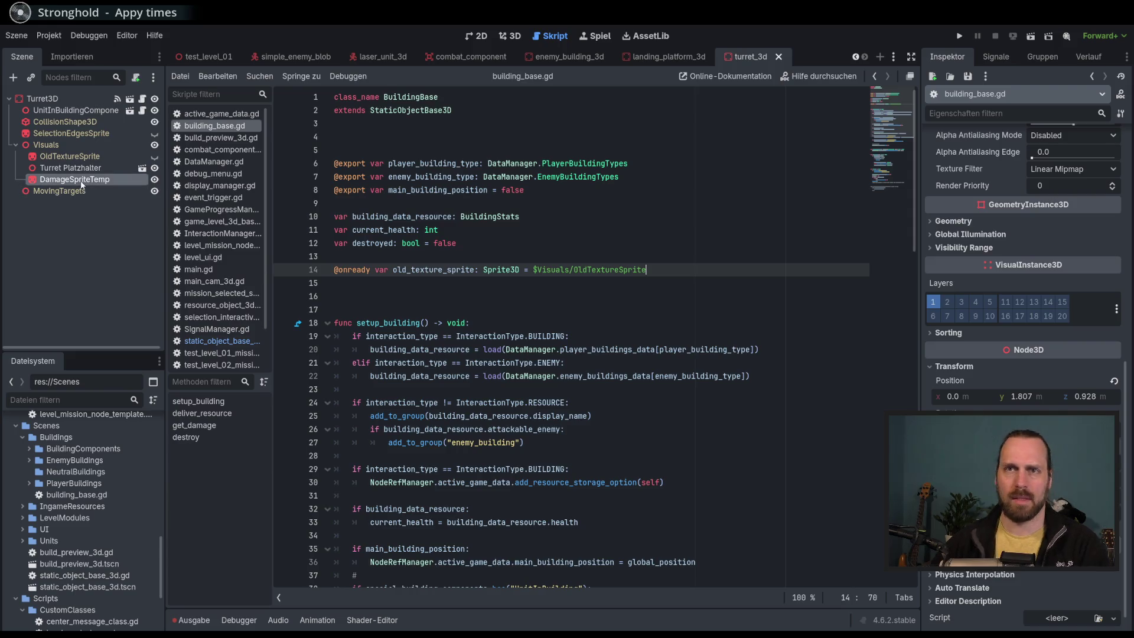
left_click_drag(74, 178, 450, 278)
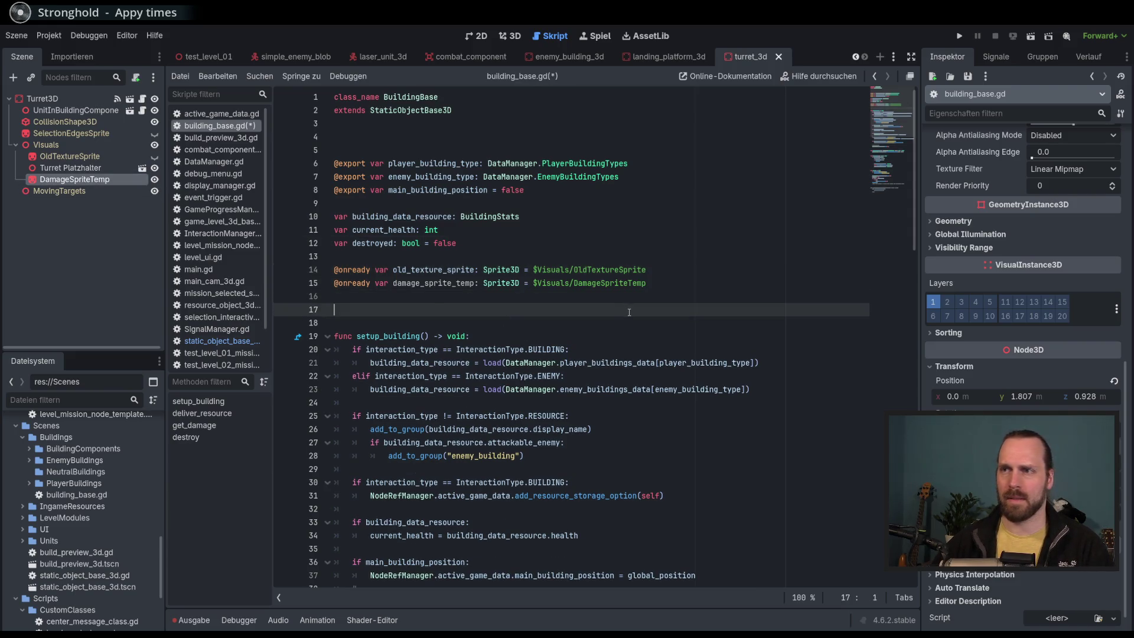
Step: Review where old_texture_sprite is used inside get_damage around line 59
double_click(442, 270)
double_click(443, 283)
scroll(574, 358, "down", 10)
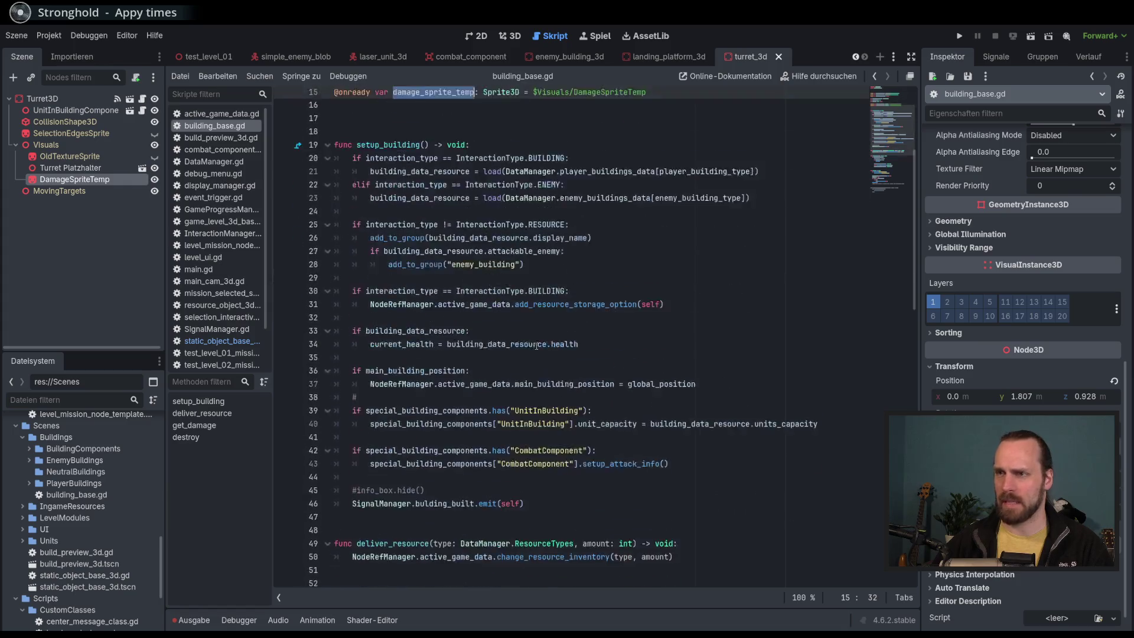
scroll(574, 358, "down", 3)
left_click(622, 377)
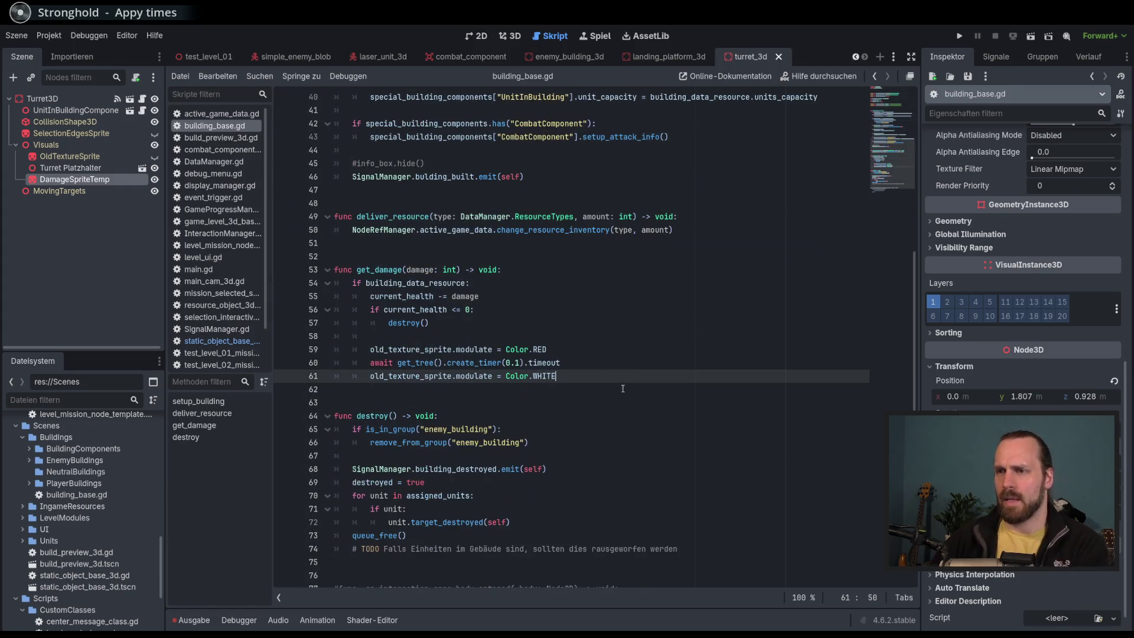
double_click(448, 349)
left_click(476, 389)
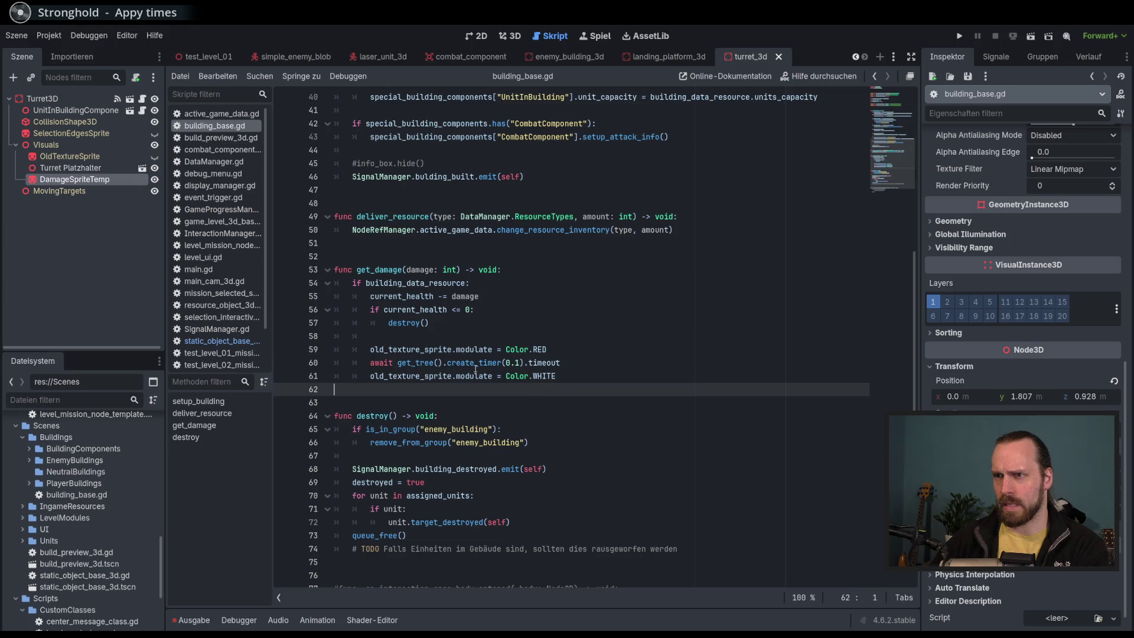
left_click_drag(450, 351, 370, 349)
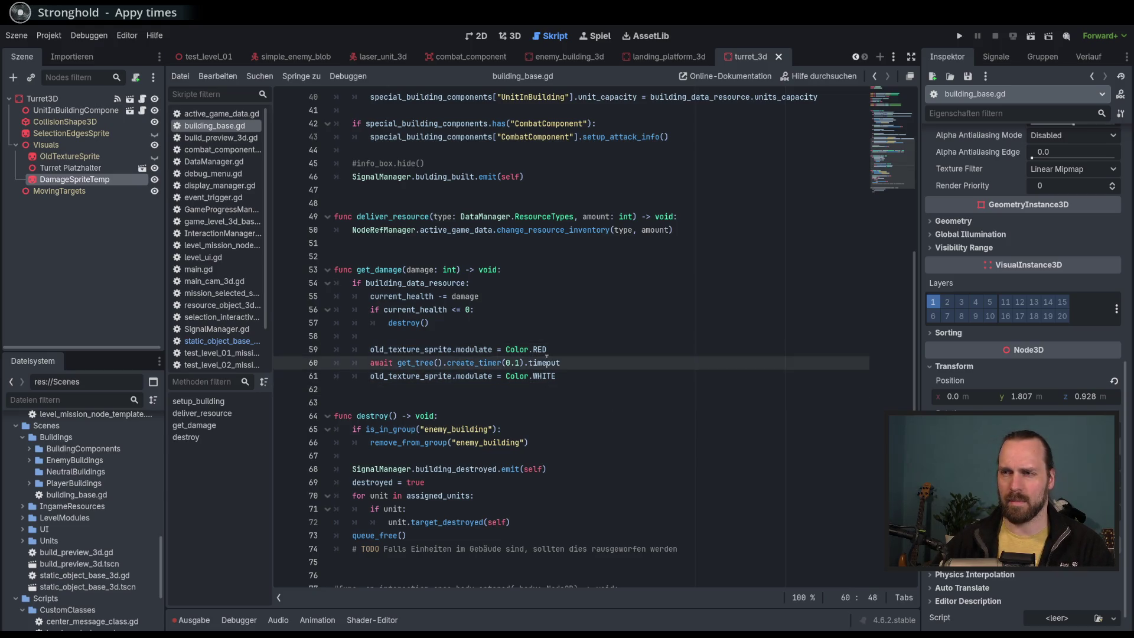
Step: Insert damage_sprite_temp.show() before the red flash in get_damage
left_click(513, 340)
key("Return")
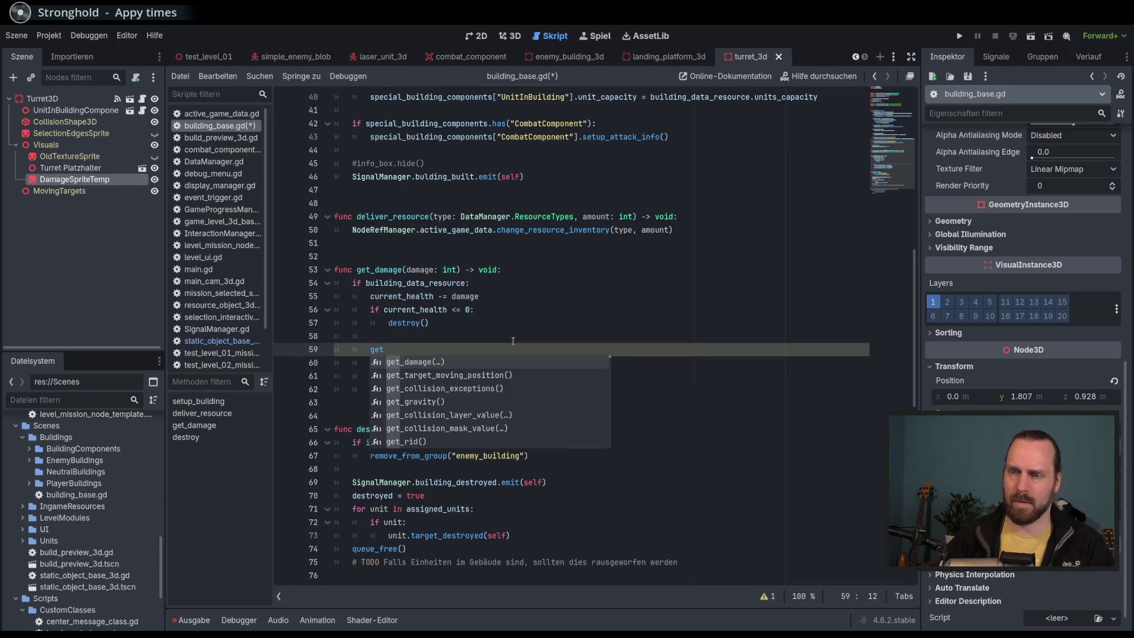
key("BackSpace")
key("BackSpace")
key("BackSpace")
type("da")
key("Return")
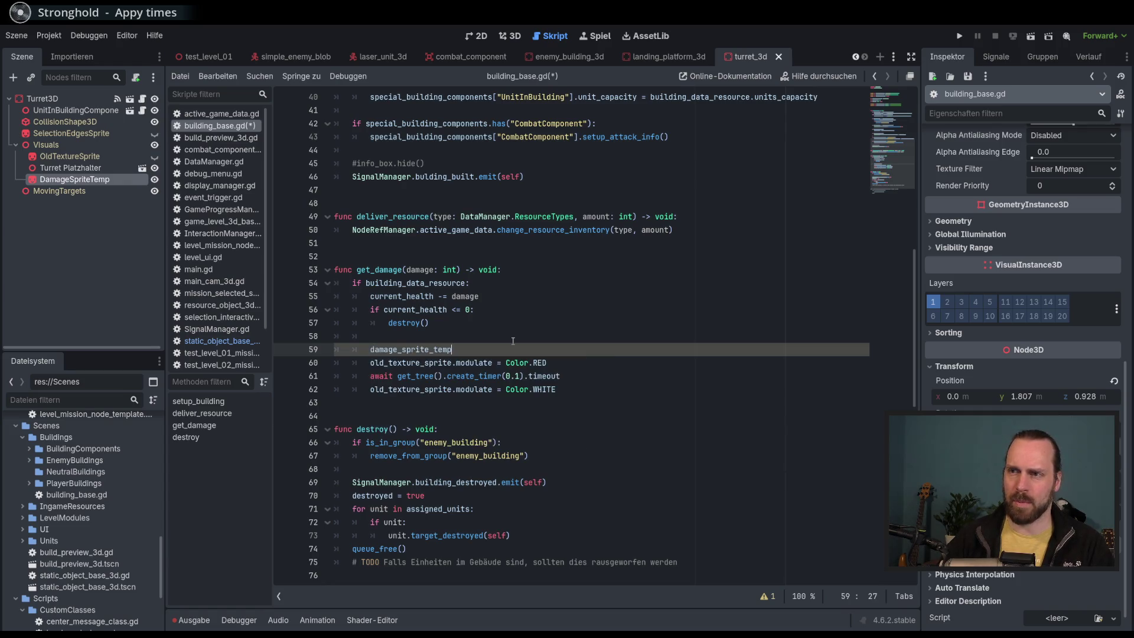
type("show")
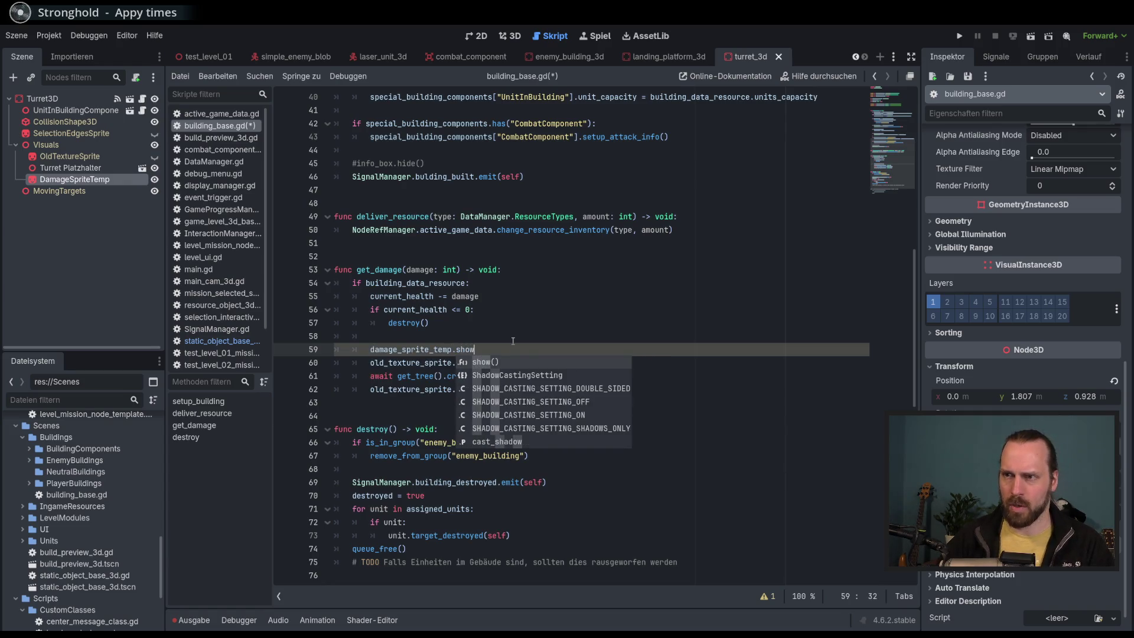
key("Return")
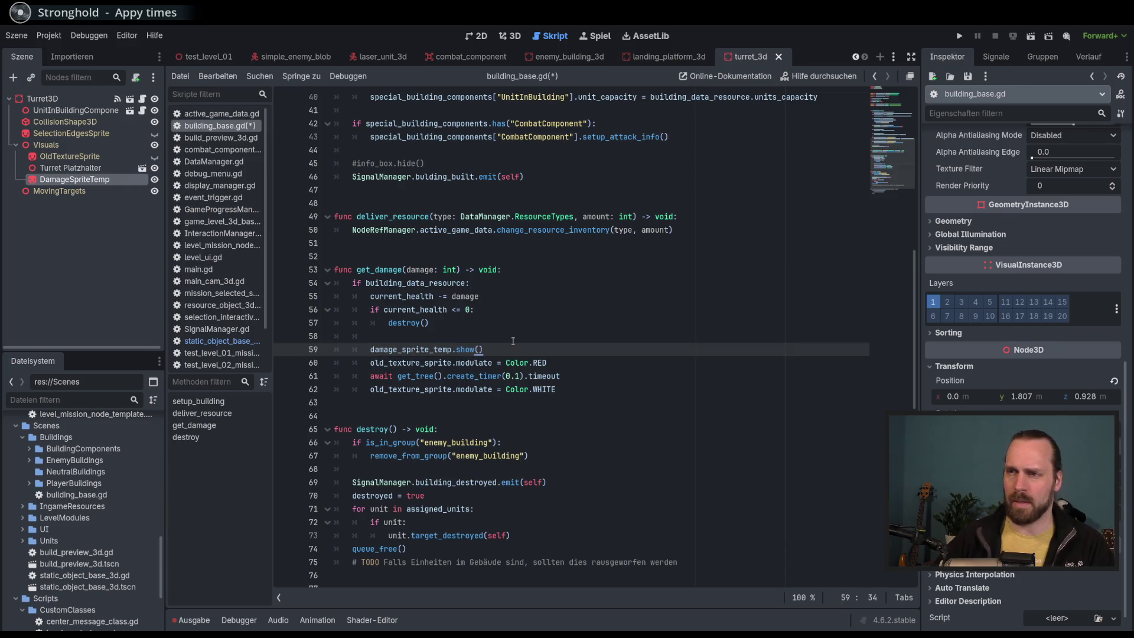
Step: Replace the modulate lines with damage_sprite_temp.hide() after the 0.1 s wait and save building_base.gd
triple_click(555, 365)
key("Delete")
left_click_drag(555, 375, 370, 375)
type("damage_sprite_temp")
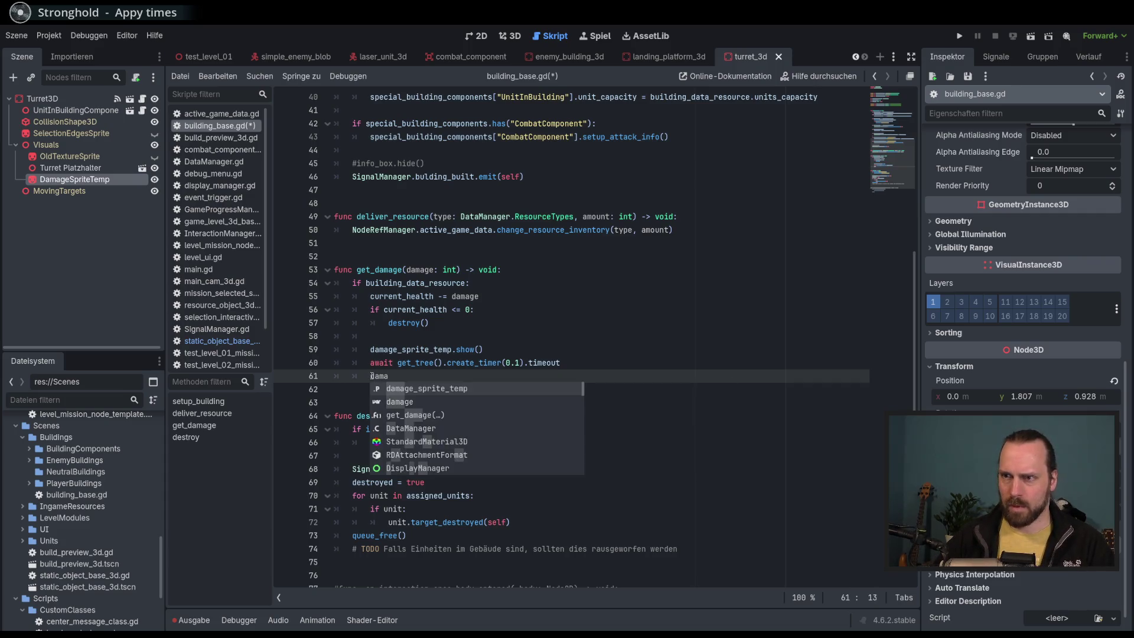
type(".hi")
key("Return")
key("ctrl+s")
scroll(382, 369, "up", 10)
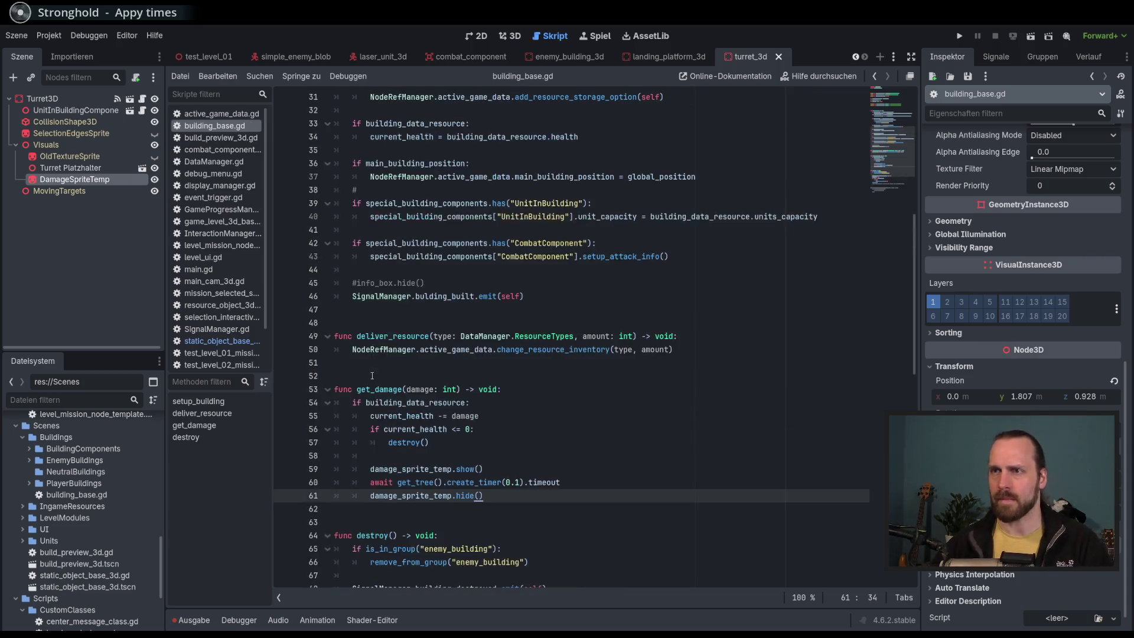
scroll(382, 370, "down", 3)
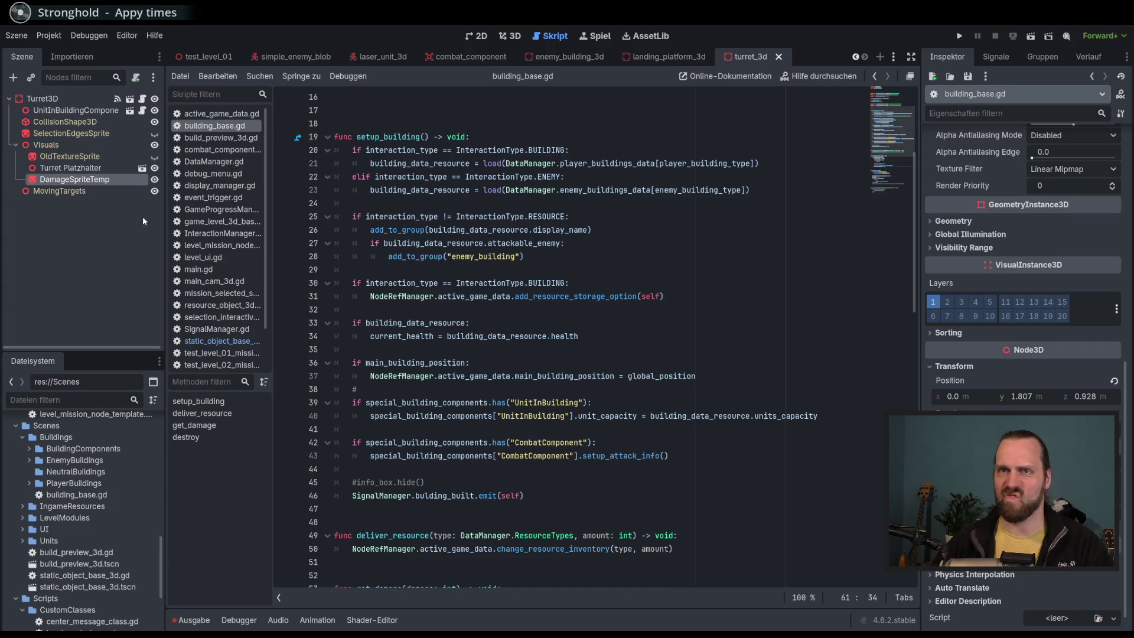
scroll(532, 354, "down", 7)
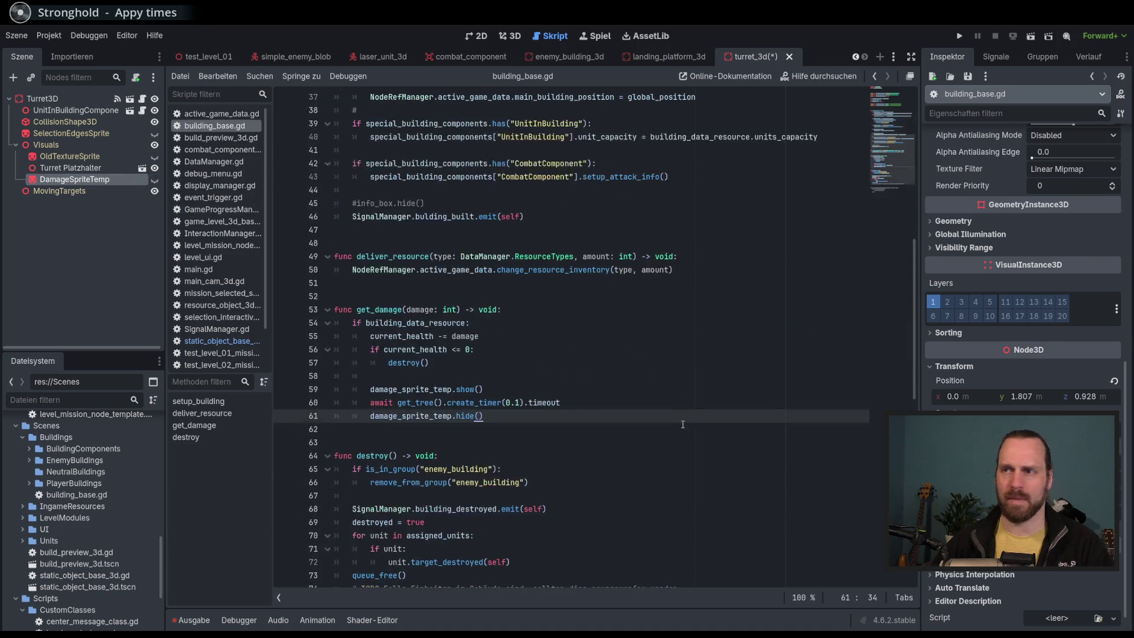
Step: Add damage_sprite_temp.hide() on line 46 after #info_box.hide(), then run the project with F5
left_click(617, 404)
left_click(617, 417)
scroll(591, 354, "up", 8)
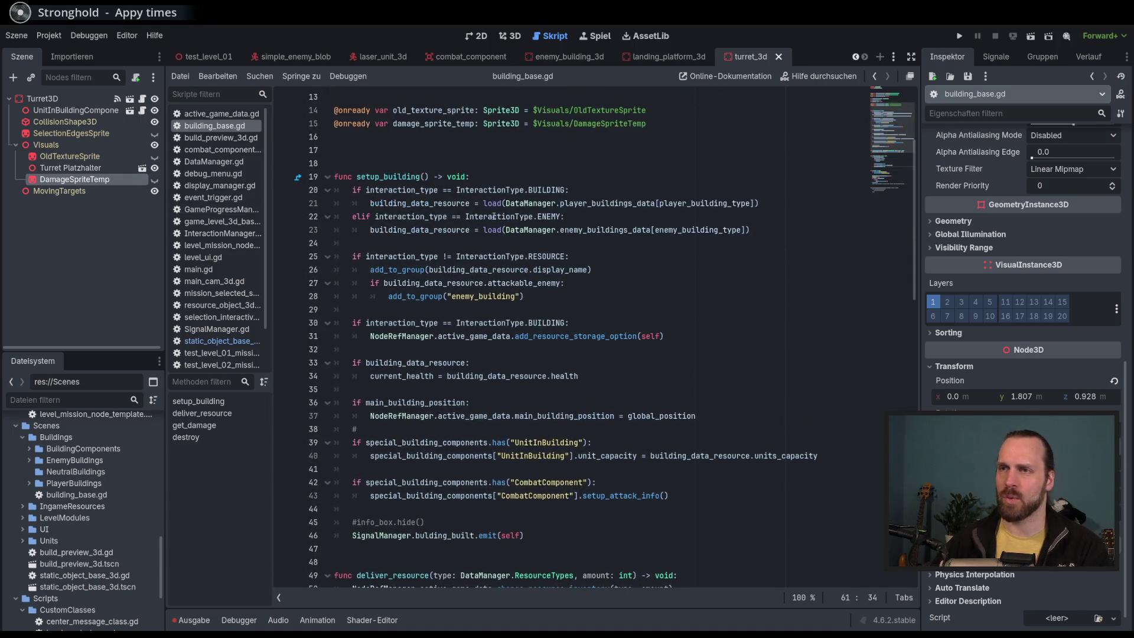
scroll(532, 480, "down", 1)
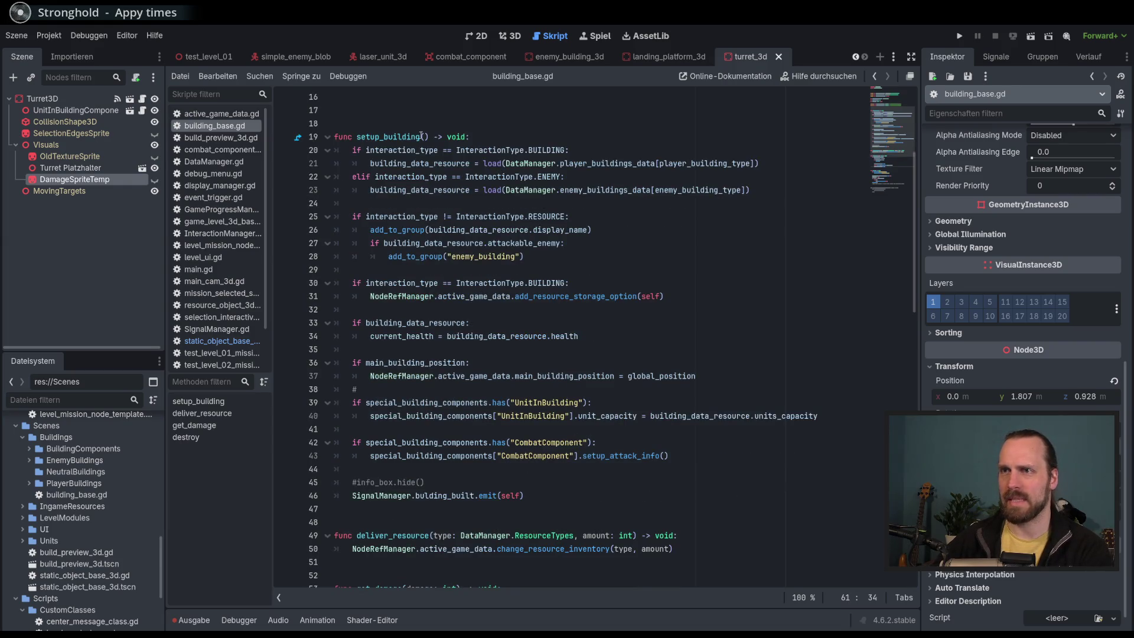
left_click_drag(421, 136, 520, 468)
scroll(519, 354, "down", 2)
left_click(520, 402)
key("Return")
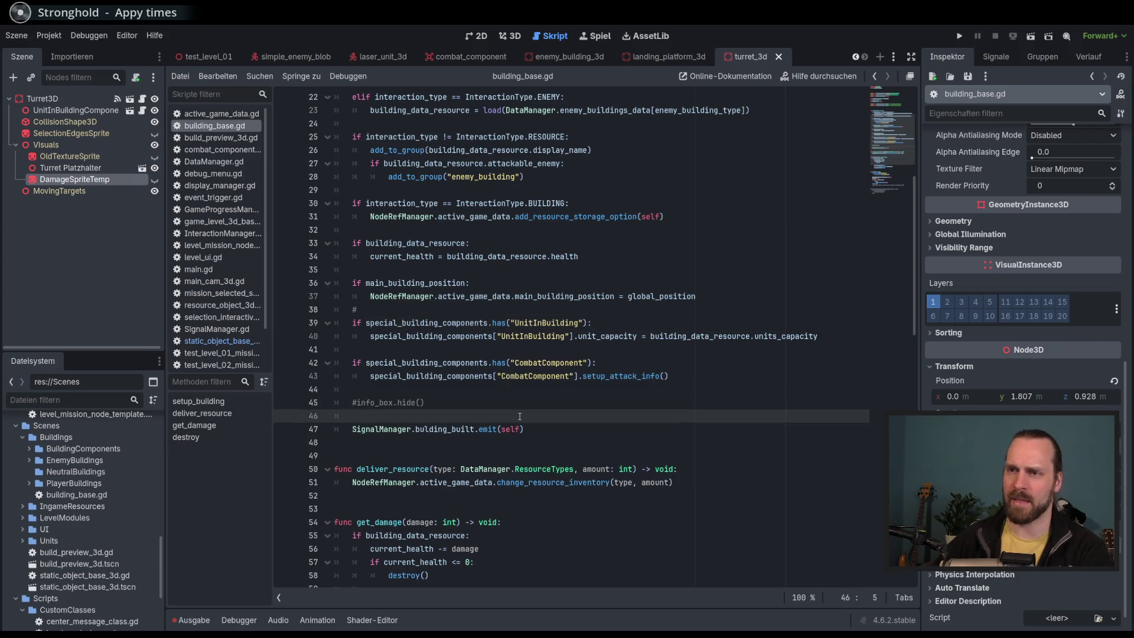
key("Return")
type(".hi")
key("Return")
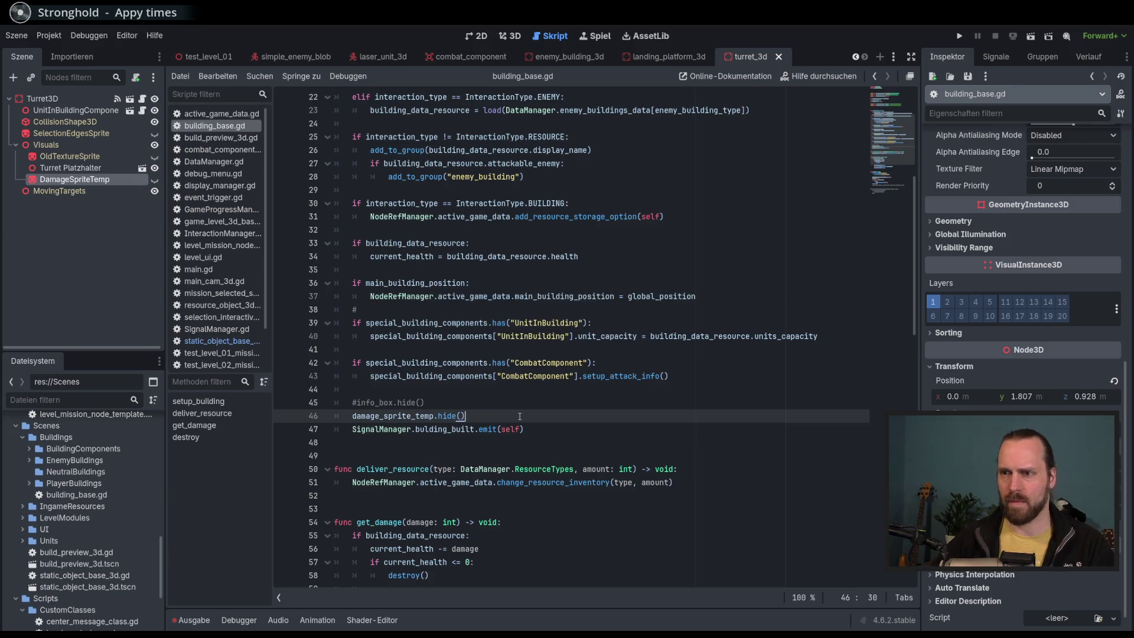
key("F5")
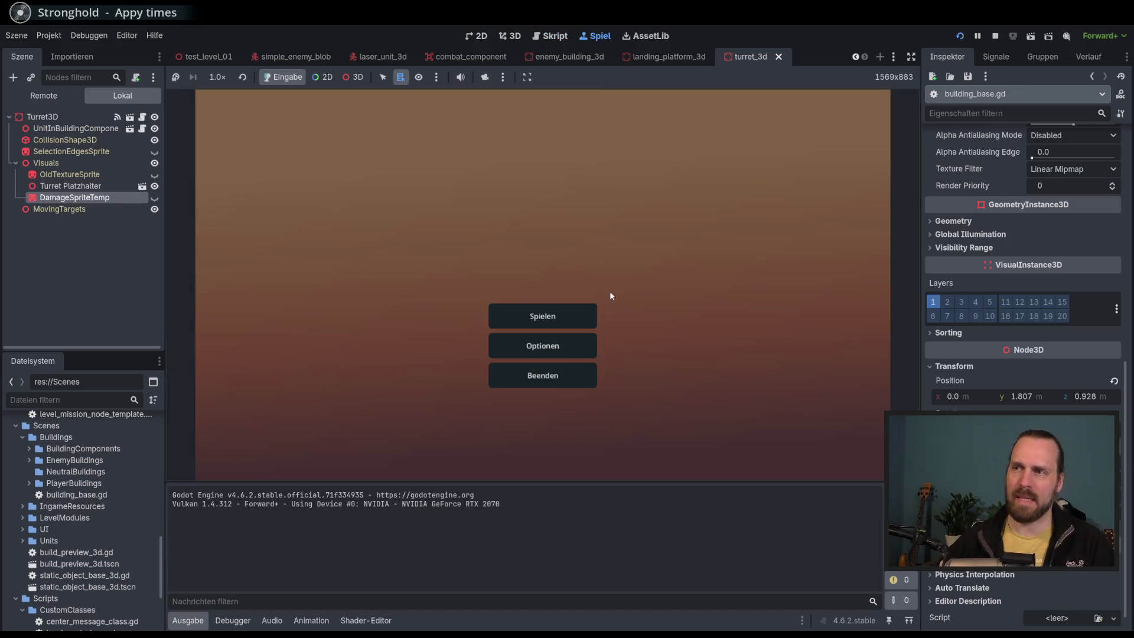
Step: Launch Test Mission 01 via Spielen and Starte Mission, then stop after the line-46 null error
left_click(564, 316)
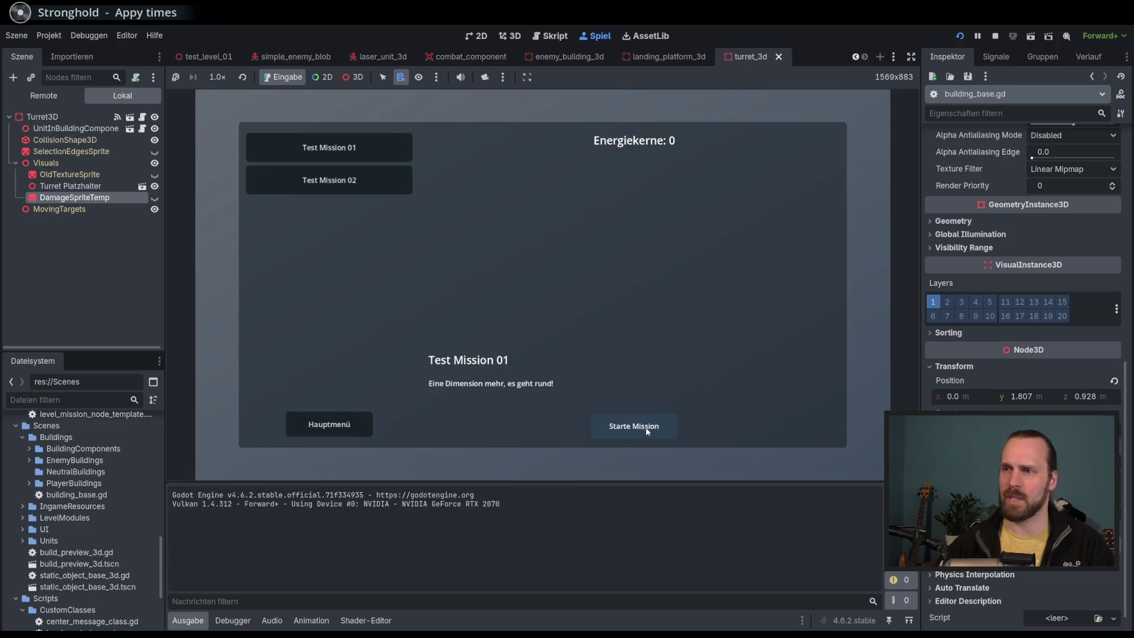
left_click(650, 429)
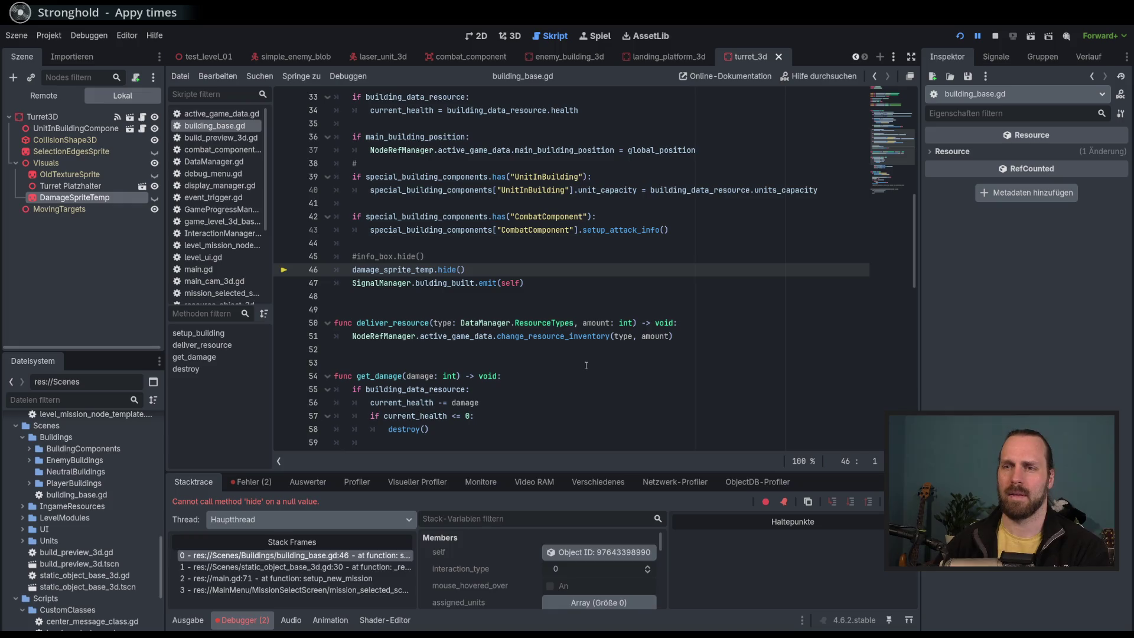
key("F8")
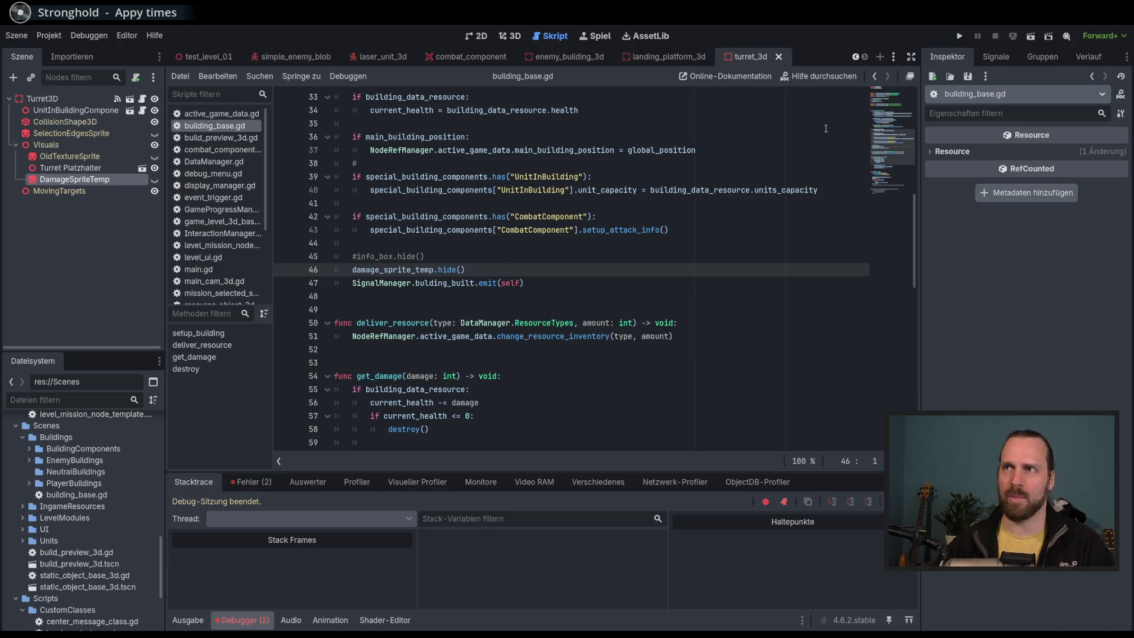
mouse_move(886, 144)
left_mouse_down()
mouse_move(891, 79)
mouse_move(879, 187)
mouse_move(879, 160)
left_mouse_up()
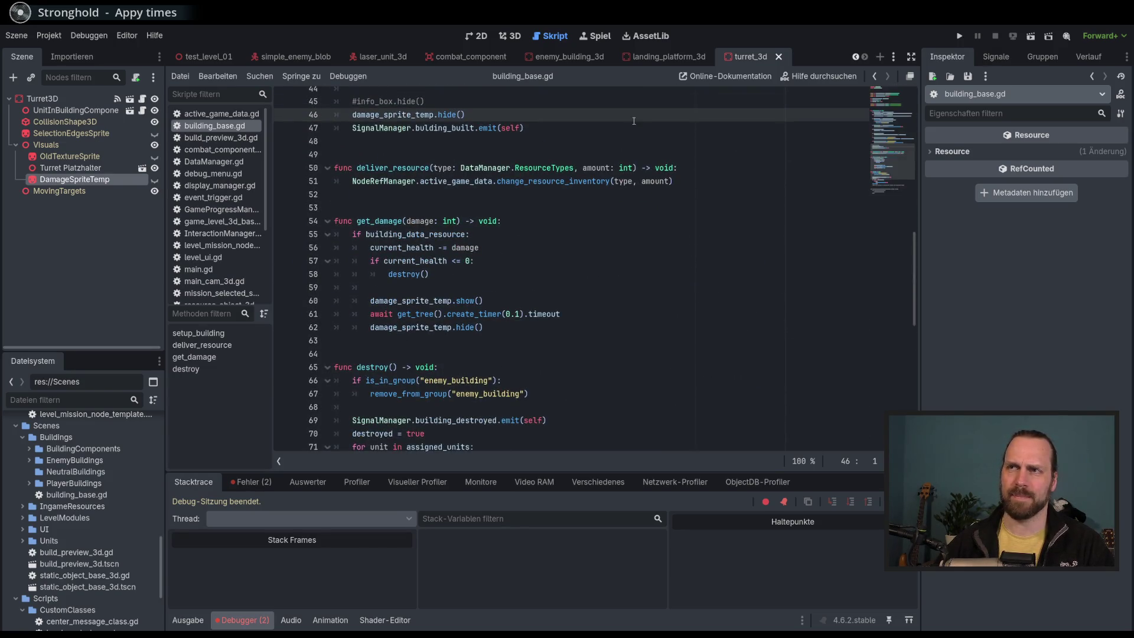
Step: Copy DamageSpriteTemp from turret_3d and paste it under Visuals in main_building_3d
left_click(514, 37)
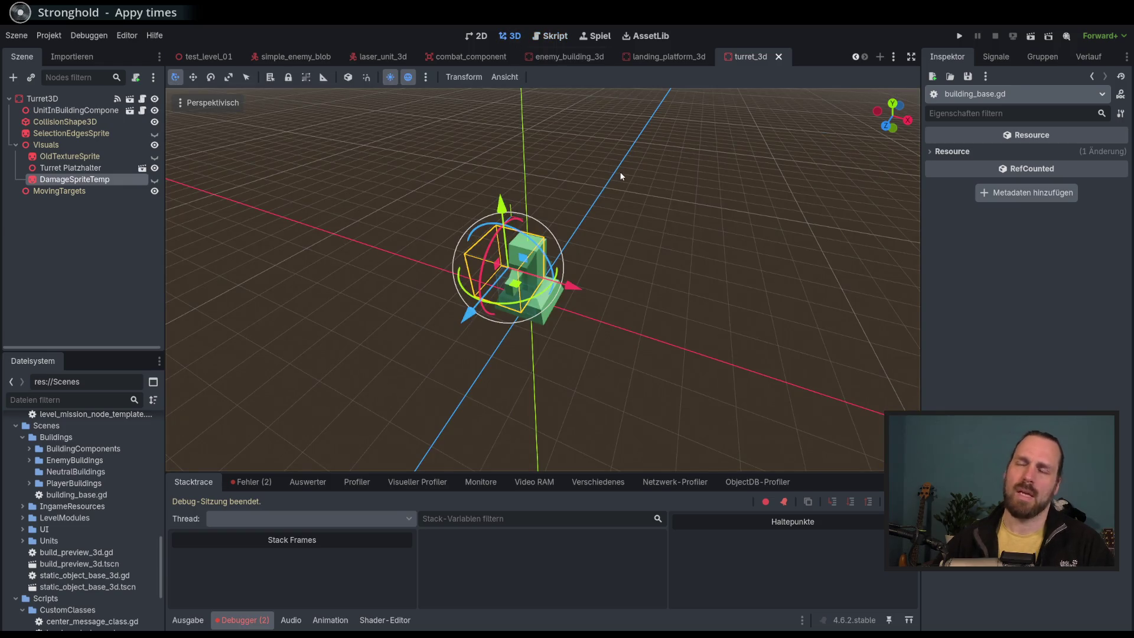
scroll(620, 177, "up", 4)
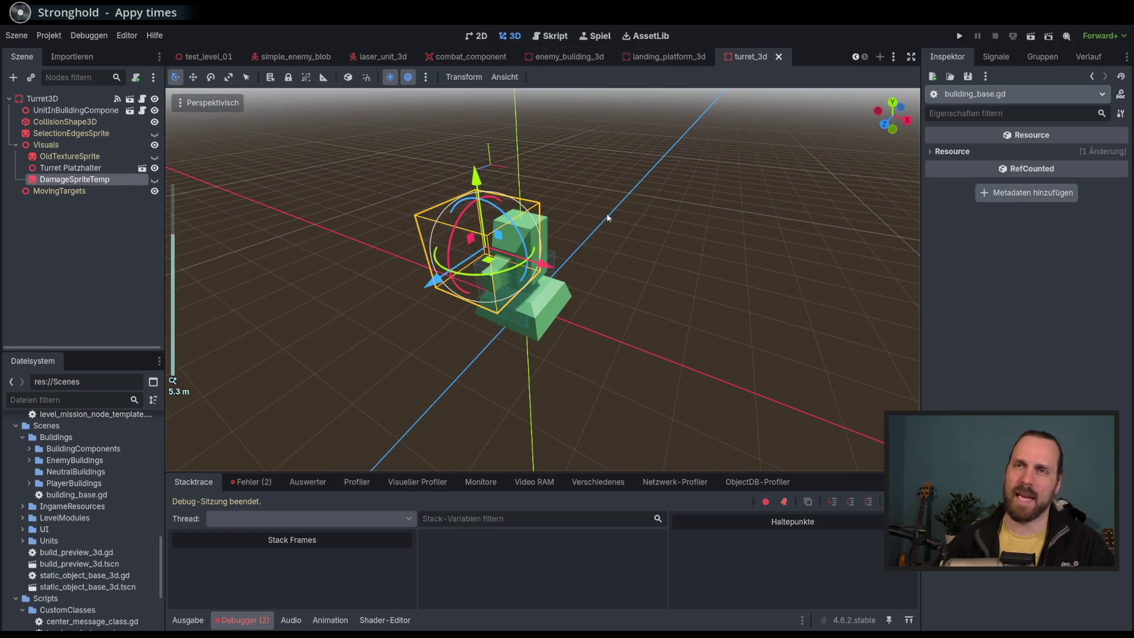
left_click(82, 180)
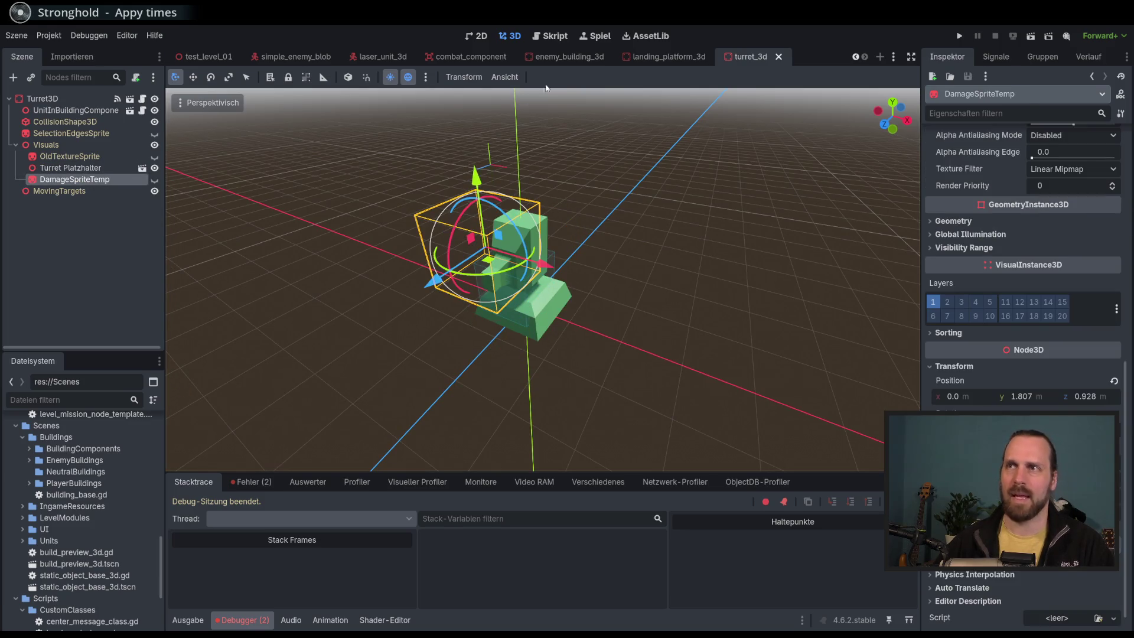
left_click(893, 57)
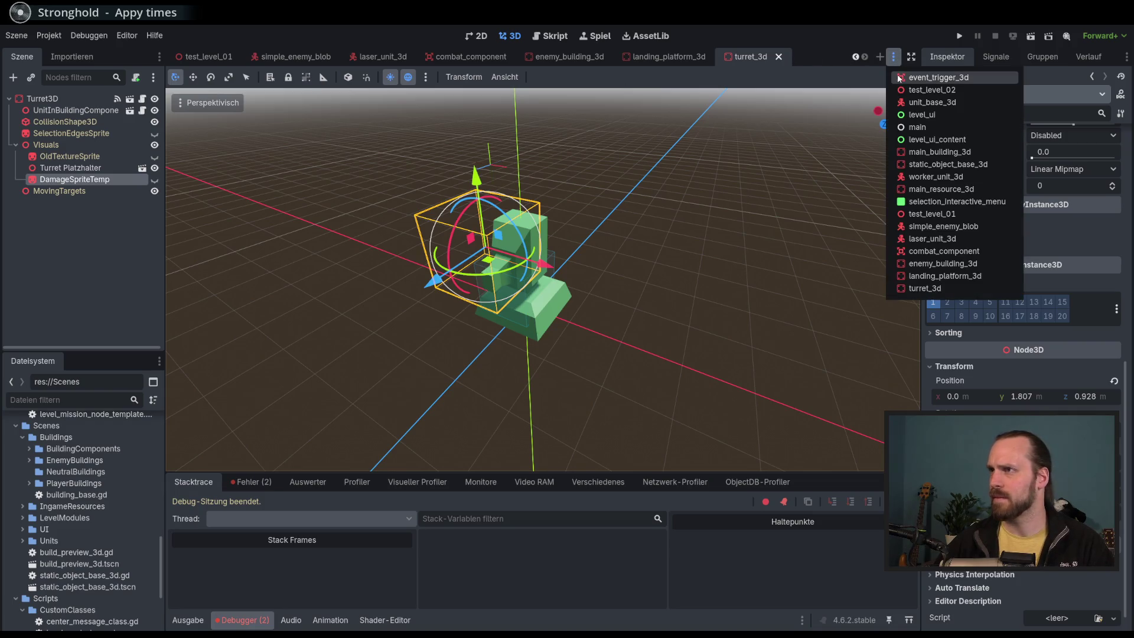
left_click(915, 152)
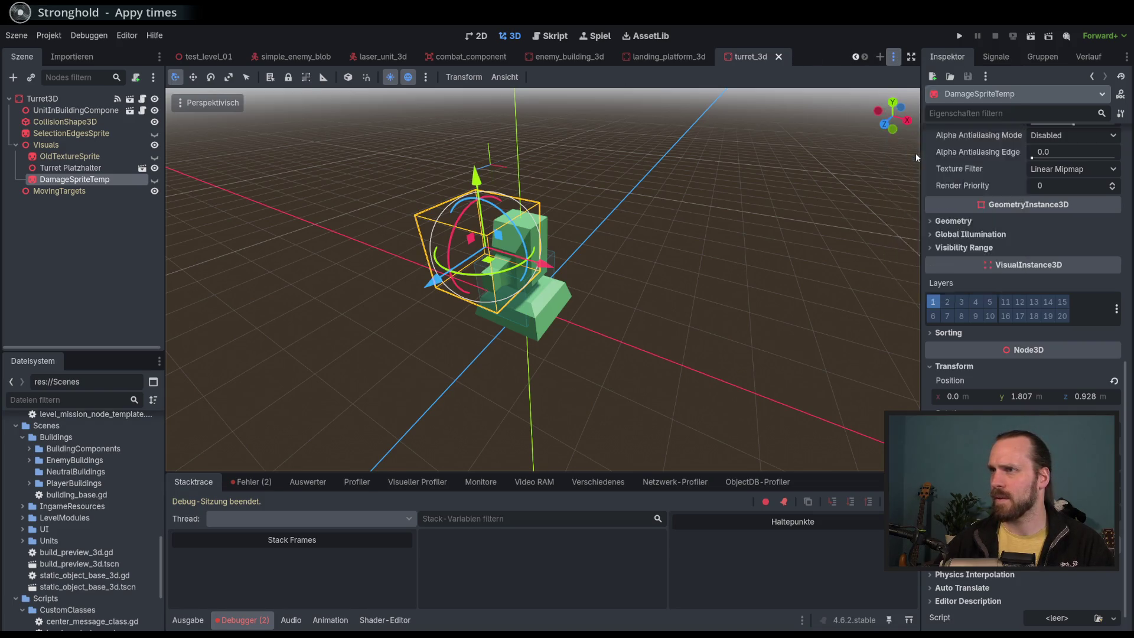
left_click(54, 135)
key("ctrl+v")
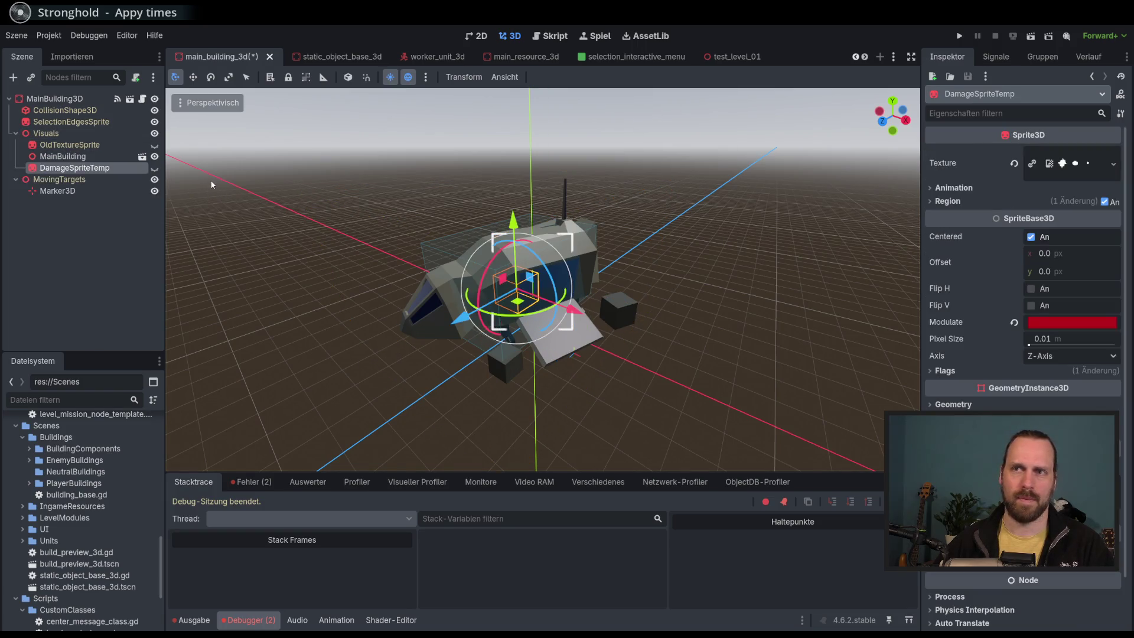
Step: Move DamageSpriteTemp to the building's front-left, hide it, and save main_building_3d
mouse_move(503, 304)
left_mouse_down()
mouse_move(393, 328)
mouse_move(451, 217)
mouse_move(450, 182)
left_mouse_up()
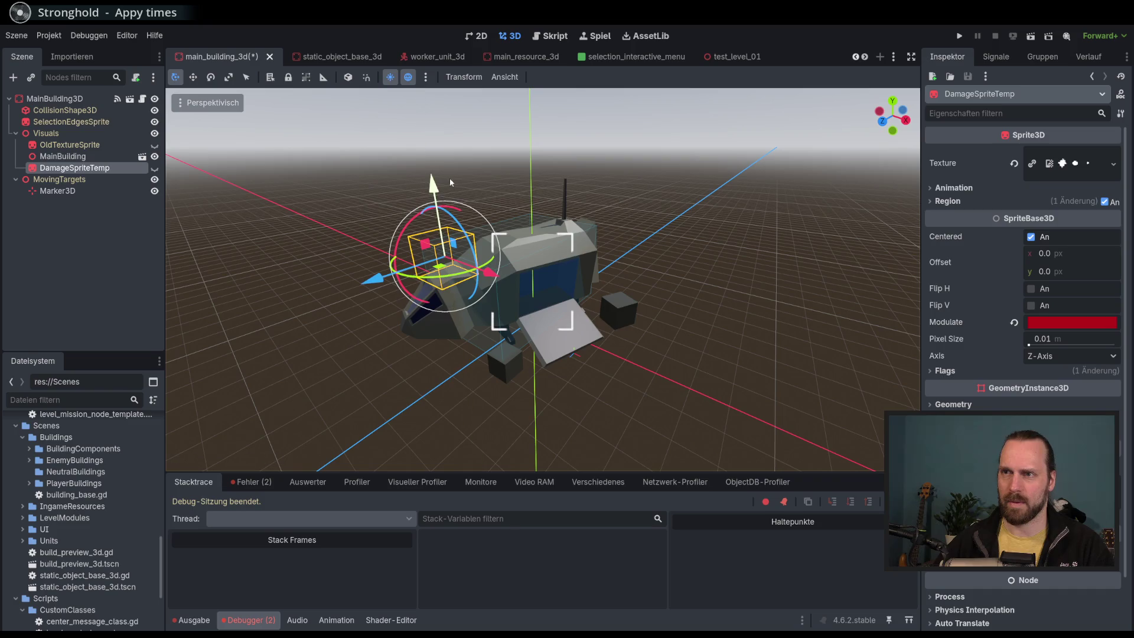
left_click(154, 169)
key("f")
key("ctrl+s")
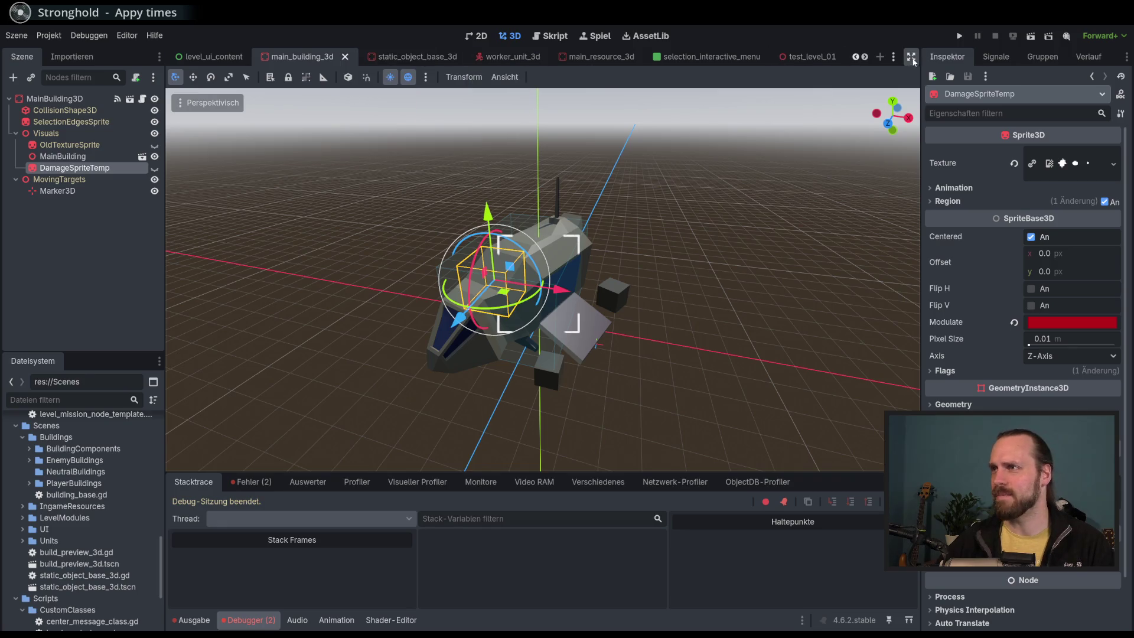
Step: Open landing_platform_3d.tscn from the PlayerBuildings folder
left_click(894, 57)
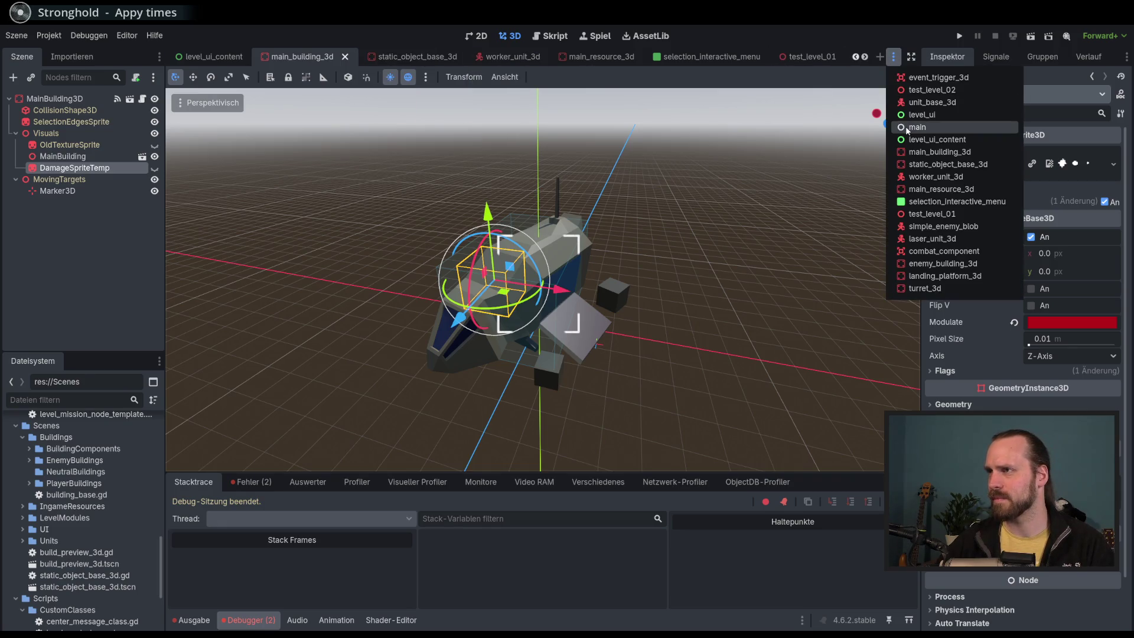
left_click(770, 23)
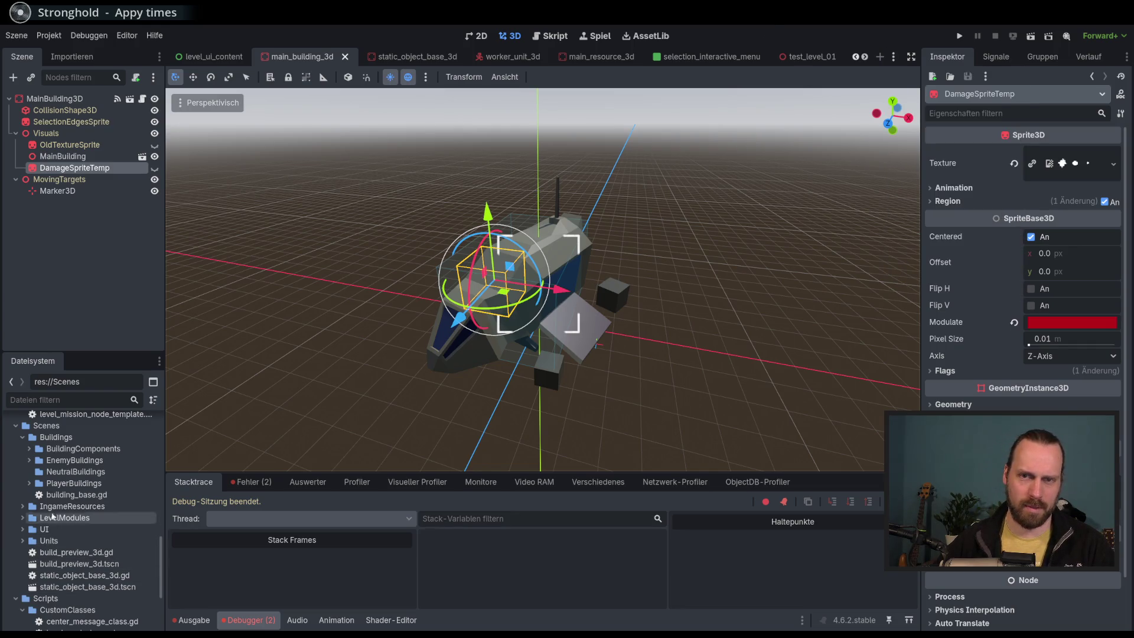
left_click(29, 483)
double_click(96, 496)
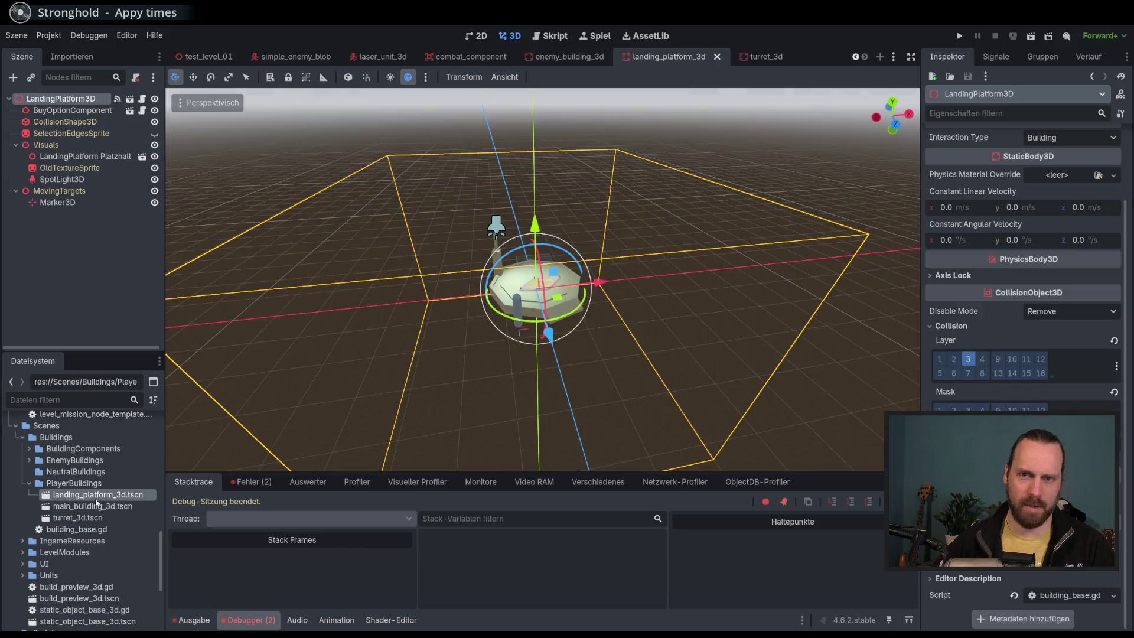
Step: Paste a hidden DamageSpriteTemp under the platform's Visuals, save landing_platform_3d, and run the game
left_click(69, 145)
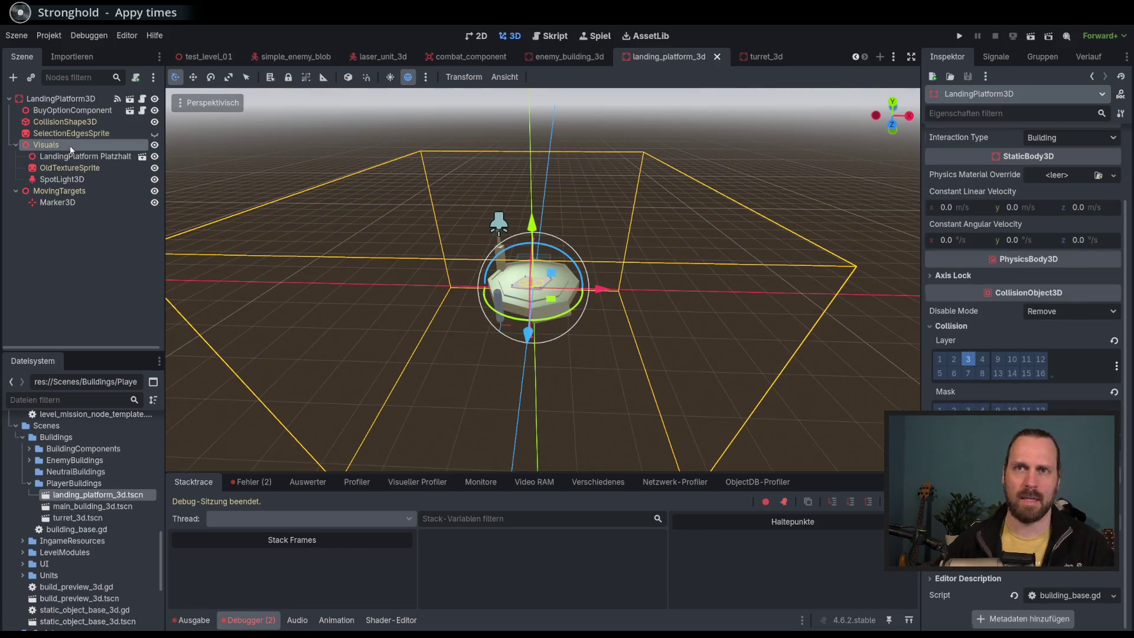
key("ctrl+v")
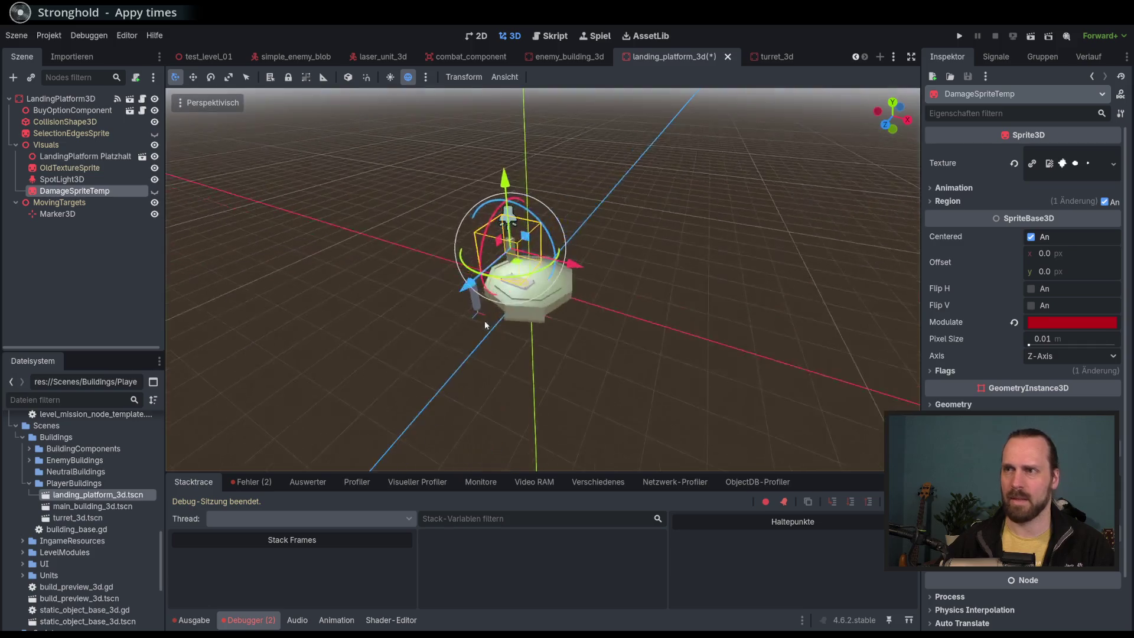
scroll(431, 288, "up", 3)
mouse_move(434, 258)
left_mouse_down()
mouse_move(376, 294)
mouse_move(406, 298)
left_mouse_up()
left_click(154, 191)
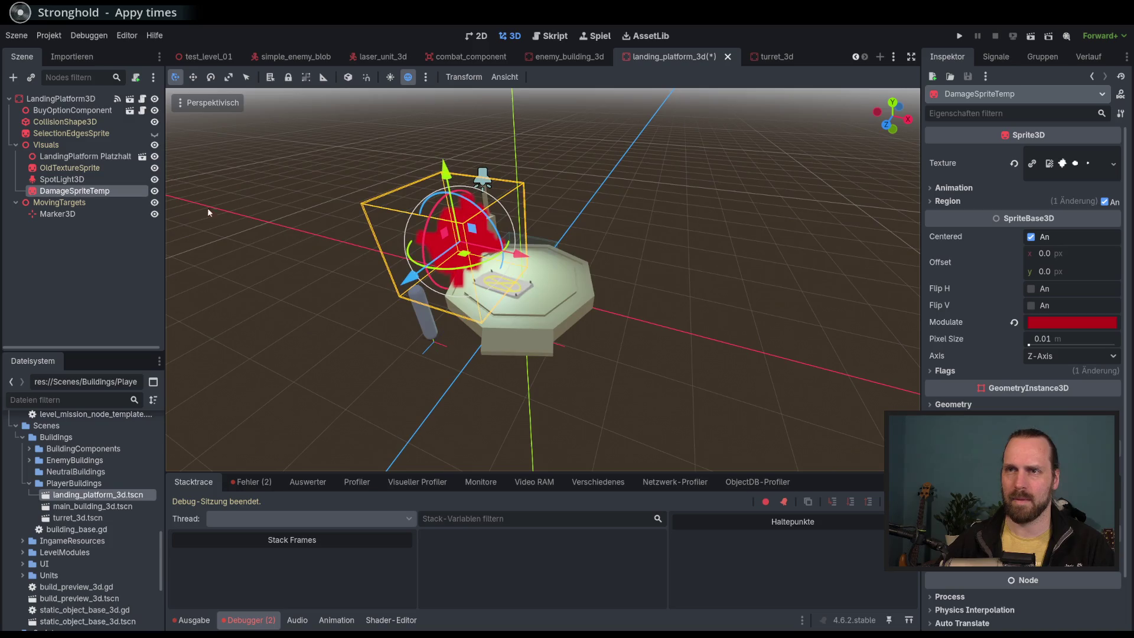
key("ctrl+z")
key("ctrl+z")
key("ctrl+s")
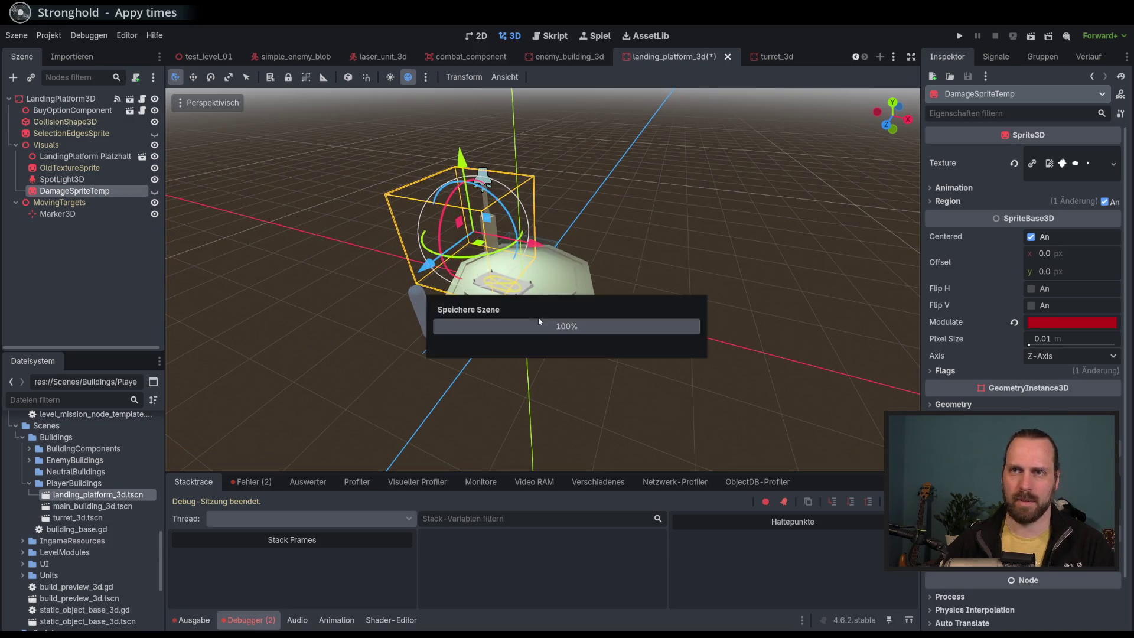
key("F5")
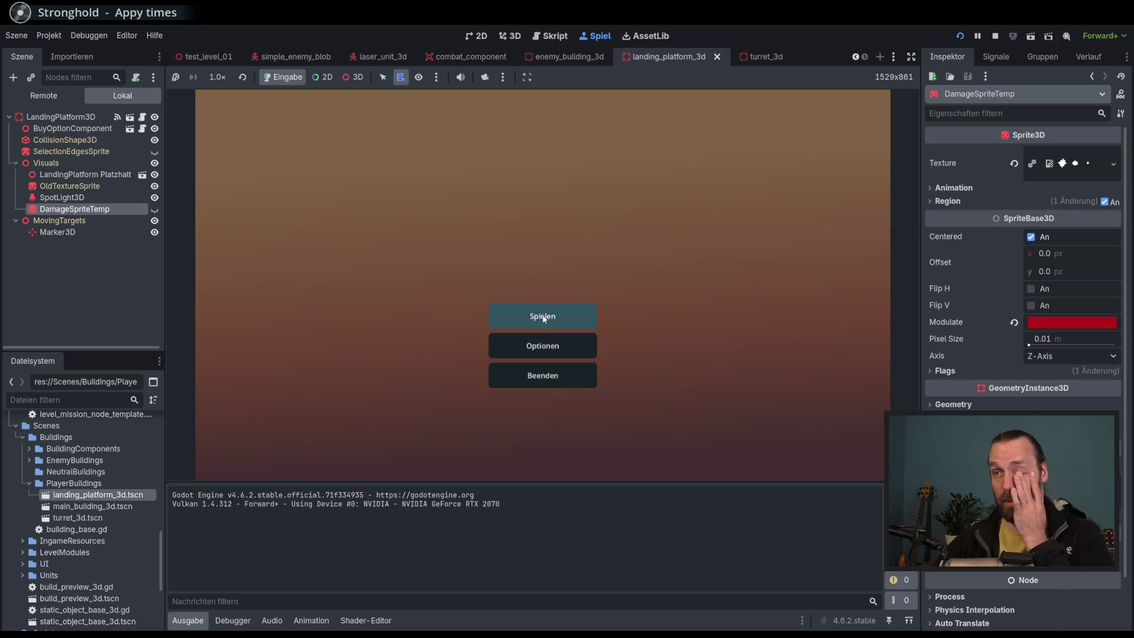
Step: Start the test mission, hit the null-value hide() crash at line 46, and stop the session
left_click(544, 318)
left_click(657, 424)
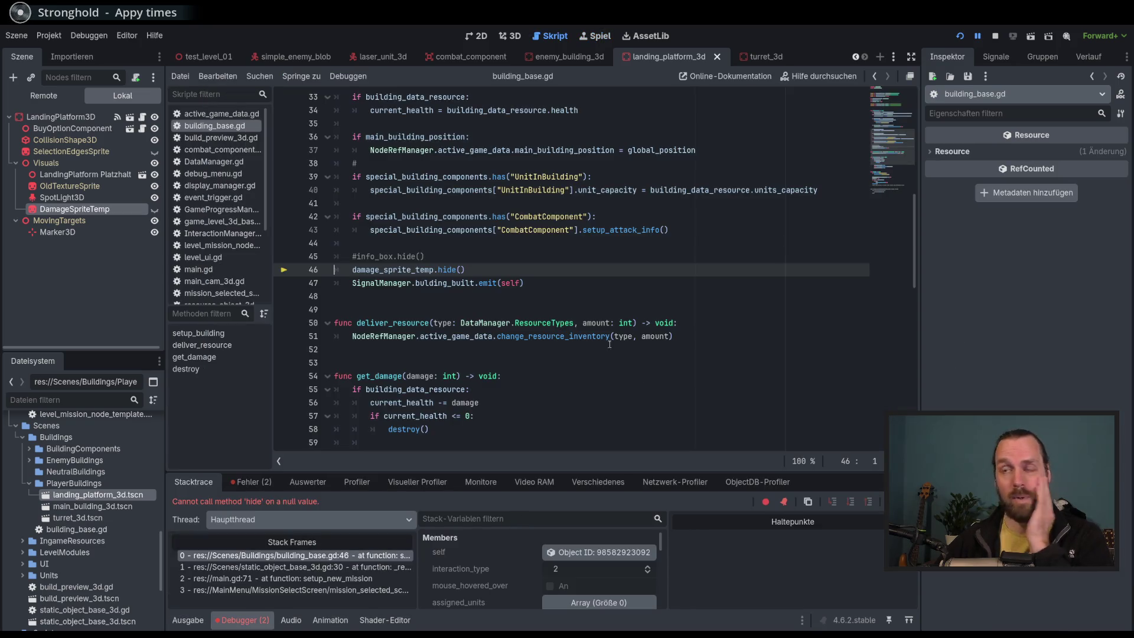
key("F8")
scroll(573, 277, "up", 10)
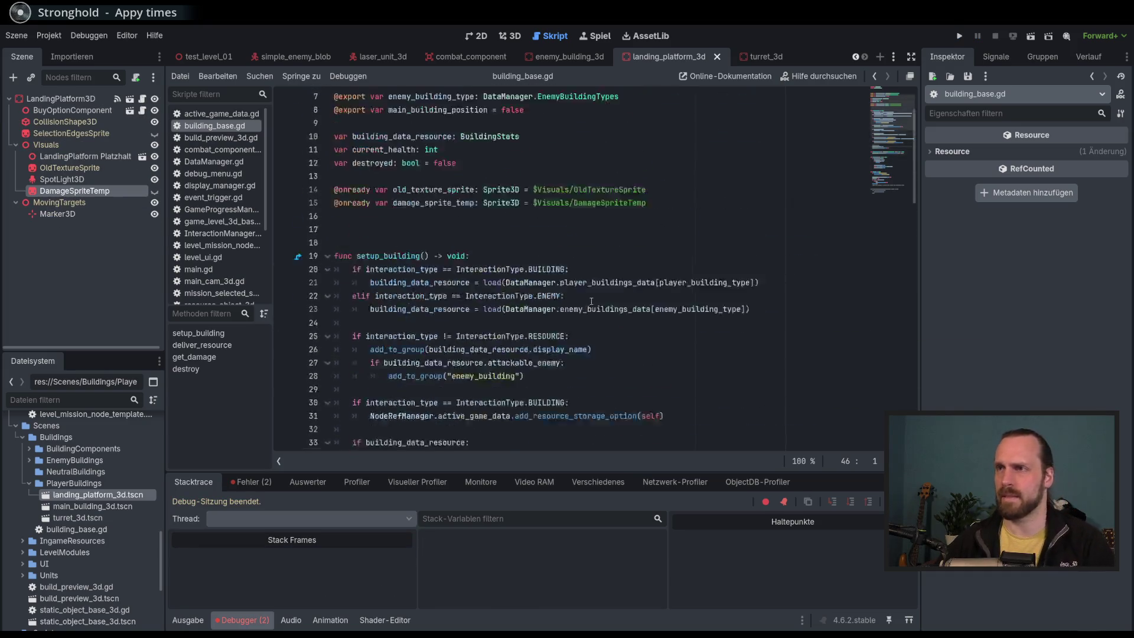
scroll(573, 277, "down", 10)
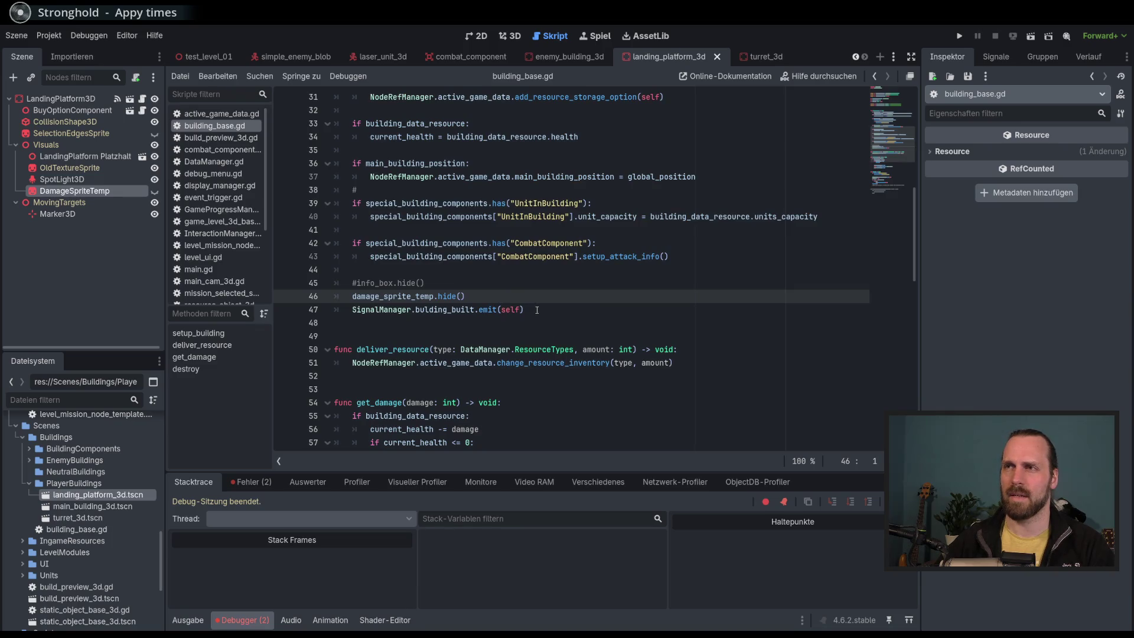
scroll(537, 309, "up", 10)
scroll(537, 310, "down", 10)
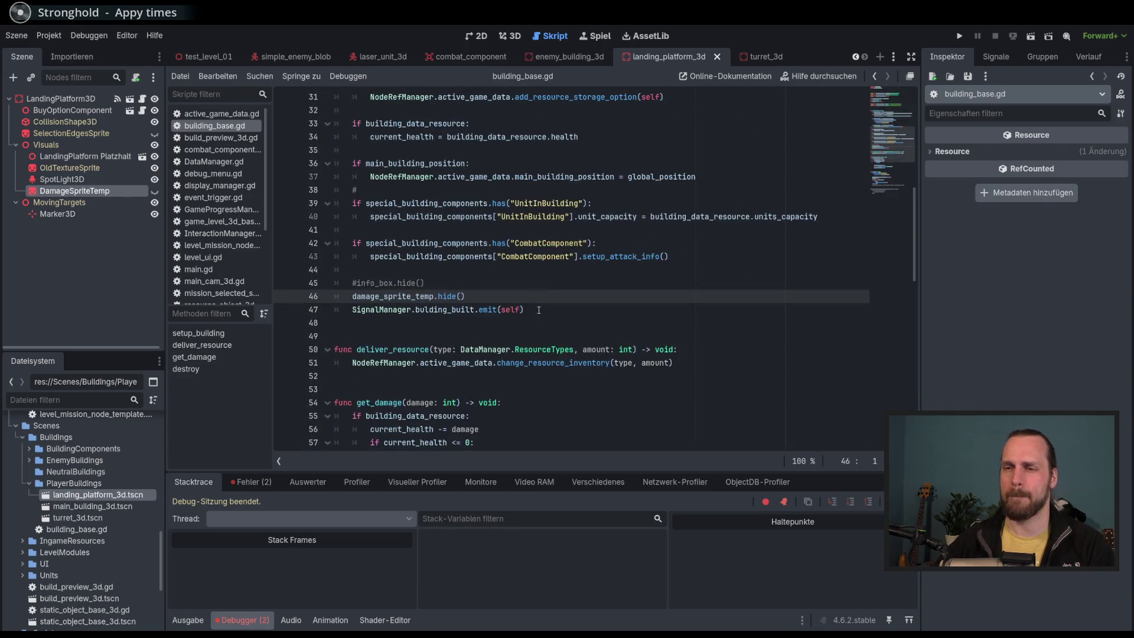
Step: Rerun the test mission and inspect the crashing building's live properties in the debugger
key("F5")
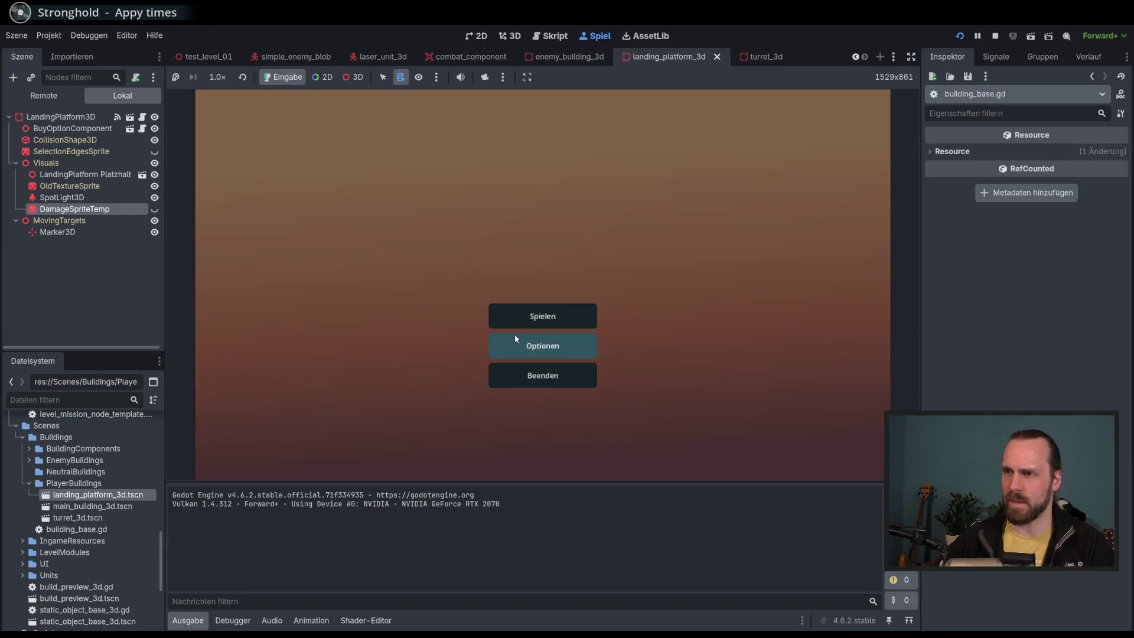
left_click(529, 315)
left_click(614, 426)
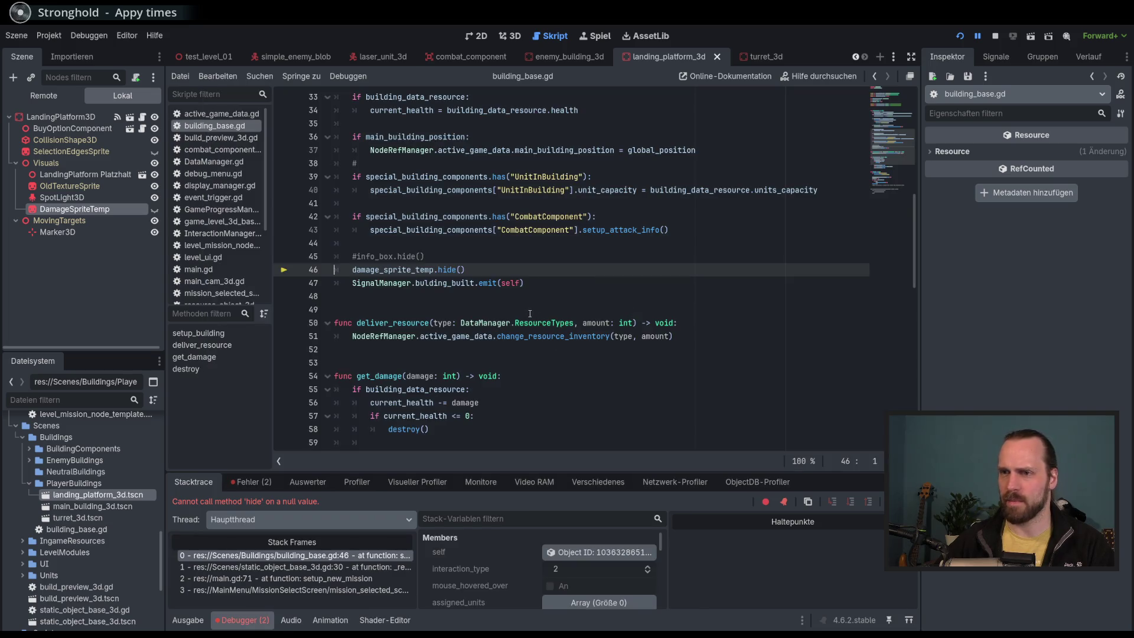
mouse_move(416, 568)
left_mouse_down()
mouse_move(673, 568)
mouse_move(409, 561)
mouse_move(472, 566)
mouse_move(437, 566)
left_mouse_up()
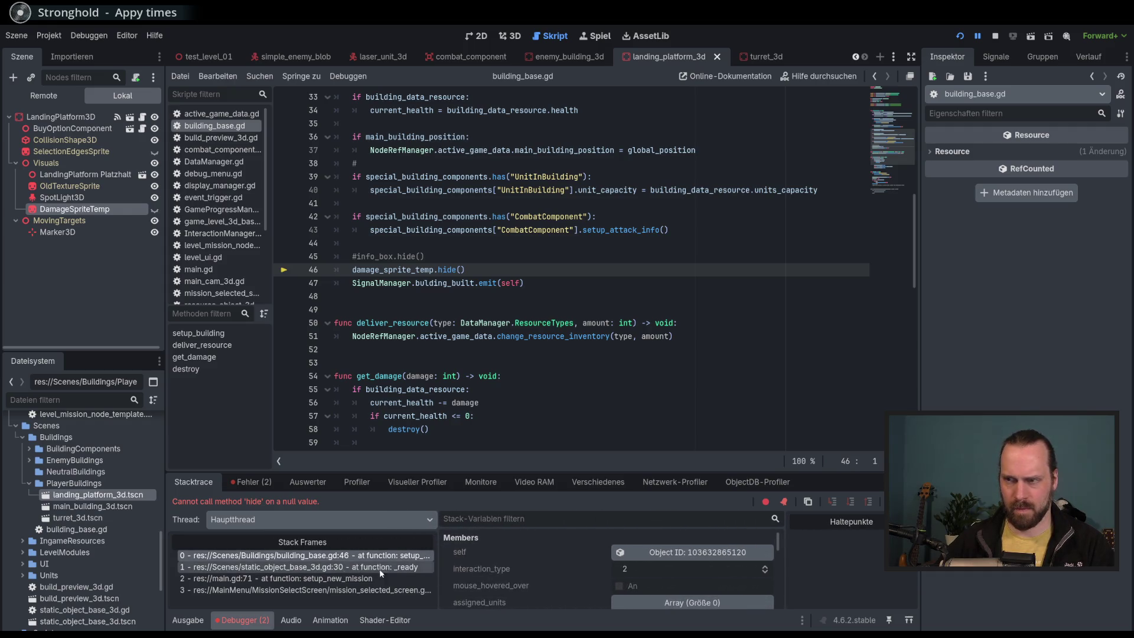
left_click(679, 552)
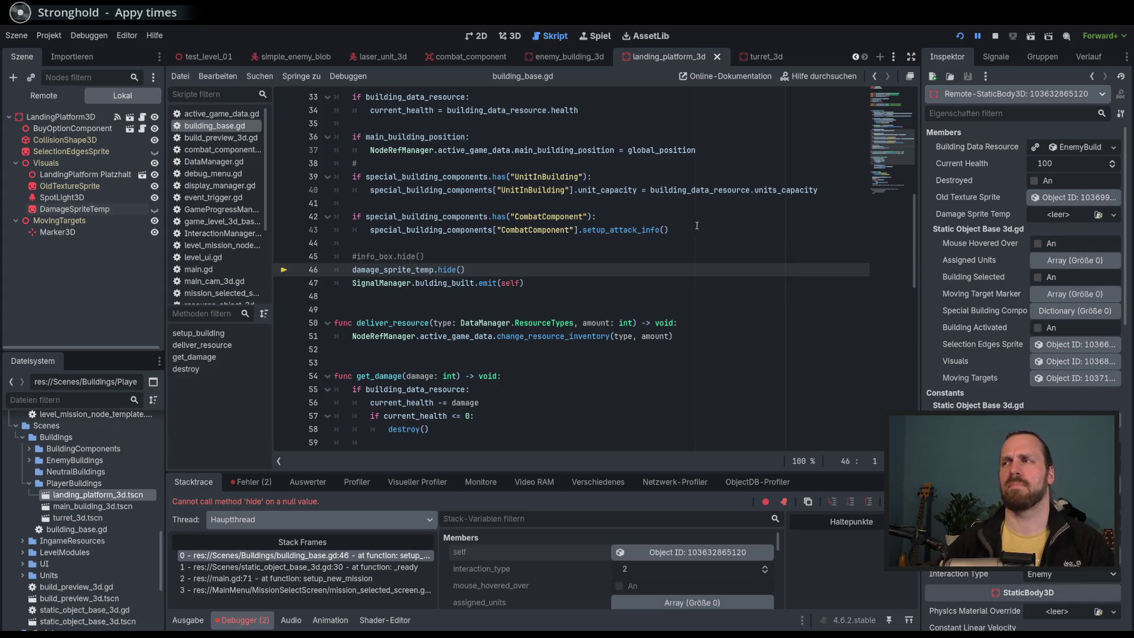
scroll(626, 285, "up", 8)
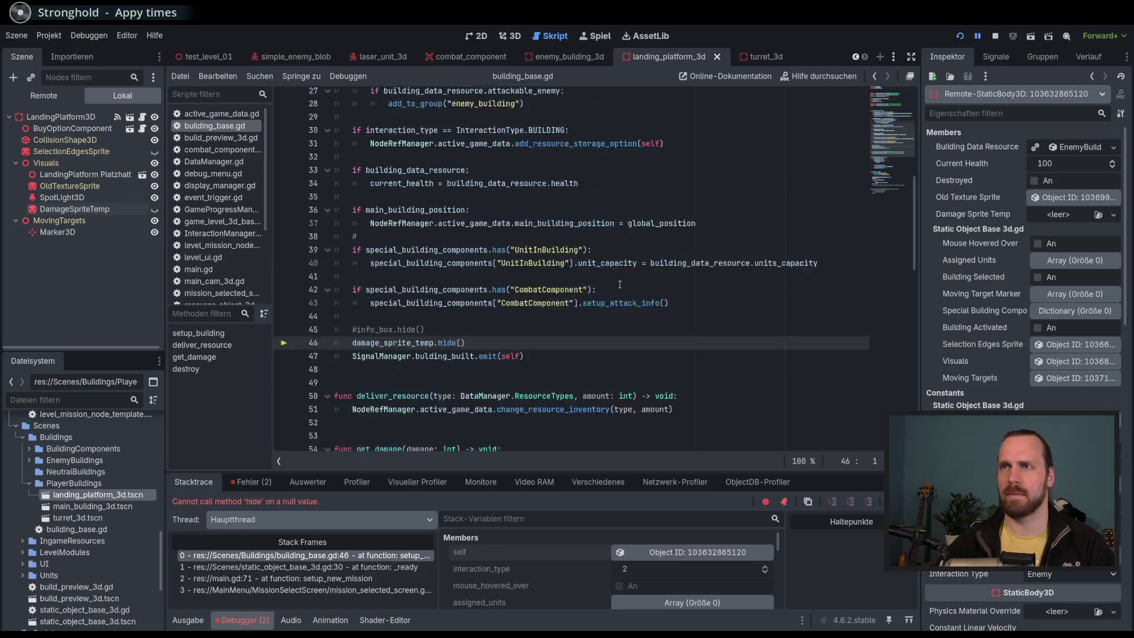
scroll(615, 285, "up", 3)
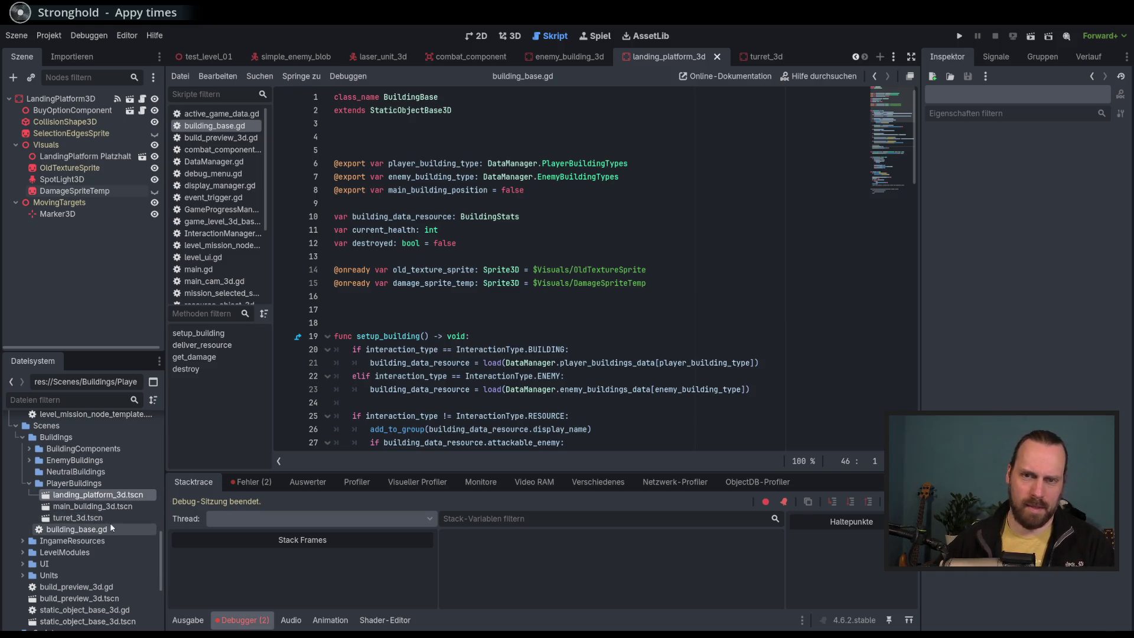
Step: Paste DamageSpriteTemp under Visuals in enemy_building_3d.tscn, then save and run the game
scroll(531, 357, "down", 5)
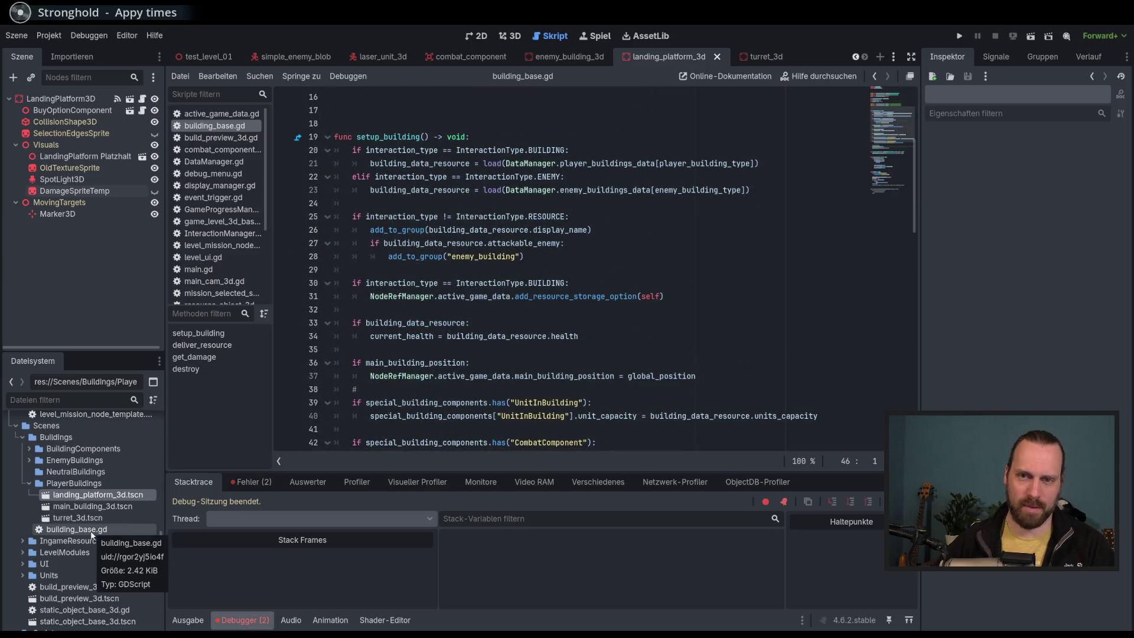
left_click(29, 460)
double_click(59, 471)
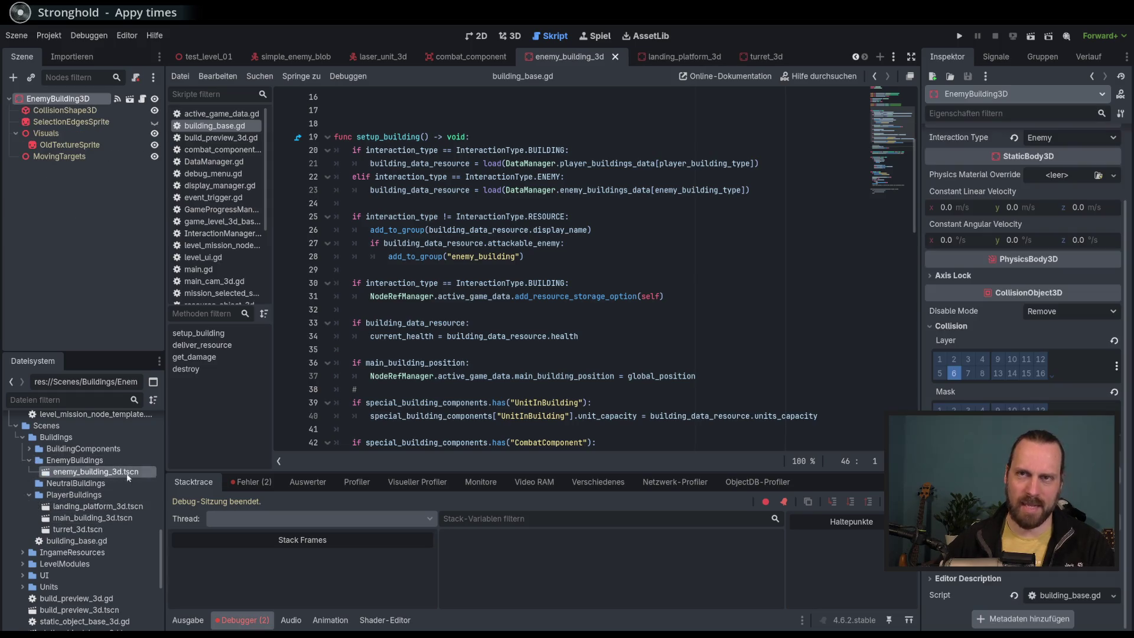
scroll(438, 239, "down", 3)
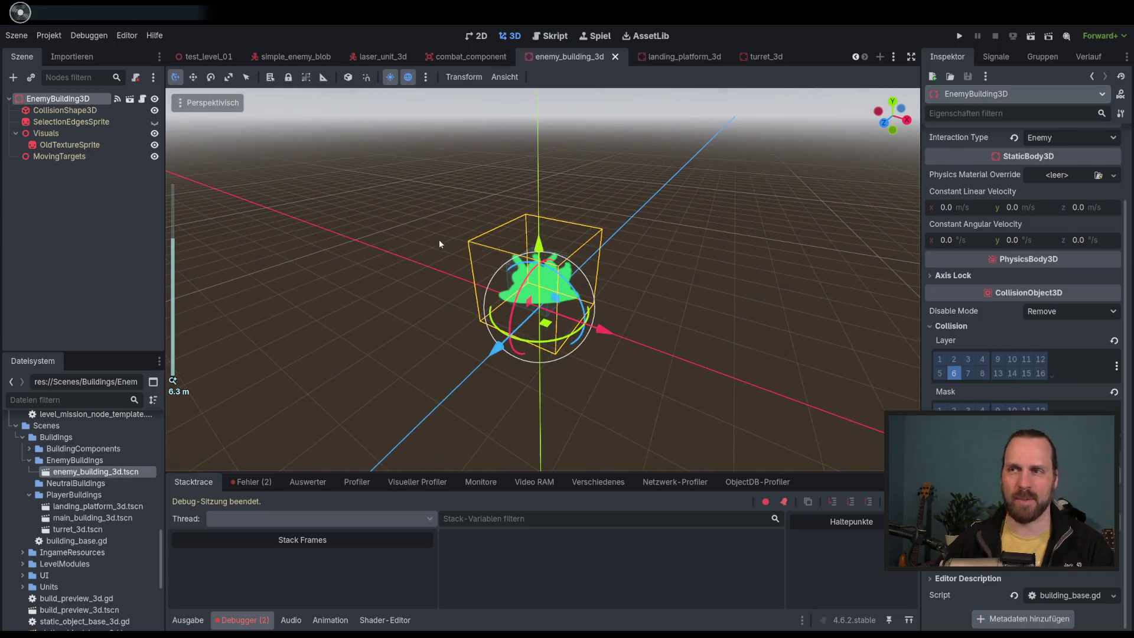
left_click(55, 129)
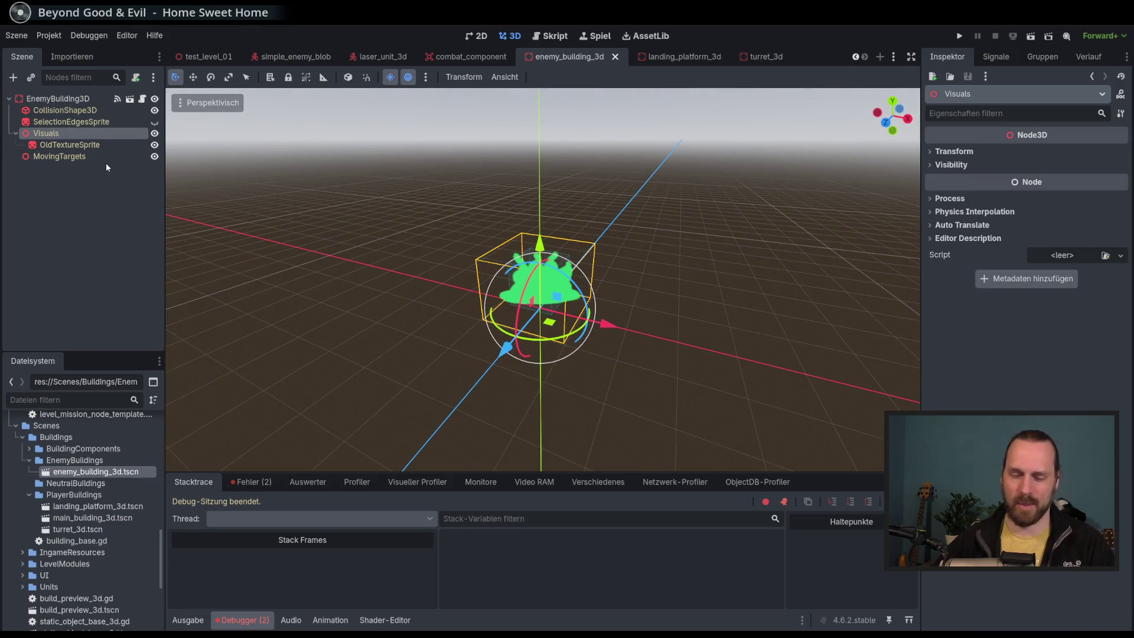
key("ctrl+v")
key("F5")
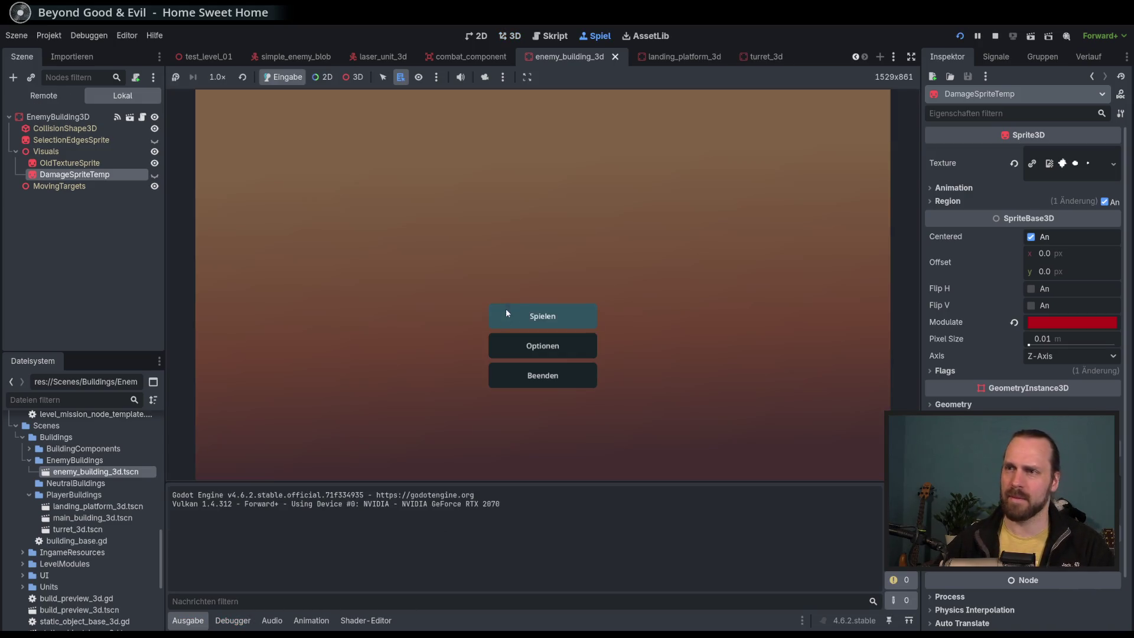
Step: Start the test mission, select the Laser Dude, and send it toward the lower ground
left_click(505, 308)
left_click(645, 431)
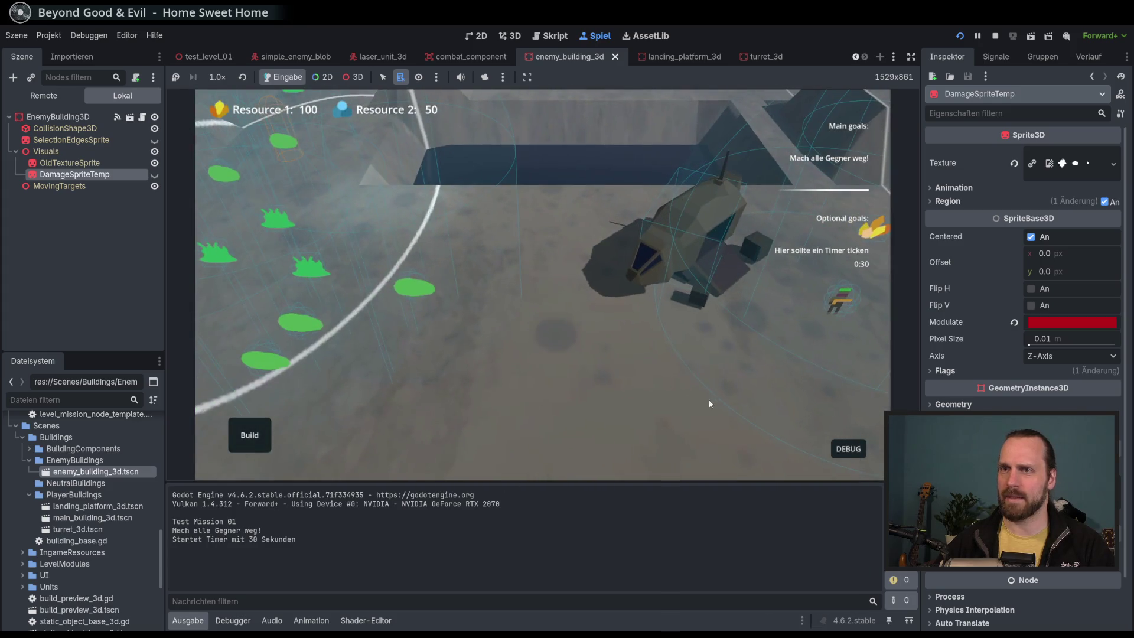
left_click(434, 288)
mouse_move(312, 271)
left_mouse_down()
mouse_move(619, 335)
mouse_move(661, 331)
mouse_move(527, 324)
mouse_move(652, 366)
mouse_move(459, 362)
left_mouse_up()
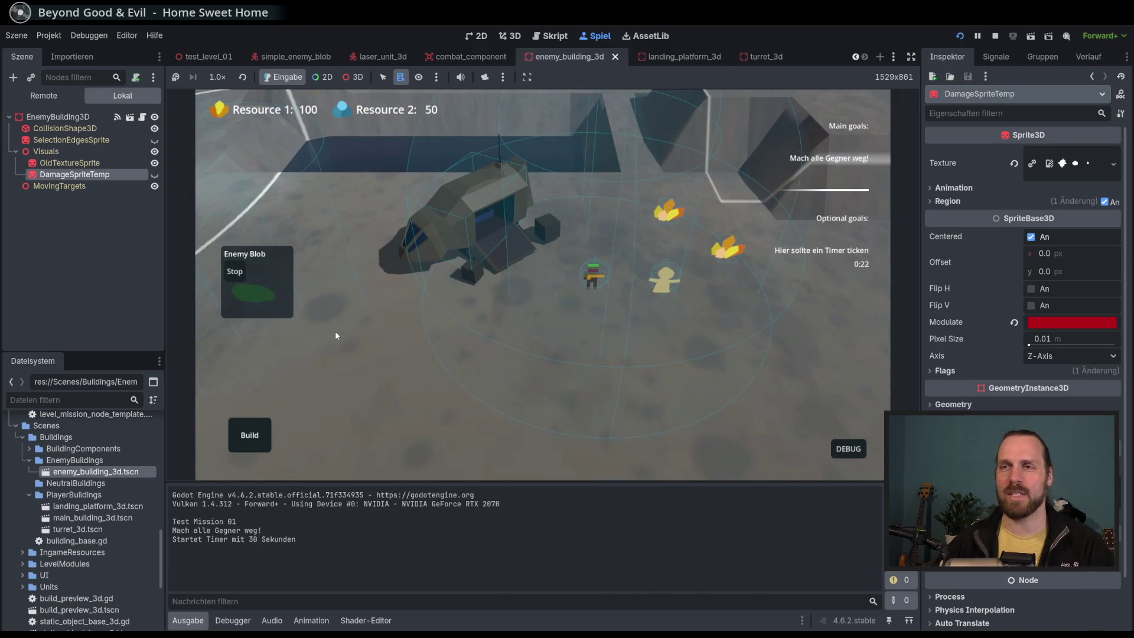
left_click(253, 390)
left_click(591, 280)
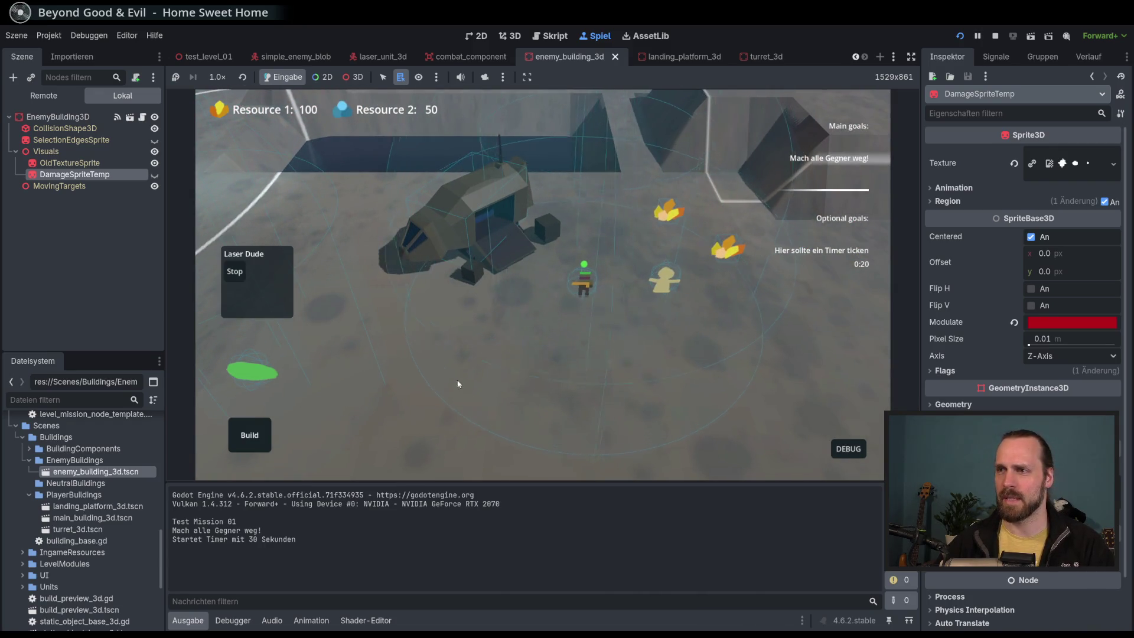
key("a")
key("d")
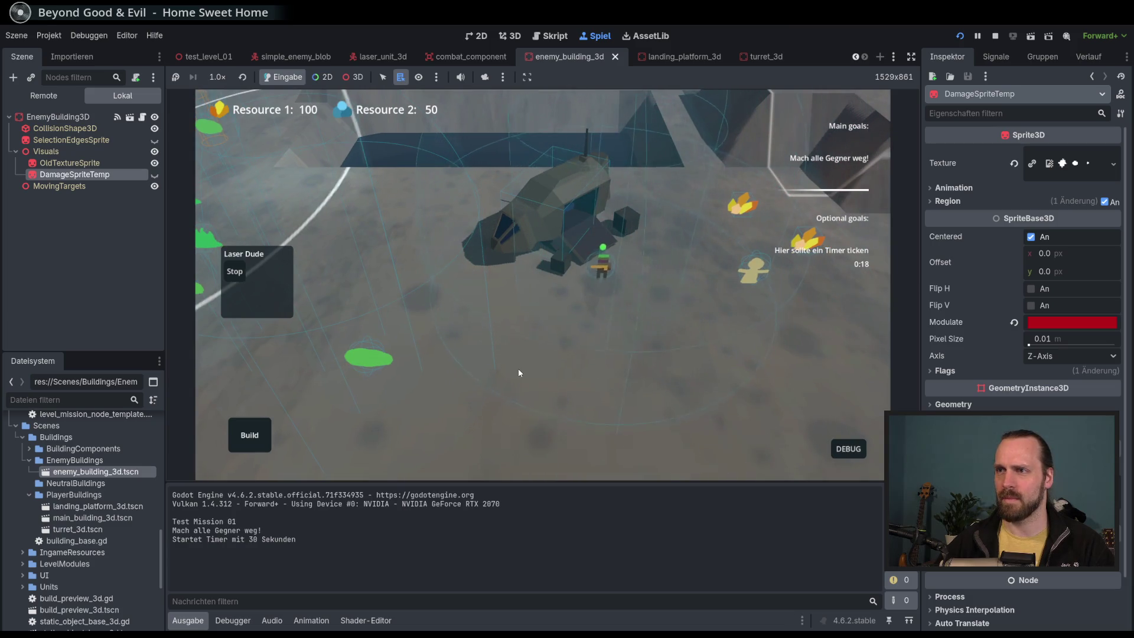
right_click(519, 373)
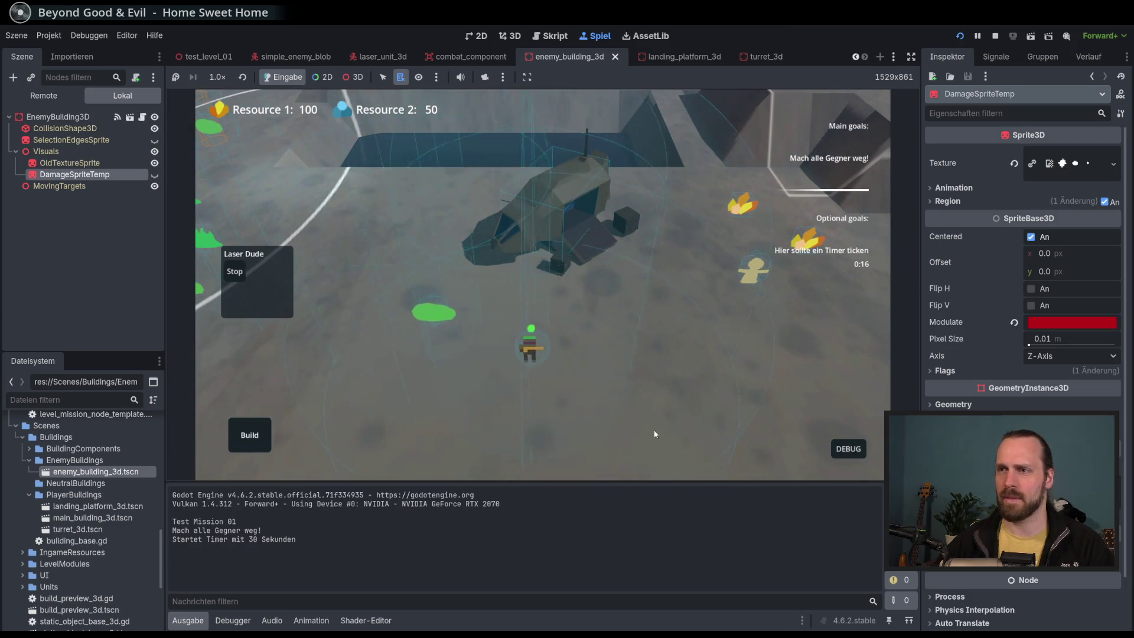
key("d")
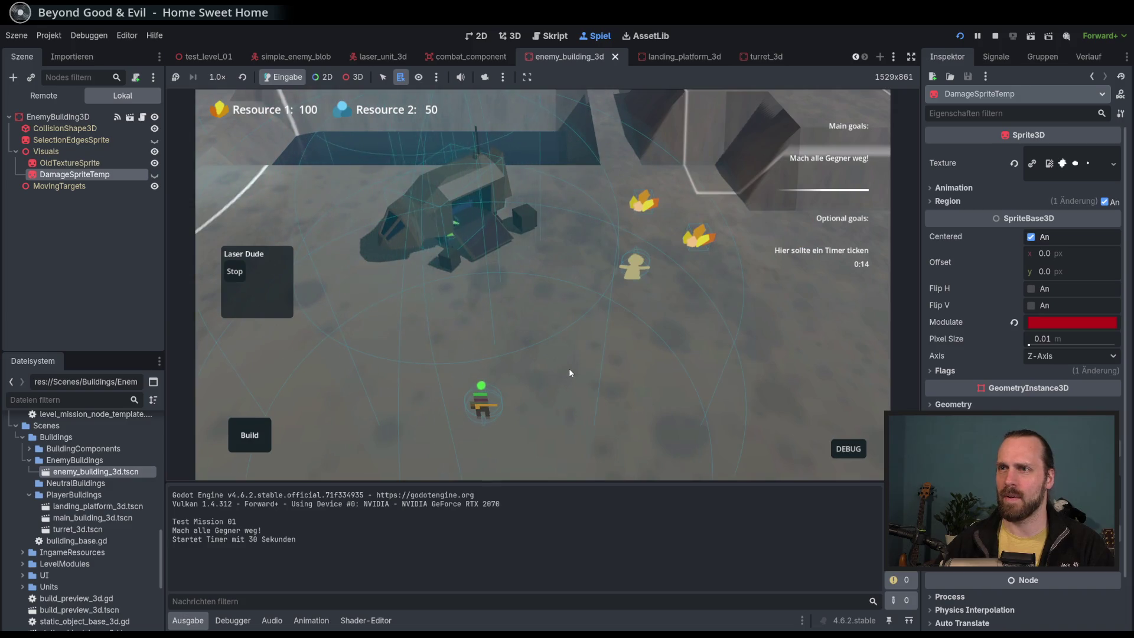
Step: Pan over the enemy blobs and select the landing platform building
scroll(536, 273, "up", 2)
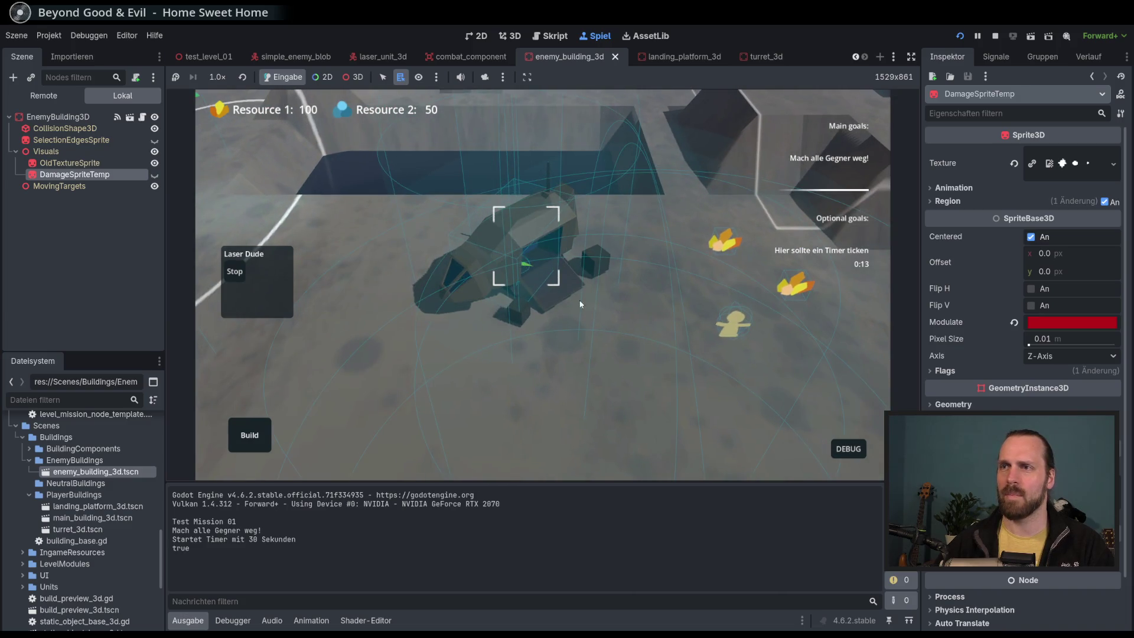
scroll(580, 304, "up", 4)
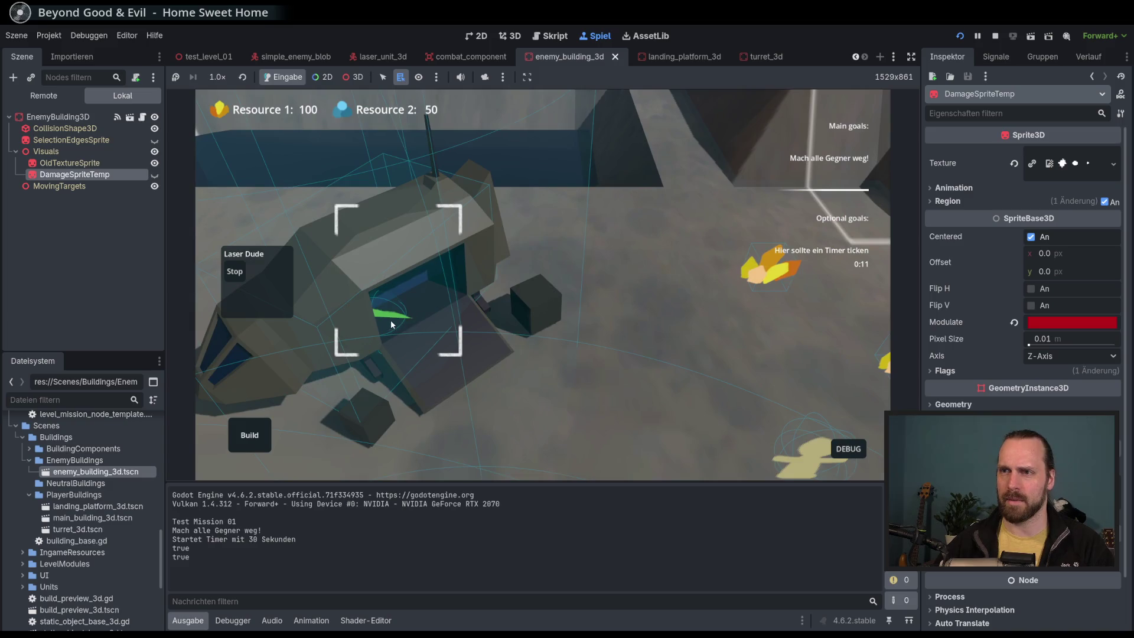
scroll(391, 320, "down", 4)
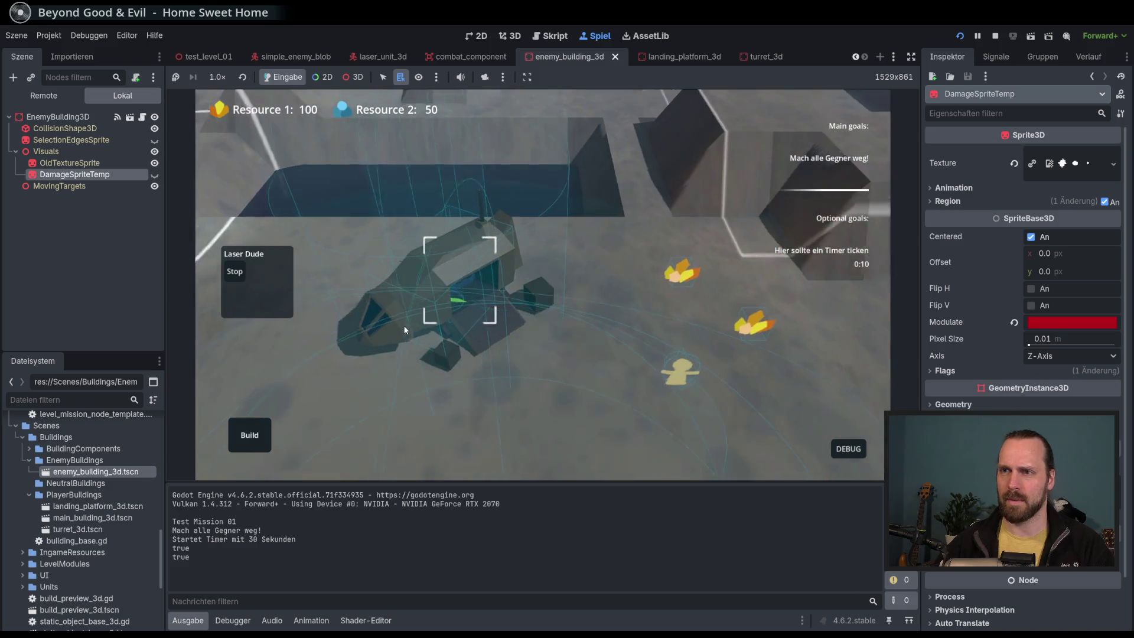
key("a")
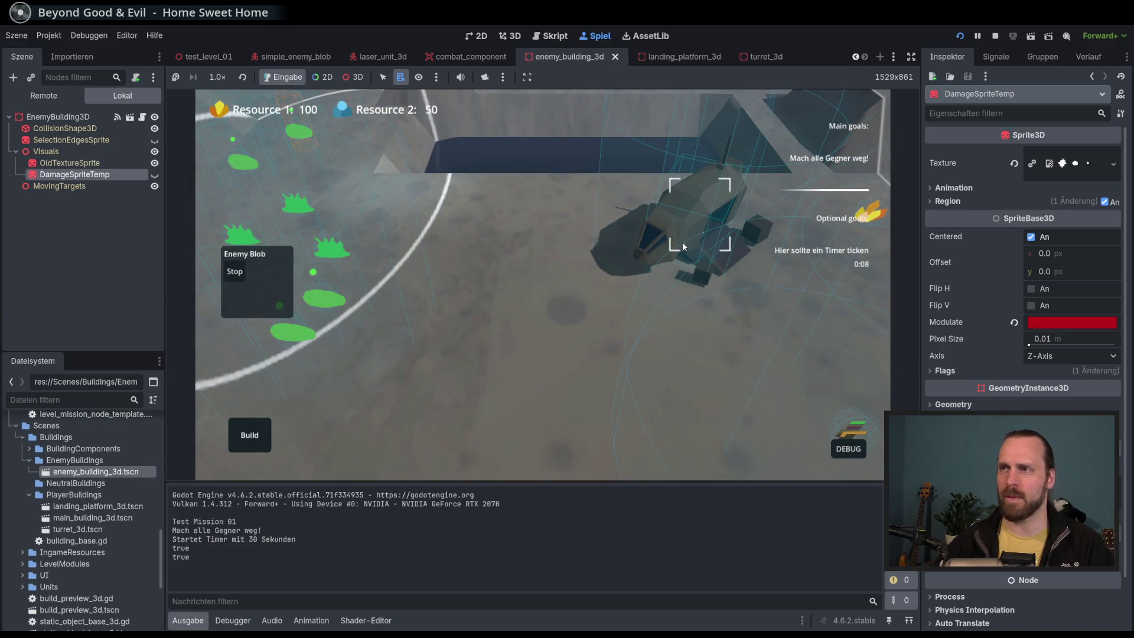
key("d")
left_click(639, 374)
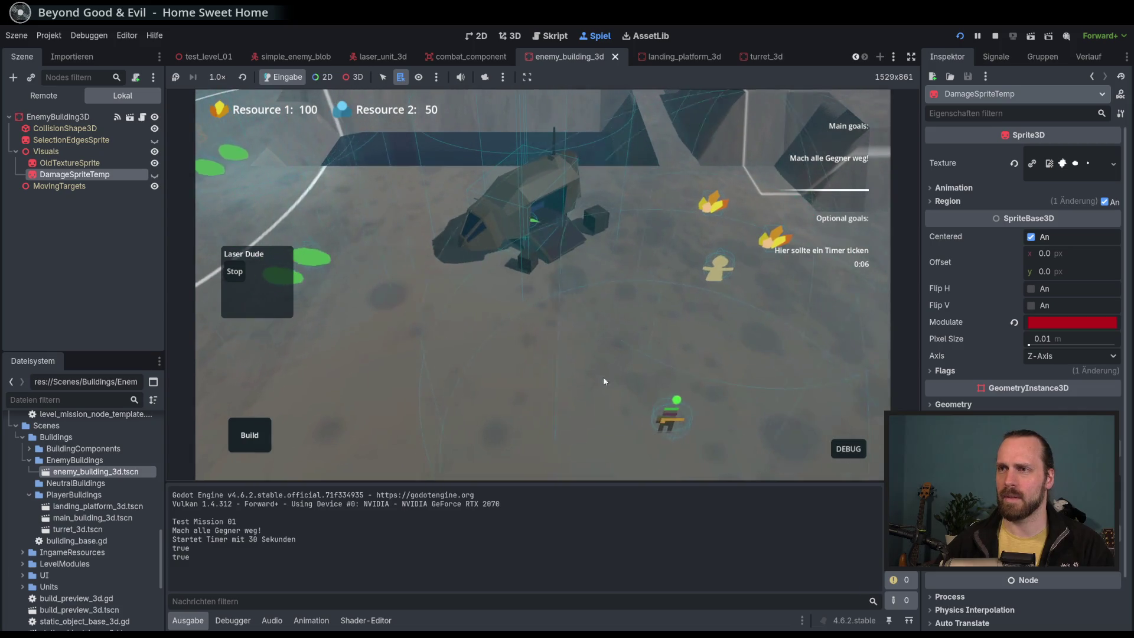
left_click(604, 381)
scroll(520, 355, "up", 4)
left_click(513, 269)
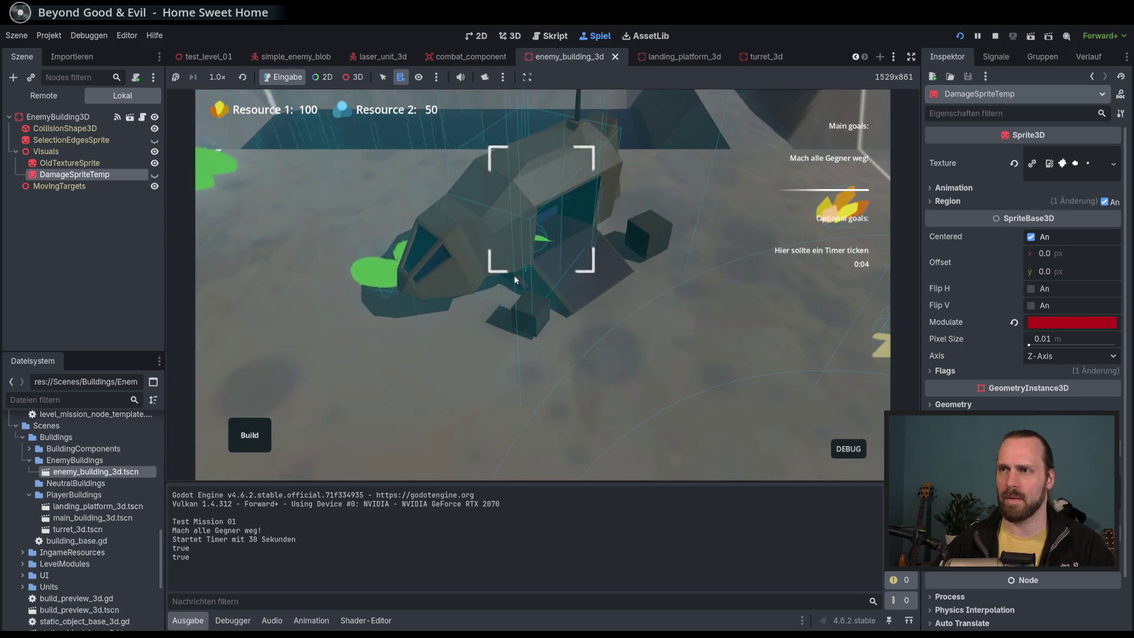
scroll(514, 276, "down", 3)
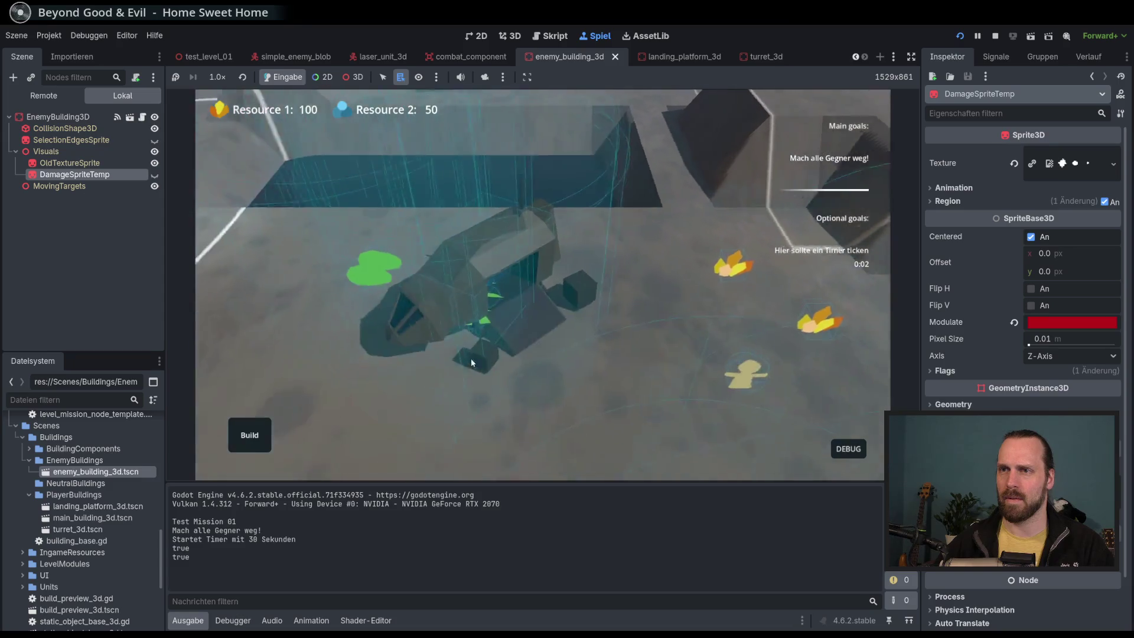
scroll(561, 301, "down", 2)
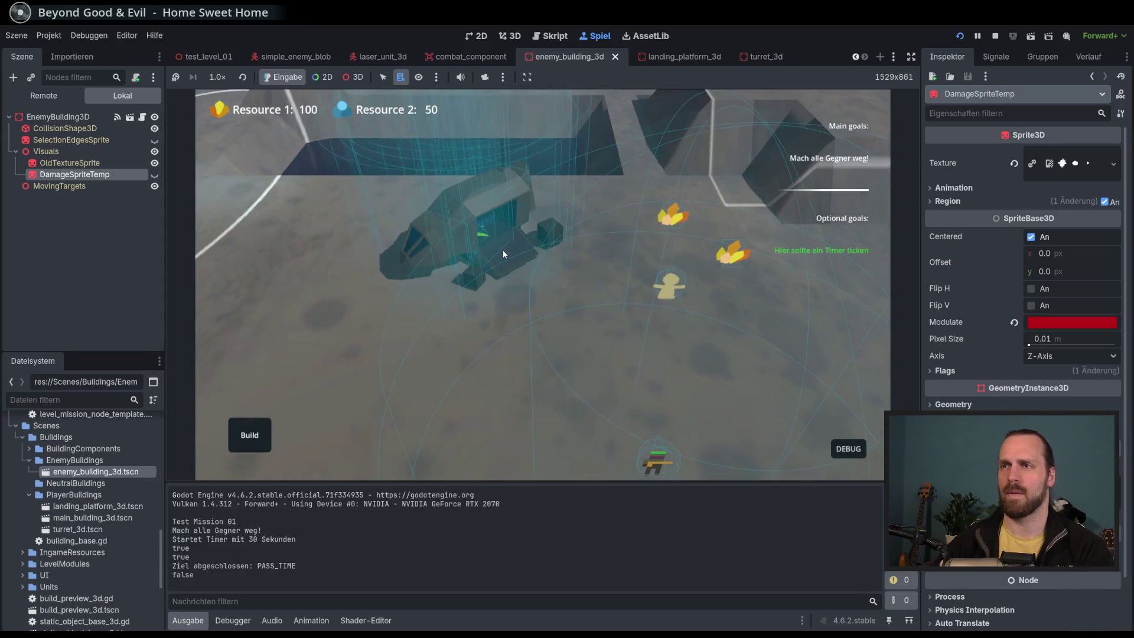
scroll(539, 354, "up", 1)
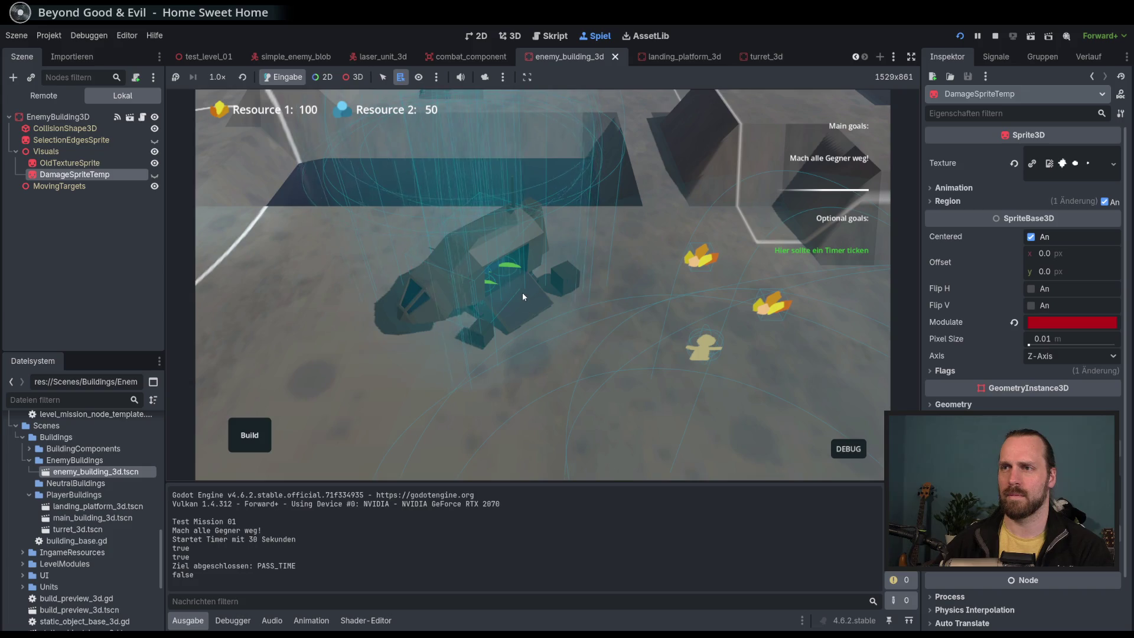
Step: Show unit state labels from the debug panel, move the Laser Dude again, then stop and relaunch
left_click(849, 449)
left_click(826, 341)
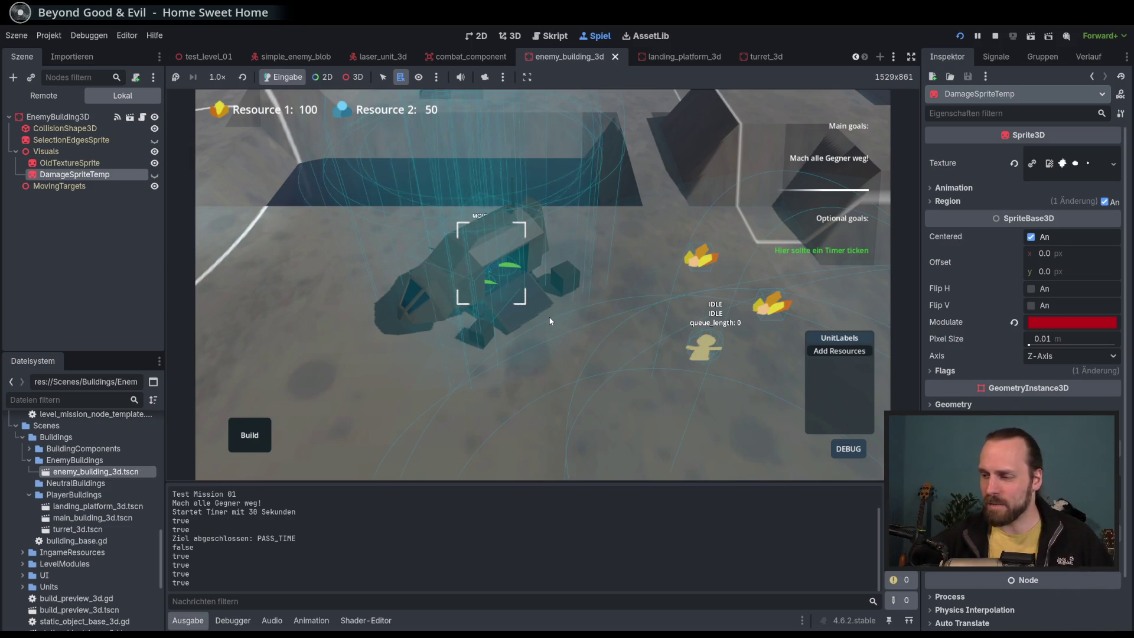
mouse_move(549, 320)
left_mouse_down()
mouse_move(532, 307)
mouse_move(547, 313)
mouse_move(534, 231)
mouse_move(803, 225)
mouse_move(603, 331)
mouse_move(726, 224)
mouse_move(732, 236)
mouse_move(519, 315)
left_mouse_up()
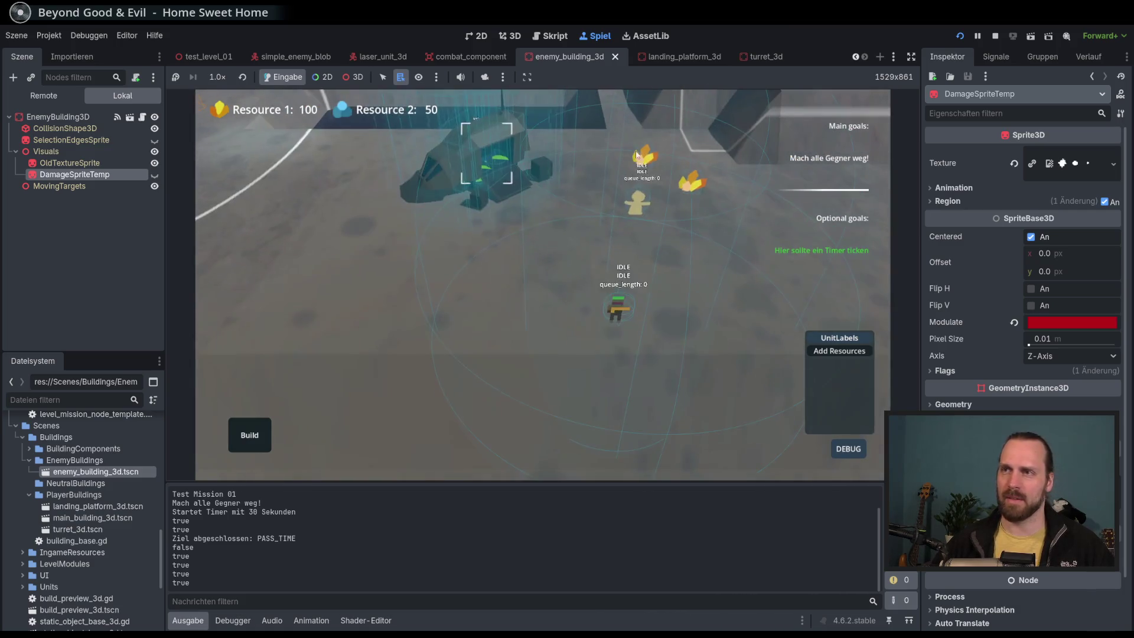
left_click(621, 292)
right_click(600, 392)
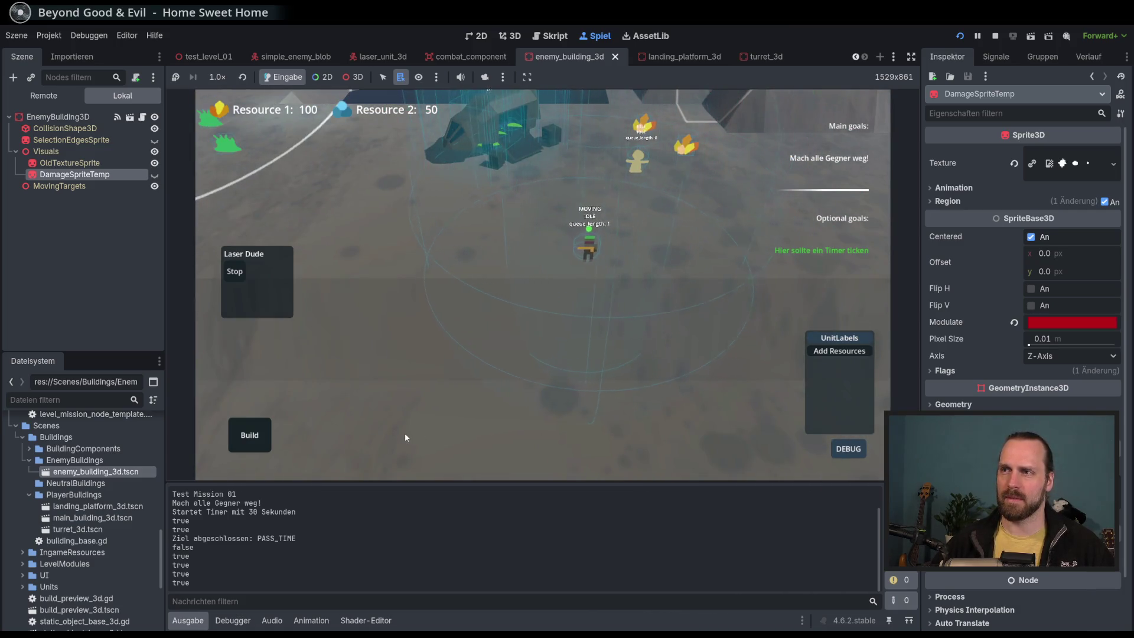
scroll(649, 366, "up", 5)
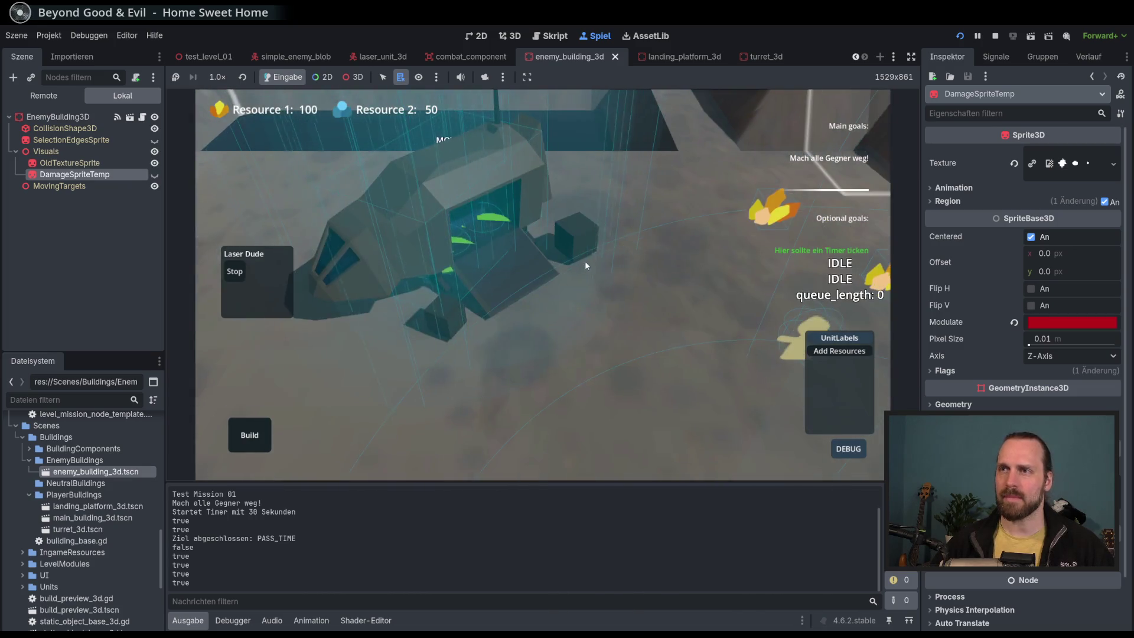
scroll(584, 260, "down", 4)
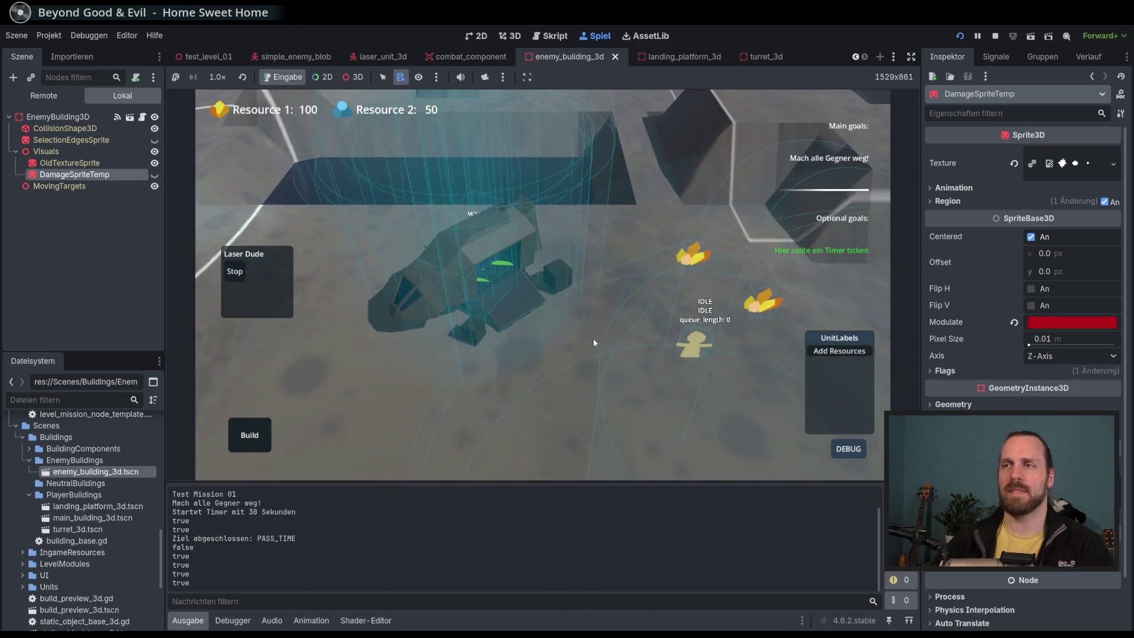
key("F8")
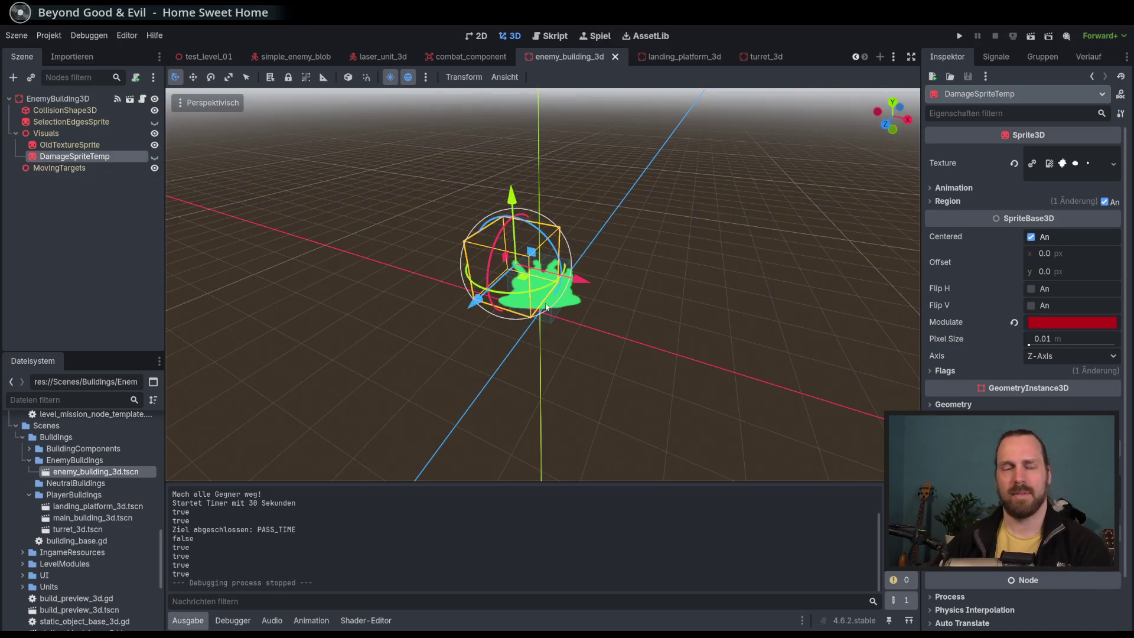
key("F5")
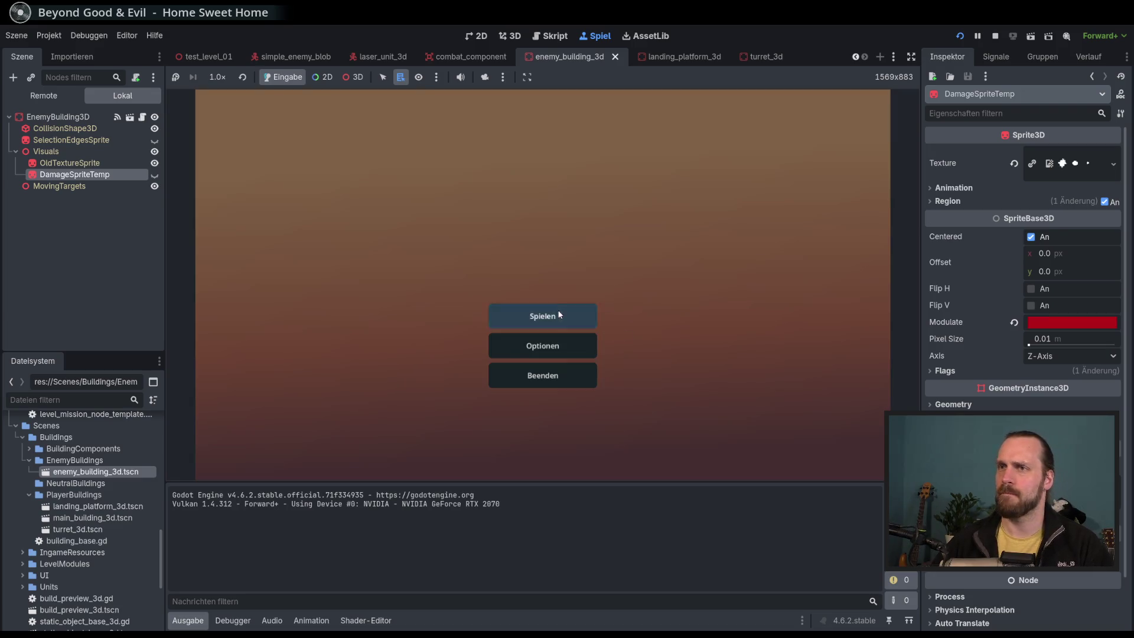
Step: Start Test Mission 01, place a Laser Turret on the ground, and select a green blob
left_click(555, 314)
left_click(626, 424)
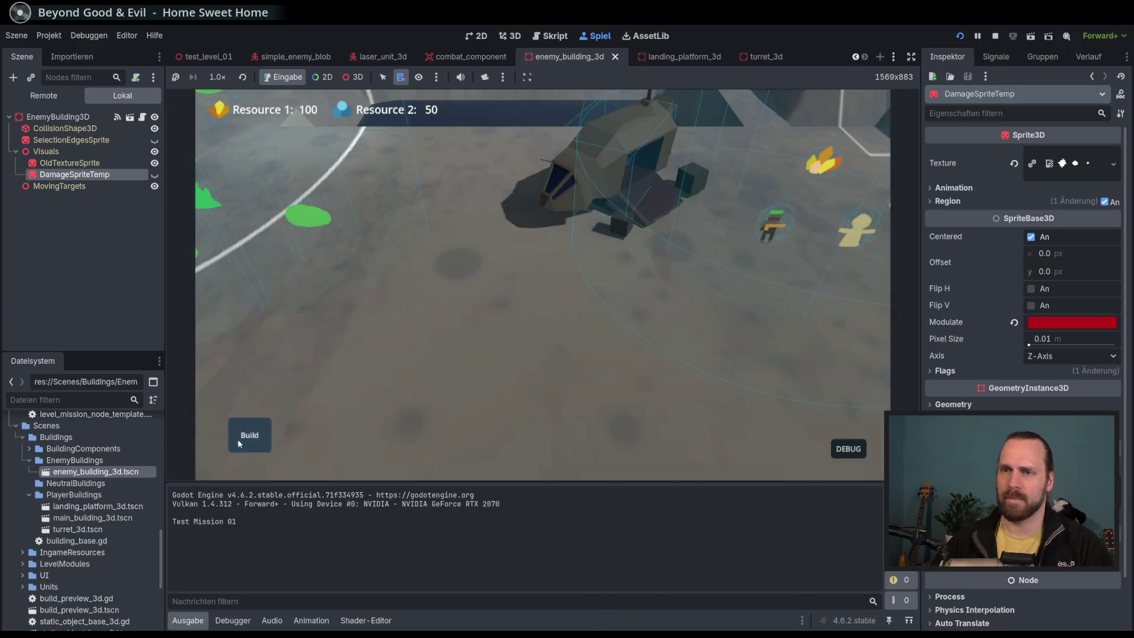
left_click(239, 437)
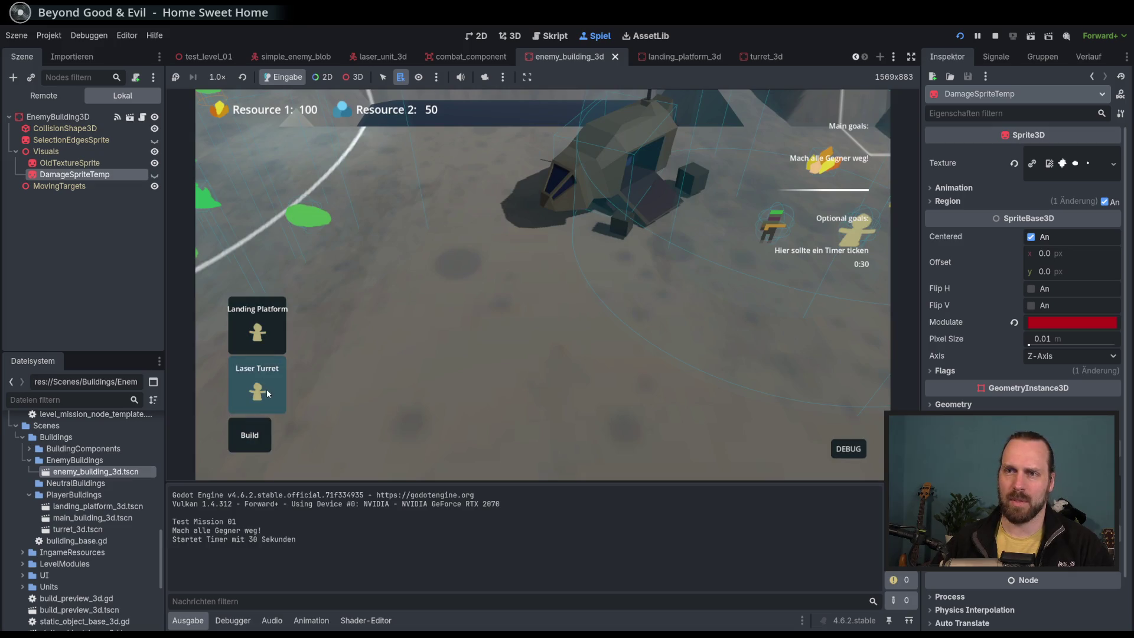
left_click(267, 389)
left_click(452, 319)
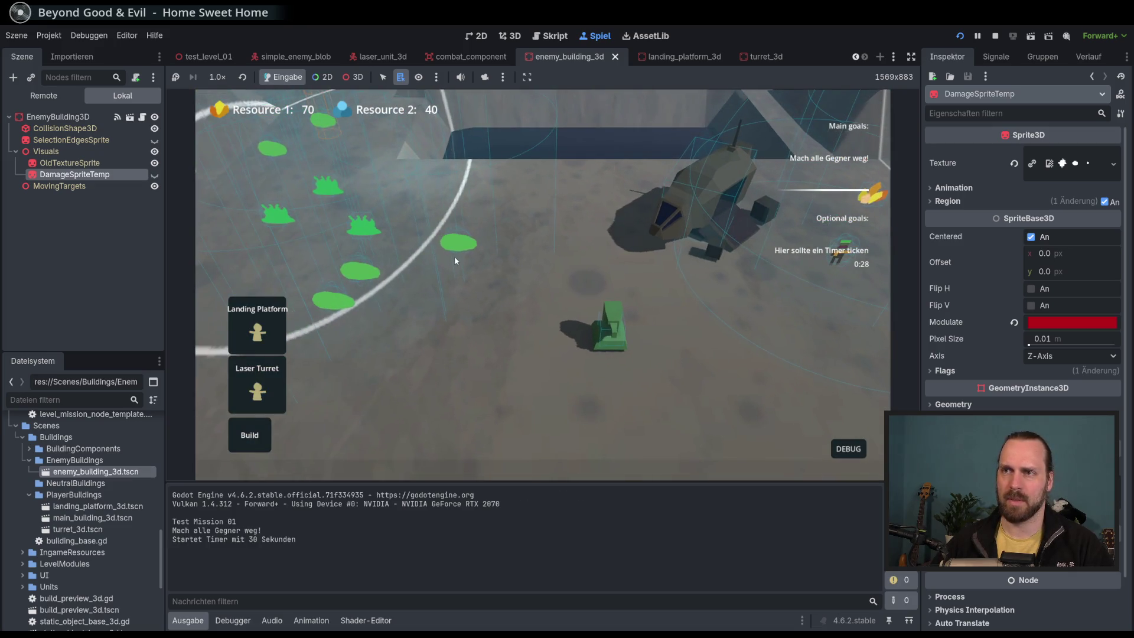
left_click(455, 257)
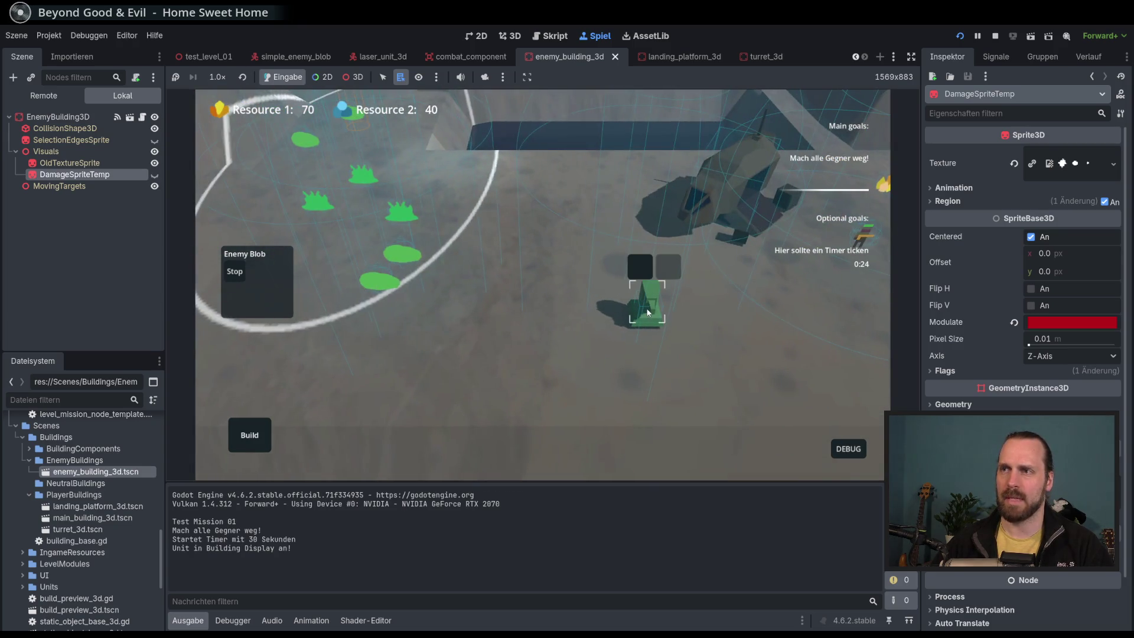
Step: Check the Laser Turret's stationed units and reselect the turret as the blobs approach
left_click(648, 313)
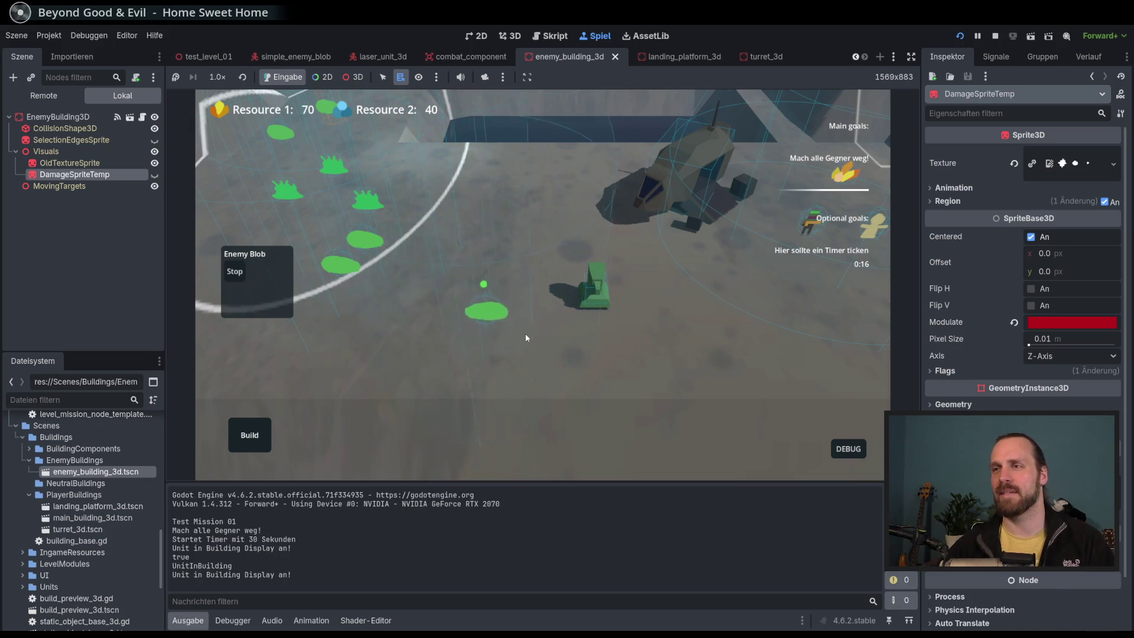
key("d")
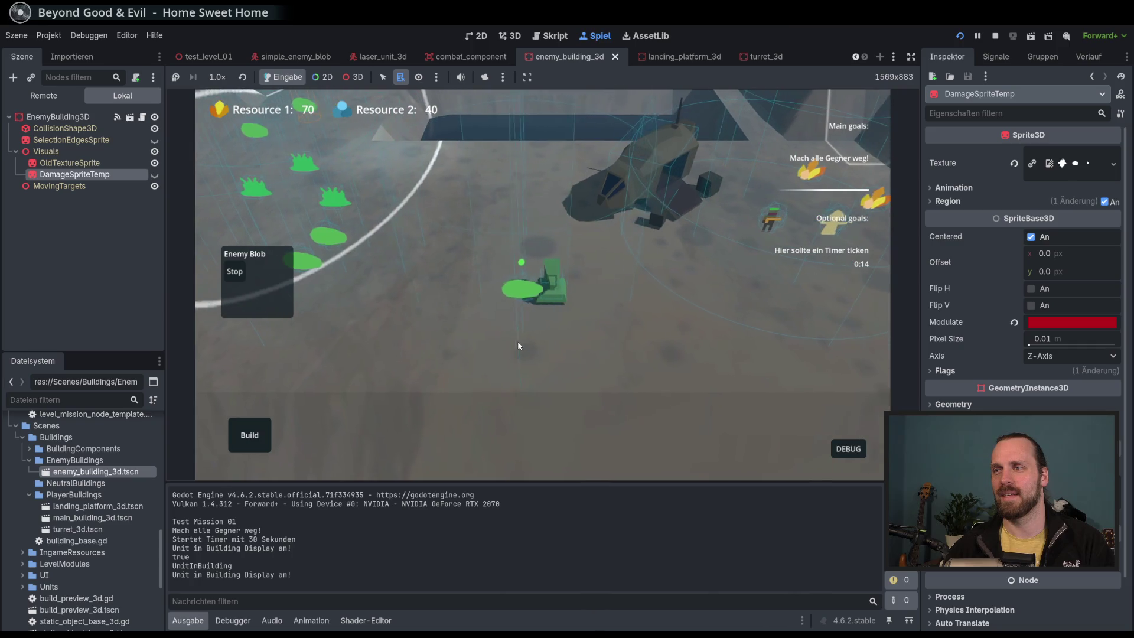
left_click(537, 252)
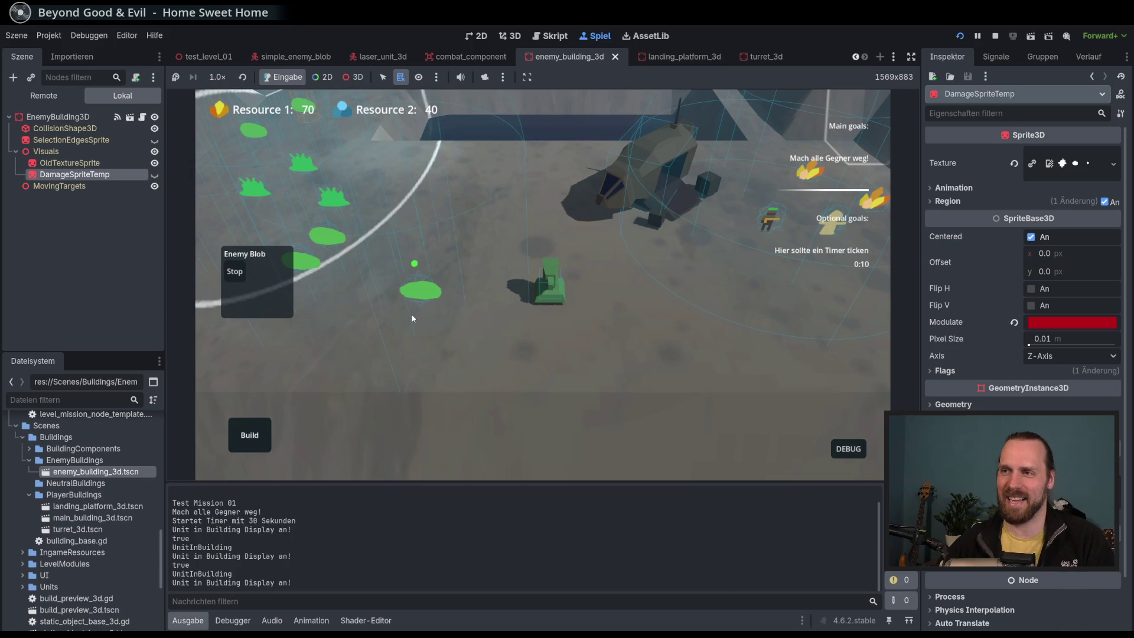
scroll(525, 293, "up", 2)
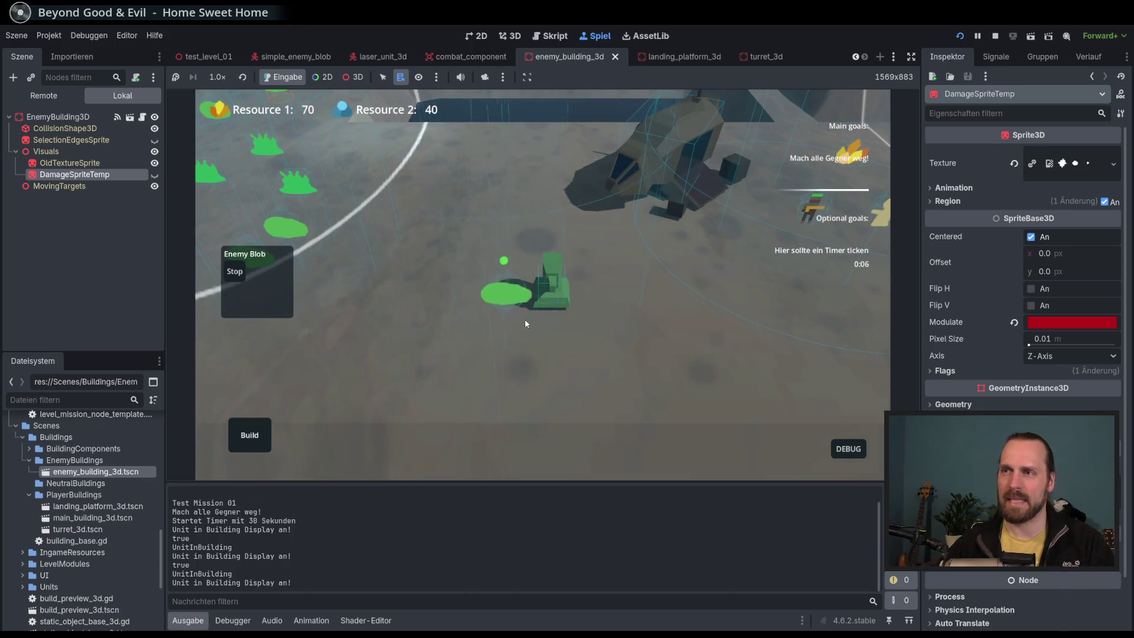
left_click(524, 291)
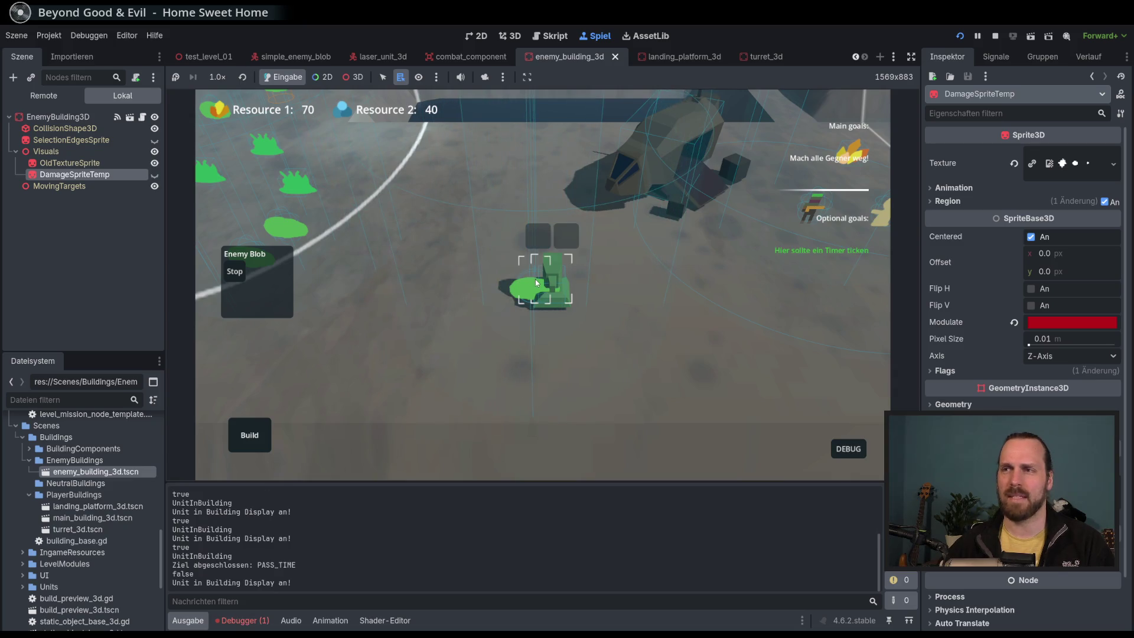
left_click(440, 320)
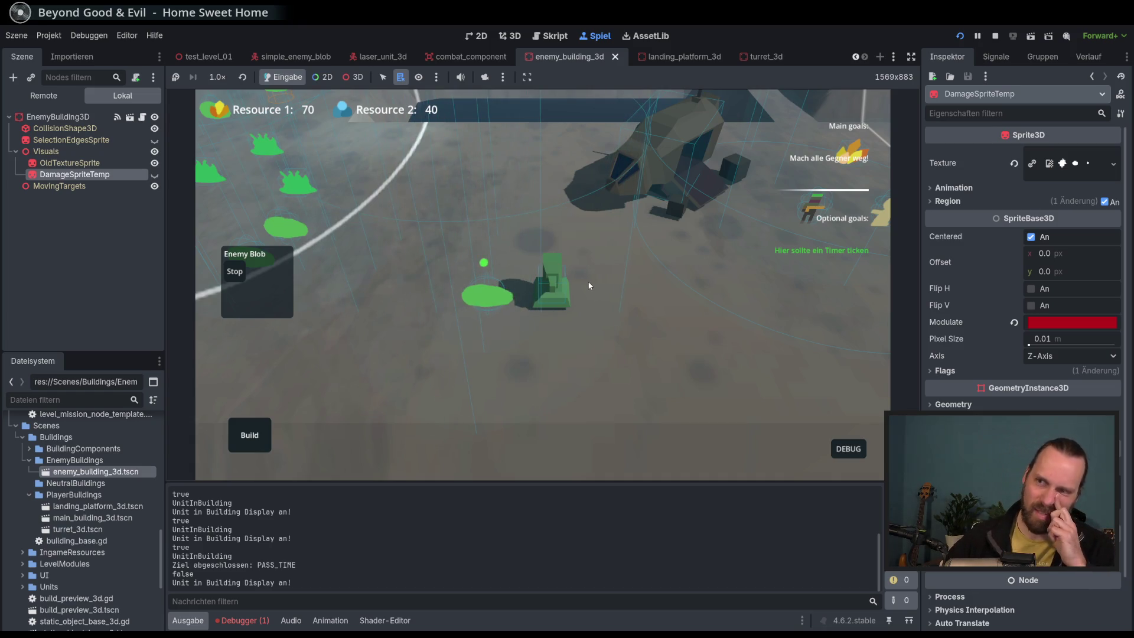
key("w")
key("d")
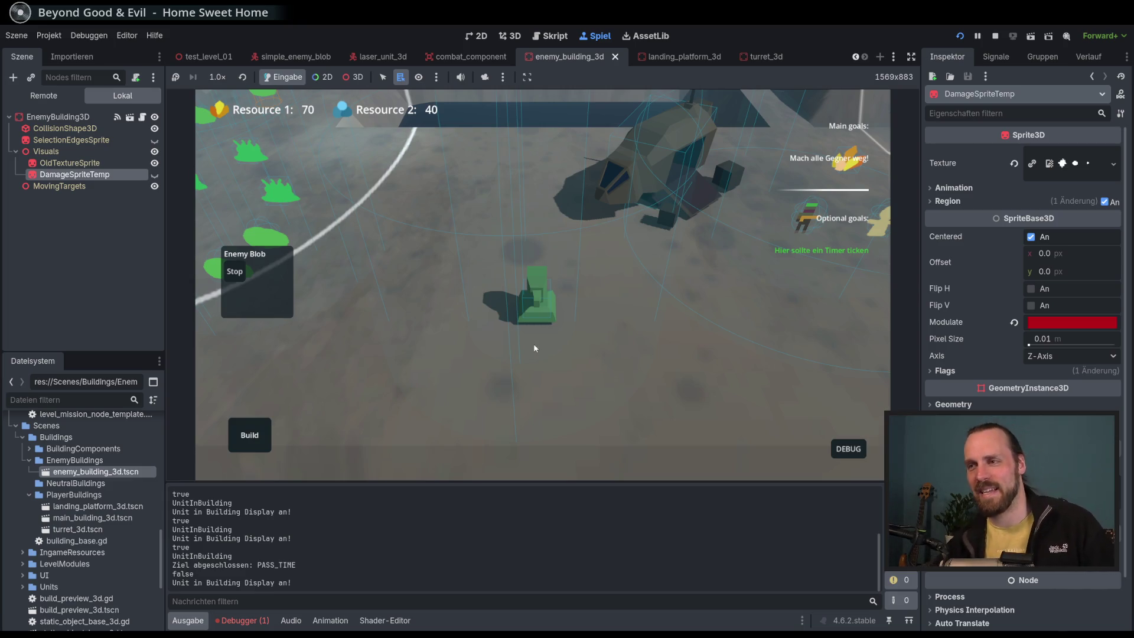
left_click(549, 294)
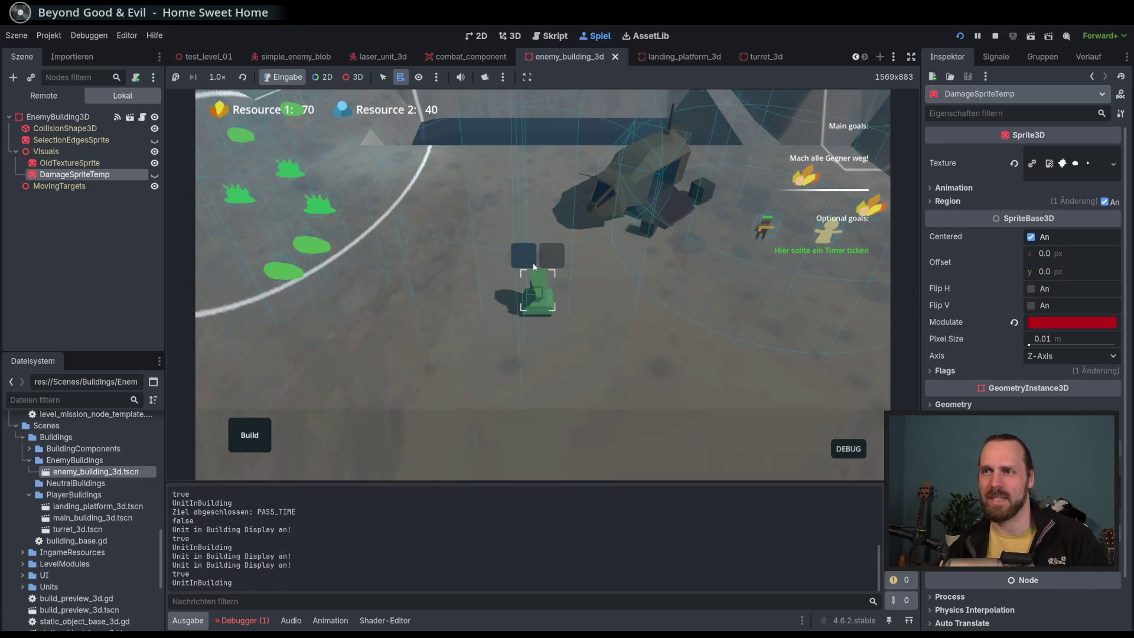
Step: Watch the blobs attack until the mission shows FAILED, return to Levelmenü, and stop the game
scroll(532, 277, "up", 3)
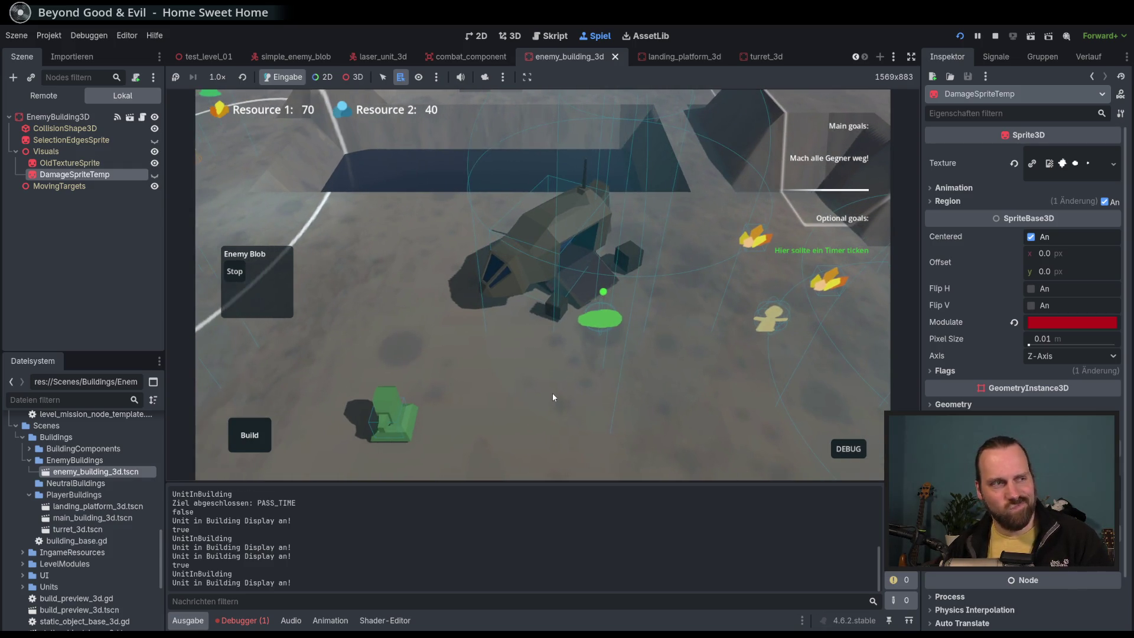
mouse_move(563, 401)
left_mouse_down()
mouse_move(356, 253)
mouse_move(359, 325)
mouse_move(621, 277)
mouse_move(754, 371)
mouse_move(551, 348)
mouse_move(466, 367)
mouse_move(625, 375)
mouse_move(481, 332)
left_mouse_up()
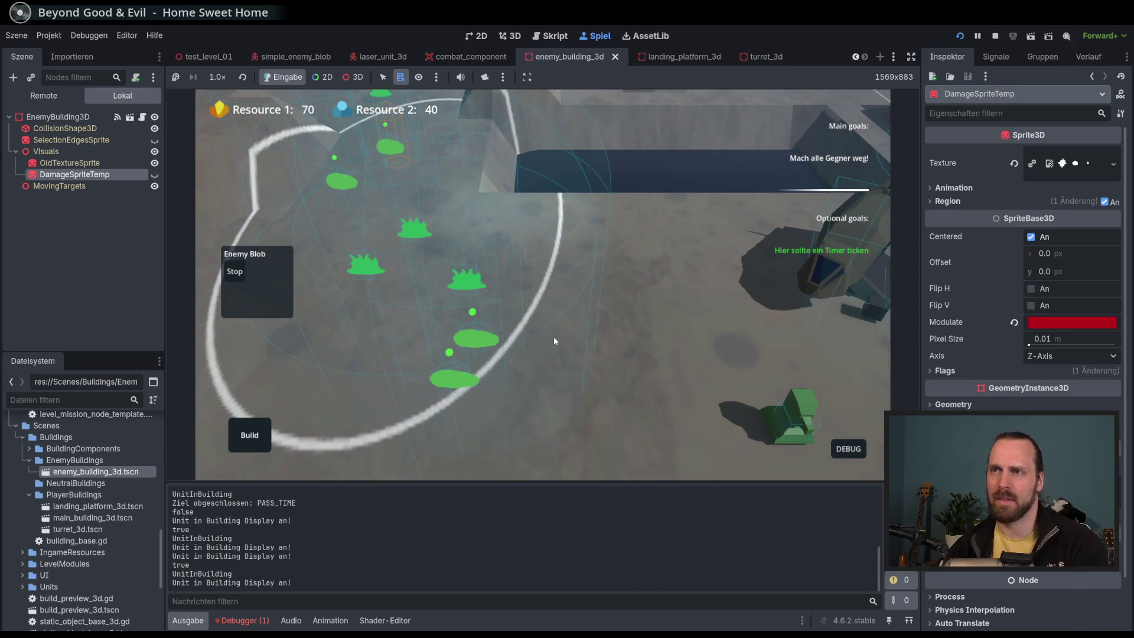
key("d")
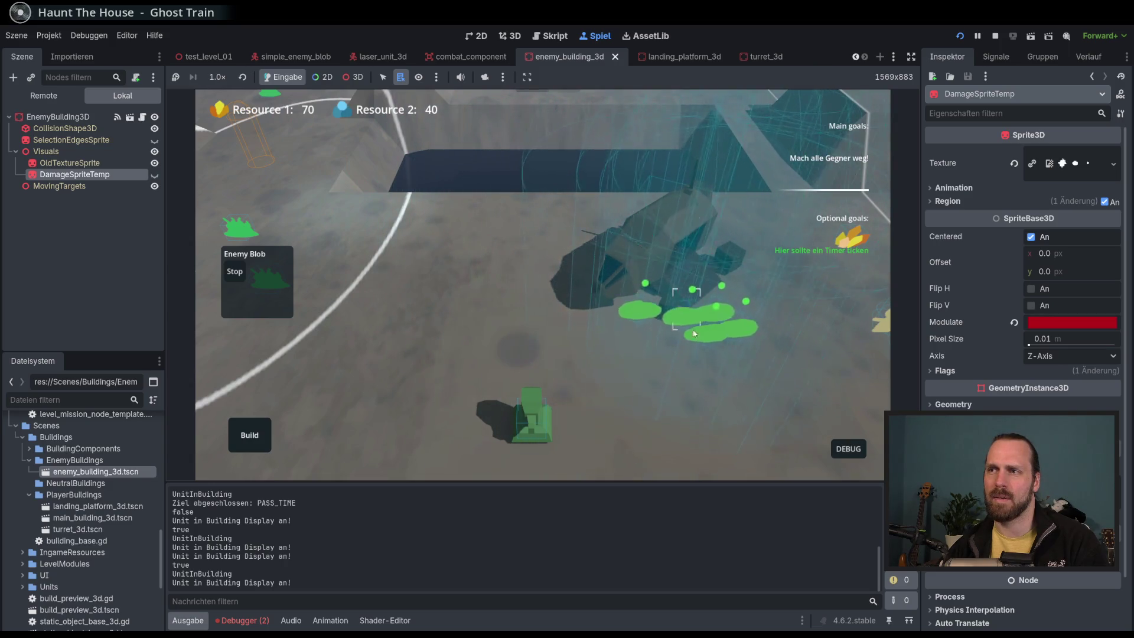
left_click_drag(699, 352, 625, 381)
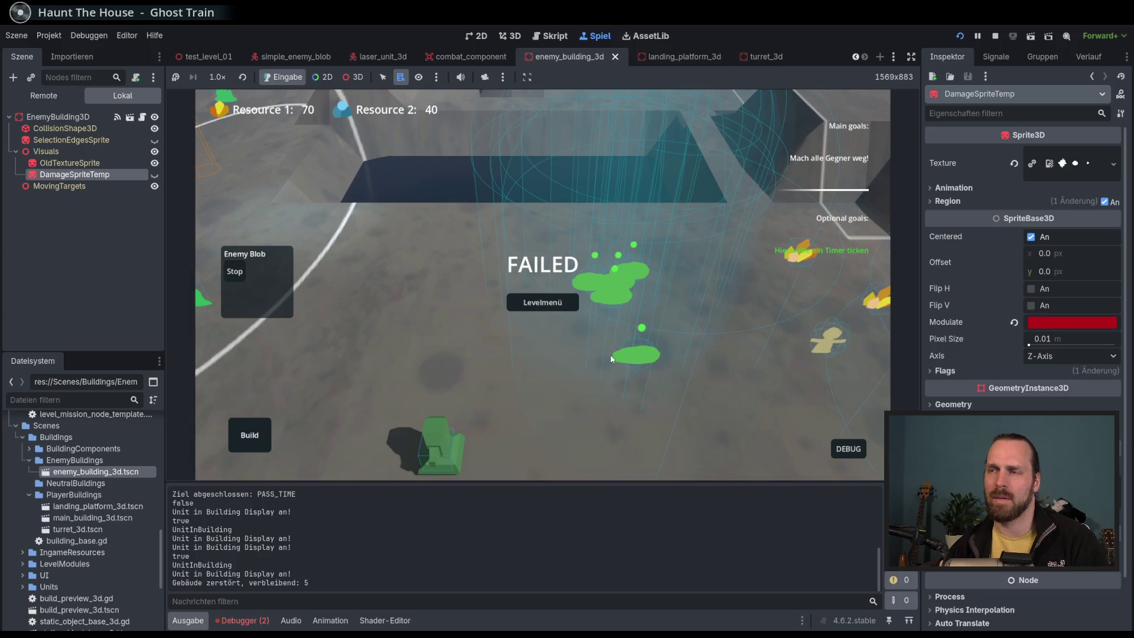
left_click(557, 302)
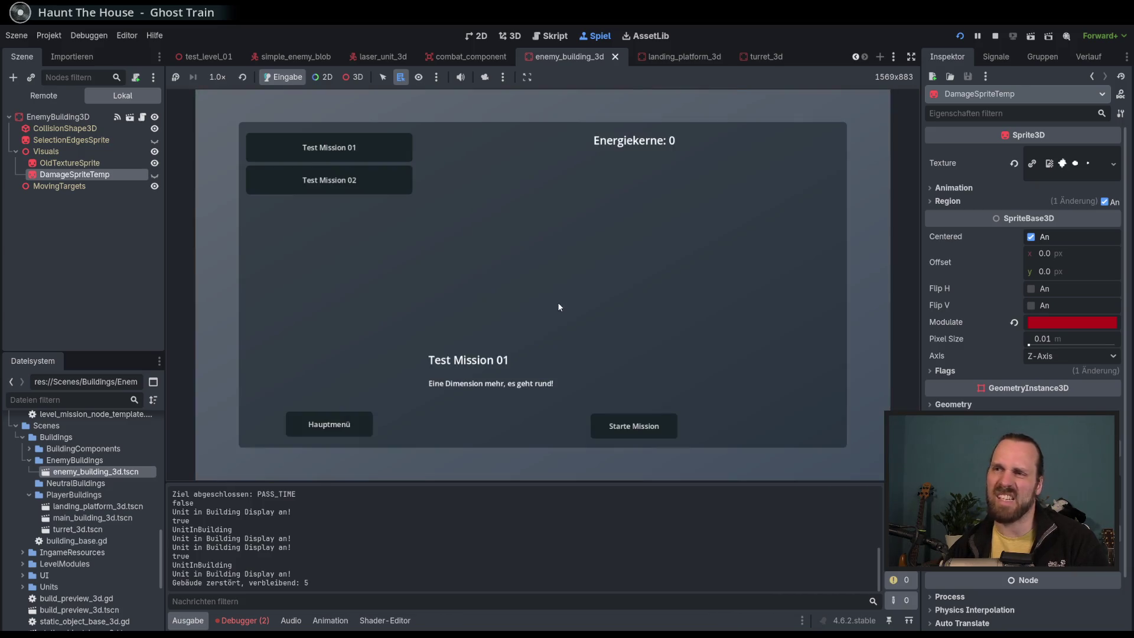
key("F8")
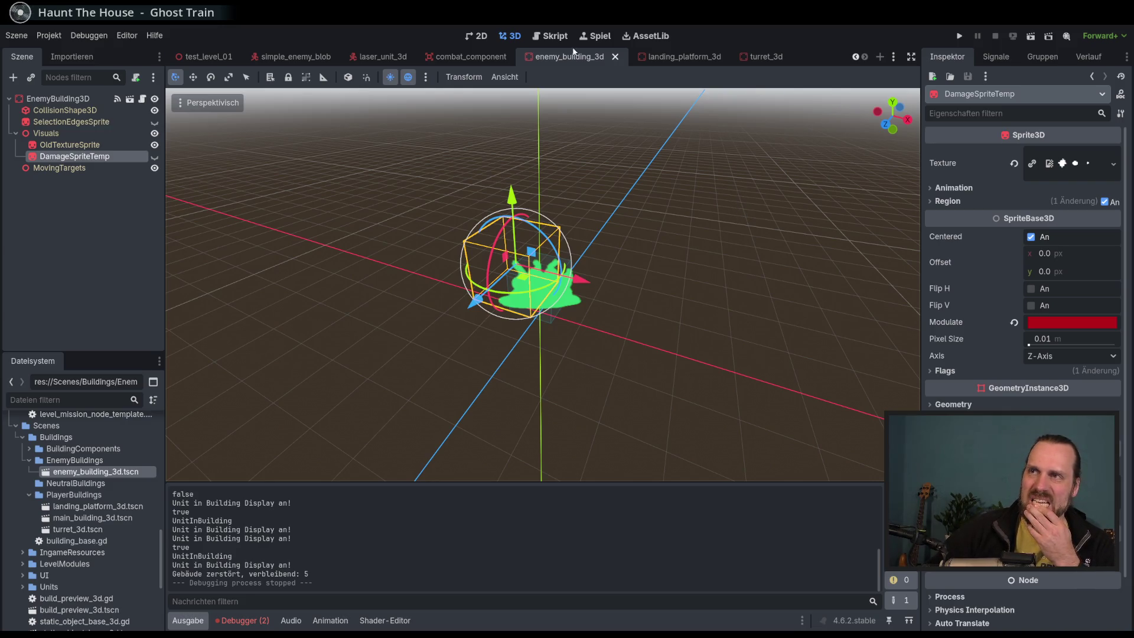
Step: Switch to the Script editor, view turret_3d's Turret3D root, then switch to the simple_enemy_blob scene
left_click(552, 36)
scroll(894, 189, "down", 5)
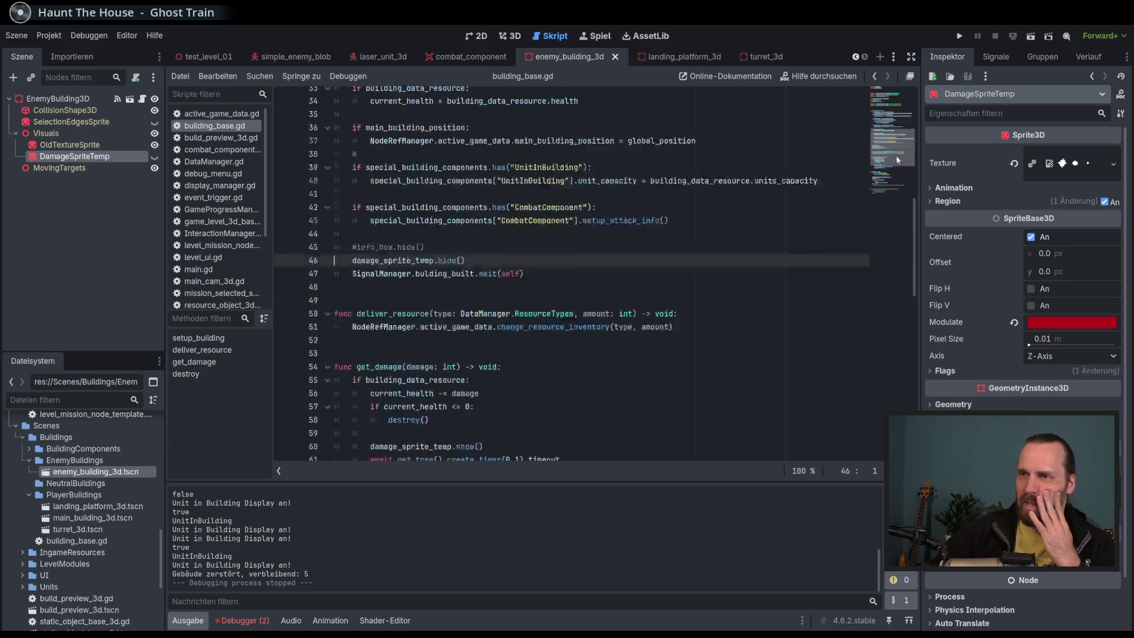
scroll(895, 197, "up", 8)
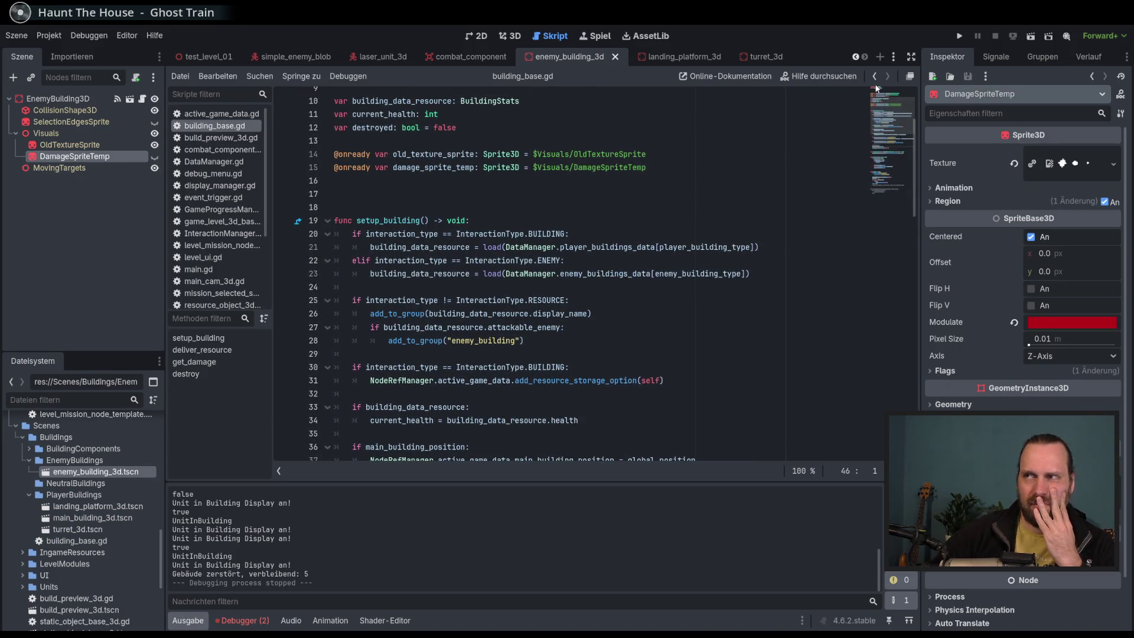
mouse_move(639, 248)
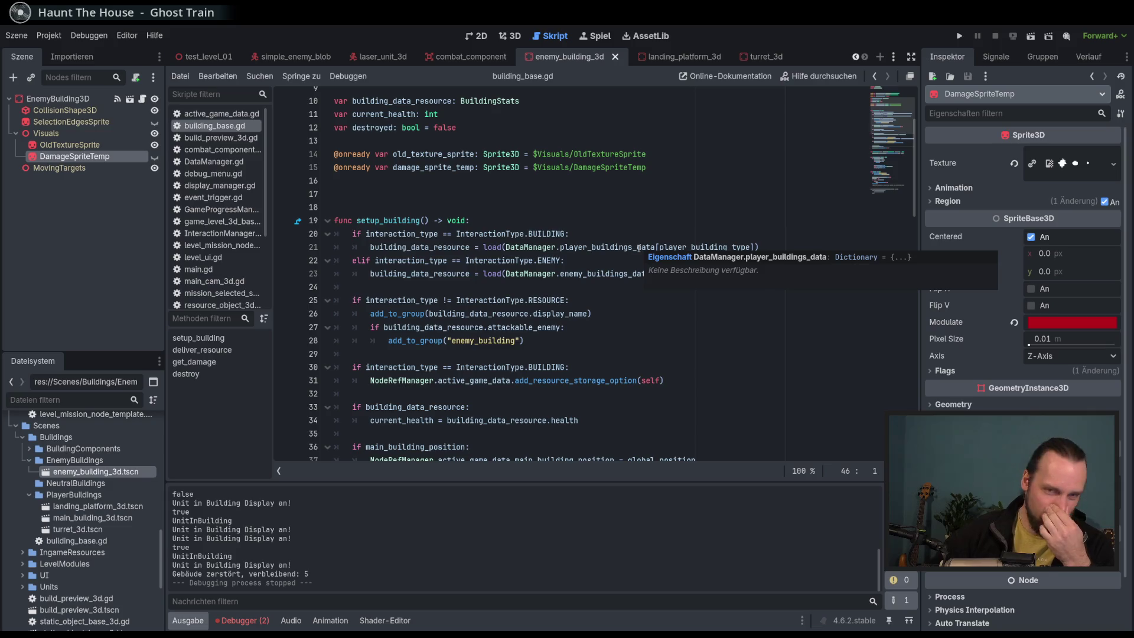
left_click(764, 58)
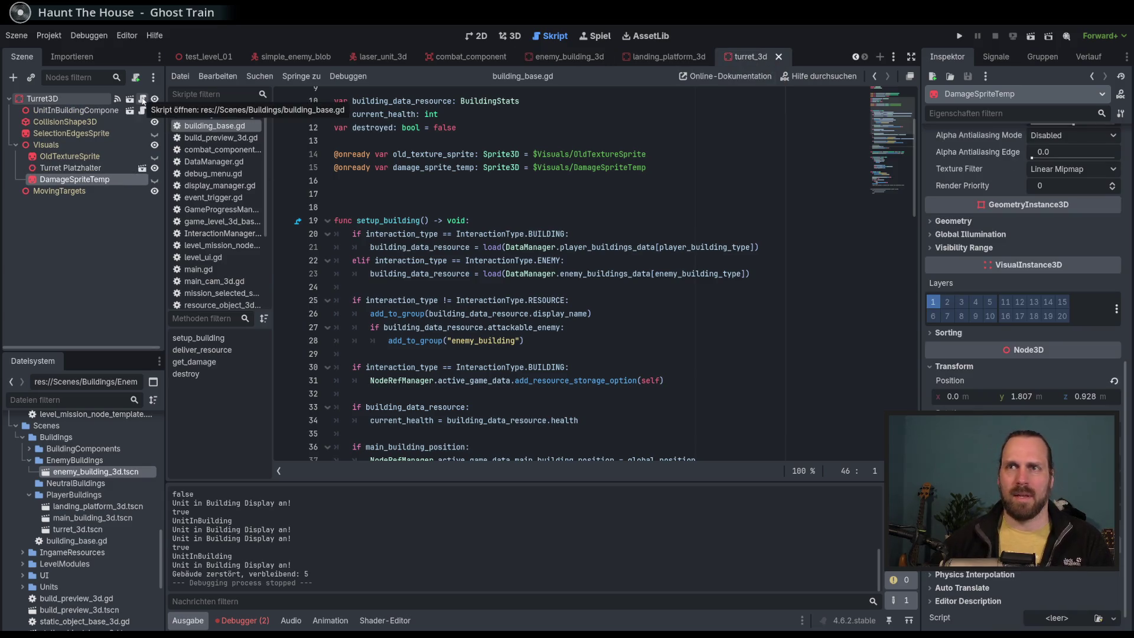
left_click(65, 99)
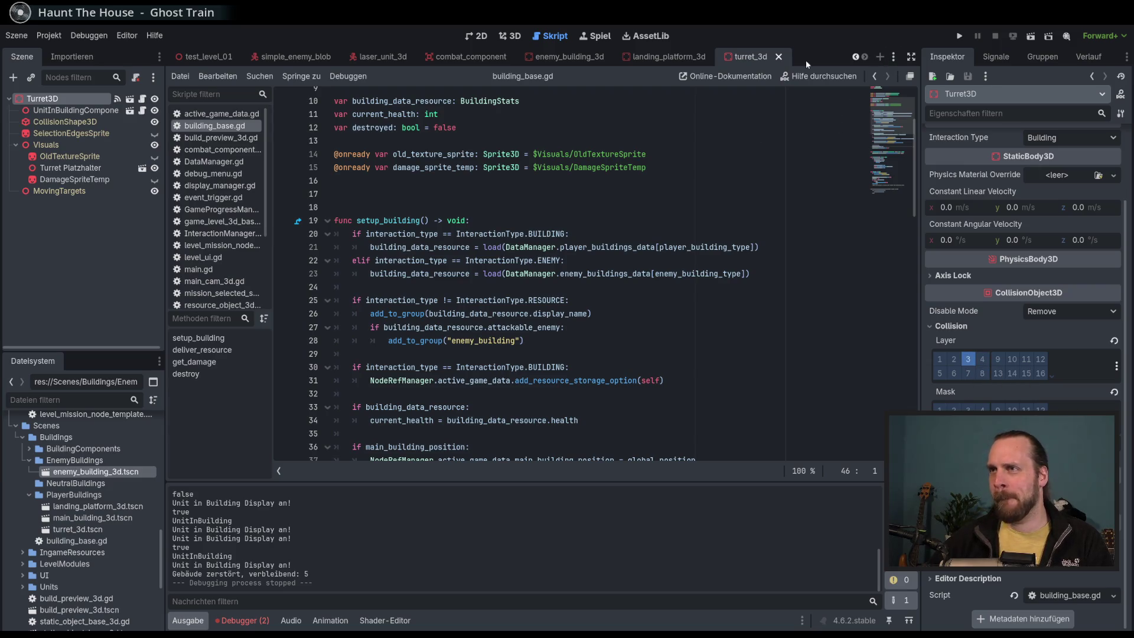
left_click(895, 59)
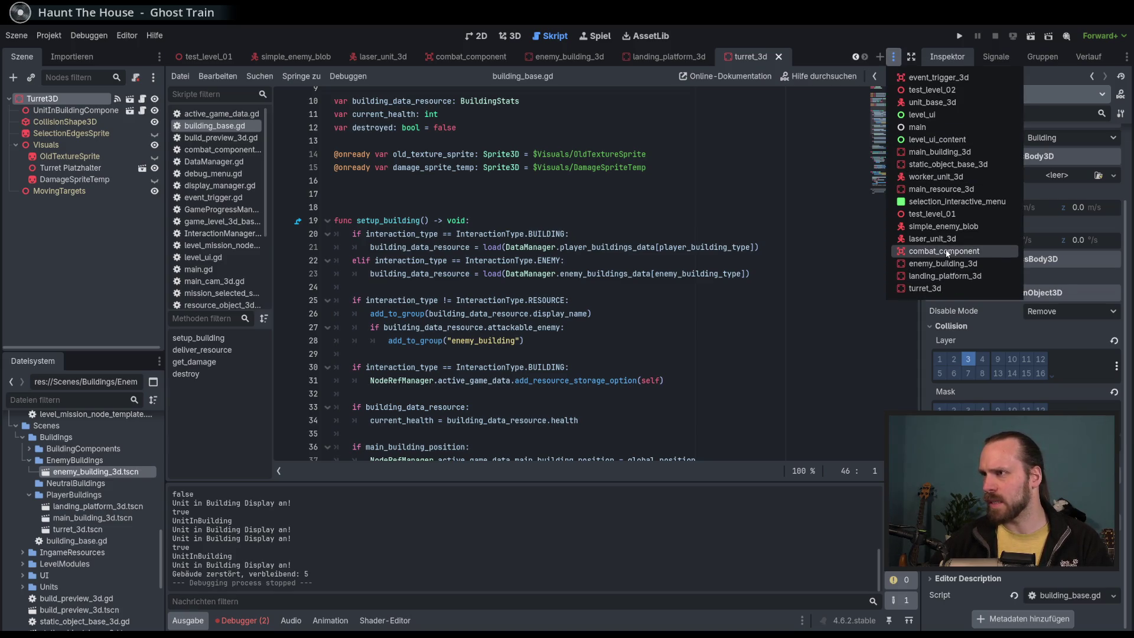
left_click(943, 226)
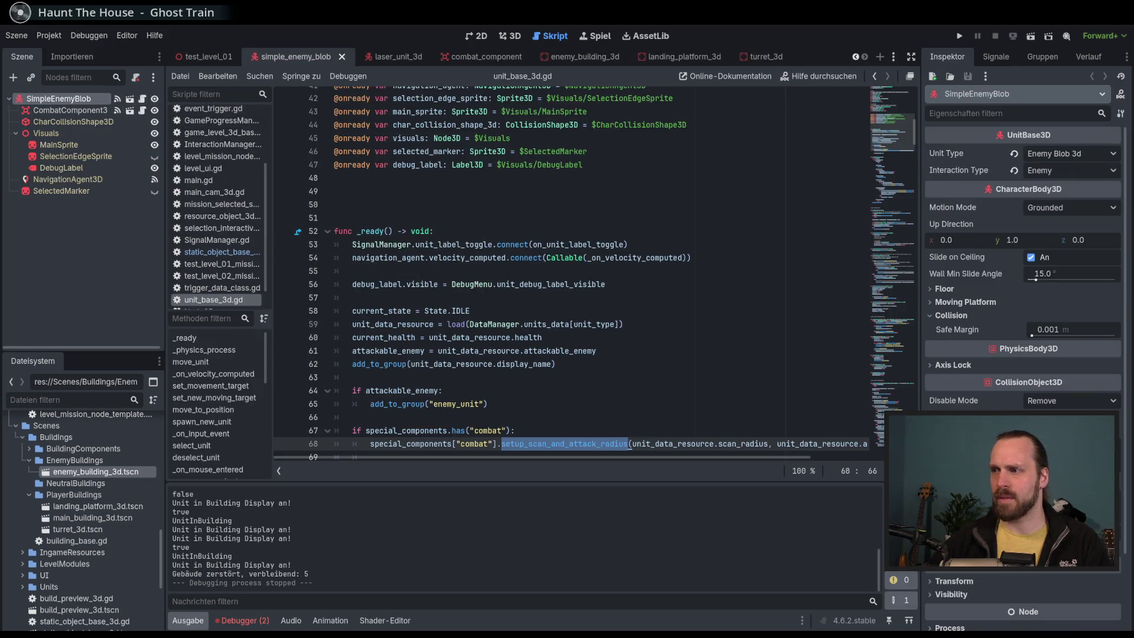
Step: Open the blob's combat component scene and inspect AttackShape3D's capsule and AttackArea3D's settings
left_click(95, 111)
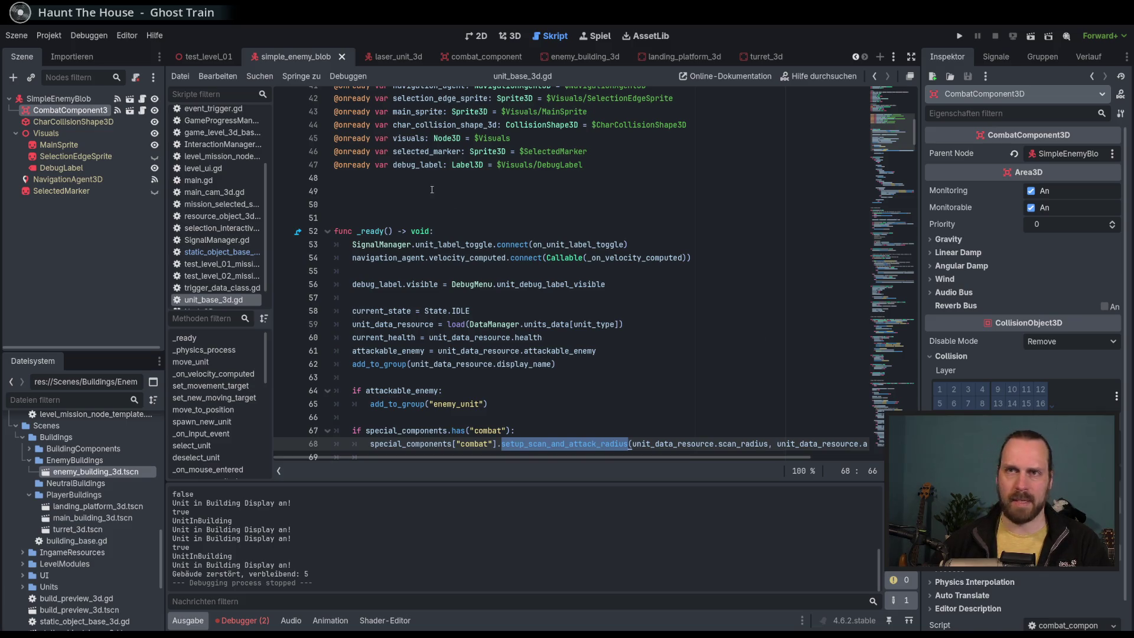
left_click(121, 111)
left_click(82, 135)
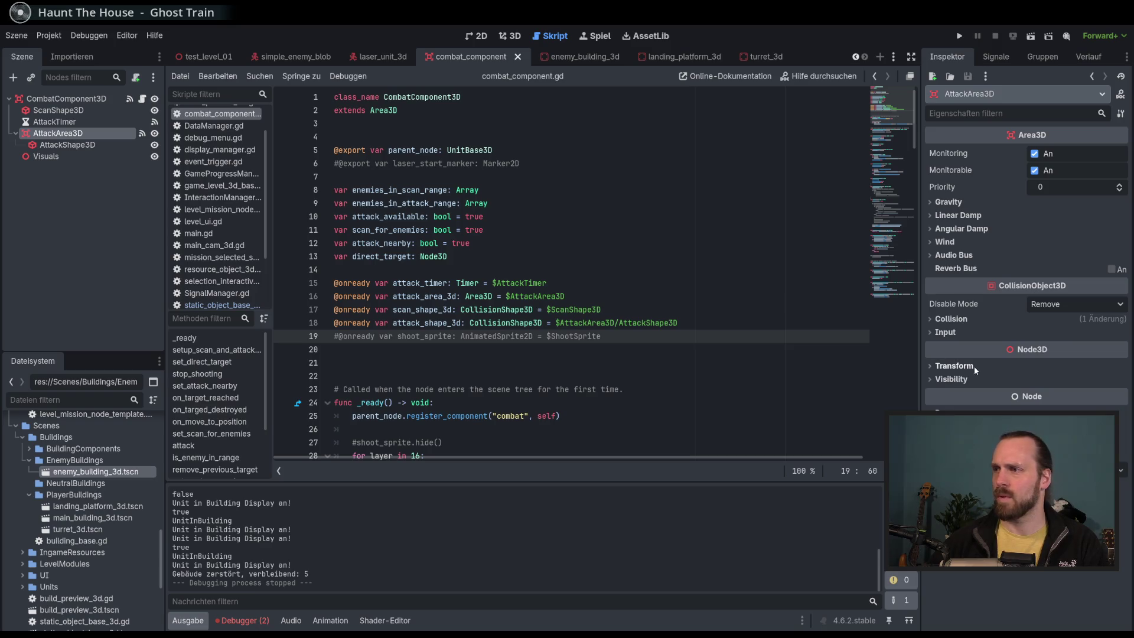
left_click(102, 146)
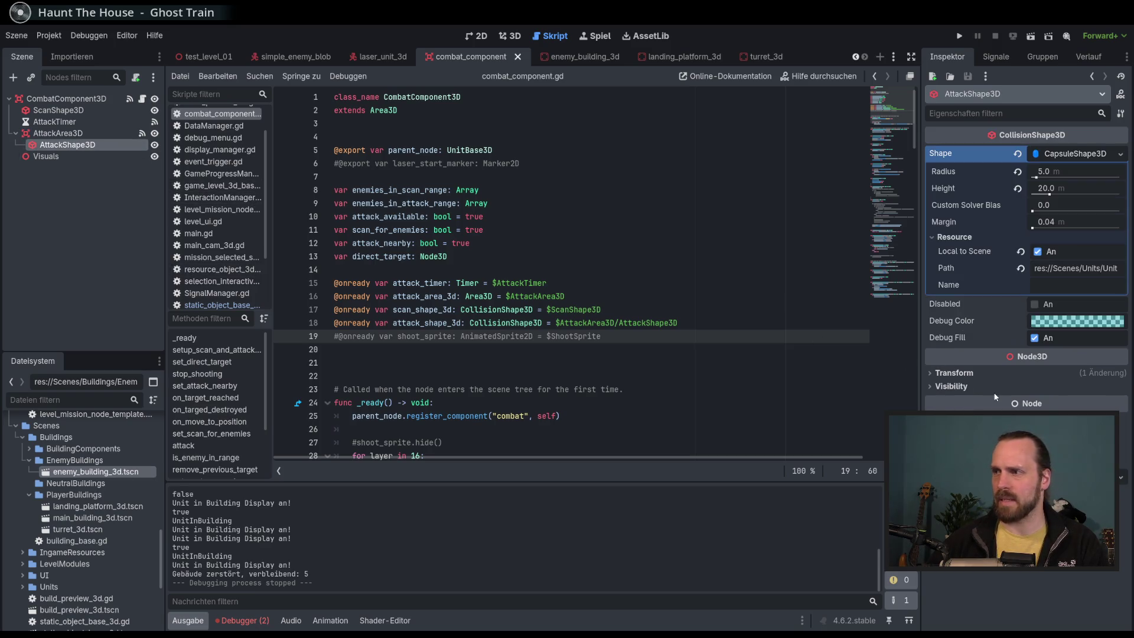
left_click(58, 133)
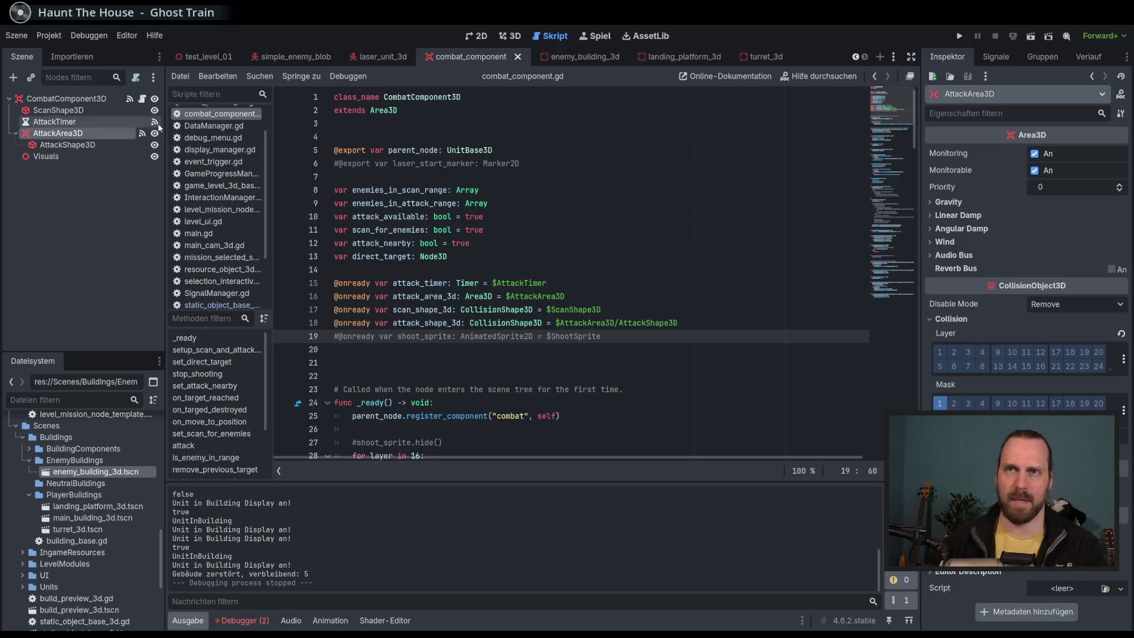
Step: Read the set_collision_mask_value call on line 29 and the scan shape radius on line 34, then run
scroll(565, 317, "down", 2)
scroll(565, 317, "down", 4)
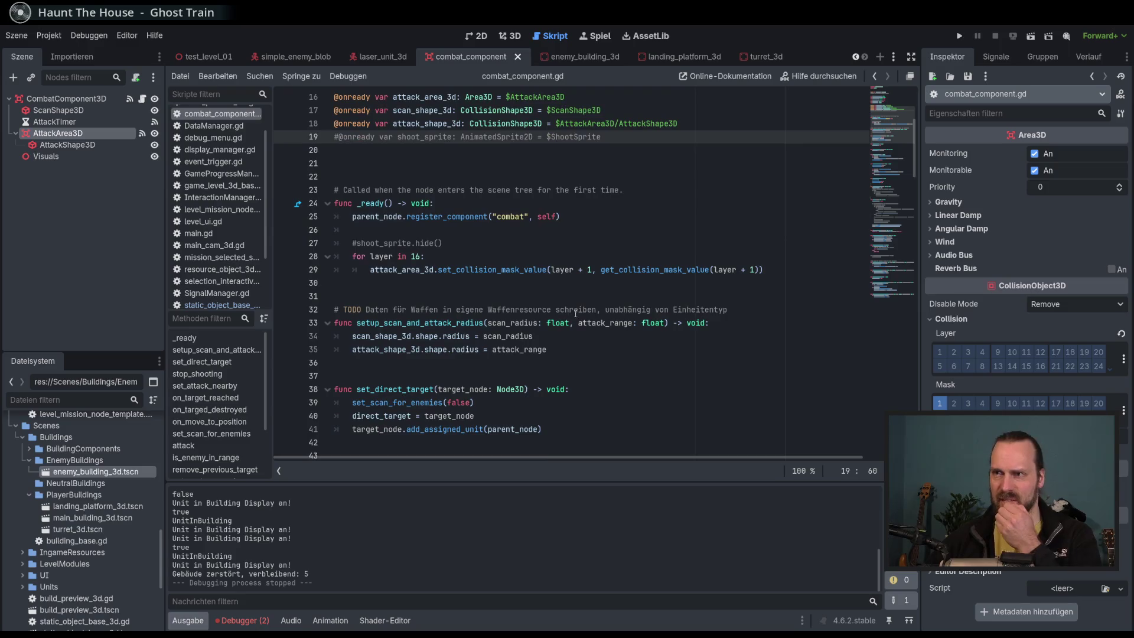
double_click(653, 270)
left_click(479, 276)
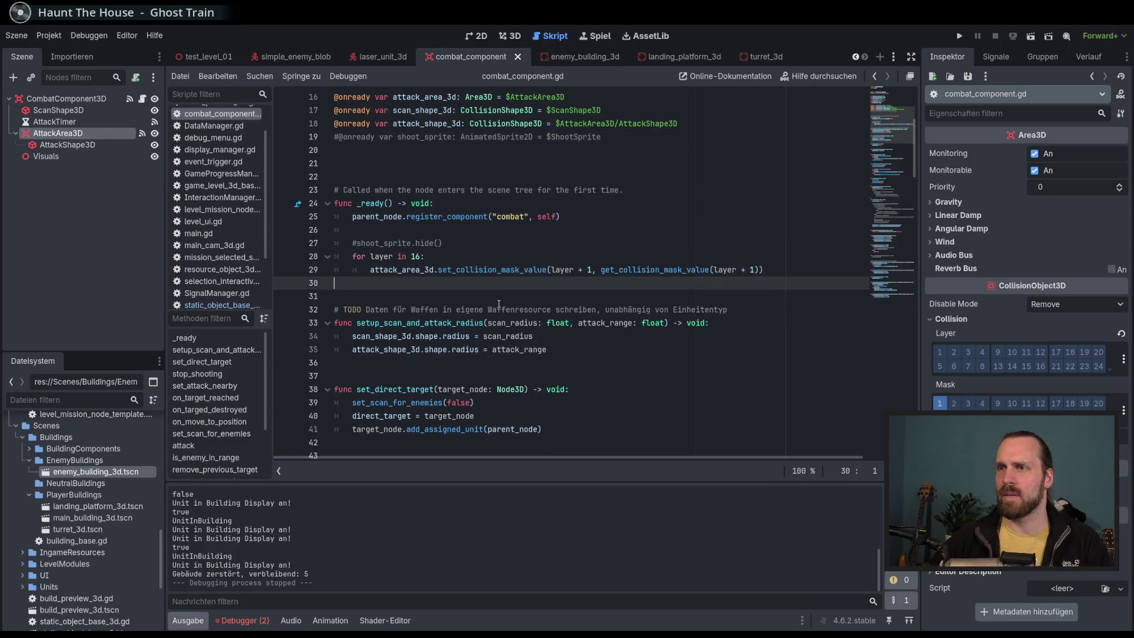
double_click(486, 270)
left_click(576, 315)
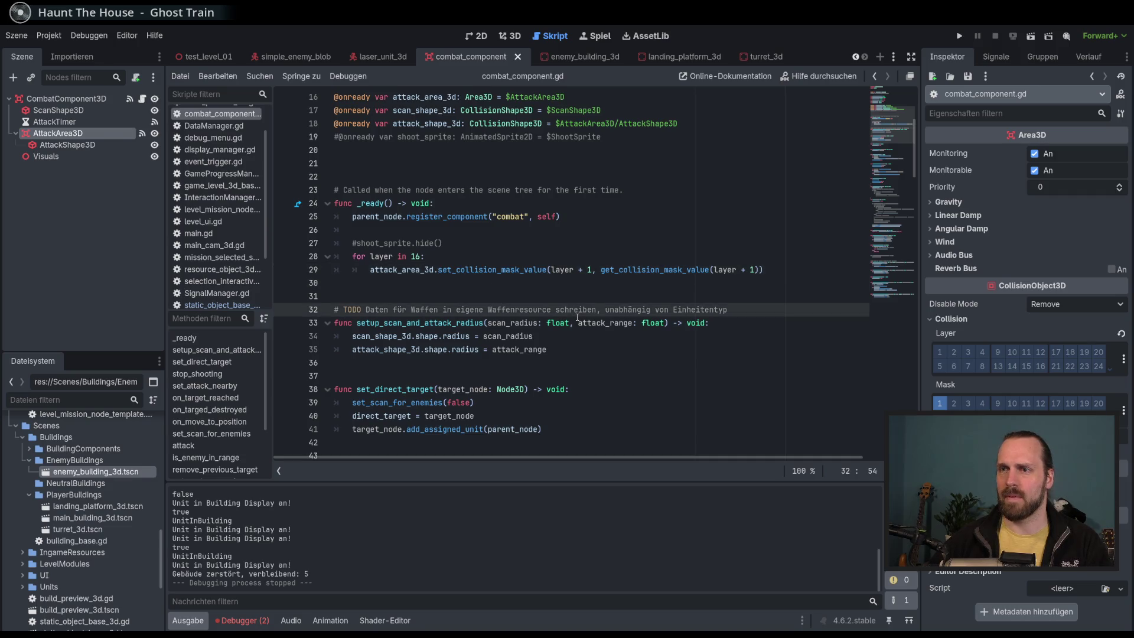
left_click(438, 336)
key("Down")
key("Up")
left_click(472, 337)
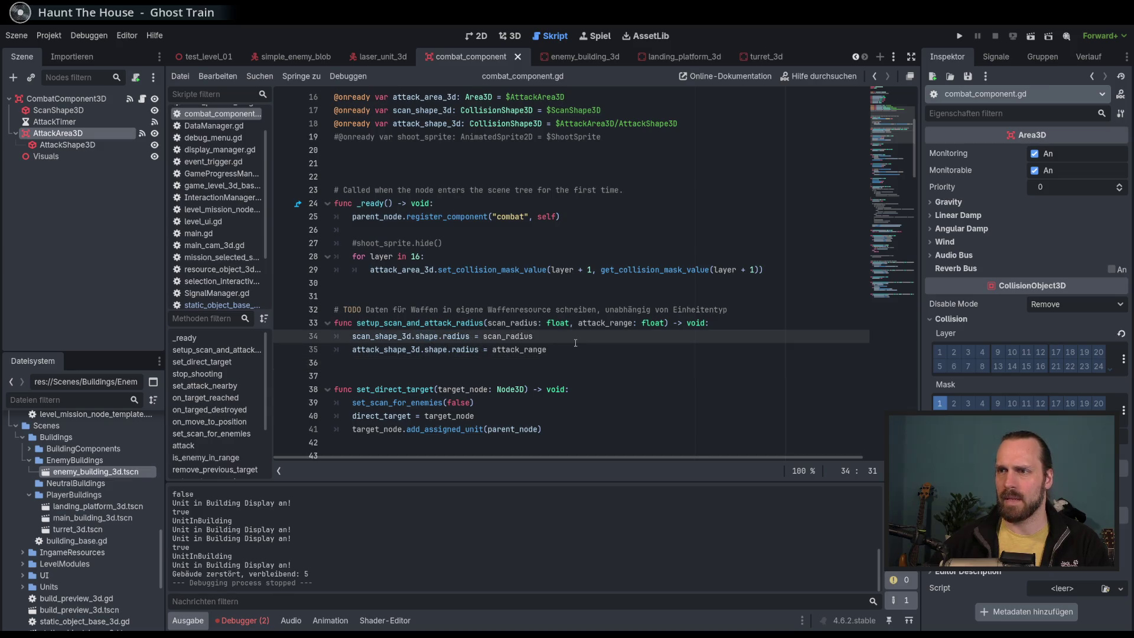
key("End")
scroll(575, 343, "down", 2)
scroll(575, 342, "up", 2)
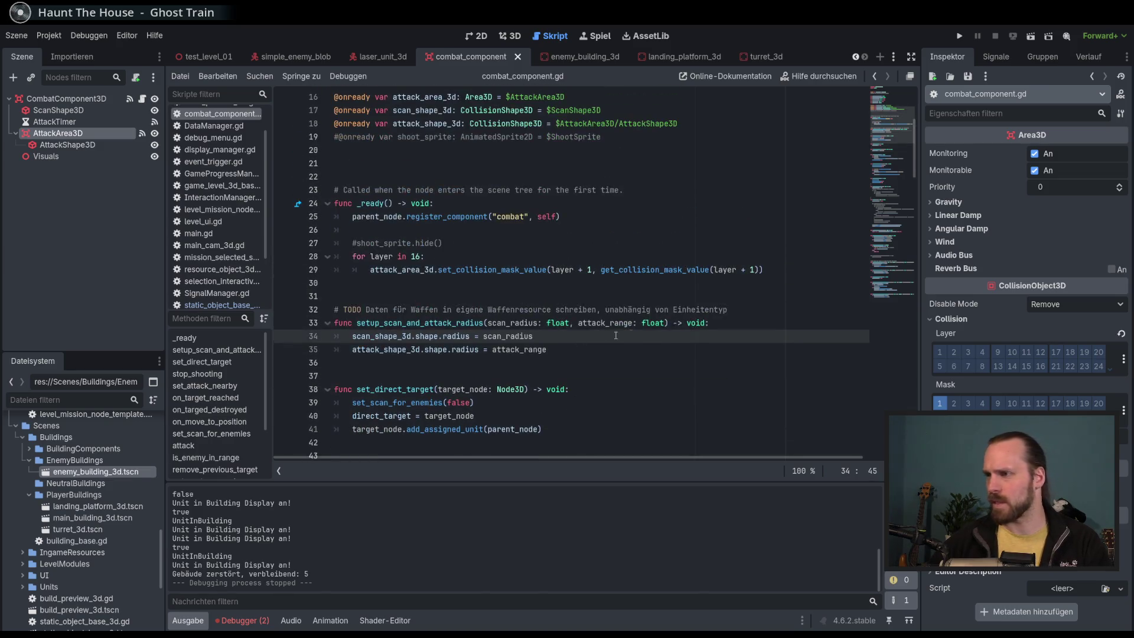
key("F5")
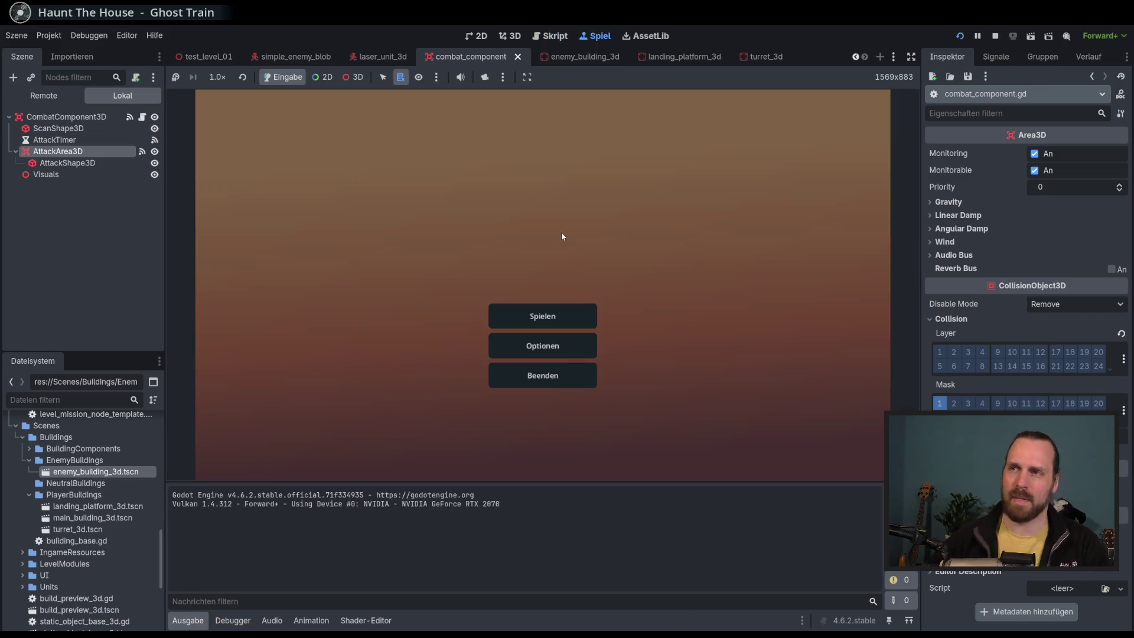
Step: Start Test Mission 01, pick SimpleEnemyBlob with 3D select, and expand its Special Components
left_click(537, 304)
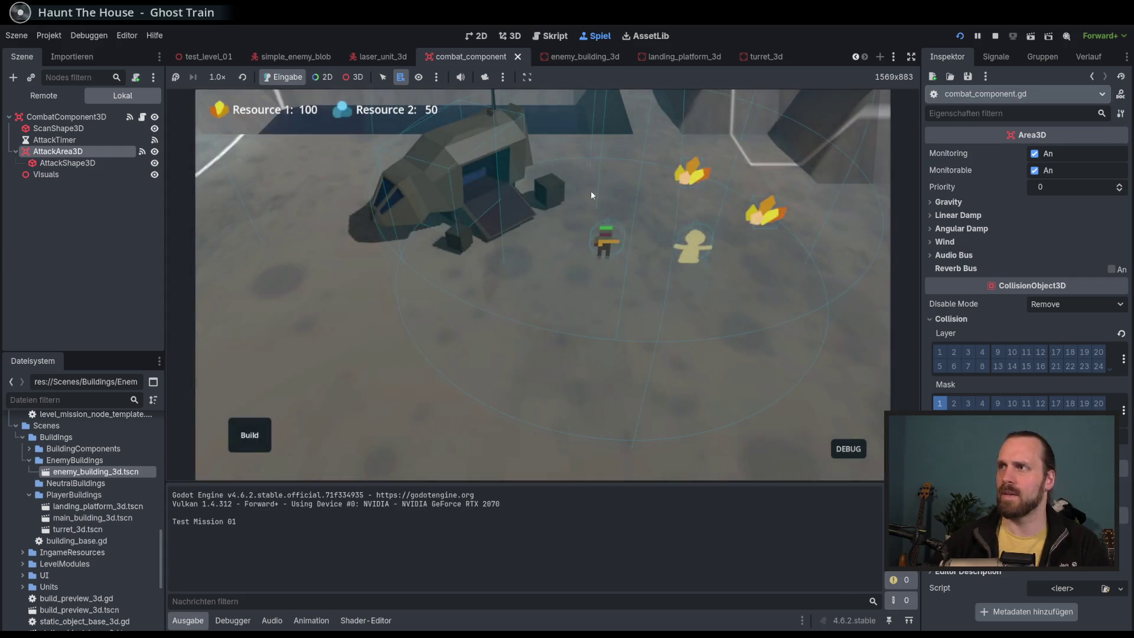
left_click(363, 255)
left_click_drag(363, 255, 439, 270)
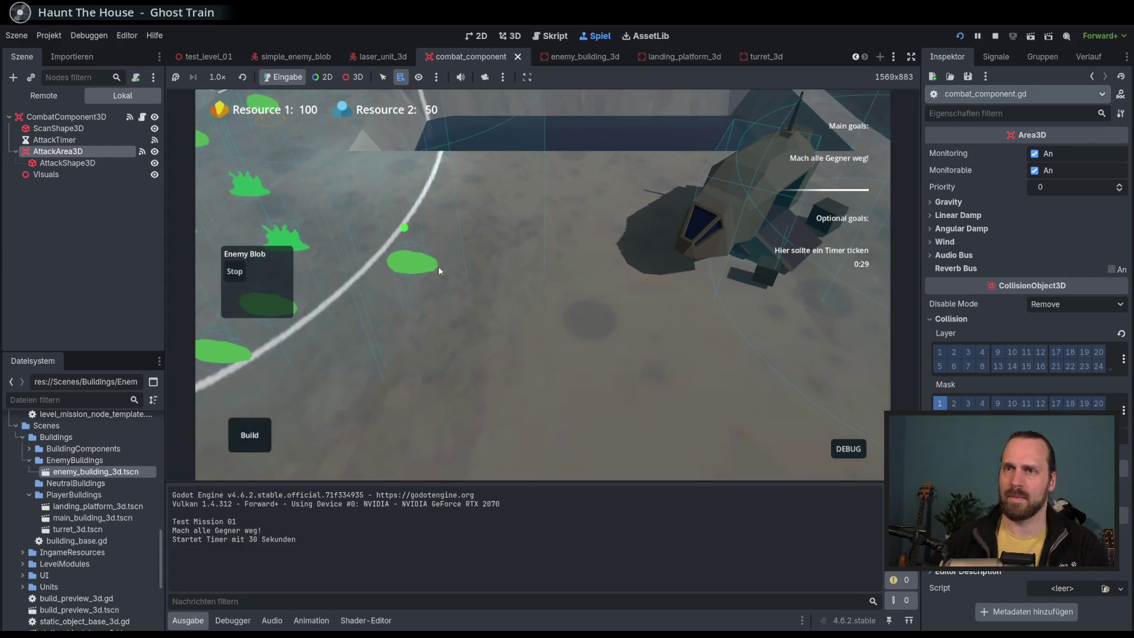
left_click(361, 81)
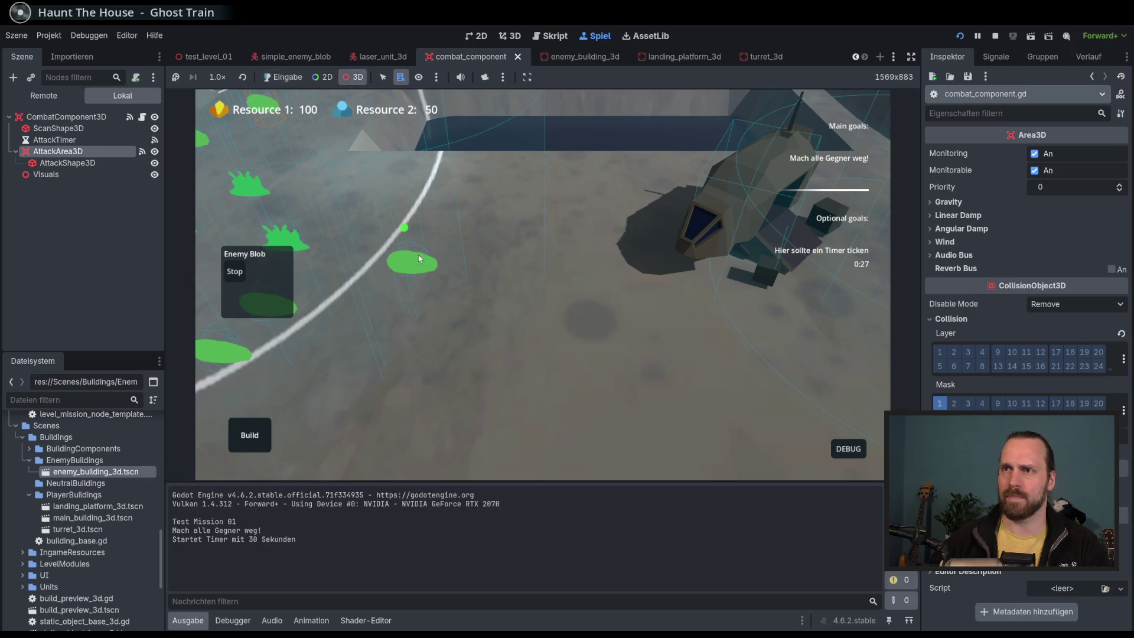
right_click(415, 266)
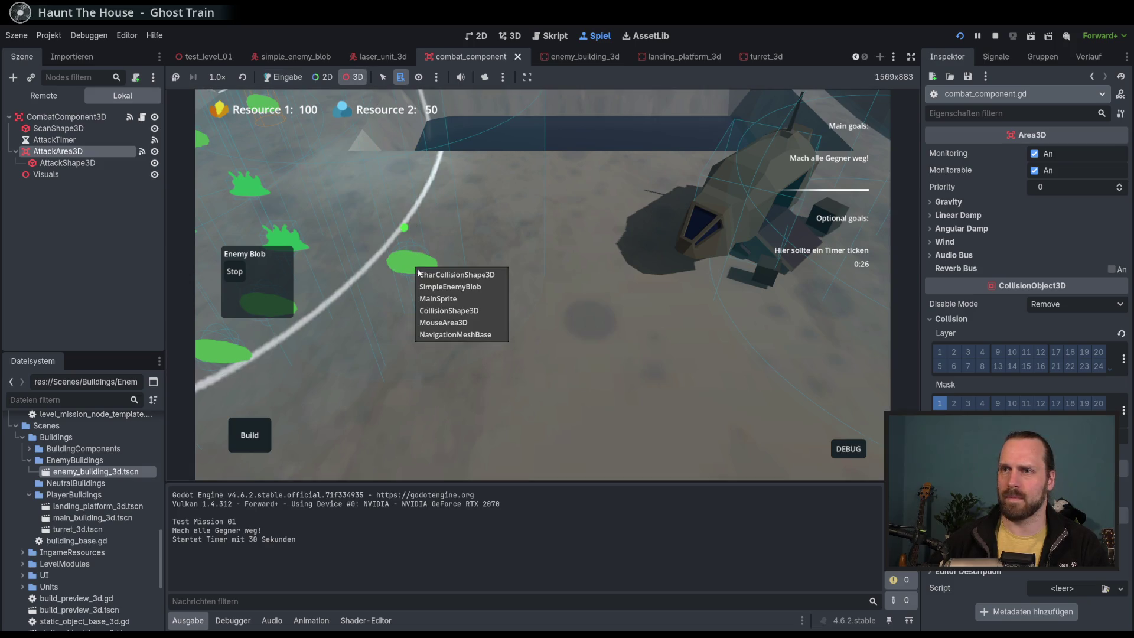
left_click(476, 287)
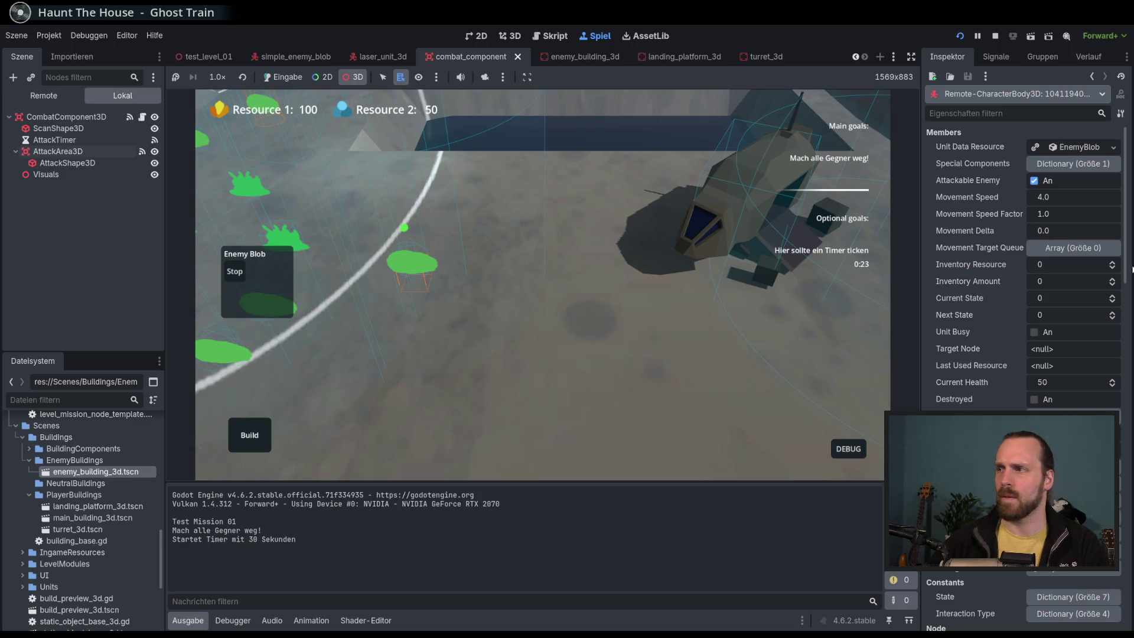
left_click(1058, 169)
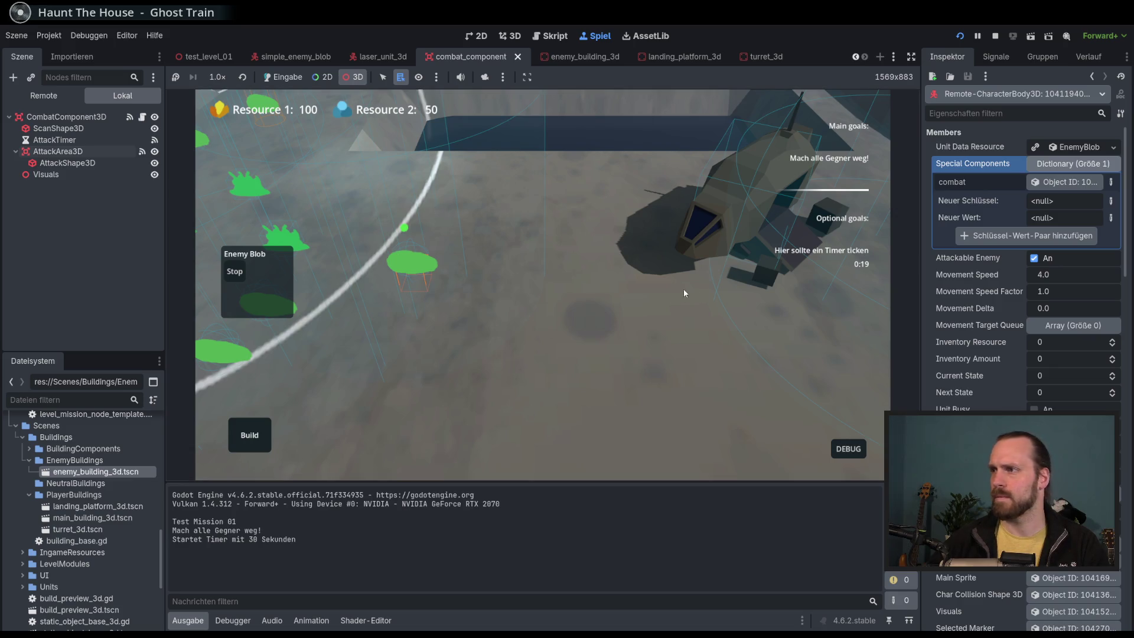
Step: Browse the Remote tree's EnemyUnits group and inspect the first SimpleEnemy instance
left_click(55, 98)
scroll(125, 194, "down", 3)
left_click(90, 270)
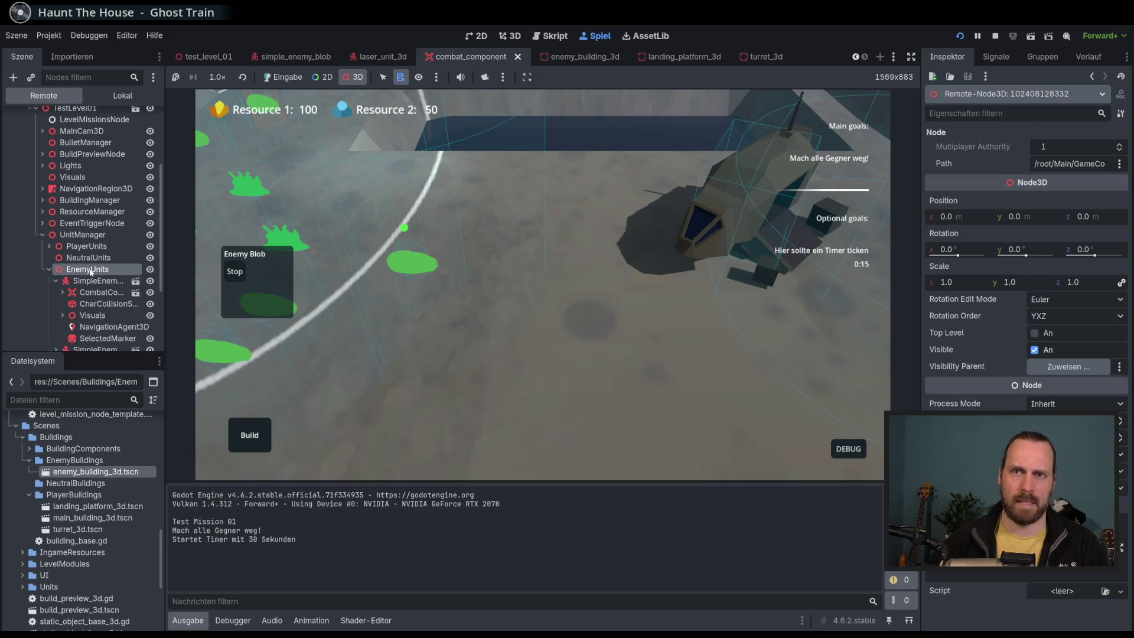
left_click(94, 281)
scroll(1022, 260, "down", 2)
scroll(1038, 195, "up", 2)
left_click(1055, 165)
scroll(983, 327, "down", 5)
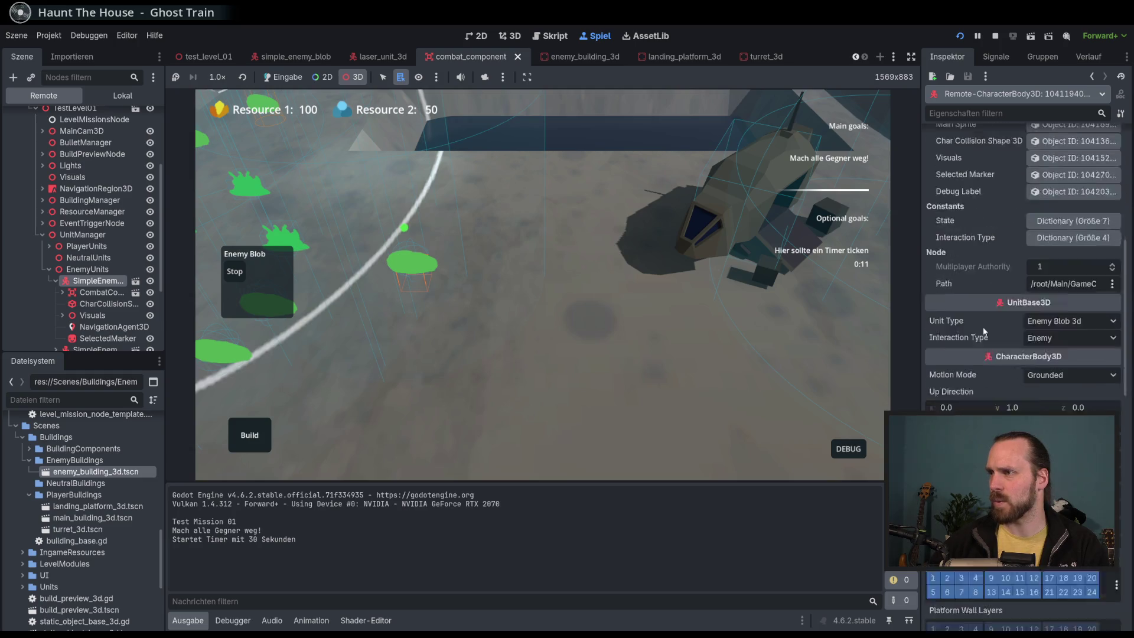
scroll(987, 327, "up", 8)
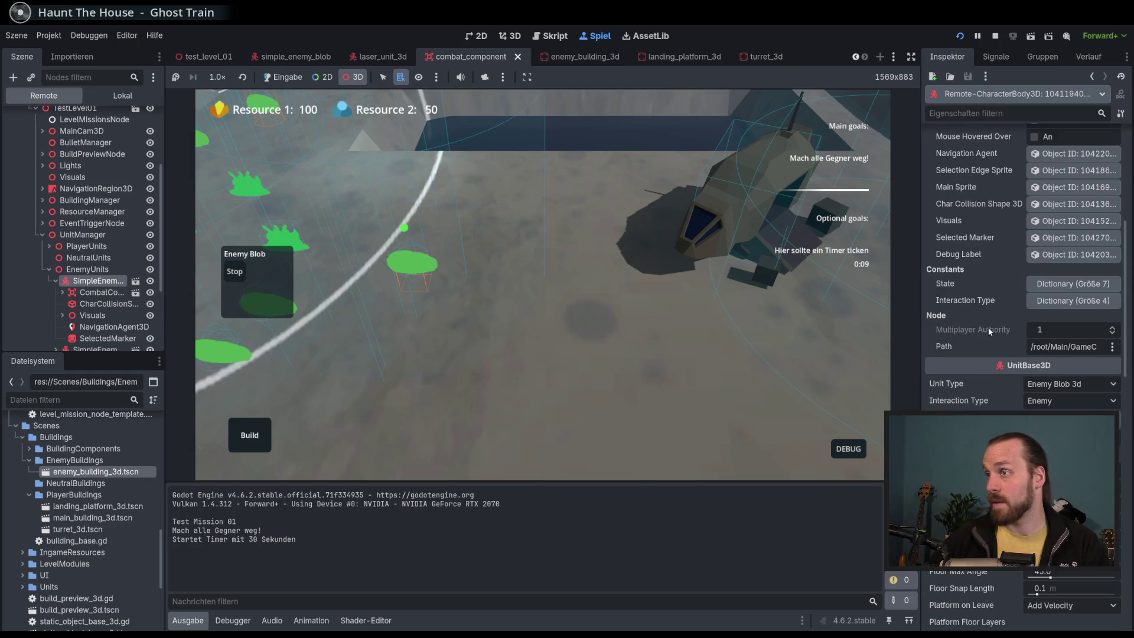
scroll(974, 298, "down", 14)
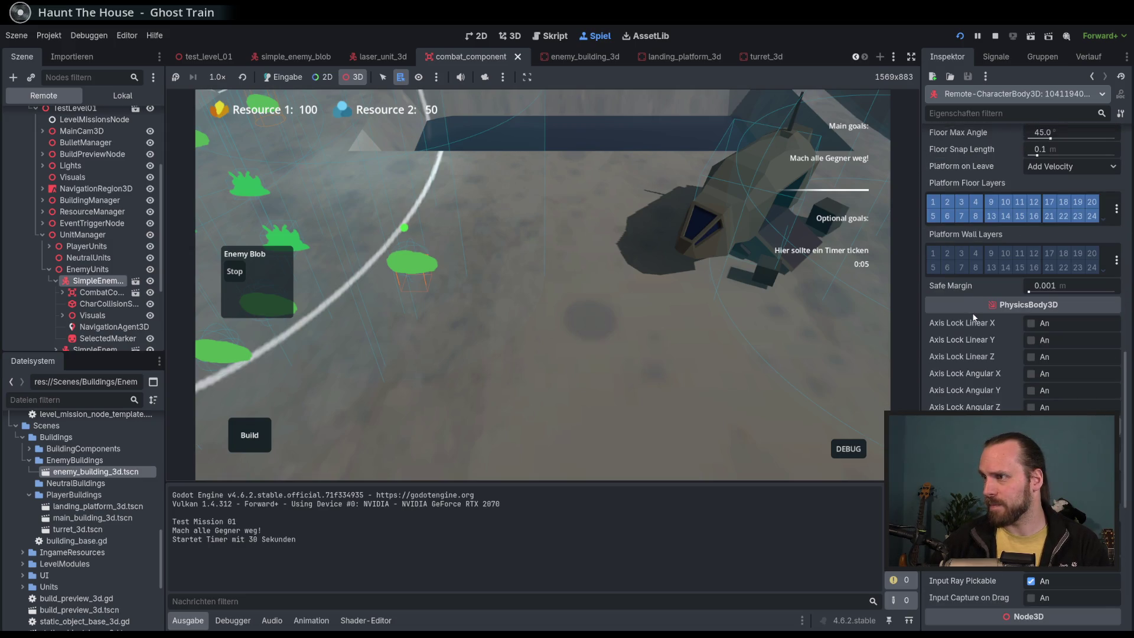
scroll(974, 313, "down", 8)
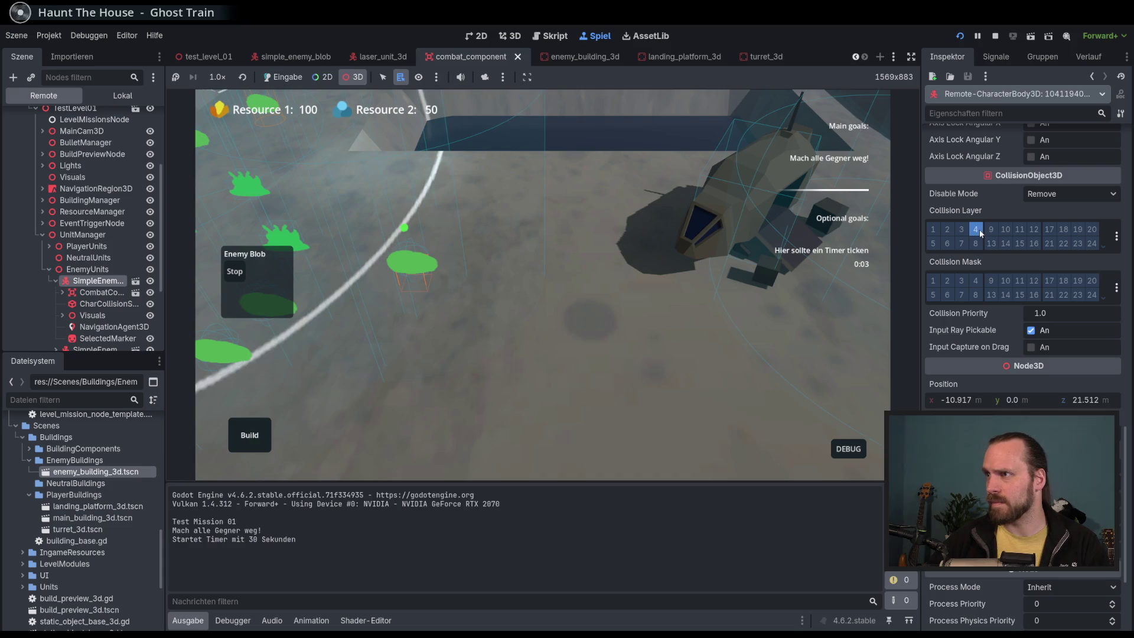
Step: Inspect CombatComponent, ScanShape3D and AttackArea3D's collision mask (layers 1 and 3), then stop the game
left_click(97, 292)
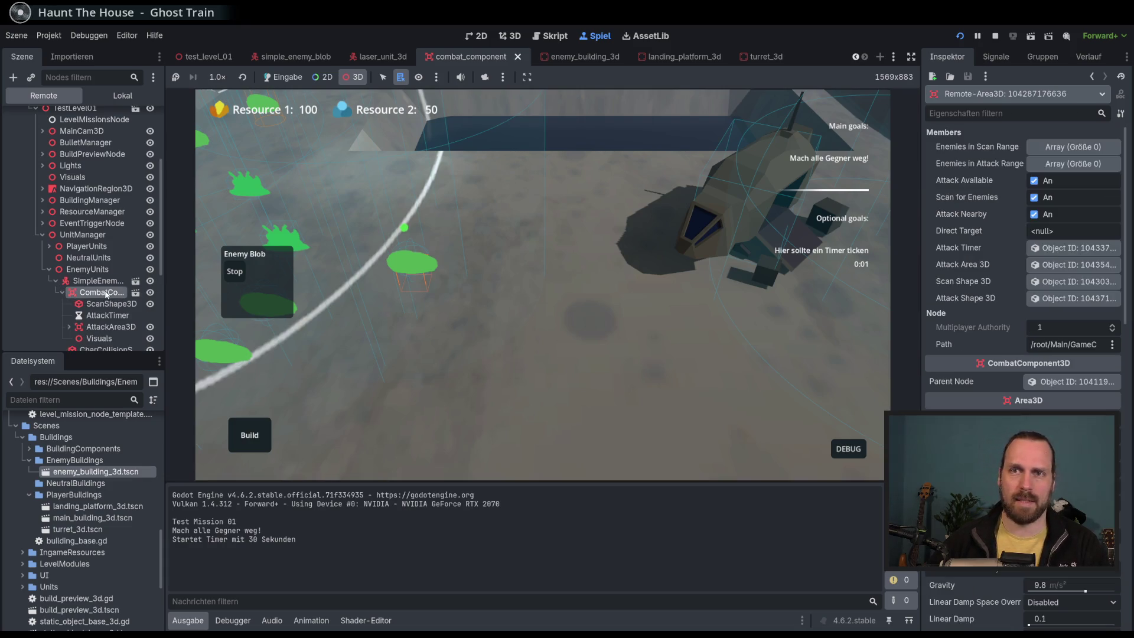
scroll(1043, 347, "down", 20)
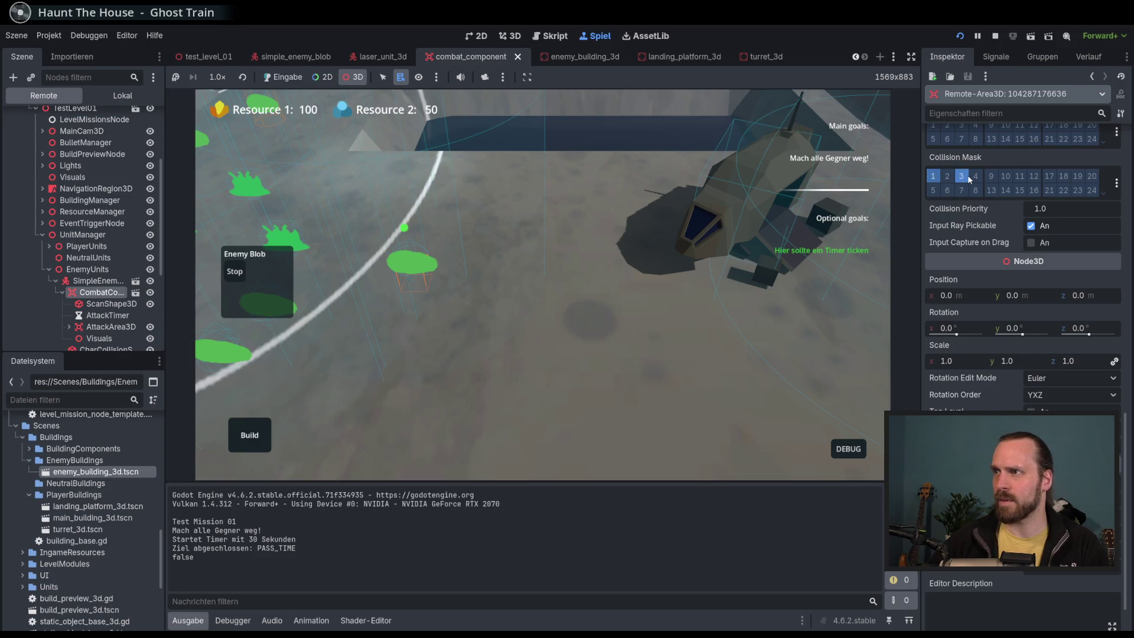
left_click(110, 304)
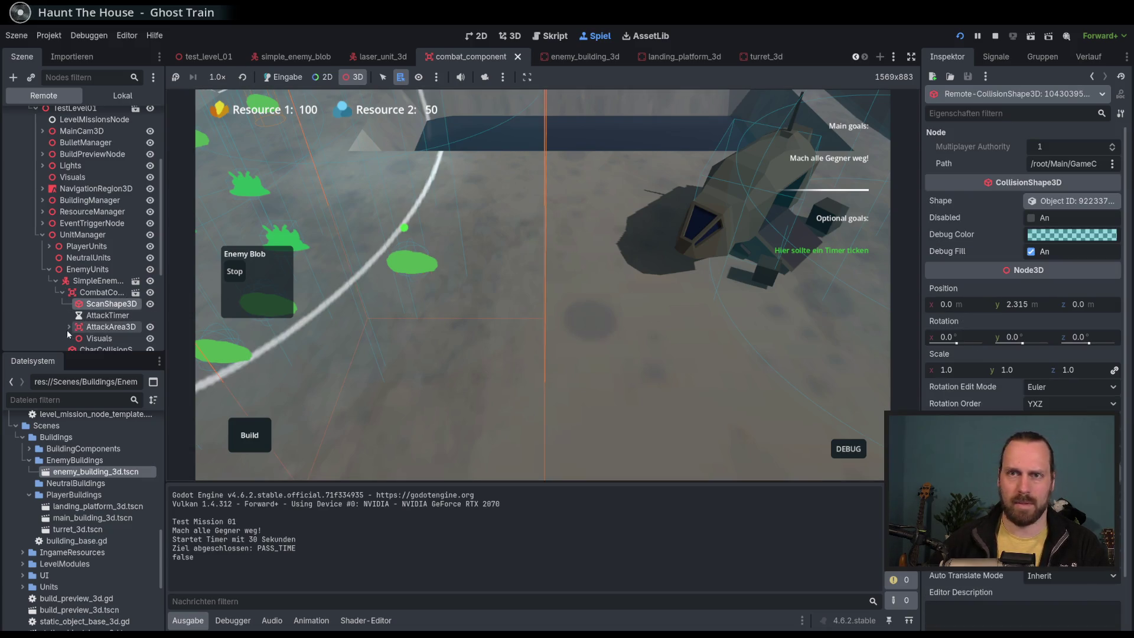
scroll(70, 330, "down", 3)
left_click(104, 235)
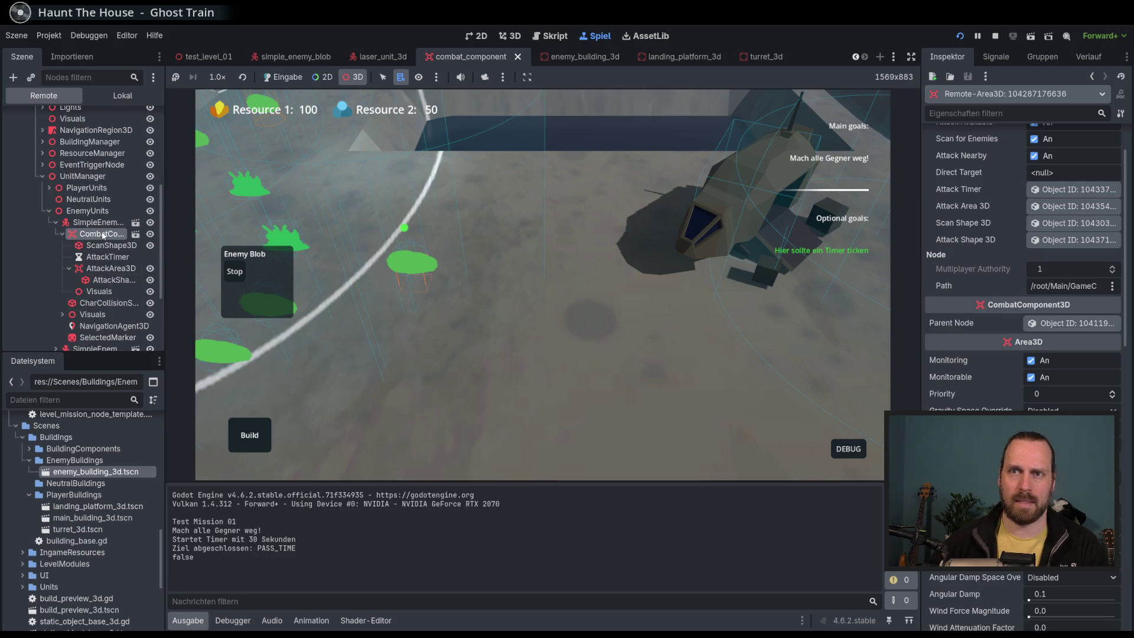
left_click(107, 270)
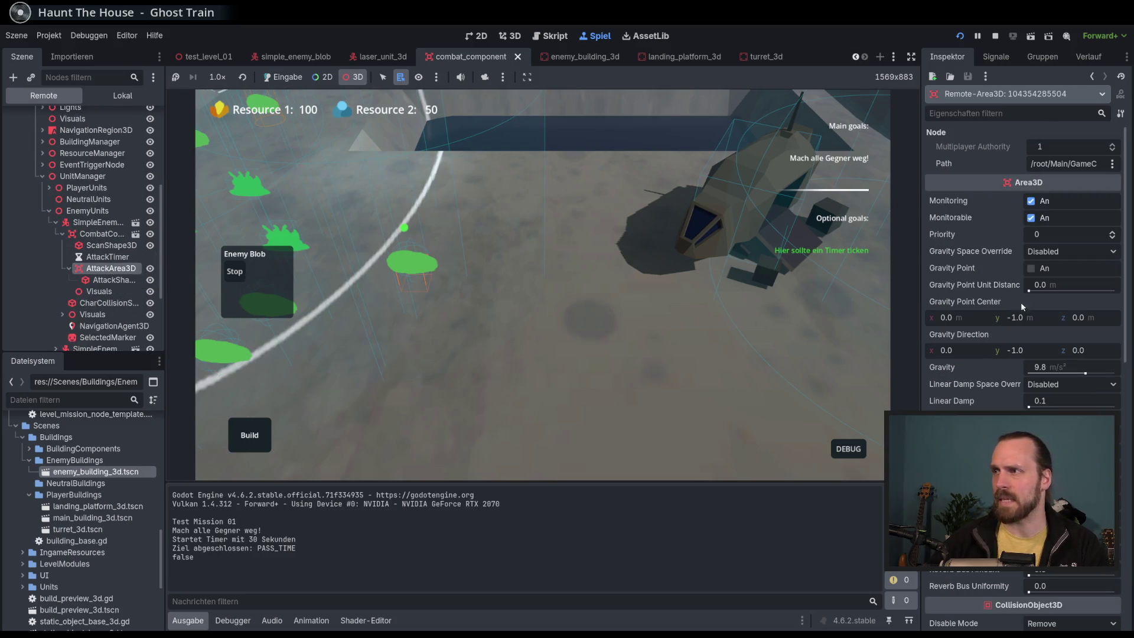
scroll(1021, 302, "down", 5)
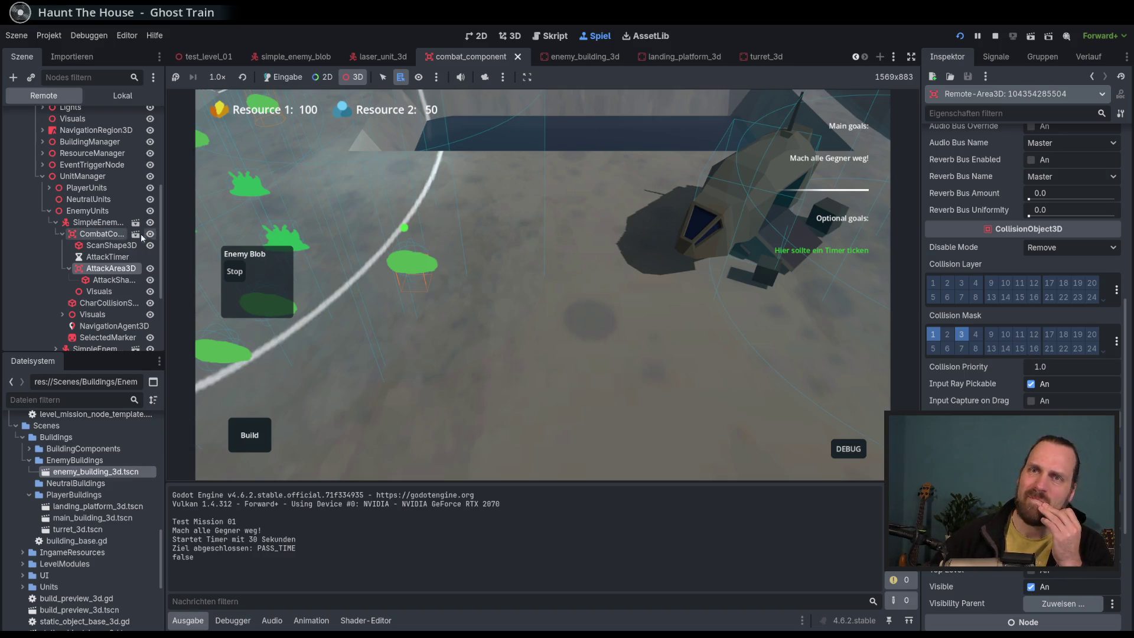
left_click(90, 234)
scroll(993, 374, "down", 6)
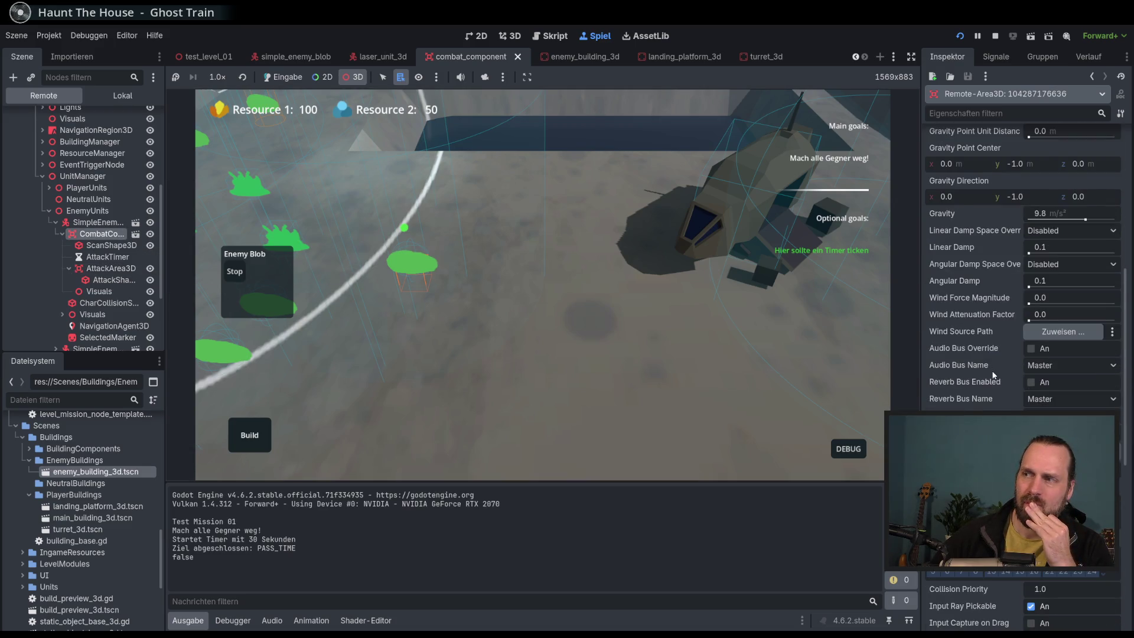
key("F8")
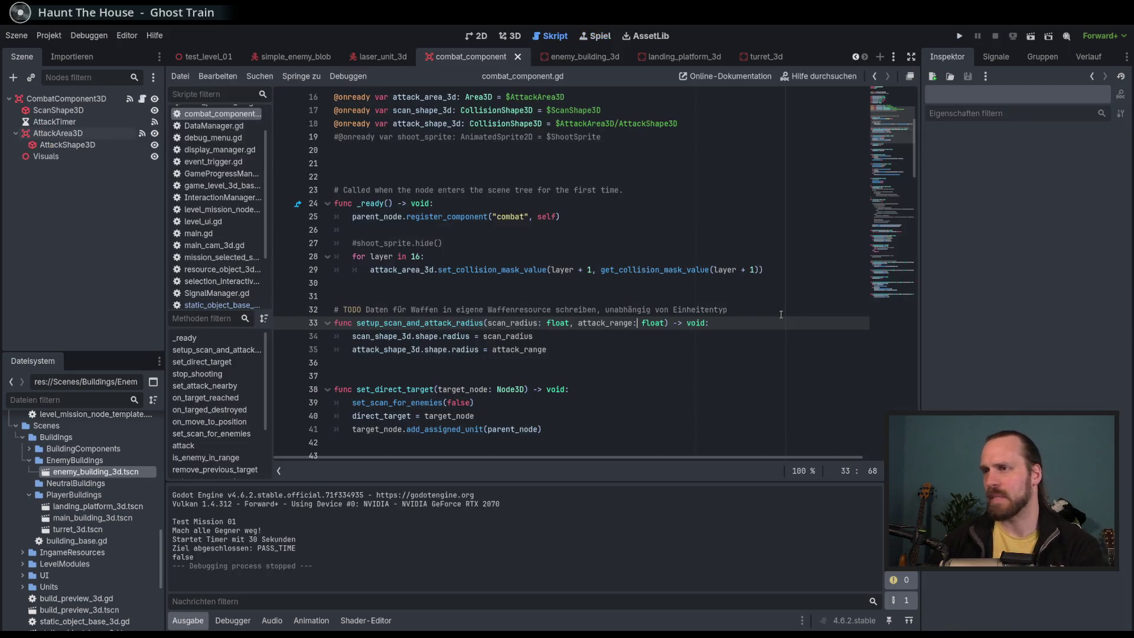
Step: Inspect the laser unit's CombatComponent3D and expand its collision layer and mask settings
left_click(62, 98)
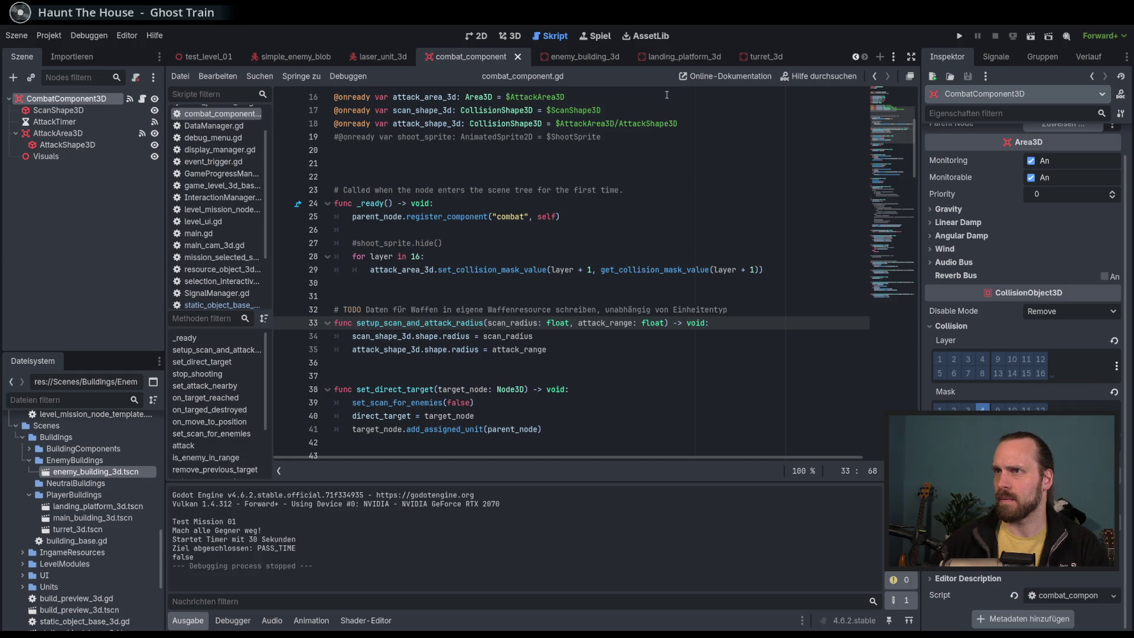
left_click(390, 62)
left_click(66, 110)
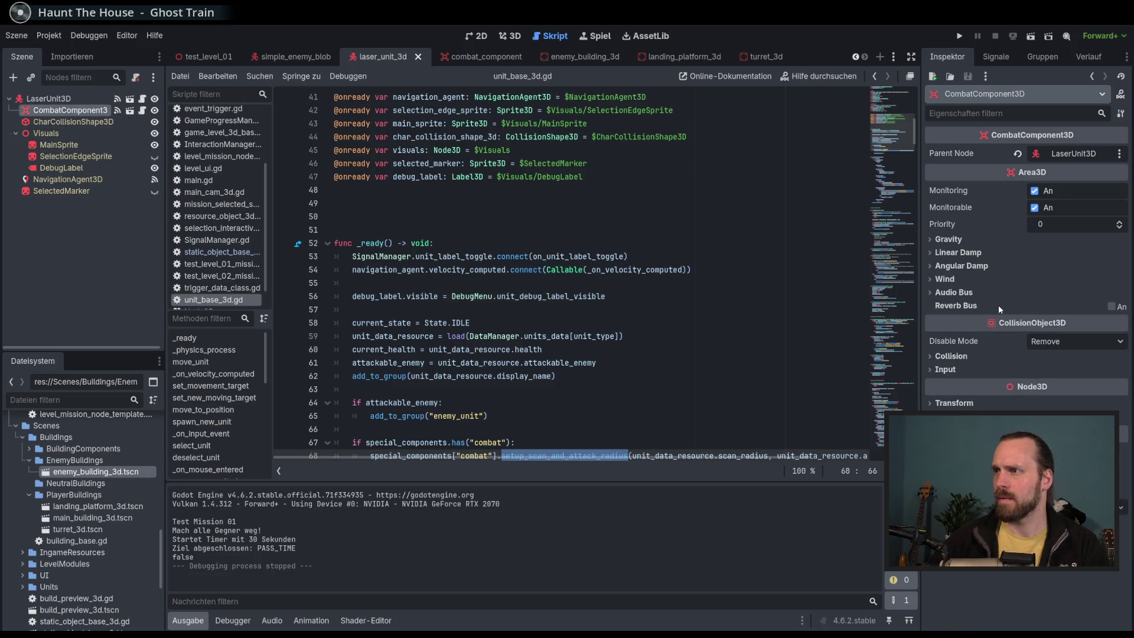
left_click(121, 122)
key("Up")
left_click(974, 356)
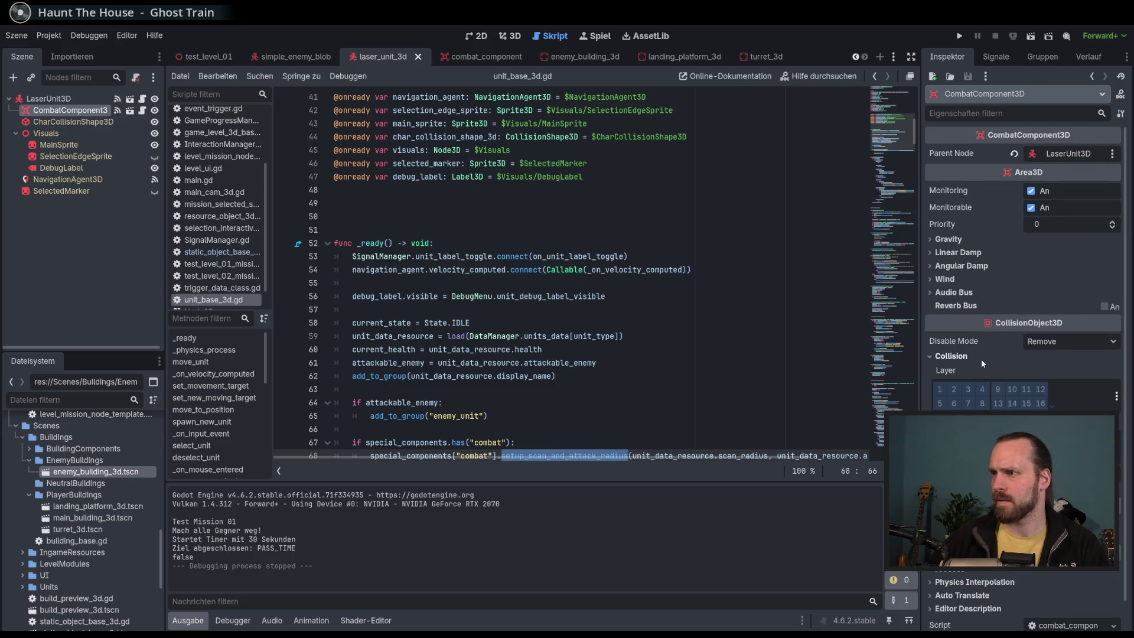
scroll(986, 361, "down", 1)
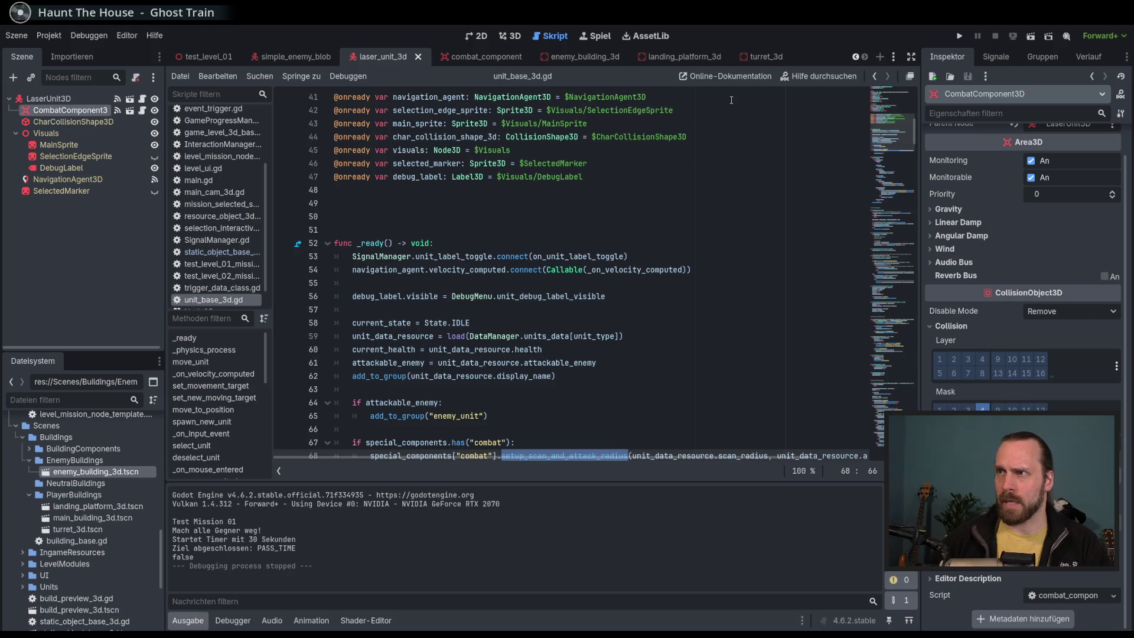
Step: Check the list of open scenes, then switch to the simple_enemy_blob scene
mouse_move(760, 58)
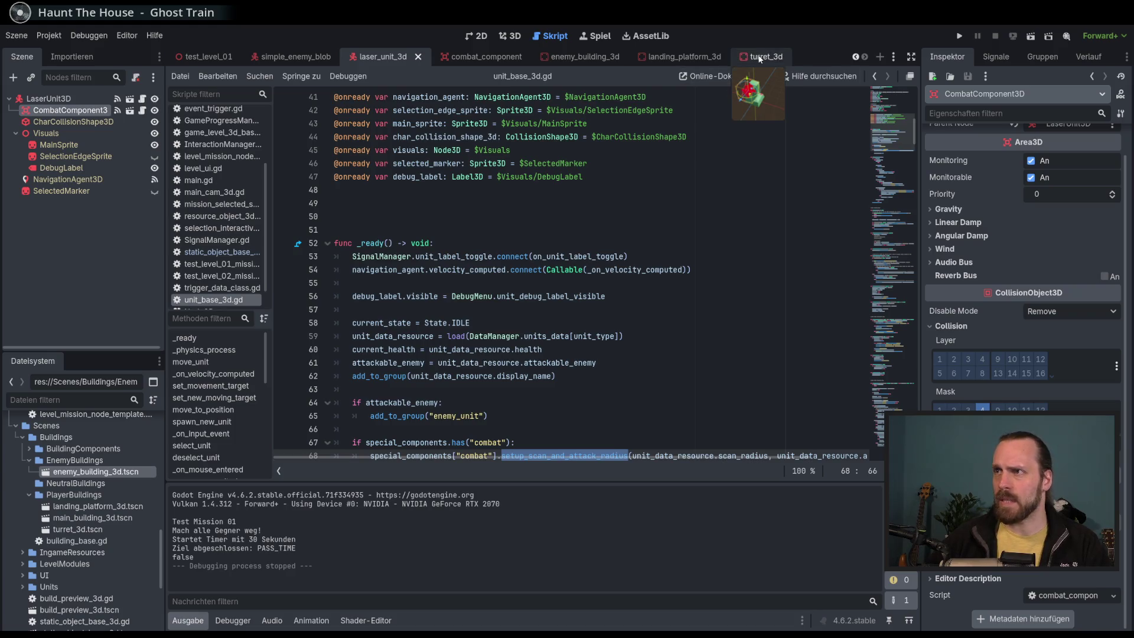
left_click(893, 56)
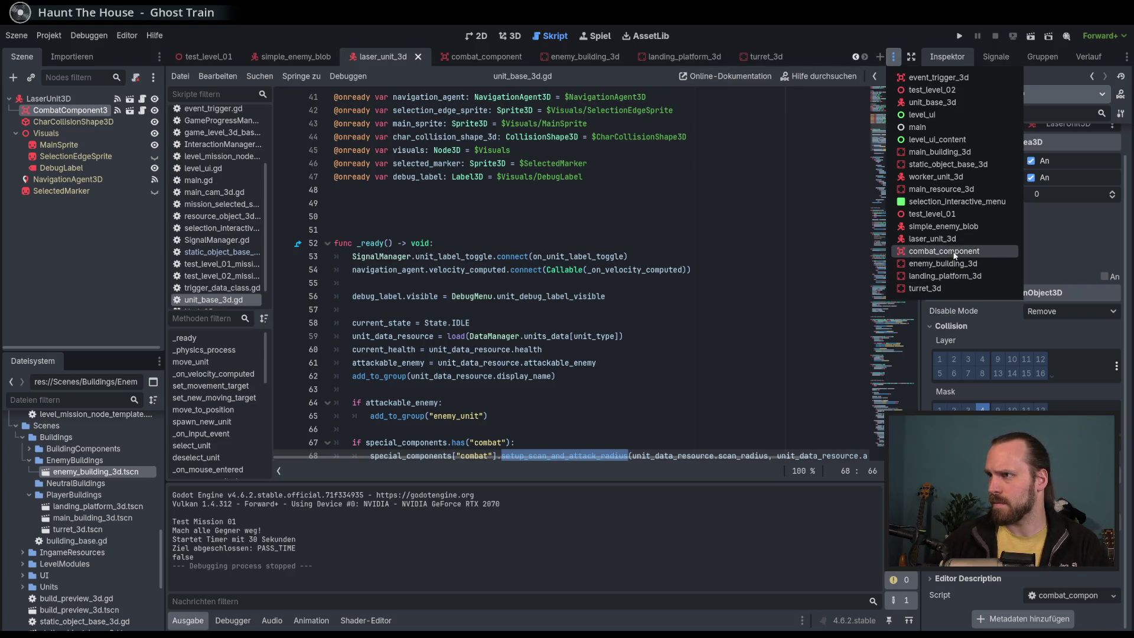
key("Escape")
scroll(955, 230, "up", 1)
key("ctrl+shift+Tab")
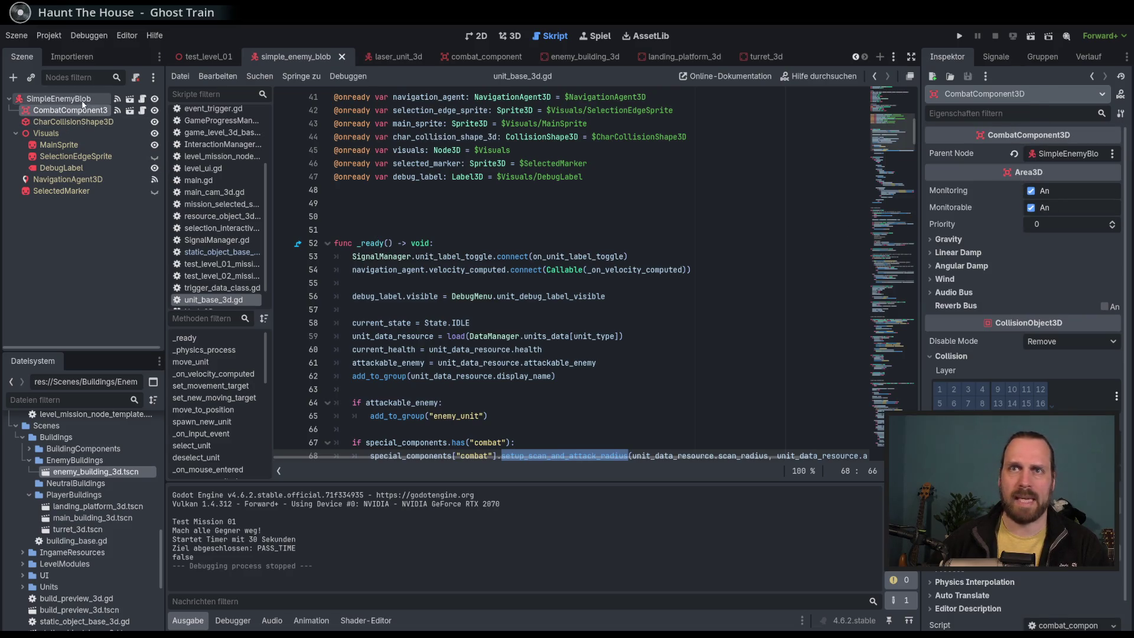
Step: Check the blob's CombatComponent3D collision mask (layers 1 and 3), then open the combat_component scene
left_click(83, 111)
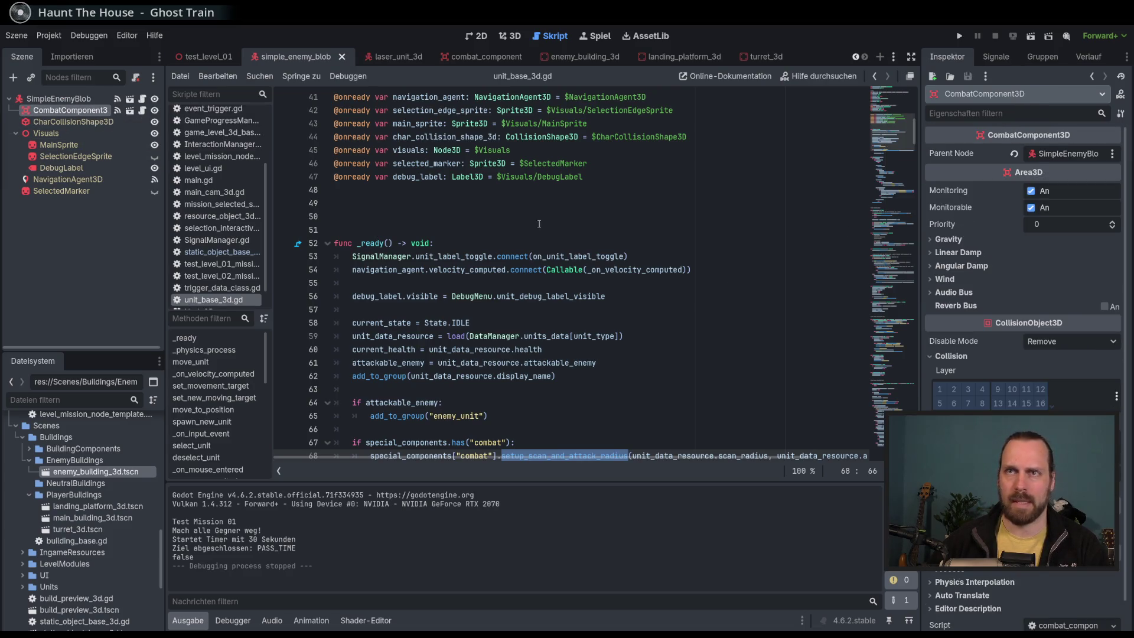
scroll(943, 399, "down", 1)
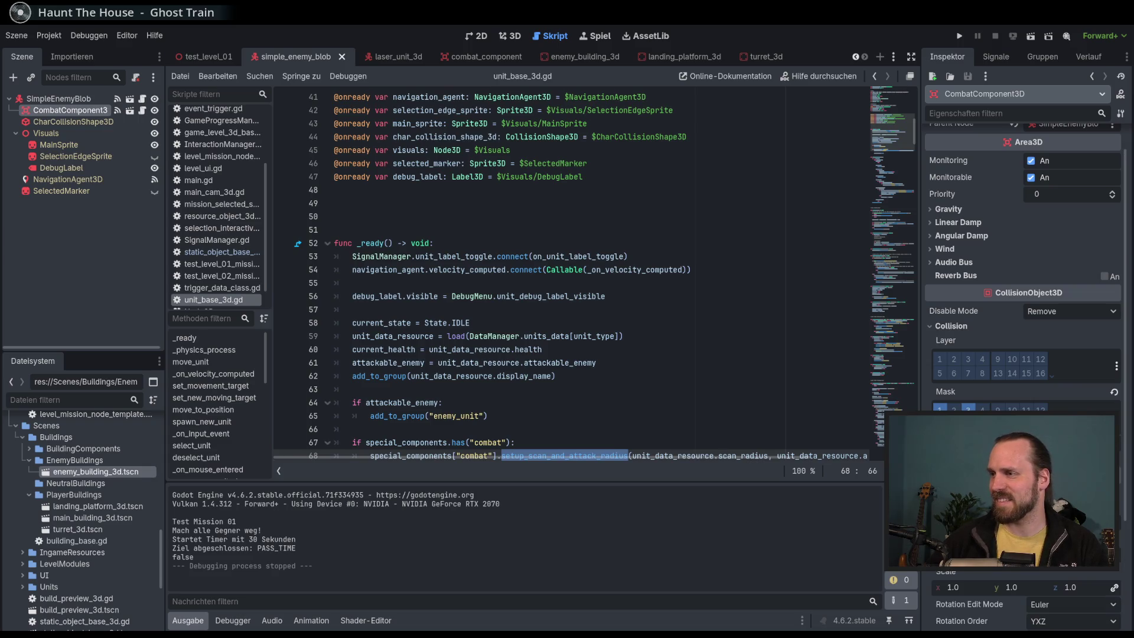
scroll(944, 266, "down", 3)
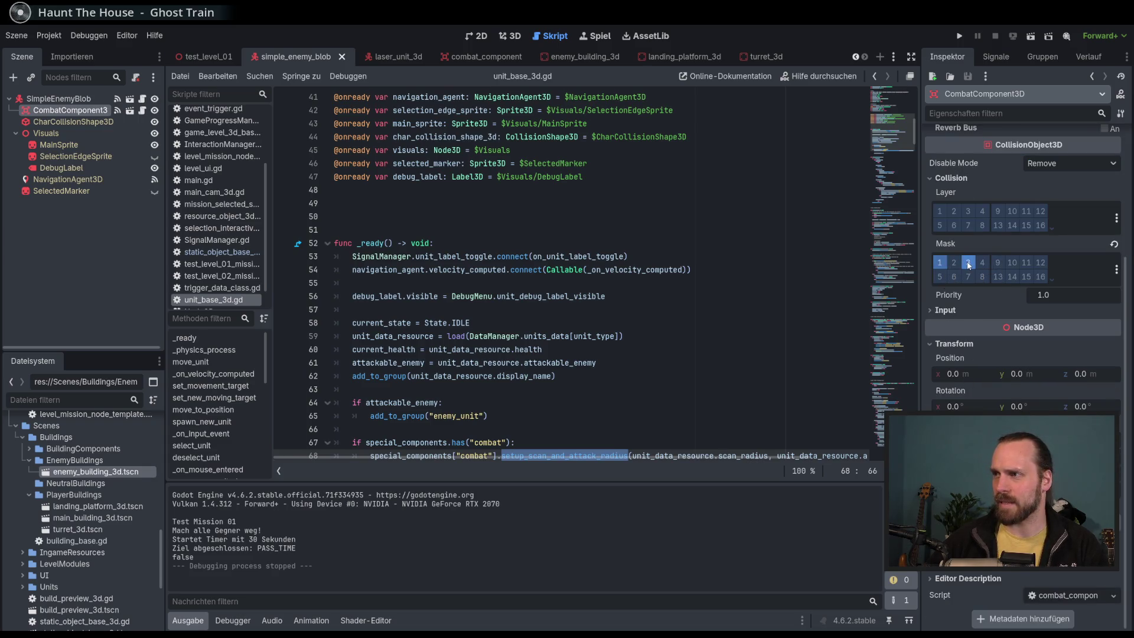
left_click(130, 110)
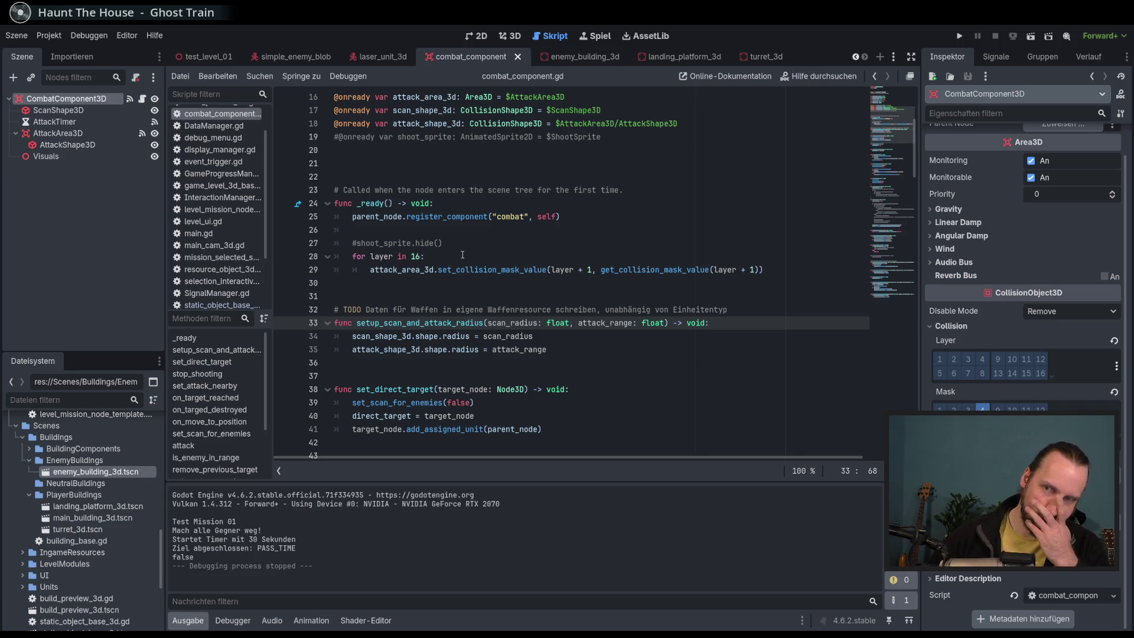
Step: Go to _on_body_shape_entered, inspect lines 134–136, and view set_new_target's documentation popup
left_click_drag(884, 171, 894, 275)
scroll(603, 227, "down", 2)
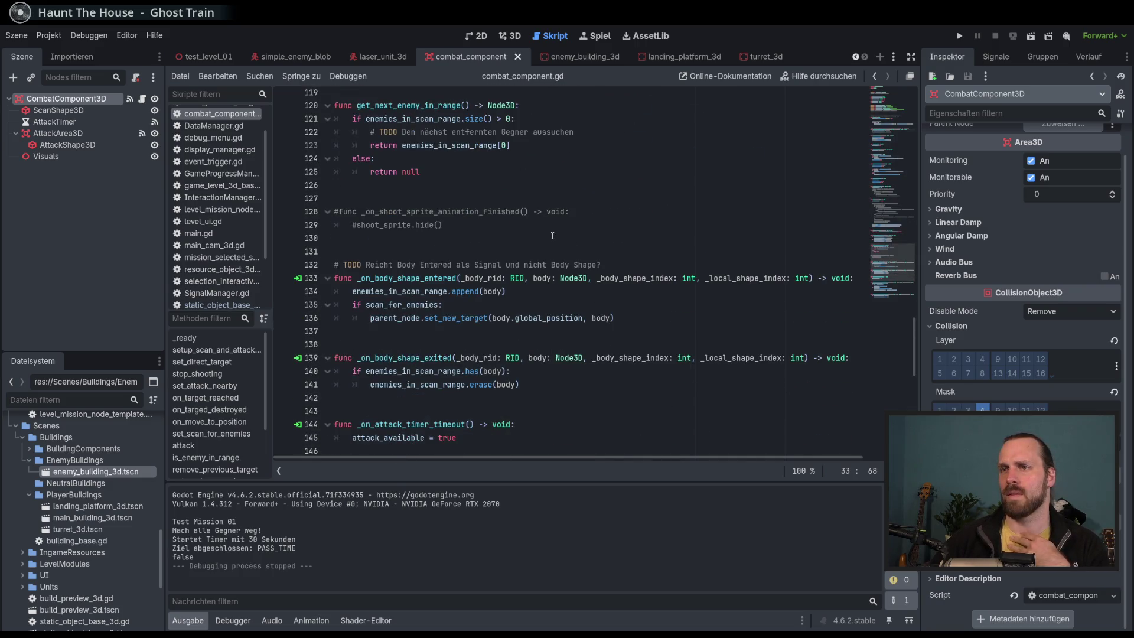
left_click(651, 316)
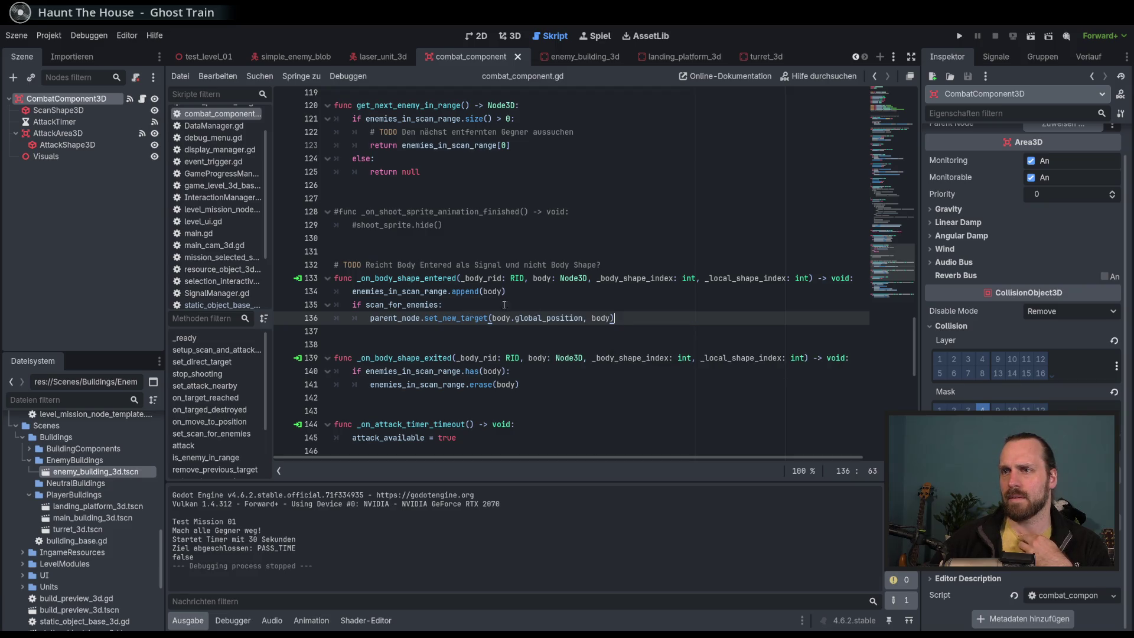
left_click(529, 296)
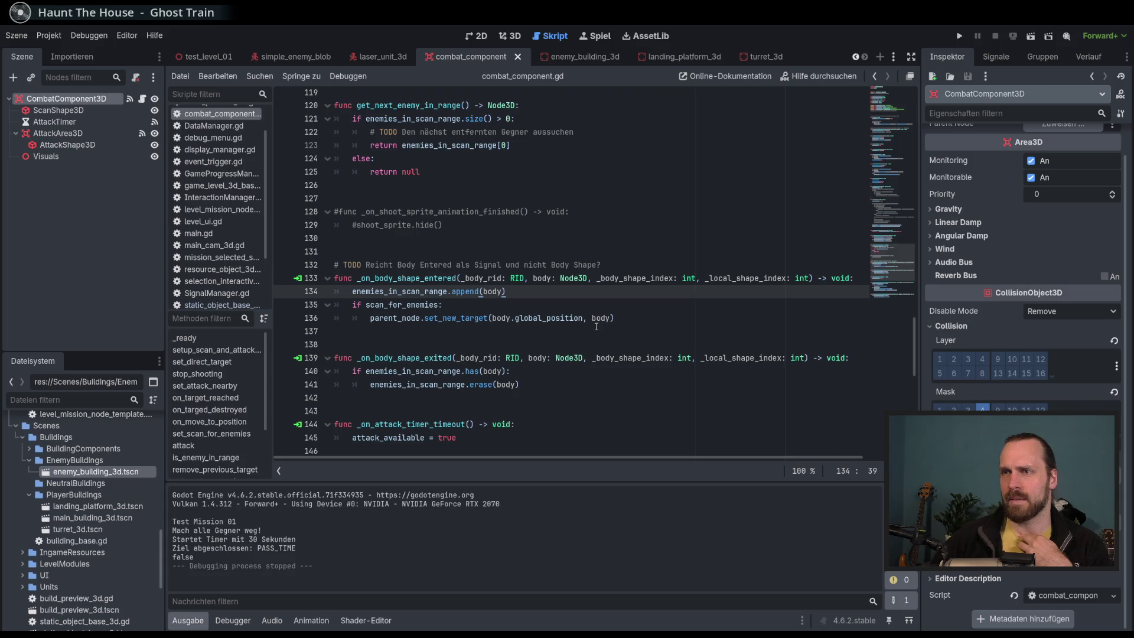
scroll(596, 327, "down", 5)
scroll(525, 227, "up", 2)
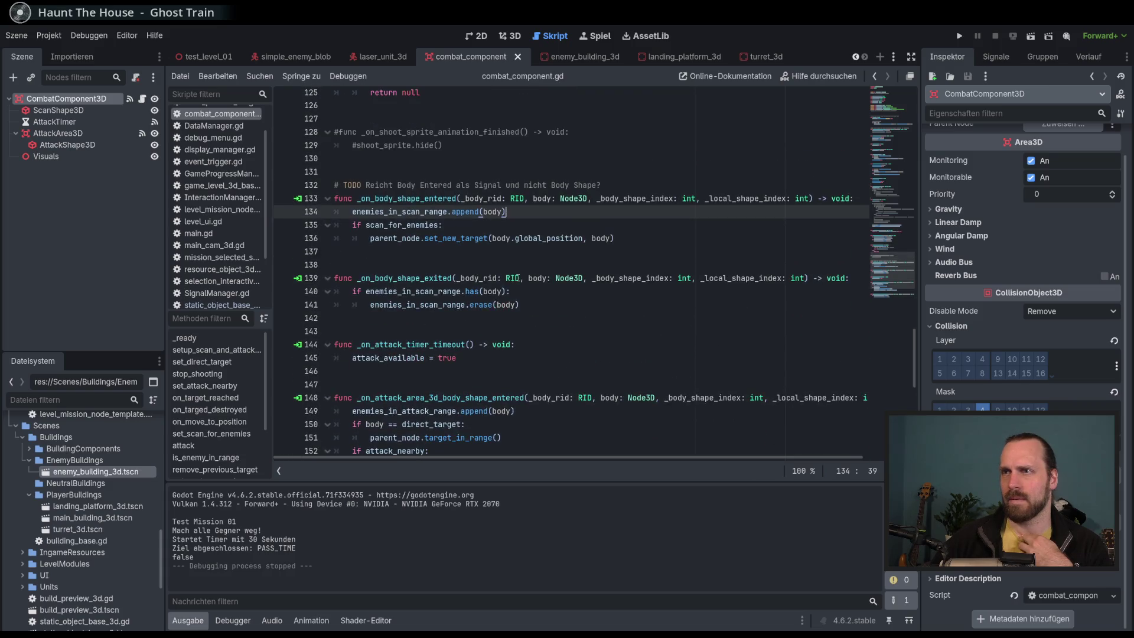
left_click(524, 228)
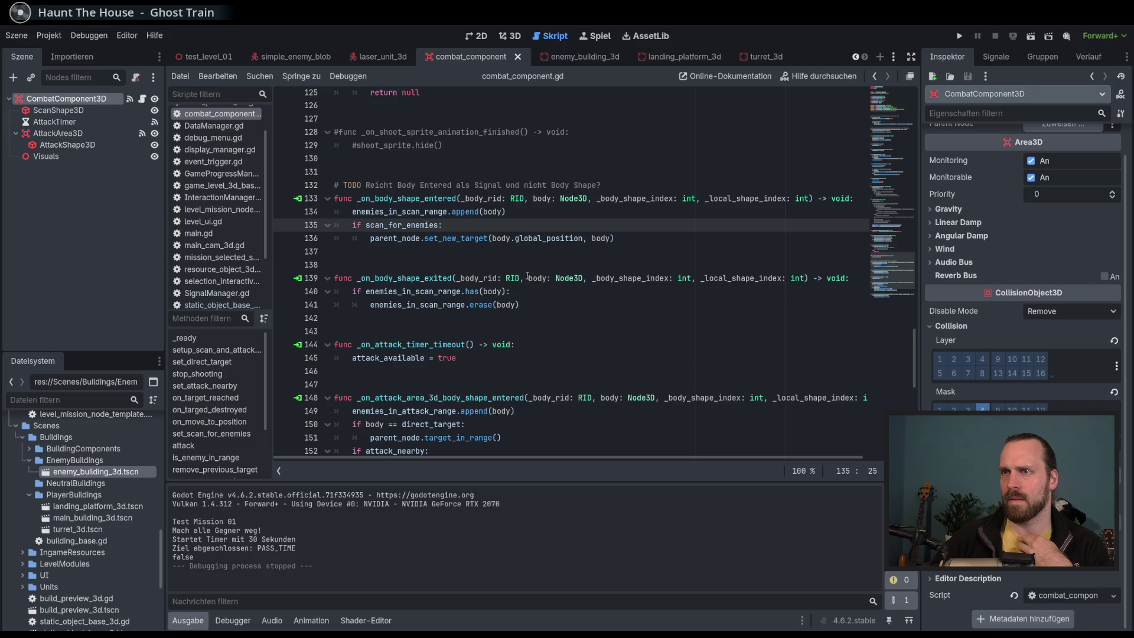
double_click(453, 239)
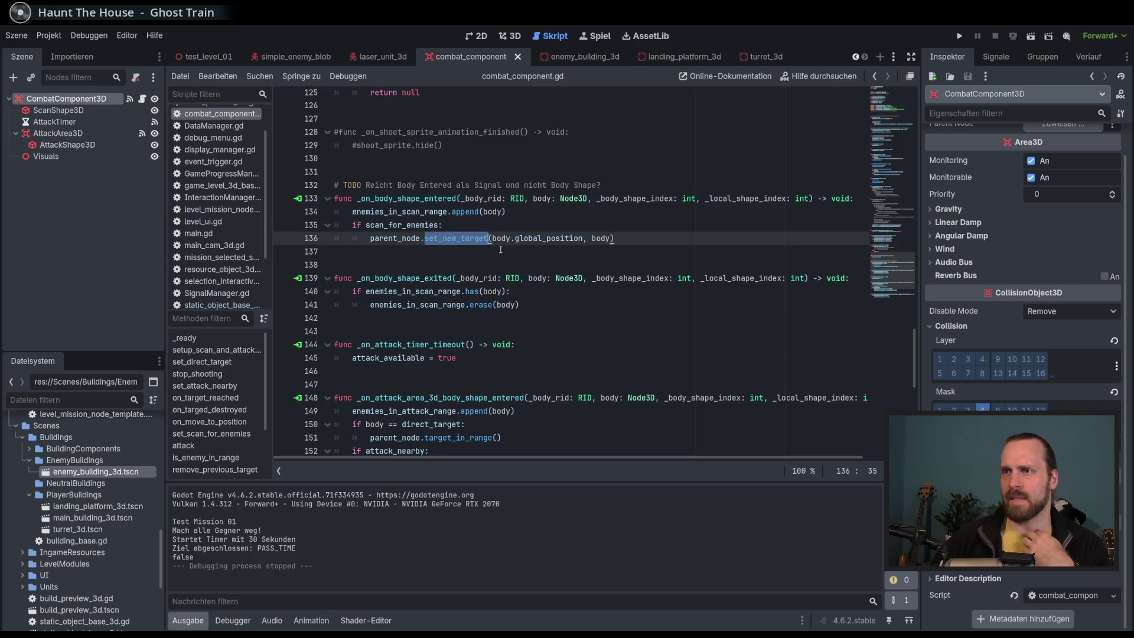
left_click(465, 239)
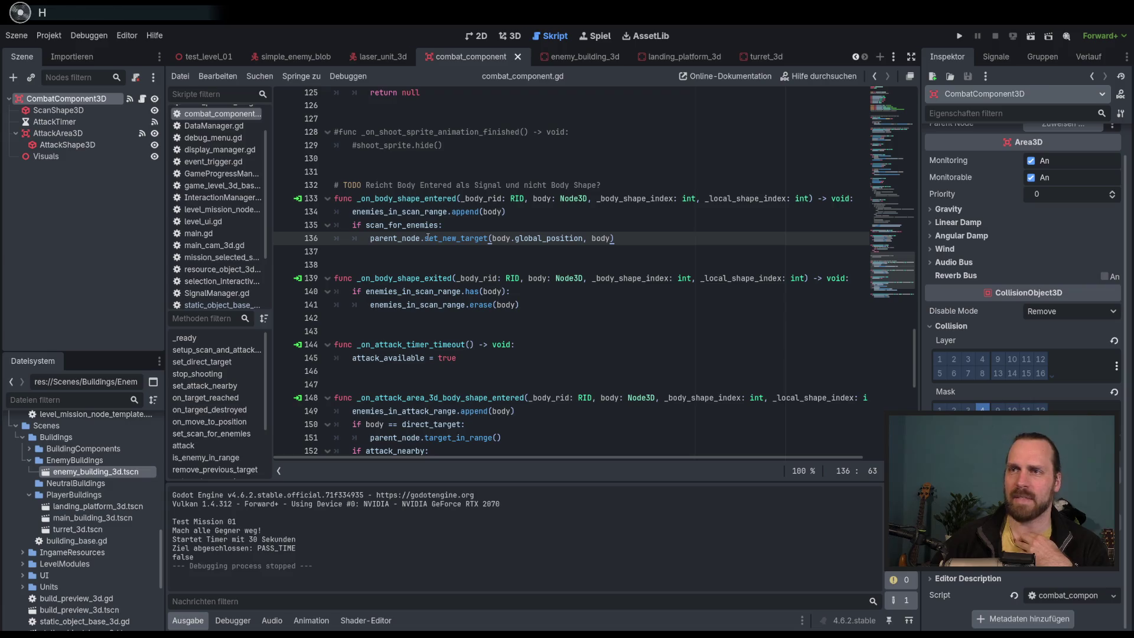
mouse_move(474, 240)
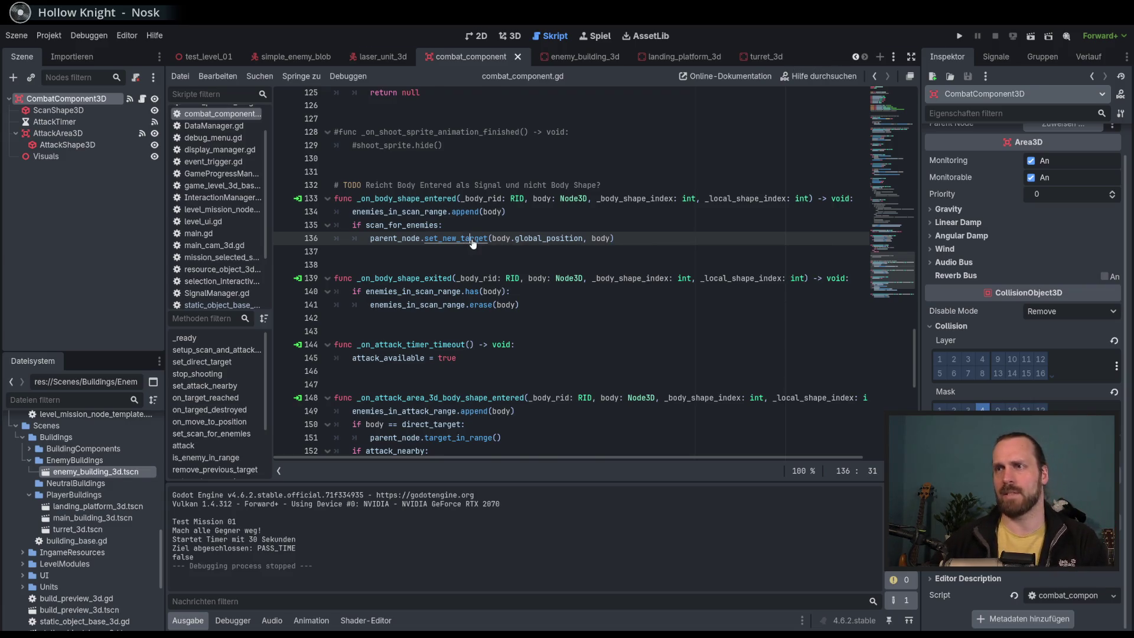
Step: Jump to the set_new_target definition in unit_base_3d.gd and read through it
left_click(474, 239, "ctrl")
scroll(576, 305, "down", 3)
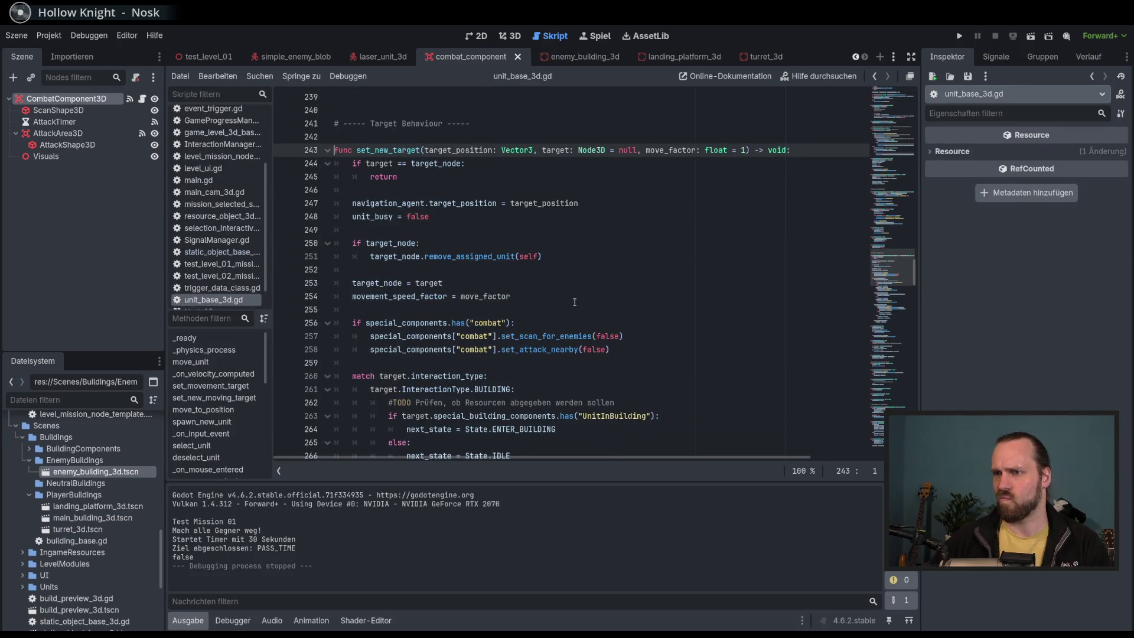
scroll(574, 302, "down", 7)
scroll(574, 301, "down", 2)
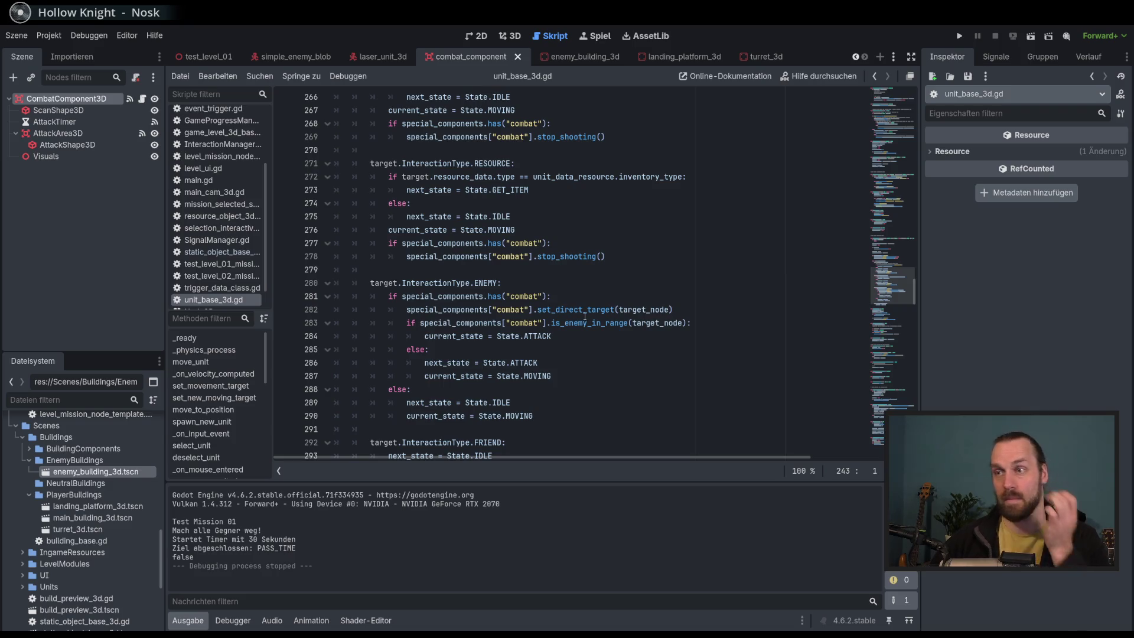
scroll(597, 325, "up", 4)
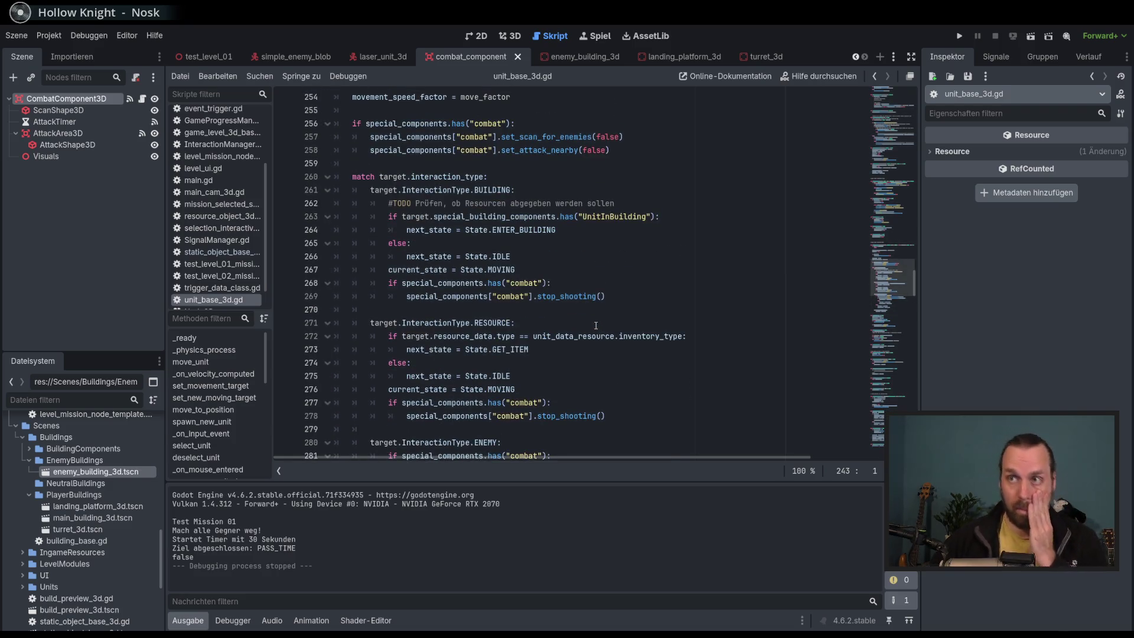
scroll(595, 324, "up", 2)
scroll(612, 310, "up", 3)
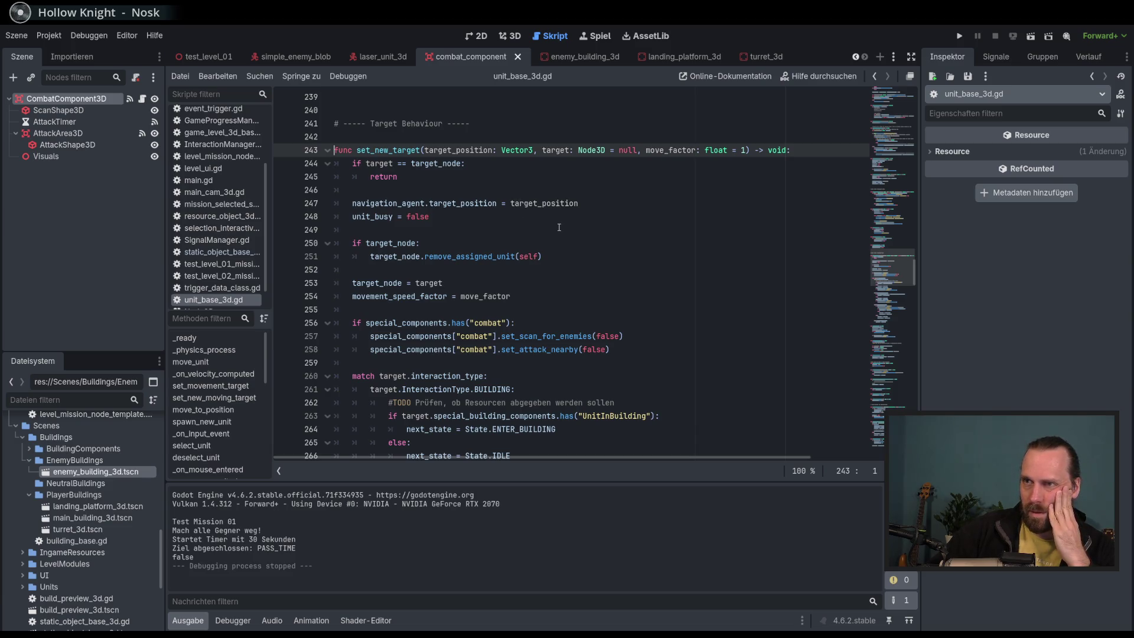
scroll(558, 227, "down", 13)
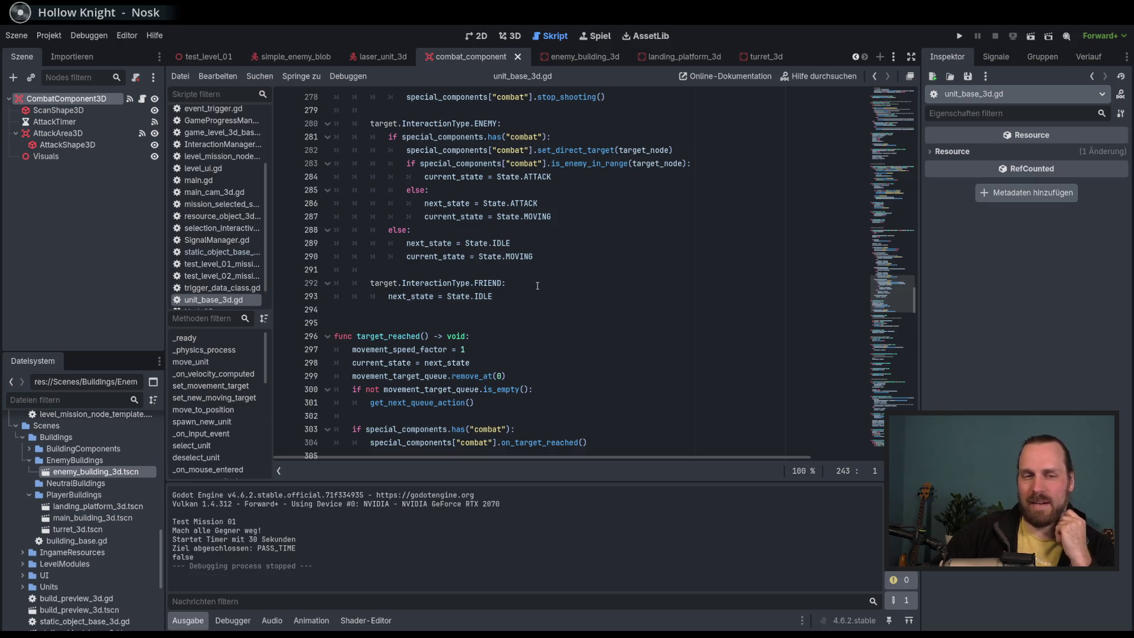
scroll(538, 286, "up", 2)
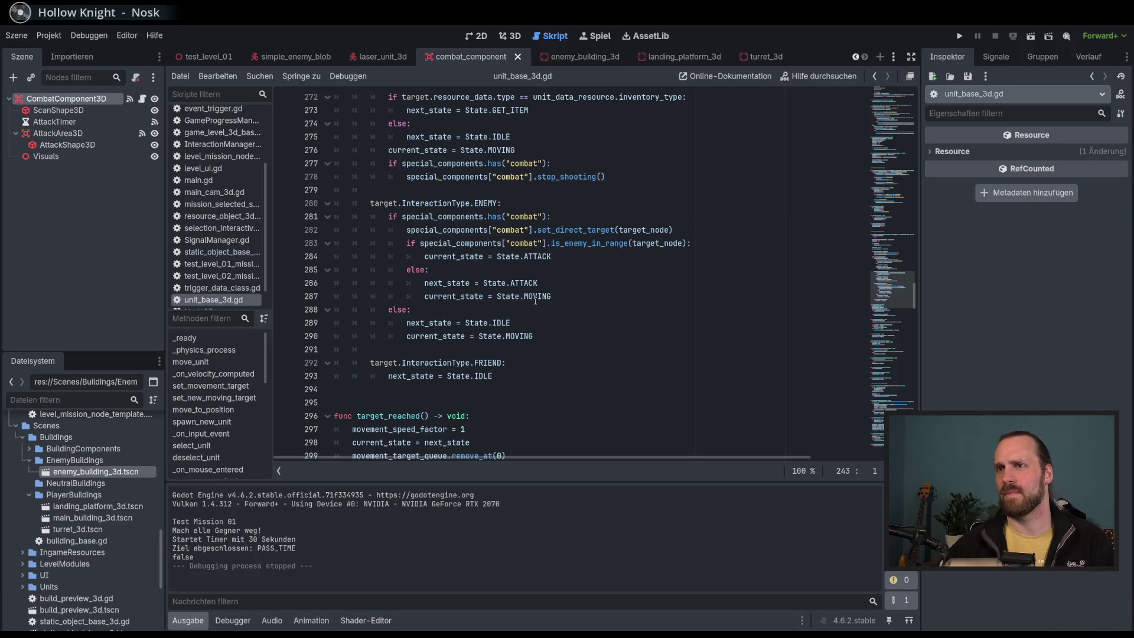
Step: Review the InteractionType match block on line 280, then run the project with F5
double_click(412, 203)
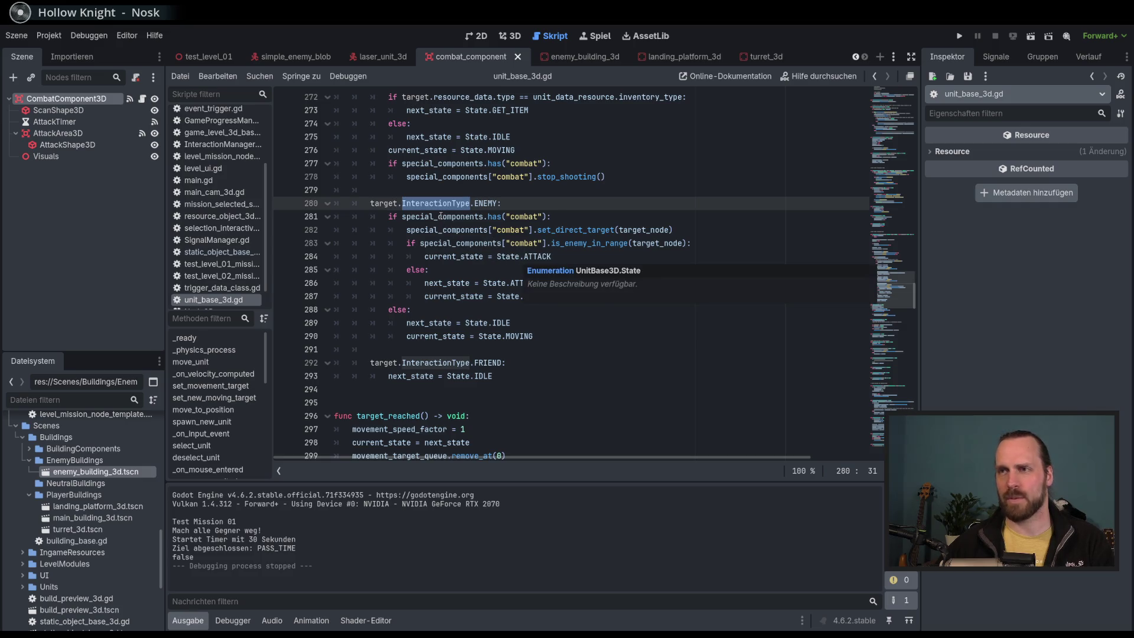
scroll(473, 253, "up", 13)
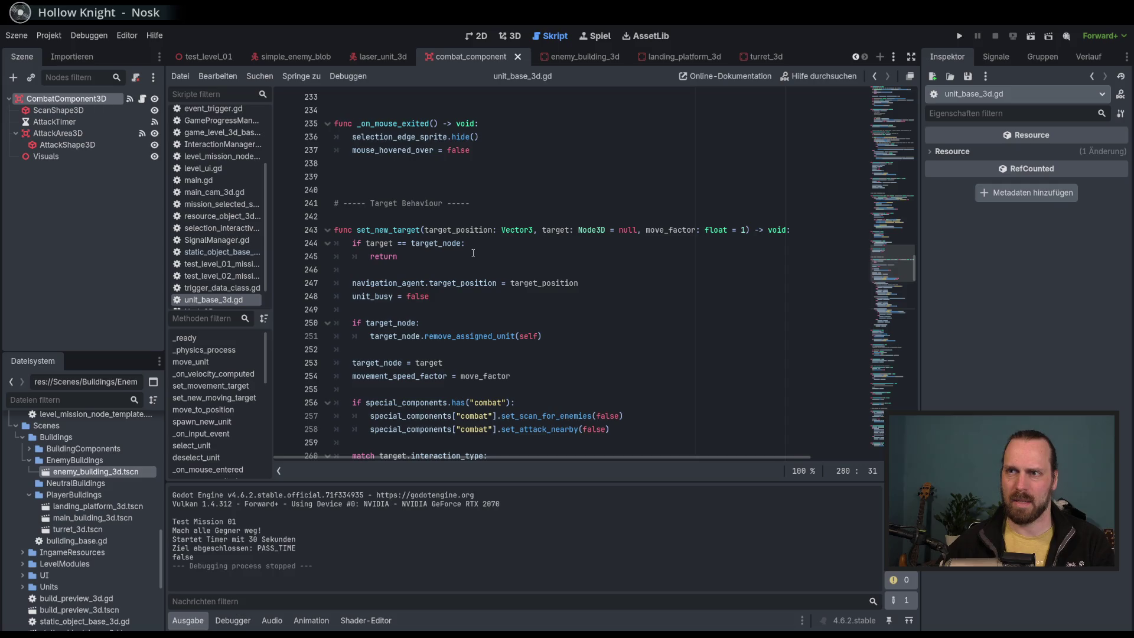
scroll(473, 253, "down", 4)
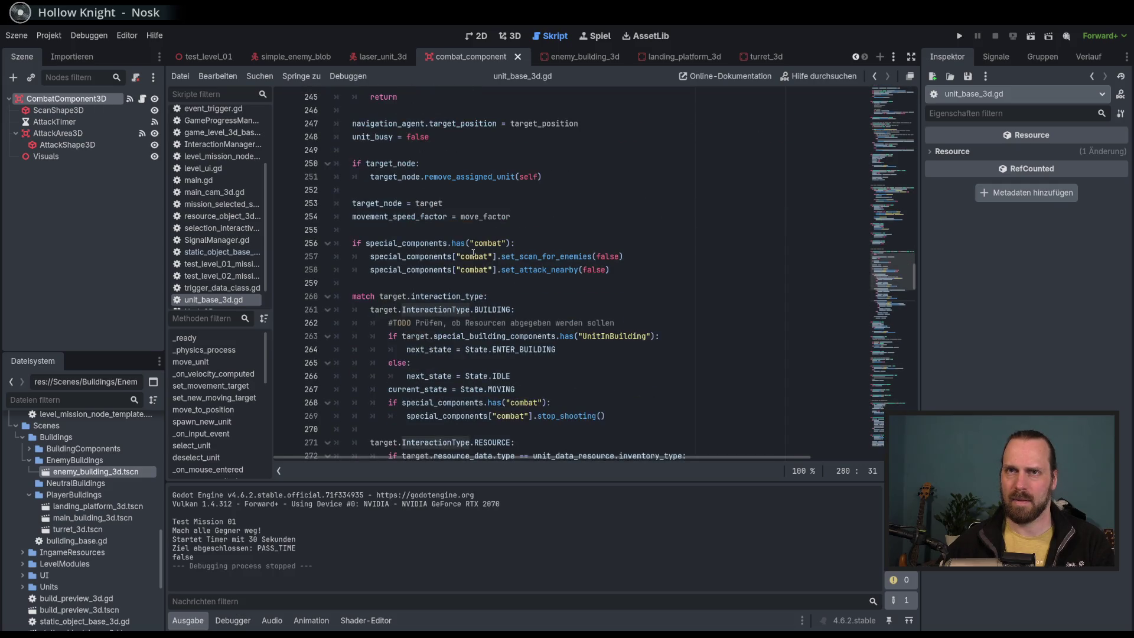
scroll(473, 252, "down", 4)
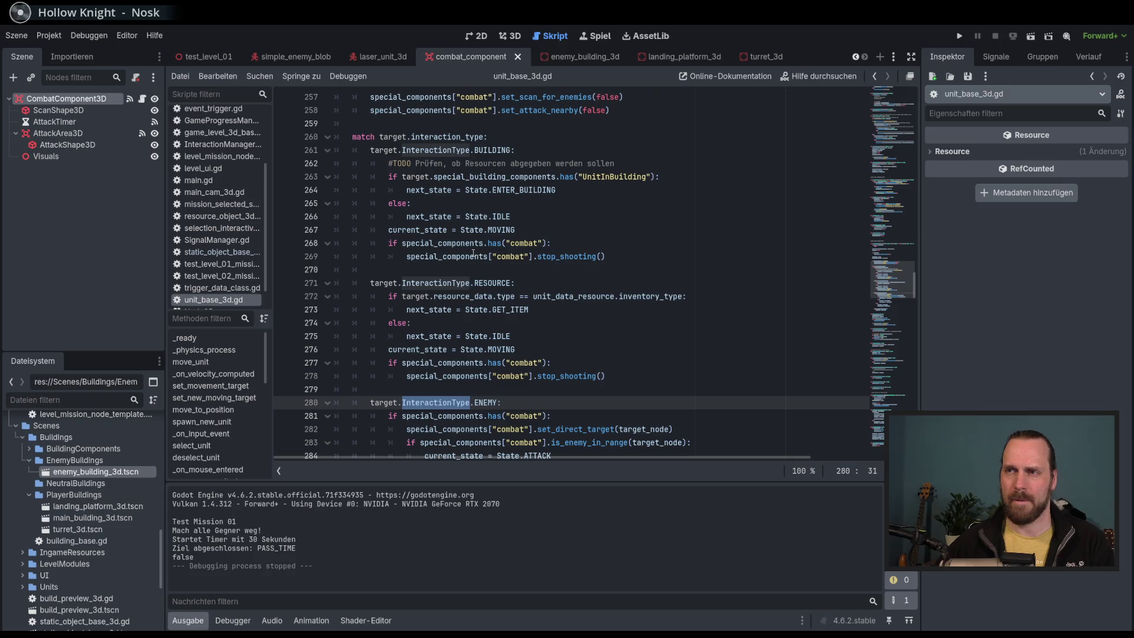
scroll(579, 290, "down", 3)
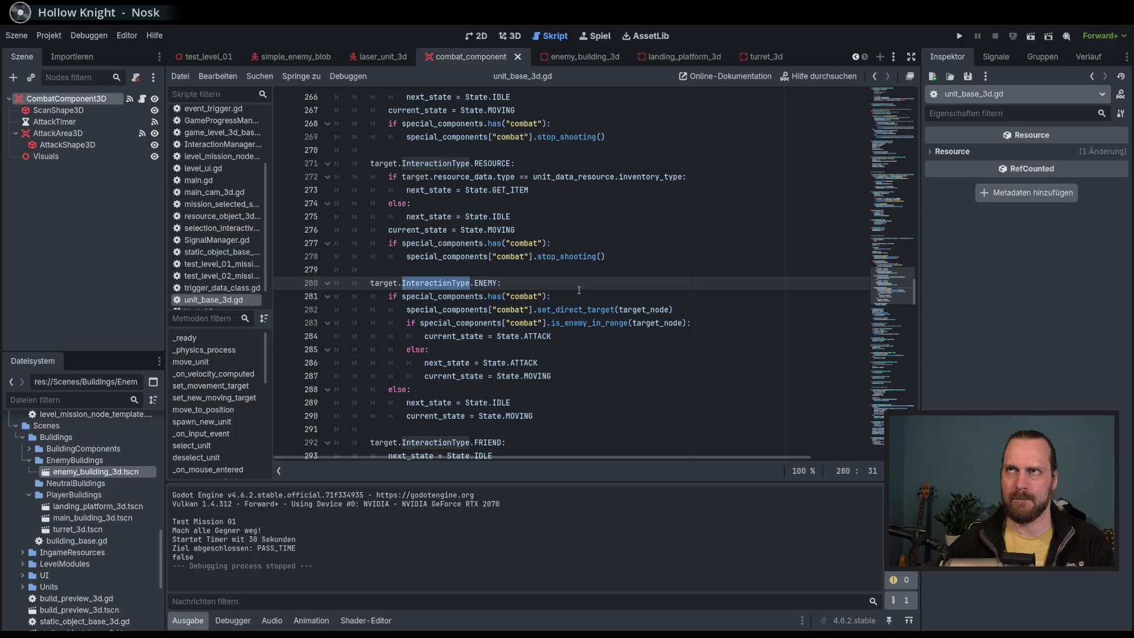
key("F5")
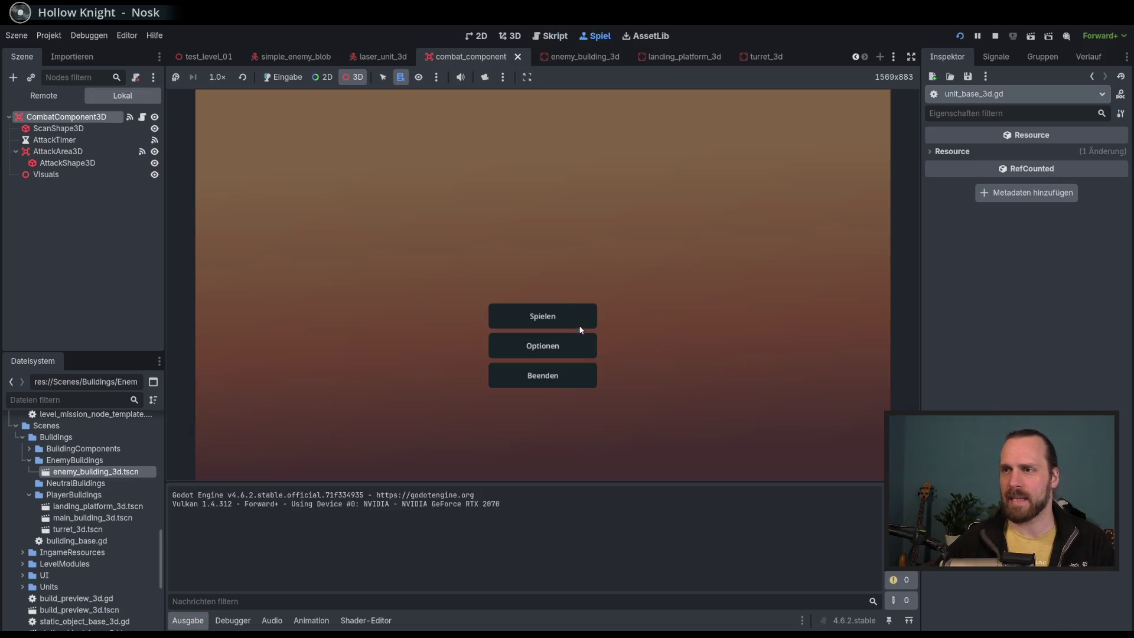
Step: Start Test Mission 01 from the main menu and turn on state labels above all units
left_click(283, 77)
left_click(543, 317)
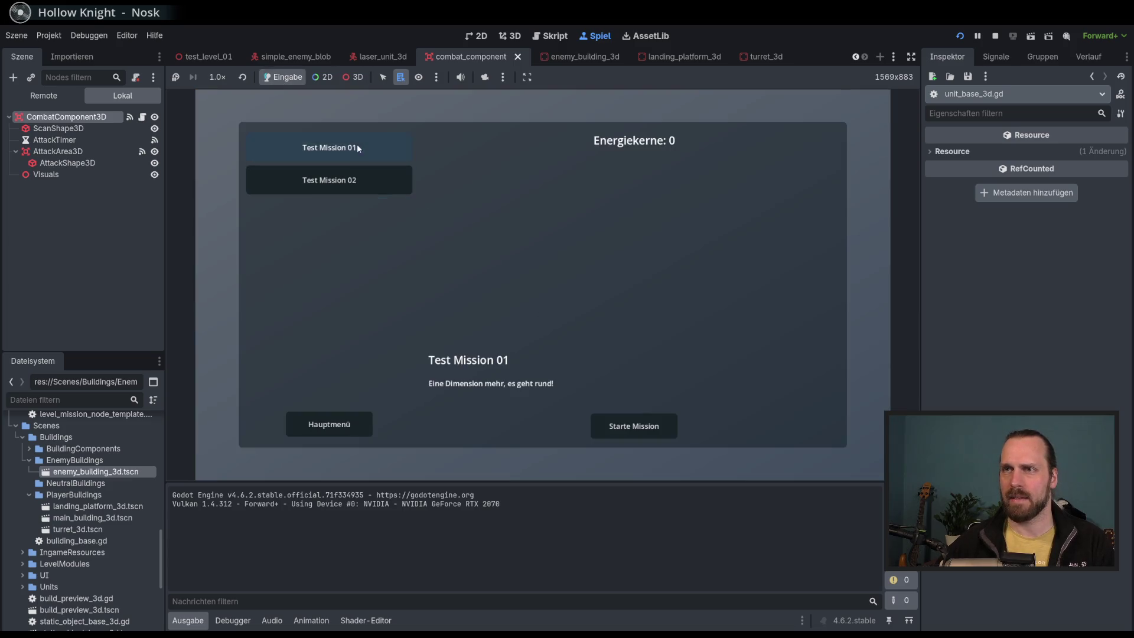
left_click(633, 428)
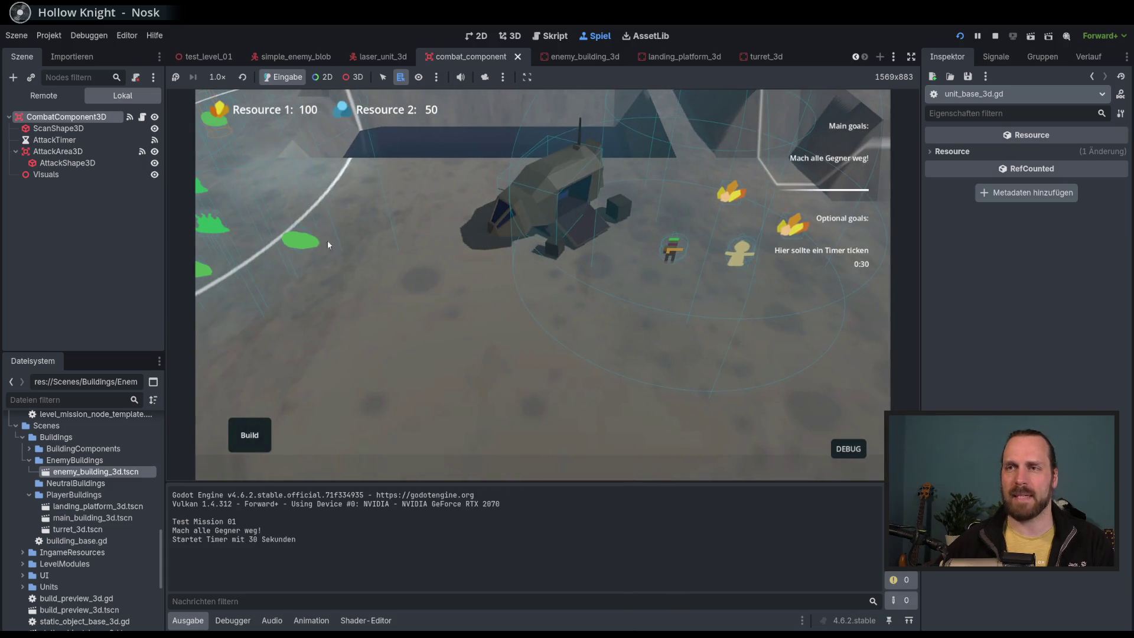
left_click(328, 245)
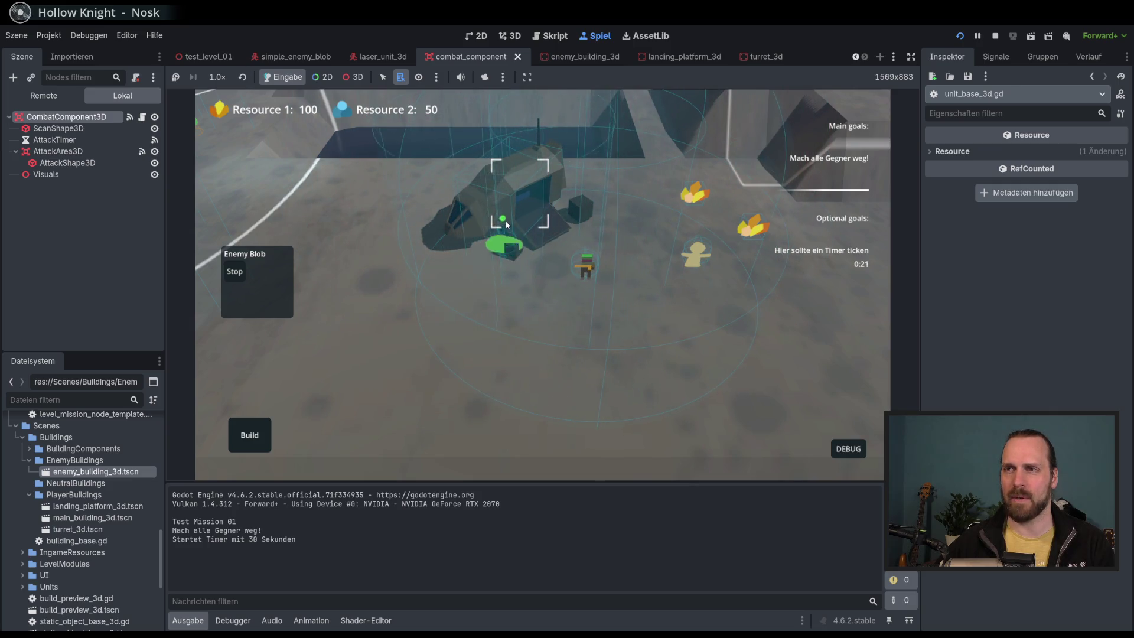
left_click(848, 449)
left_click(839, 338)
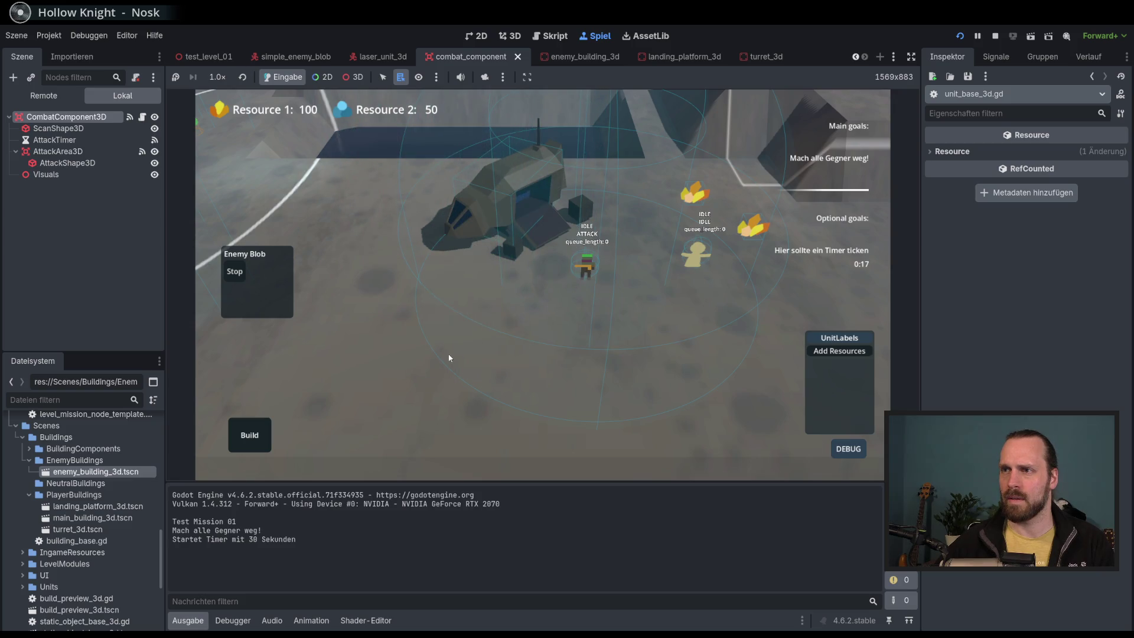
Step: Order the unit to attack an enemy blob, follow it, then stop the game with F8
key("a")
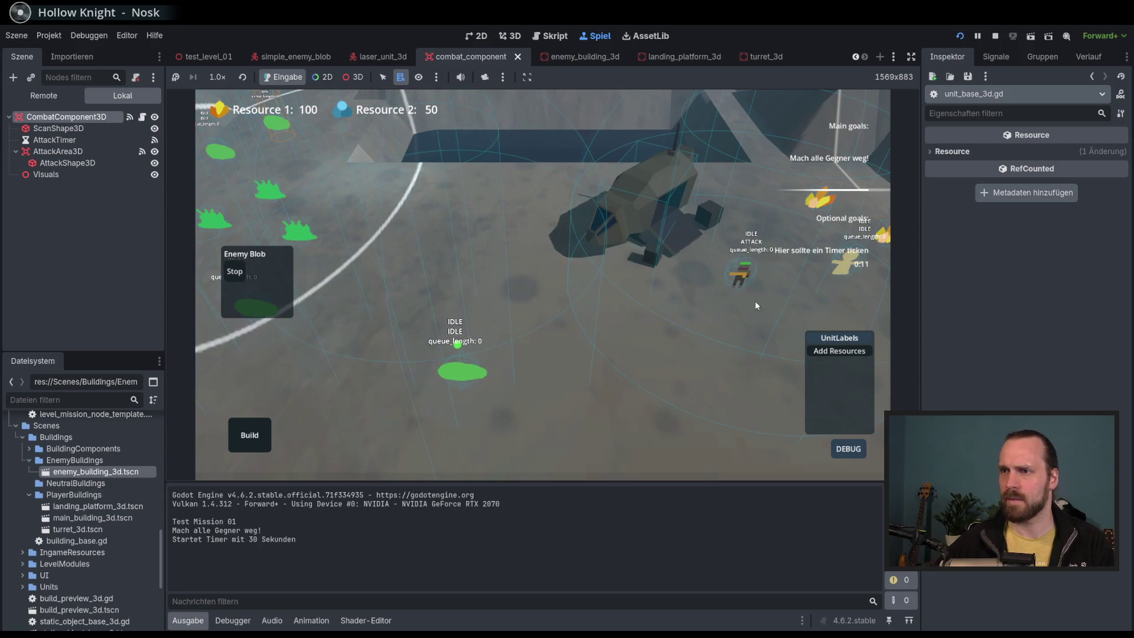
key("a")
right_click(420, 316)
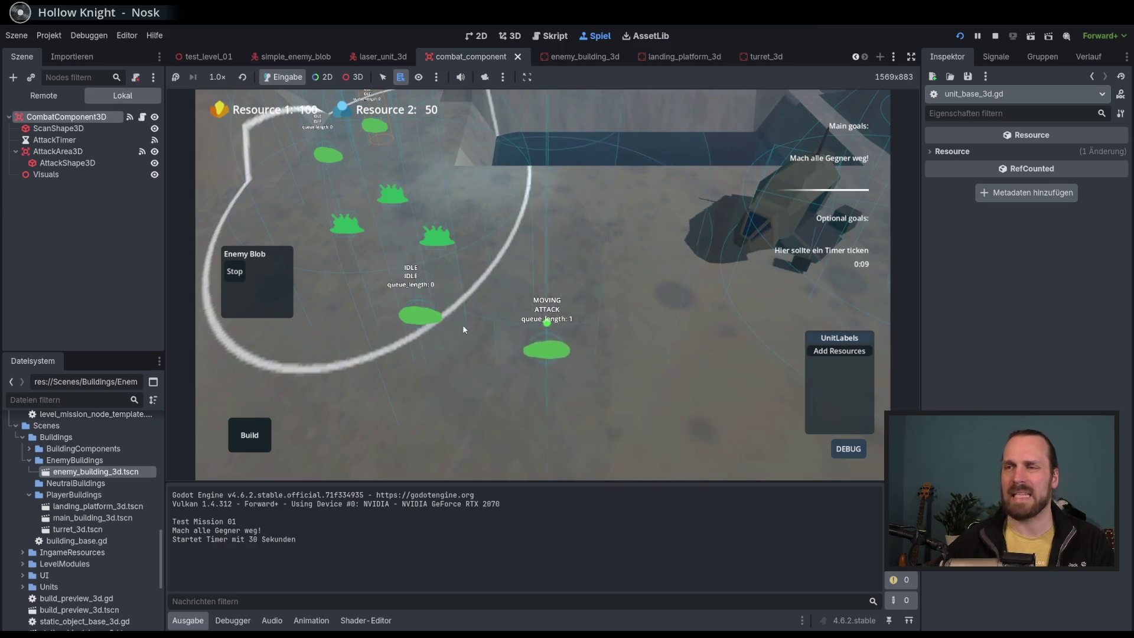
scroll(412, 354, "up", 2)
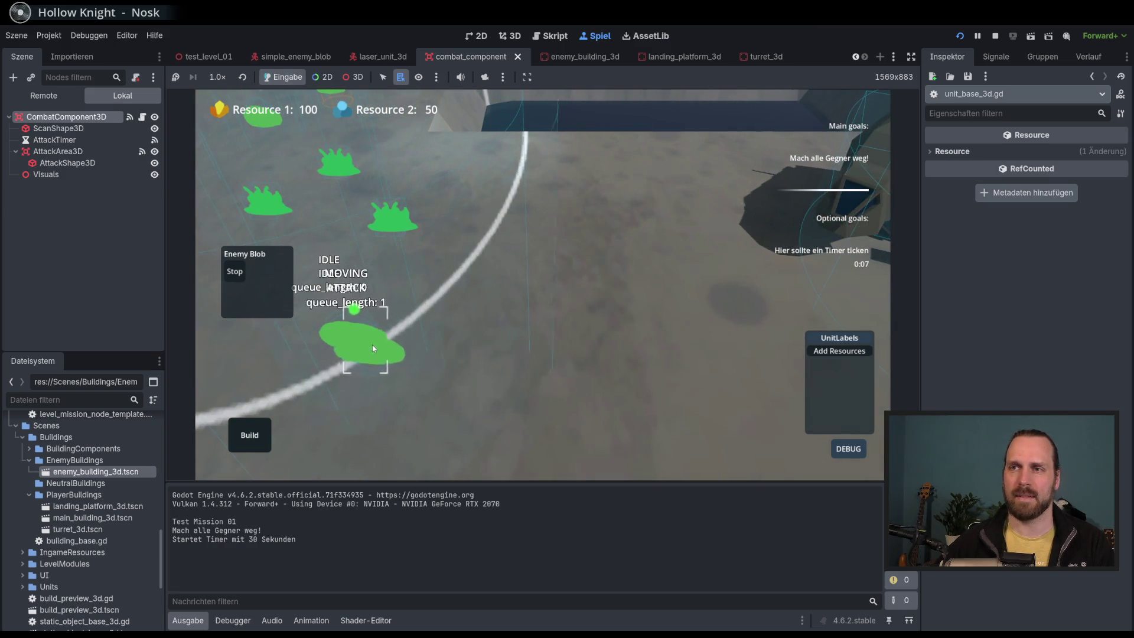
key("a")
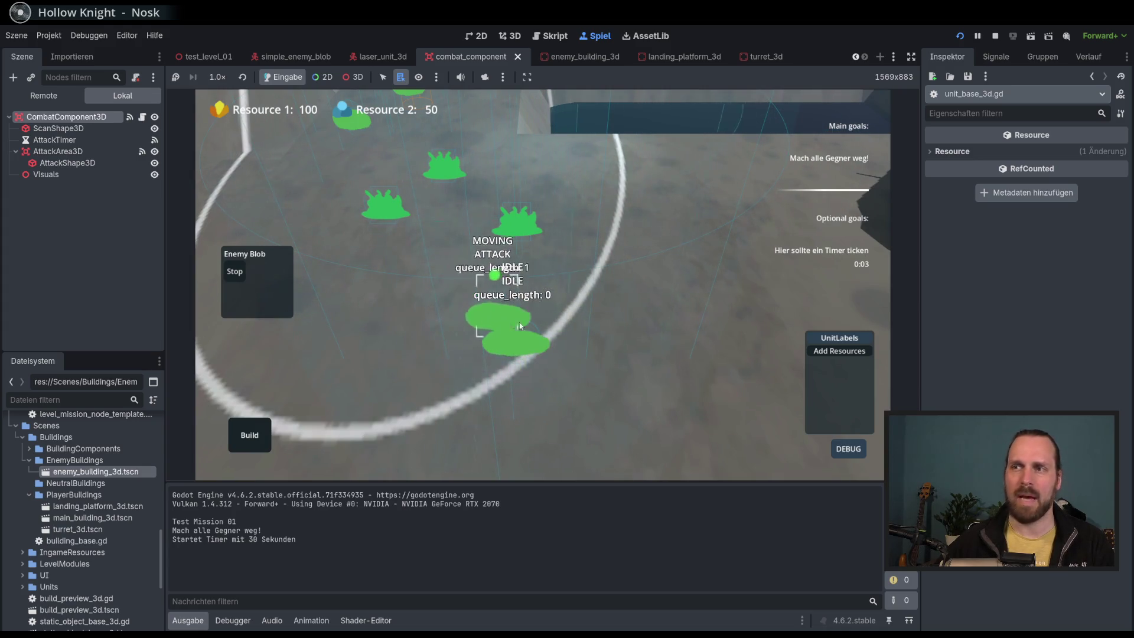
scroll(547, 349, "down", 3)
key("d")
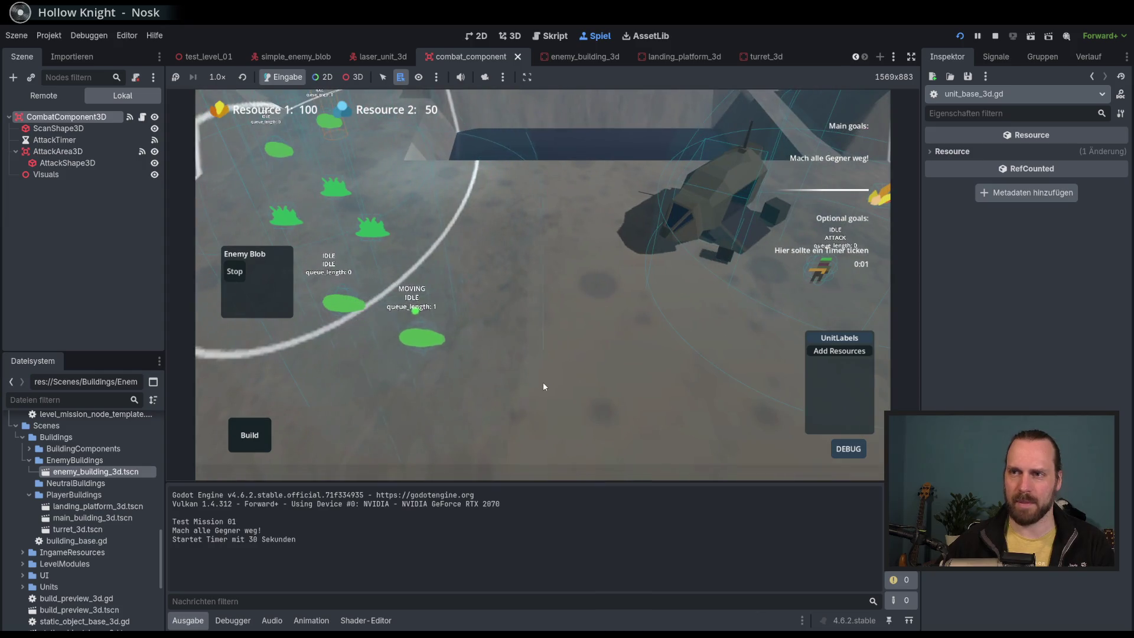
key("F8")
scroll(478, 293, "up", 5)
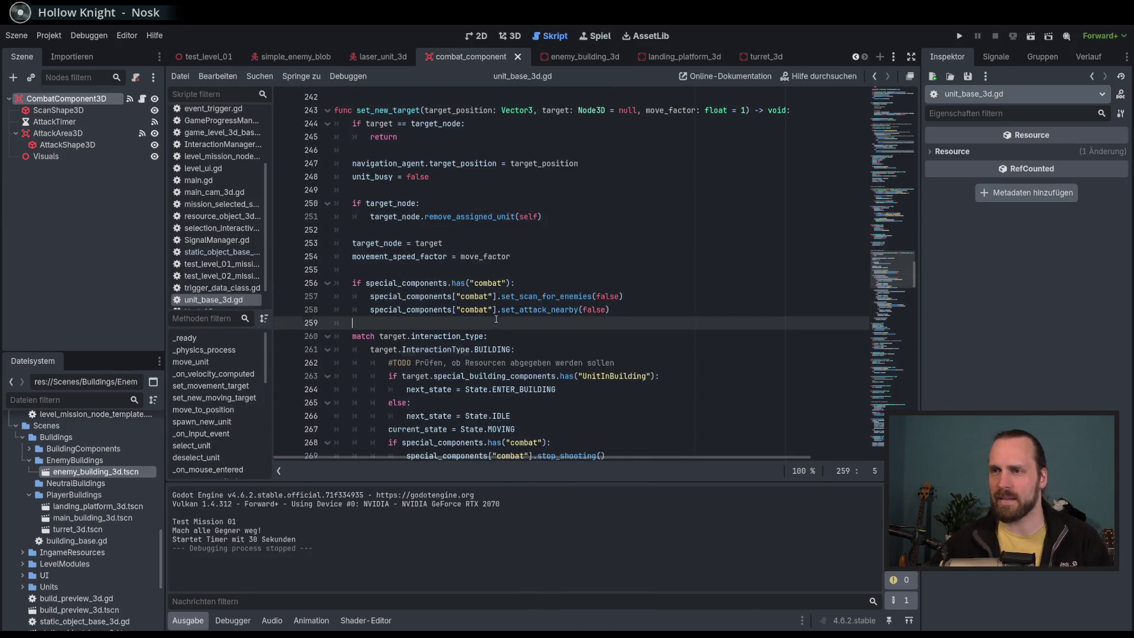
key("shift+Down")
key("shift+Down")
key("shift+Down")
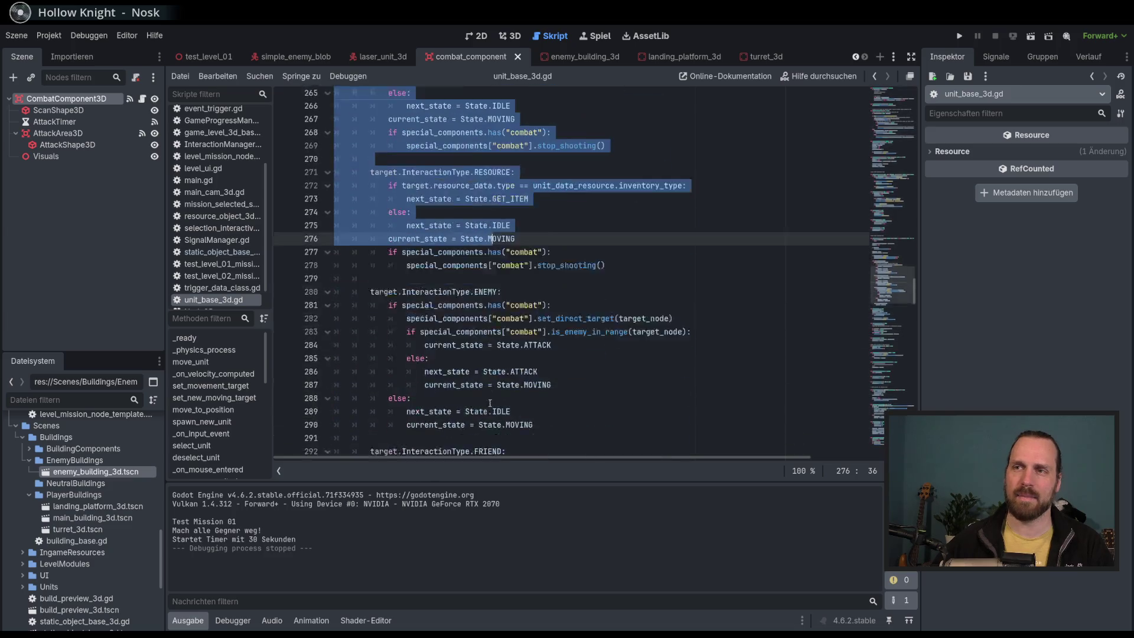
key("Down")
left_click(527, 375)
scroll(571, 362, "up", 6)
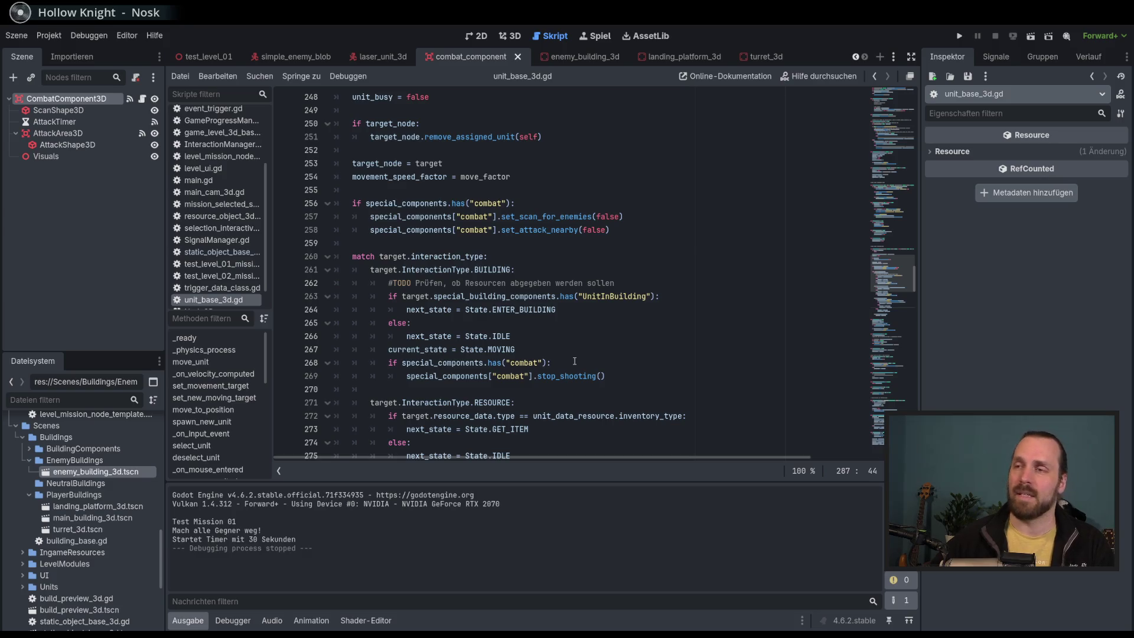
scroll(574, 361, "up", 3)
left_click(578, 381)
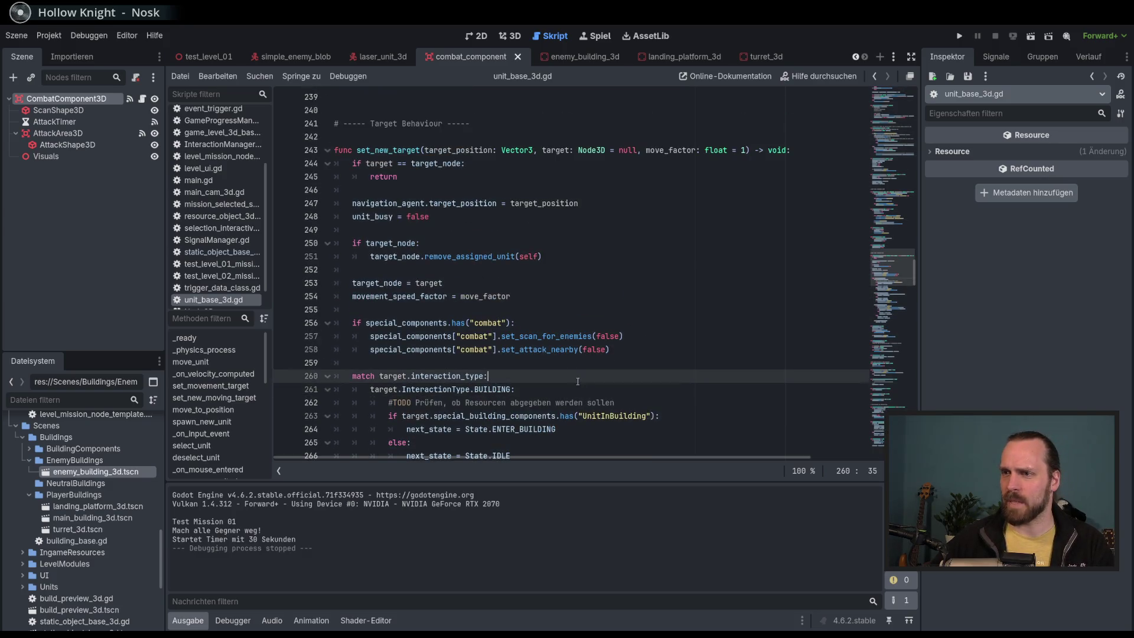
left_click(609, 390)
scroll(609, 392, "down", 2)
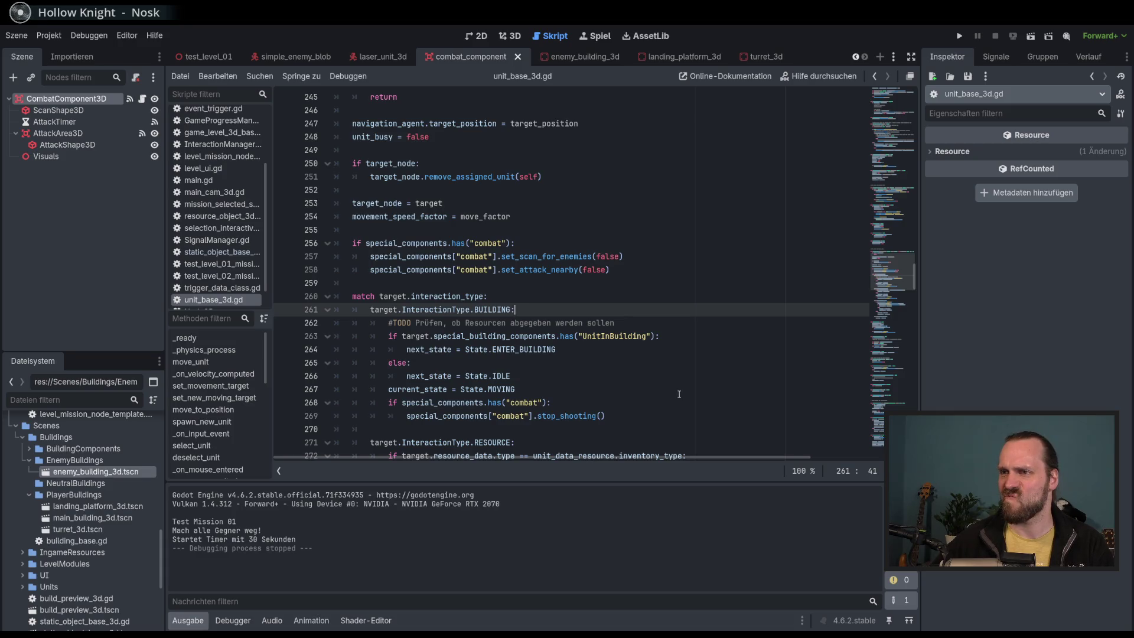
scroll(679, 394, "down", 3)
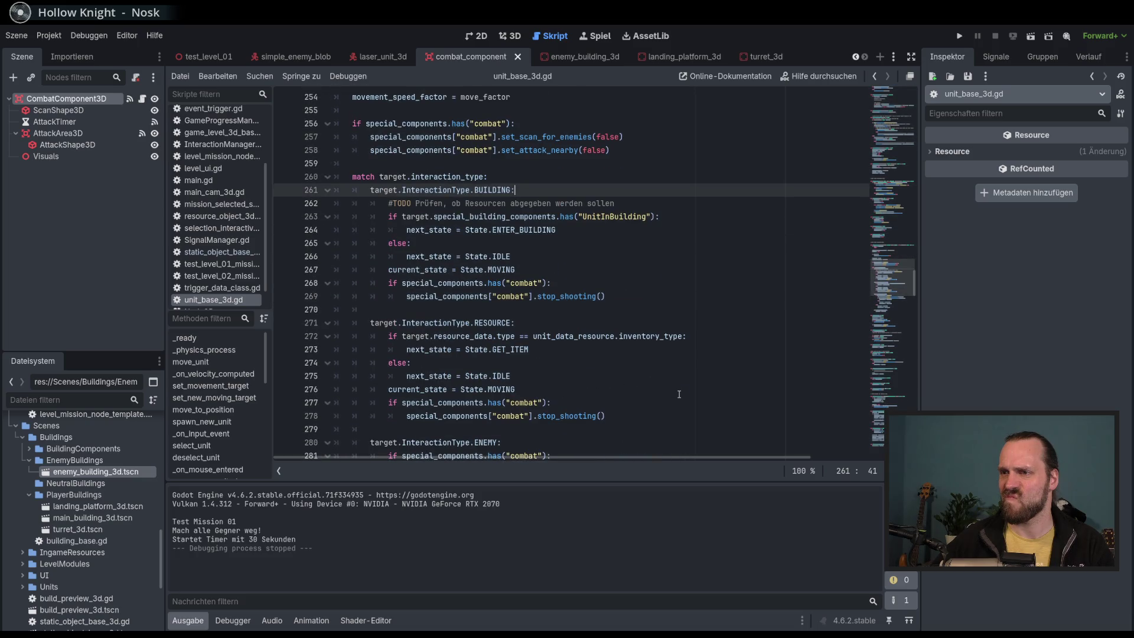
scroll(679, 393, "down", 1)
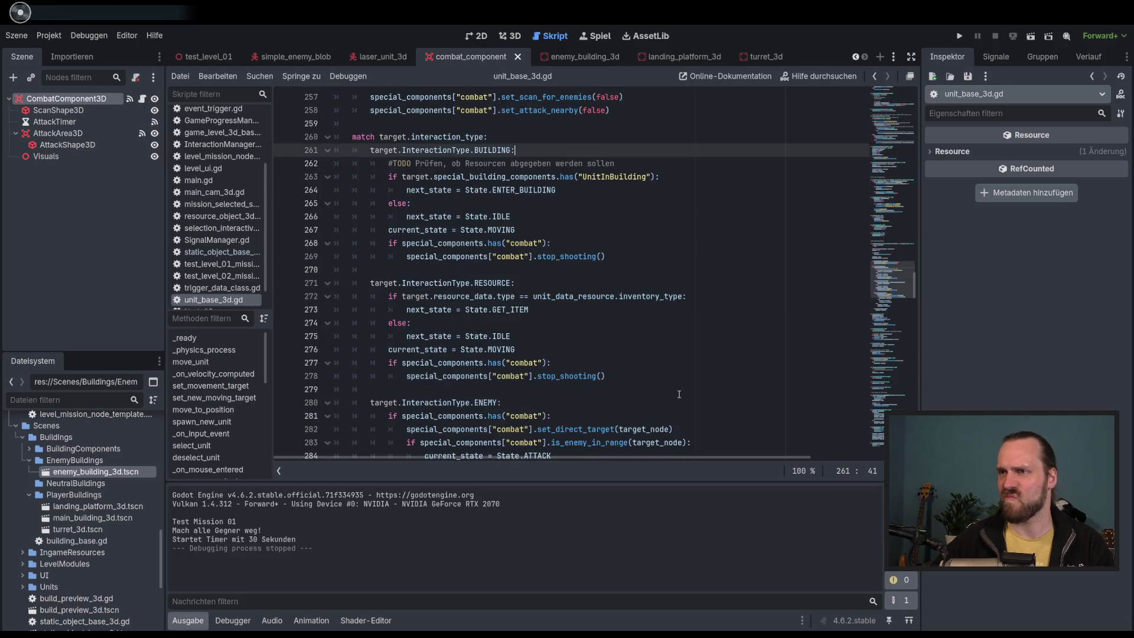
scroll(679, 394, "up", 1)
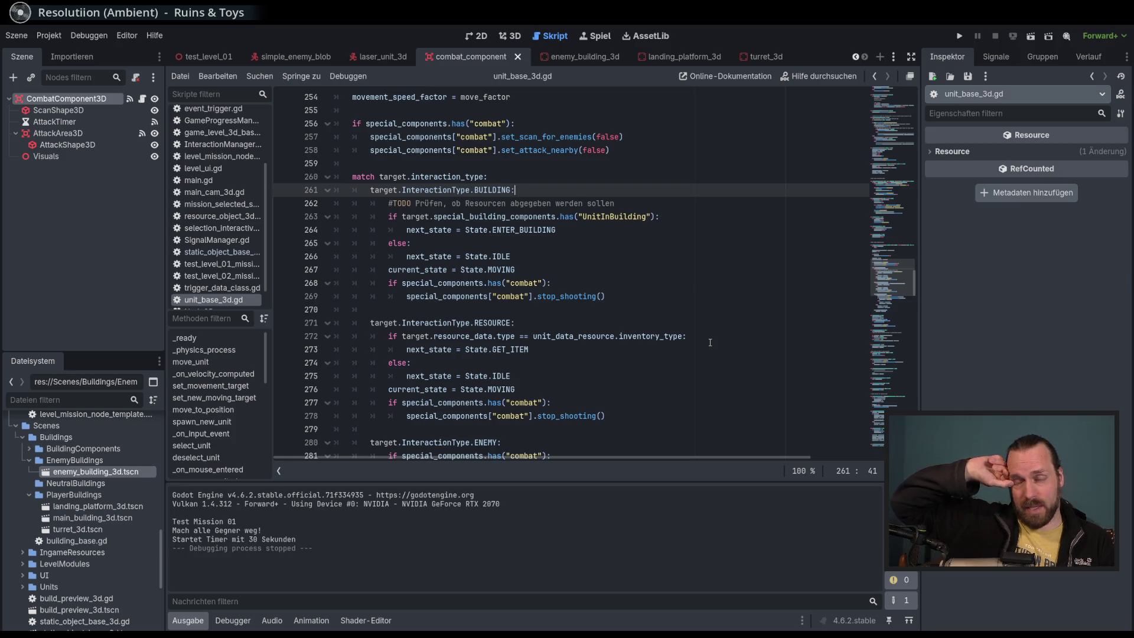
double_click(494, 189)
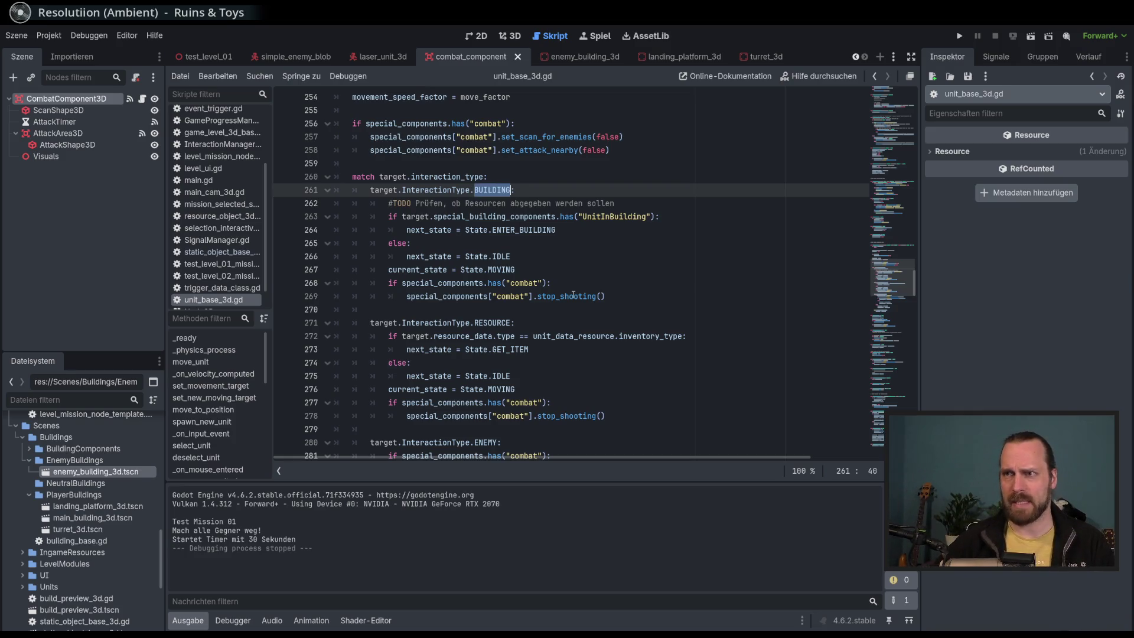
scroll(526, 299, "down", 1)
left_click(491, 289)
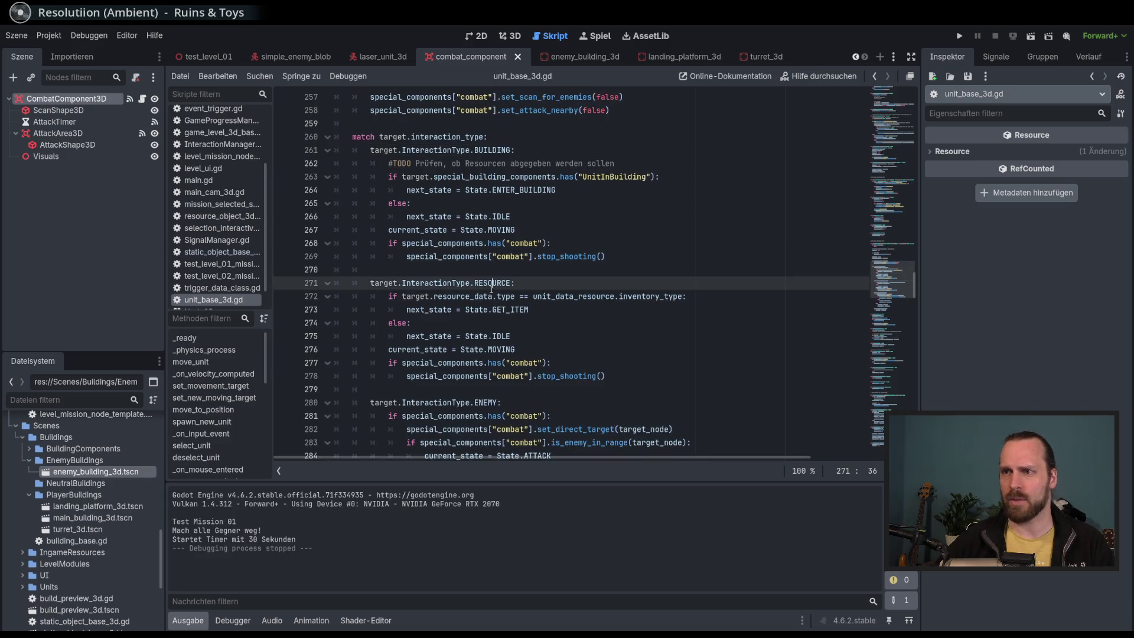
scroll(492, 289, "down", 3)
double_click(485, 283)
scroll(555, 330, "up", 2)
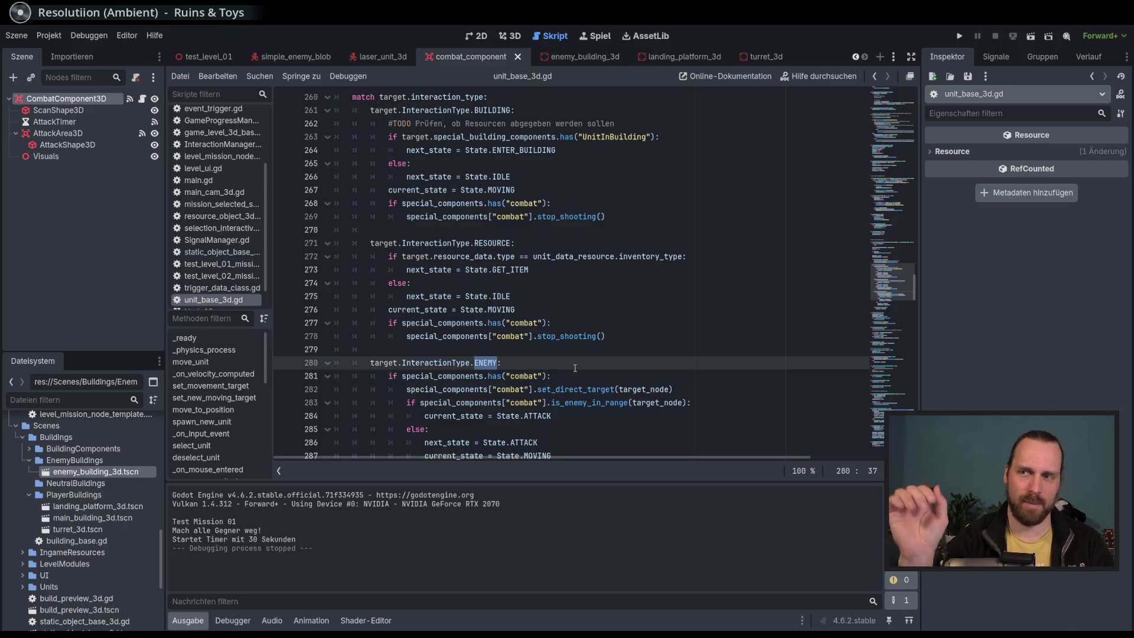
scroll(561, 369, "down", 4)
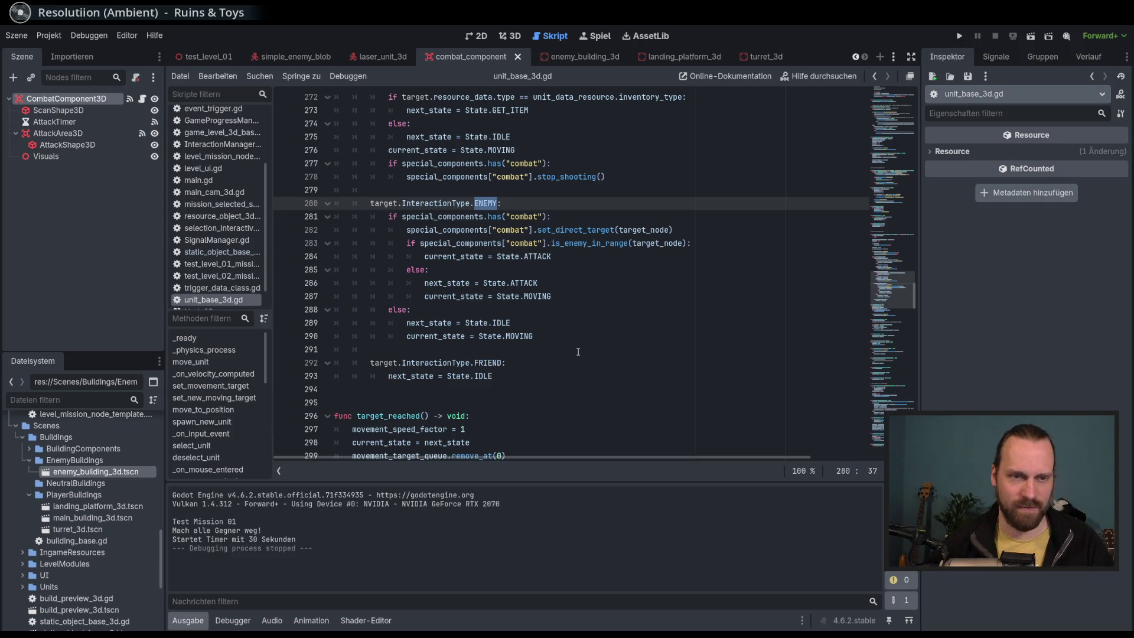
scroll(587, 347, "up", 3)
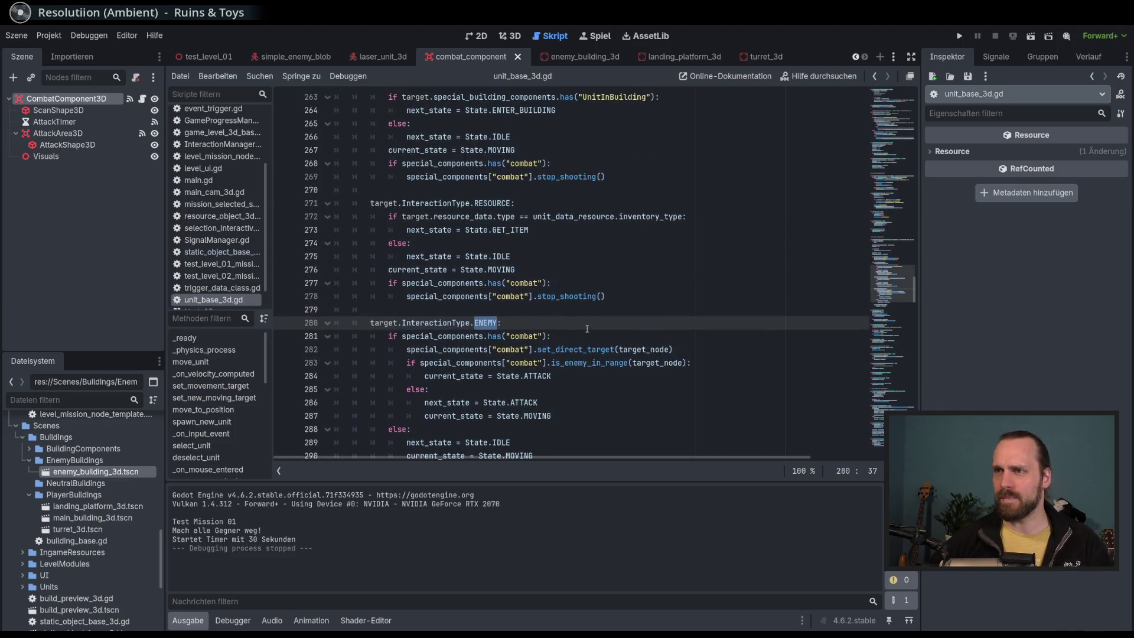
scroll(602, 293, "up", 2)
scroll(626, 307, "up", 1)
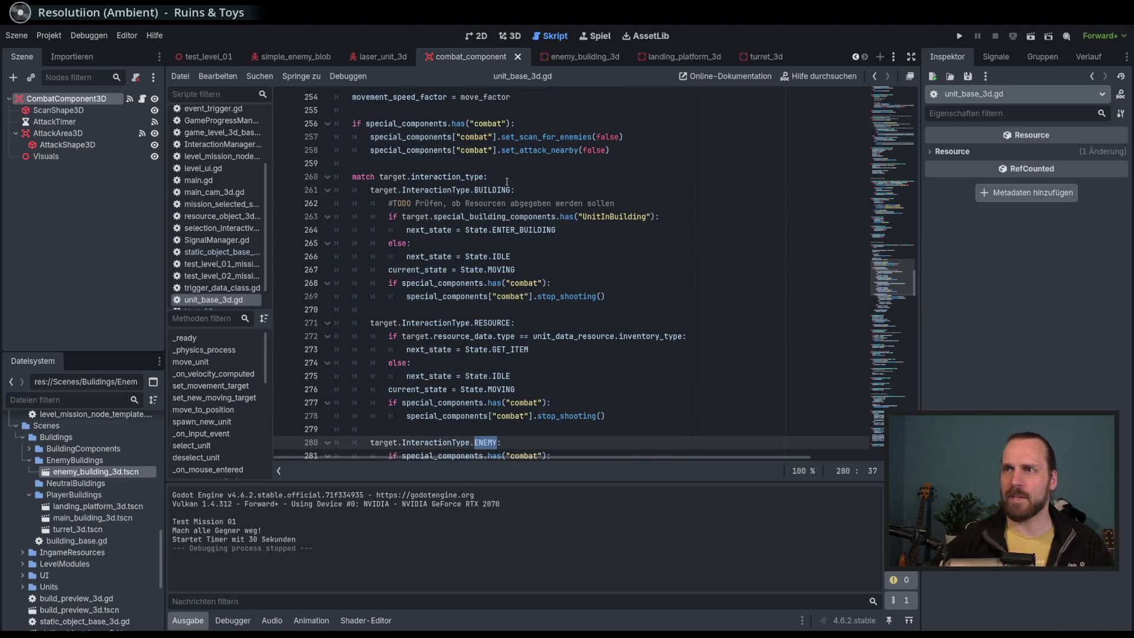
left_click(488, 189)
double_click(488, 189)
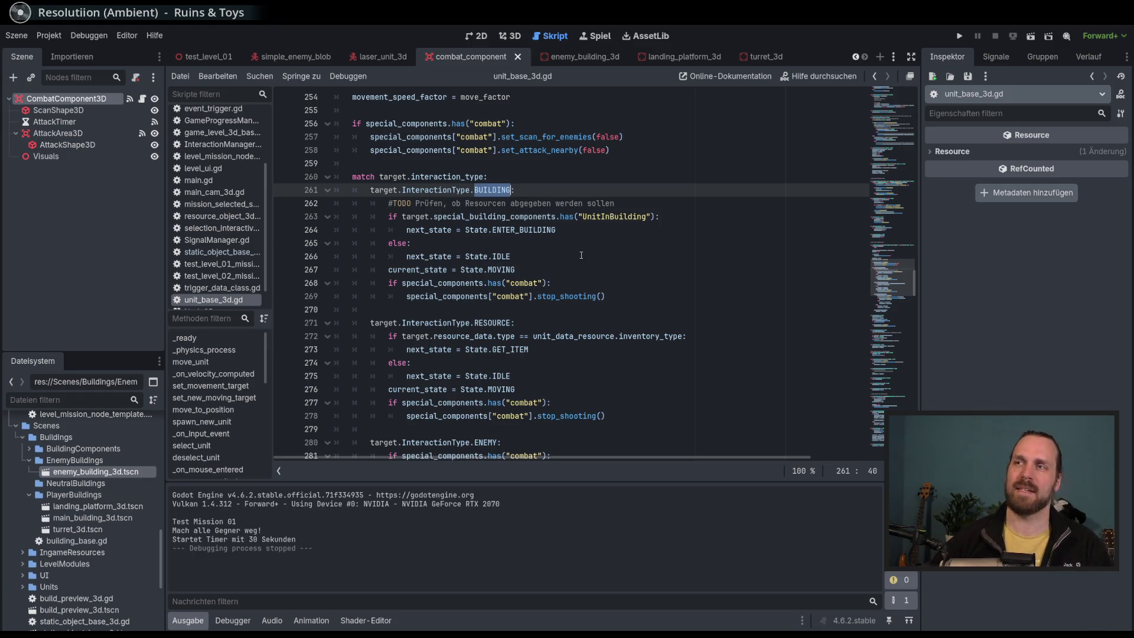
scroll(581, 255, "down", 2)
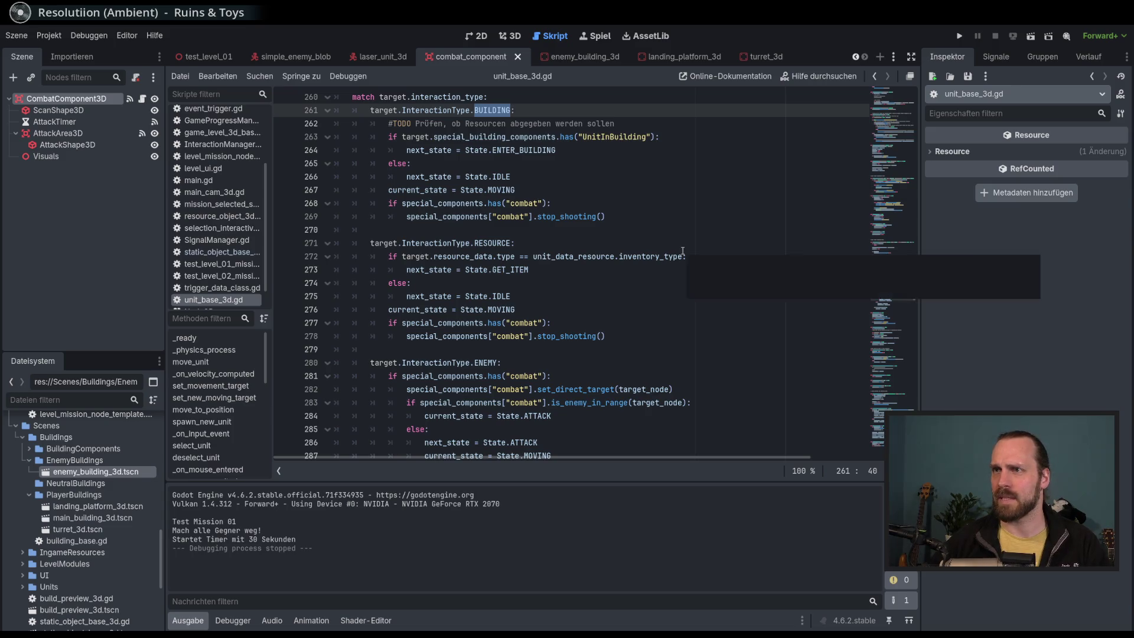
scroll(679, 253, "down", 1)
scroll(667, 260, "up", 7)
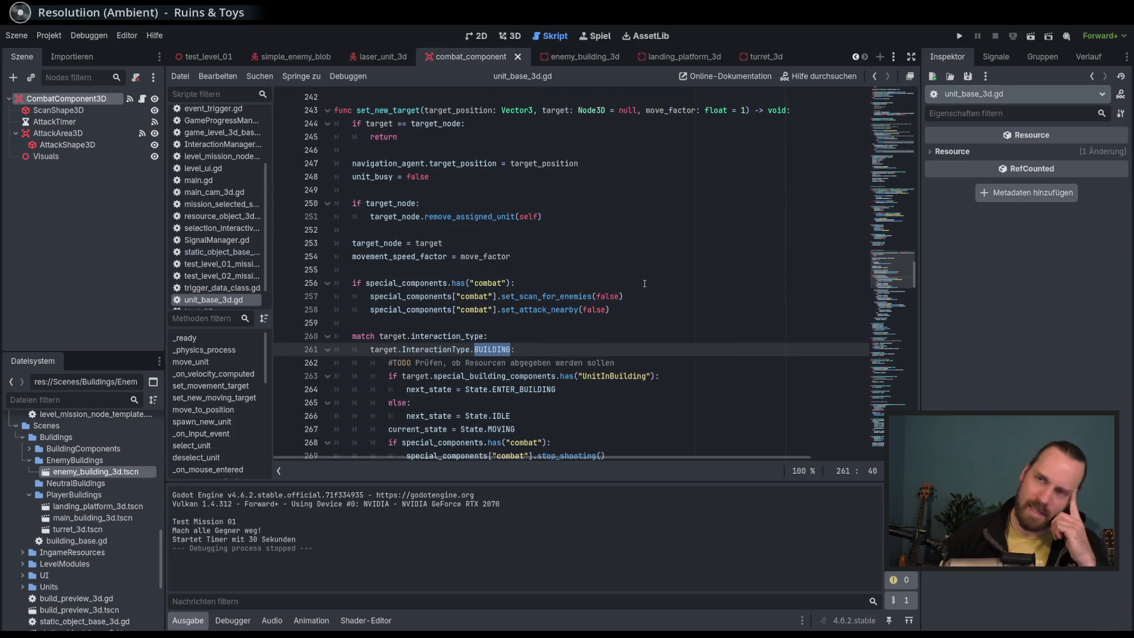
scroll(591, 289, "down", 1)
left_click(517, 284)
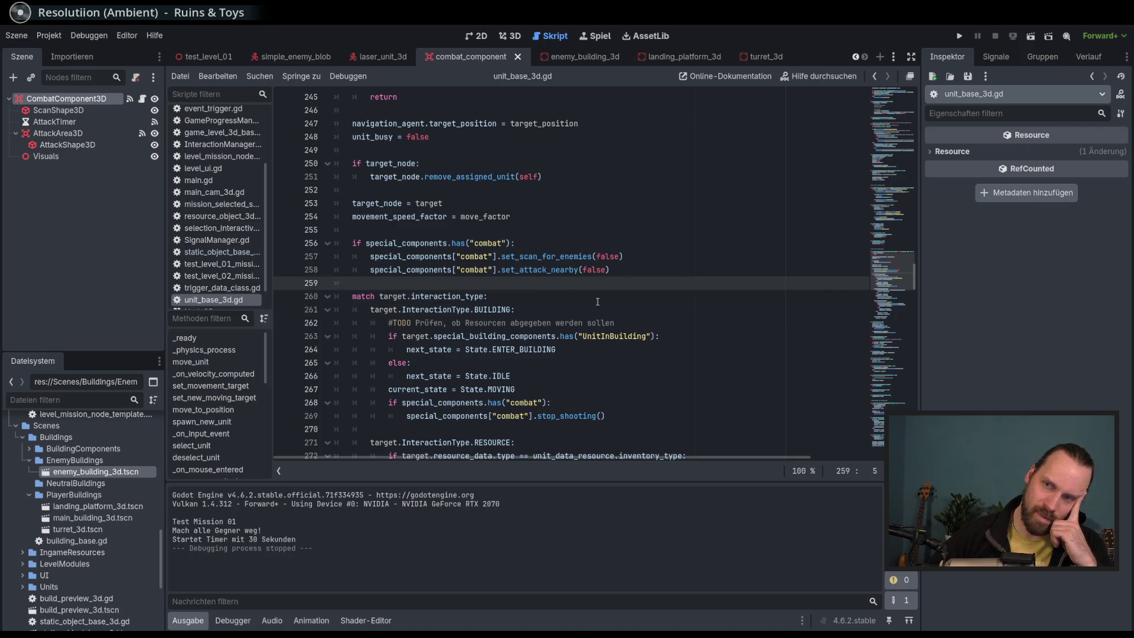
Step: Add '# TODO Umstrukturieren, wie Aktionen unterschieden werden sollen' on line 260 and save
key("Return")
type("# TODO ")
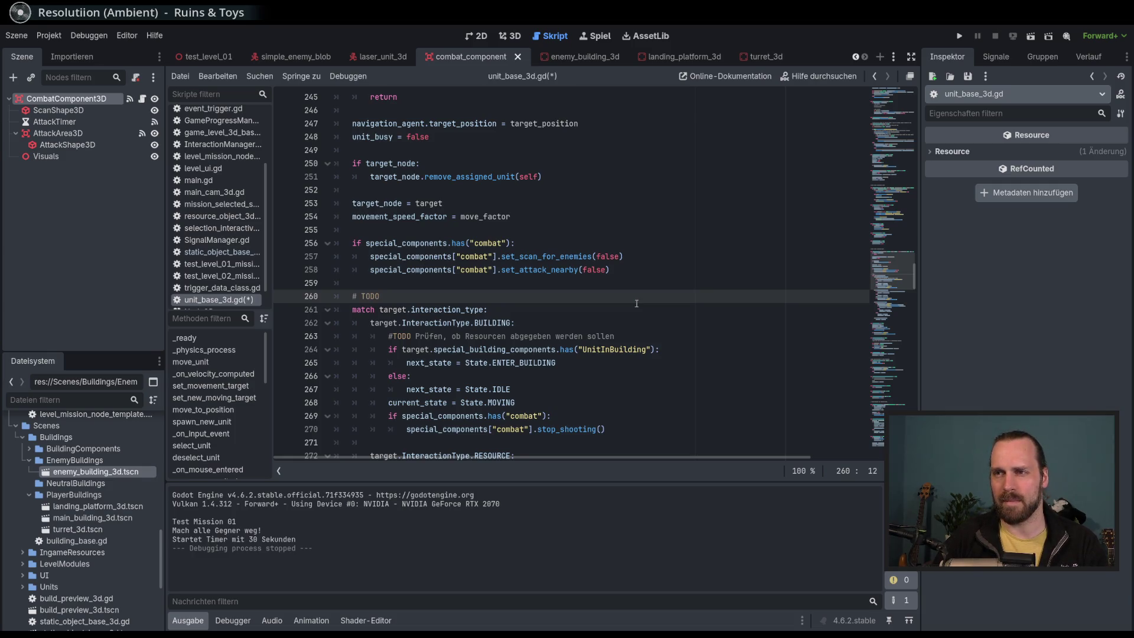
type("Umstruktir")
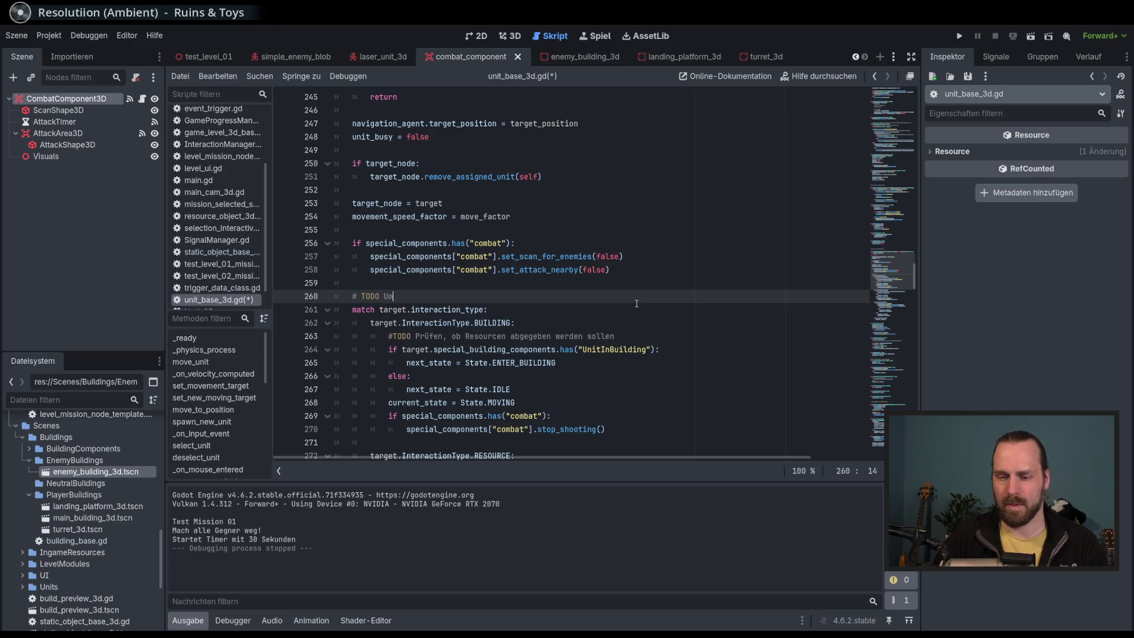
type("ieren")
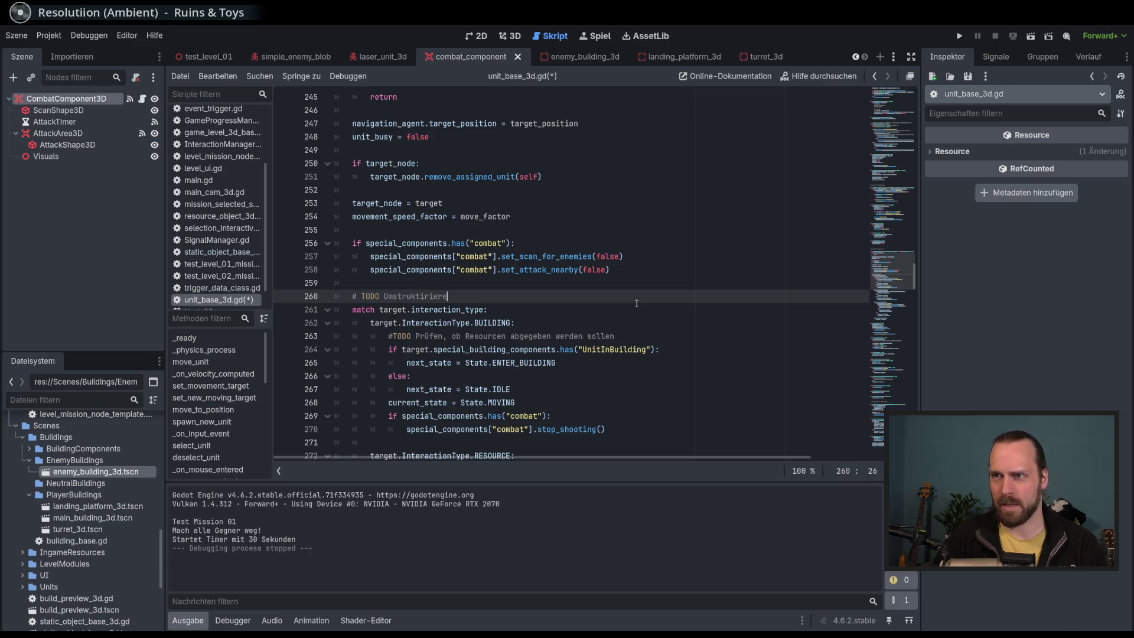
key("BackSpace")
key("BackSpace")
key("BackSpace")
type("urieren, dass")
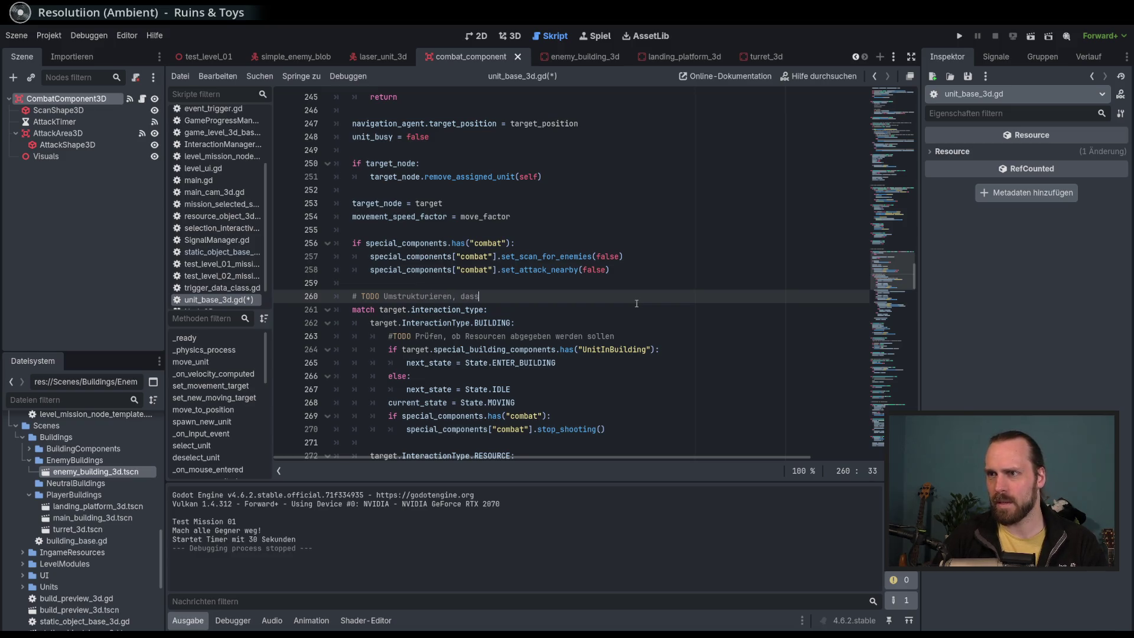
type("GE")
type("bäude ")
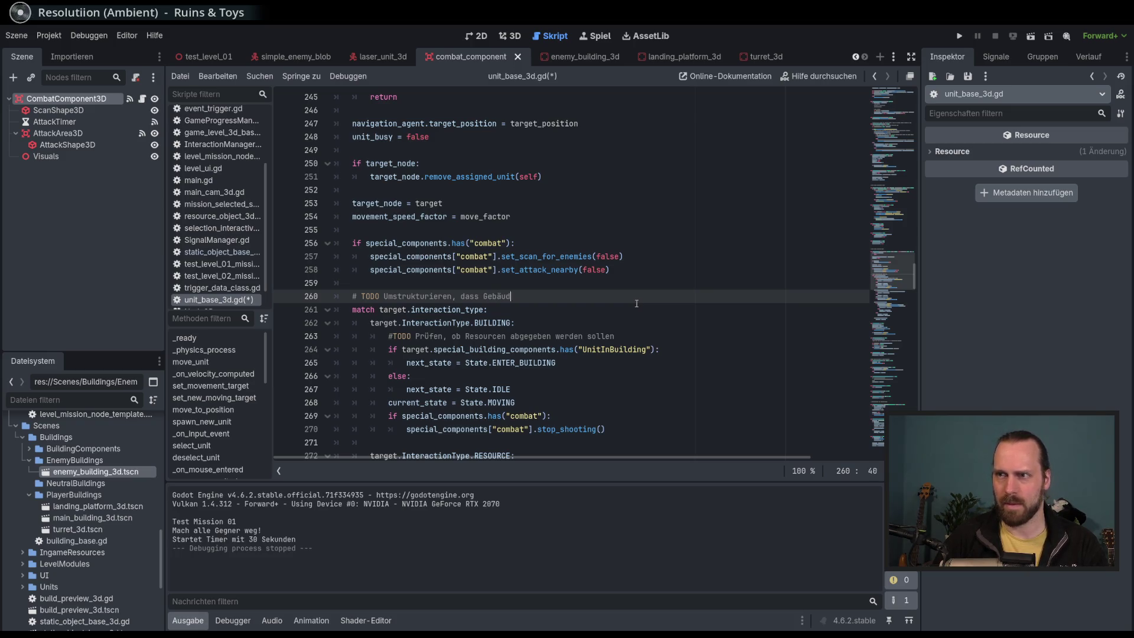
type("wenn")
key("BackSpace")
key("BackSpace")
key("BackSpace")
type("reundlic")
type("h sind")
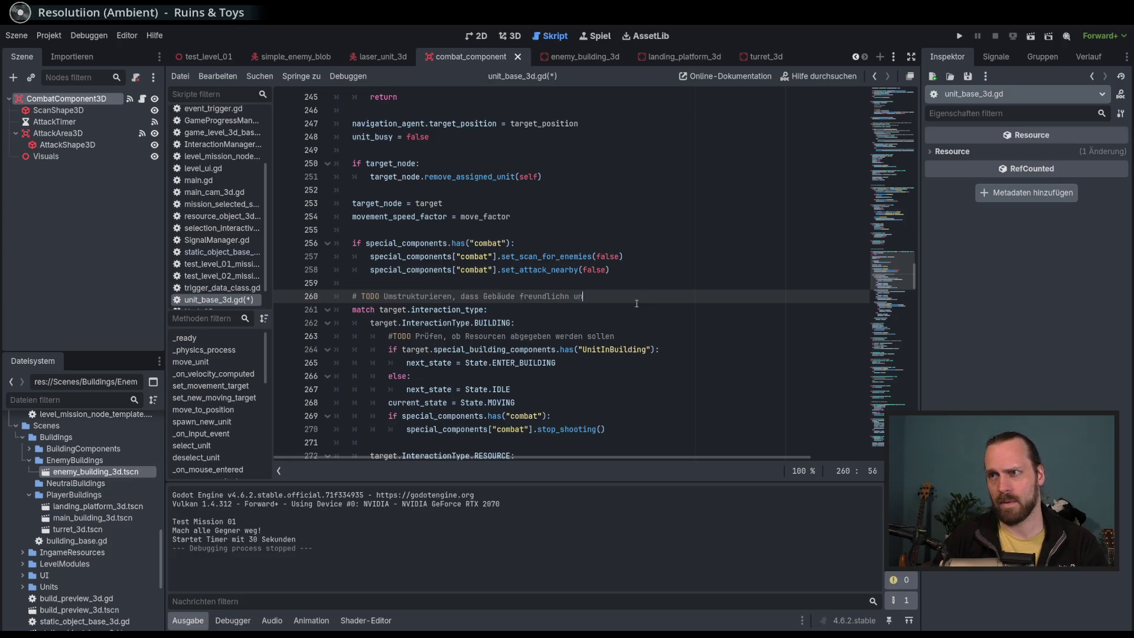
key("BackSpace")
key("BackSpace")
key("BackSpace")
key("BackSpace")
key("BackSpace")
key("BackSpace")
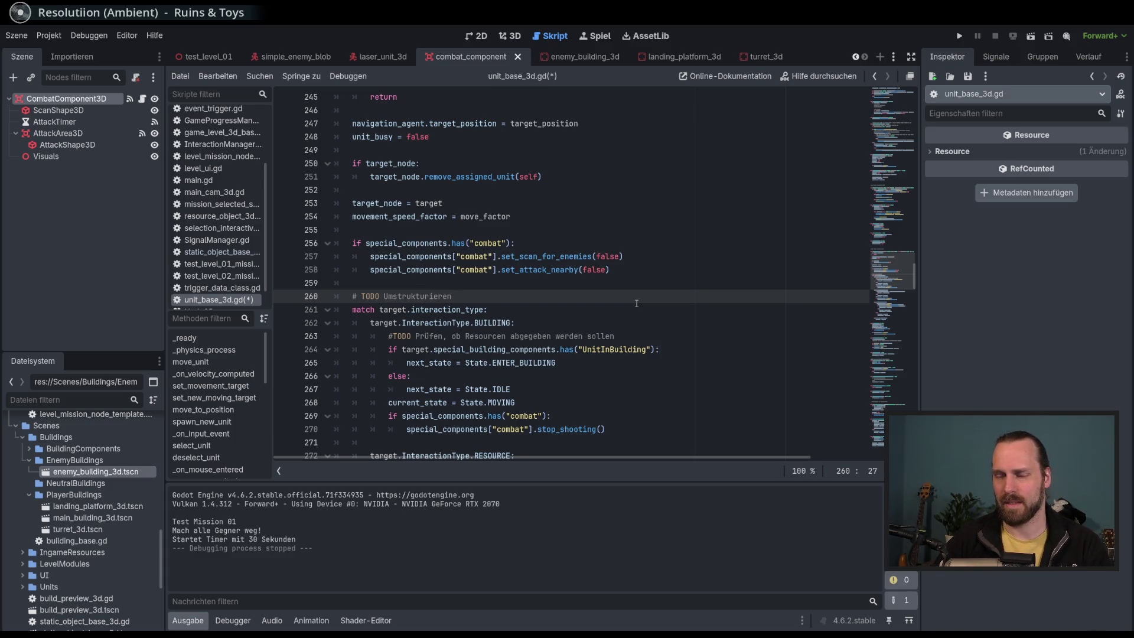
type("ie ")
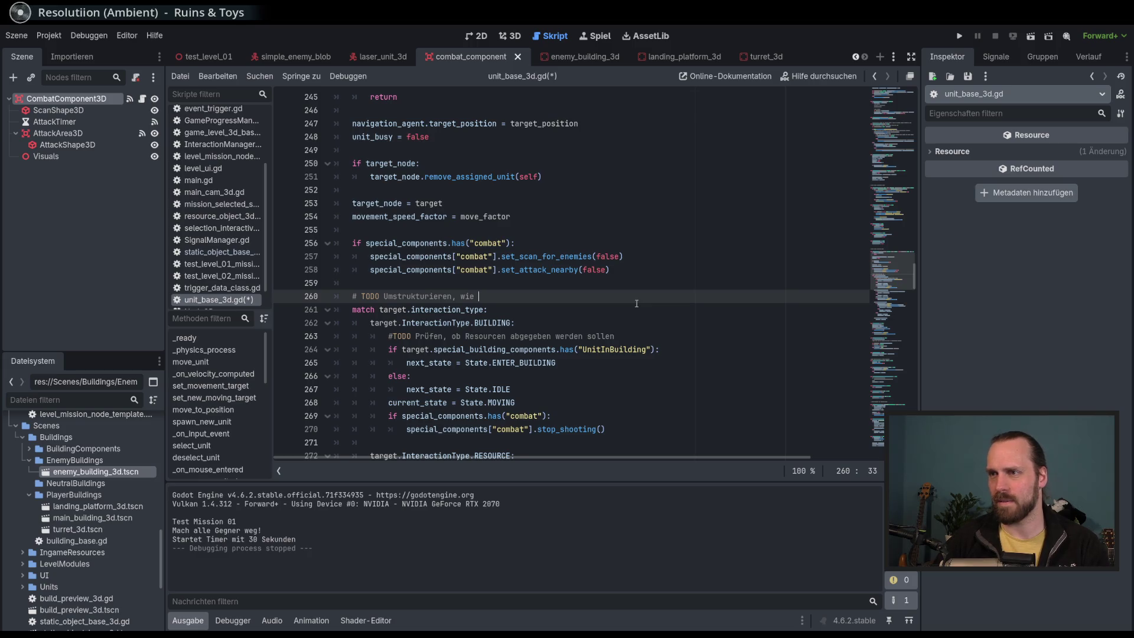
type("Aktionen ")
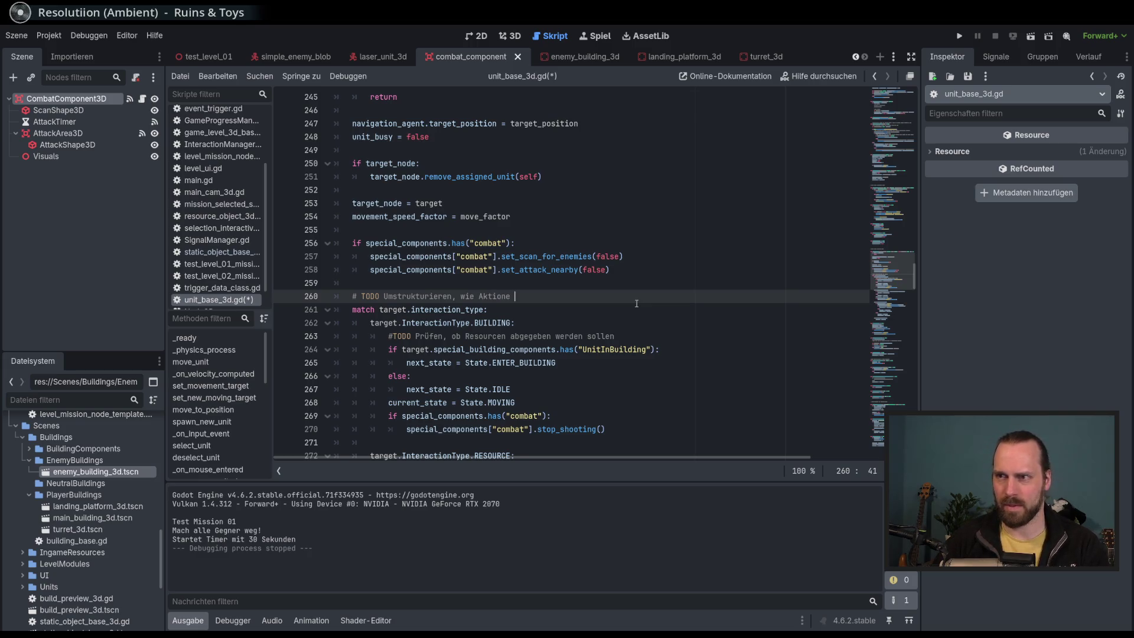
type("unterschieden werden ")
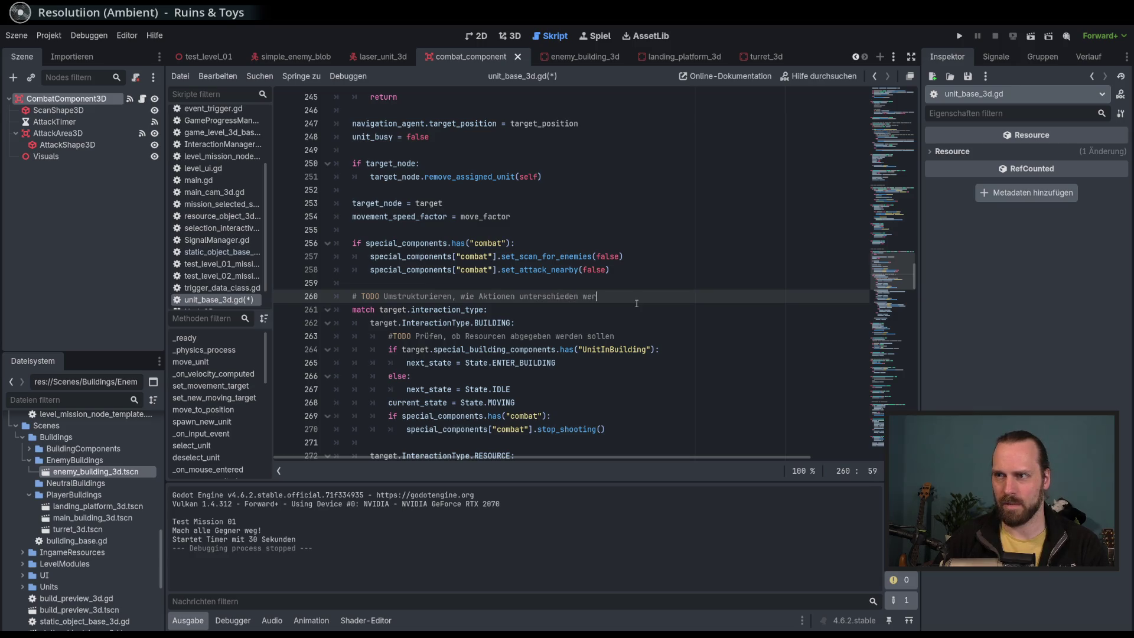
type("sollen")
key("ctrl+s")
scroll(748, 330, "down", 6)
scroll(748, 329, "up", 3)
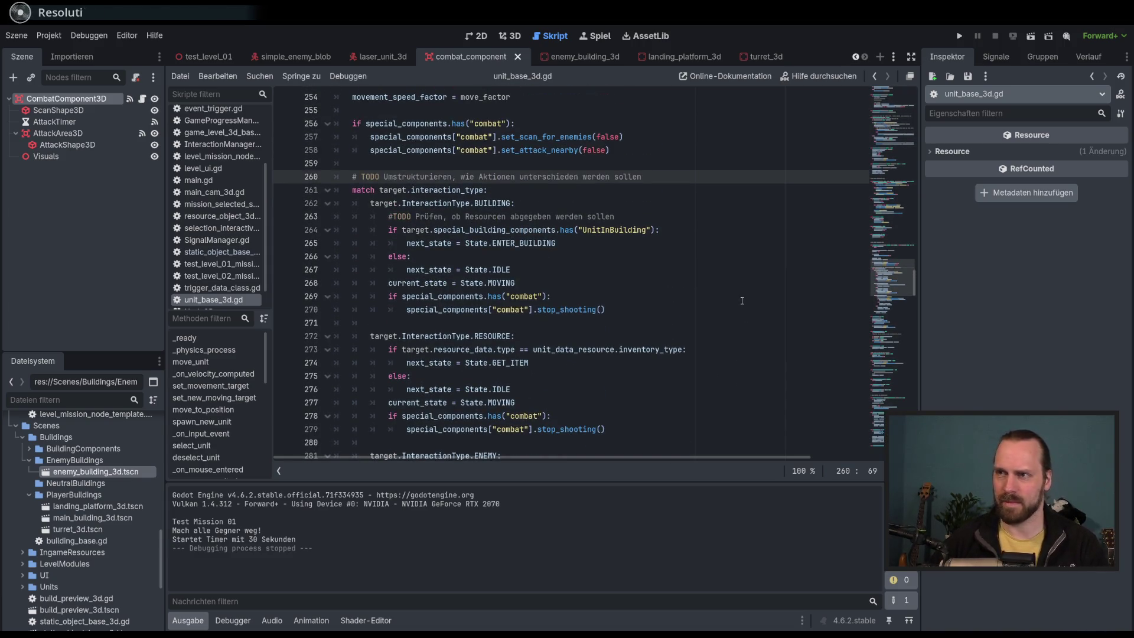
Step: Add line 261 '# Gebäude sollten unabhängig von Fraktion… Freund oder Feind unterscheiden' and save
key("Return")
type("# ")
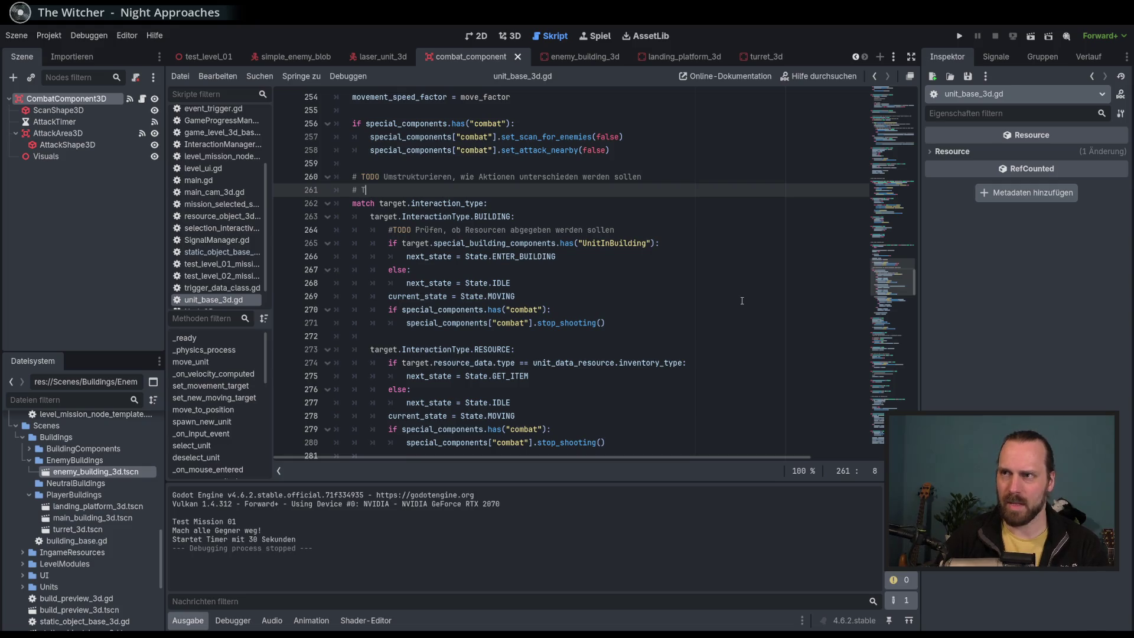
type("Gb")
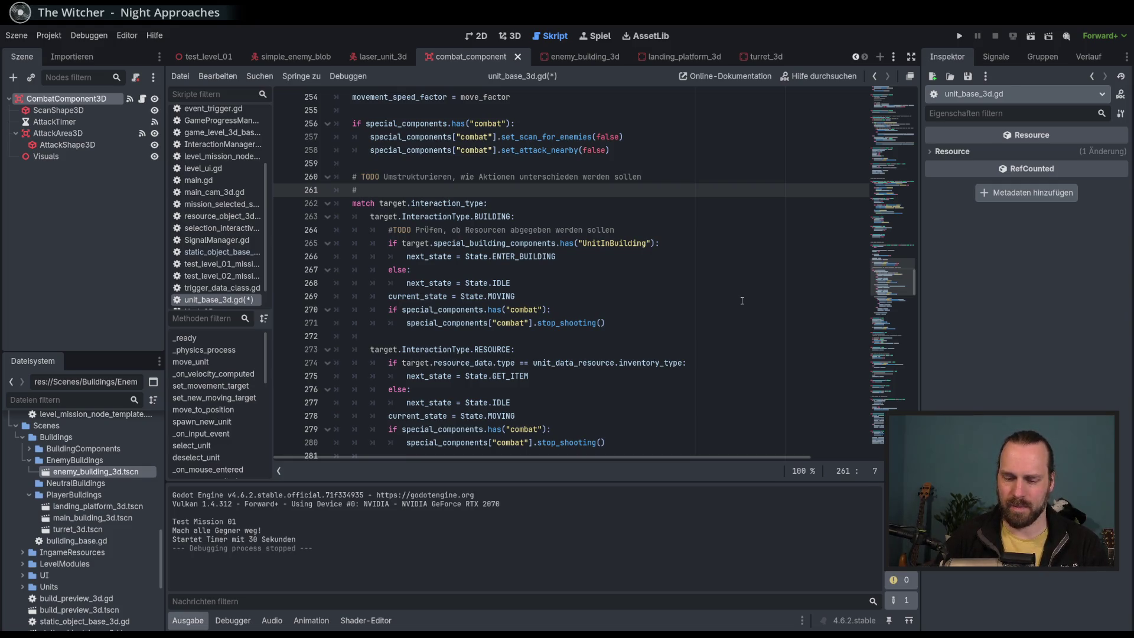
key("BackSpace")
type("ebäude sollten u")
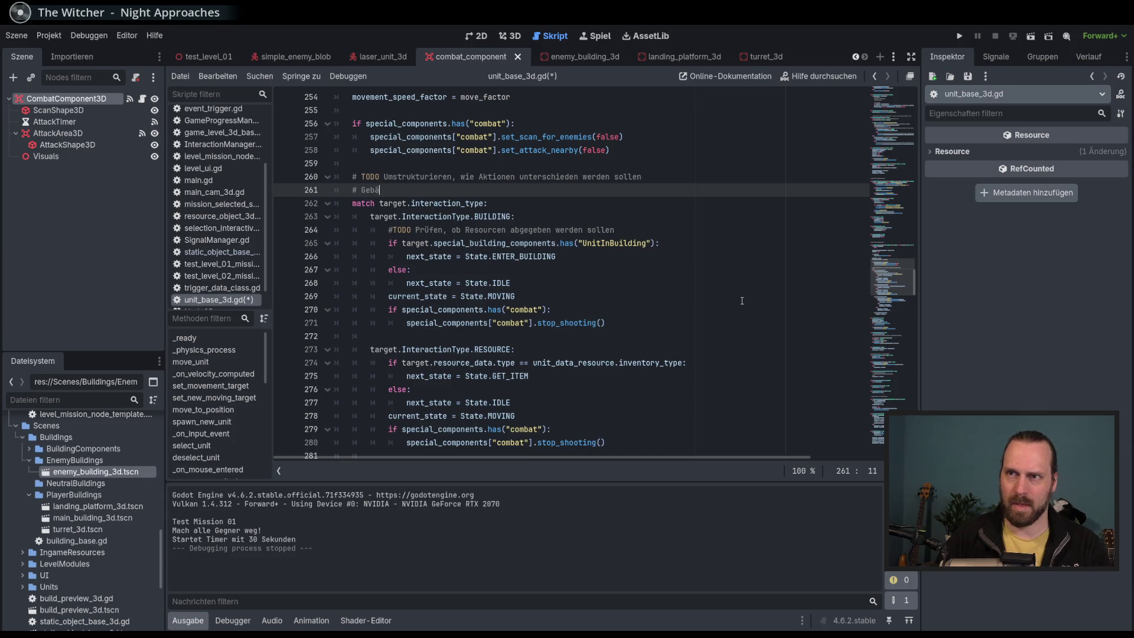
type("nabhänfi")
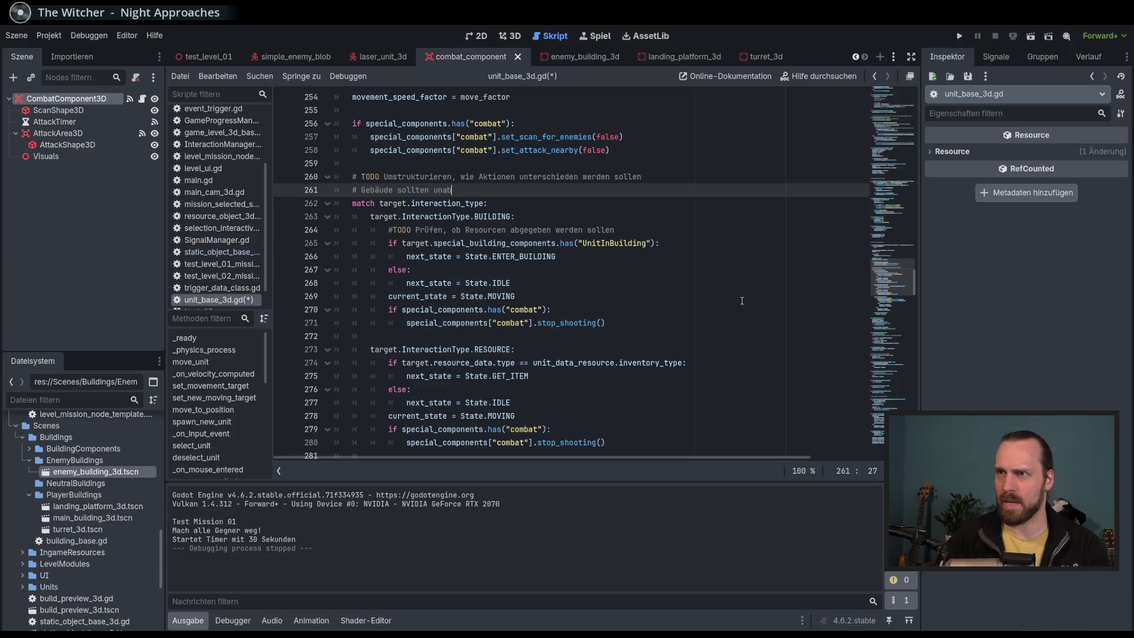
key("BackSpace")
key("BackSpace")
type("ginh")
key("BackSpace")
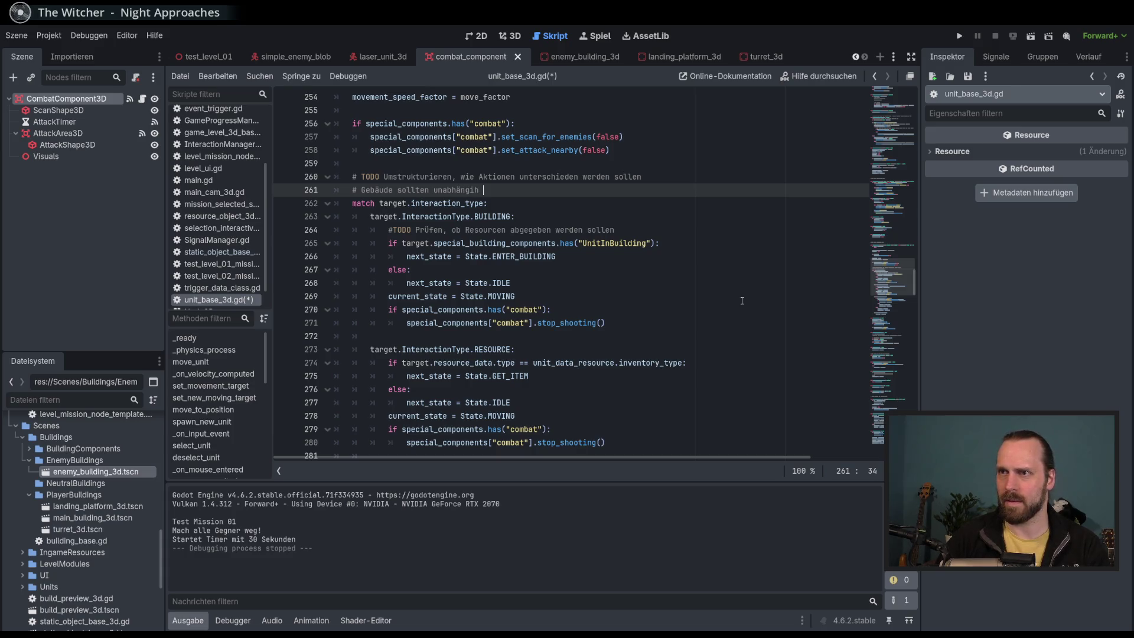
type("on Fraktion erstmal als Gebäude detected")
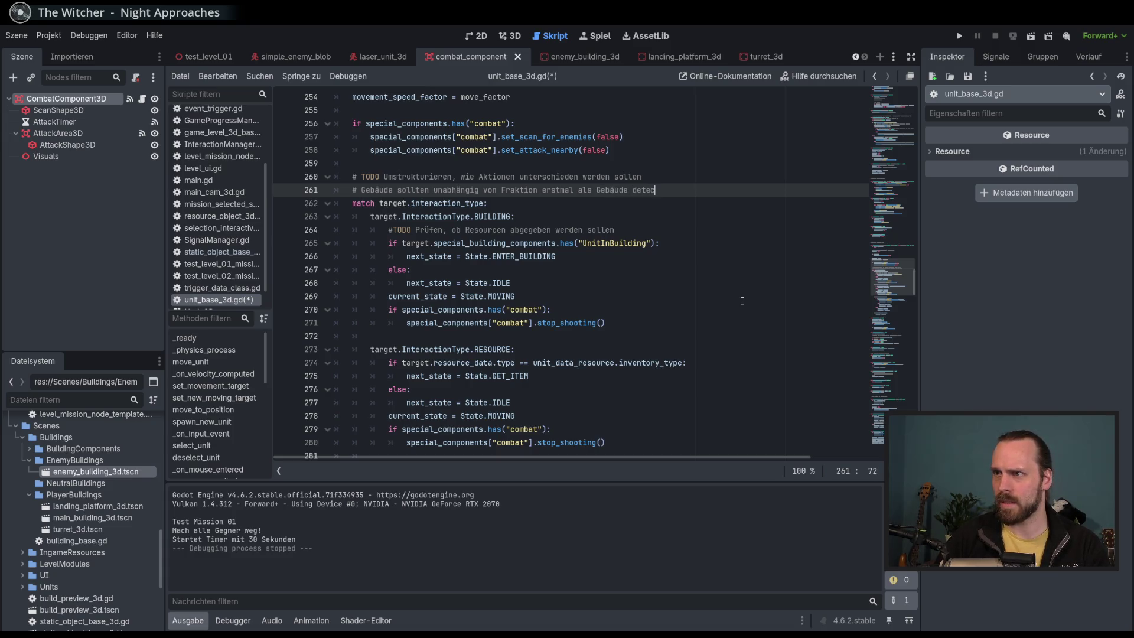
type(" werden und dann ")
type("erst F")
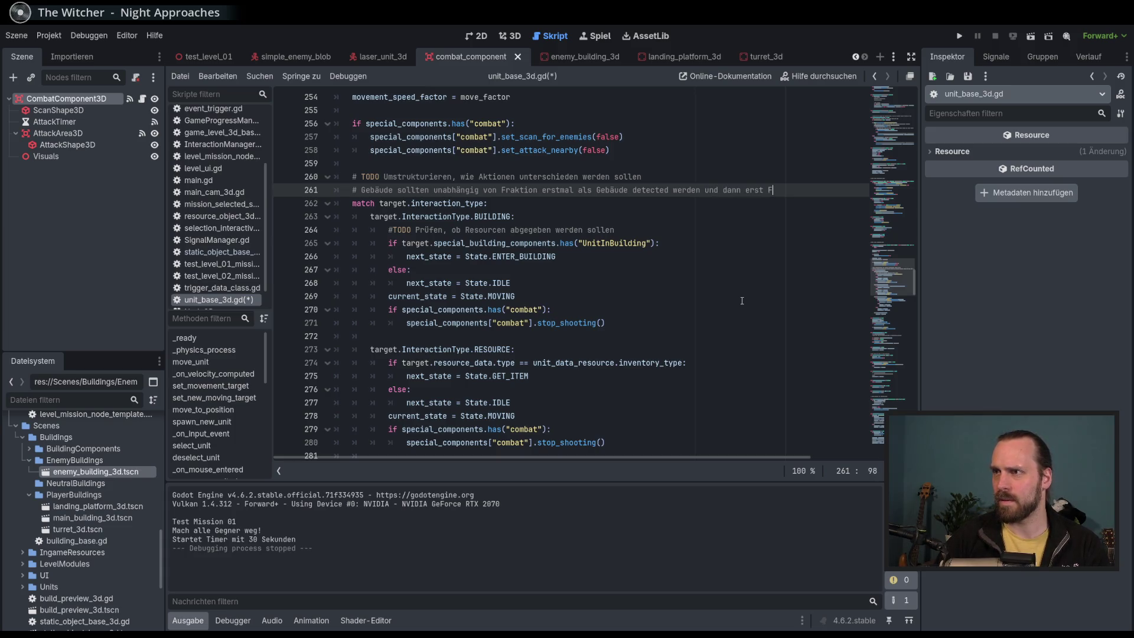
type("reund oder Fei")
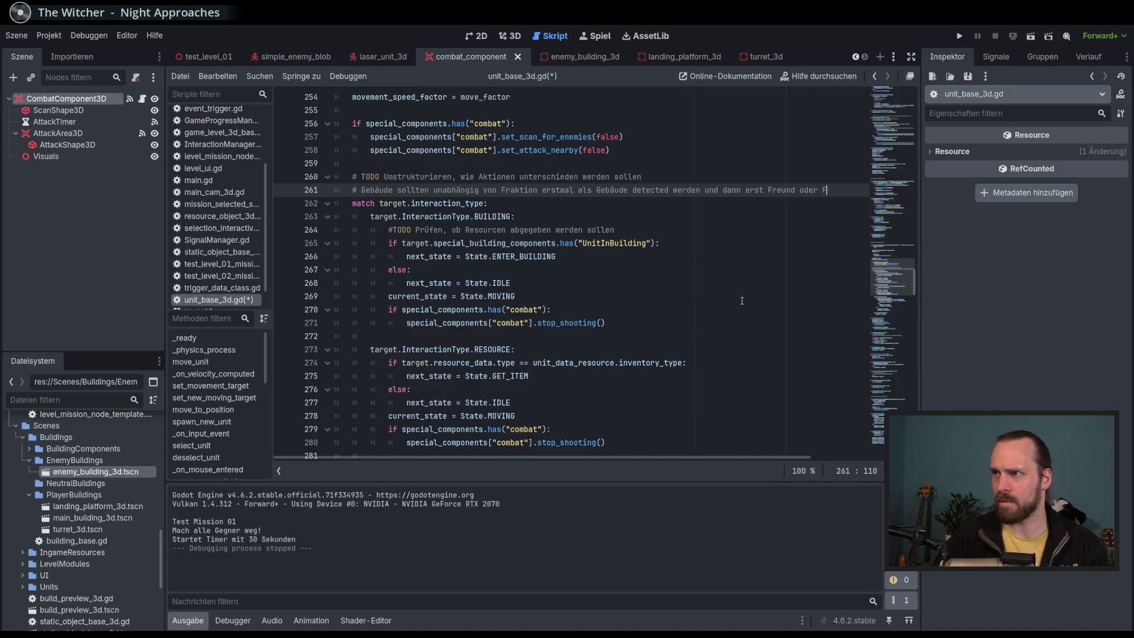
type("nd unterschiden")
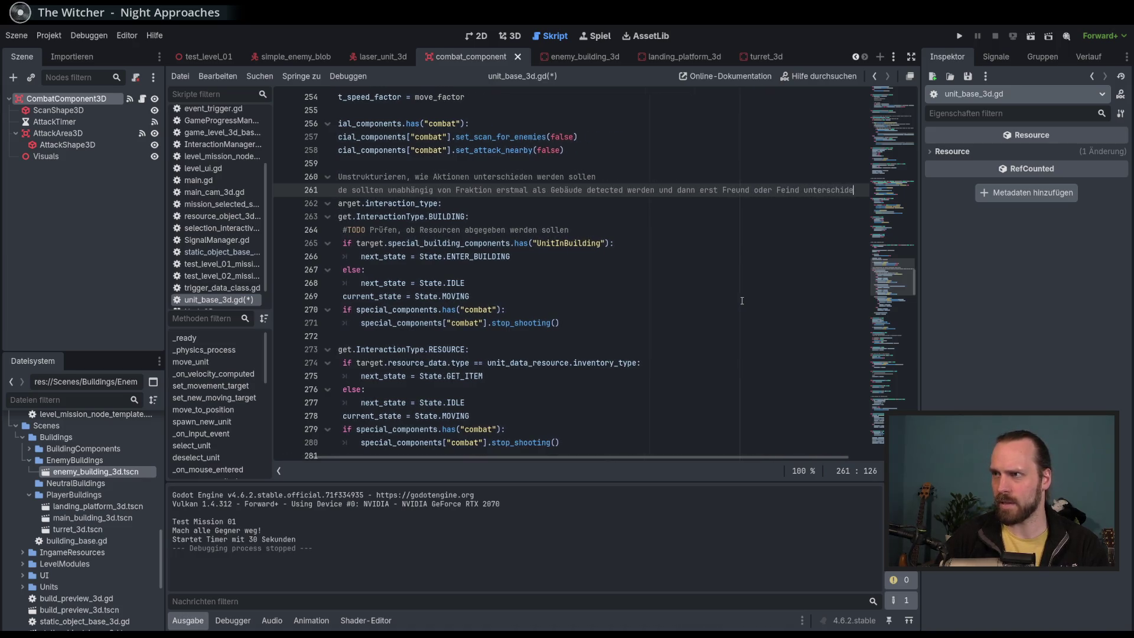
key("BackSpace")
key("BackSpace")
key("BackSpace")
type("eiden")
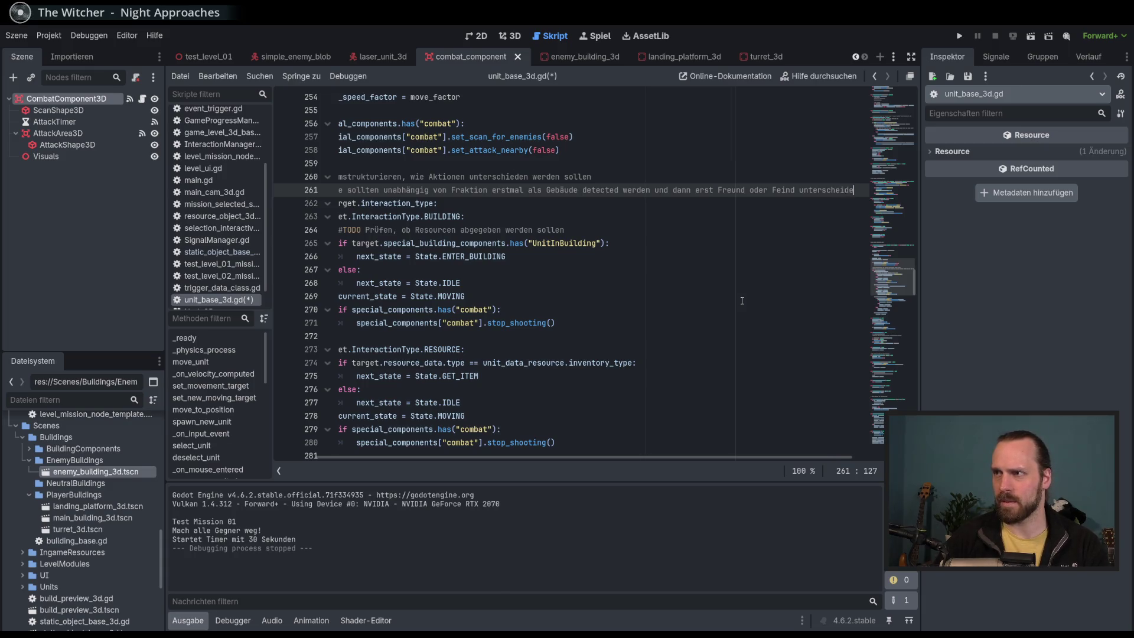
key("Home")
key("ctrl+s")
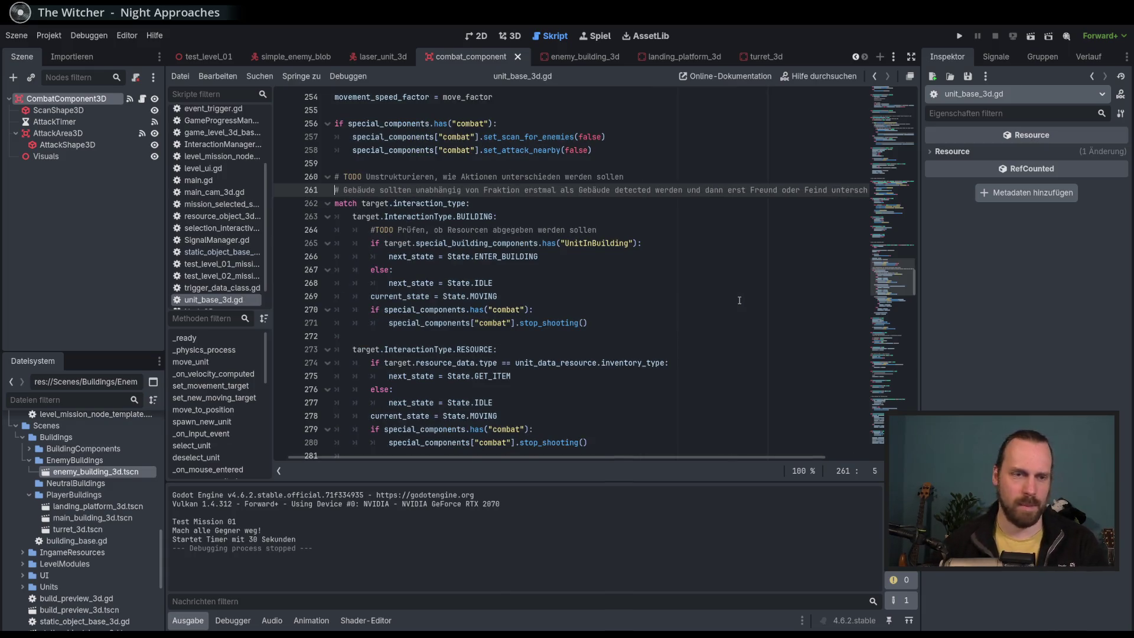
scroll(694, 313, "down", 10)
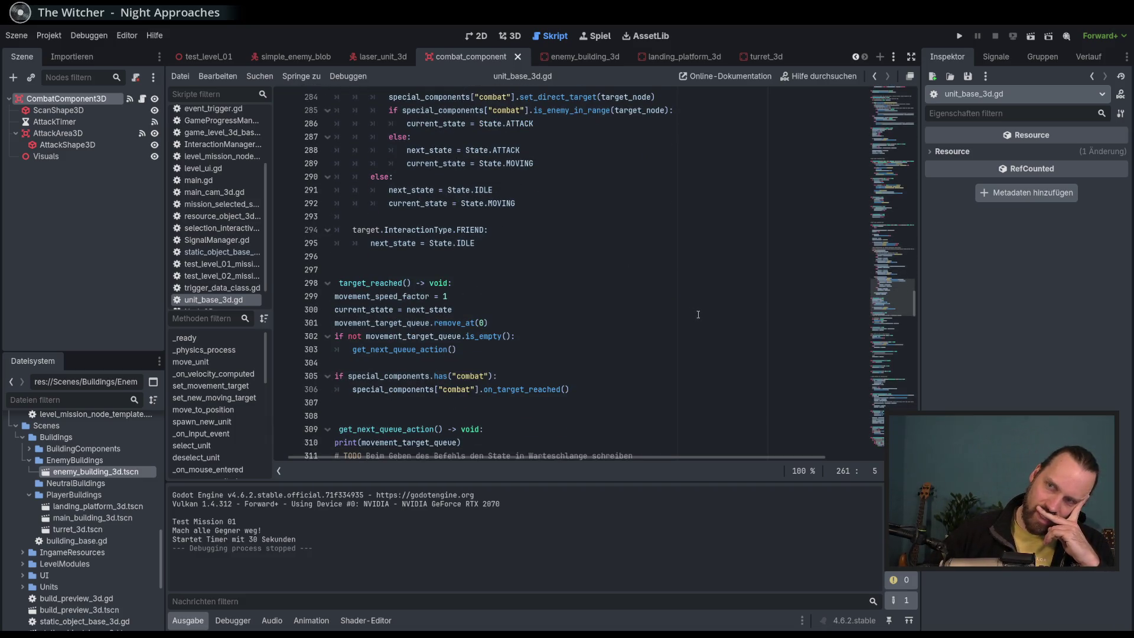
Step: Scroll around the new comments in unit_base_3d.gd to review the surrounding code
scroll(698, 314, "up", 2)
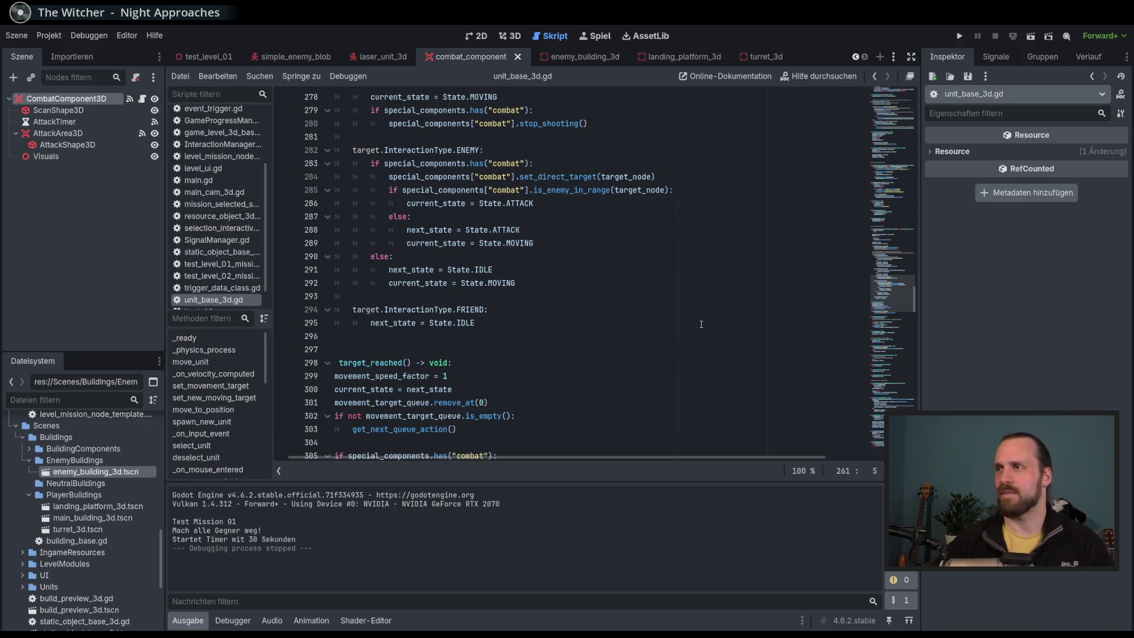
scroll(703, 323, "up", 3)
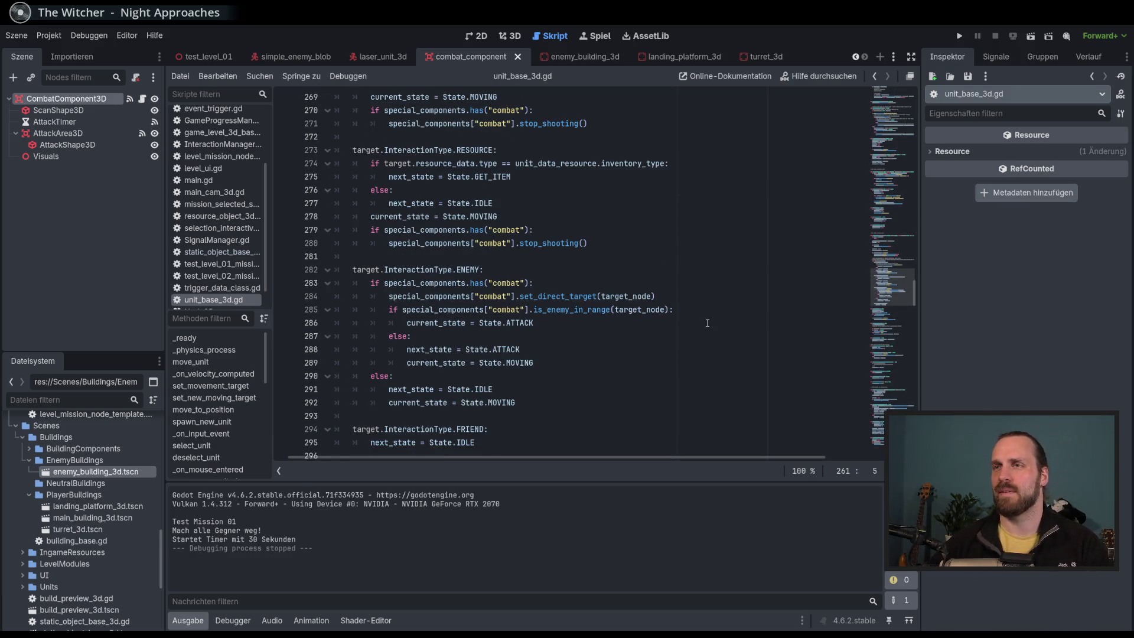
scroll(707, 323, "down", 2)
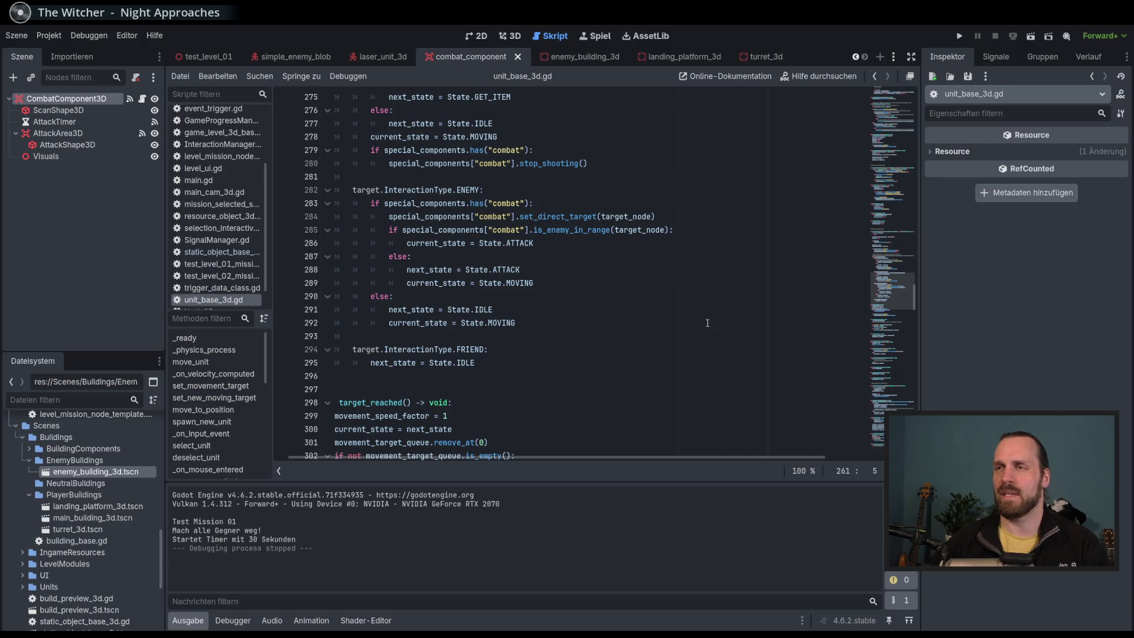
scroll(706, 323, "down", 2)
scroll(707, 323, "up", 3)
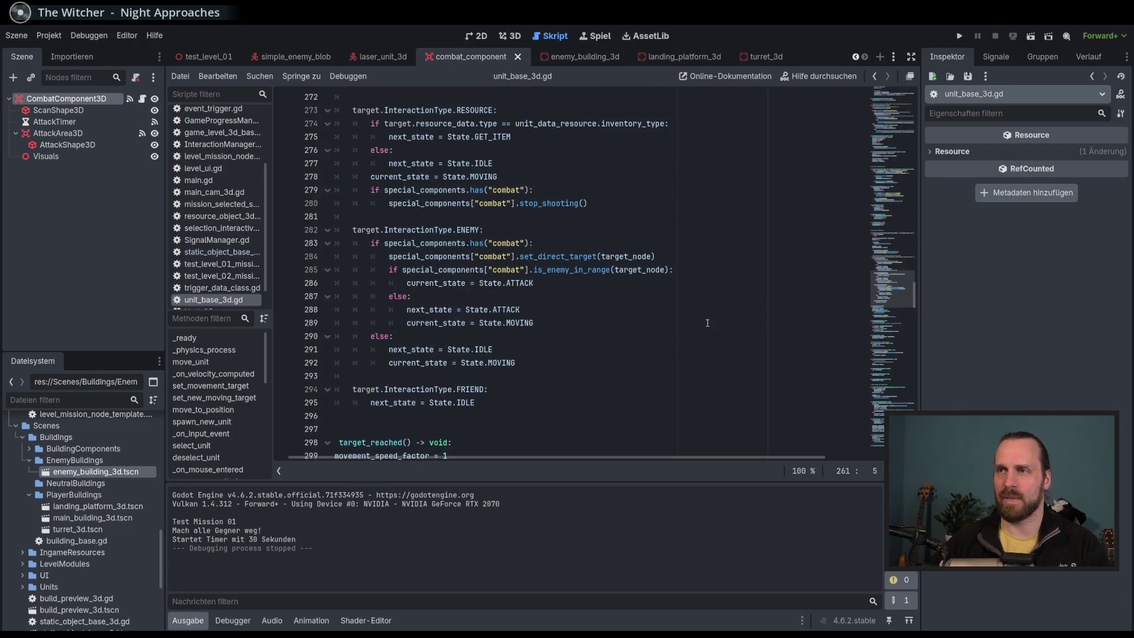
scroll(623, 313, "down", 1)
scroll(622, 314, "up", 4)
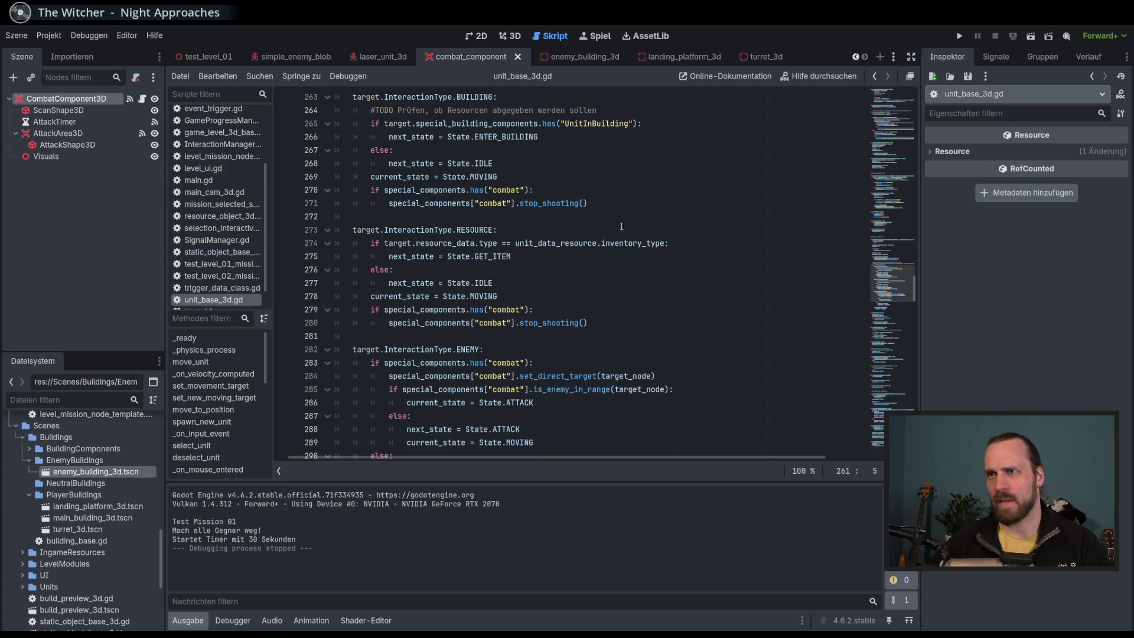
scroll(683, 313, "up", 4)
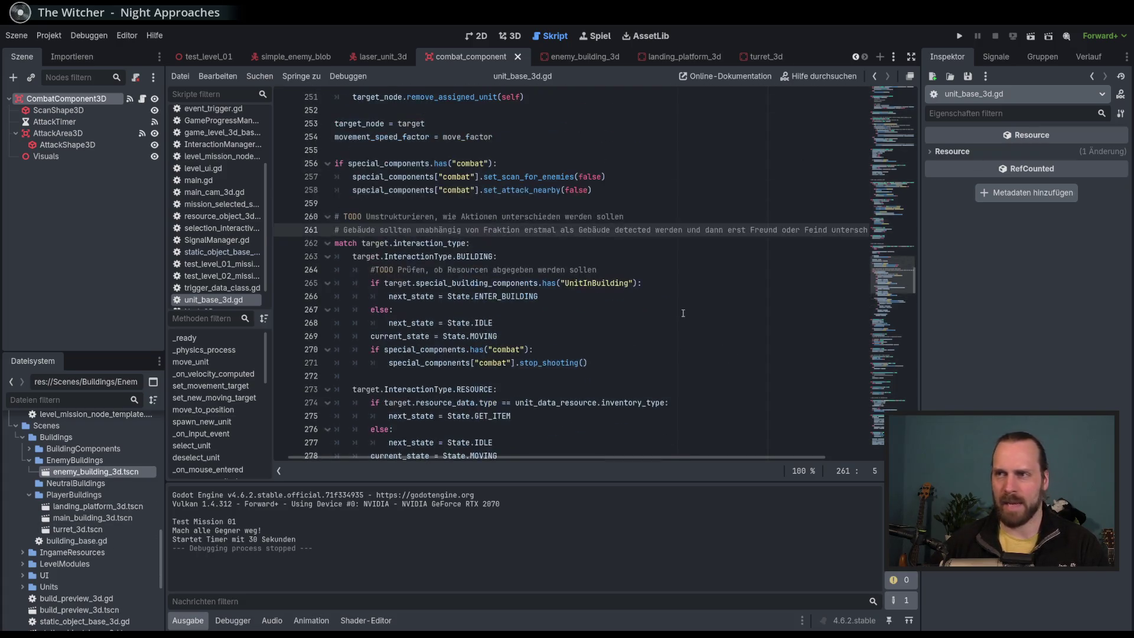
Step: Read the UnitInBuilding check, the ENTER_BUILDING state and the queue-empty check on line 302
left_click(668, 284)
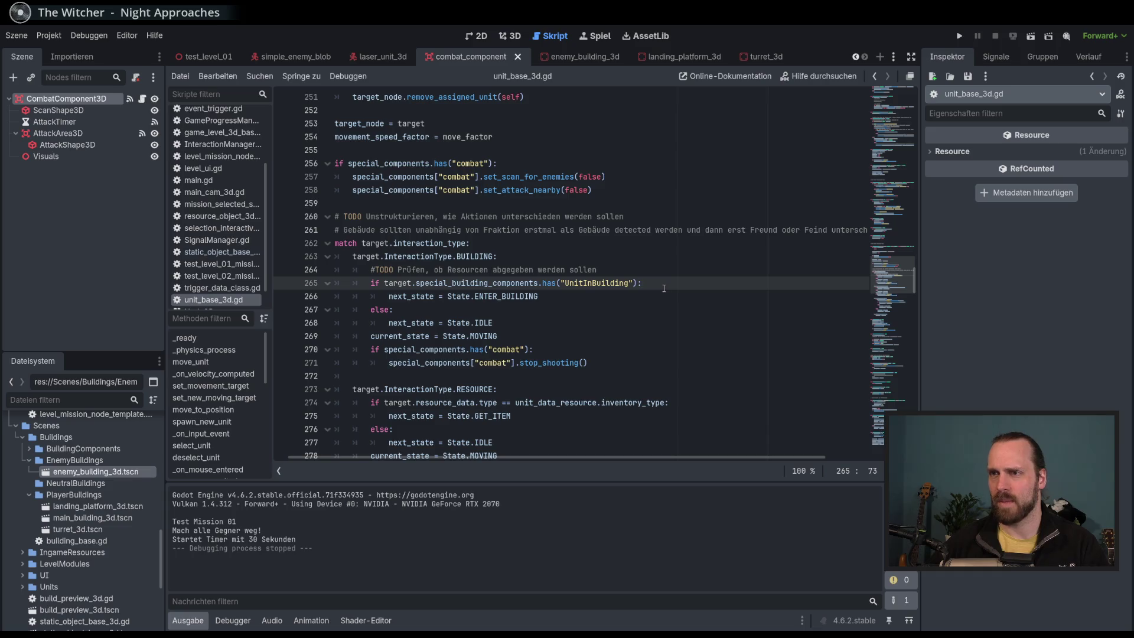
scroll(587, 315, "down", 3)
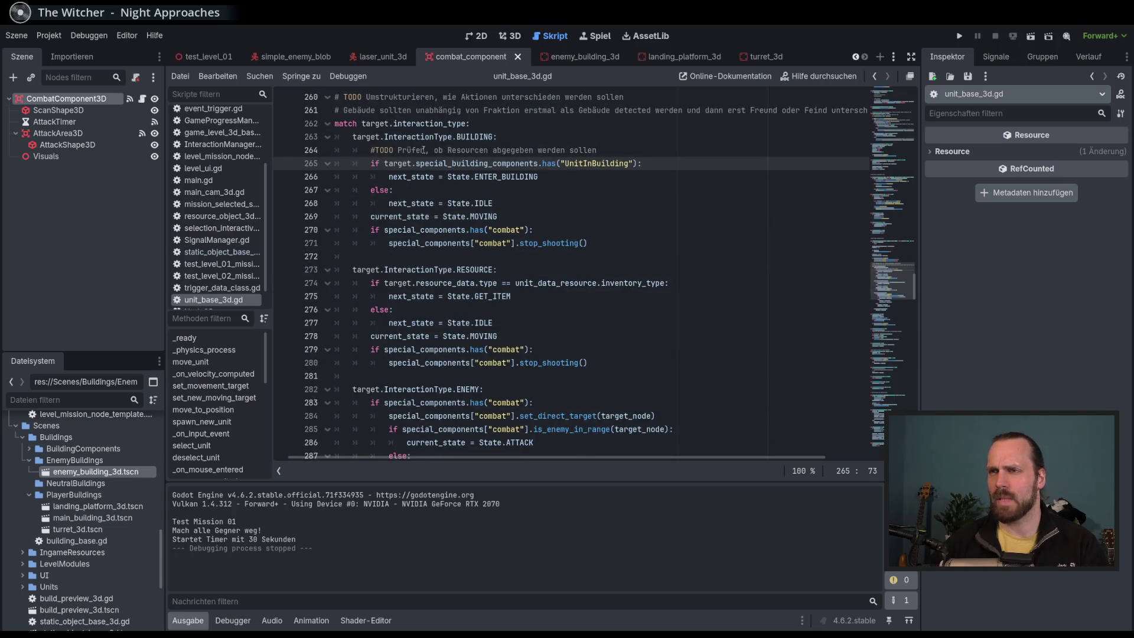
left_click(512, 146)
left_click(529, 177)
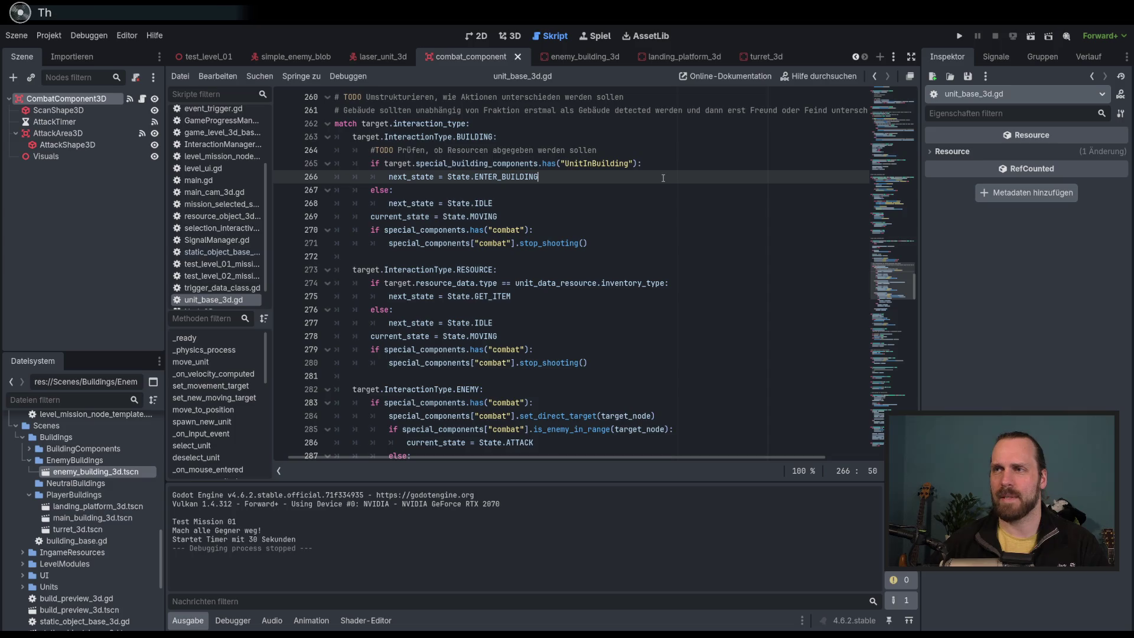
scroll(619, 271, "down", 2)
scroll(619, 271, "down", 7)
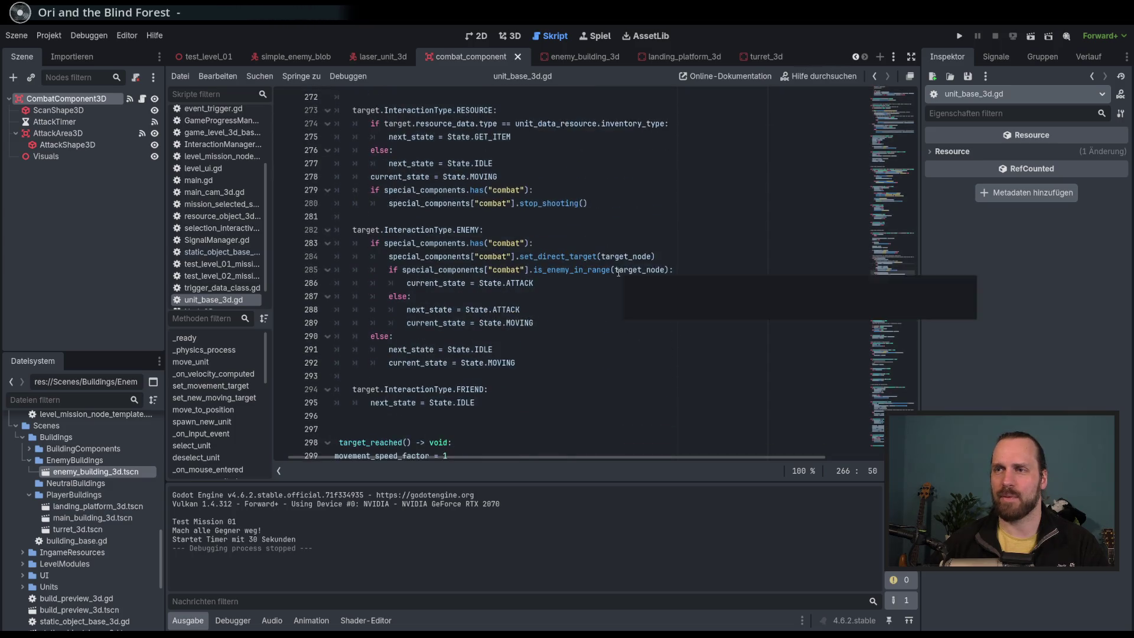
left_click(619, 341)
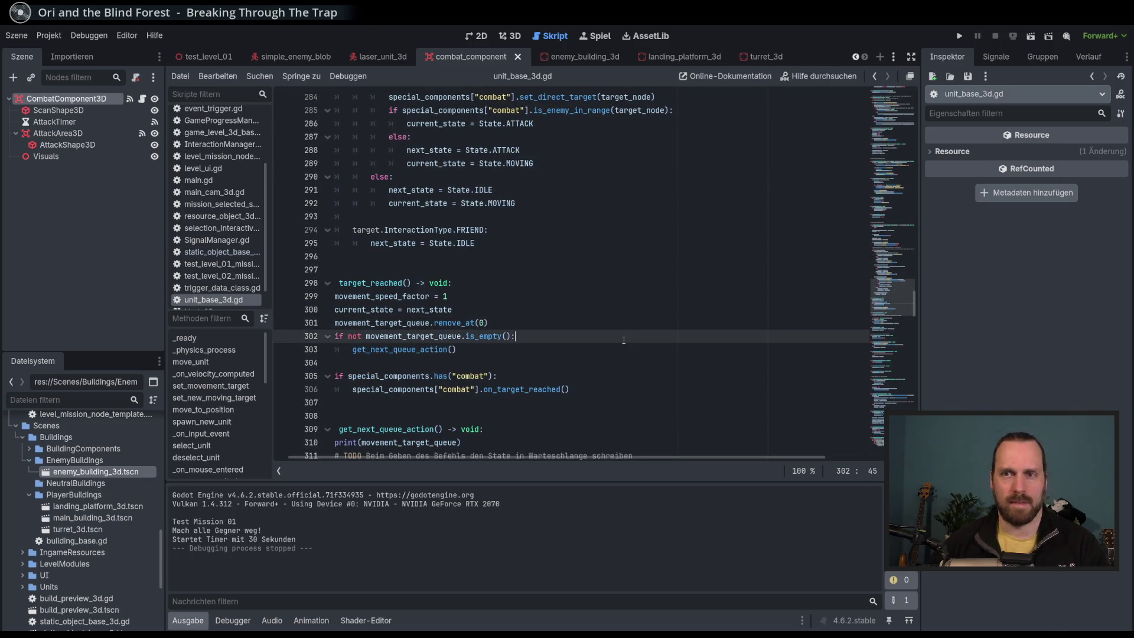
scroll(623, 341, "down", 3)
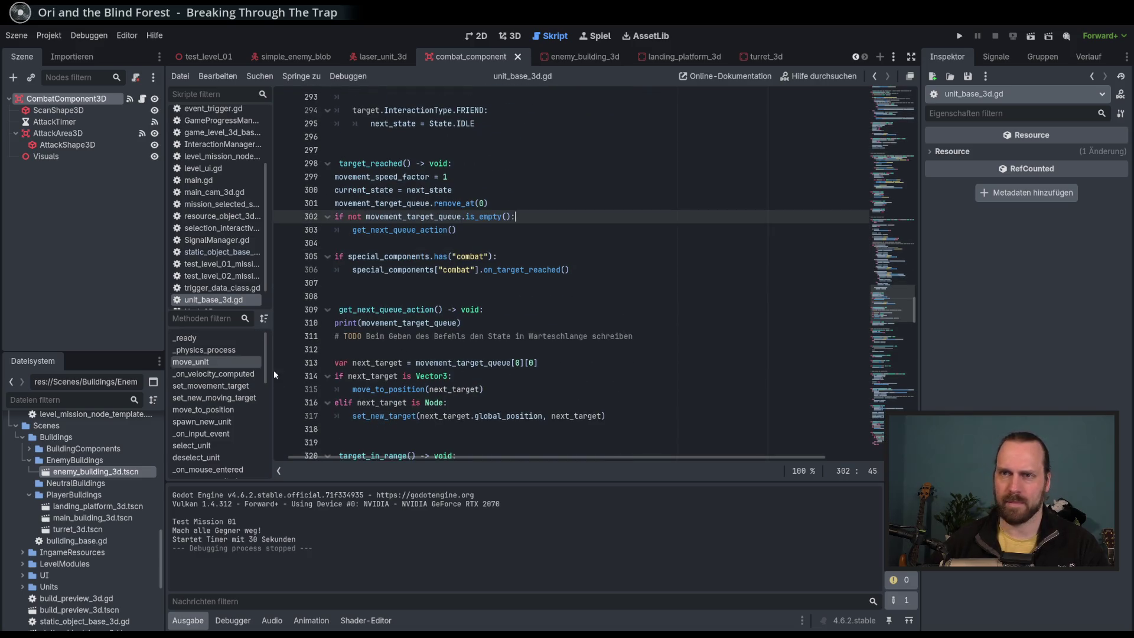
scroll(500, 401, "down", 3)
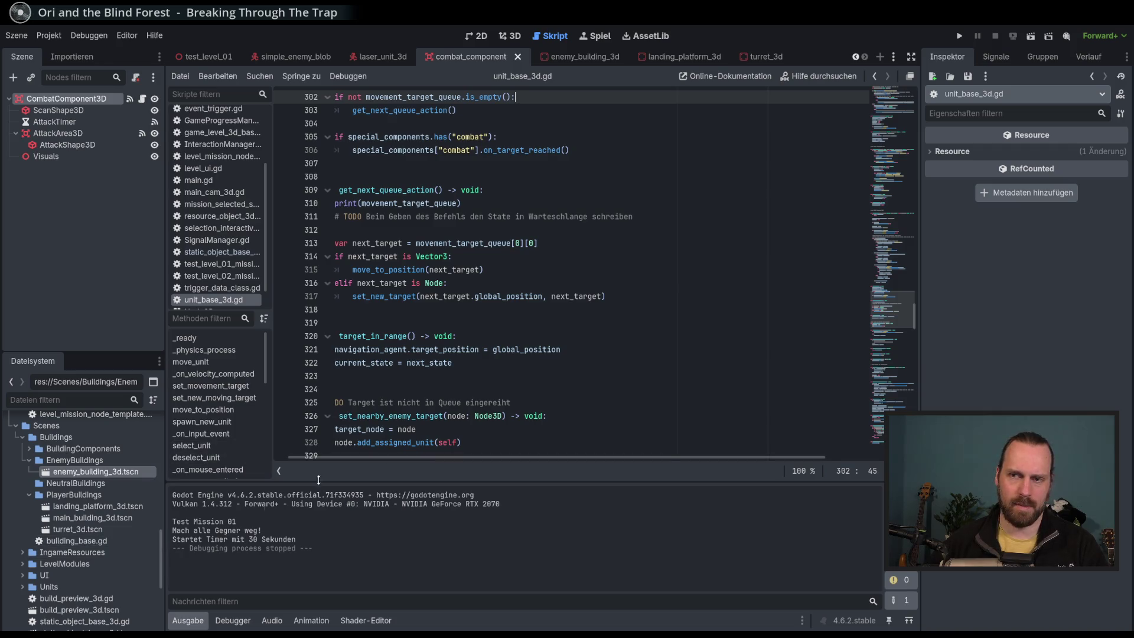
scroll(629, 405, "up", 12)
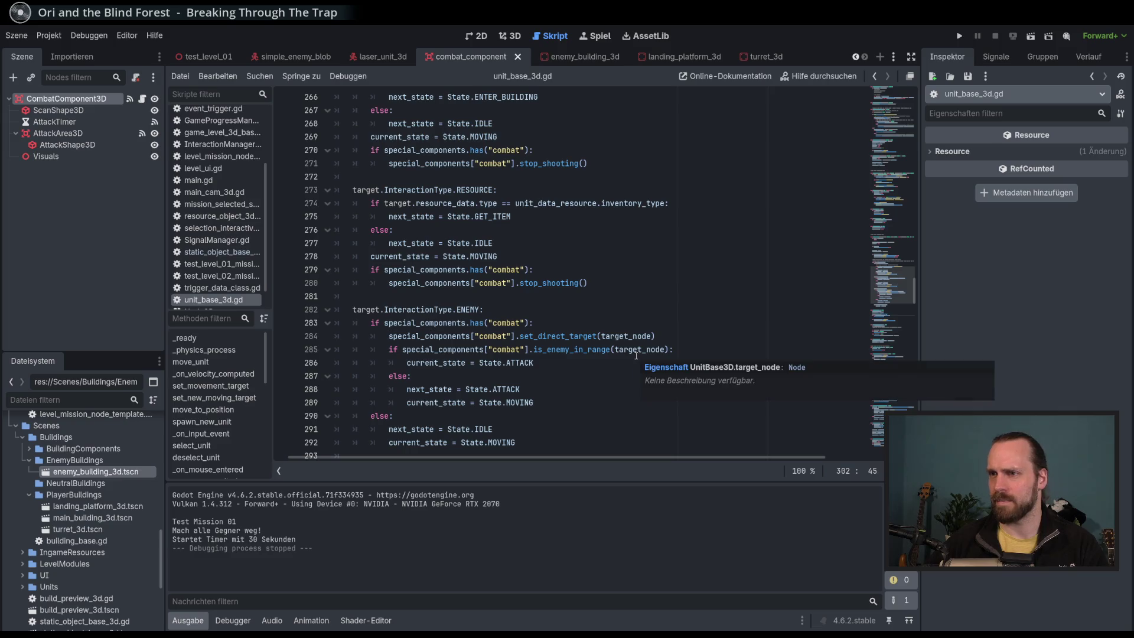
Step: Examine the ENEMY case's combat set_direct_target call (lines 282–284), then view combat_component in 3D
triple_click(470, 303)
left_click(489, 310)
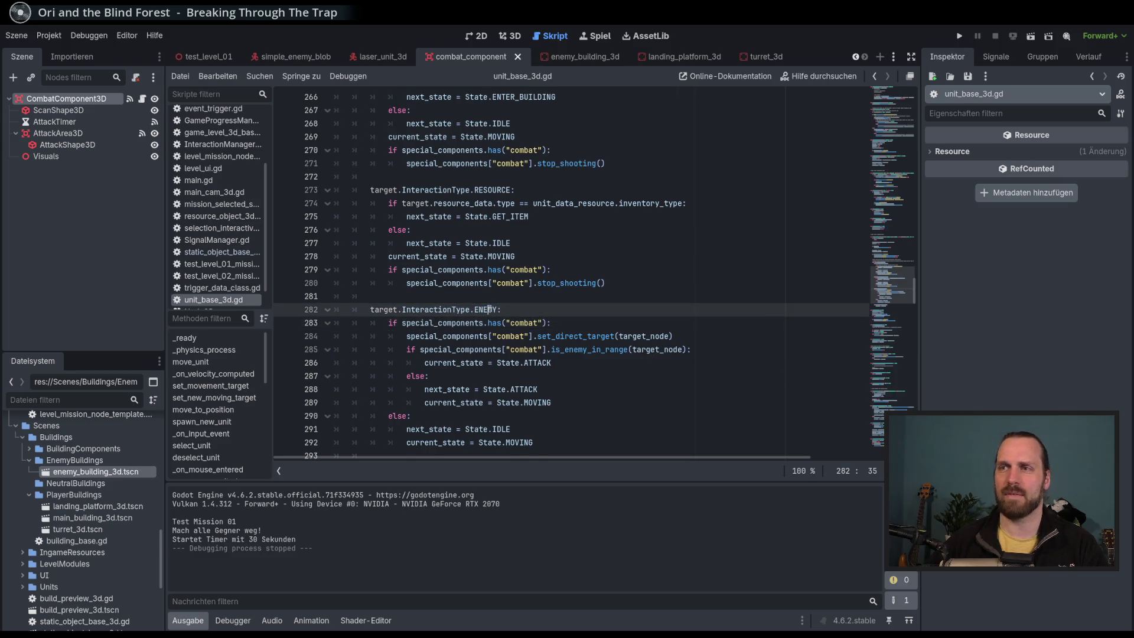
double_click(479, 307)
scroll(520, 307, "down", 1)
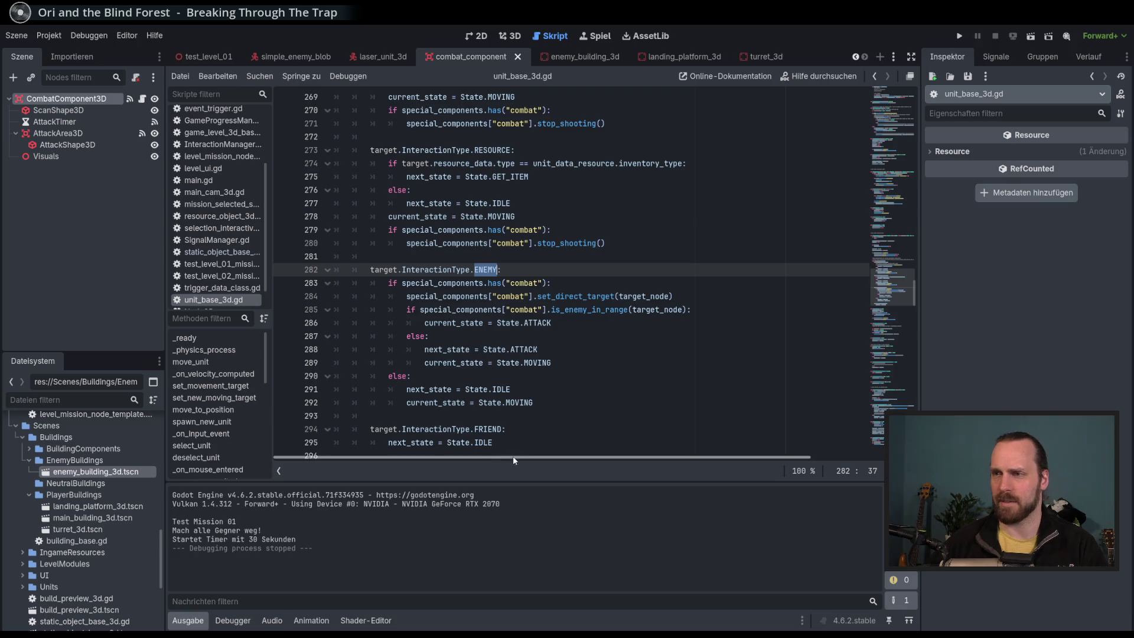
scroll(557, 312, "down", 2)
double_click(525, 203)
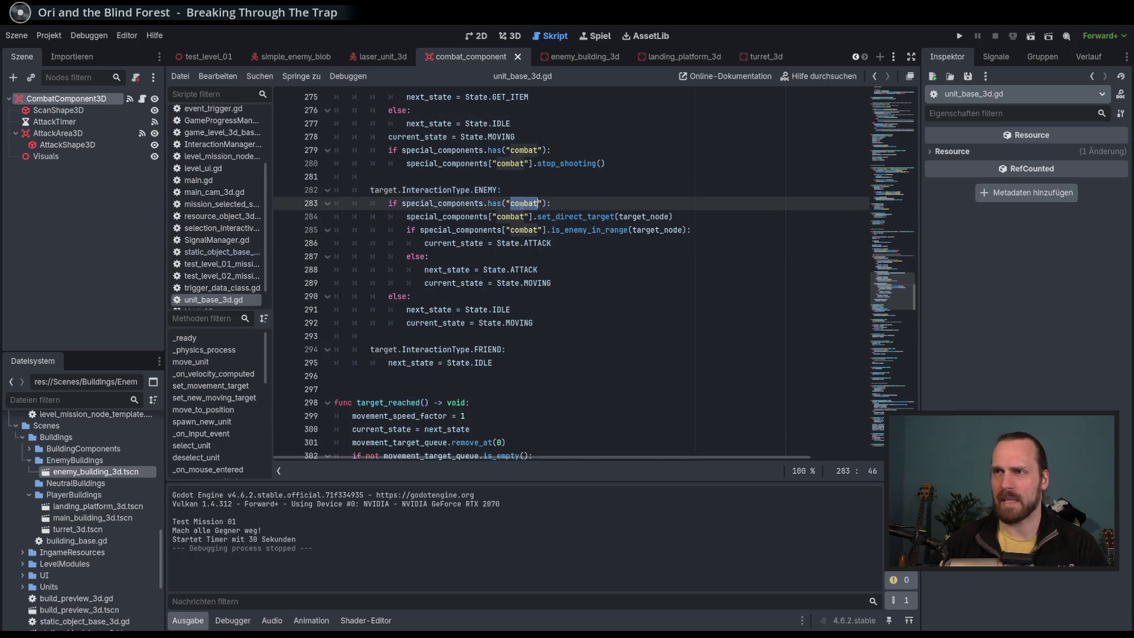
double_click(443, 203)
double_click(576, 216)
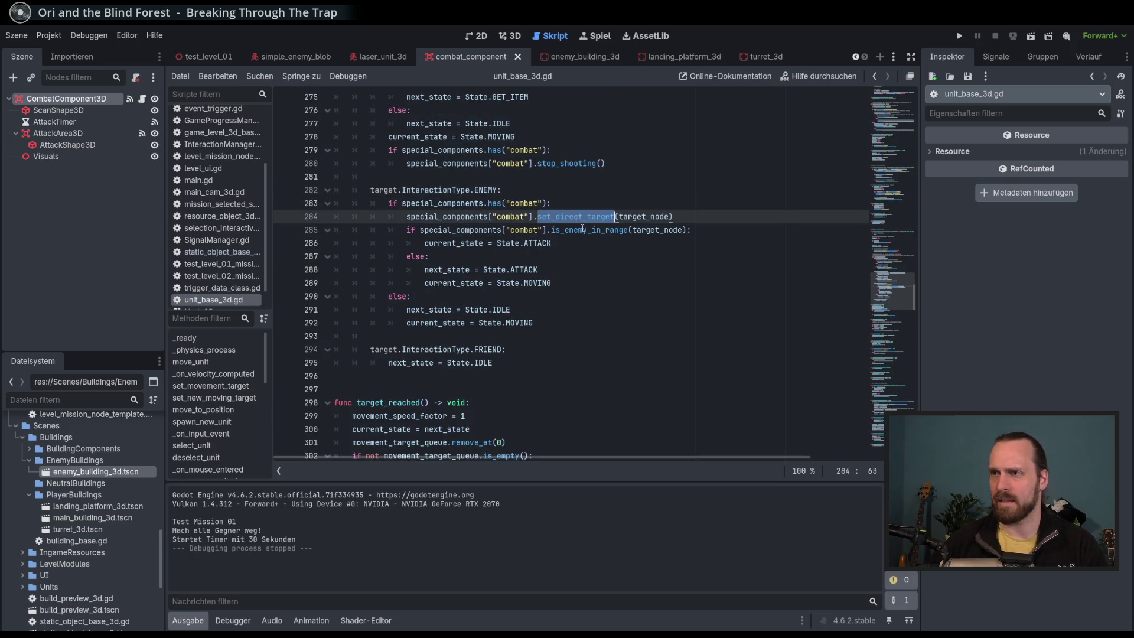
left_click(583, 243)
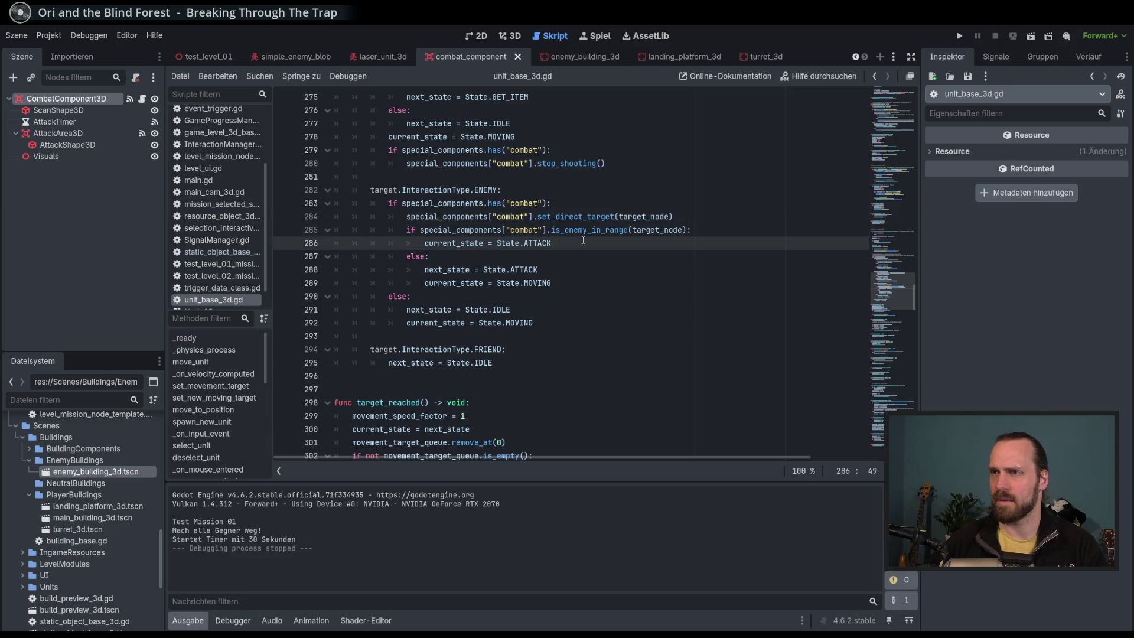
scroll(884, 337, "down", 13)
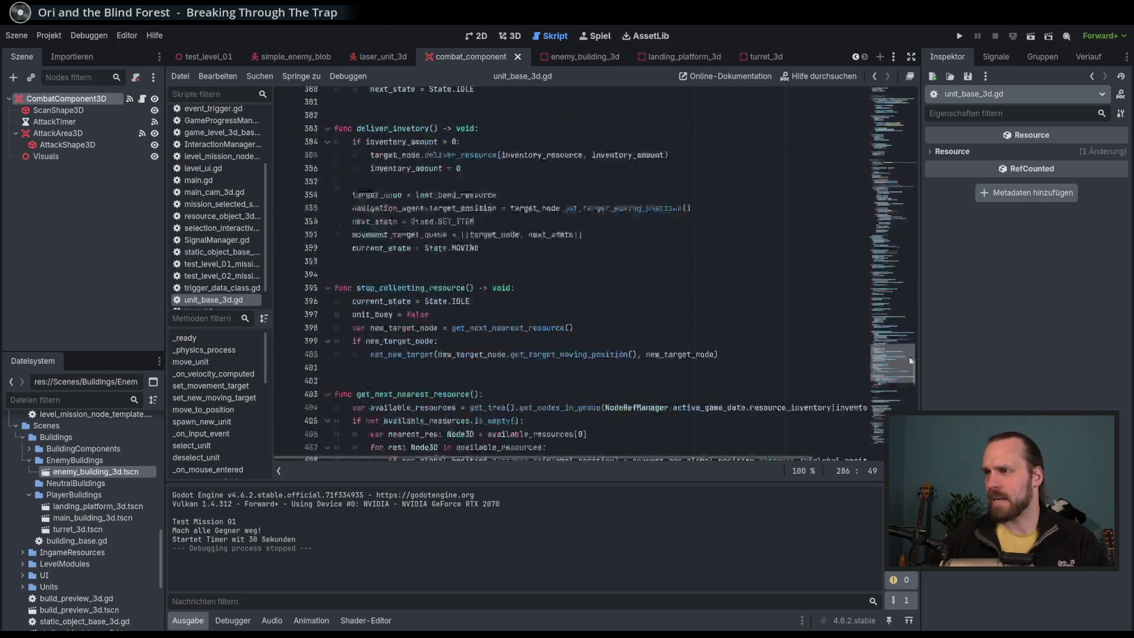
left_click(509, 35)
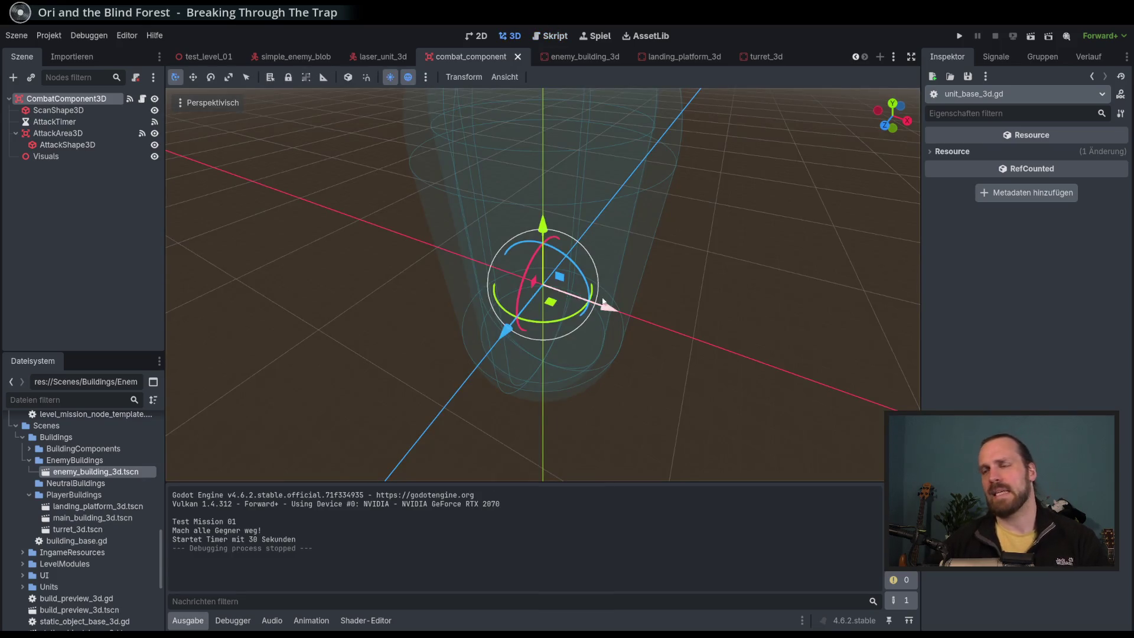
scroll(548, 168, "down", 3)
left_click(893, 57)
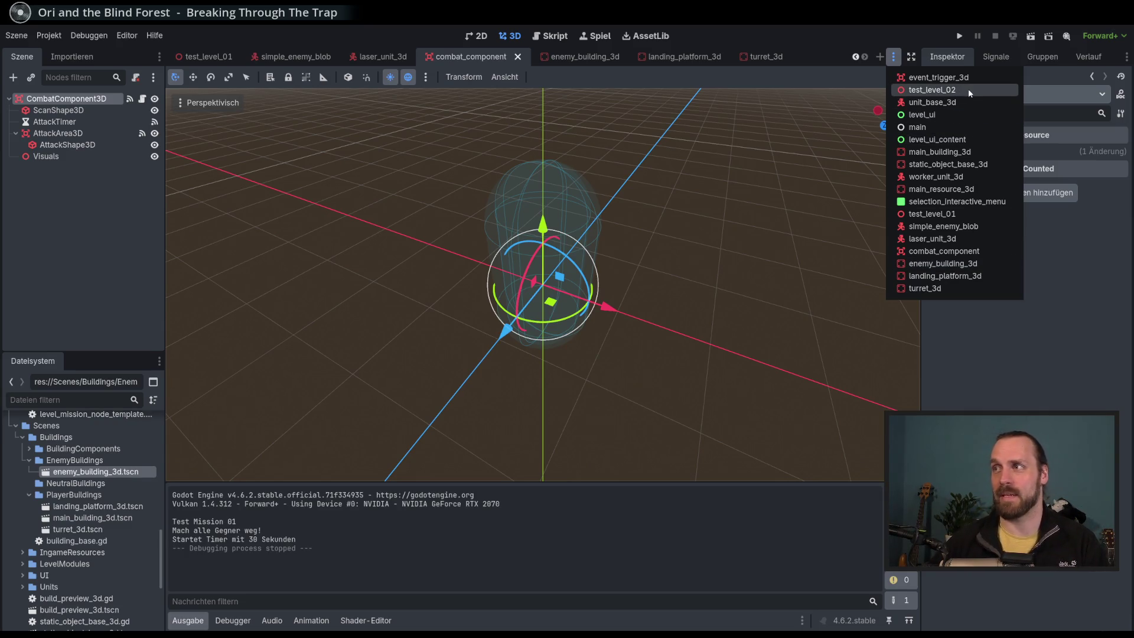
key("Escape")
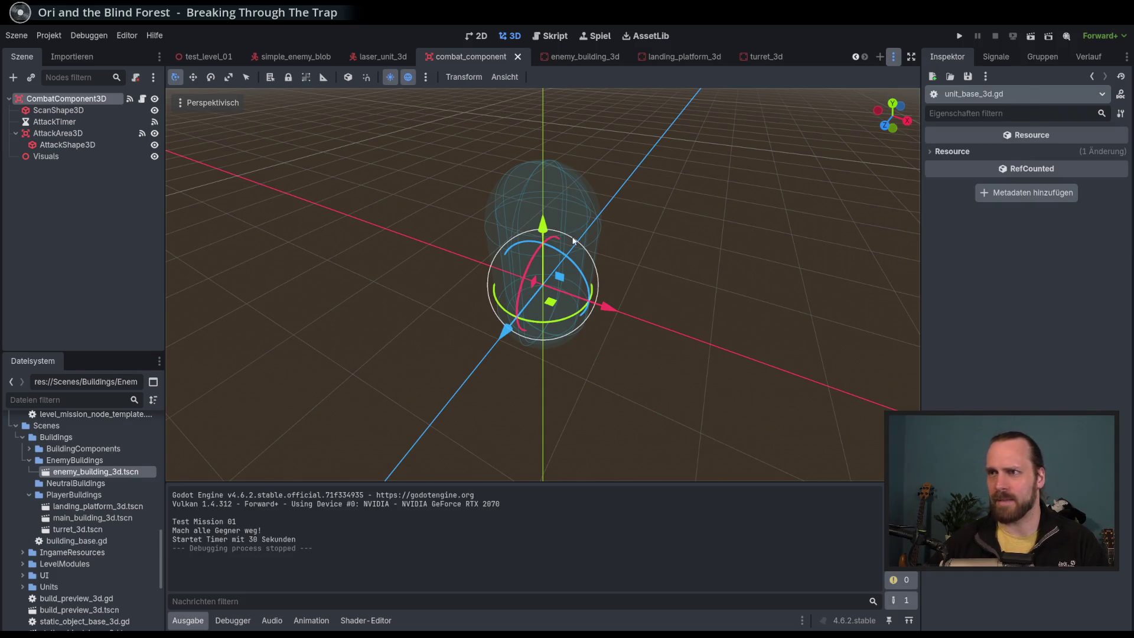
left_click(893, 56)
left_click(841, 65)
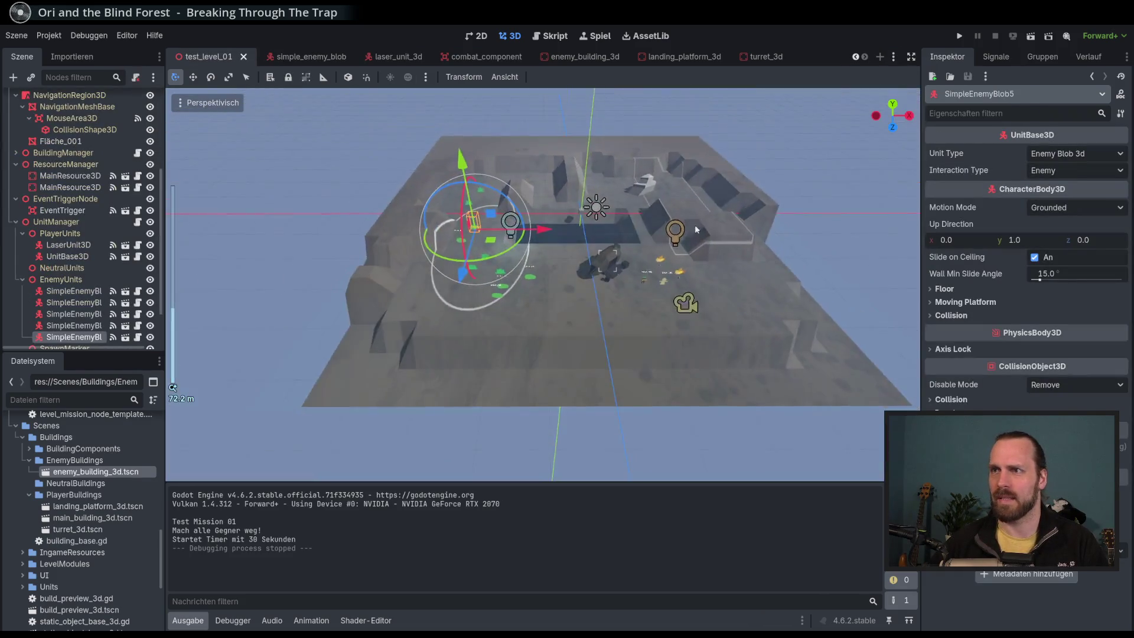
Step: Select SimpleEnemyBlob2 through SimpleEnemyBlob5 in test_level_01 and delete them, keeping one blob
scroll(682, 225, "up", 3)
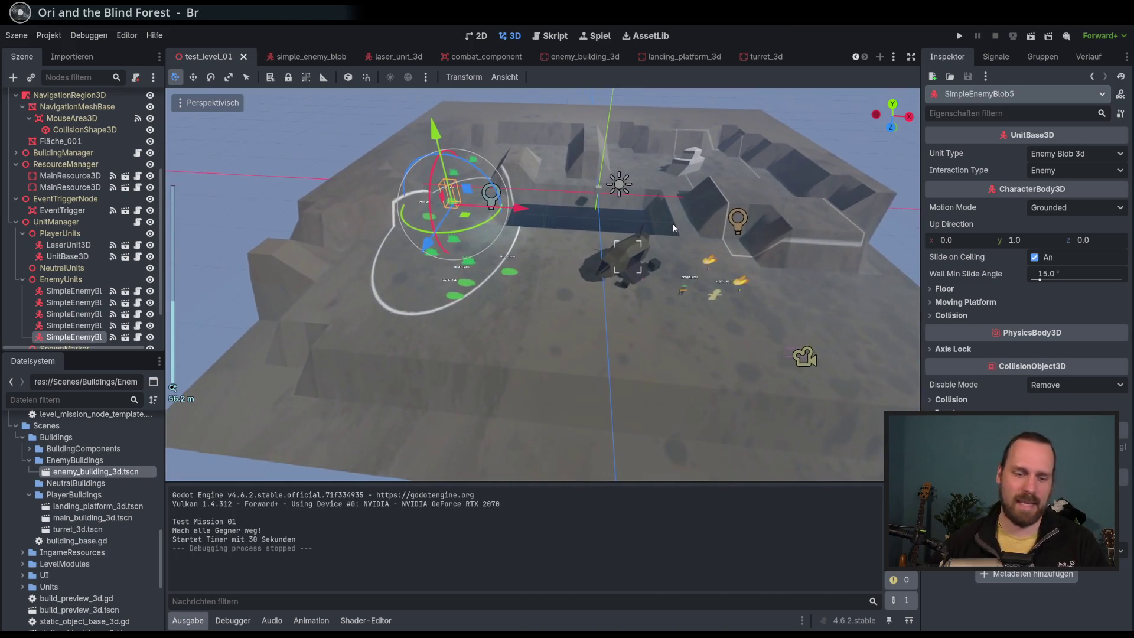
scroll(615, 260, "up", 2)
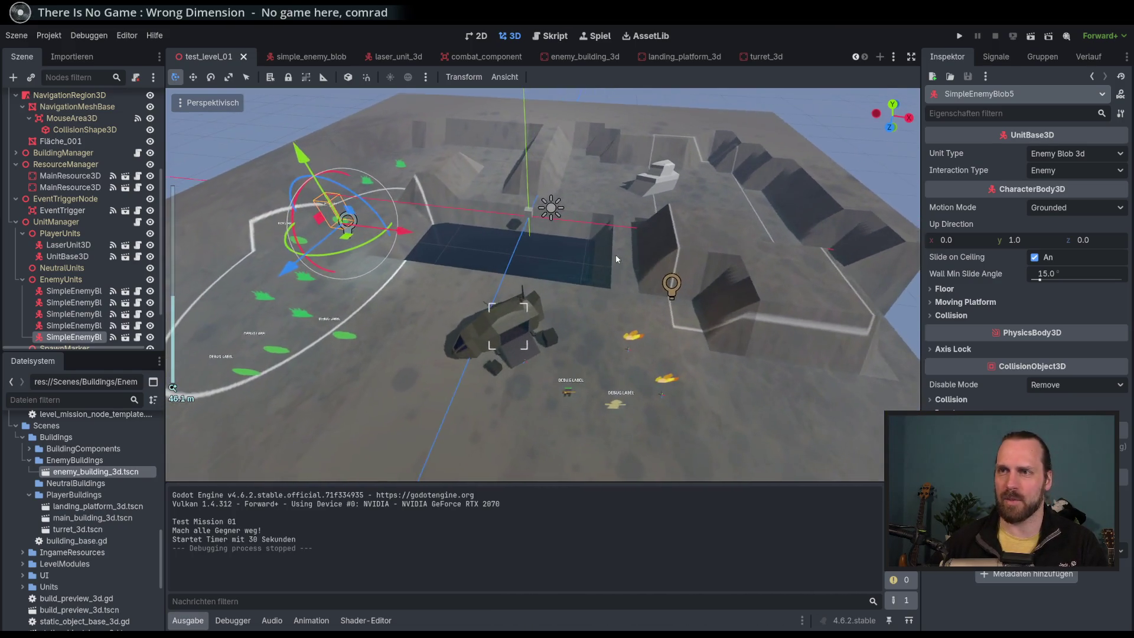
mouse_move(612, 255)
left_mouse_down()
mouse_move(663, 231)
mouse_move(646, 239)
mouse_move(652, 222)
mouse_move(693, 223)
mouse_move(612, 243)
mouse_move(625, 242)
mouse_move(606, 235)
mouse_move(624, 250)
mouse_move(590, 243)
mouse_move(618, 240)
left_mouse_up()
scroll(615, 243, "up", 3)
scroll(613, 248, "down", 3)
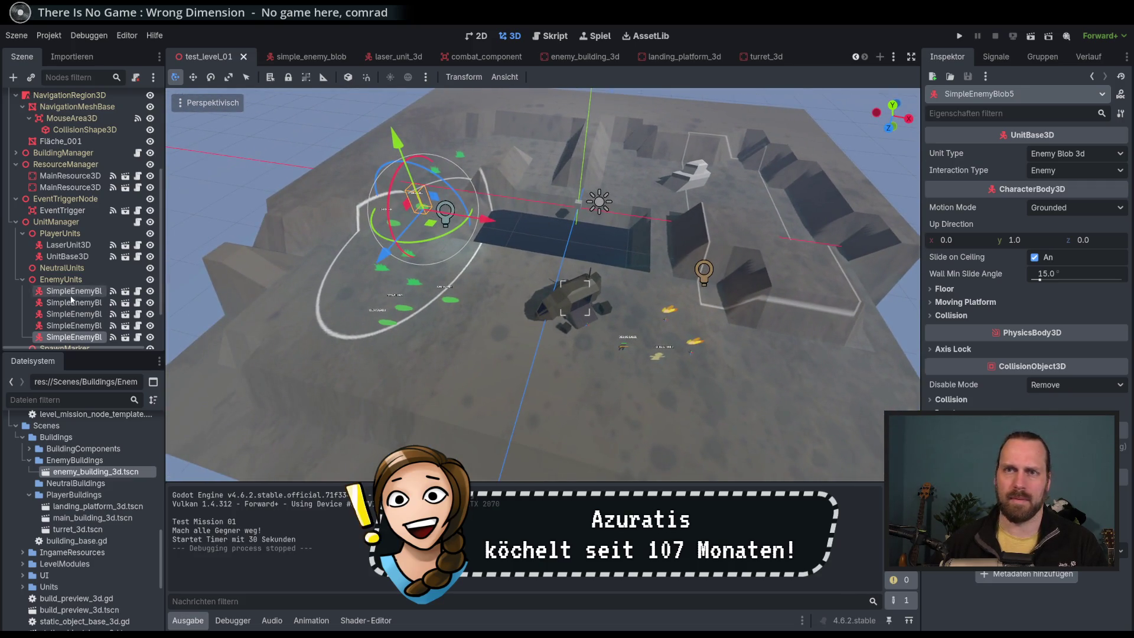
scroll(96, 286, "down", 2)
key("Up")
key("Up")
key("Up")
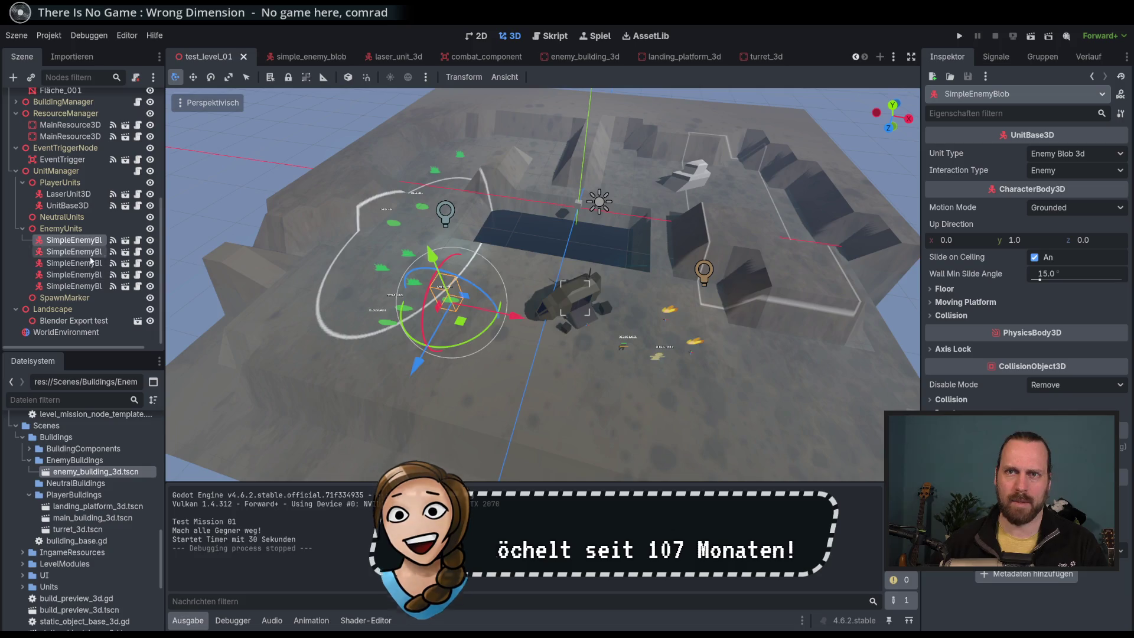
left_click(93, 287, "shift")
key("Delete")
key("Return")
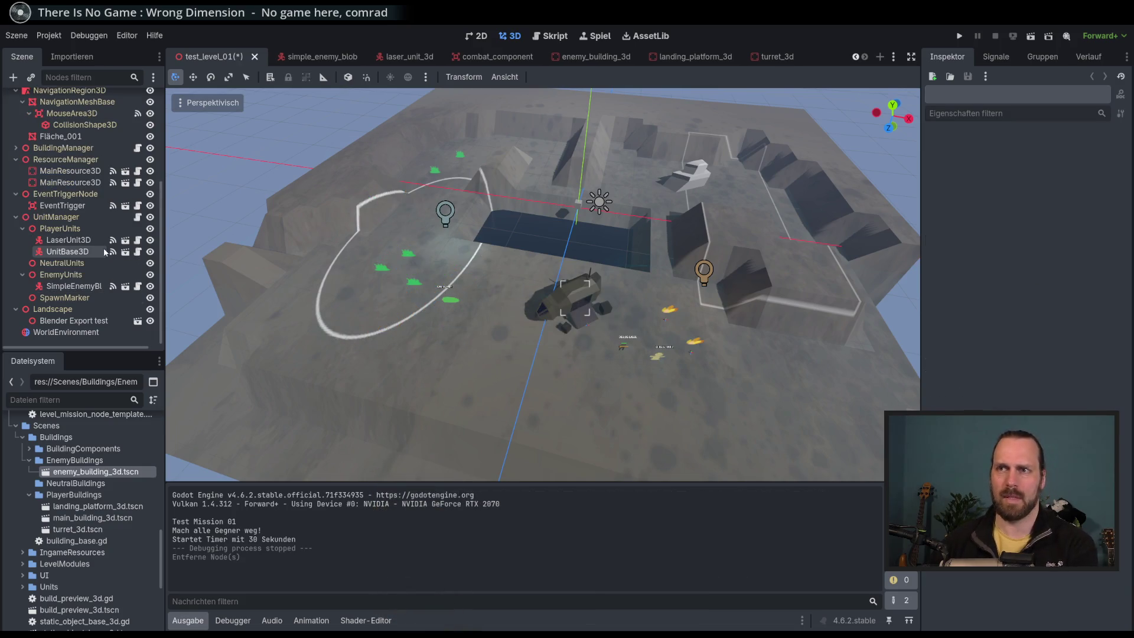
Step: Move the remaining SimpleEnemyBlob, duplicate it, and save test_level_01
left_click(68, 240)
left_click(73, 288)
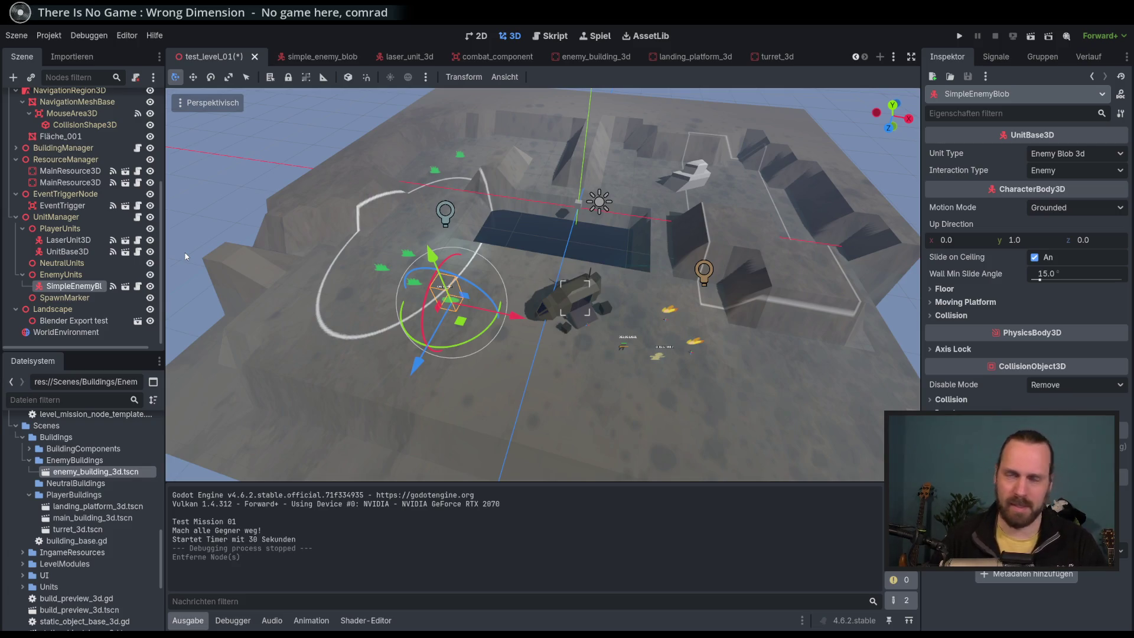
scroll(491, 356, "up", 3)
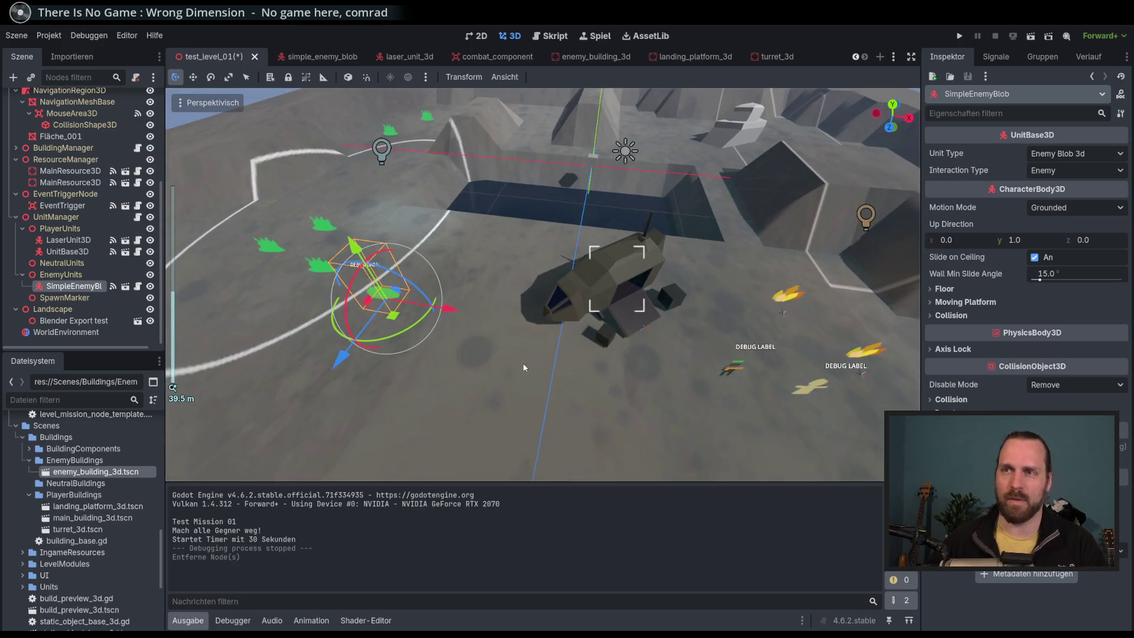
scroll(527, 372, "up", 1)
key("w")
left_click_drag(445, 352, 330, 341)
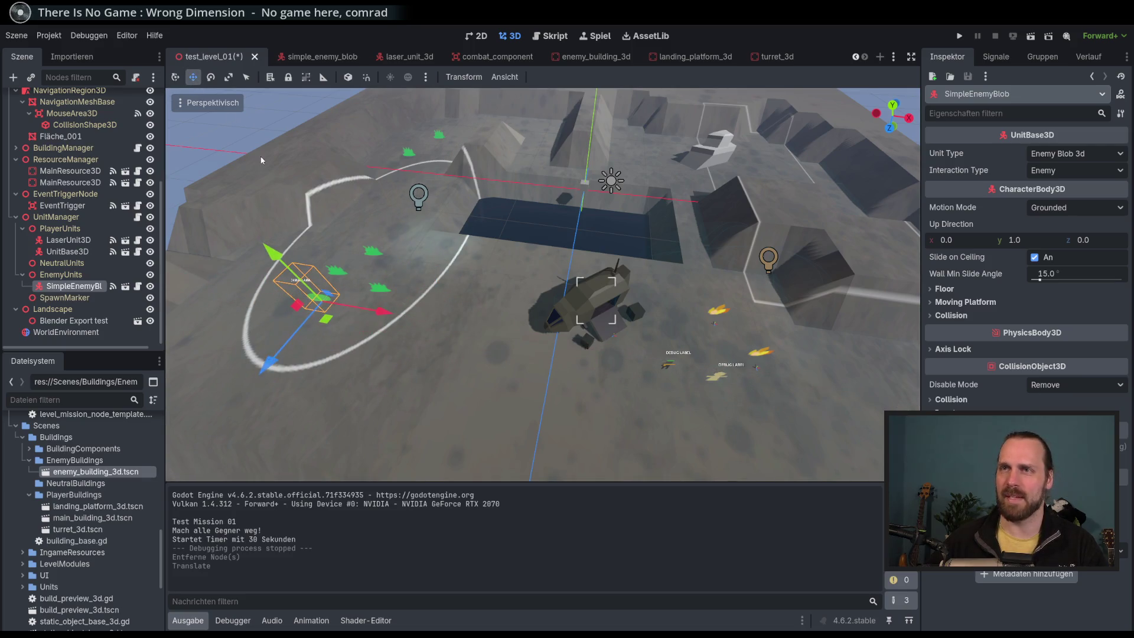
left_click(176, 77)
mouse_move(332, 325)
left_mouse_down()
mouse_move(412, 381)
mouse_move(331, 307)
mouse_move(283, 322)
mouse_move(308, 309)
left_mouse_up()
key("ctrl+d")
key("ctrl+s")
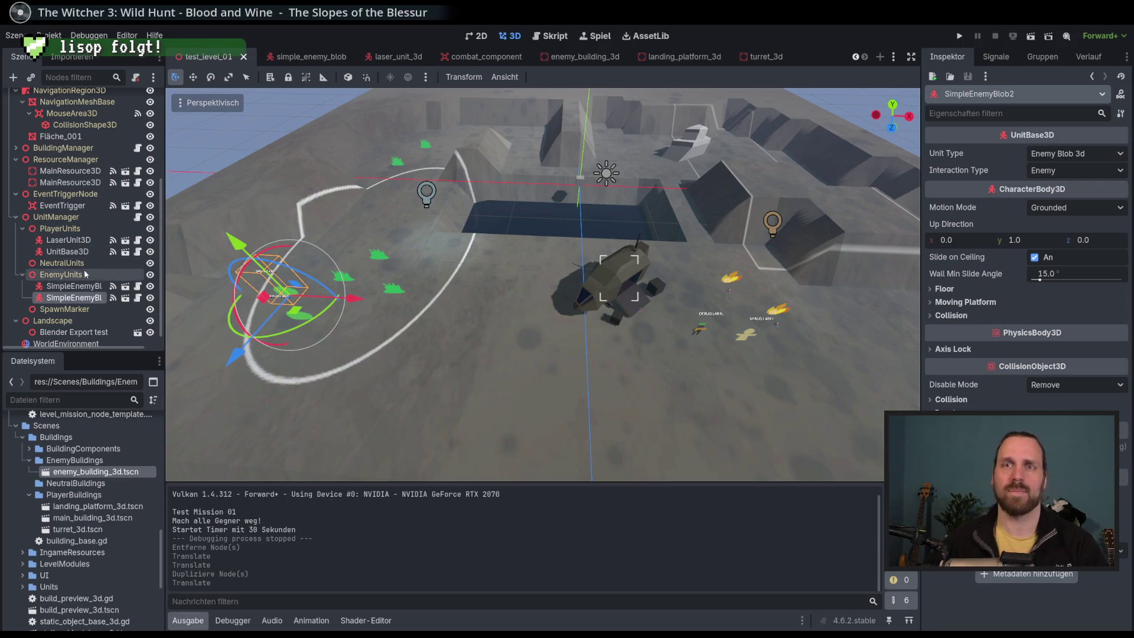
Step: Collapse the EnemyUnits and PlayerUnits groups and open the UnitManager node's script
scroll(18, 261, "down", 1)
left_click(16, 263)
left_click(22, 240)
left_click(67, 254)
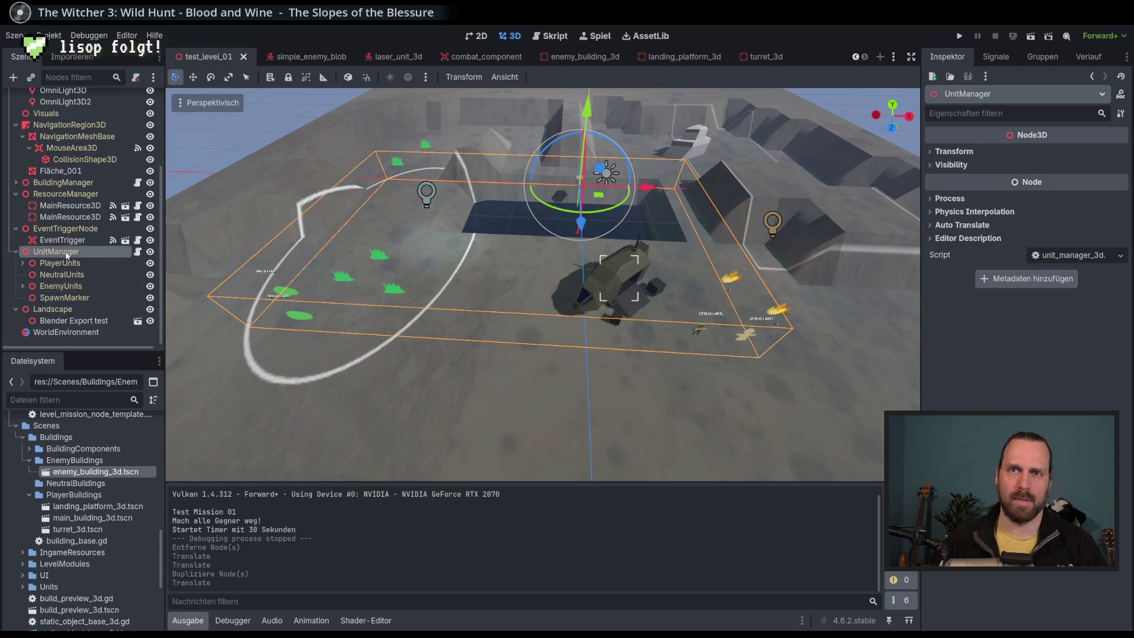
left_click(138, 251)
Step: Highlight the unit-spawning lines in on_buy_unit within unit_manager_3d.gd, then deselect them
scroll(580, 276, "down", 5)
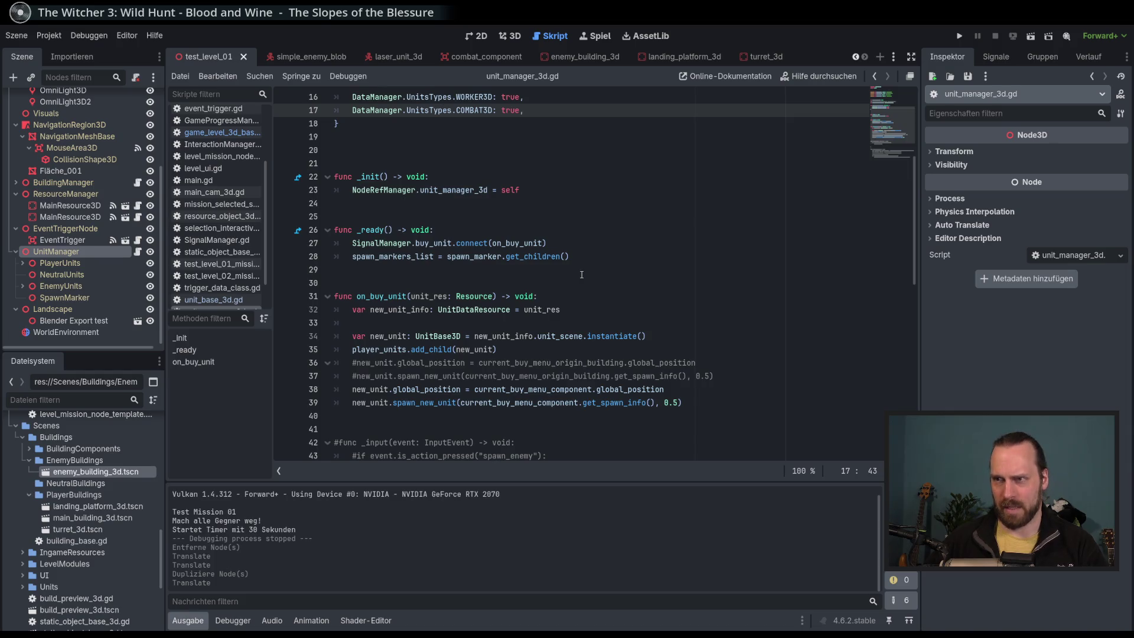
scroll(582, 275, "down", 4)
mouse_move(508, 176)
left_mouse_down()
mouse_move(590, 245)
mouse_move(591, 278)
mouse_move(496, 256)
left_mouse_up()
scroll(560, 305, "down", 2)
left_click(573, 310)
left_click(555, 309)
scroll(564, 304, "up", 12)
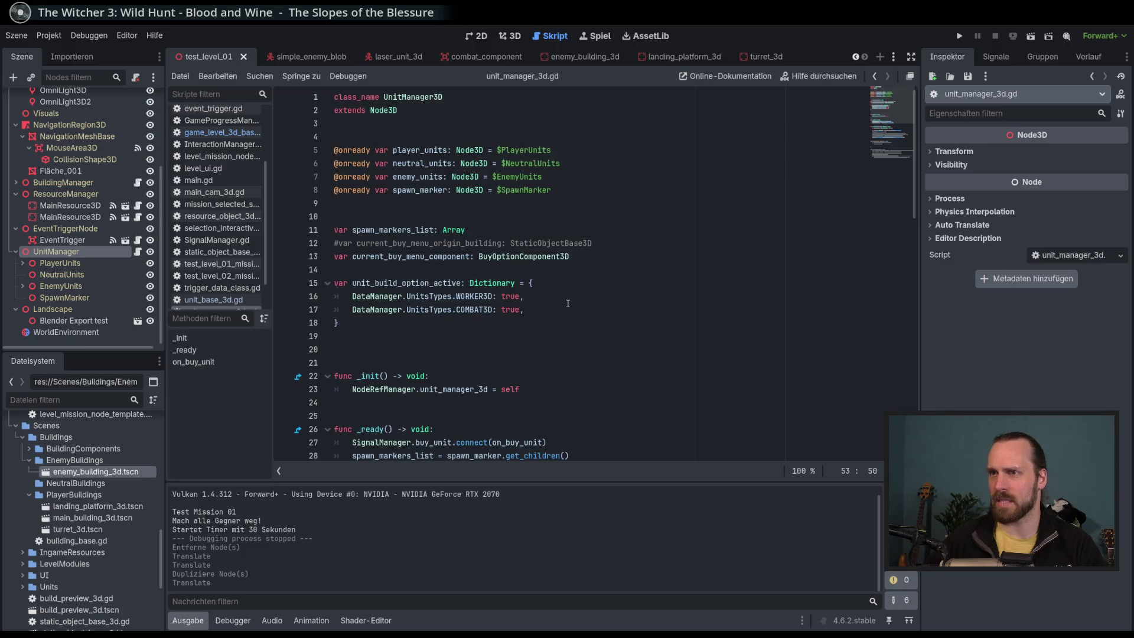
Step: Inspect the code around line 28 of unit_manager_3d.gd, placing the caret at its end
mouse_move(486, 294)
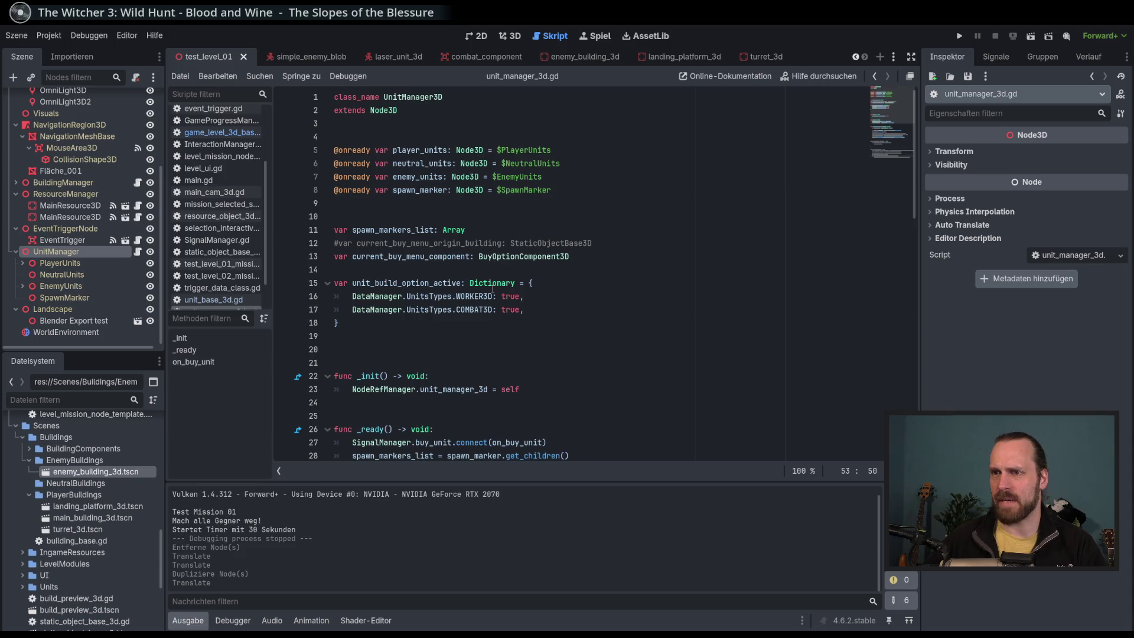
scroll(553, 314, "down", 3)
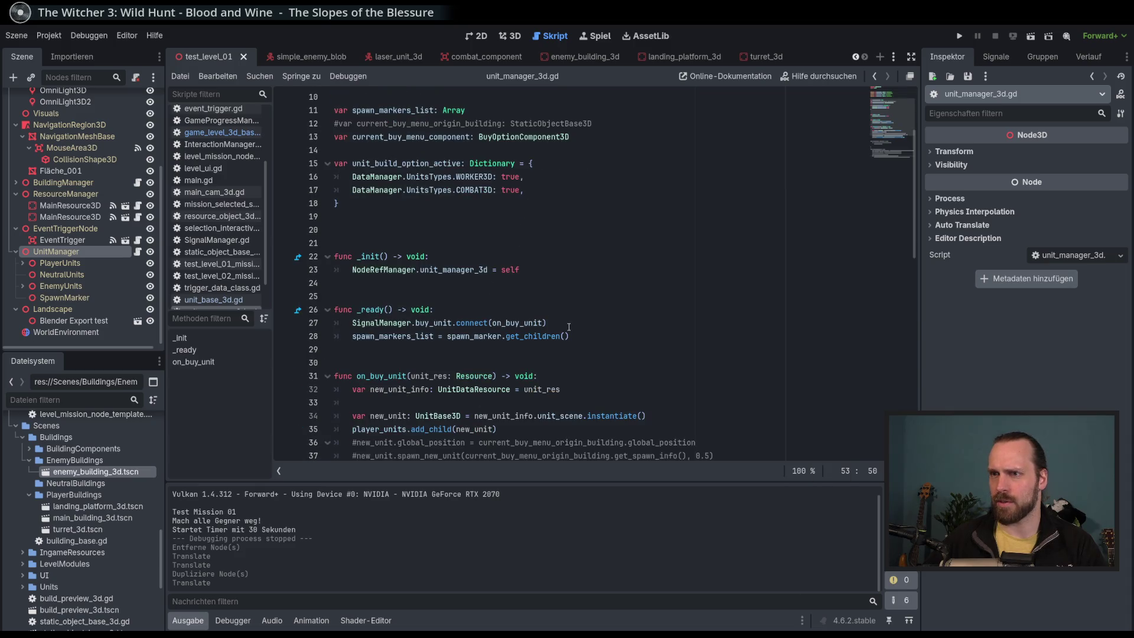
left_click(617, 327)
left_click(616, 332)
scroll(617, 333, "down", 3)
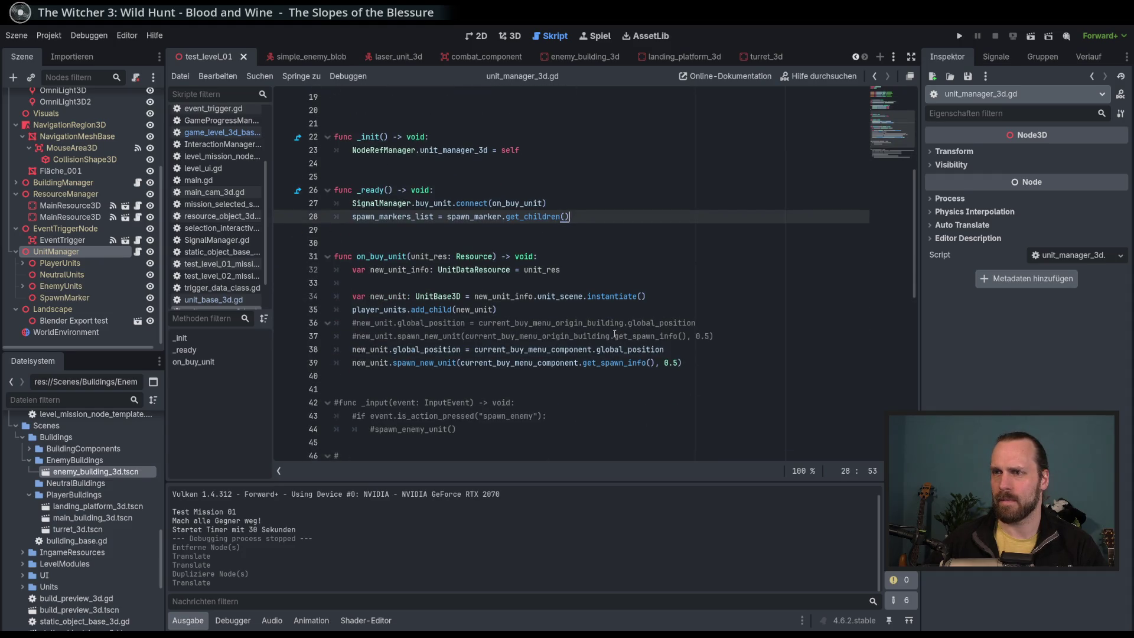
Step: Go back up to line 17 and reveal unit_manager_3d.gd in the scripts list
scroll(463, 306, "up", 2)
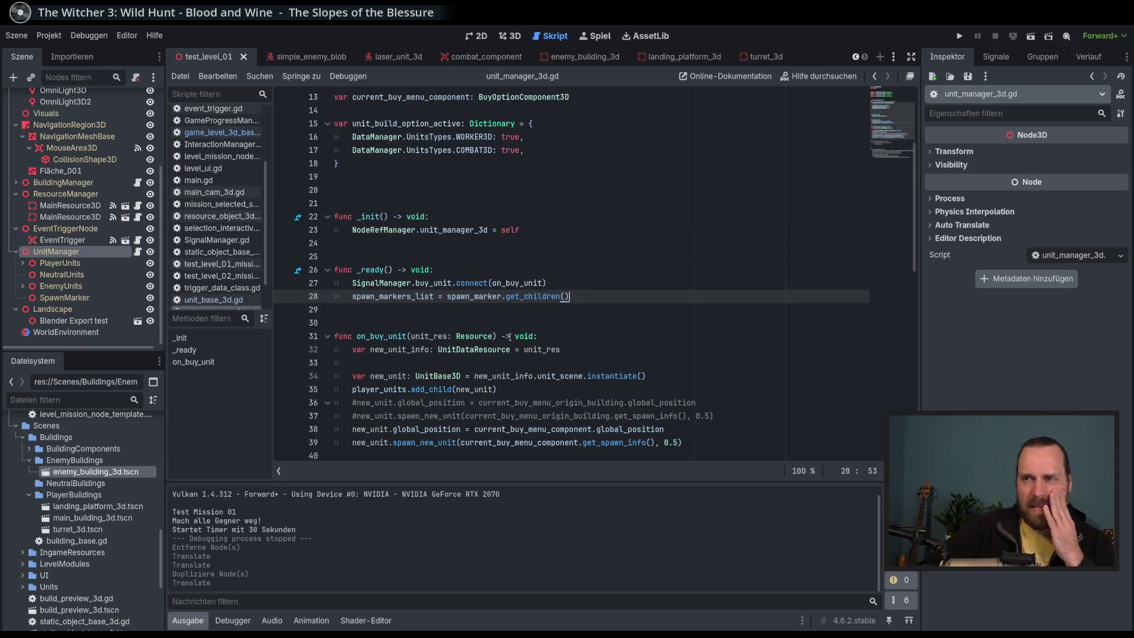
scroll(561, 307, "up", 2)
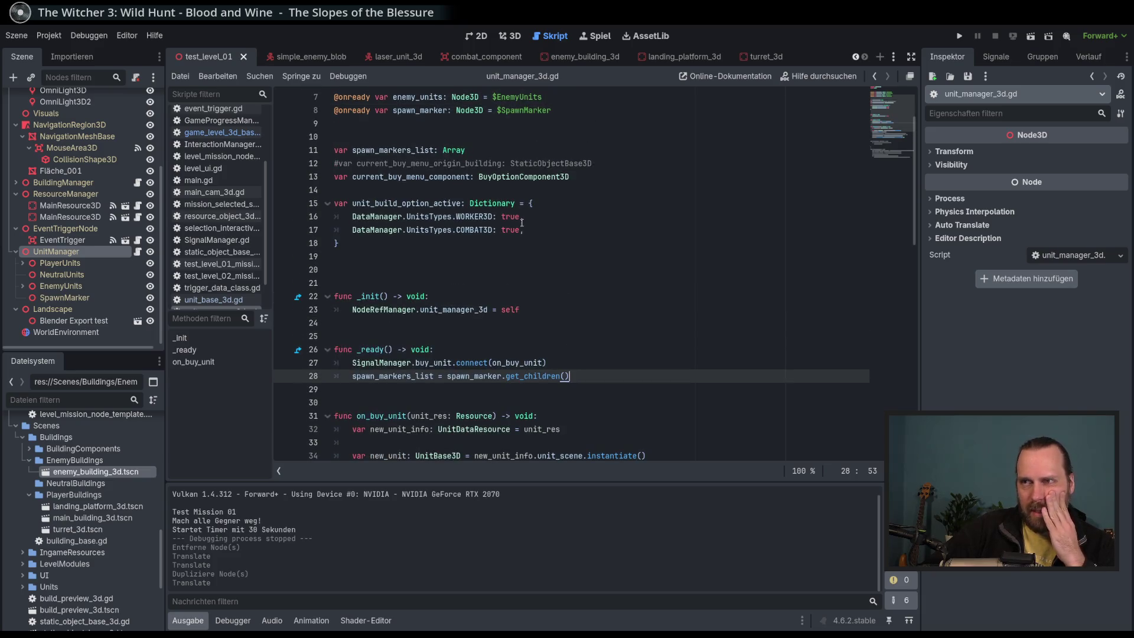
left_click(524, 230)
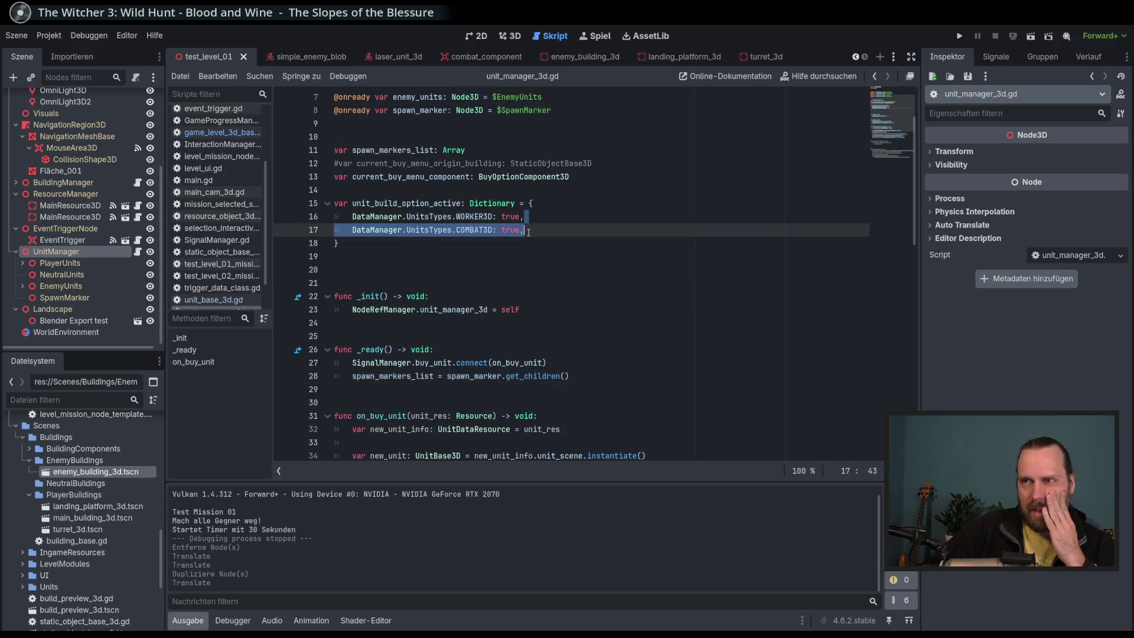
left_click(137, 252)
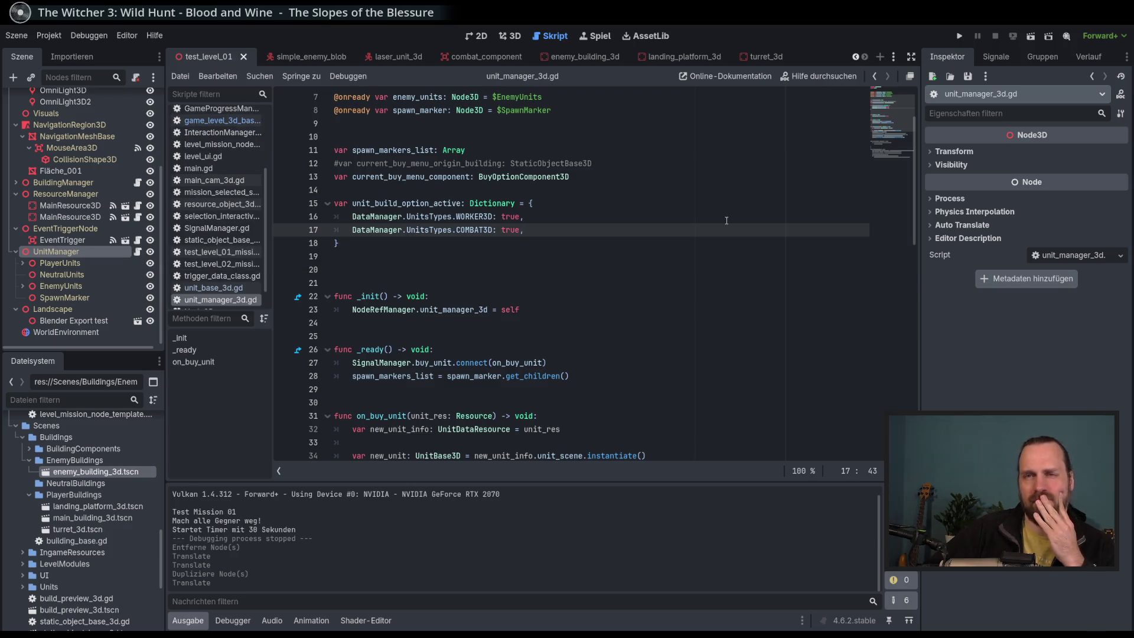
scroll(725, 221, "up", 2)
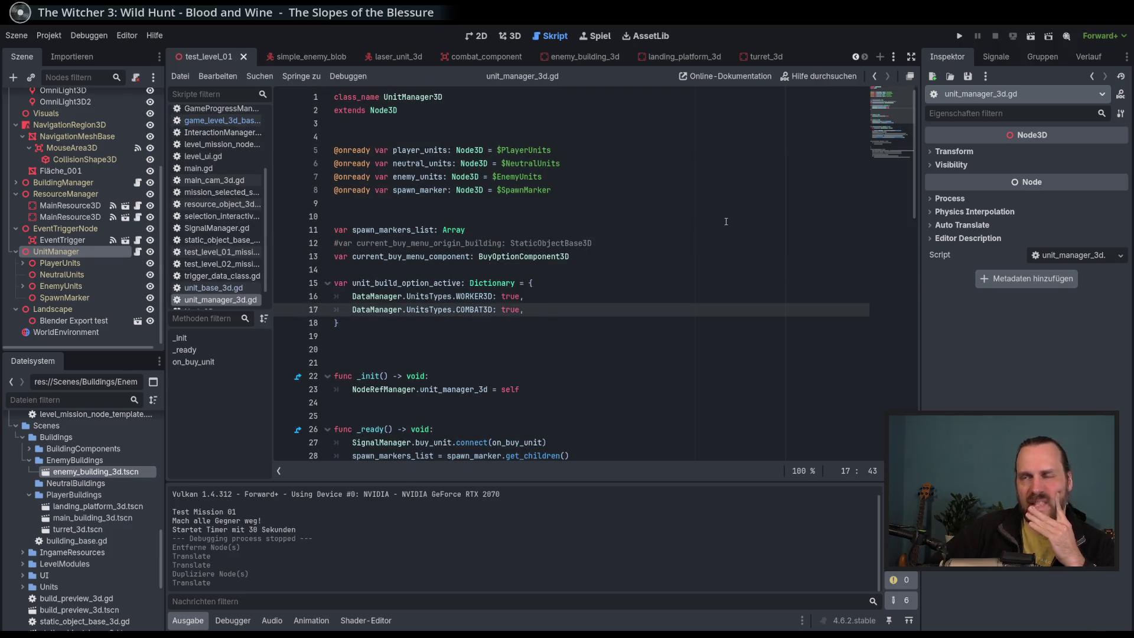
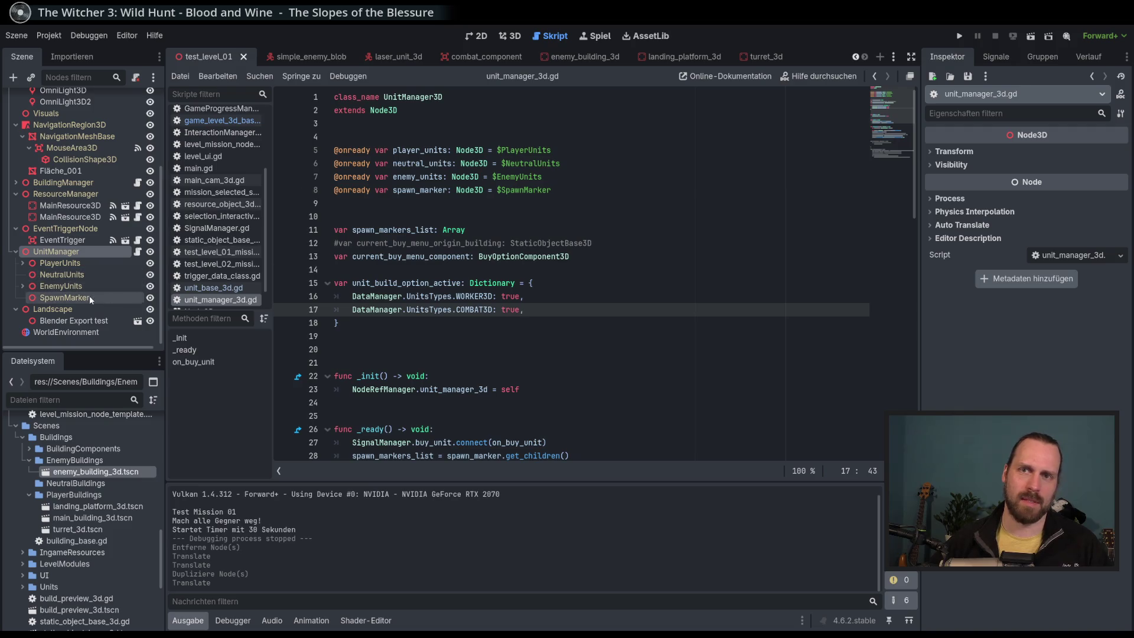
Step: Inspect the SpawnMarker node and the spawn_marker variable in the UnitManager script
left_click(510, 36)
left_click(70, 298)
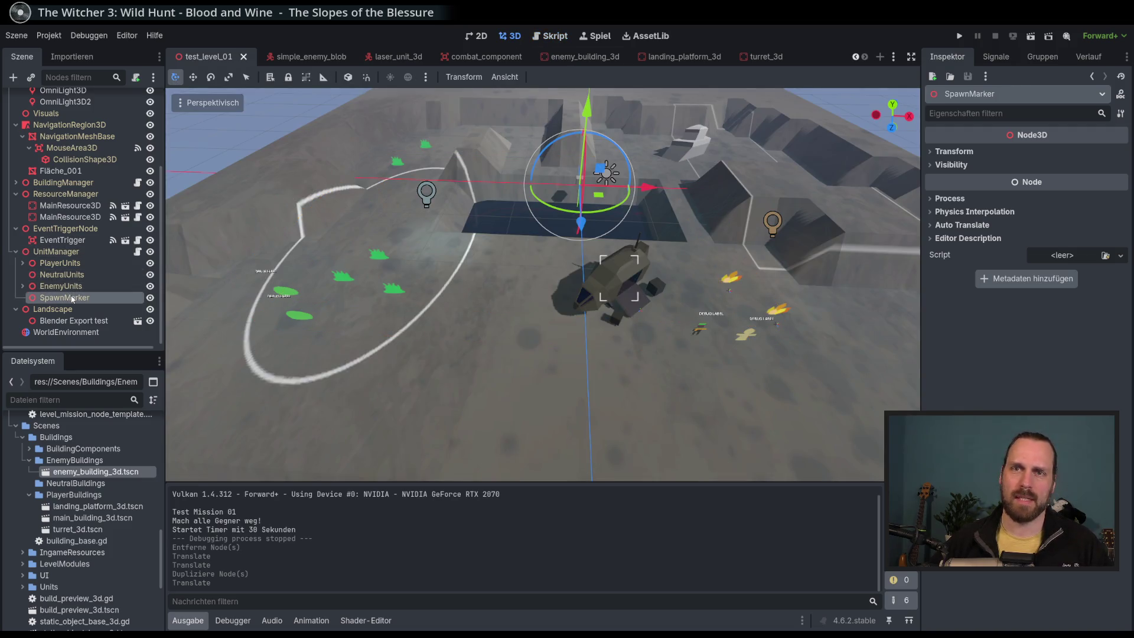
scroll(215, 314, "down", 4)
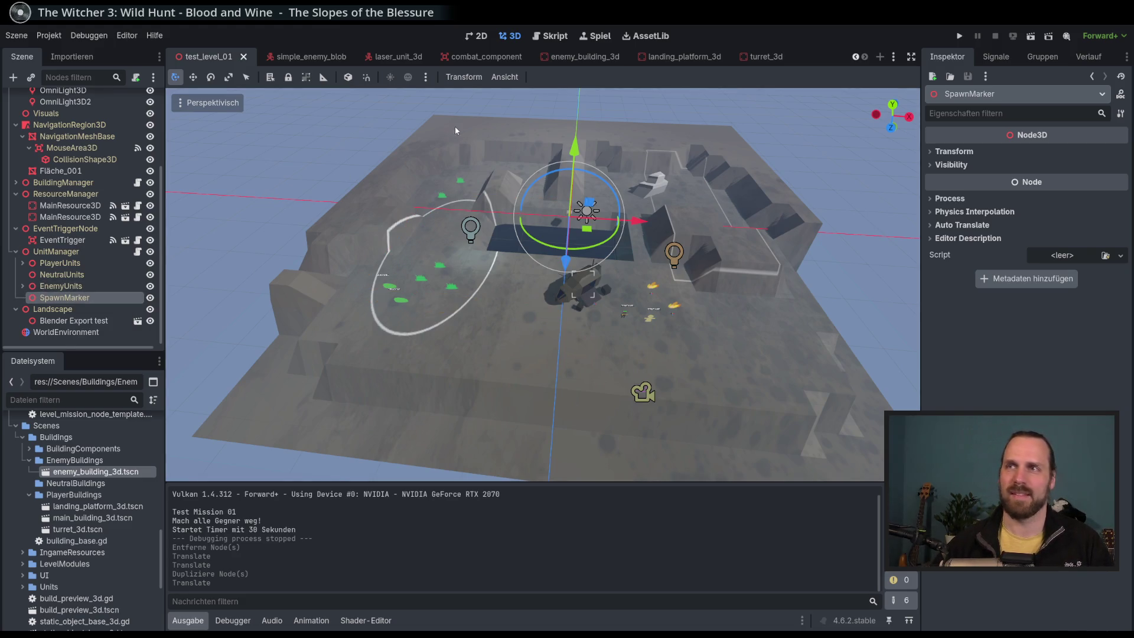
scroll(98, 489, "up", 2)
scroll(98, 488, "down", 1)
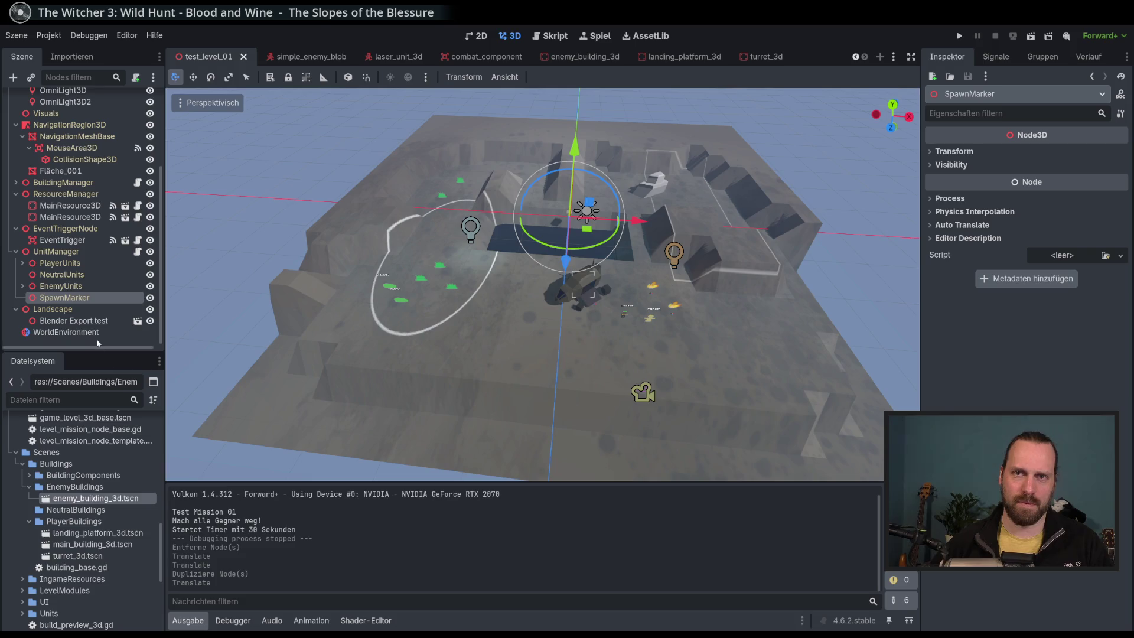
left_click(138, 251)
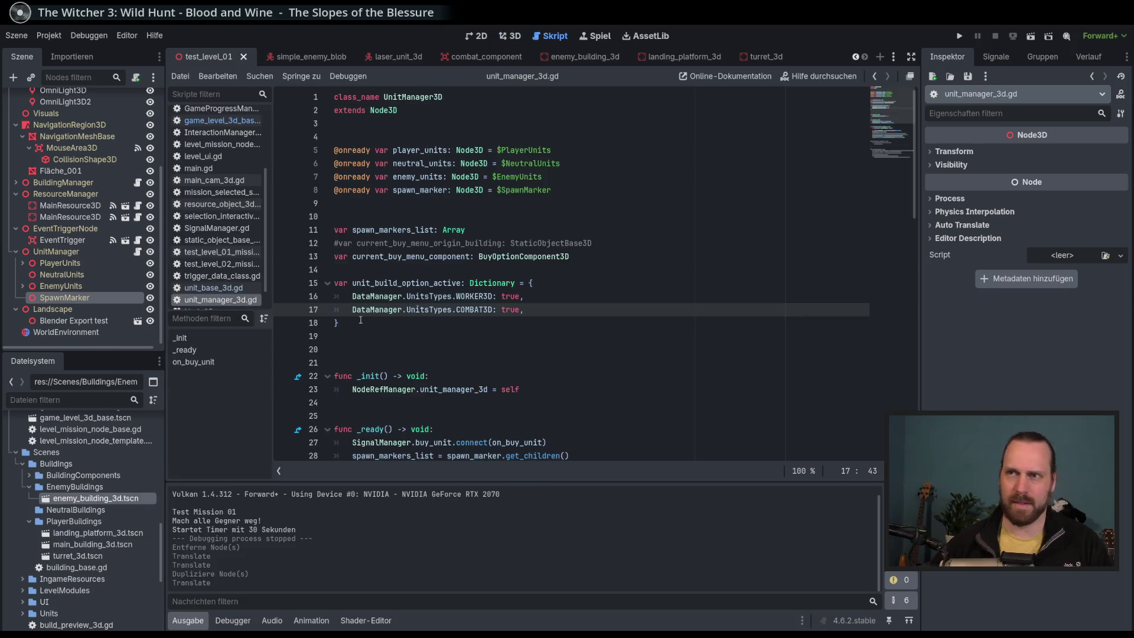
double_click(422, 190)
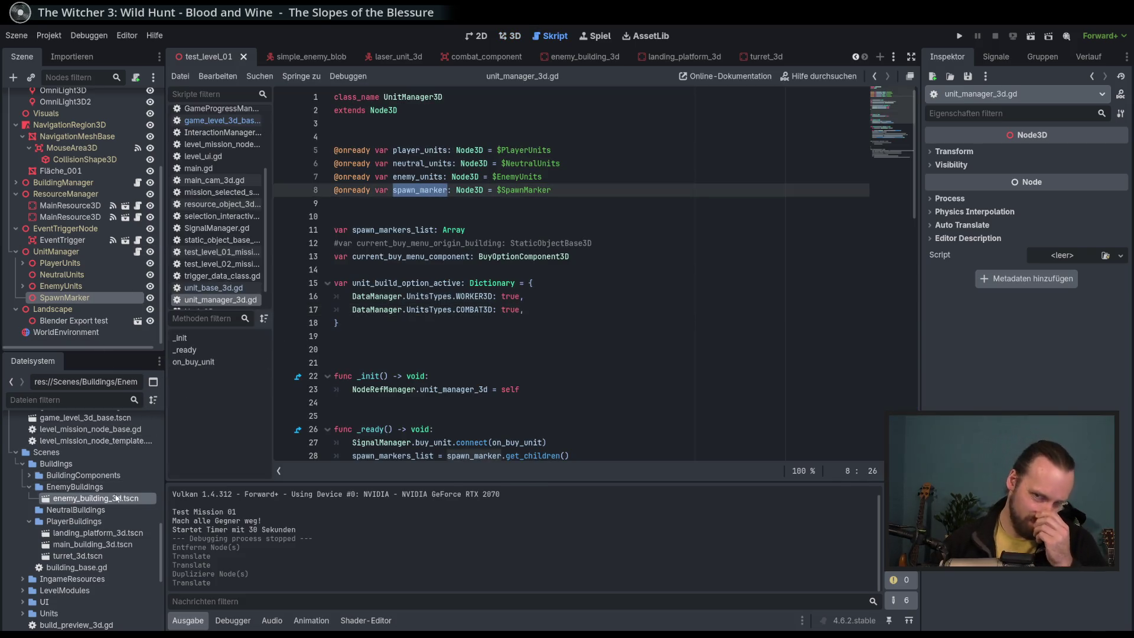
scroll(158, 547, "down", 2)
scroll(158, 543, "up", 3)
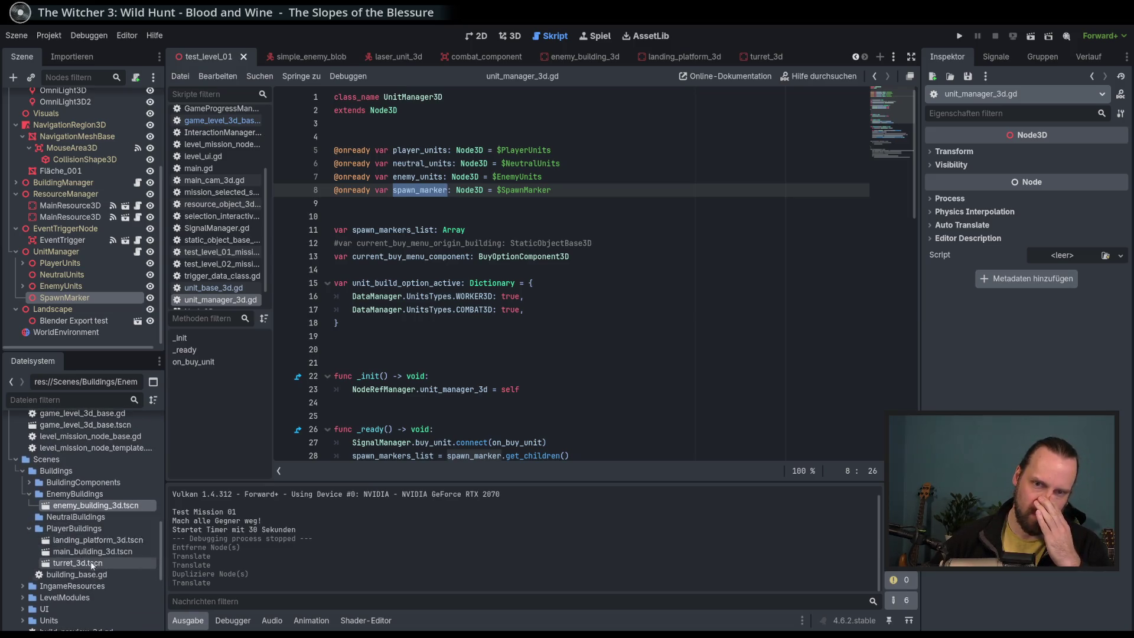
Step: Open game_level_3d_base and rename UnitManager's SpawnMarker child to EnemySpawnMarker
left_click(16, 459)
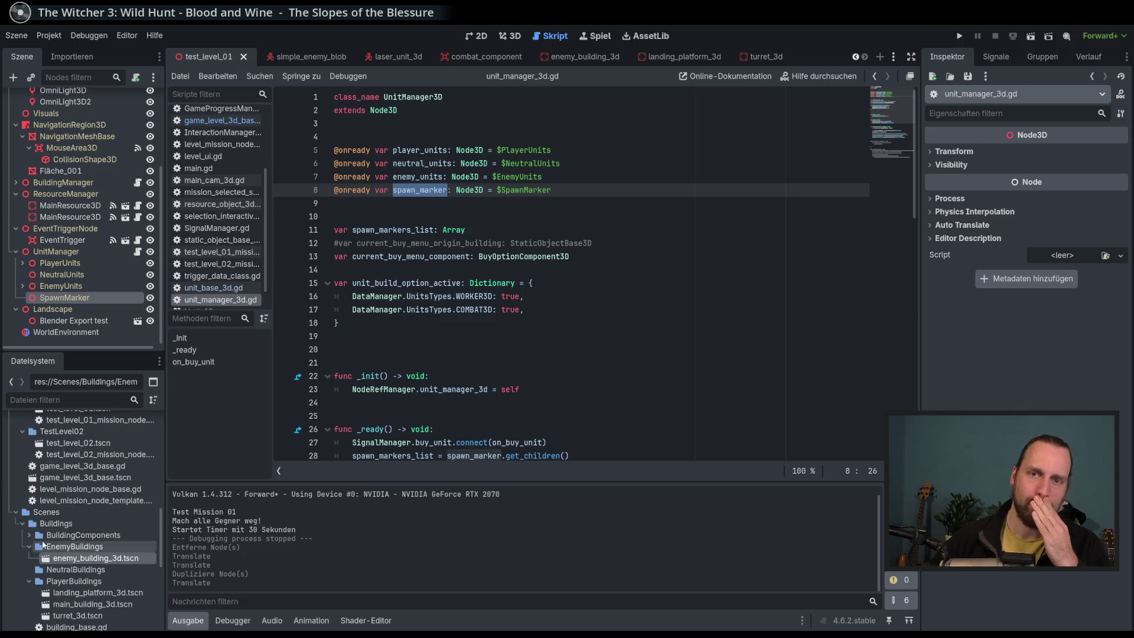
left_click(16, 523)
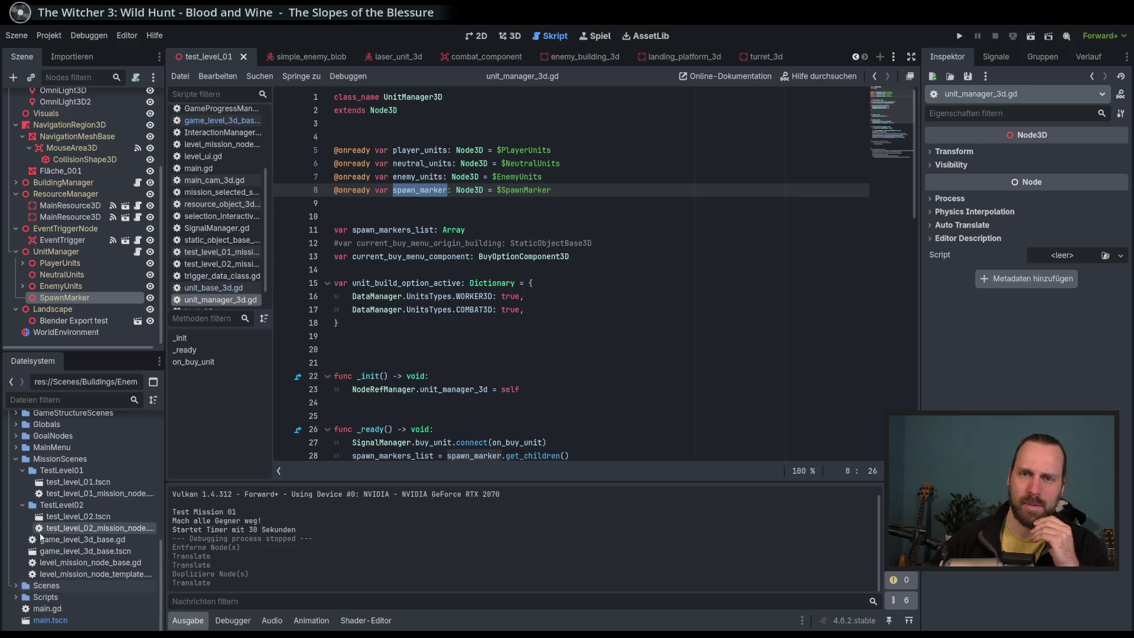
double_click(92, 550)
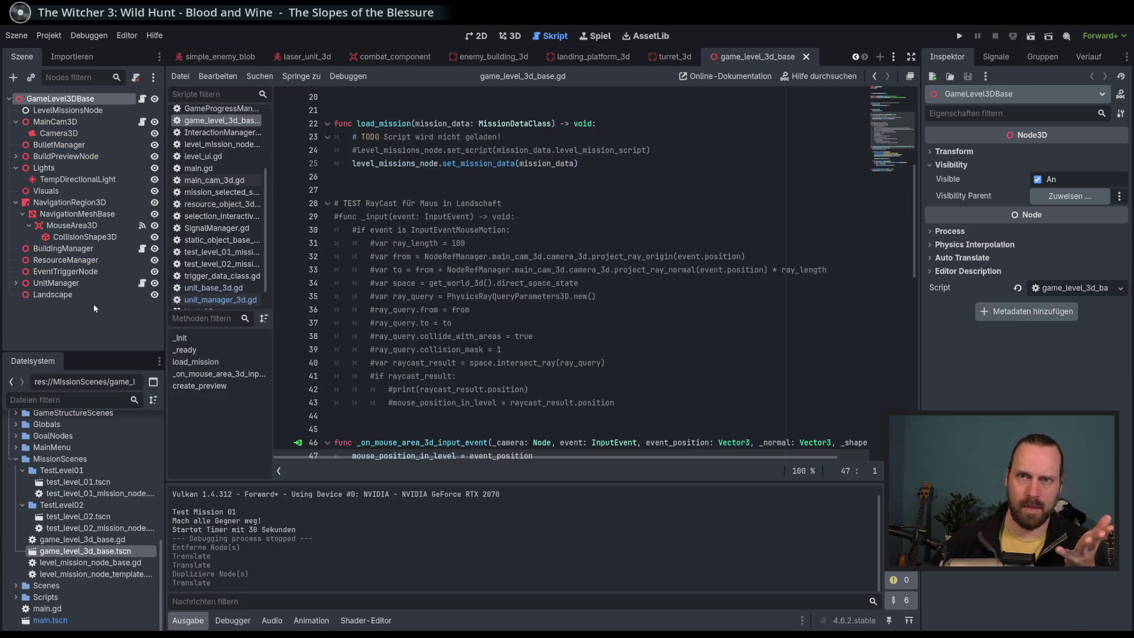
left_click(15, 283)
double_click(64, 328)
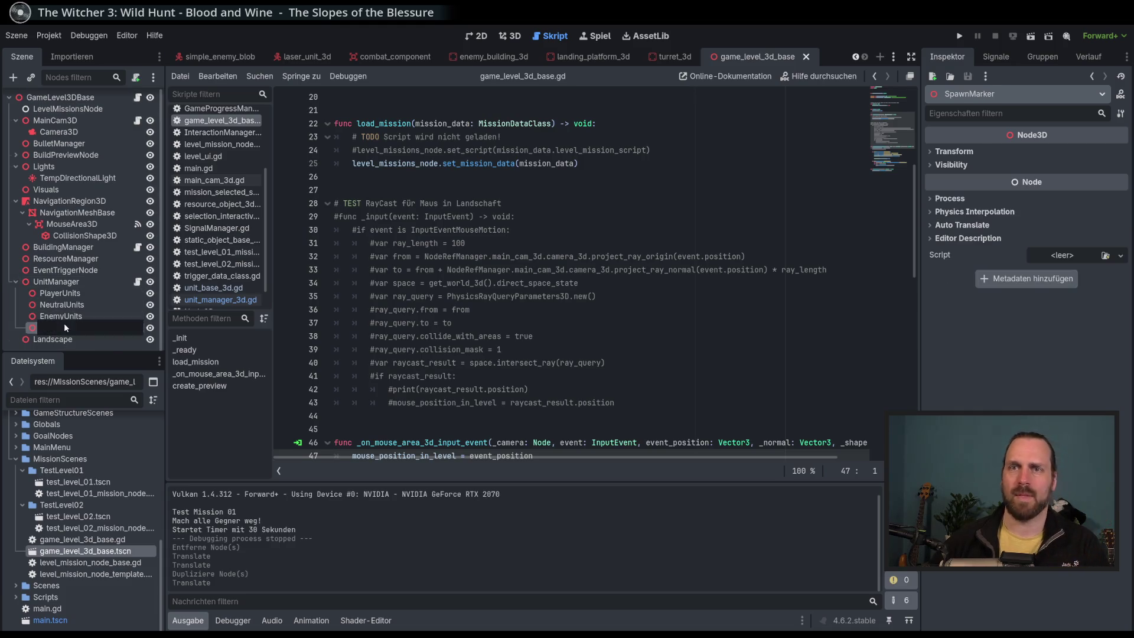
key("Home")
type("Enemy")
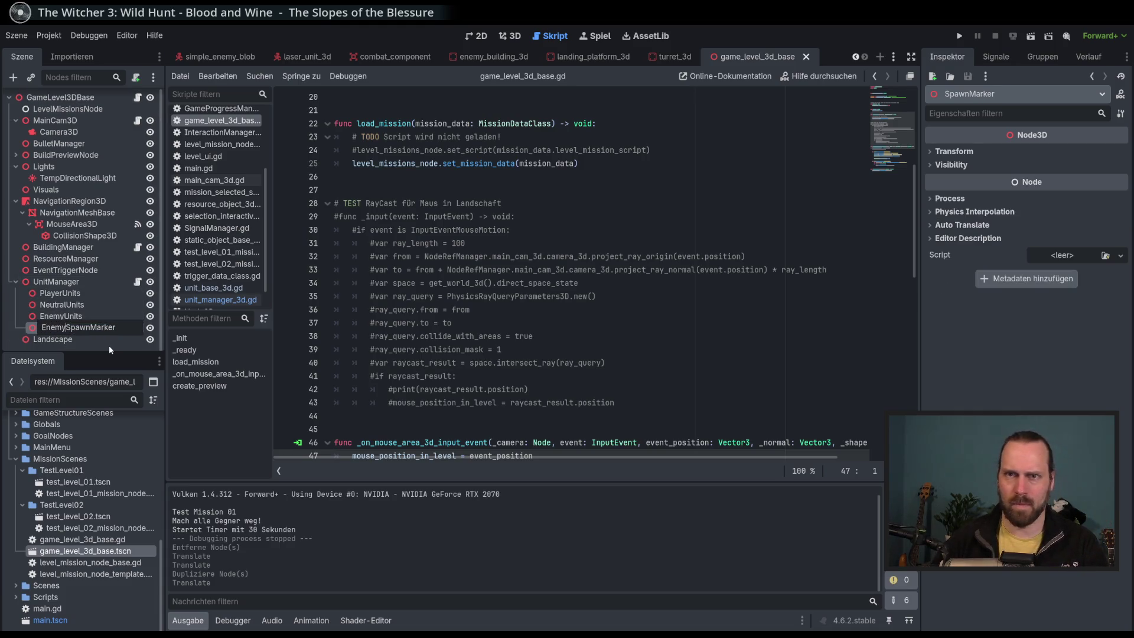
key("Return")
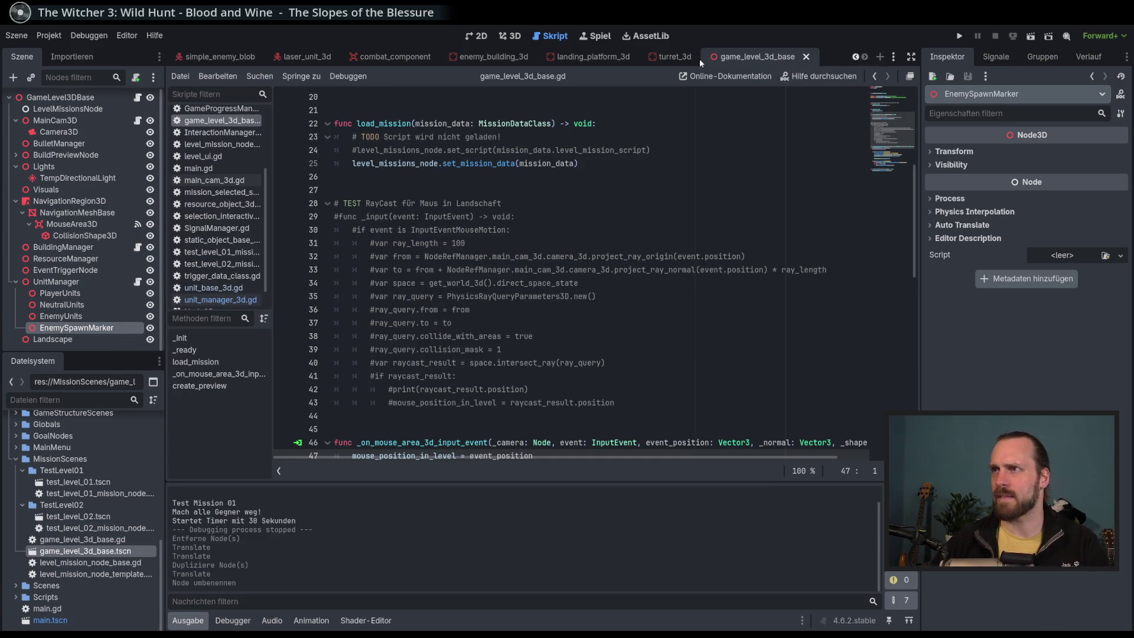
Step: Close the test_level_01, selection_interactive_menu and main_resource_3d scene tabs one by one
left_click(218, 61)
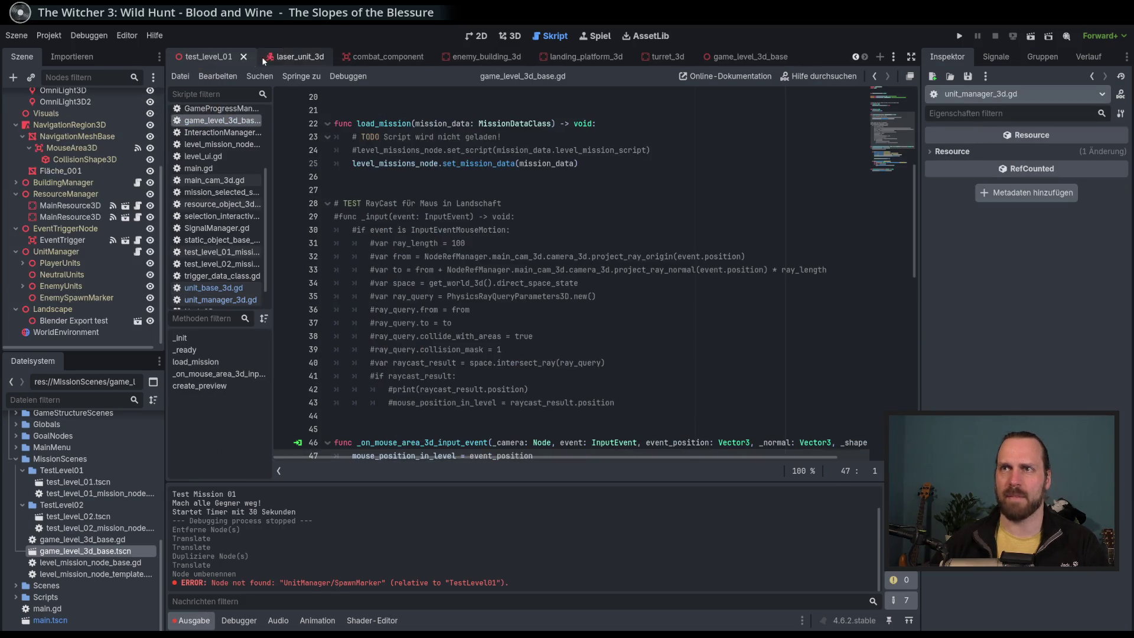
left_click(244, 58)
left_click(293, 57)
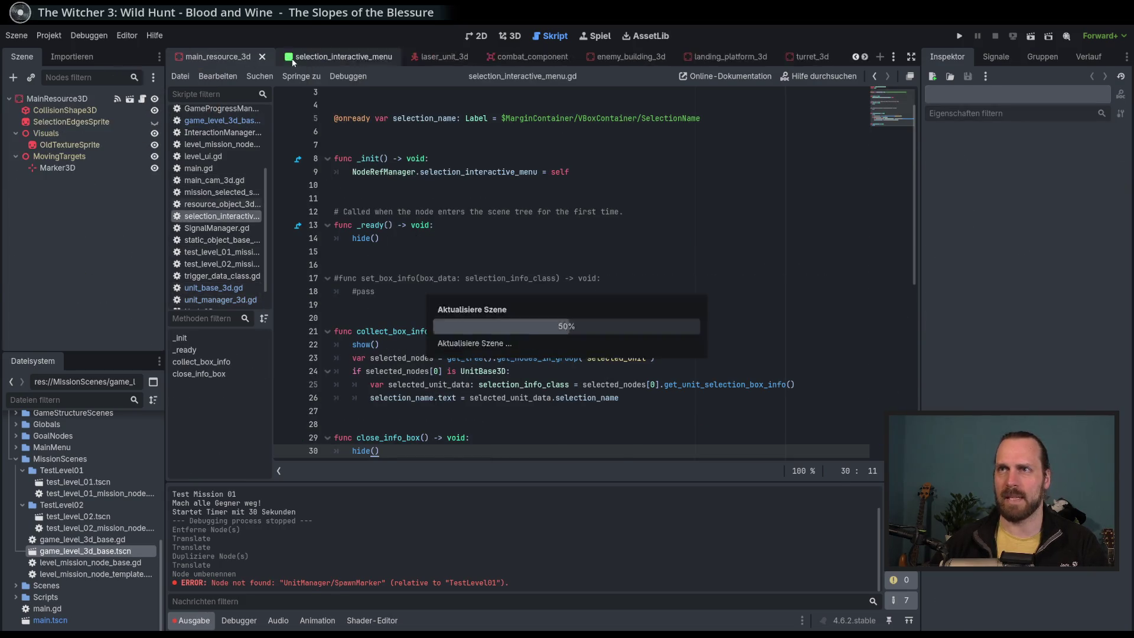
left_click(261, 57)
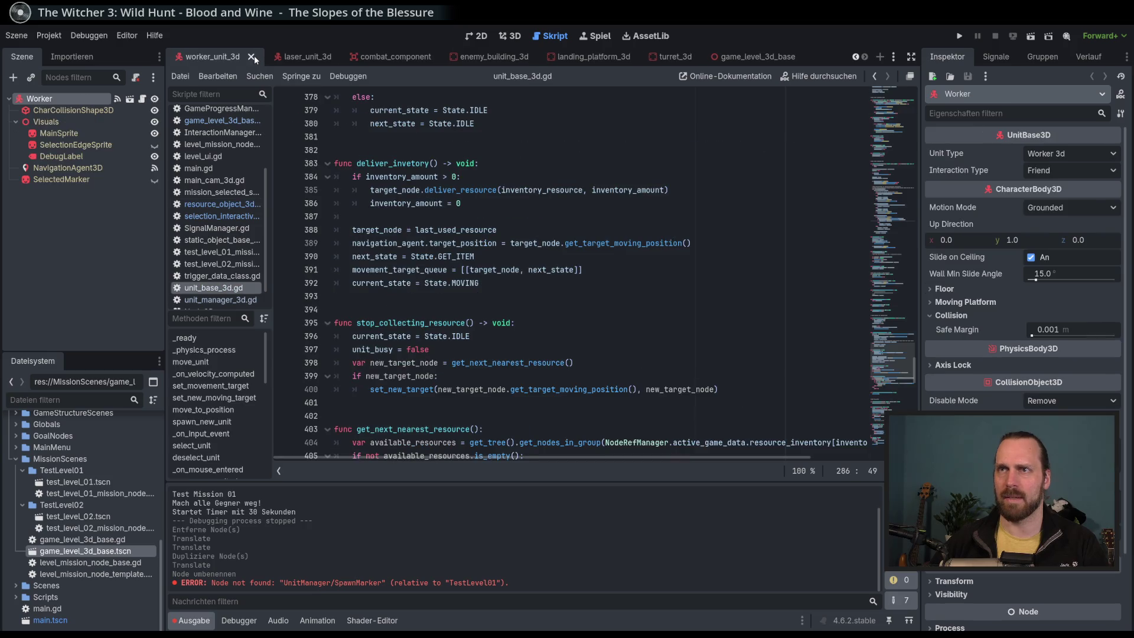
left_click(276, 57)
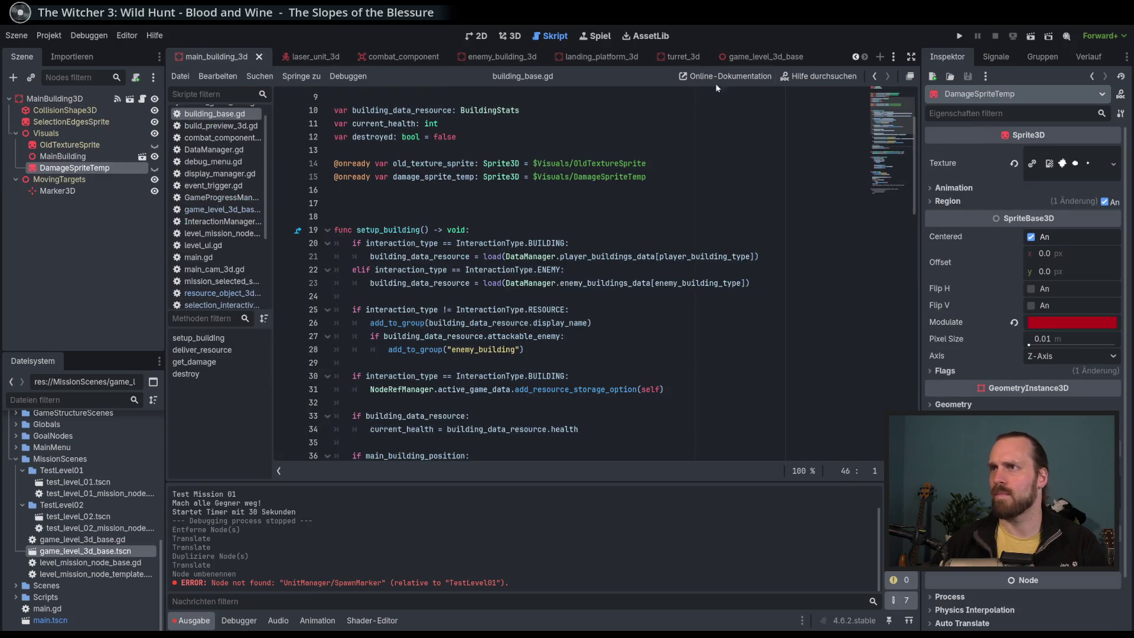
Step: Close all remaining scene tabs at once with 'Alle Tabs schließen'
left_click(893, 57)
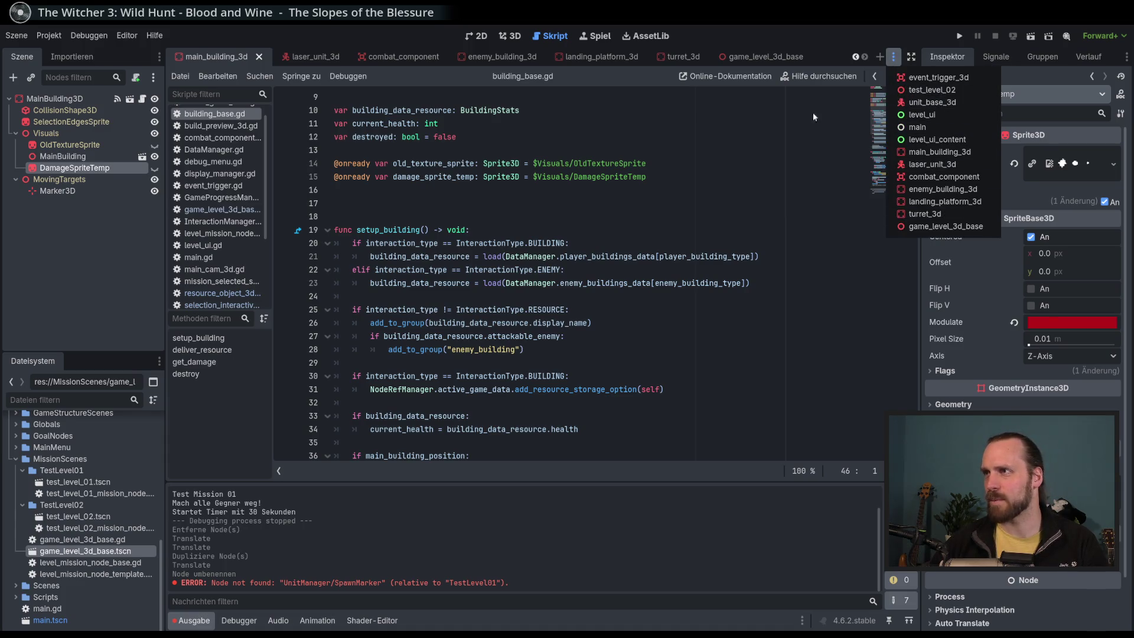
left_click(668, 55)
left_click(893, 57)
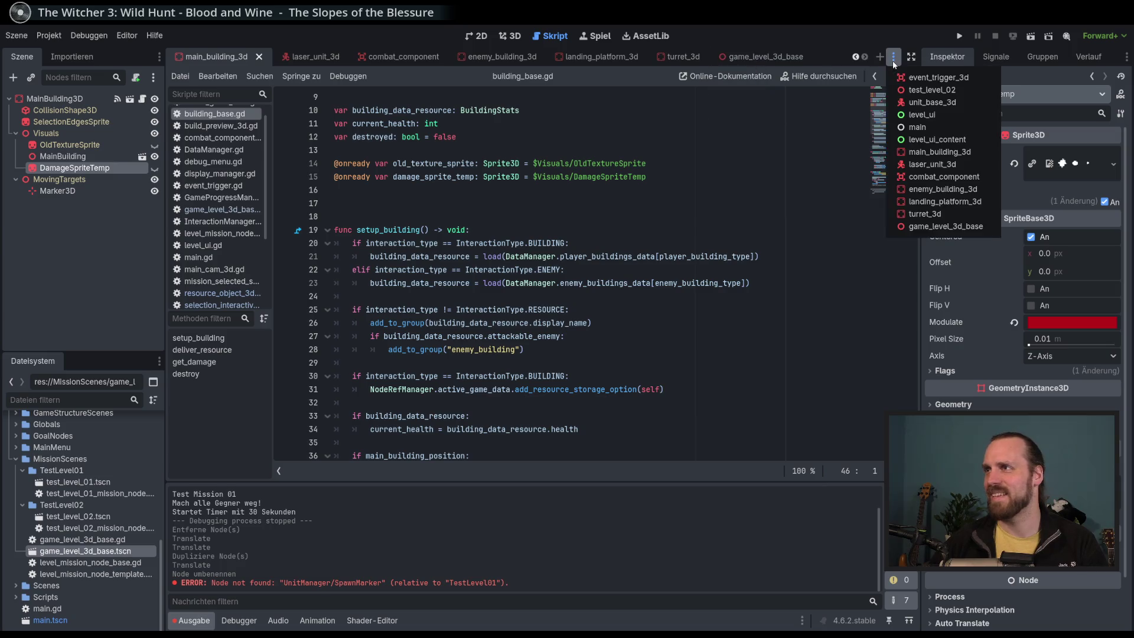
right_click(826, 54)
right_click(827, 55)
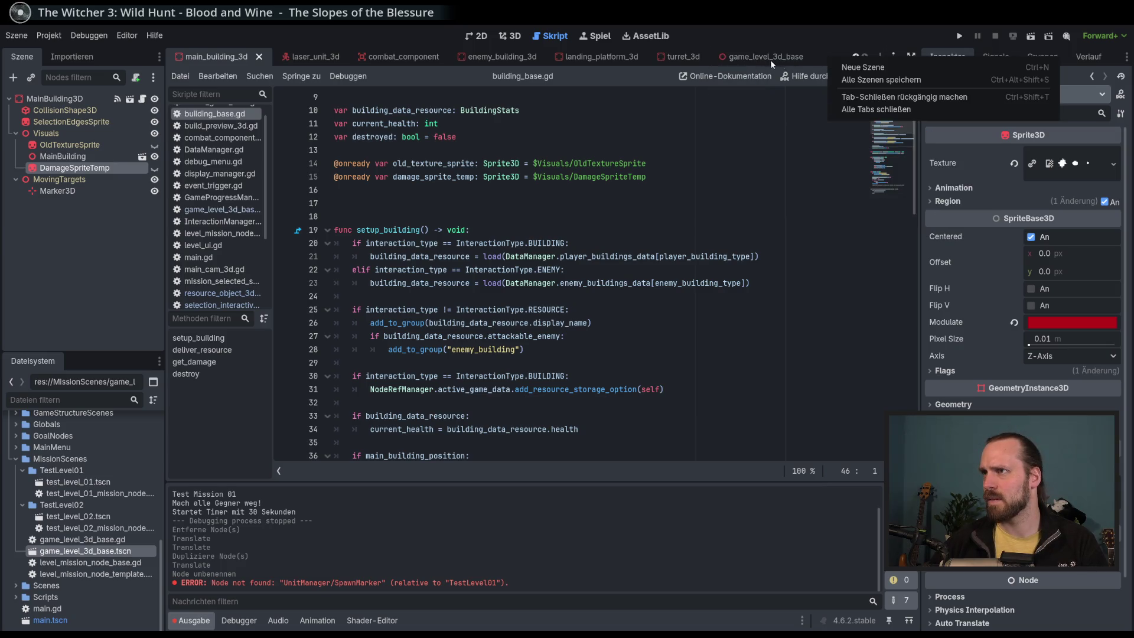
left_click(867, 109)
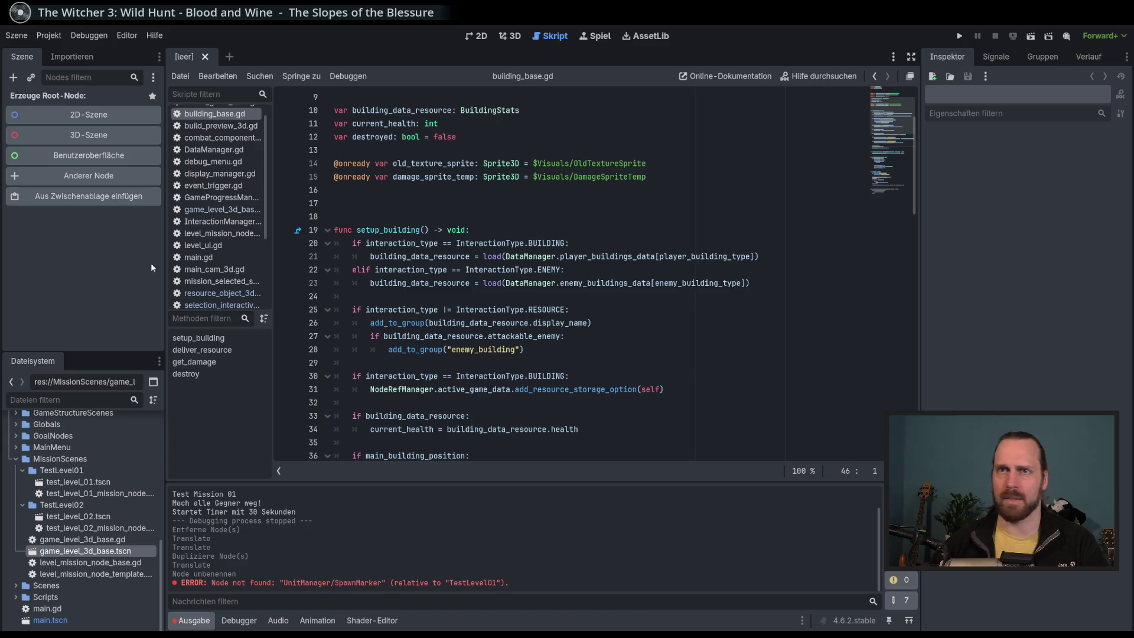
Step: Close all open scripts with 'Alle schließen', then reopen the test_level_01 scene
left_click(235, 282)
right_click(235, 283)
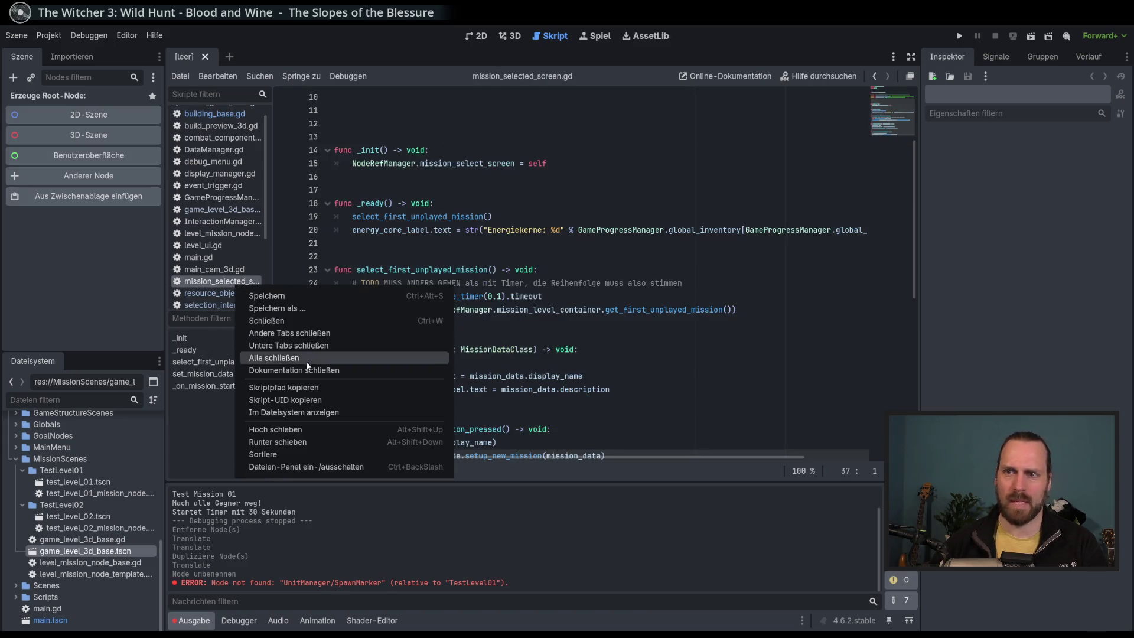
left_click(315, 359)
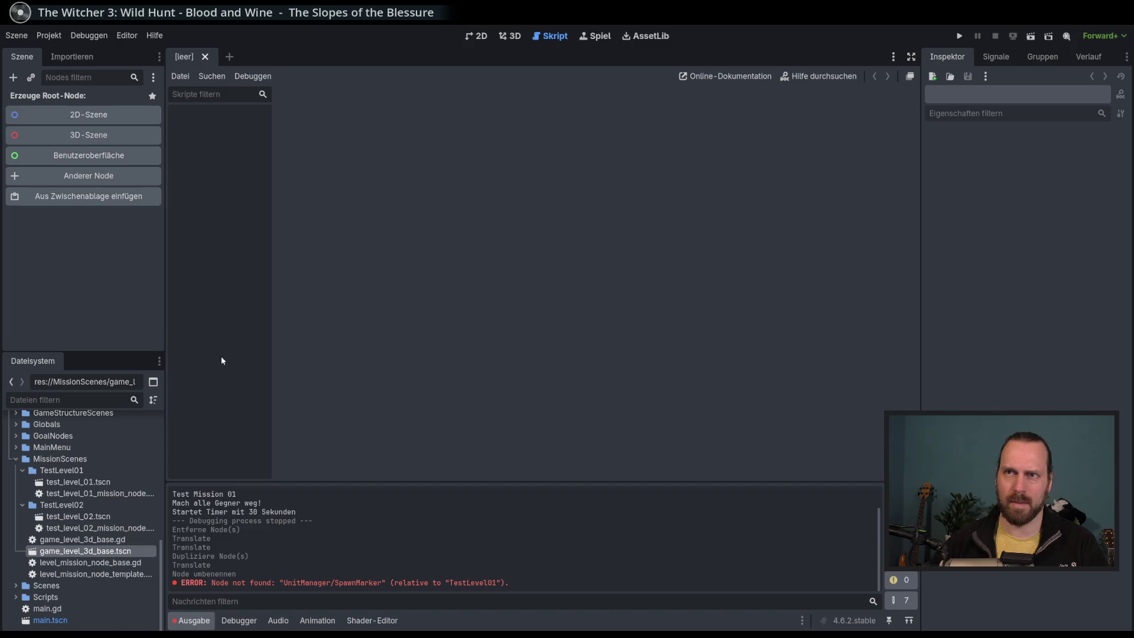
double_click(83, 481)
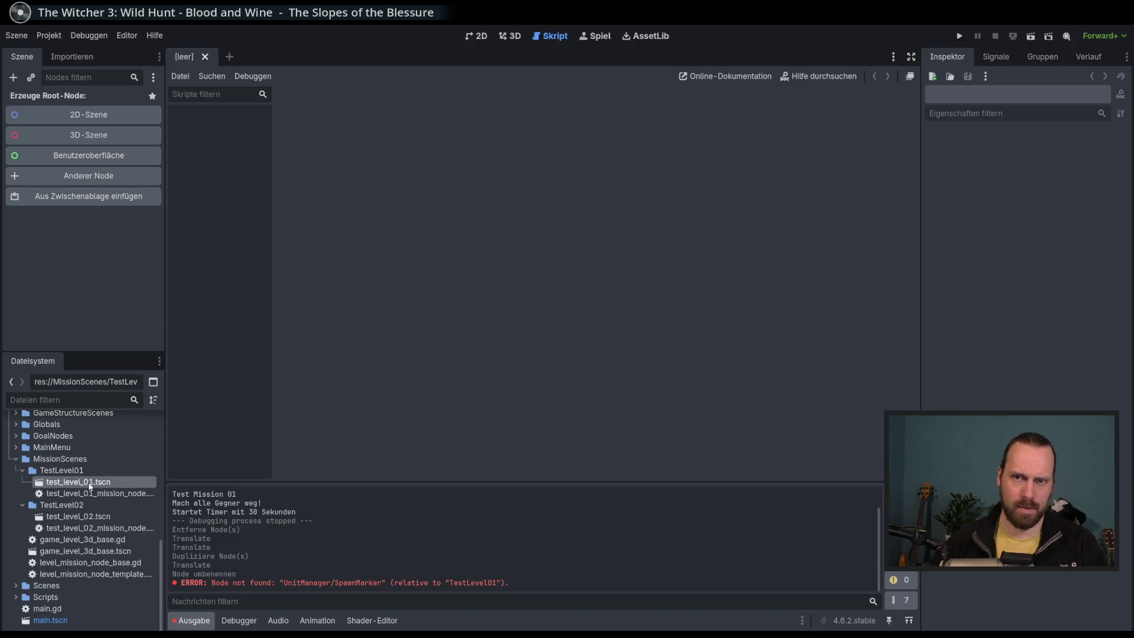
scroll(437, 288, "down", 10)
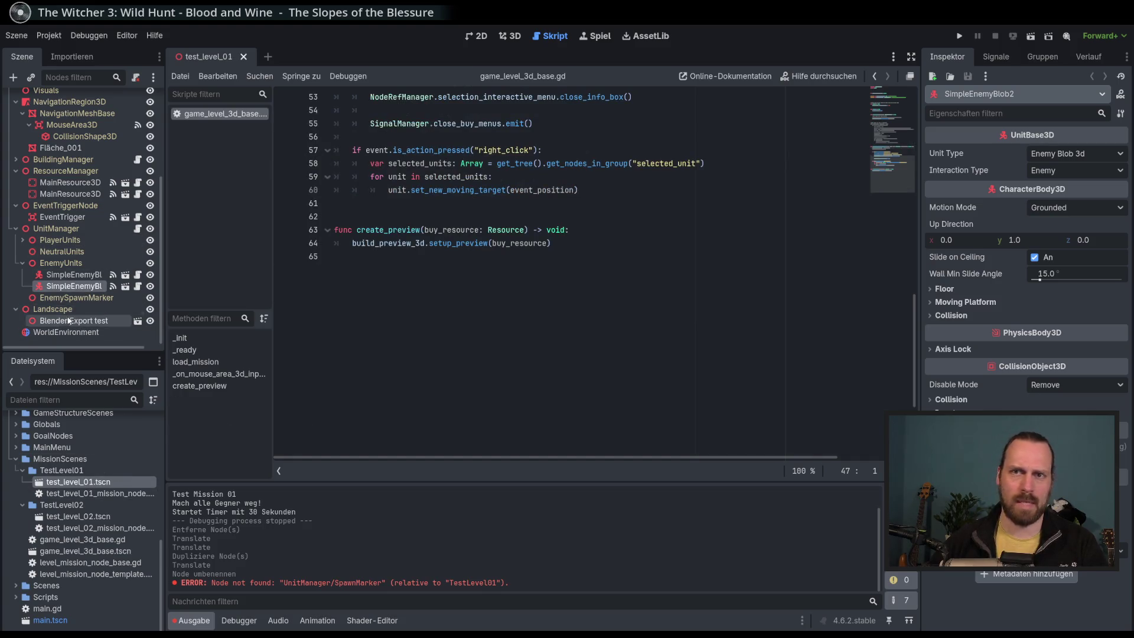
left_click(88, 299)
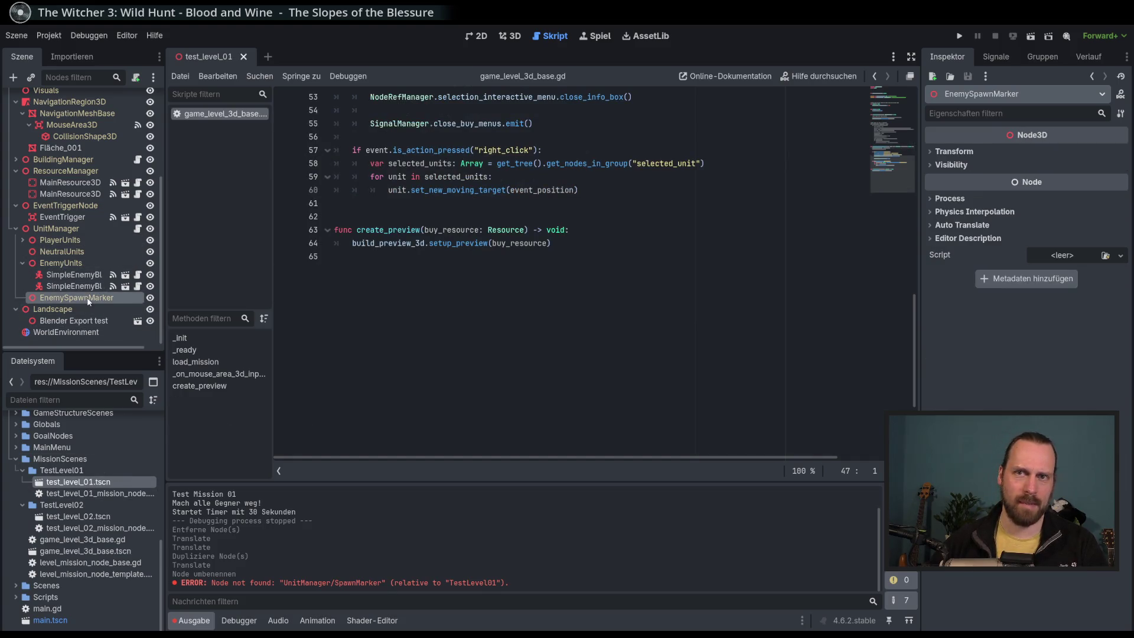
scroll(326, 249, "up", 15)
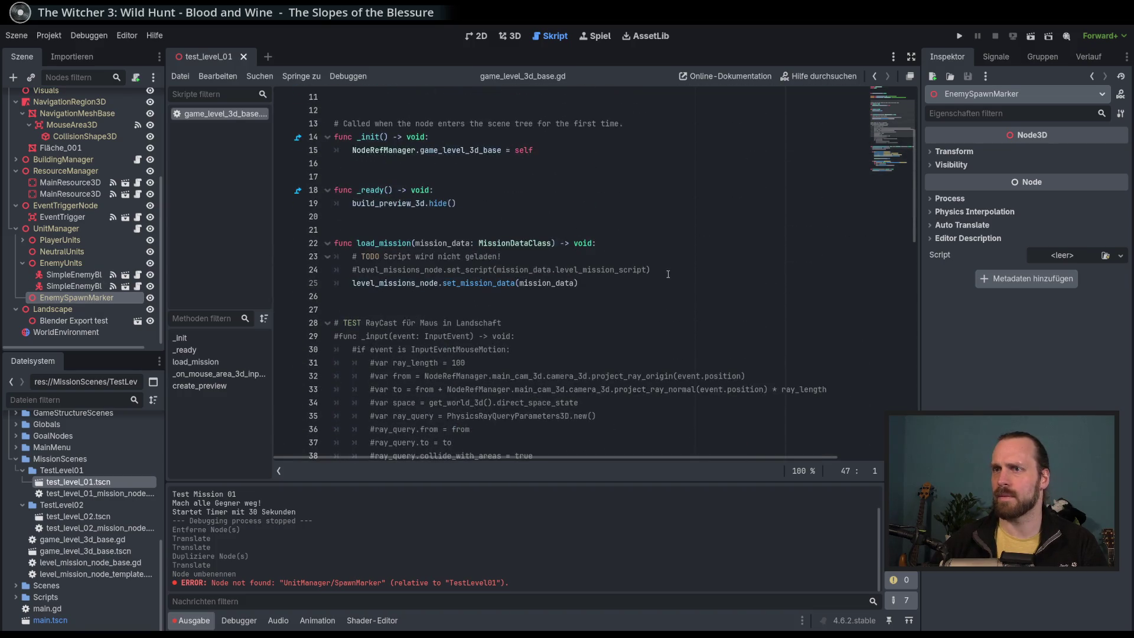
scroll(668, 274, "up", 1)
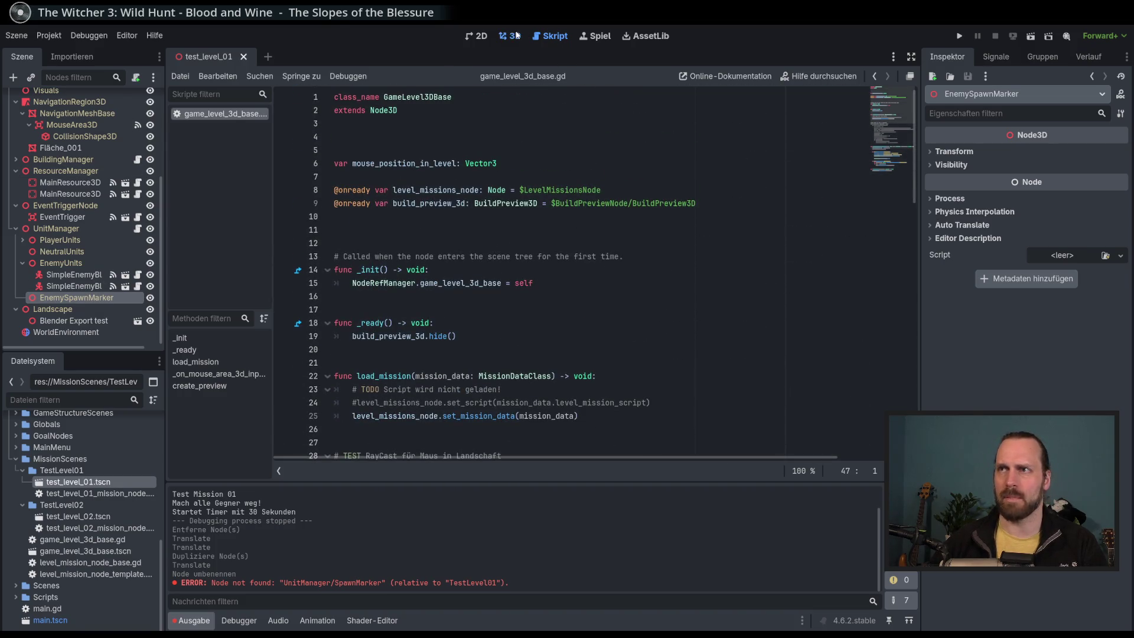
left_click(516, 35)
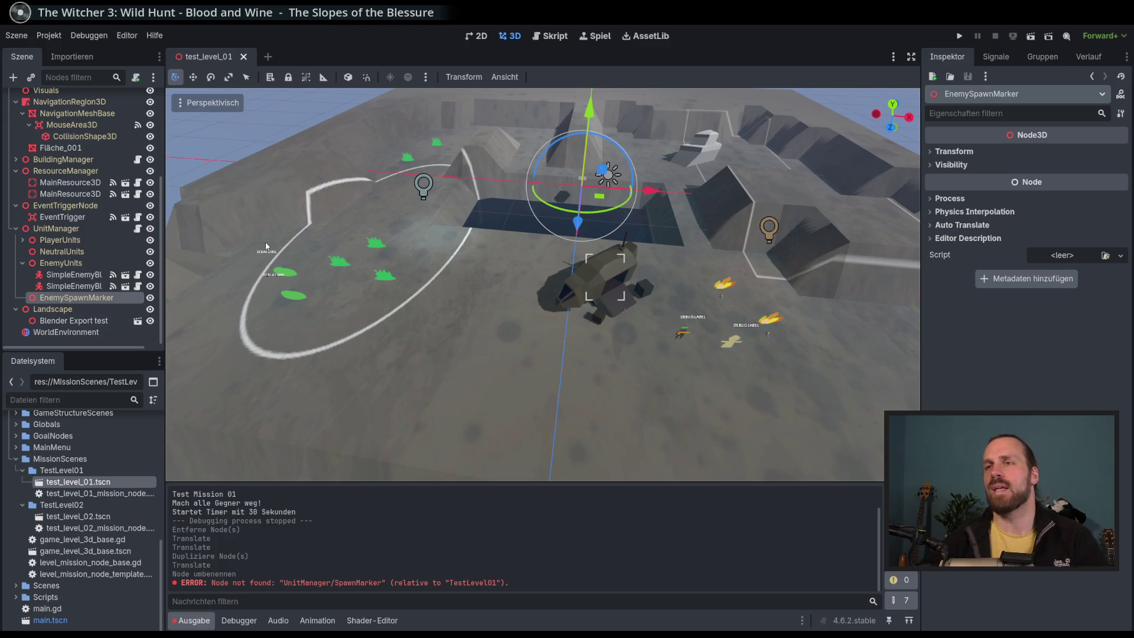
scroll(627, 263, "down", 5)
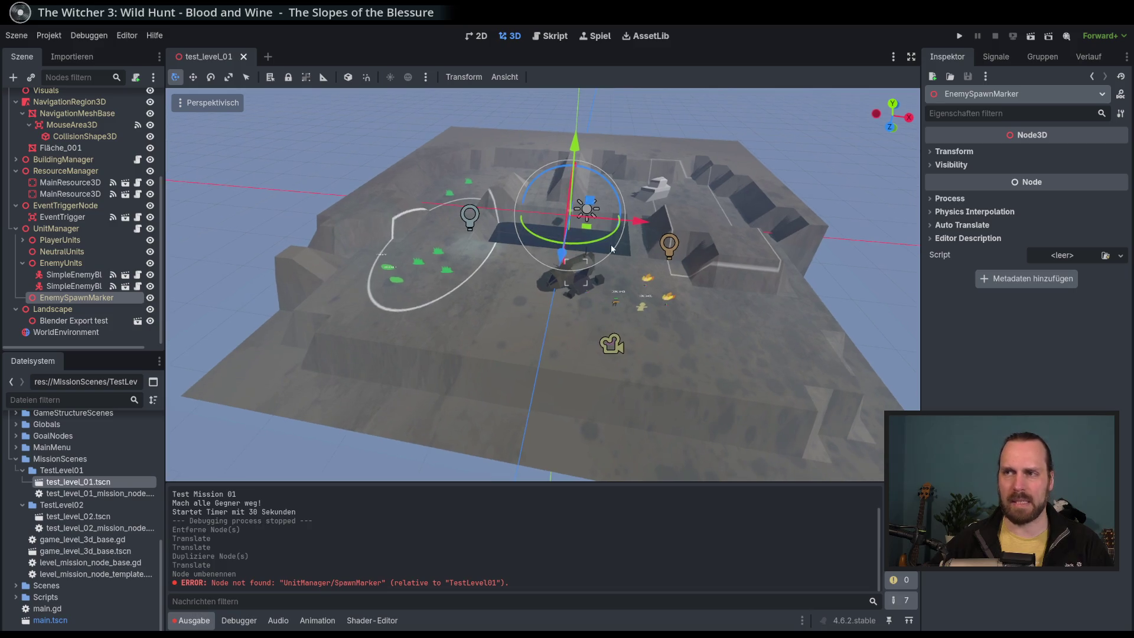
left_click_drag(53, 309, 69, 299)
left_click(69, 299)
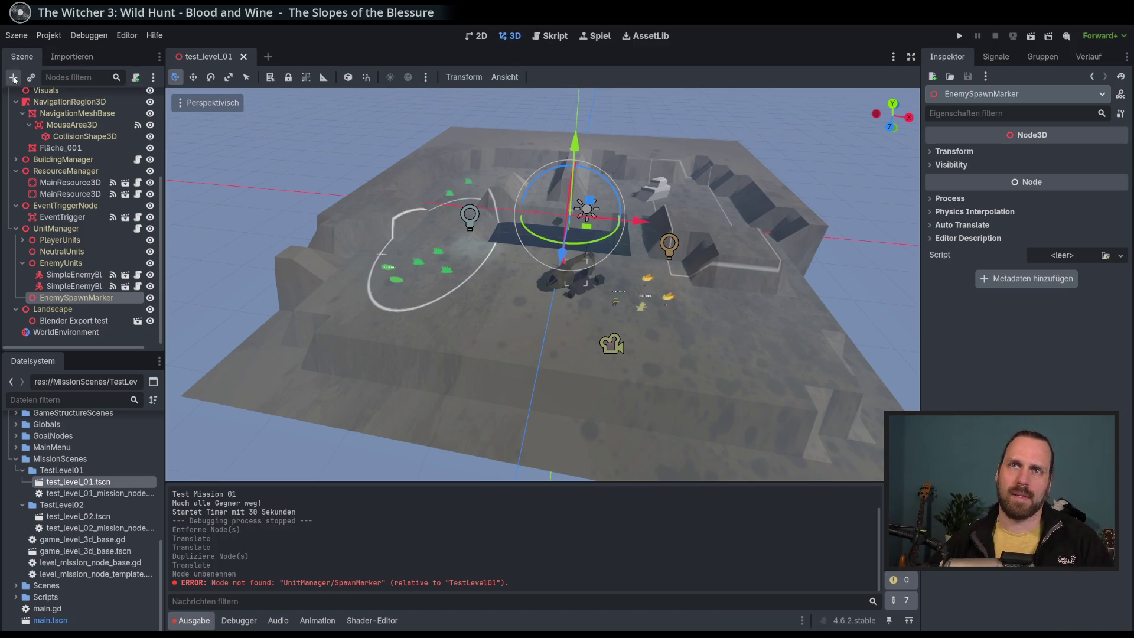
left_click(13, 79)
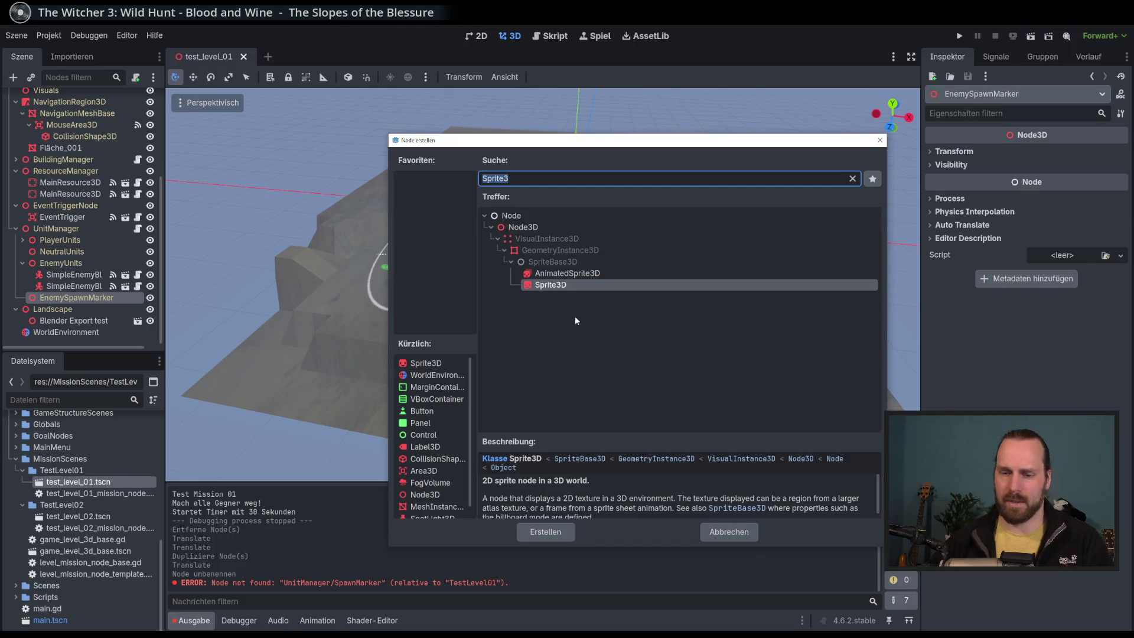
Step: Search node types for 'marker' and create a Marker3D child under EnemySpawnMarker
type("3")
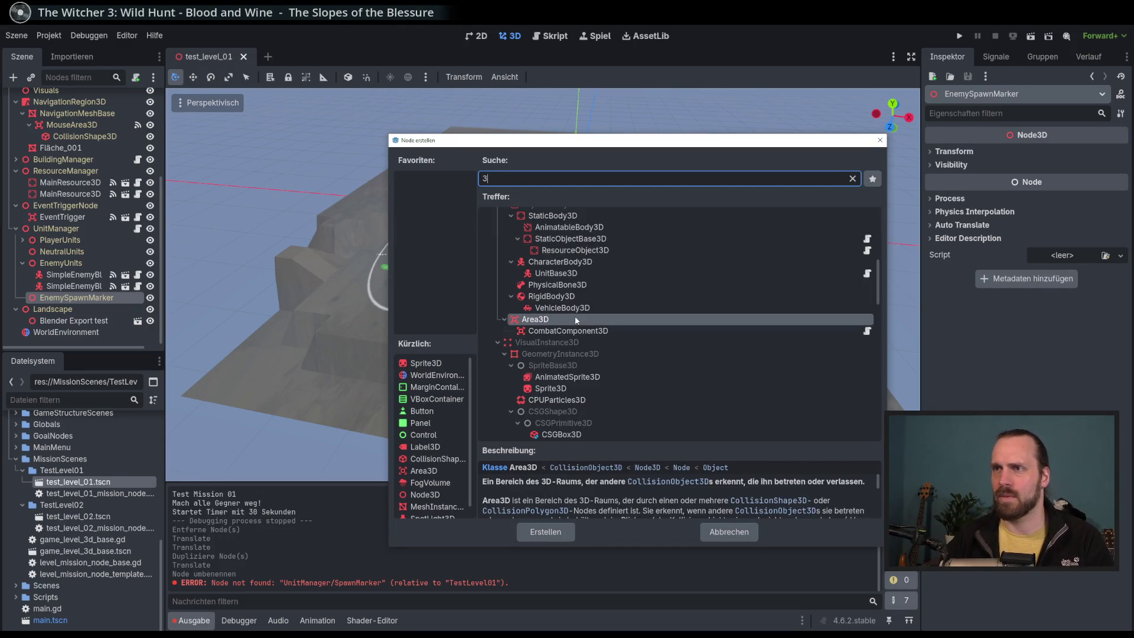
key("BackSpace")
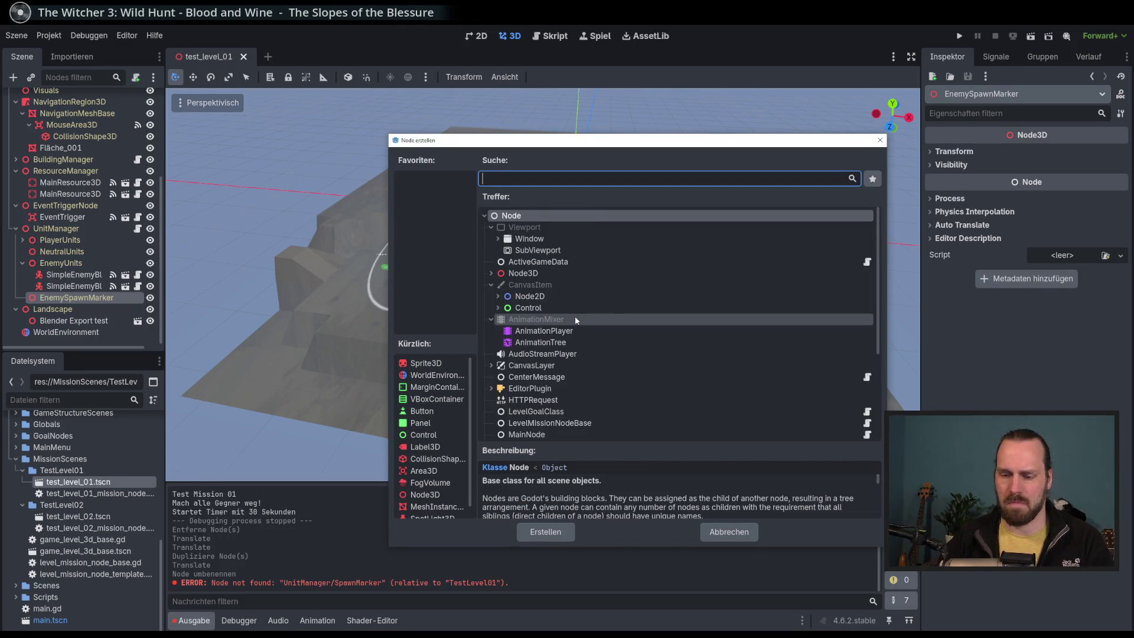
type("Node3")
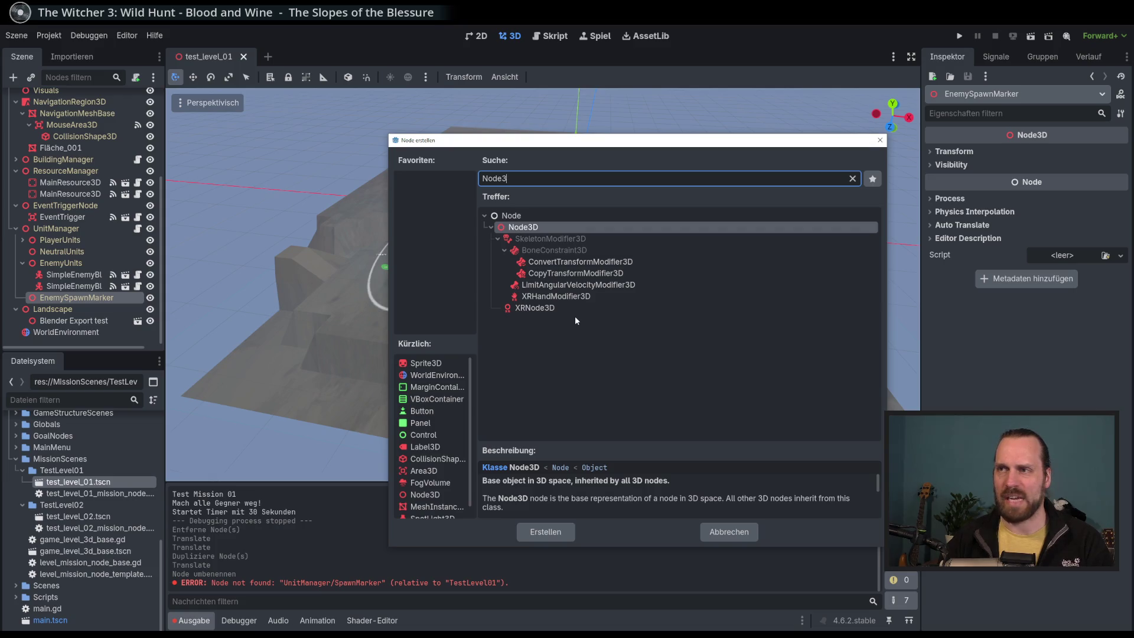
key("BackSpace")
key("BackSpace")
key("BackSpace")
type("marker")
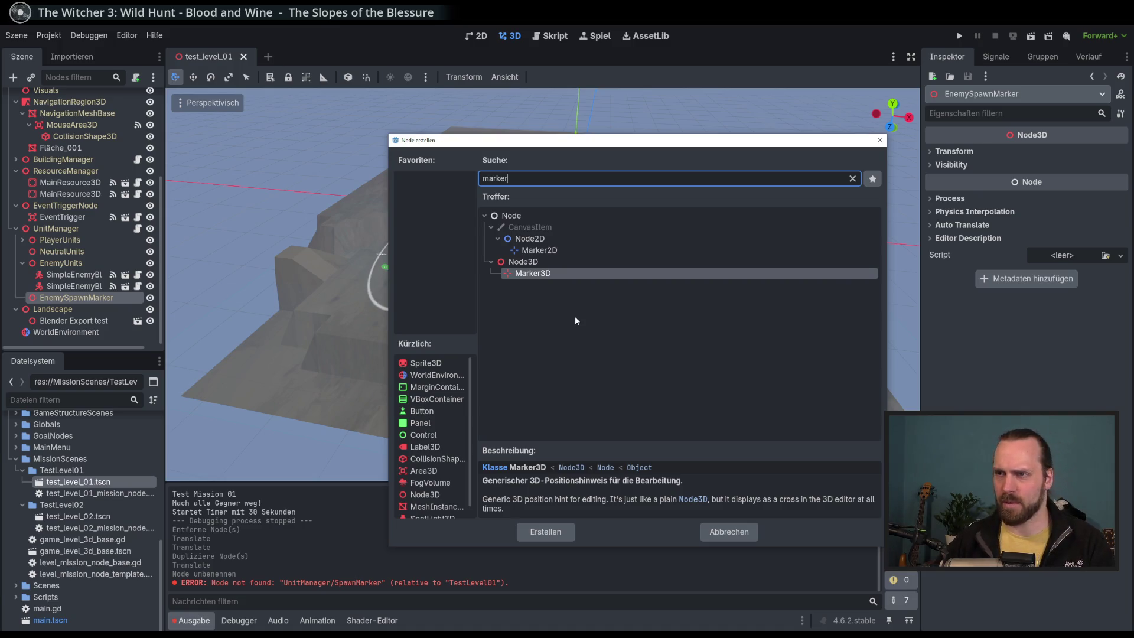
left_click(563, 262)
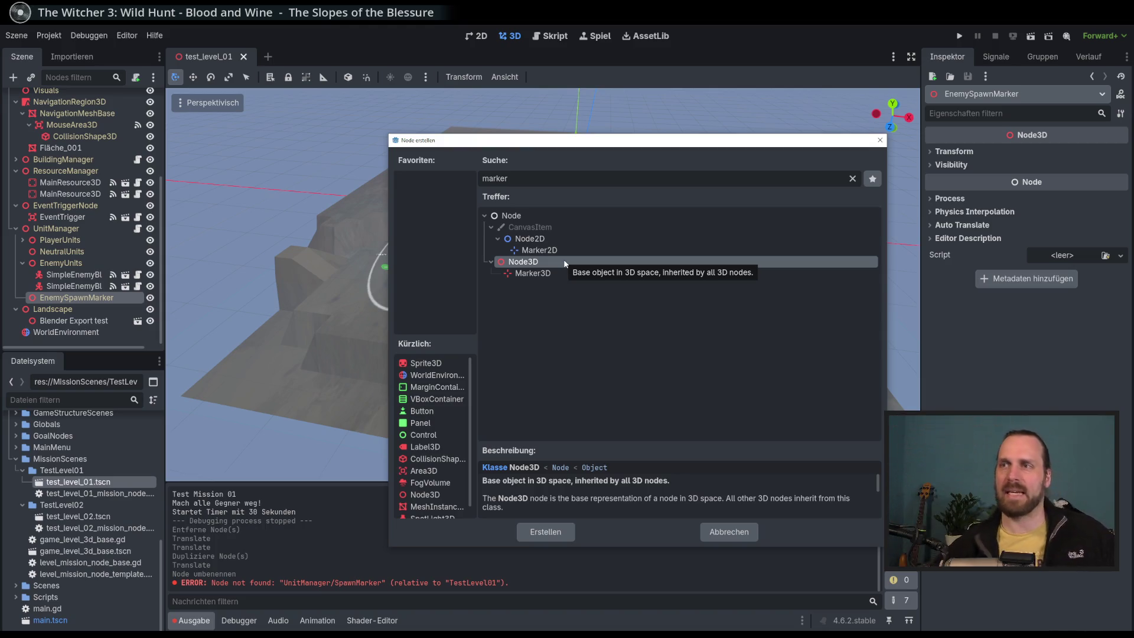
left_click(533, 273)
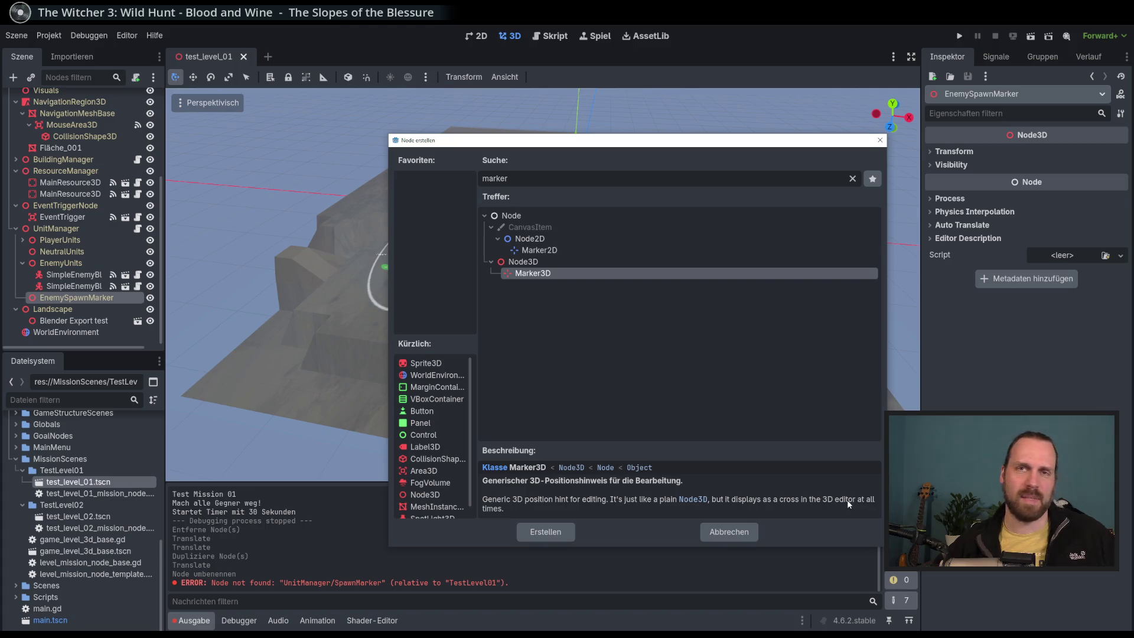
double_click(535, 276)
scroll(589, 295, "up", 5)
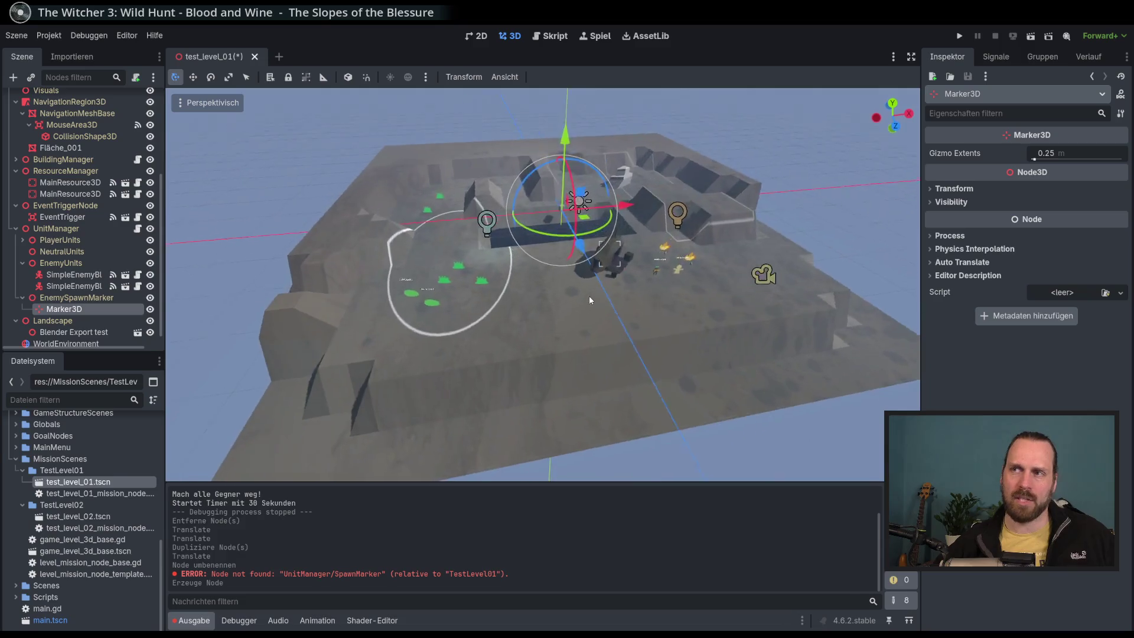
Step: Move the Marker3D with the Move tool onto the ground left of the tank
left_click_drag(569, 299, 558, 305)
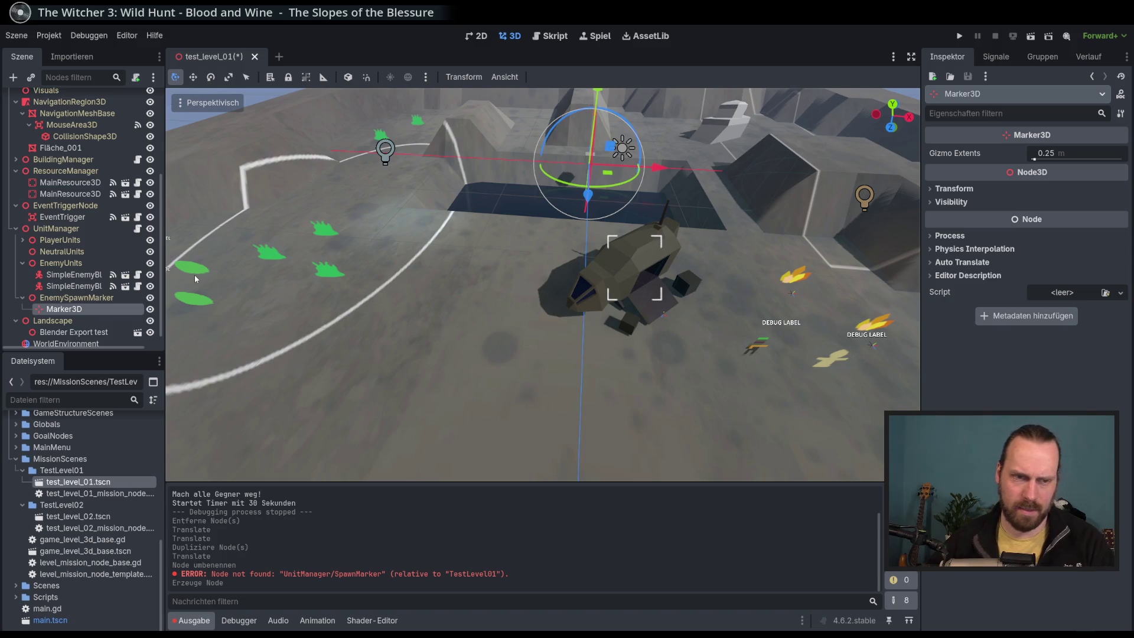
scroll(89, 284, "down", 1)
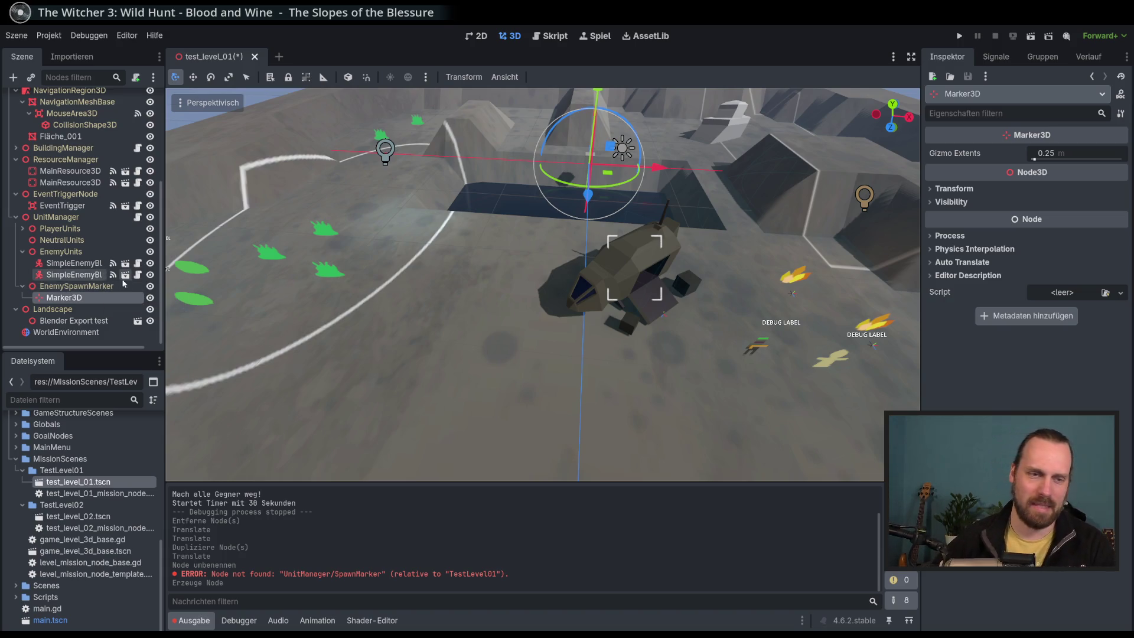
scroll(473, 310, "down", 5)
scroll(496, 296, "down", 4)
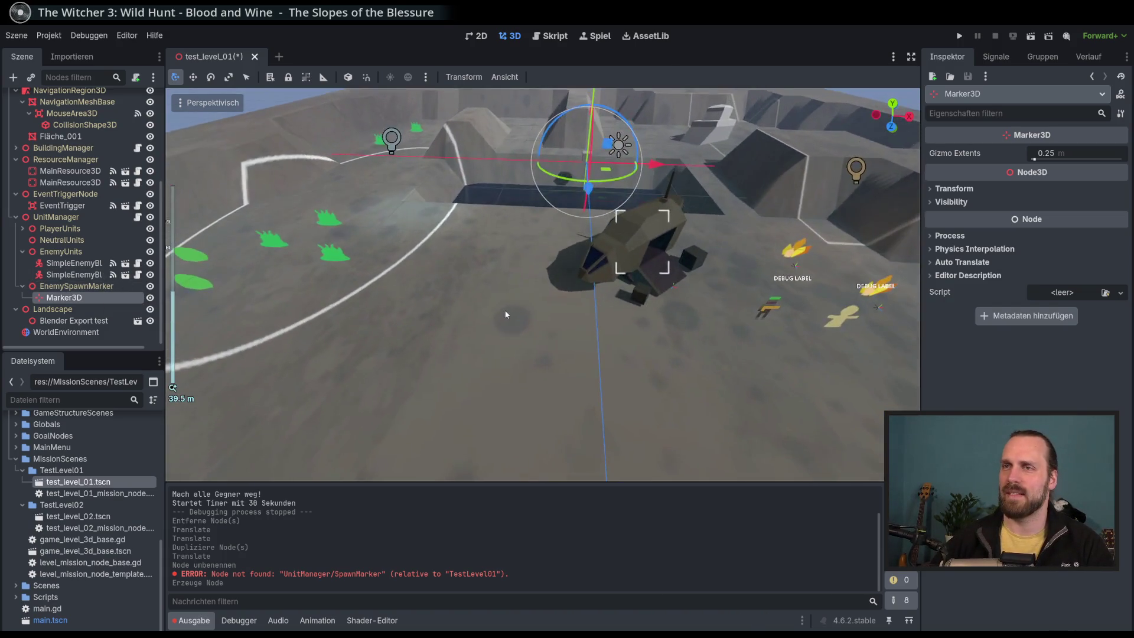
key("w")
left_click_drag(586, 232, 478, 262)
scroll(476, 320, "up", 10)
scroll(476, 319, "down", 5)
left_click_drag(366, 272, 405, 290)
left_click(477, 306)
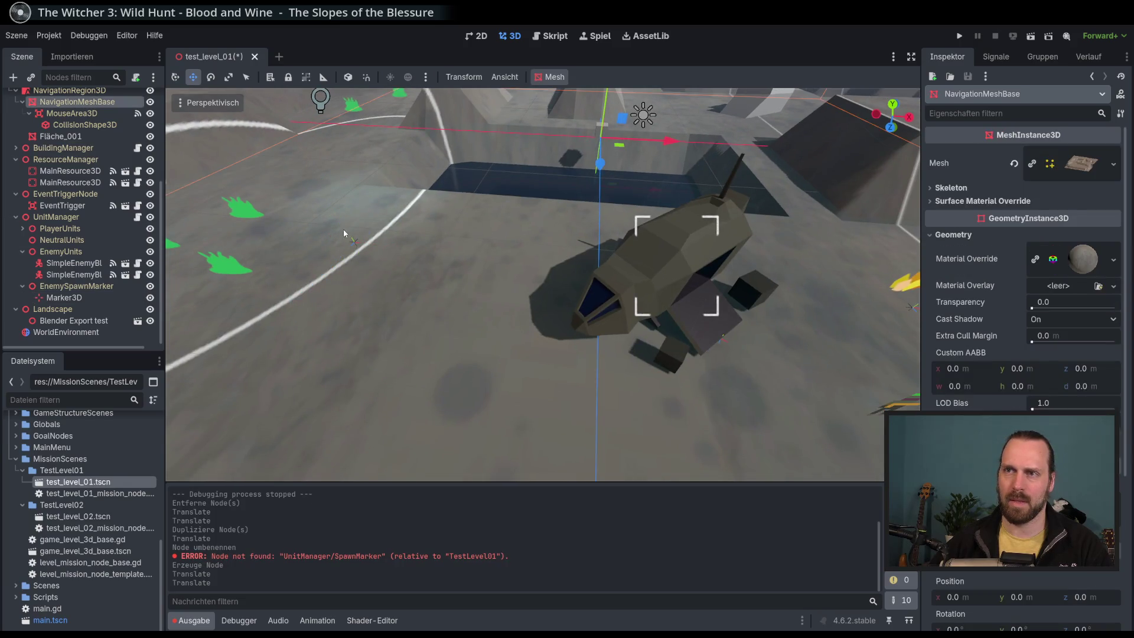
scroll(395, 242, "up", 6)
scroll(418, 264, "down", 5)
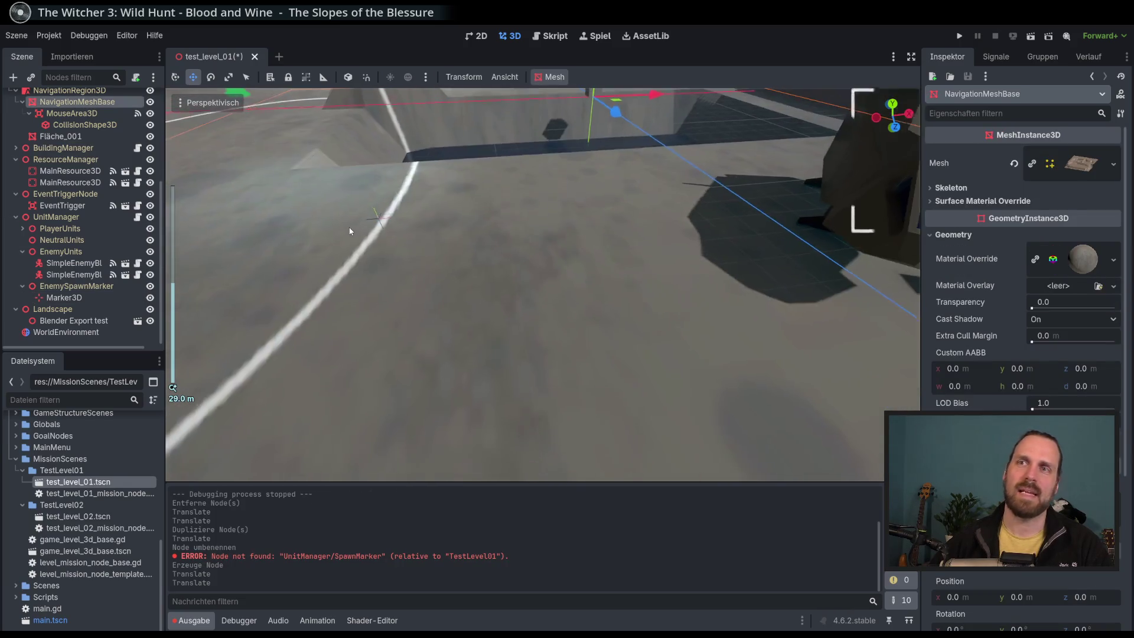
Step: Try enlarging the marker's Gizmo Extents, then reset them to the default 0.25
left_click(64, 298)
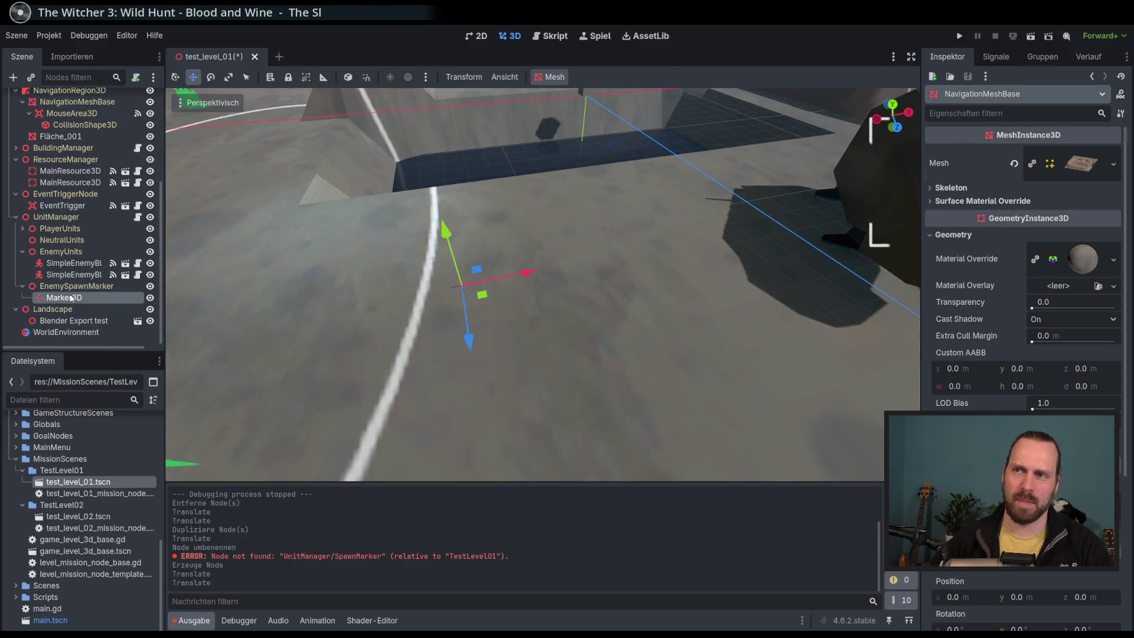
scroll(388, 346, "down", 5)
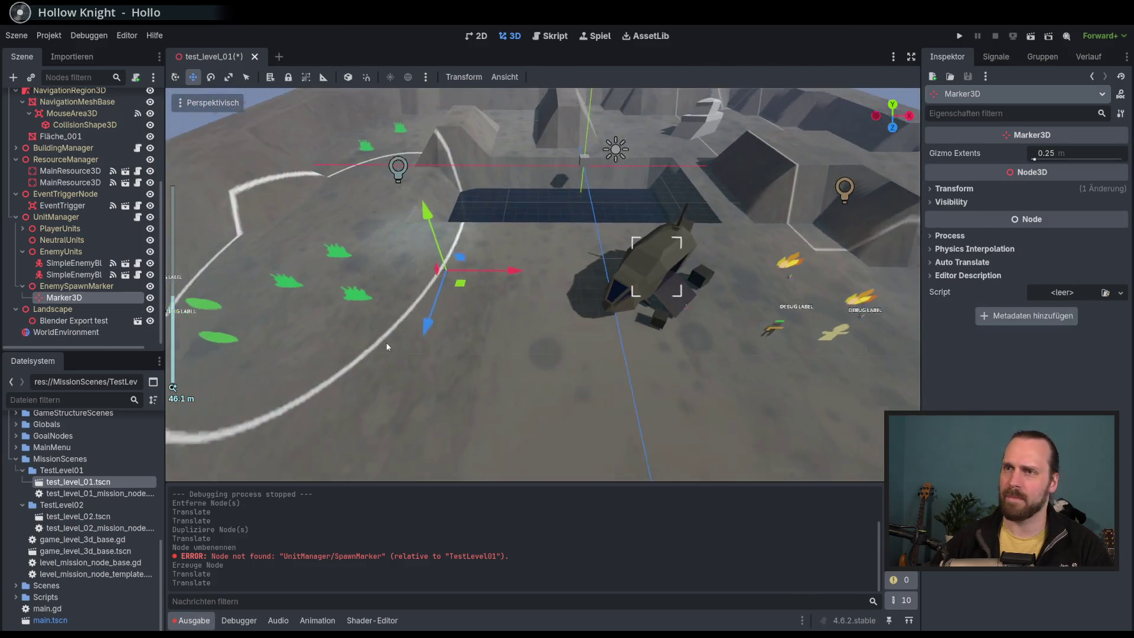
scroll(378, 339, "down", 2)
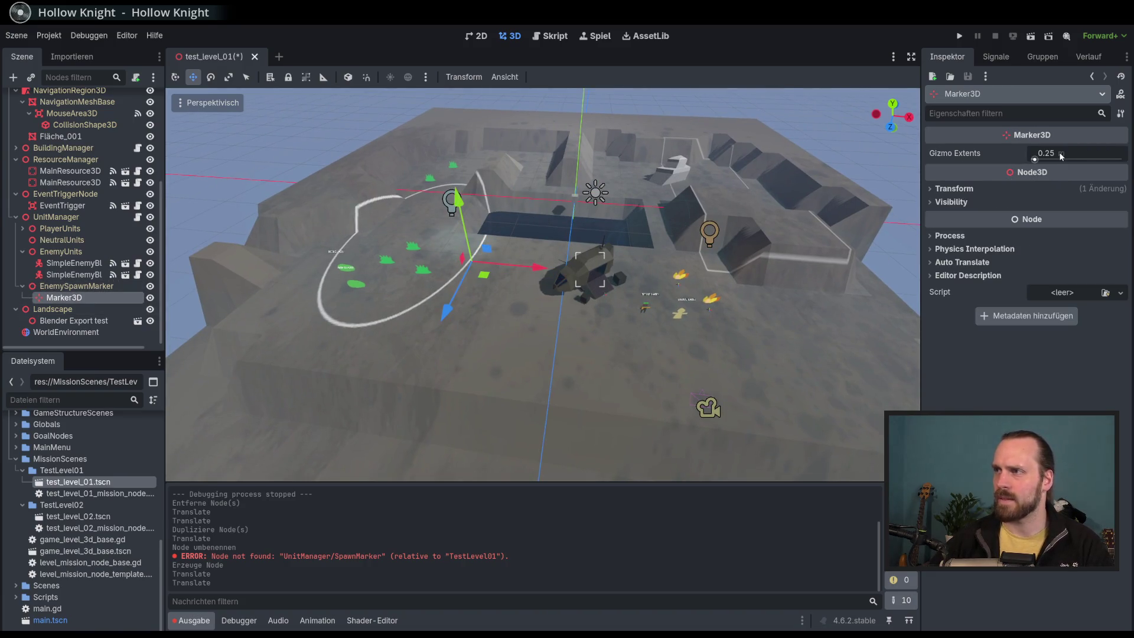
left_click_drag(1034, 158, 1055, 160)
scroll(543, 284, "up", 5)
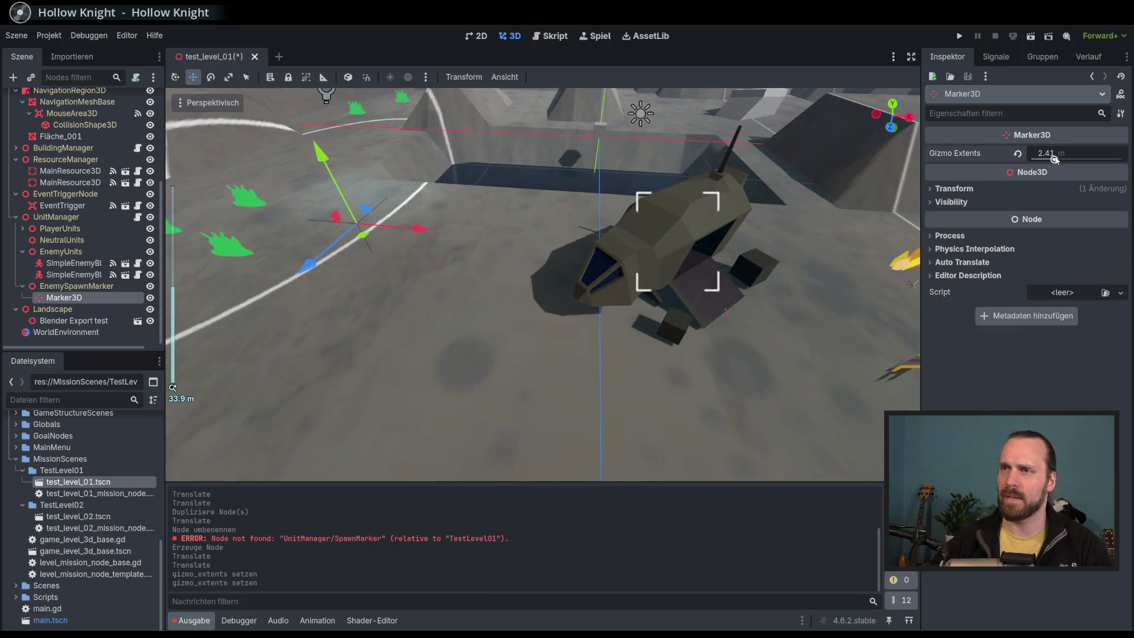
left_click(548, 274)
left_click(107, 296)
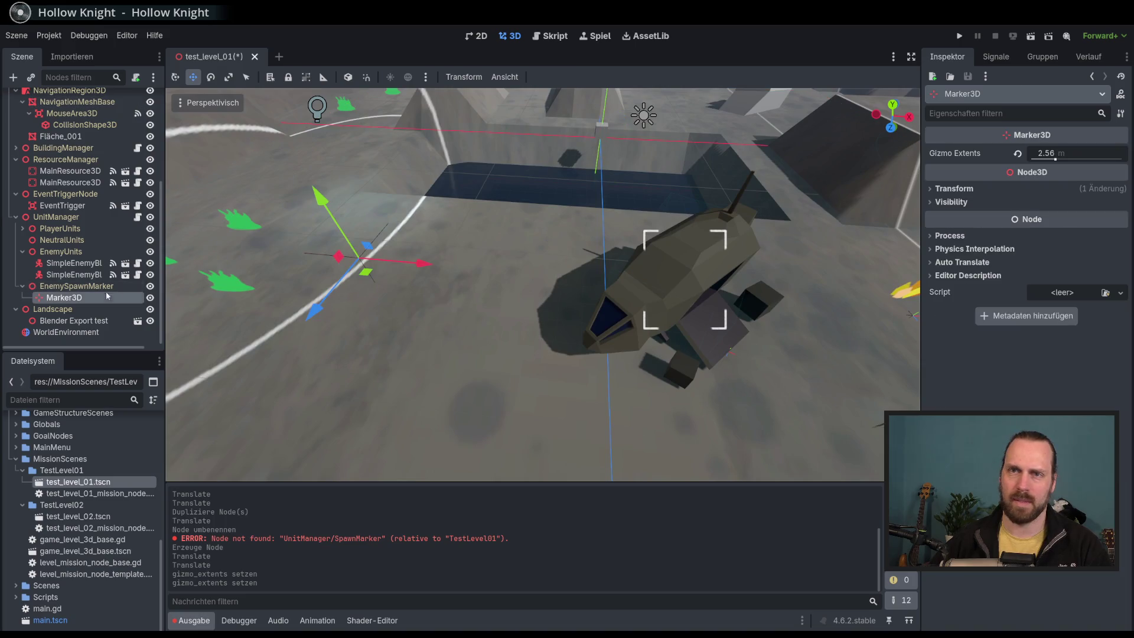
left_click(1018, 153)
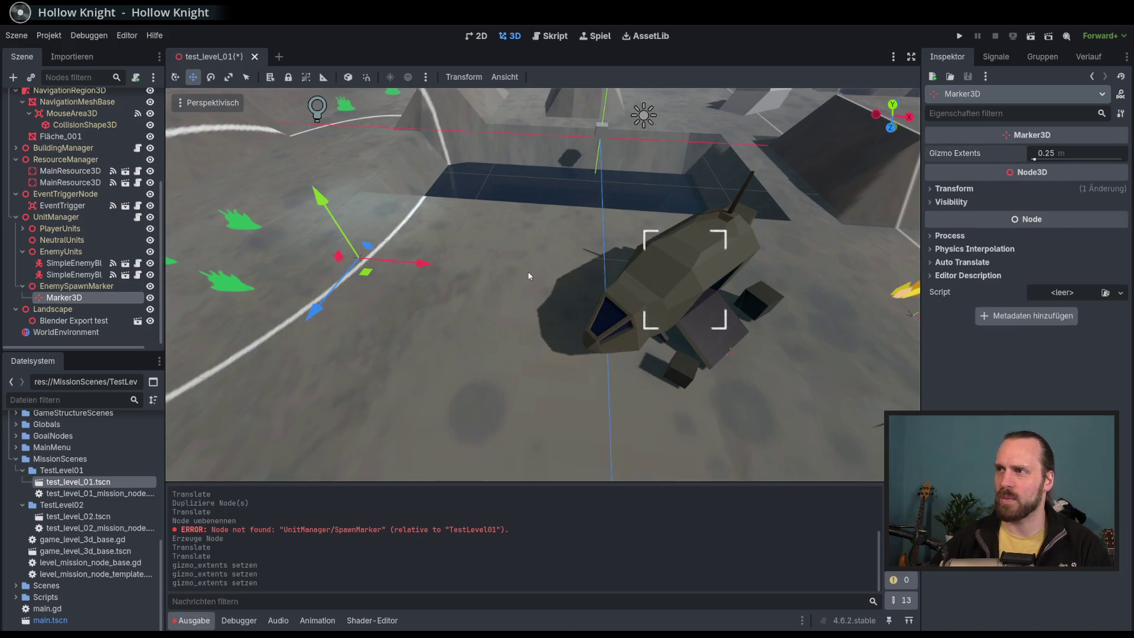
scroll(522, 270, "down", 5)
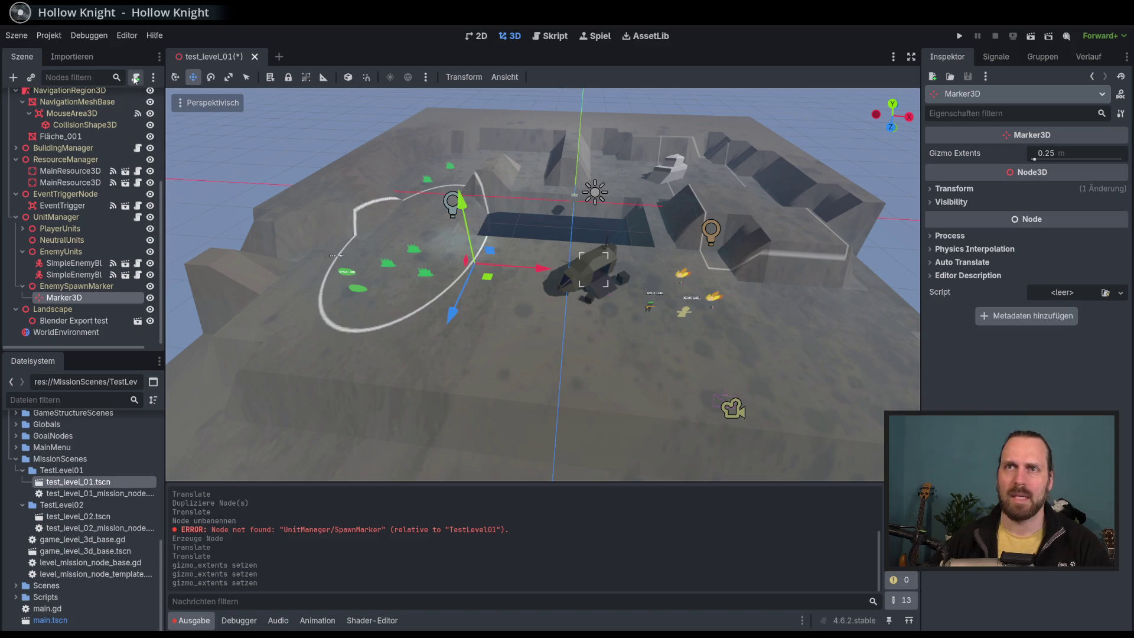
double_click(69, 299)
Step: Rename the Marker3D to SpawnMarker and save the test_level_01 scene
type("EnemySpawn")
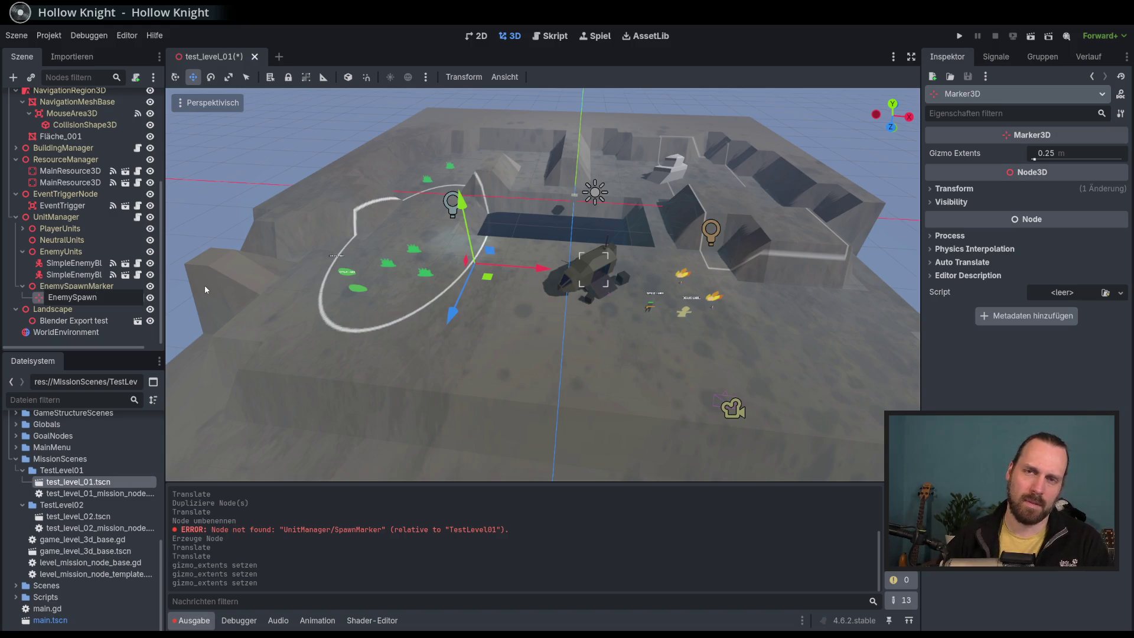
key("ctrl+BackSpace")
type("Spawn")
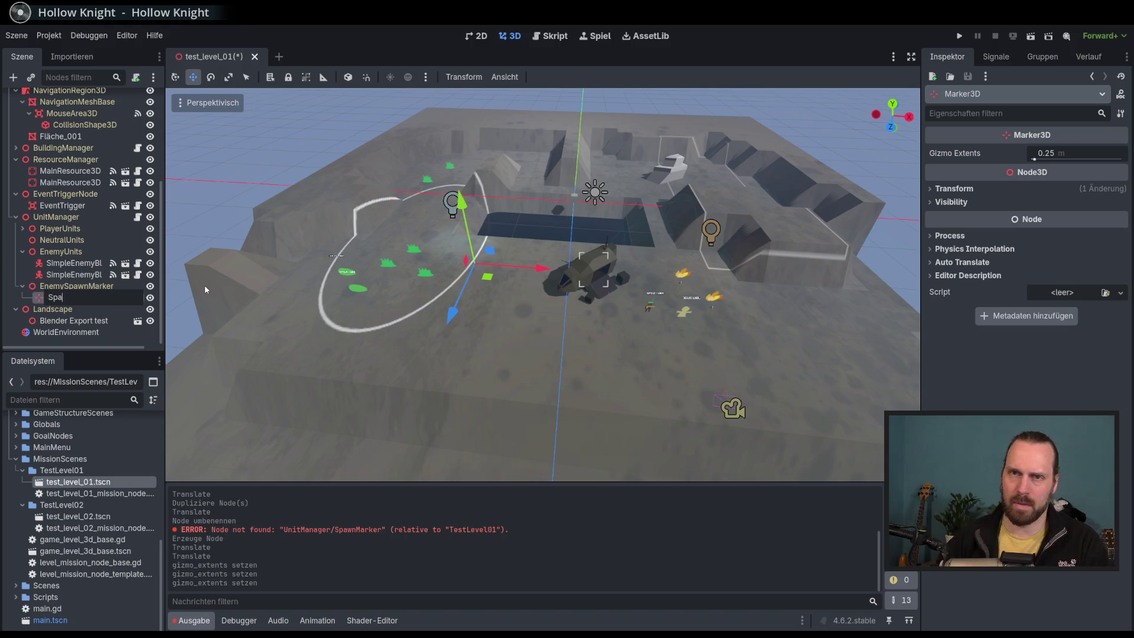
type("Marker")
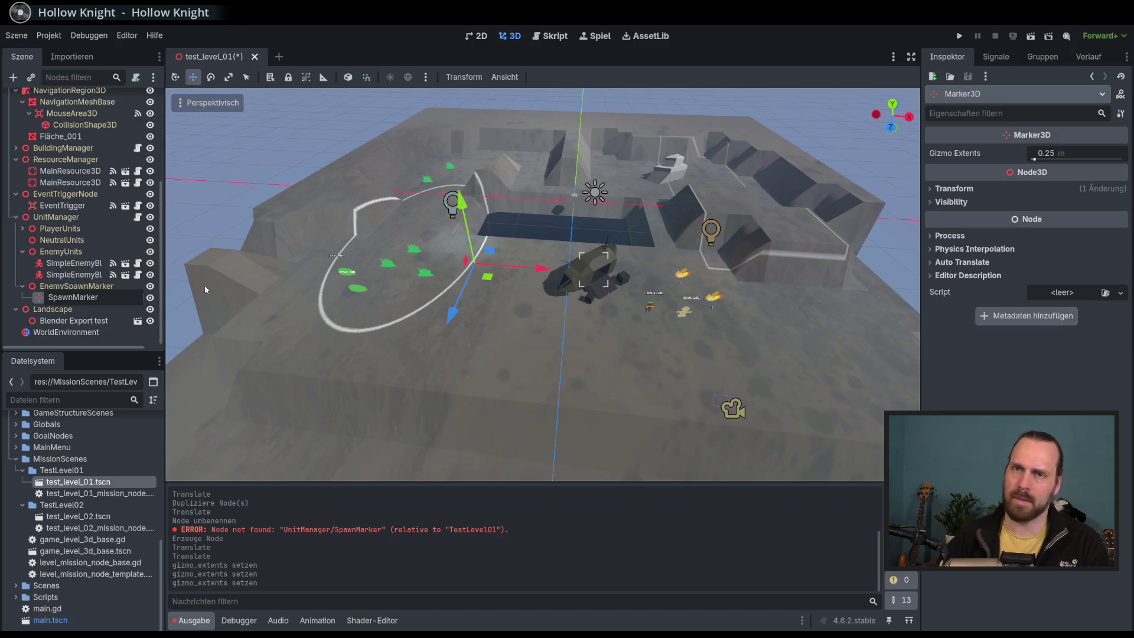
key("Return")
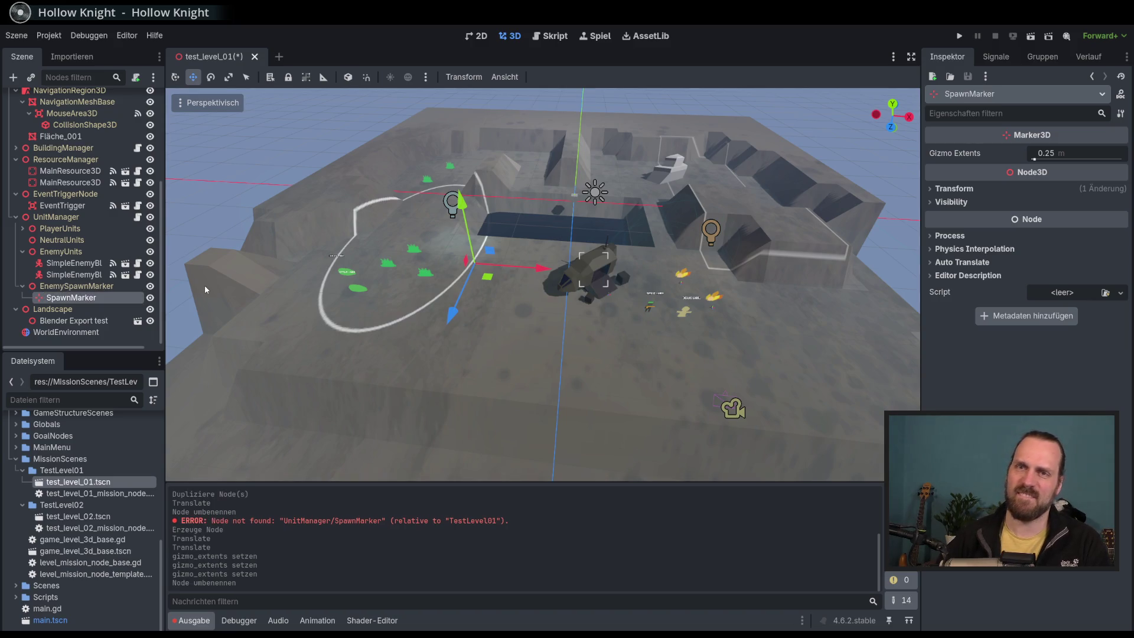
key("ctrl+s")
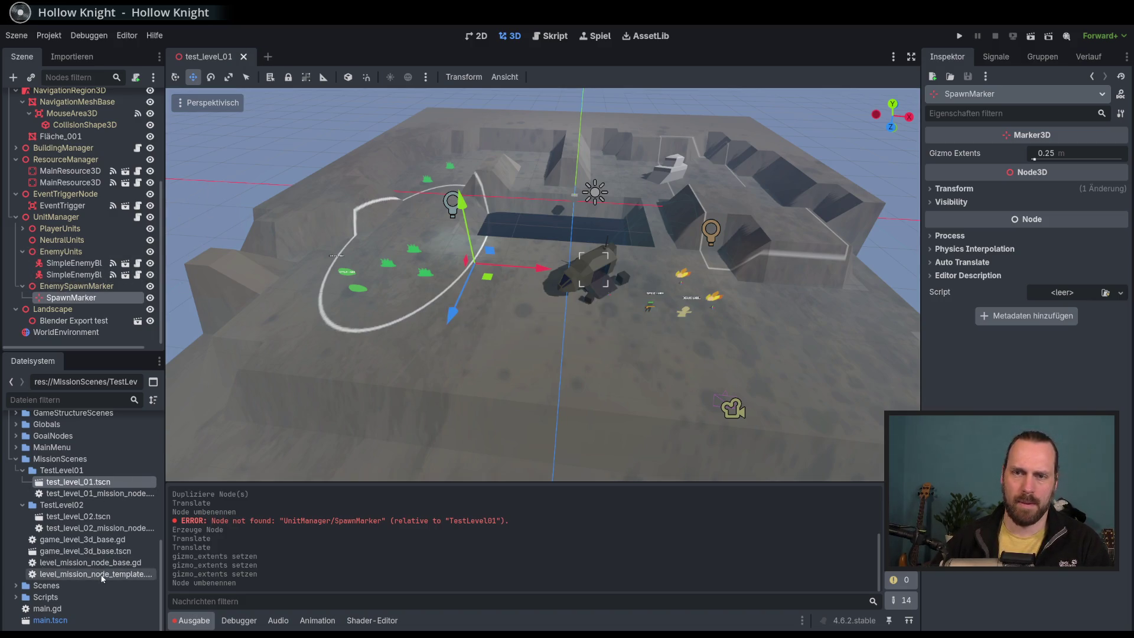
Step: In game_level_3d_base, rename EnemySpawnMarker to EnemySpawnMarkers and save the scene
double_click(97, 553)
double_click(109, 330)
key("End")
type("s")
key("Return")
key("ctrl+s")
Step: Return to test_level_01 and select the EnemySpawnMarkers and SpawnMarker nodes
left_click(204, 56)
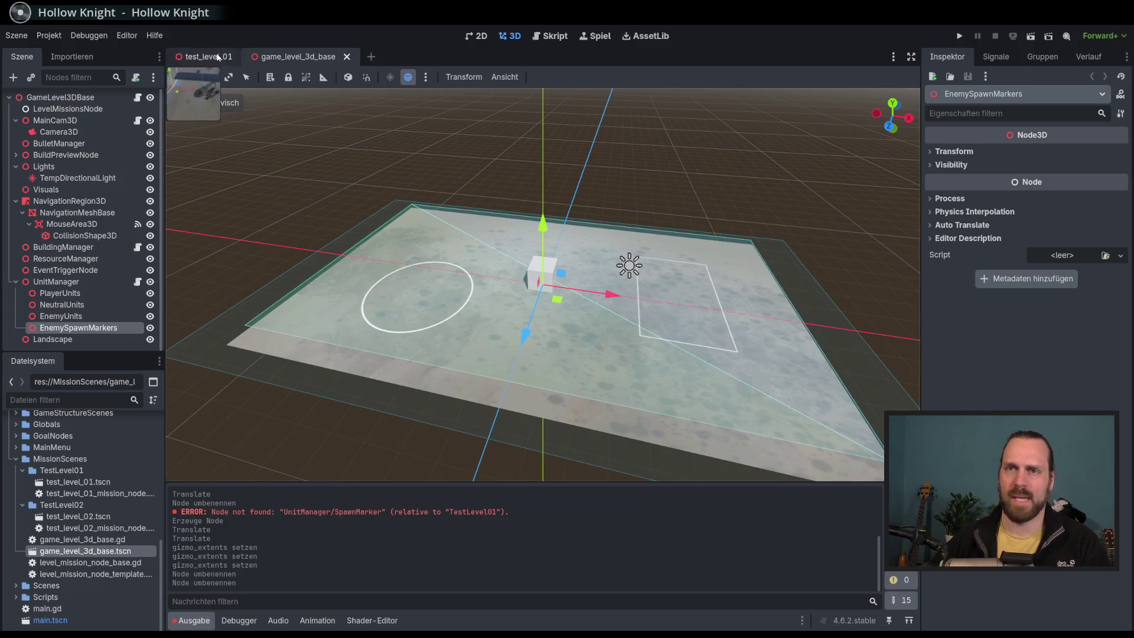
left_click(90, 288)
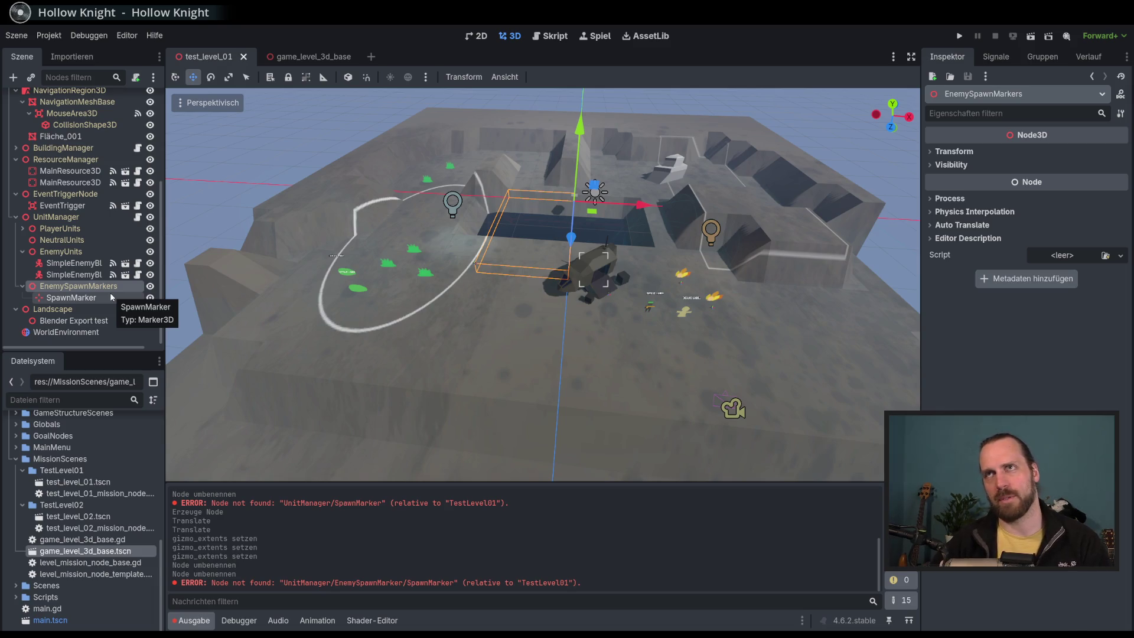
left_click(111, 297)
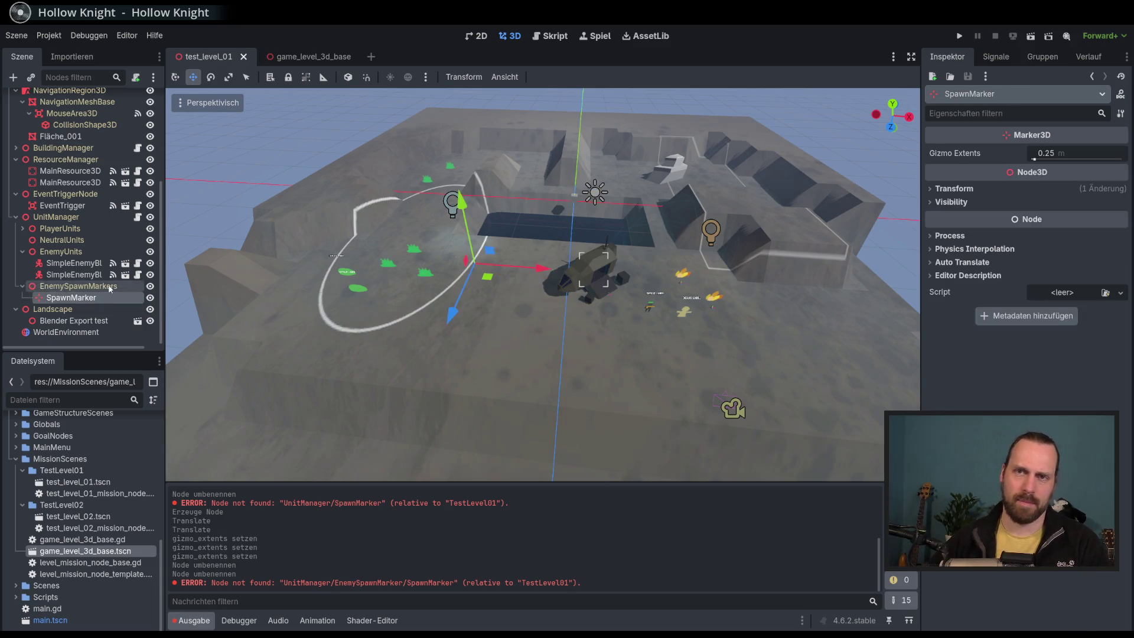
Step: Select SpawnMarker and cancel an accidental Attach Script dialog
scroll(414, 320, "up", 2)
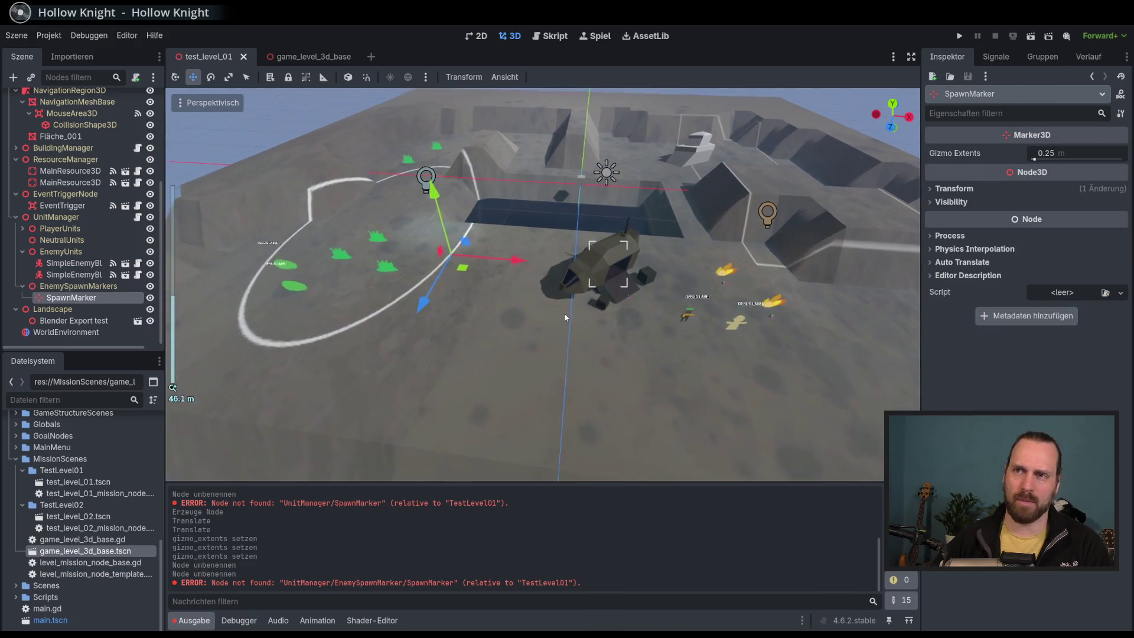
left_click(82, 286)
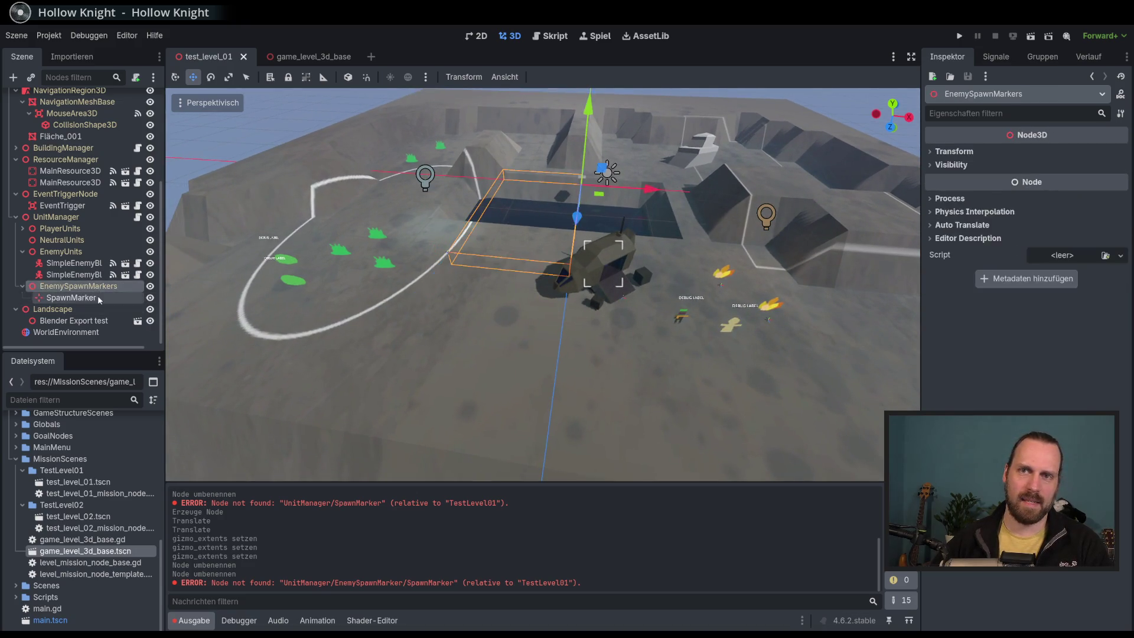
left_click(96, 298)
left_click(136, 80)
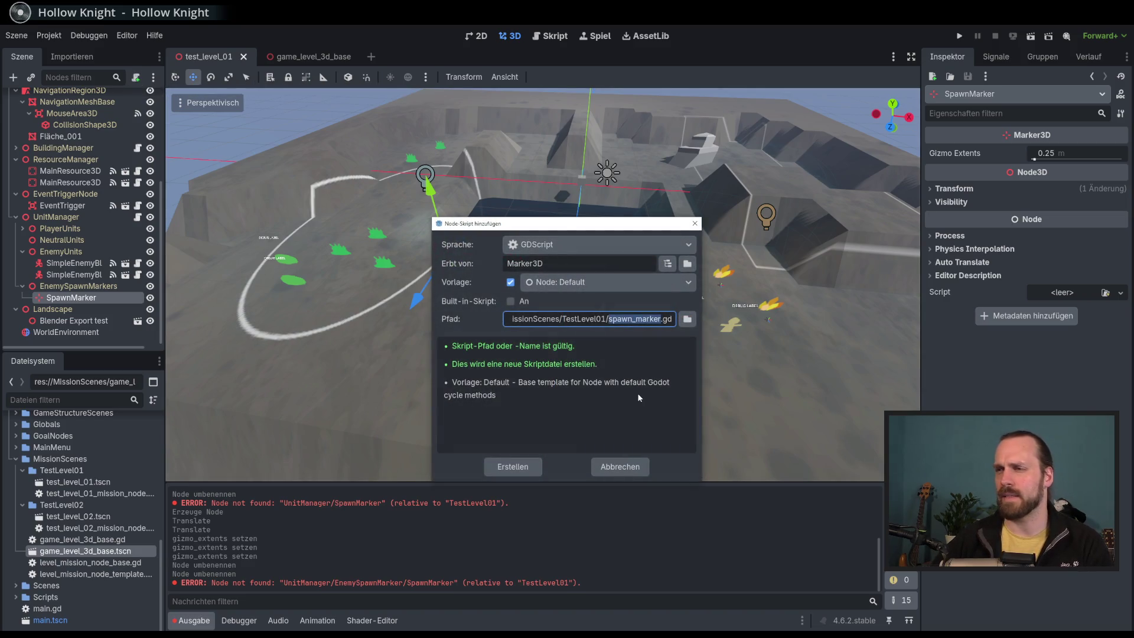
left_click(608, 467)
Step: Choose 'Branch als Szene speichern' for SpawnMarker and browse to the project's Scenes folder
right_click(95, 298)
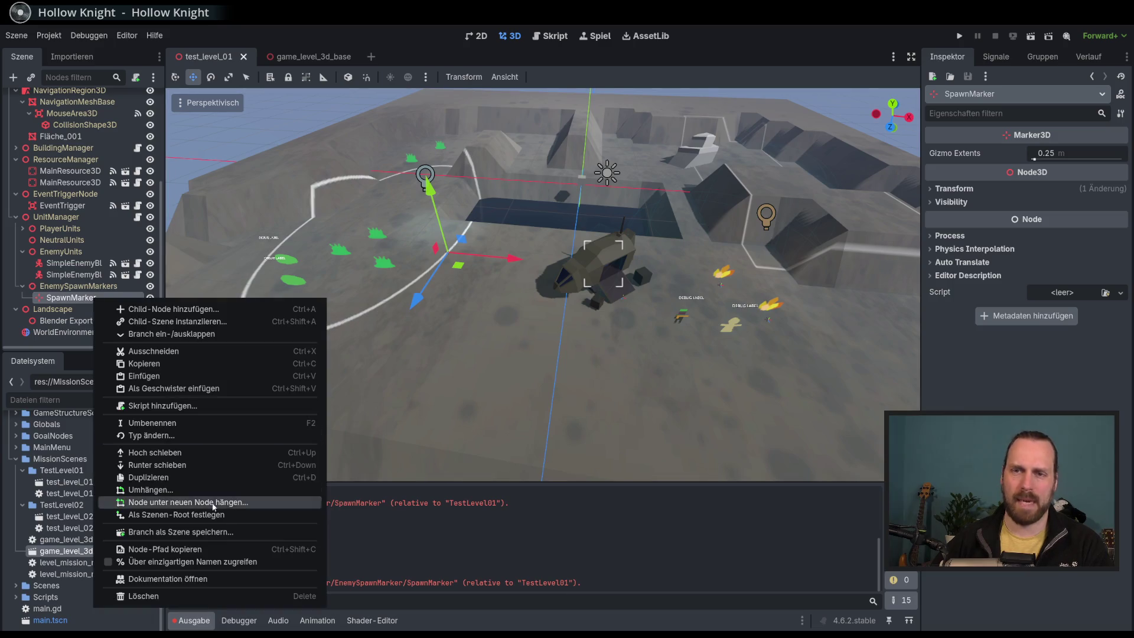
left_click(215, 532)
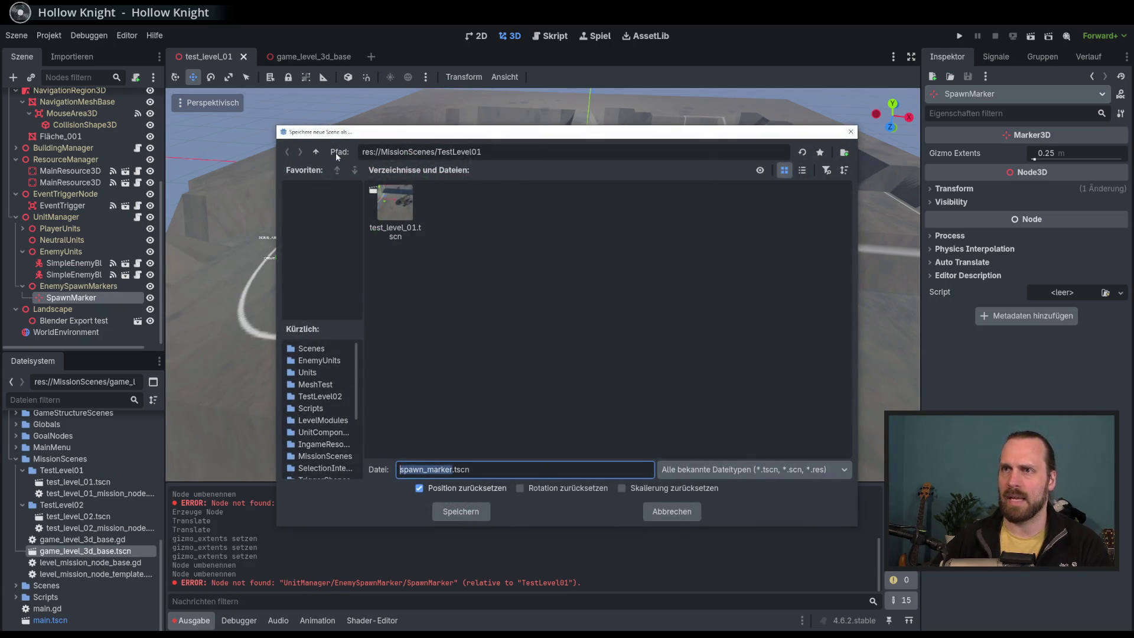
left_click(316, 153)
left_click_drag(368, 139, 371, 149)
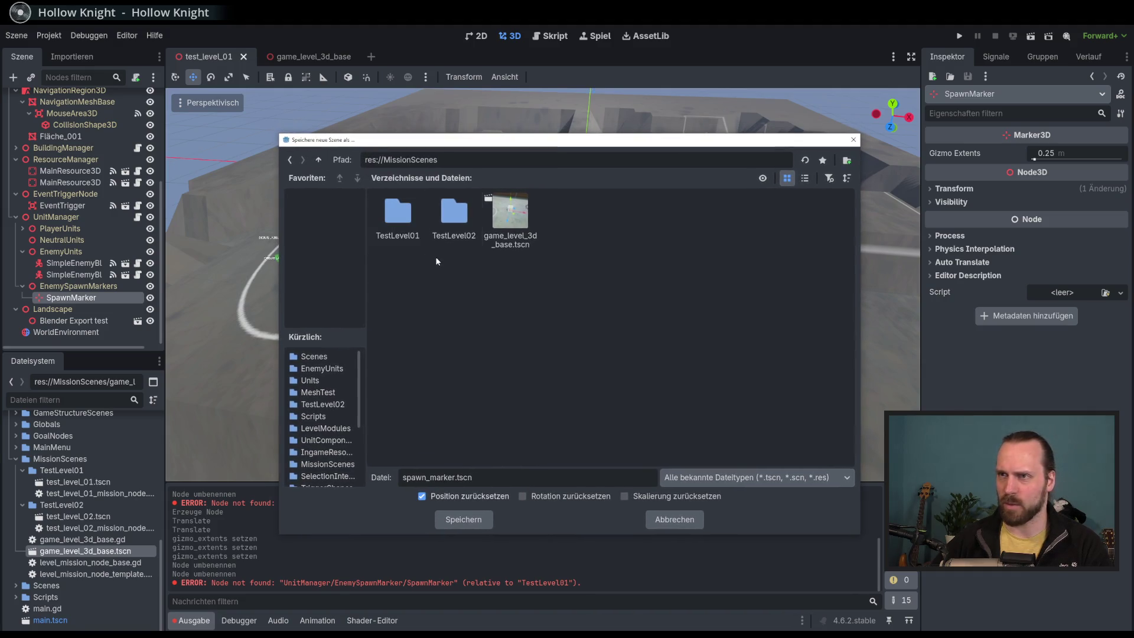
left_click(319, 160)
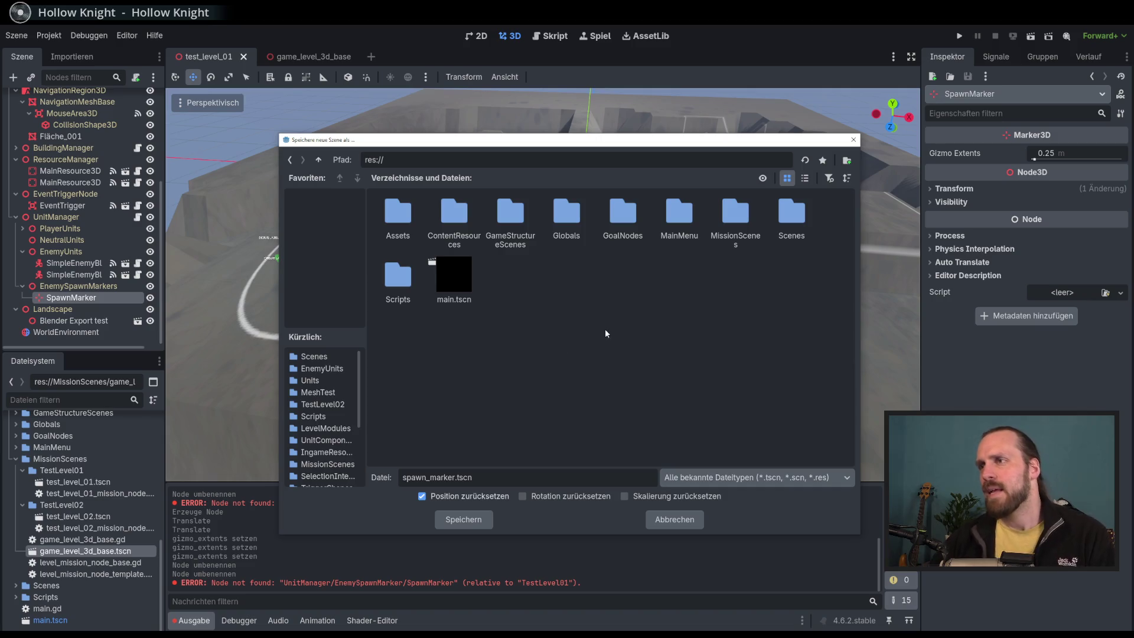
double_click(787, 237)
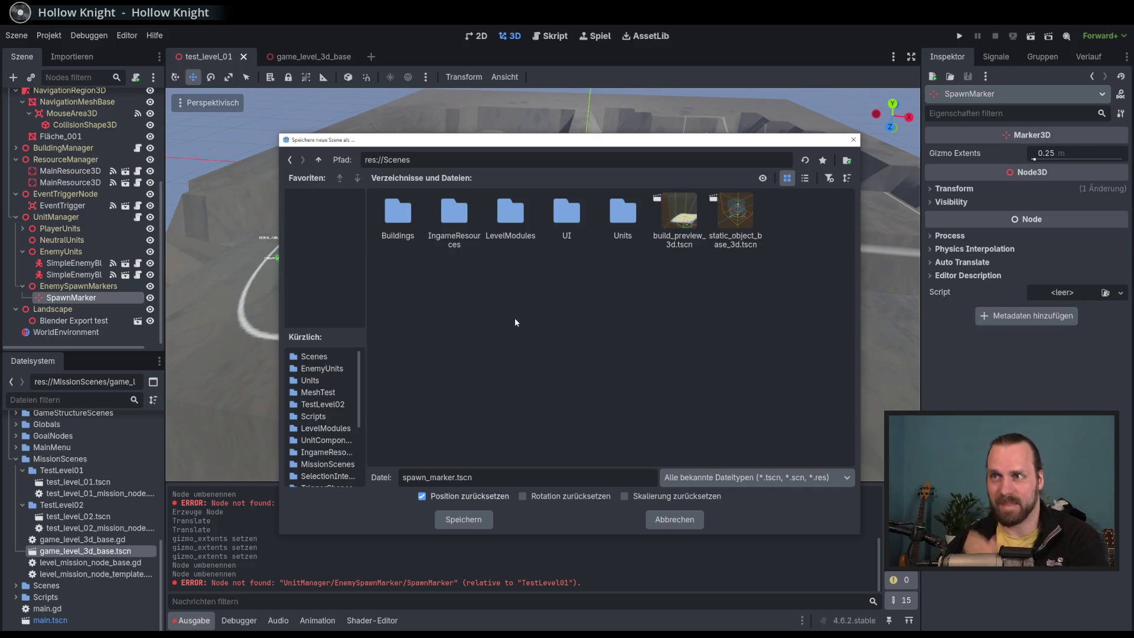
left_click(318, 159)
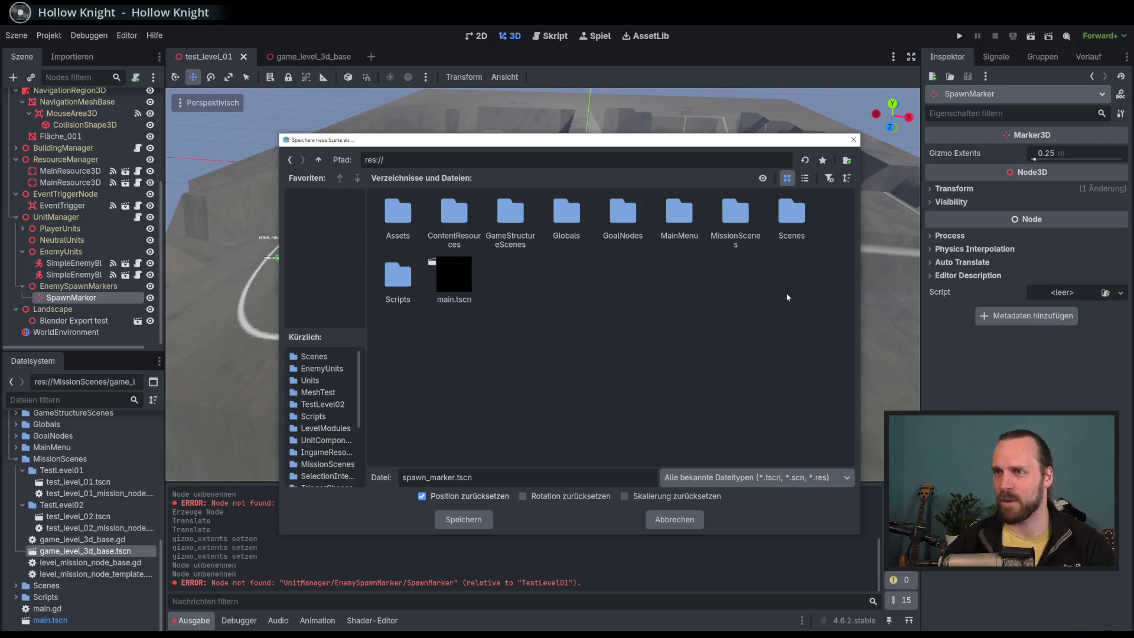
double_click(789, 229)
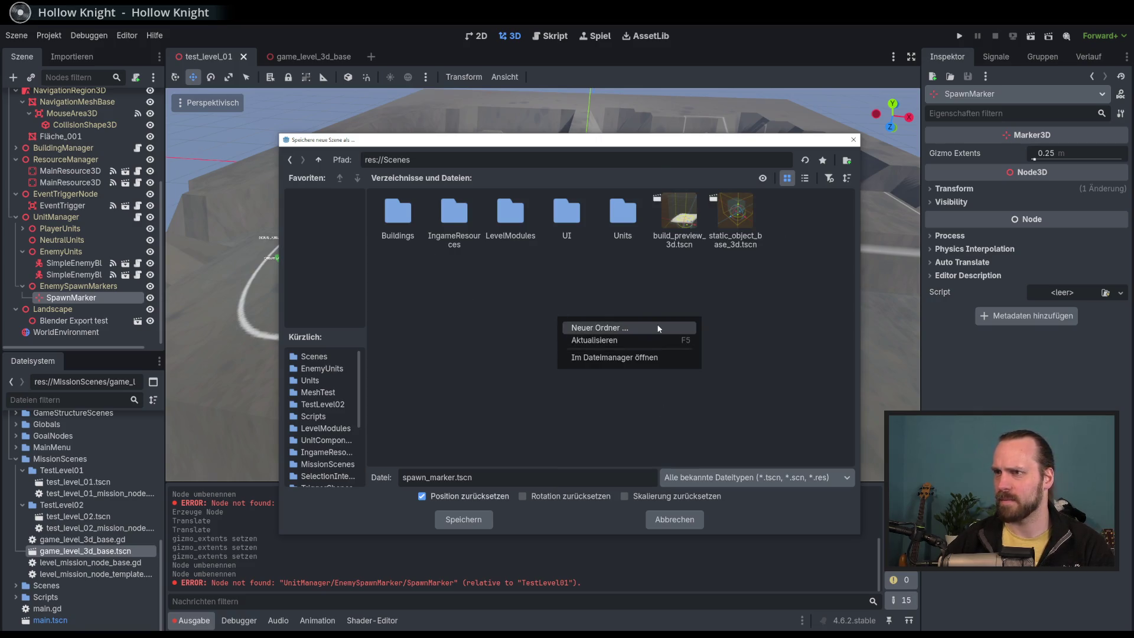
Step: Create a SpawnMarker folder inside Scenes/LevelModules and save spawn_marker.tscn there
left_click(658, 327)
type("Level")
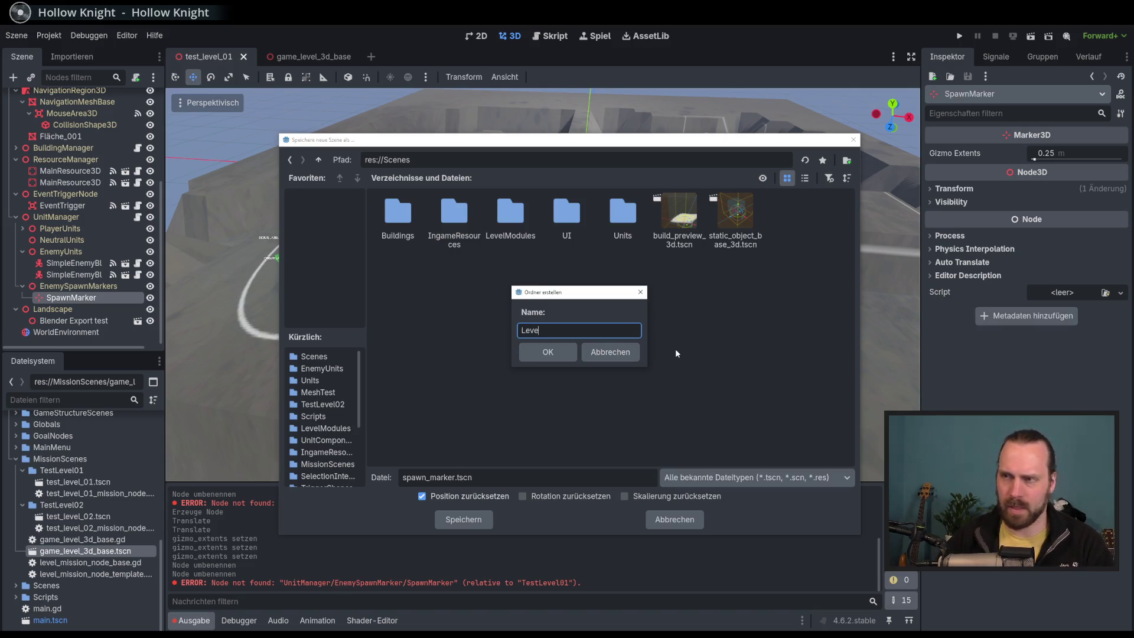
left_click(611, 352)
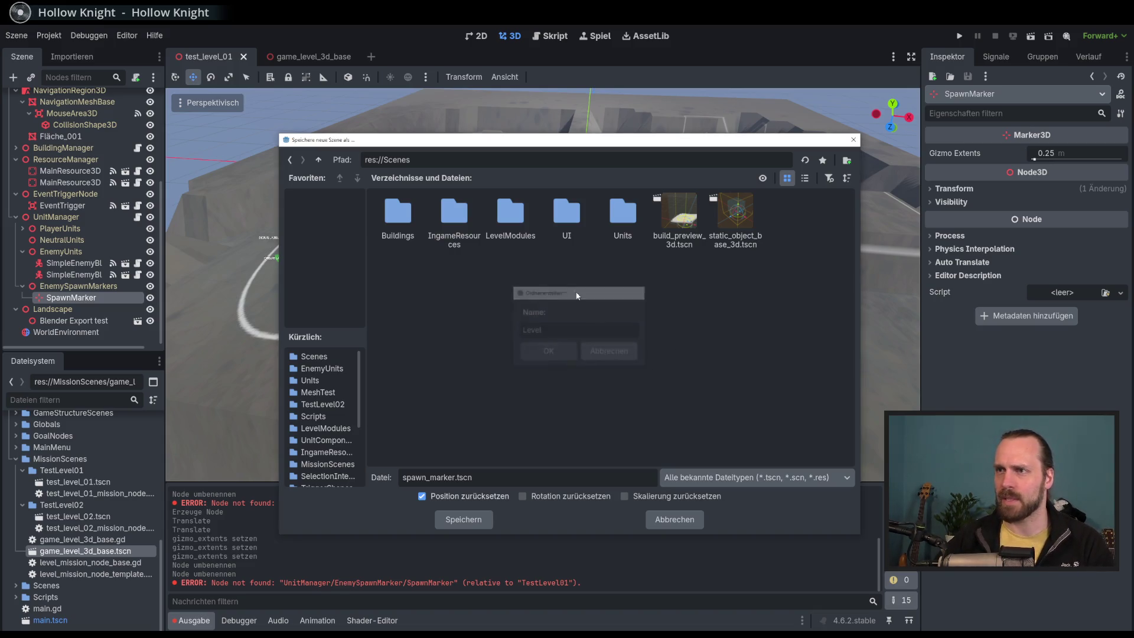
double_click(532, 233)
right_click(511, 313)
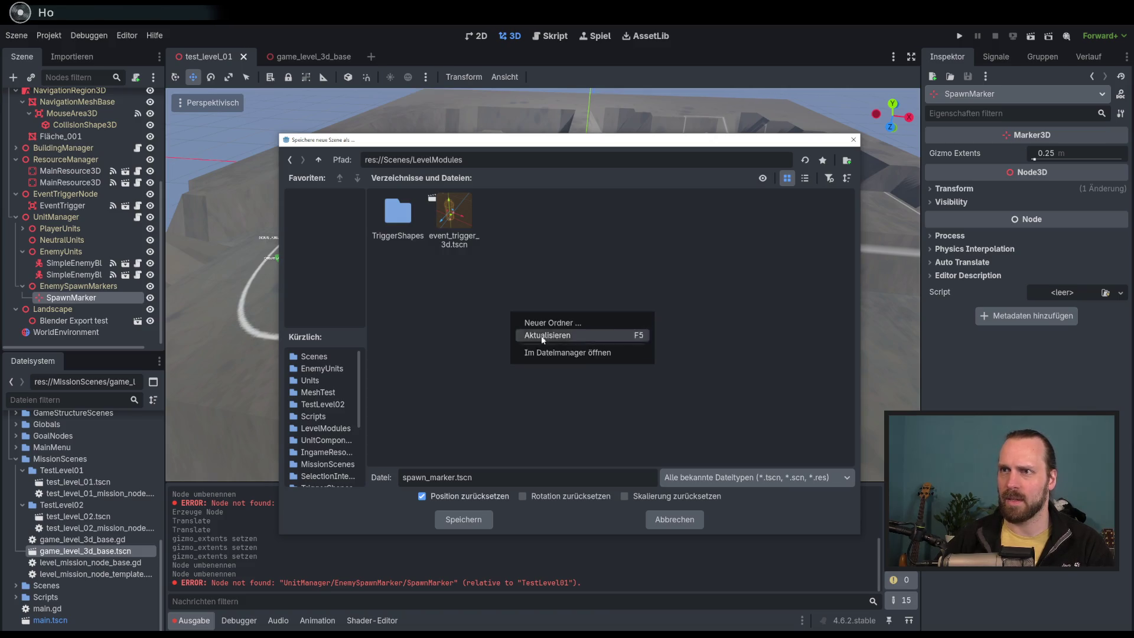
left_click(601, 322)
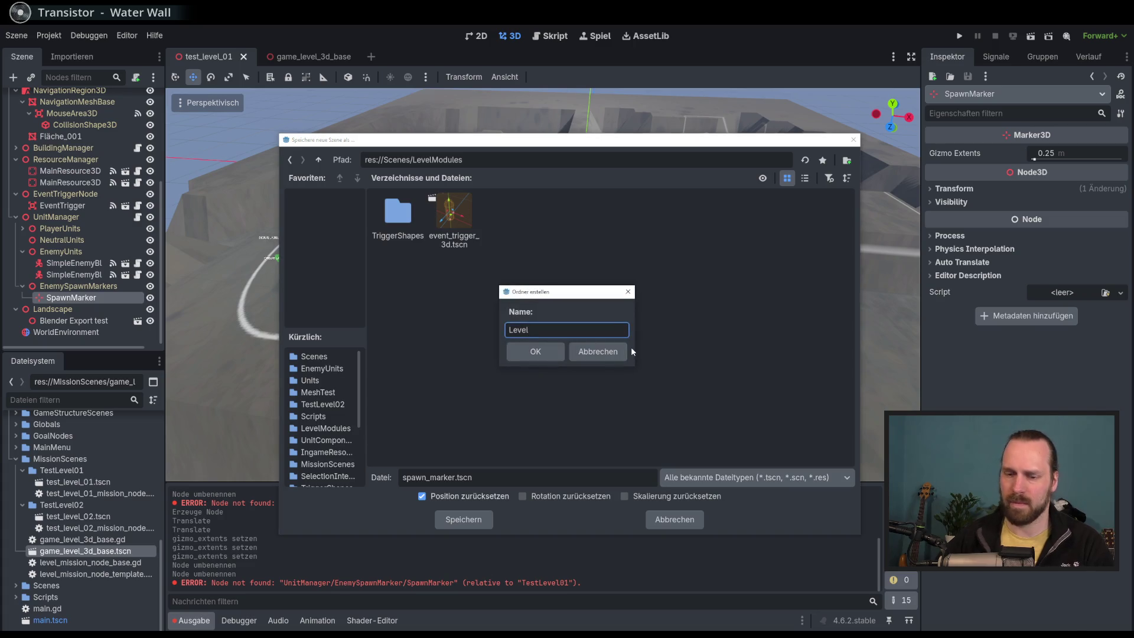
type("uid://cpbflehwe4d0b")
key("ctrl+a")
type("SpawnMarker")
key("Return")
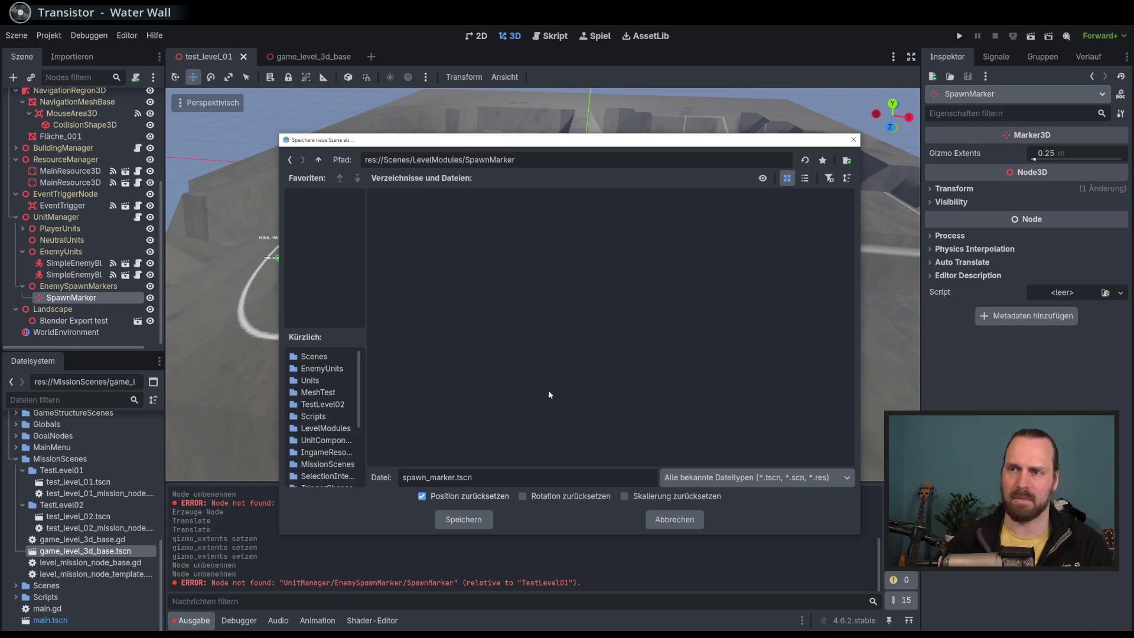
left_click(472, 520)
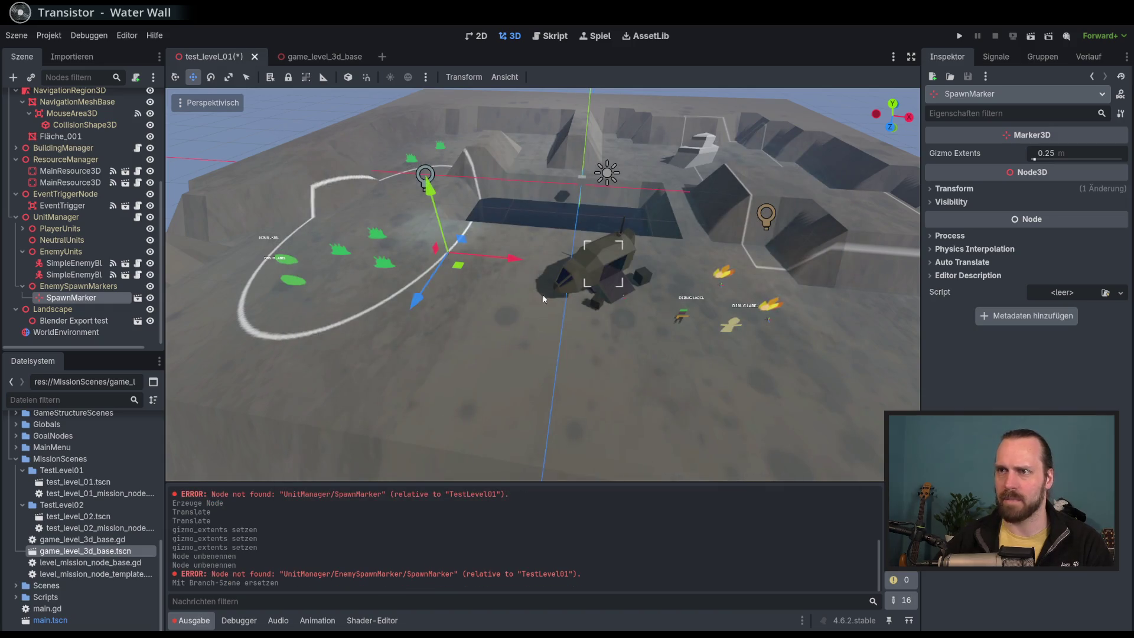
Step: Reset the spawn marker's Transform Position to 0, 0, 0
scroll(534, 295, "up", 5)
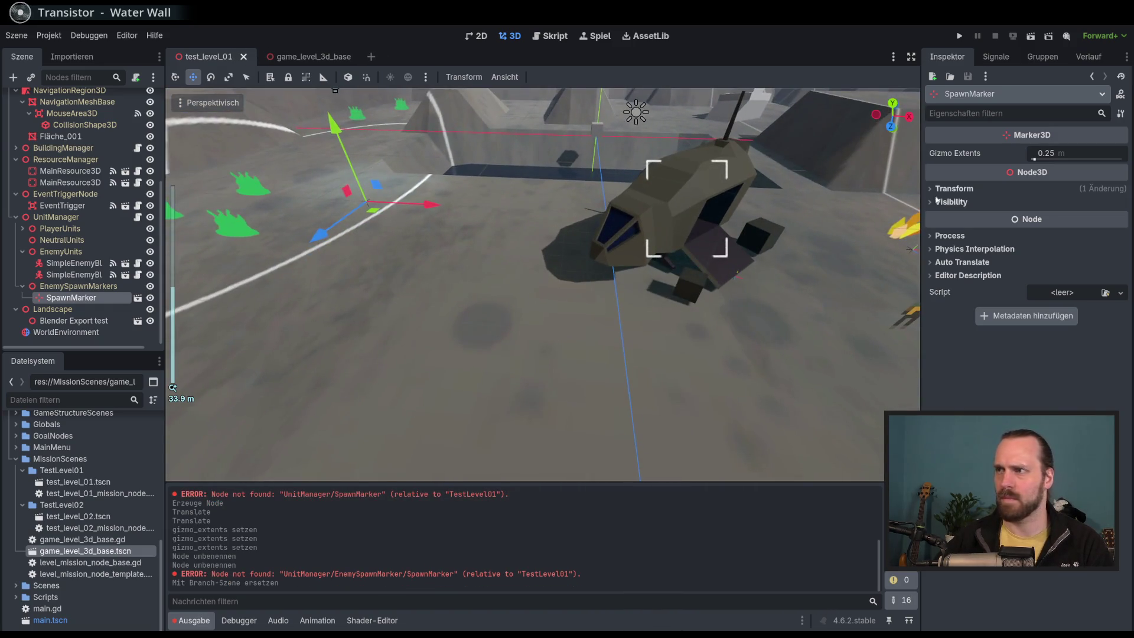
left_click(968, 189)
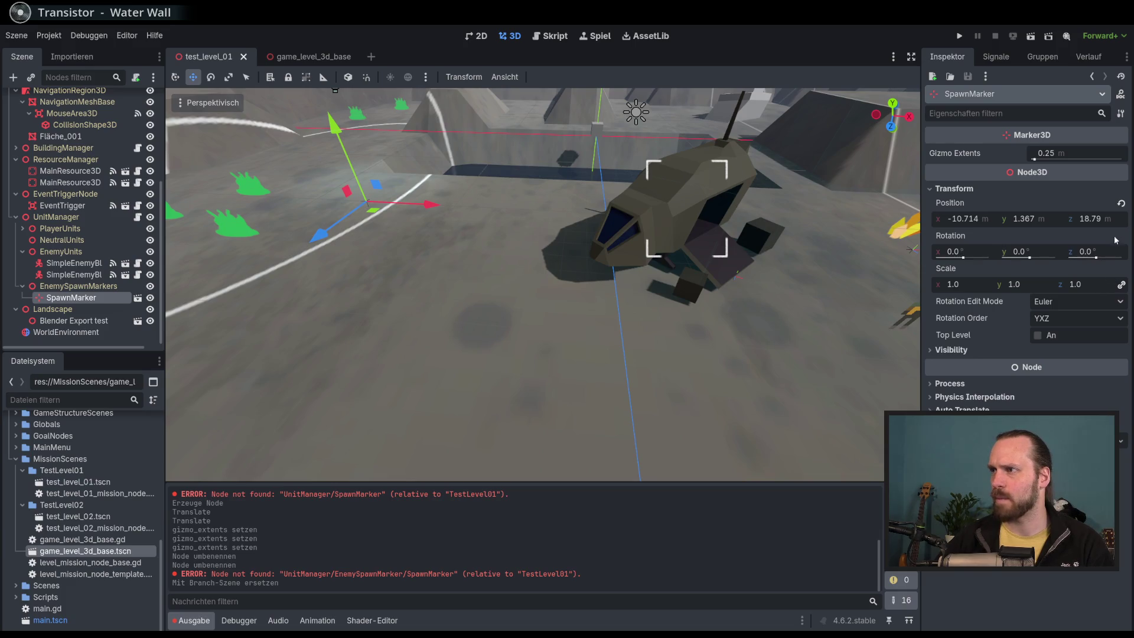
left_click(1122, 205)
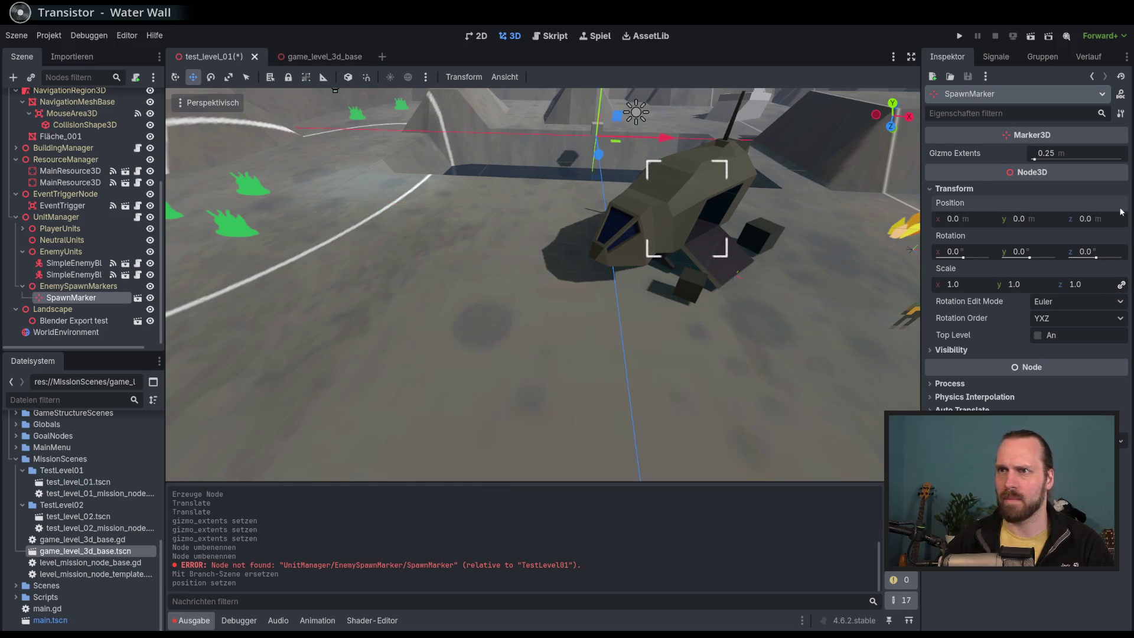
Step: Reselect SpawnMarker and open the spawn_marker scene in its own tab
mouse_move(614, 146)
left_mouse_down()
mouse_move(442, 297)
mouse_move(489, 282)
mouse_move(476, 310)
left_mouse_up()
left_click(481, 297)
scroll(370, 274, "up", 5)
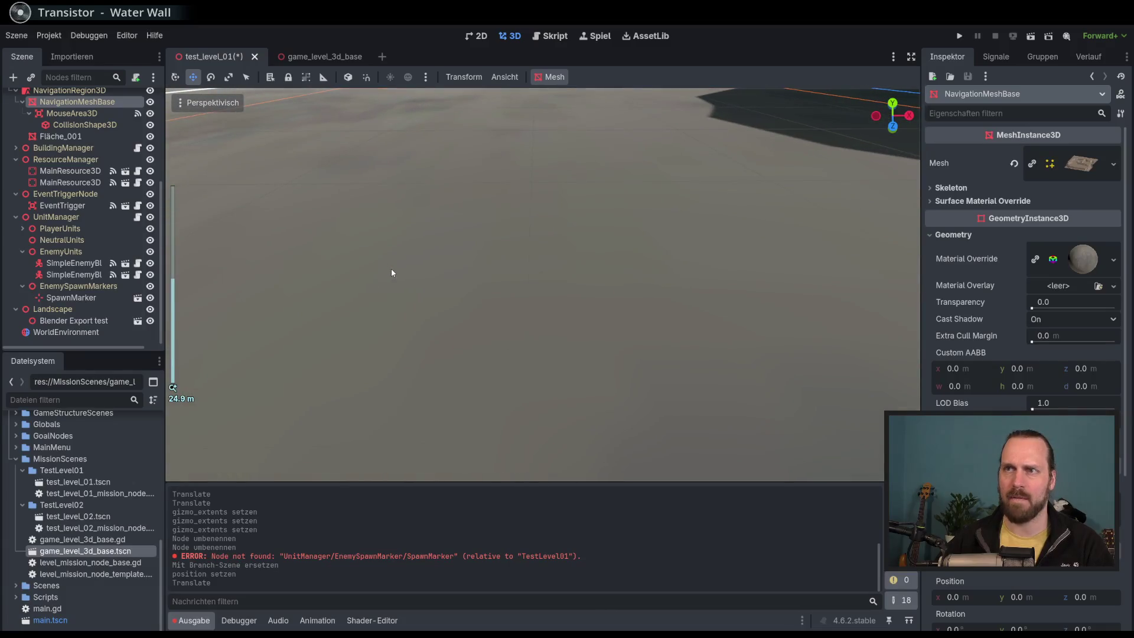
mouse_move(420, 262)
left_mouse_down()
mouse_move(416, 252)
mouse_move(396, 277)
left_mouse_up()
scroll(396, 277, "down", 5)
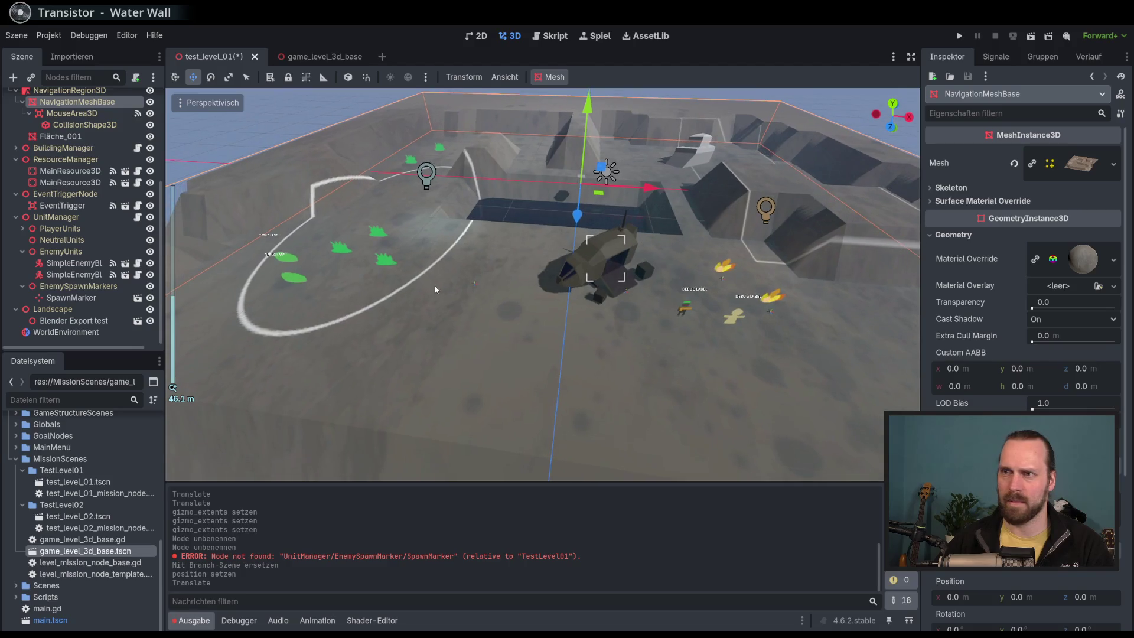
left_click(81, 300)
left_click(137, 298)
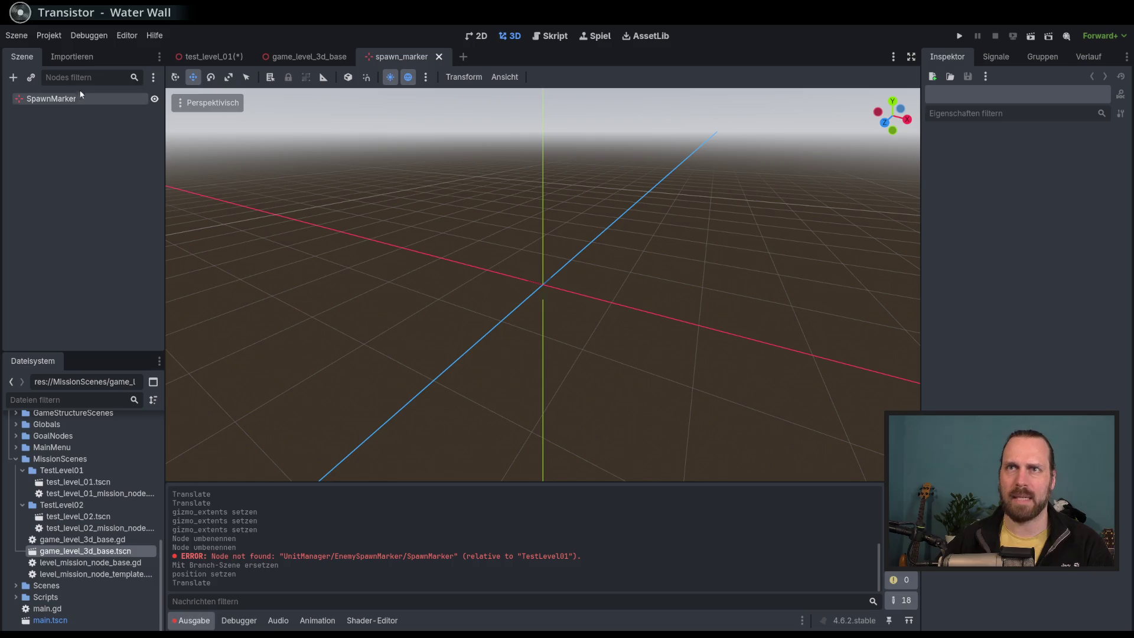
Step: Attach a new spawn_marker.gd script to SpawnMarker and strip the template's _process function
left_click(136, 77)
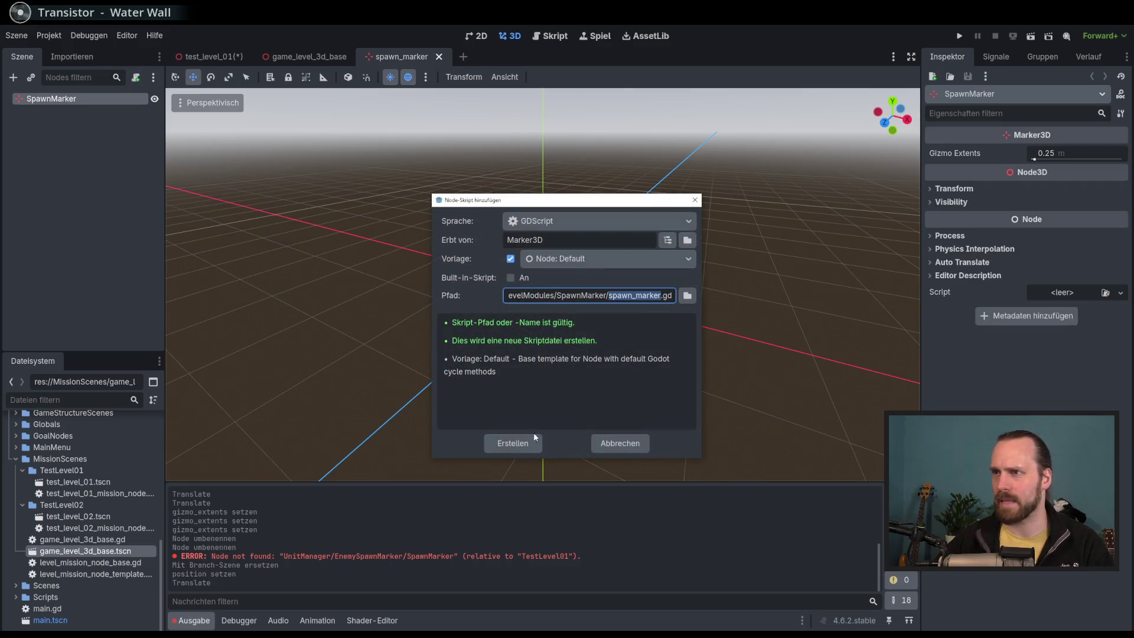
left_click(526, 442)
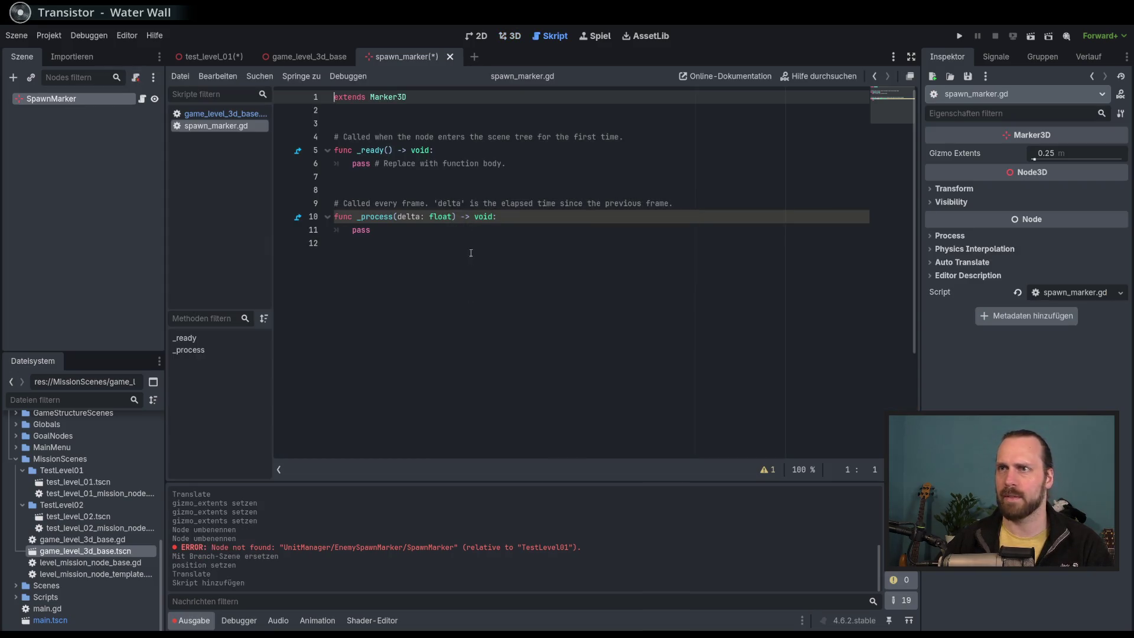
left_click(471, 252)
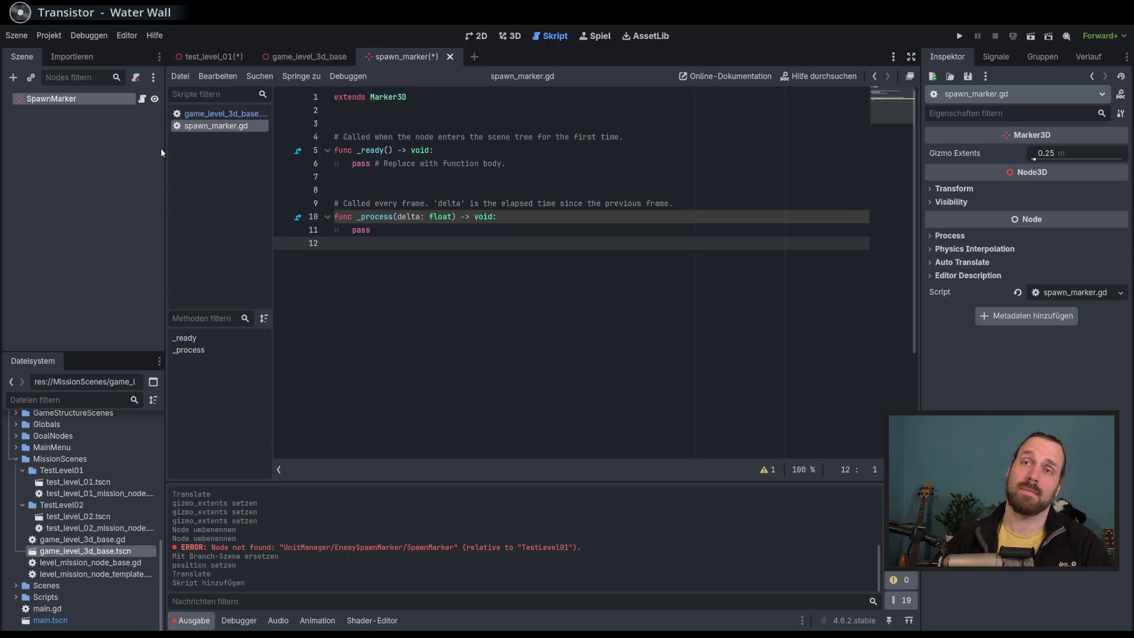
left_click(431, 116)
key("Return")
key("Return")
key("Return")
left_click_drag(414, 229, 413, 283)
key("BackSpace")
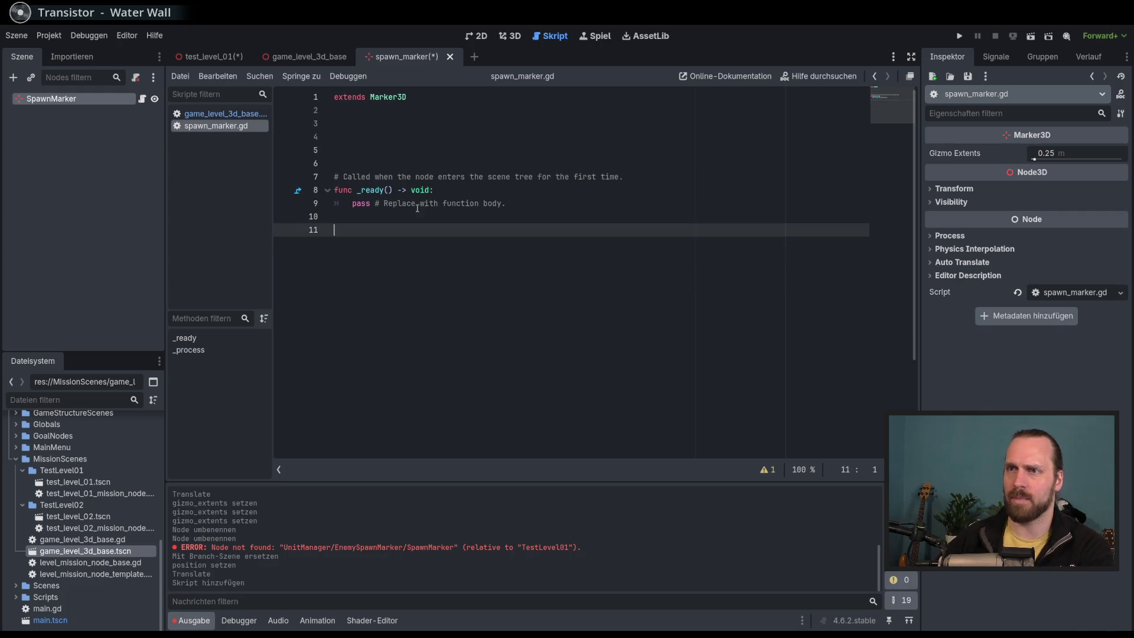
left_click(389, 141)
key("Return")
type("@export ")
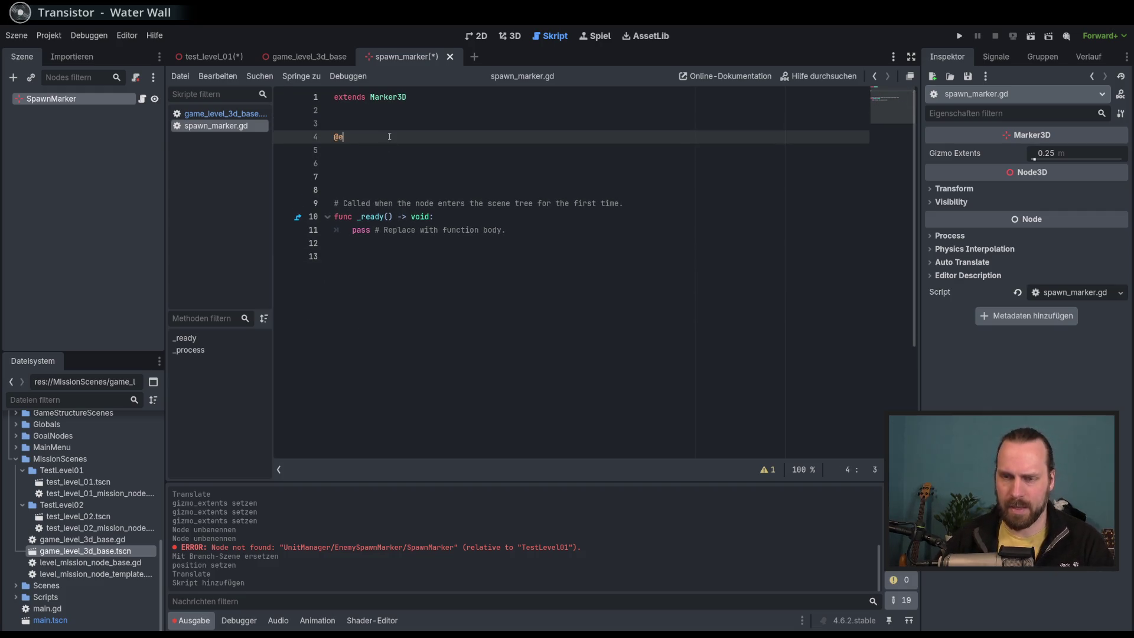
type("ma")
key("BackSpace")
key("BackSpace")
type("spwa")
key("BackSpace")
key("BackSpace")
type("awner_")
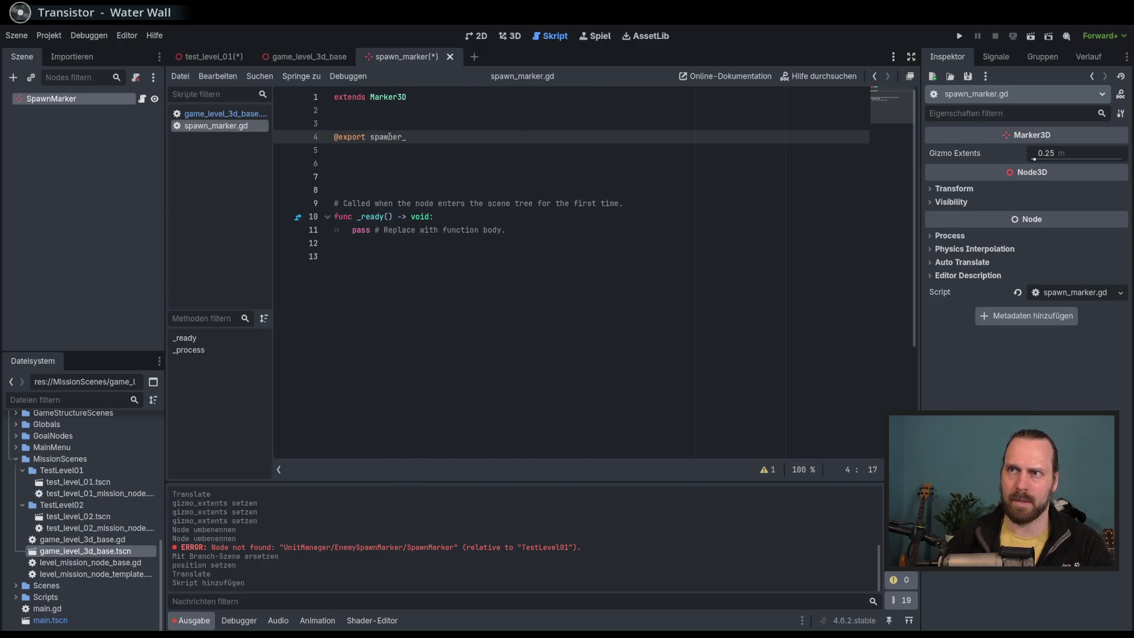
key("BackSpace")
type("_mark")
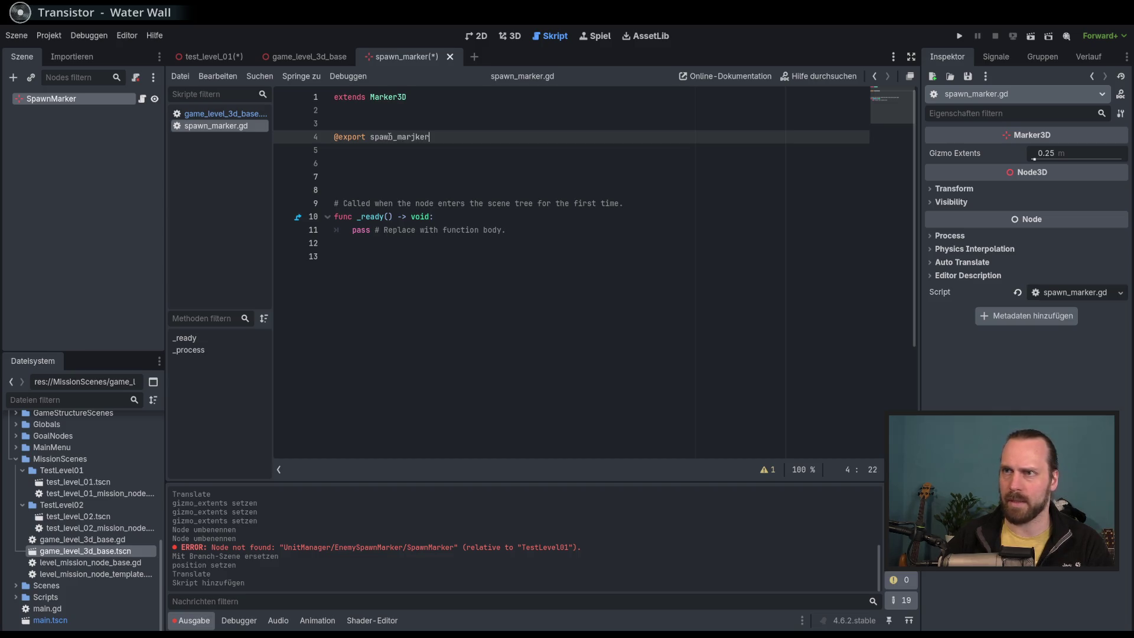
key("BackSpace")
key("BackSpace")
key("BackSpace")
type("var s")
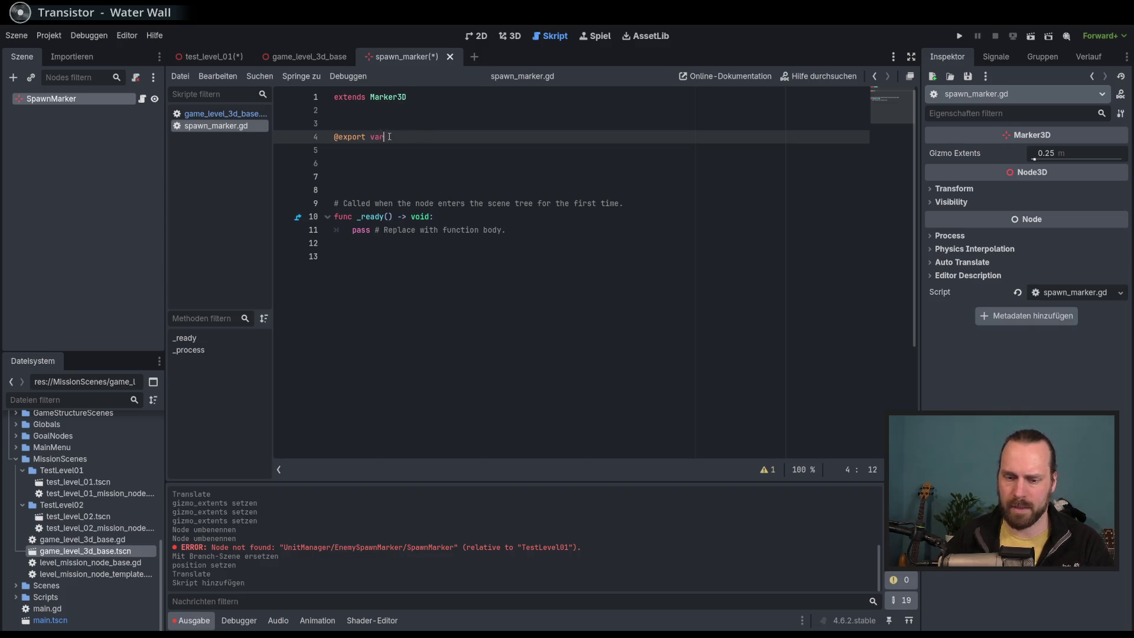
type("pawn_mark")
key("BackSpace")
key("BackSpace")
key("BackSpace")
type("nm")
key("BackSpace")
key("BackSpace")
type("marker_")
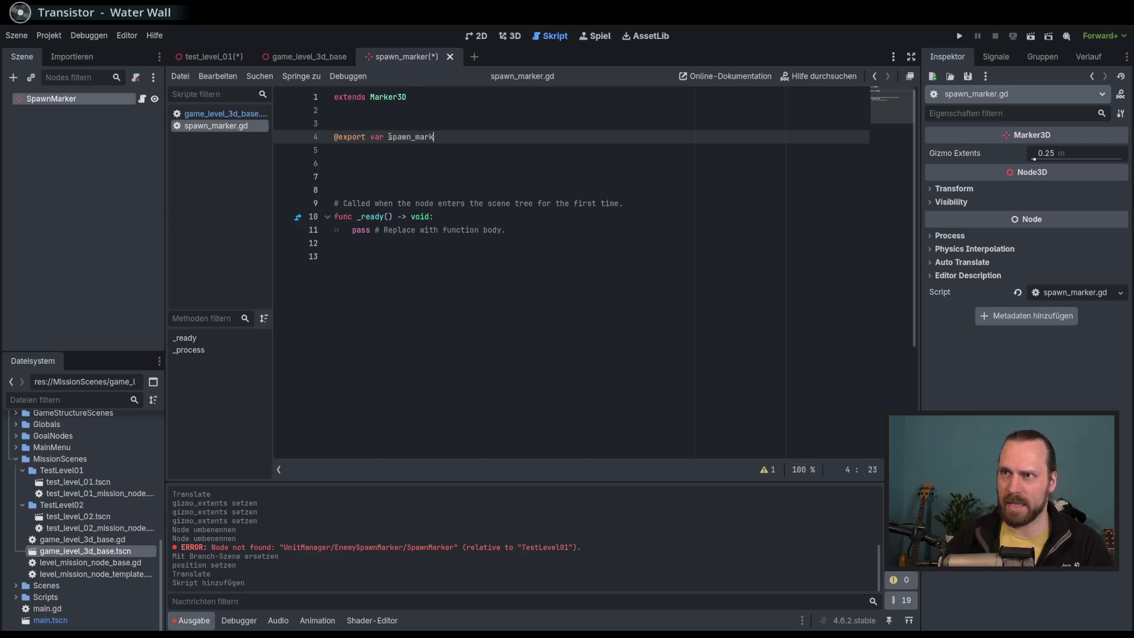
type("id: ")
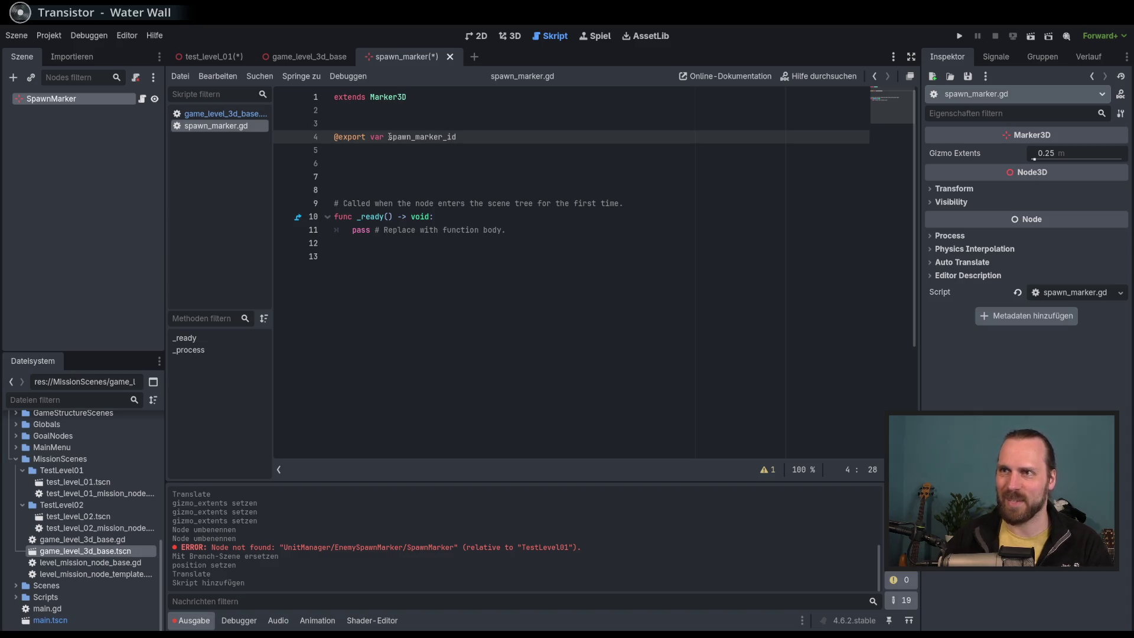
type("int")
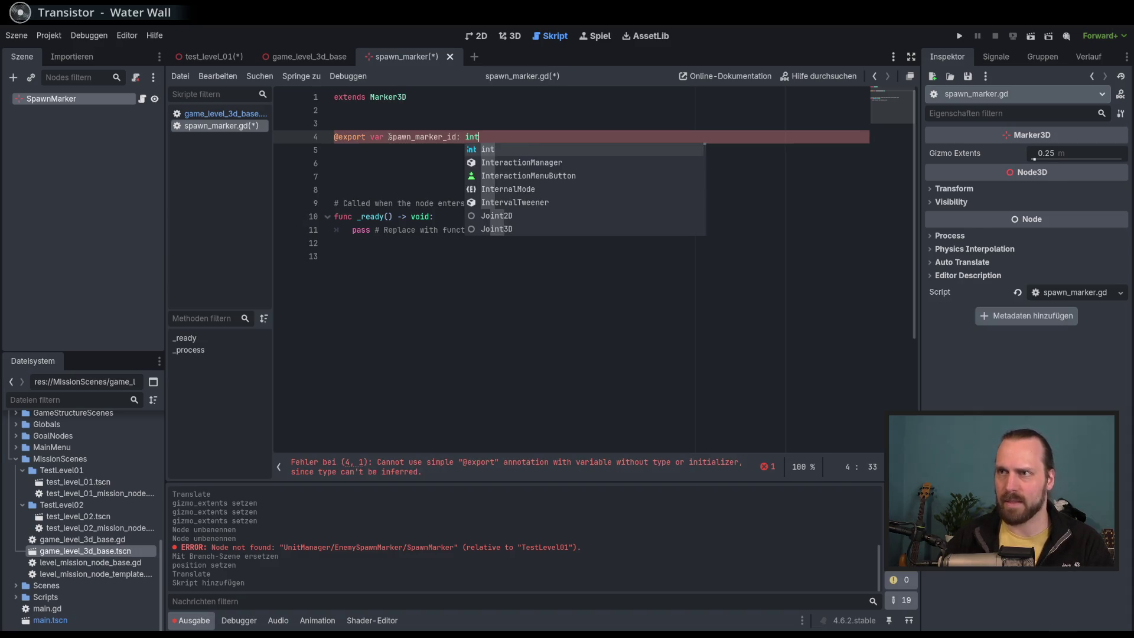
key("ctrl+s")
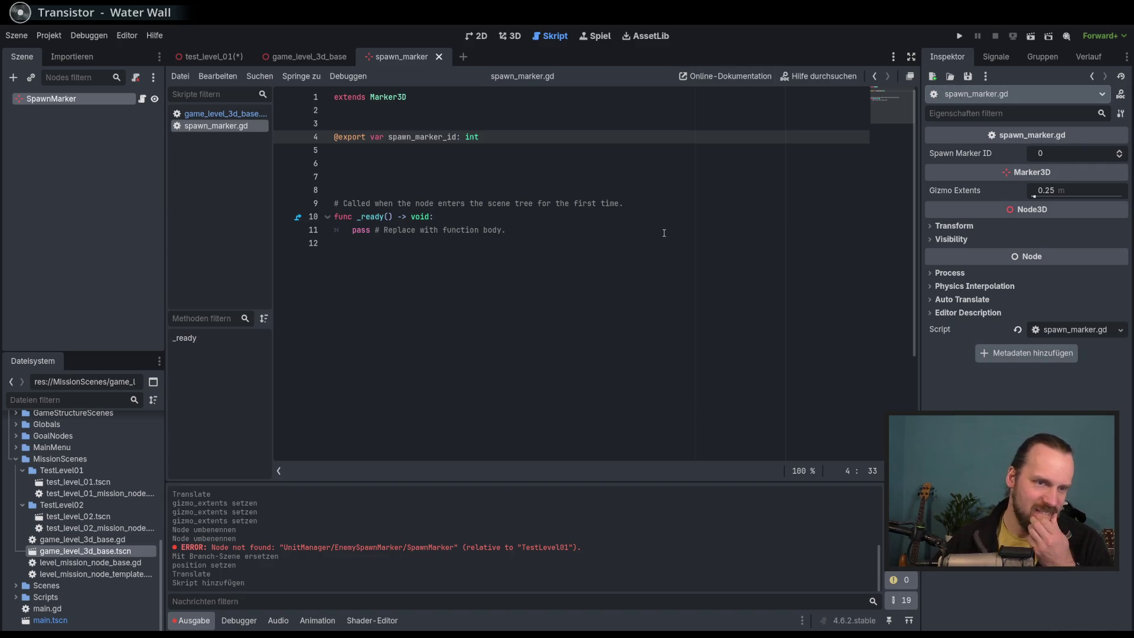
Step: Begin a 'func spawn_' function after _ready, then undo it
left_click(558, 234)
key("Down")
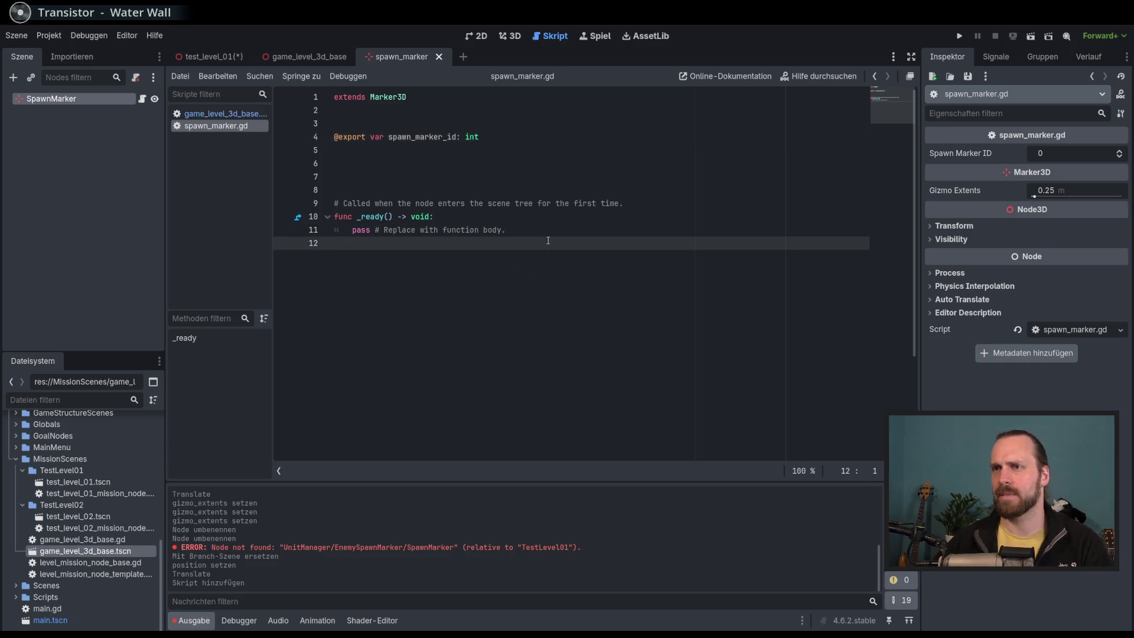
key("Up")
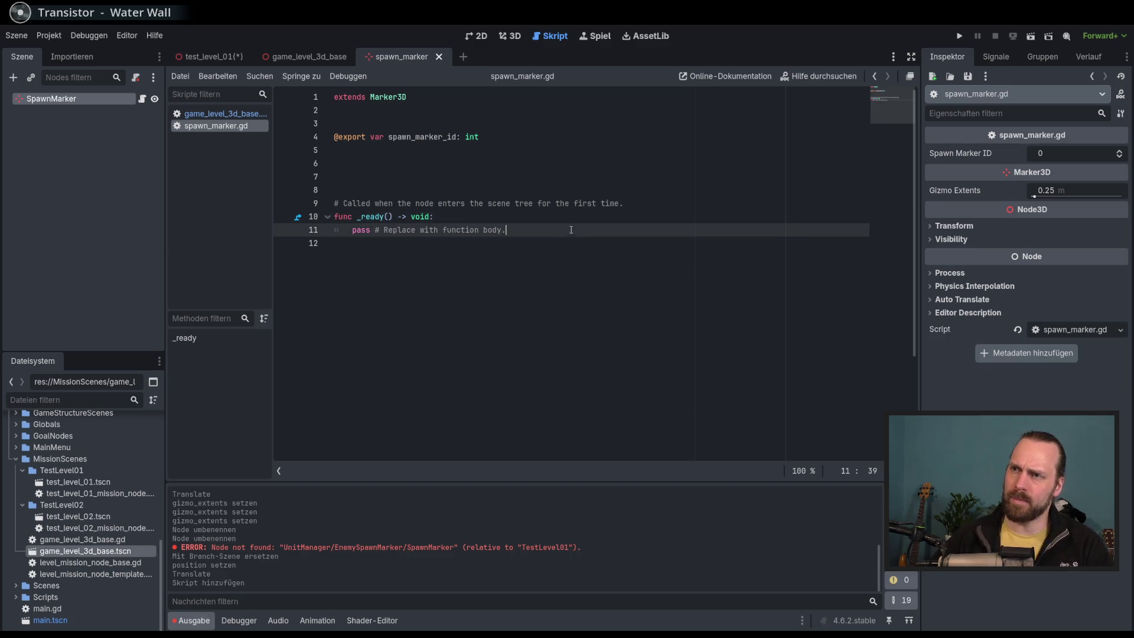
left_click(354, 230, "shift")
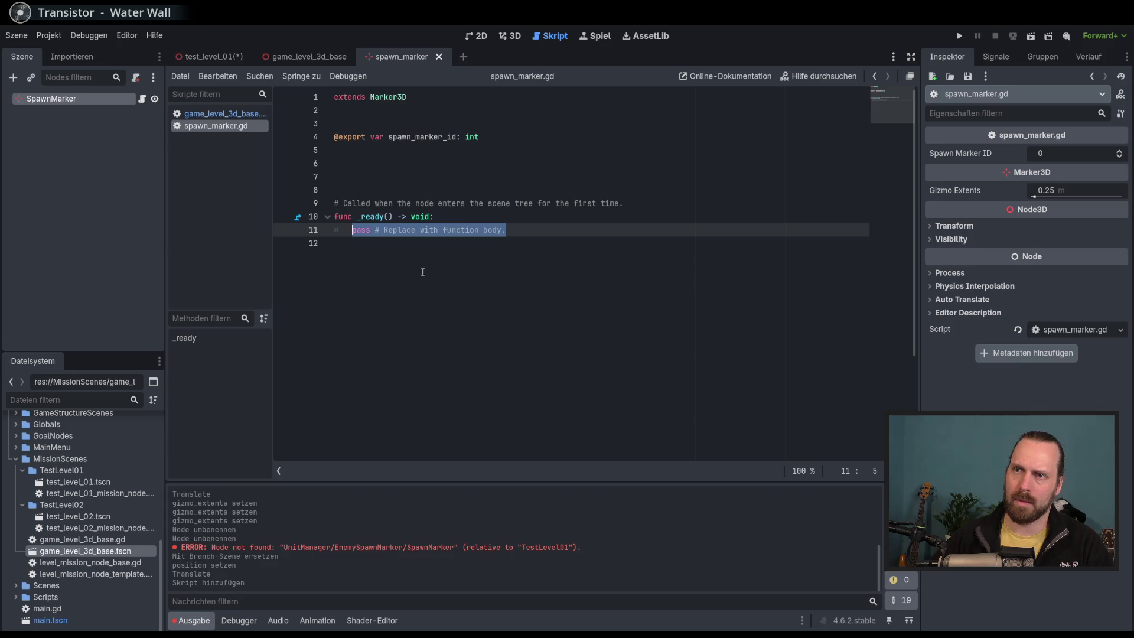
left_click(457, 289)
key("Return")
key("Return")
type("func ")
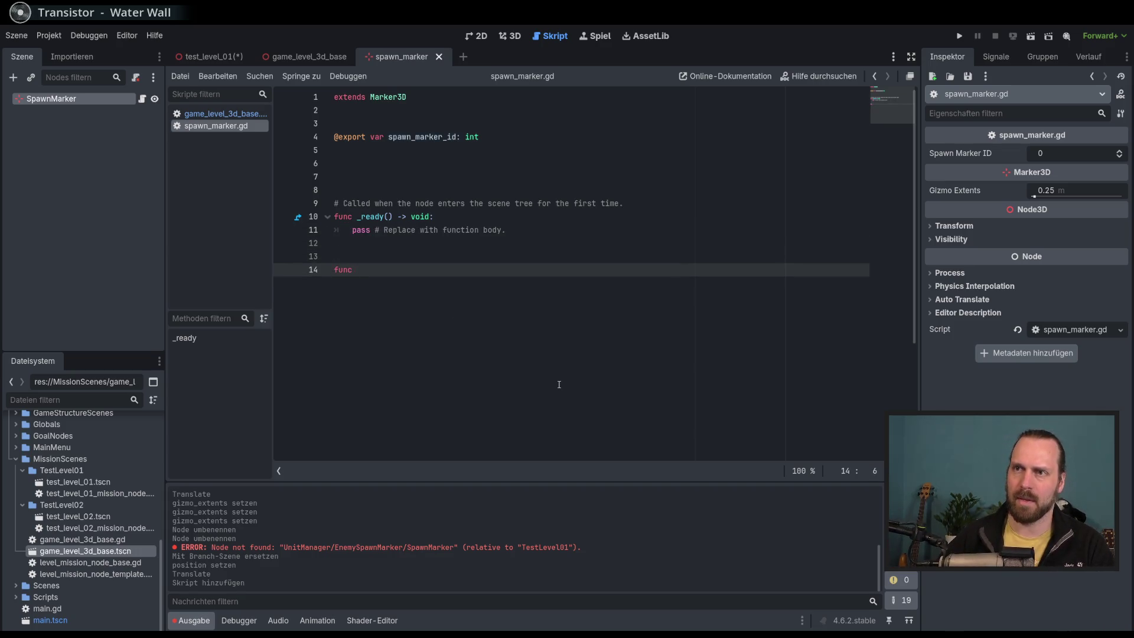
type("spawn_")
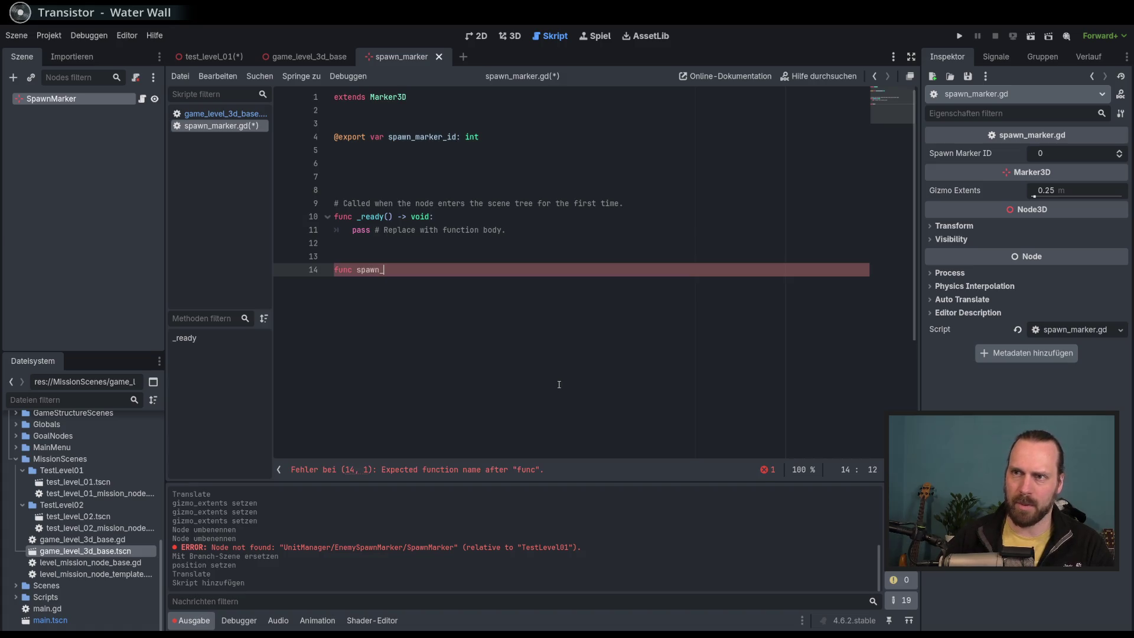
key("ctrl+z")
key("ctrl+z")
key("ctrl+z")
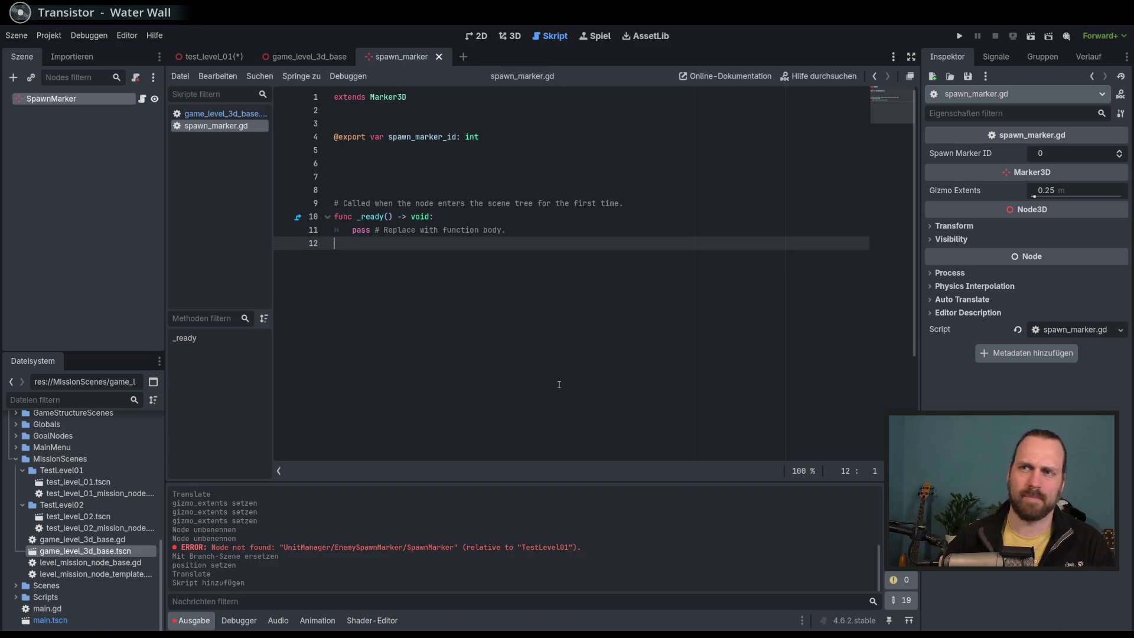
left_click(525, 230)
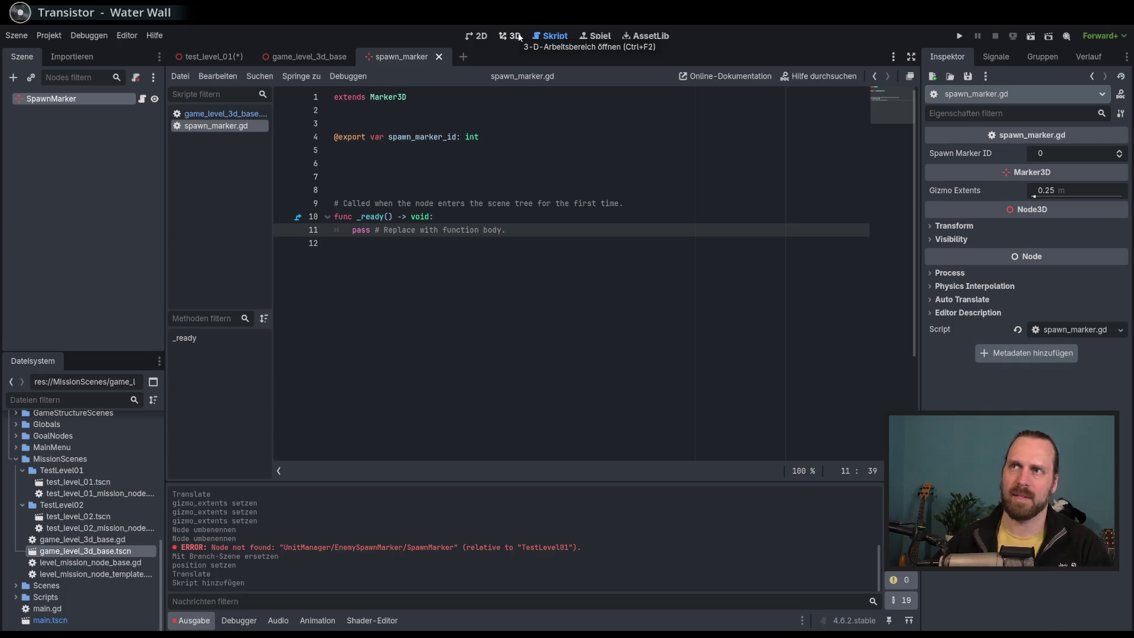
left_click(515, 36)
Step: Open the UnitManager's unit_manager_3d.gd script from the test_level_01 scene
left_click(220, 57)
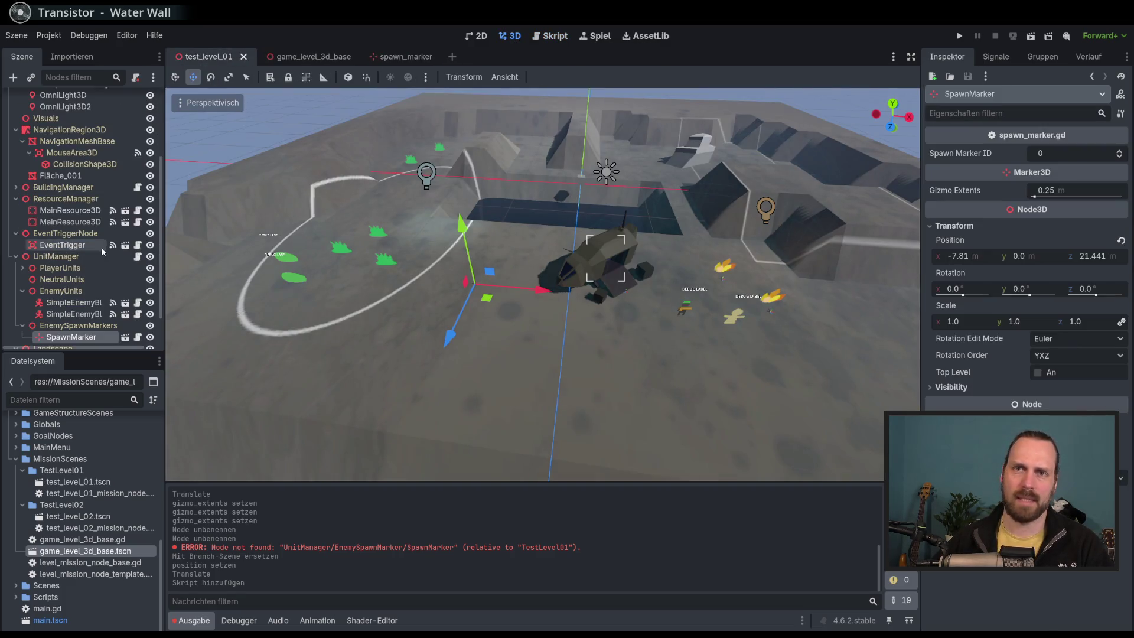
scroll(101, 247, "down", 2)
left_click(65, 217)
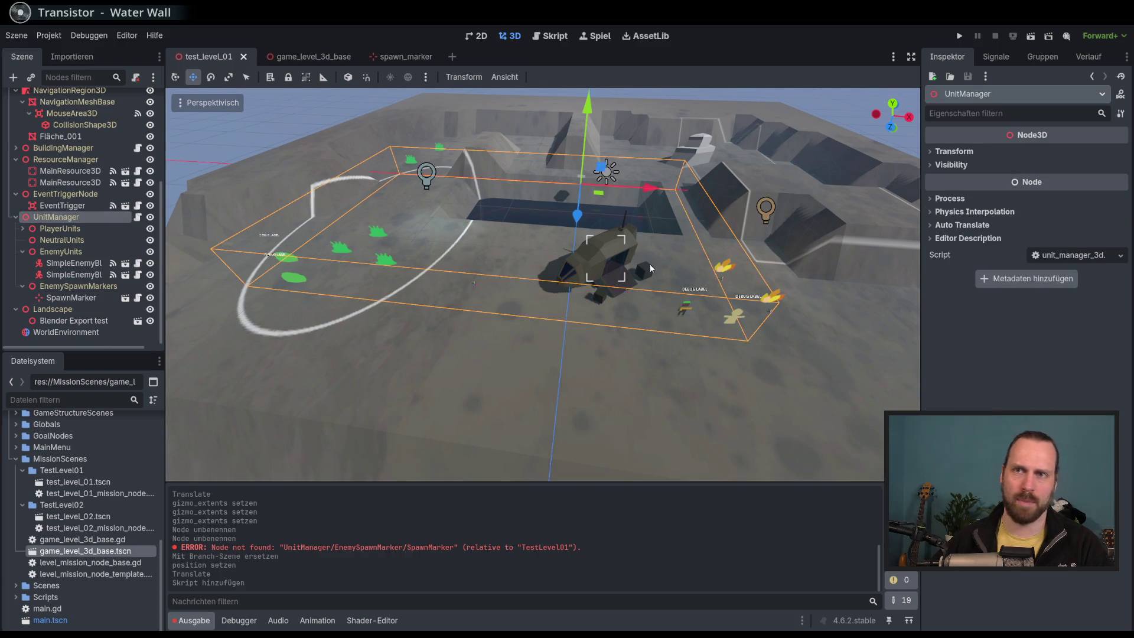
left_click(138, 217)
scroll(564, 316, "down", 10)
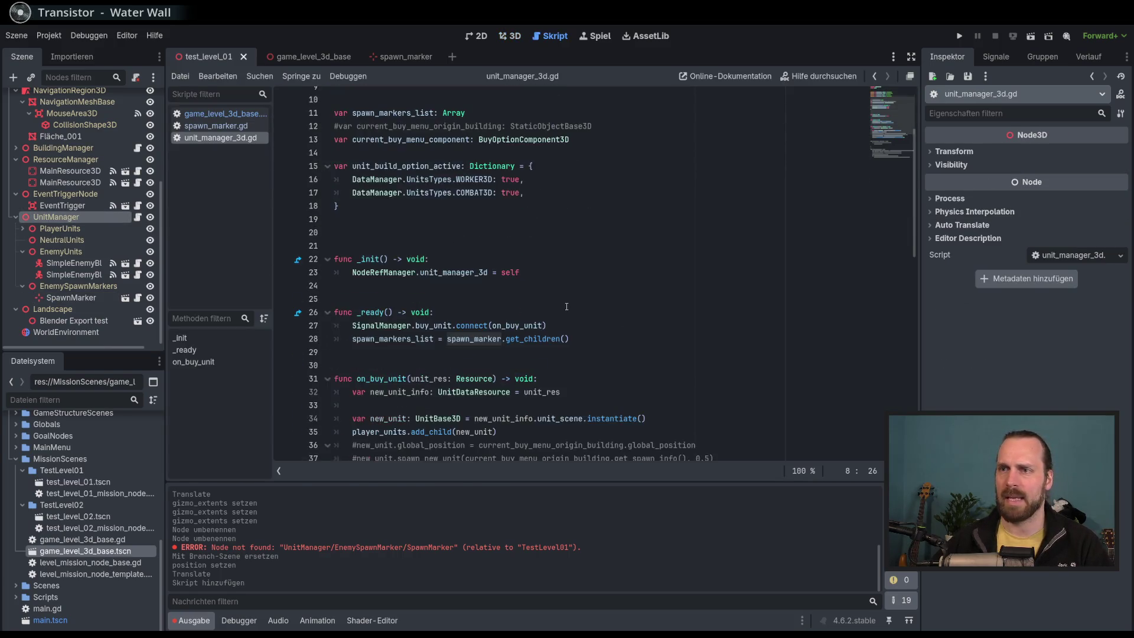
scroll(437, 346, "down", 4)
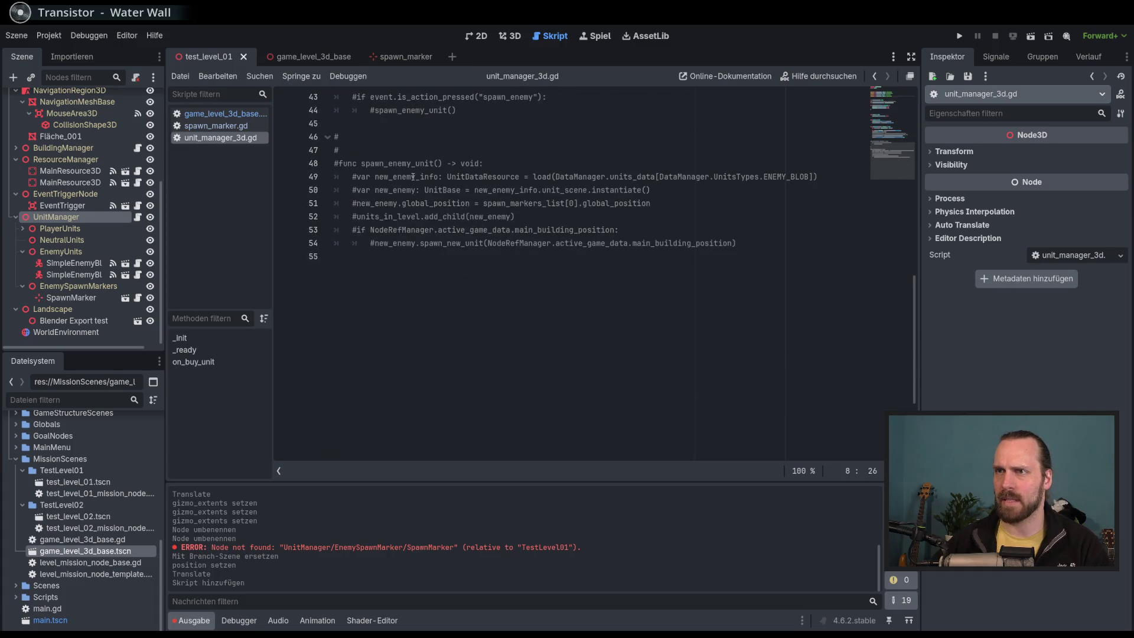
Step: Add an empty line at the end of the file, below the commented spawn_enemy_unit function
double_click(403, 163)
scroll(696, 388, "up", 3)
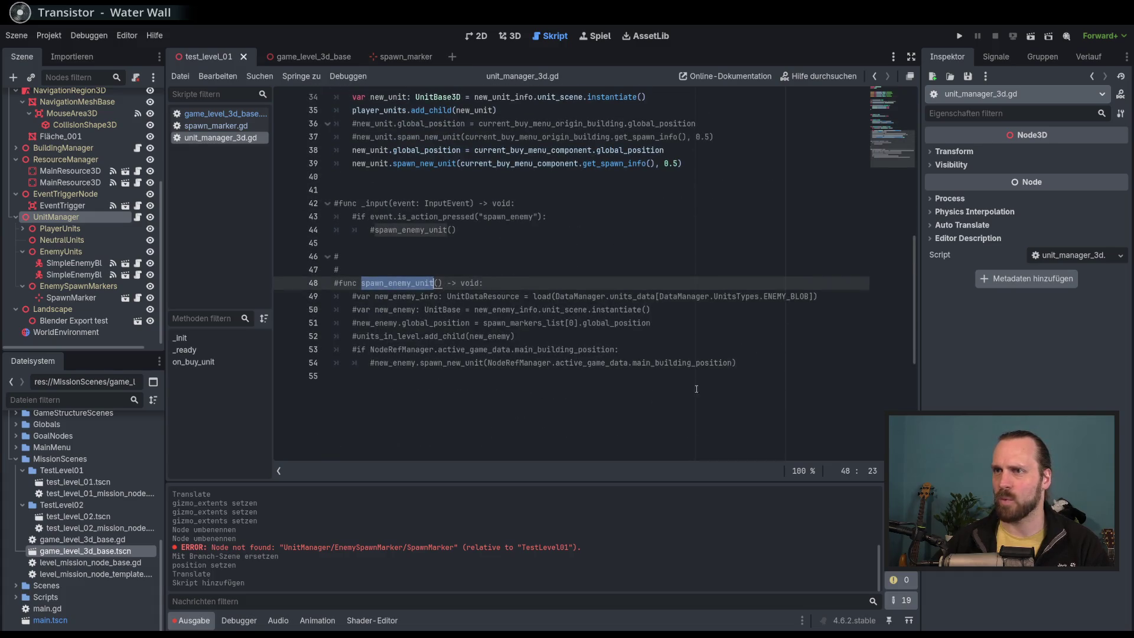
left_click(758, 386)
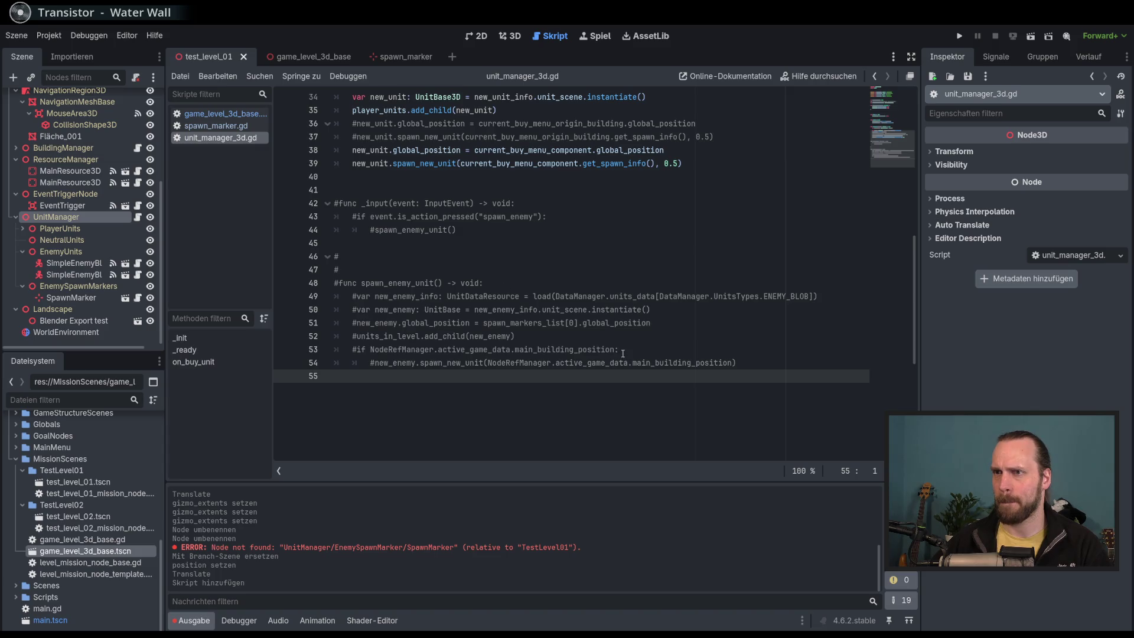
scroll(707, 423, "up", 4)
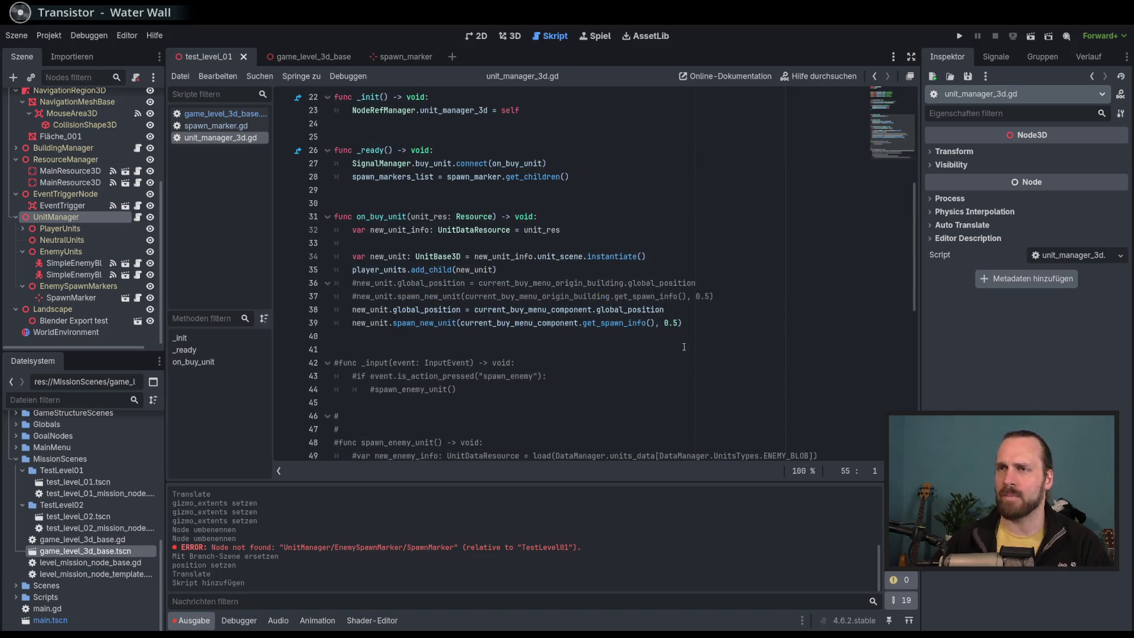
scroll(683, 346, "up", 4)
scroll(530, 320, "down", 12)
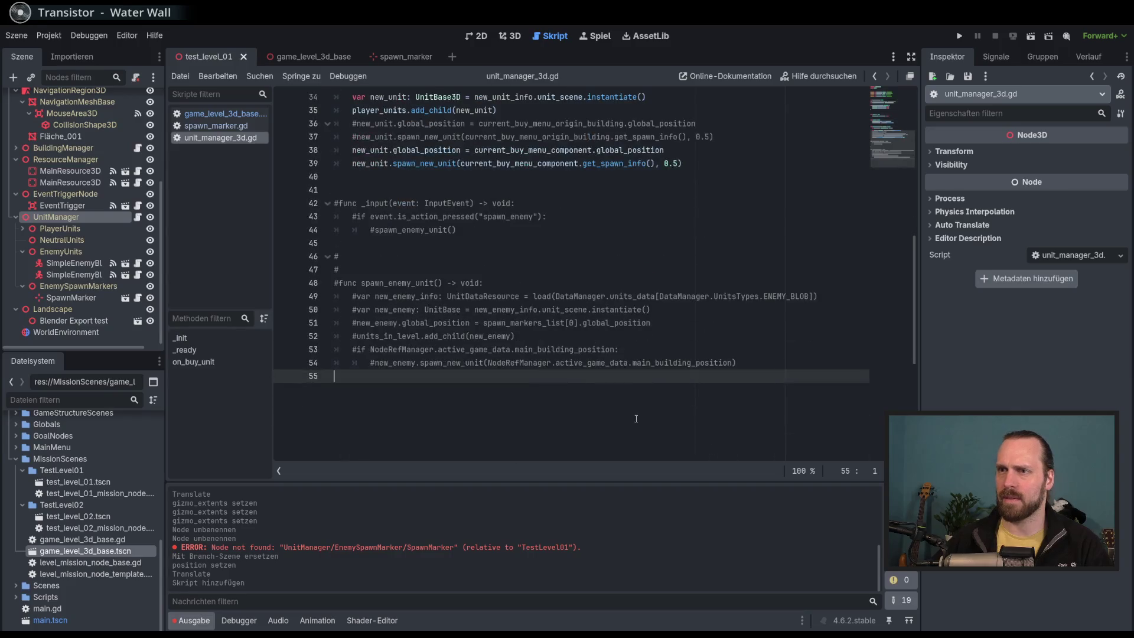
key("Return")
key("Return")
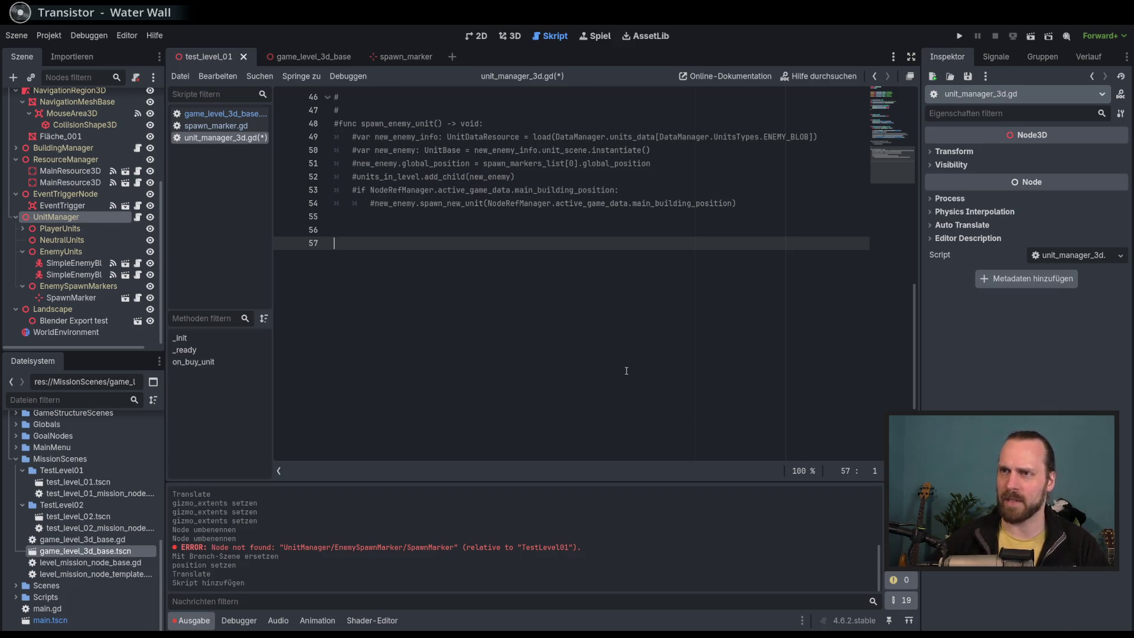
Step: Review the commented spawn_enemy_unit and current_buy_menu_origin_building lines, ending on comment line 47
scroll(626, 371, "up", 4)
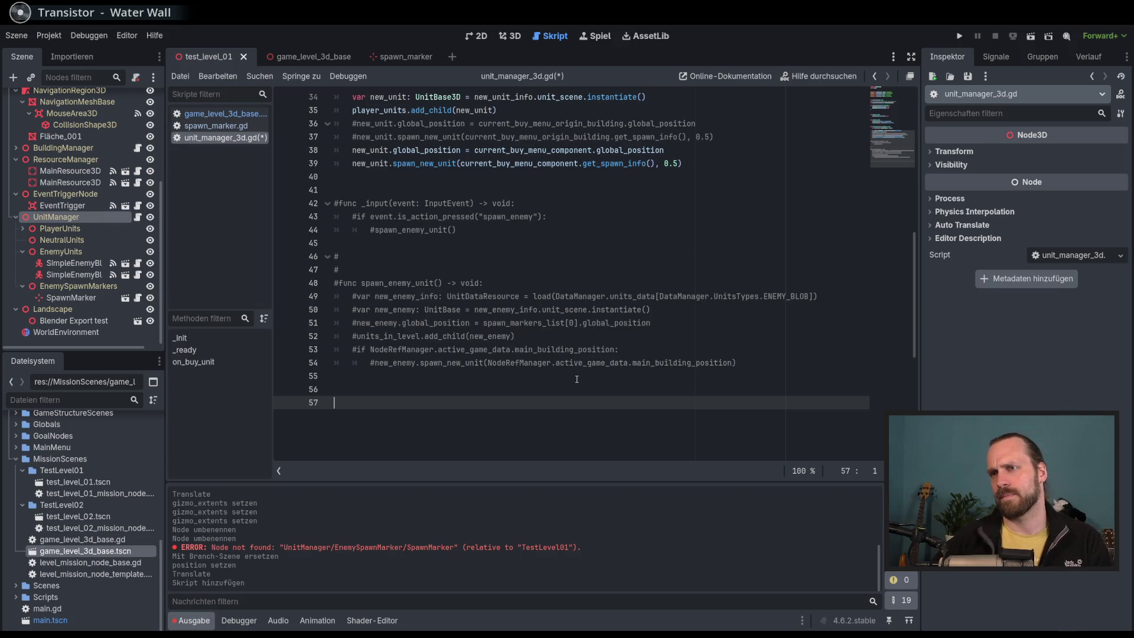
scroll(577, 379, "down", 1)
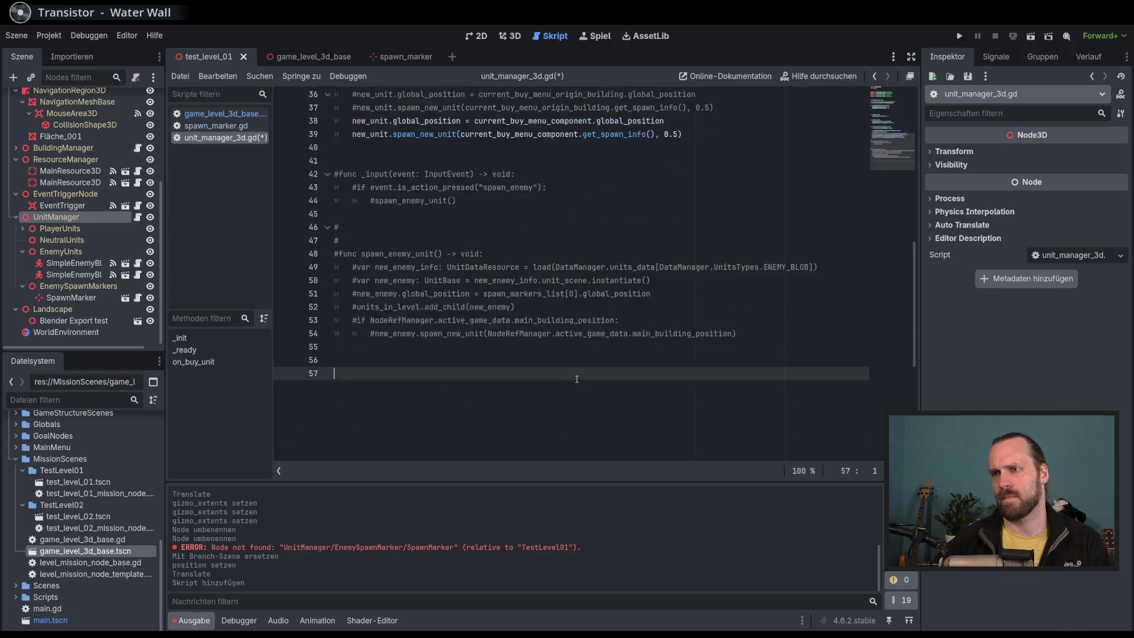
double_click(402, 243)
left_click(441, 389)
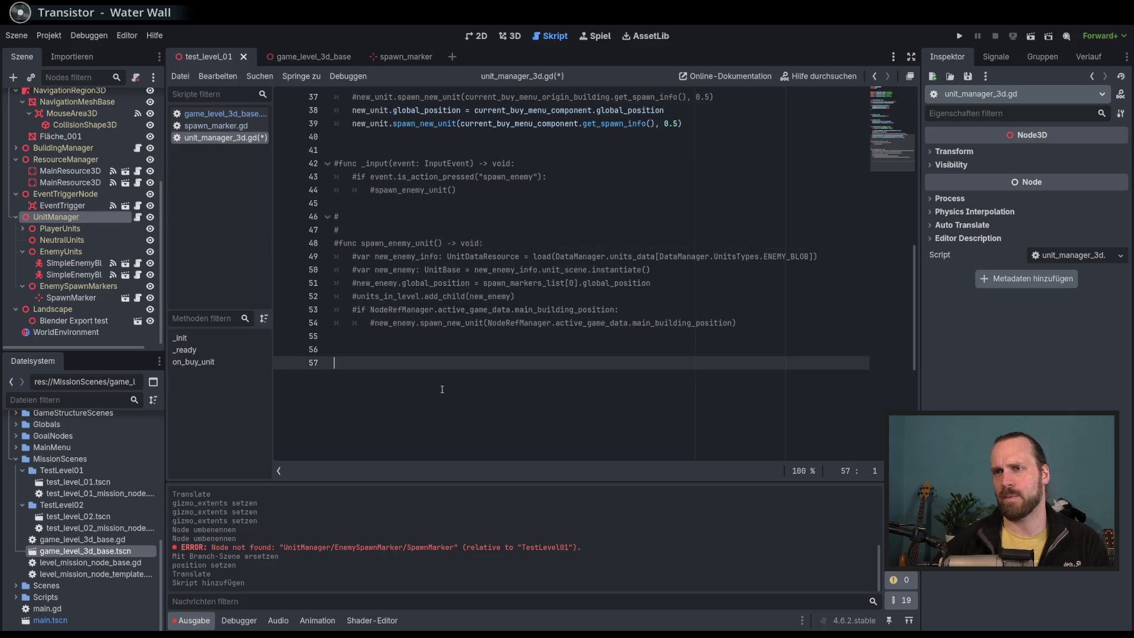
scroll(442, 390, "up", 12)
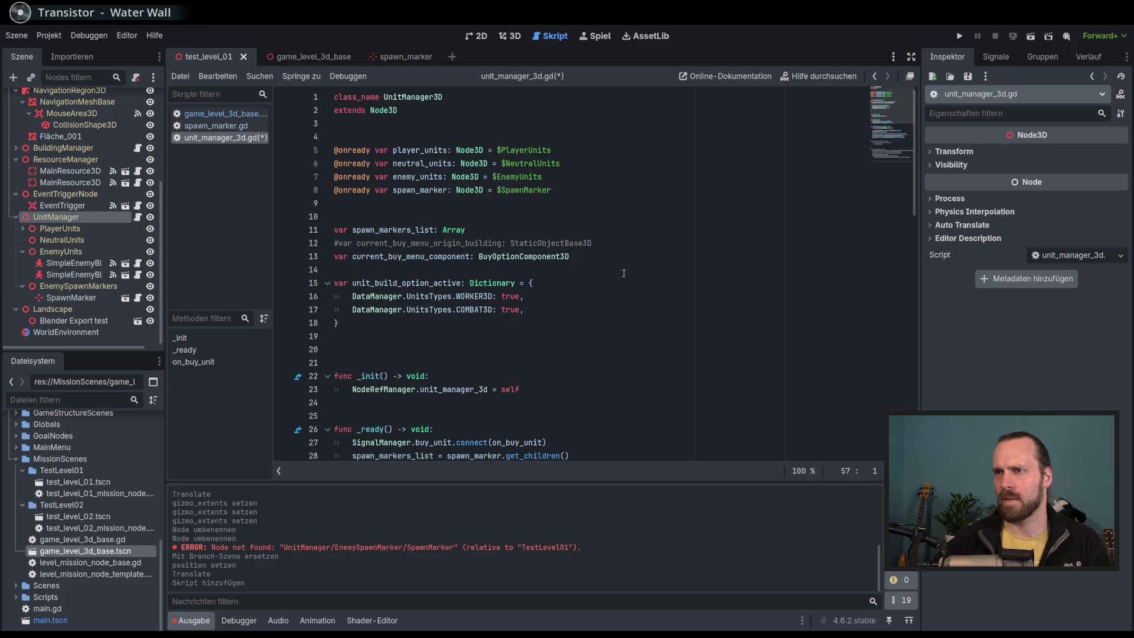
left_click_drag(604, 242, 609, 231)
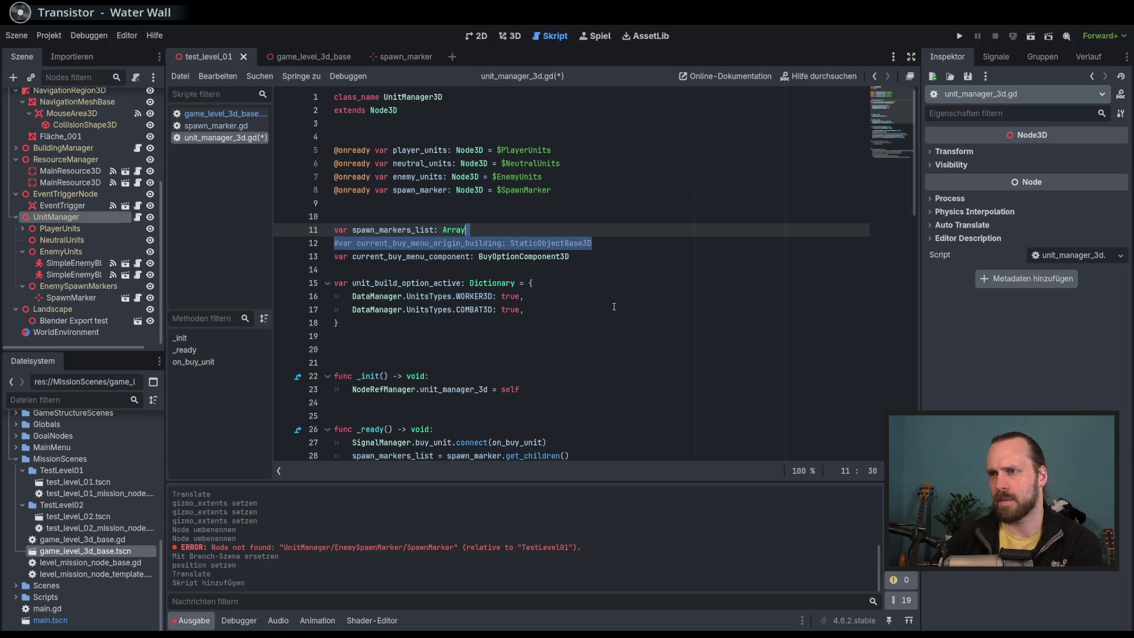
scroll(614, 307, "down", 10)
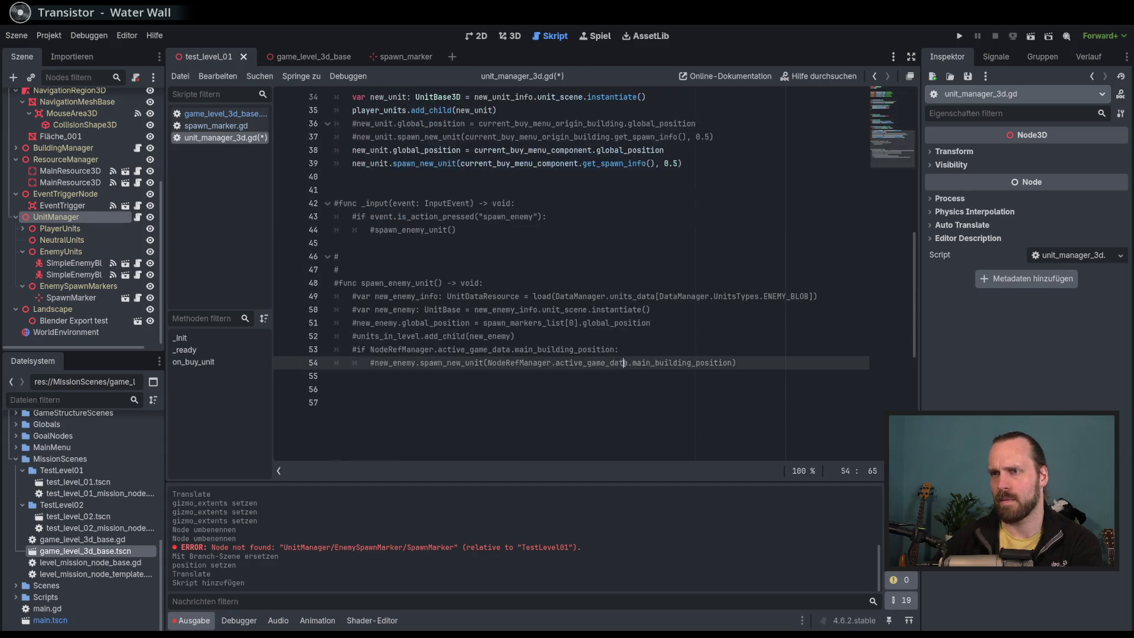
left_click(547, 384)
scroll(452, 293, "up", 2)
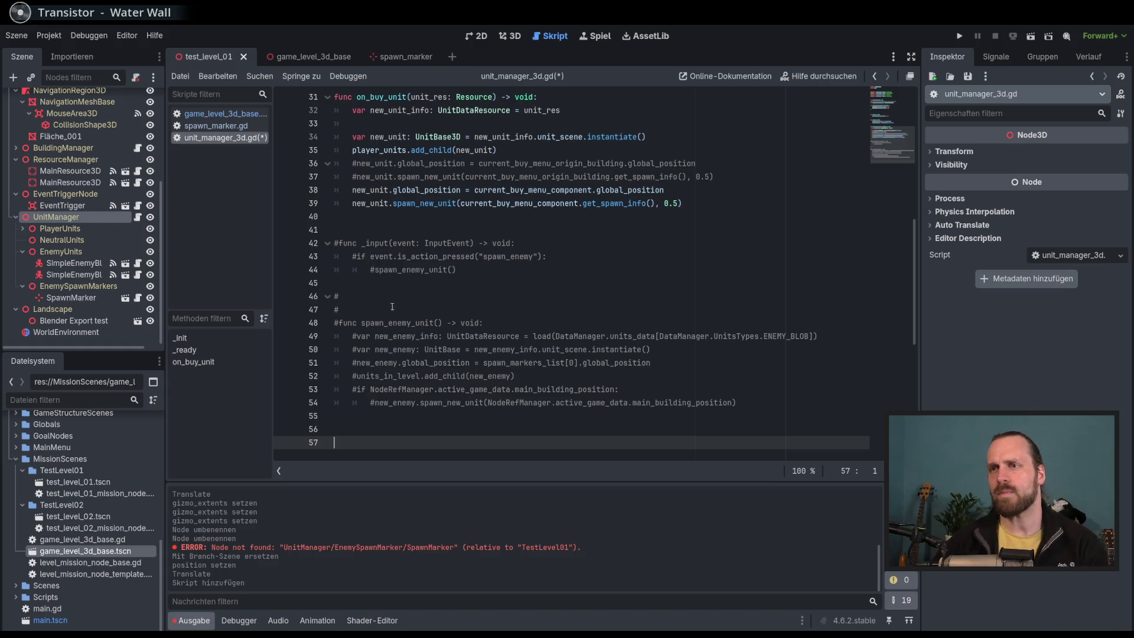
left_click(355, 308)
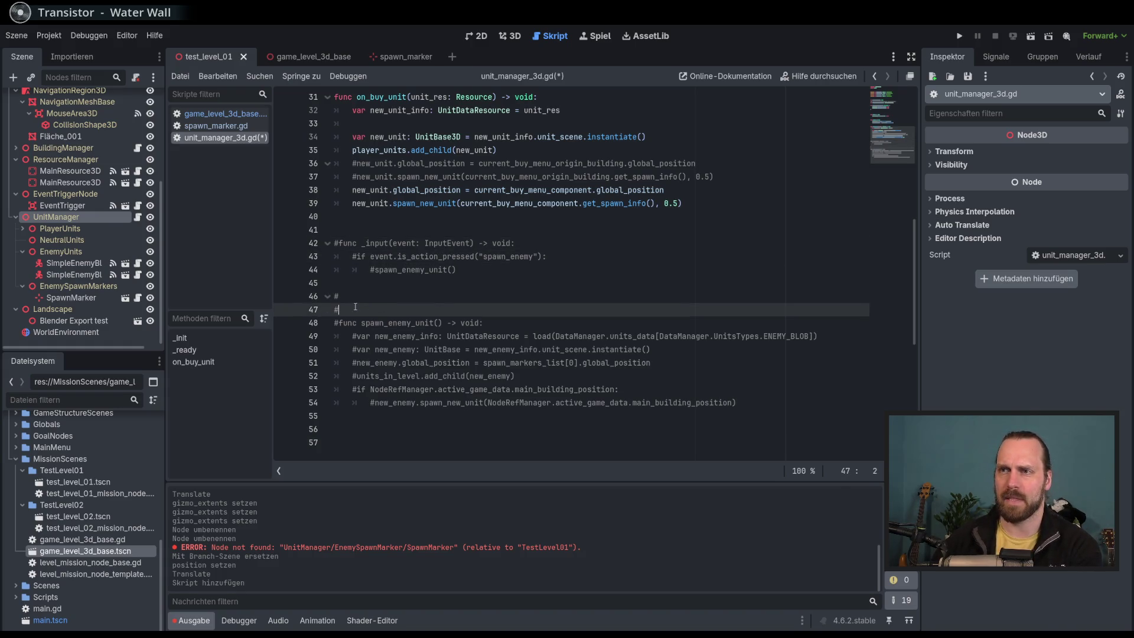
Step: Delete the leftover commented-out lines and trailing blank lines, then save
key("shift+Up")
key("shift+Up")
key("shift+Up")
key("Delete")
left_click(529, 391)
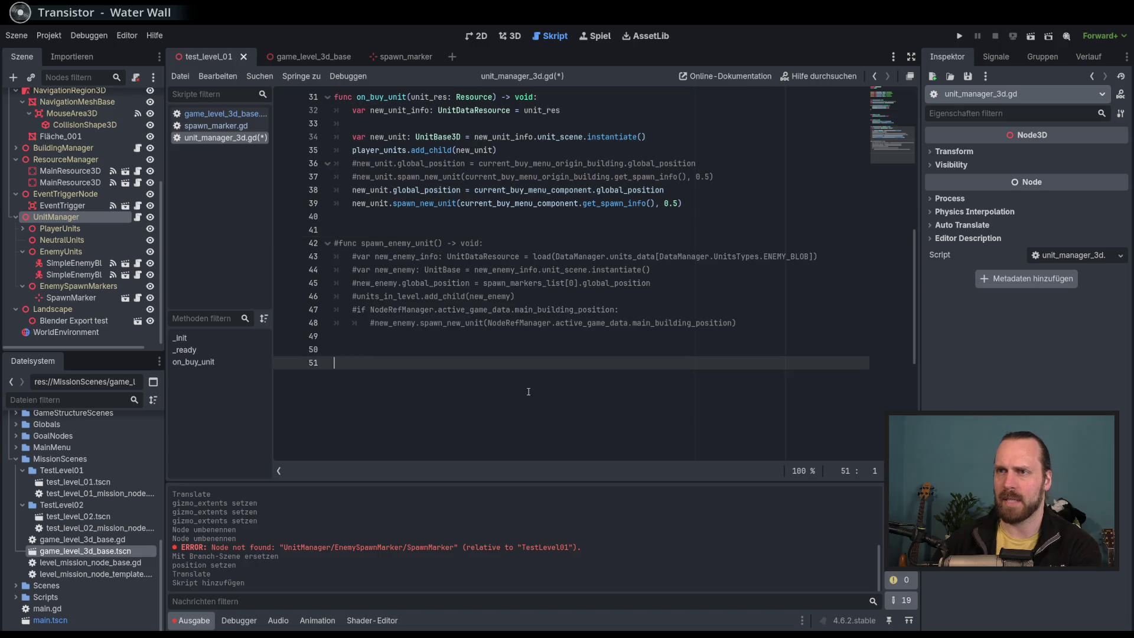
scroll(412, 281, "up", 3)
key("BackSpace")
key("BackSpace")
key("ctrl+s")
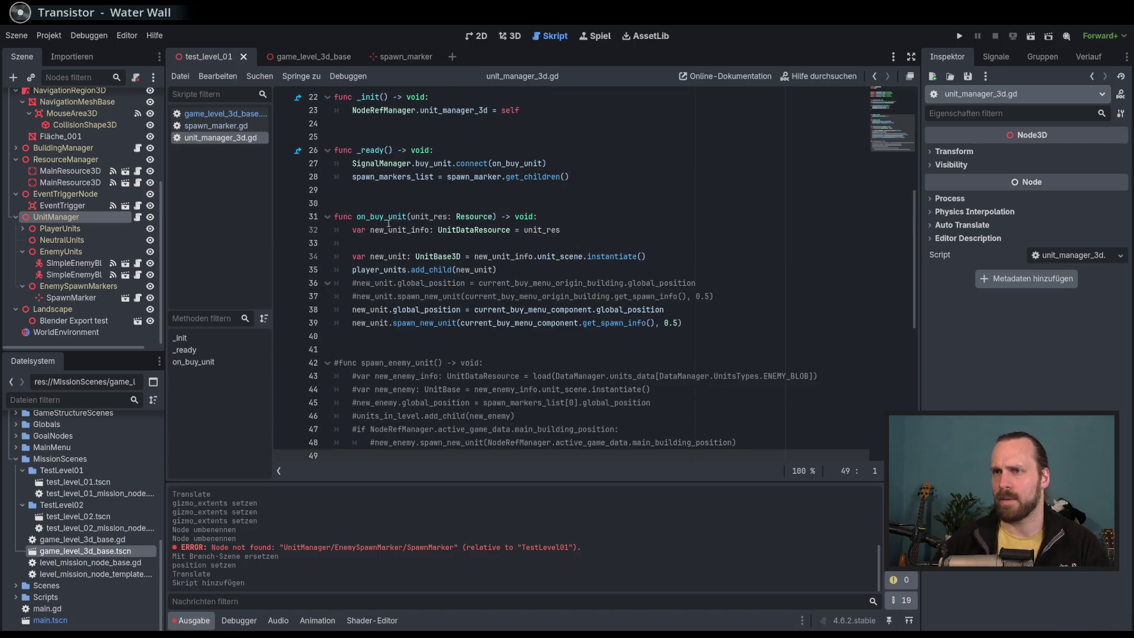
Step: Remove the commented current_buy_menu_origin_building variable and its on_buy_unit lines, and save
double_click(386, 217)
double_click(532, 283)
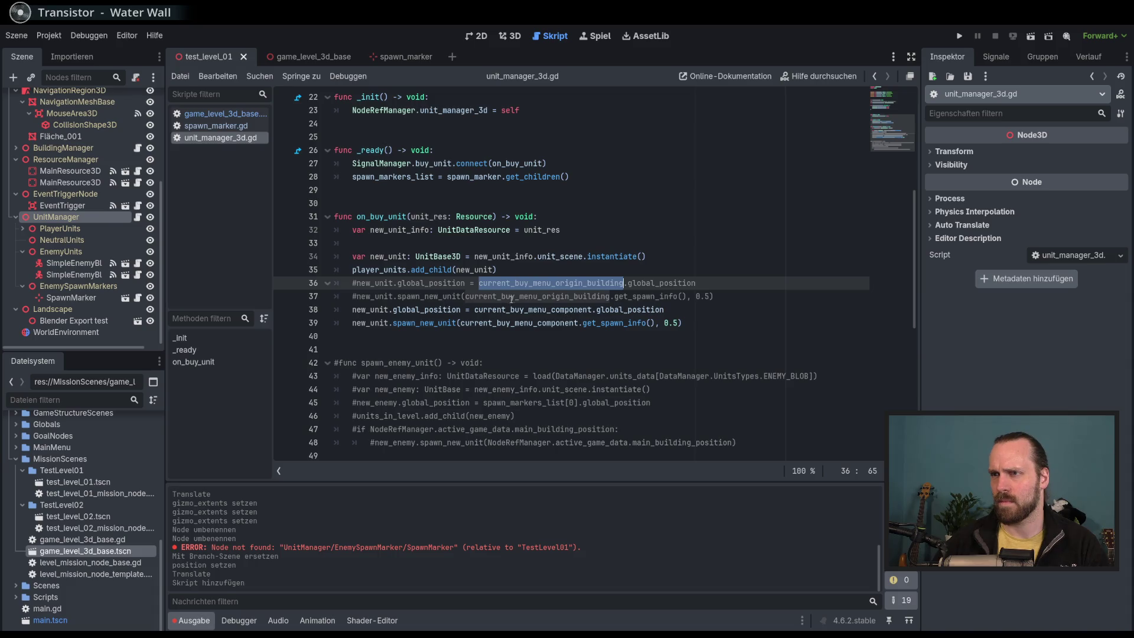
double_click(535, 296)
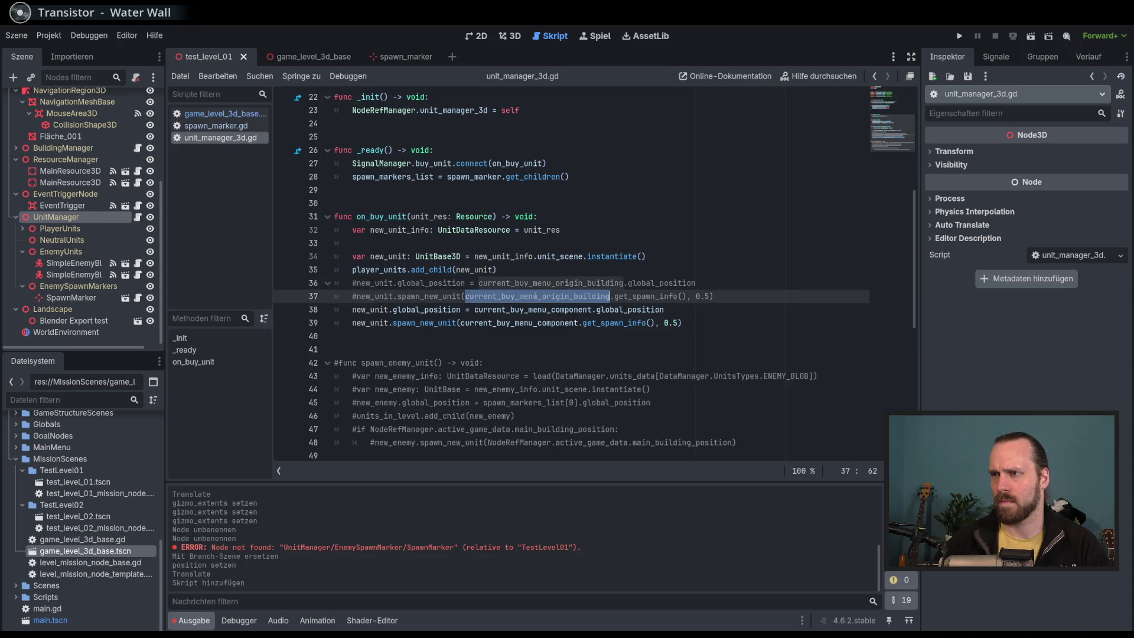
left_click(645, 347)
left_click_drag(715, 296, 703, 270)
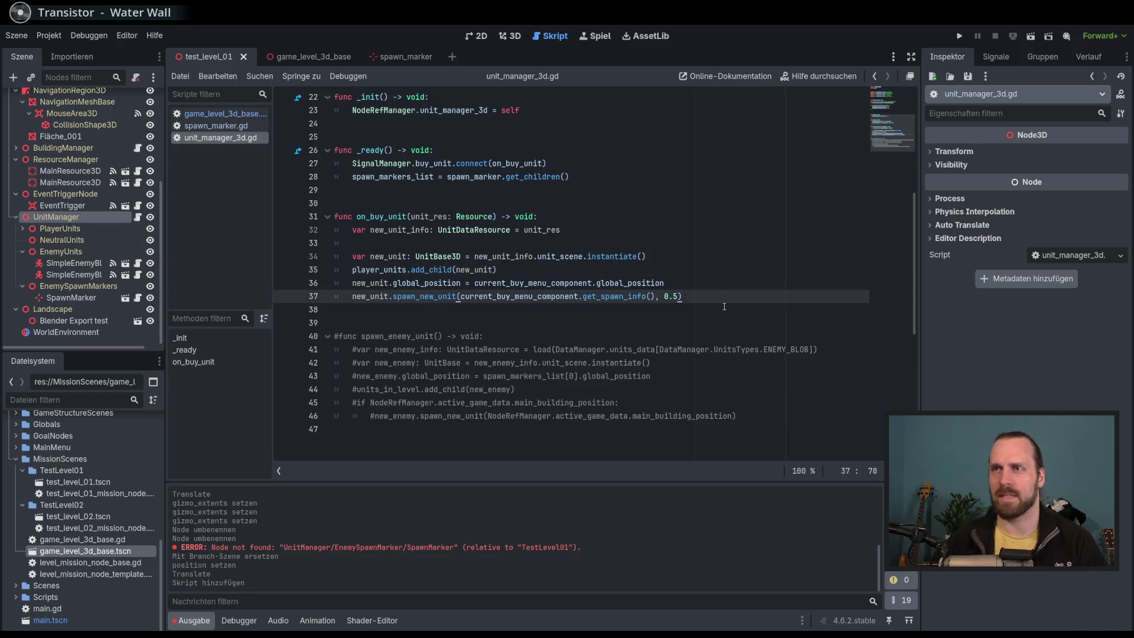
scroll(650, 266, "up", 5)
left_click(620, 163)
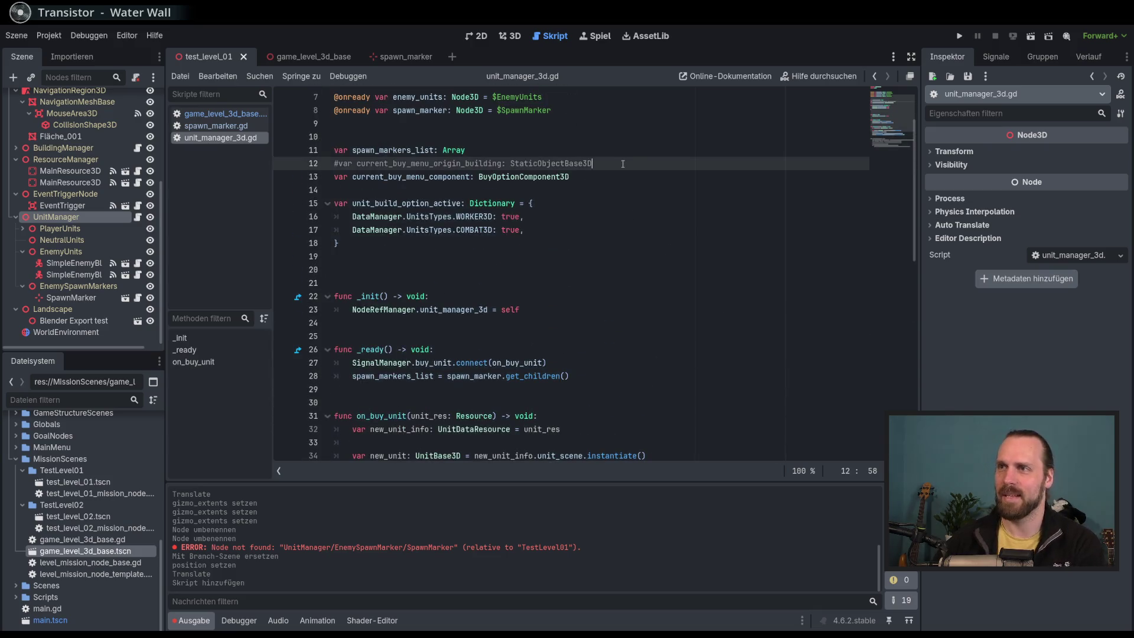
key("shift+Up")
key("BackSpace")
scroll(650, 295, "down", 5)
key("ctrl+s")
scroll(685, 354, "down", 1)
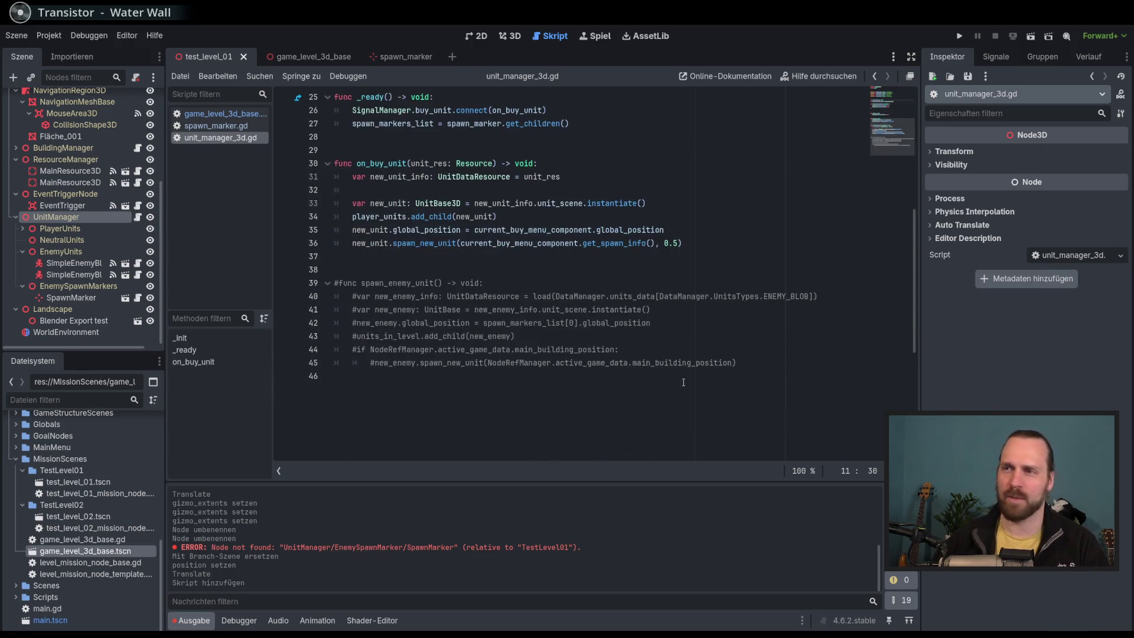
left_click(698, 376)
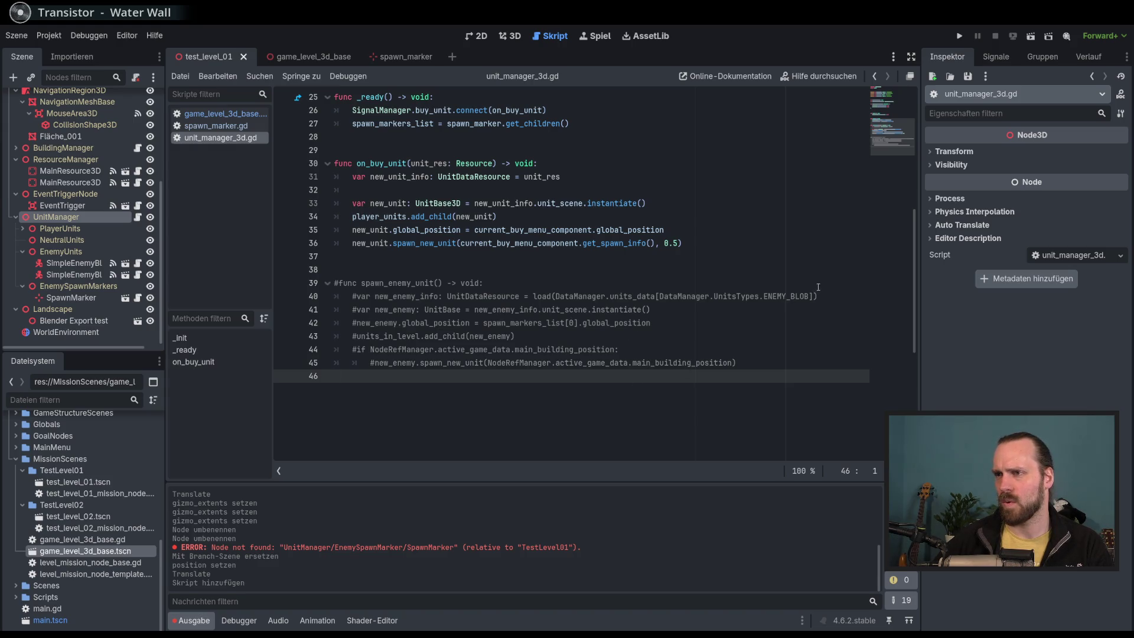
left_click(630, 353)
left_click(585, 424)
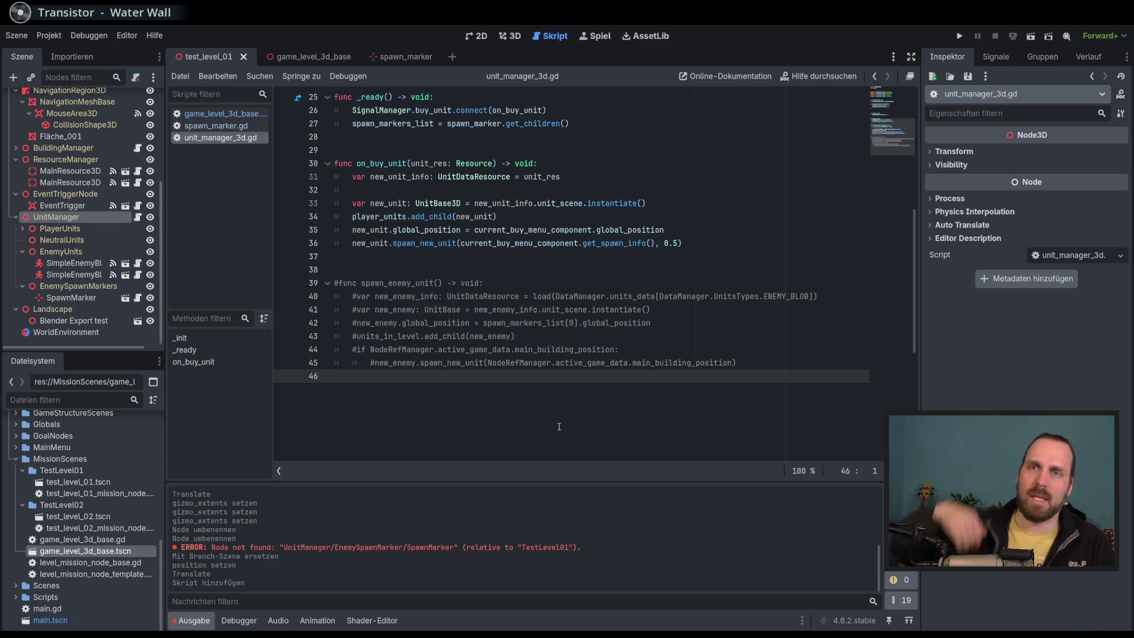
scroll(494, 177, "up", 8)
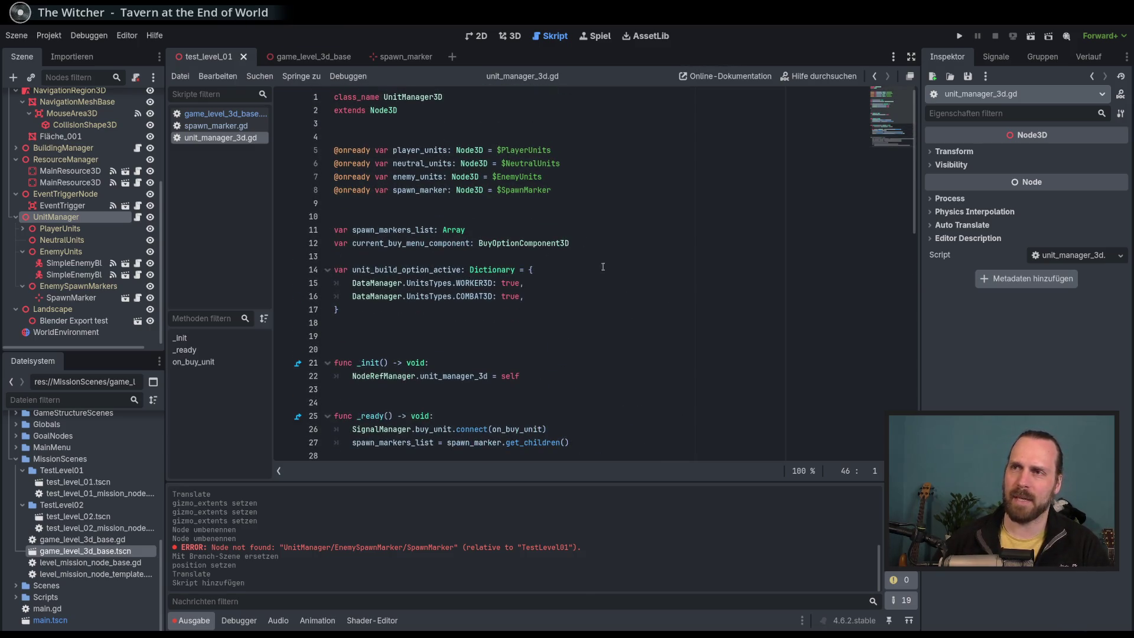
Step: Select the spawn_marker declaration's Node3D = $SpawnMarker part on line 8
left_click(422, 190)
double_click(425, 190)
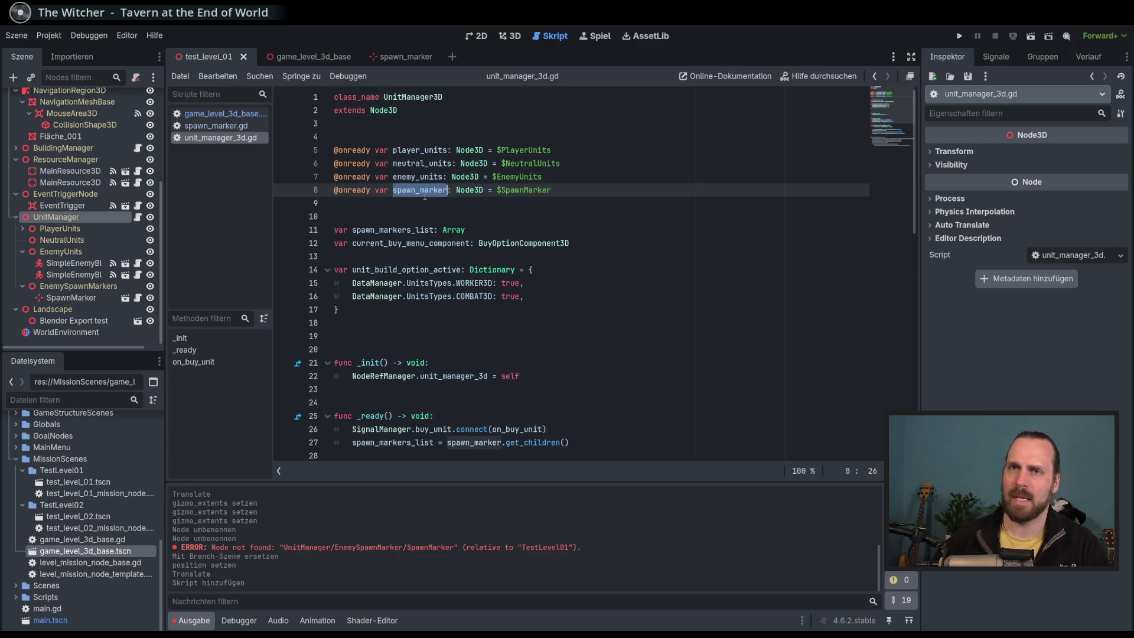
mouse_move(454, 233)
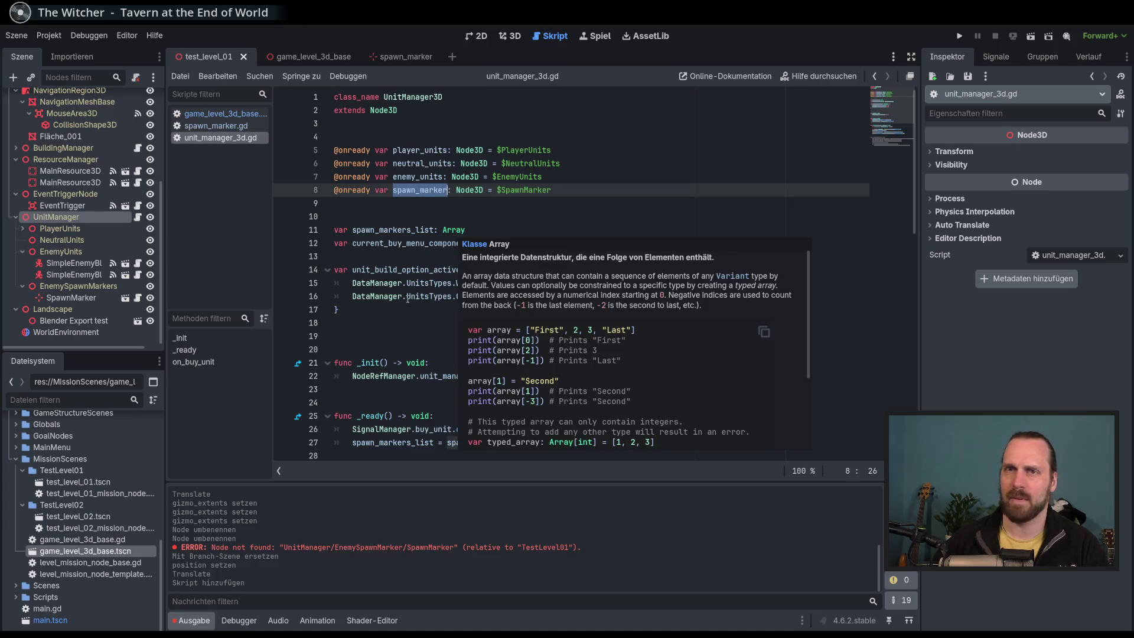
left_click_drag(551, 190, 456, 190)
key("Down")
key("Up")
key("End")
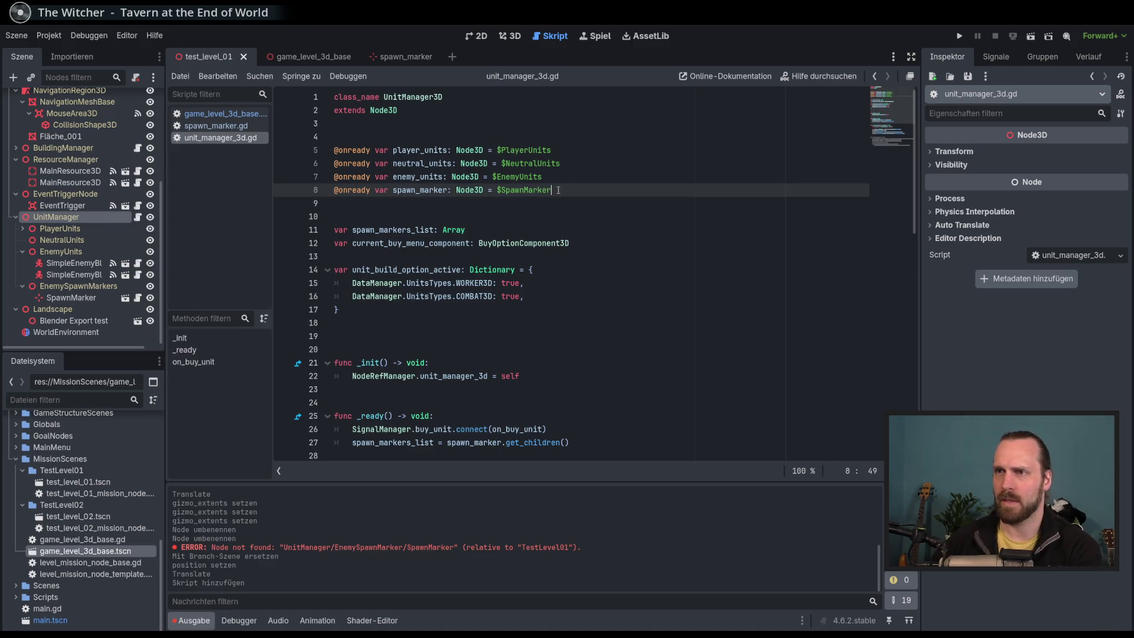
Step: Switch to game_level_3d_base, look over its script, then open UnitManager's unit_manager_3d.gd
left_click(330, 61)
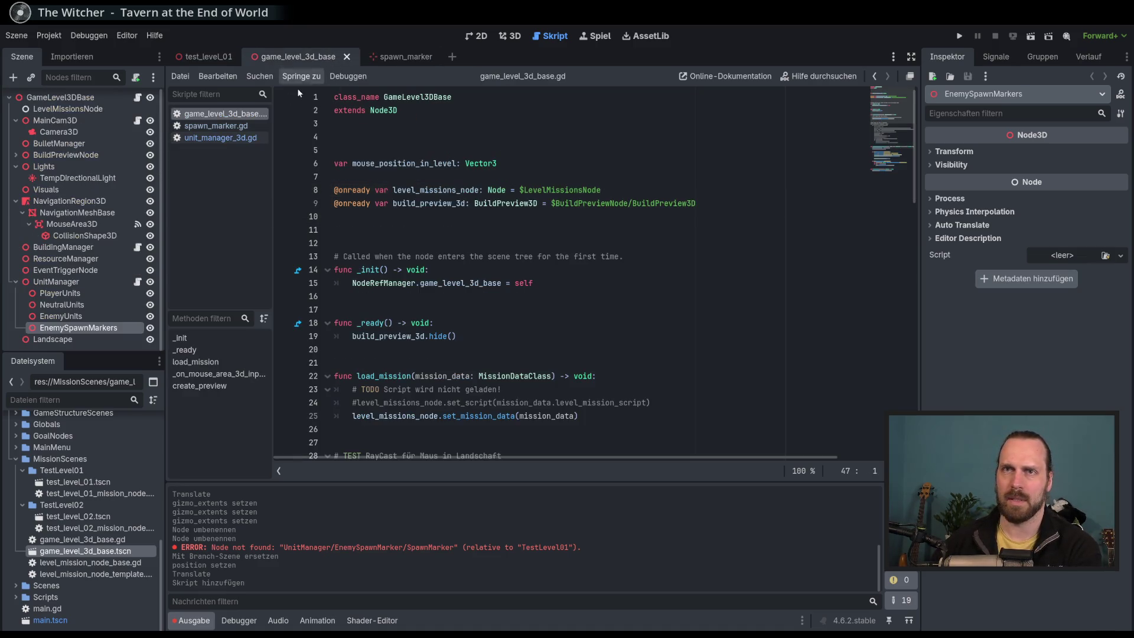
left_click(137, 98)
scroll(592, 300, "down", 4)
scroll(592, 299, "up", 4)
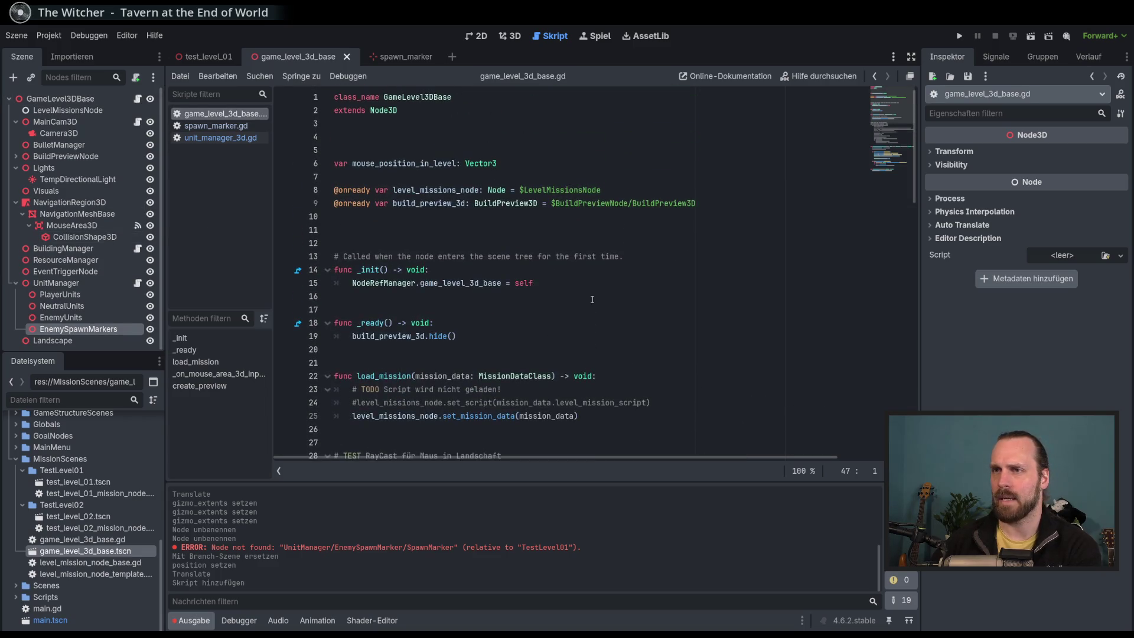
scroll(593, 299, "down", 15)
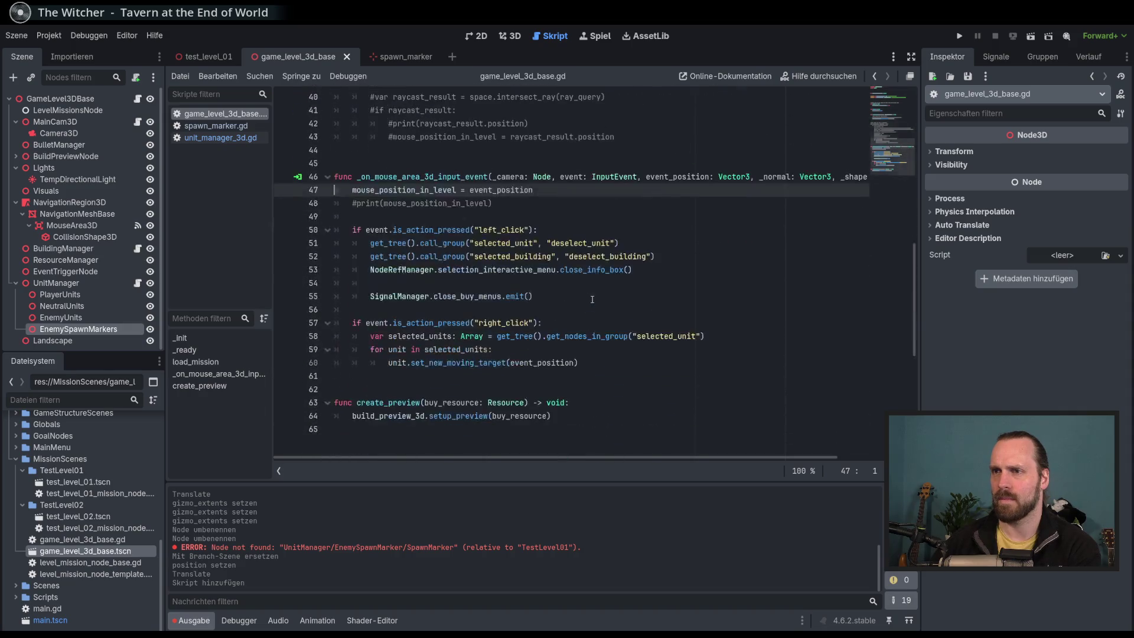
scroll(593, 299, "up", 15)
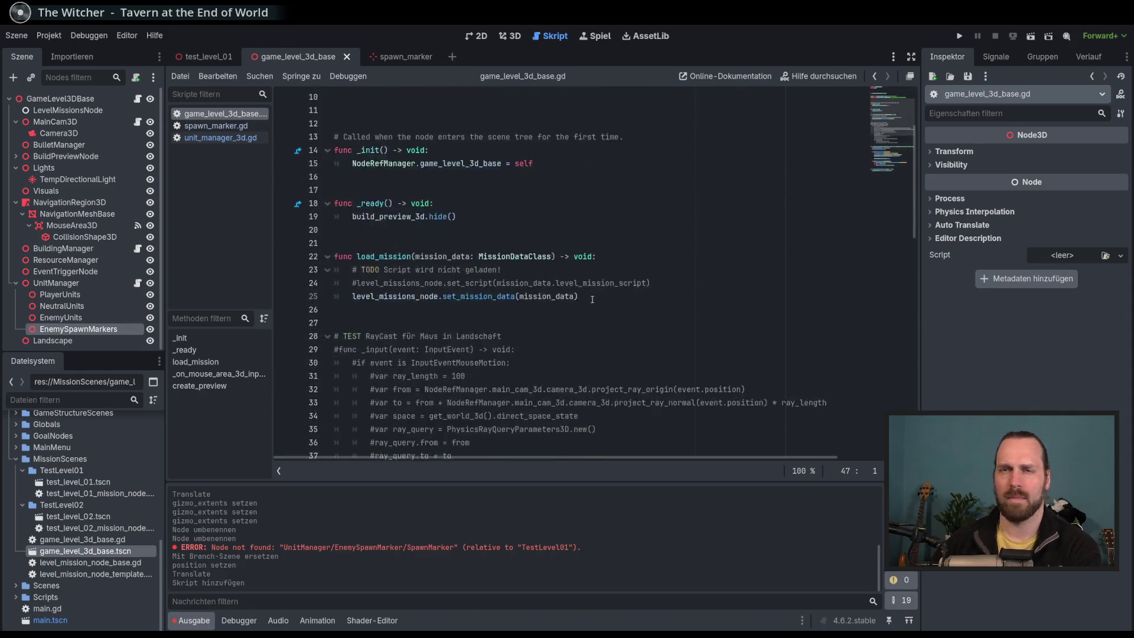
left_click(104, 284)
left_click(138, 283)
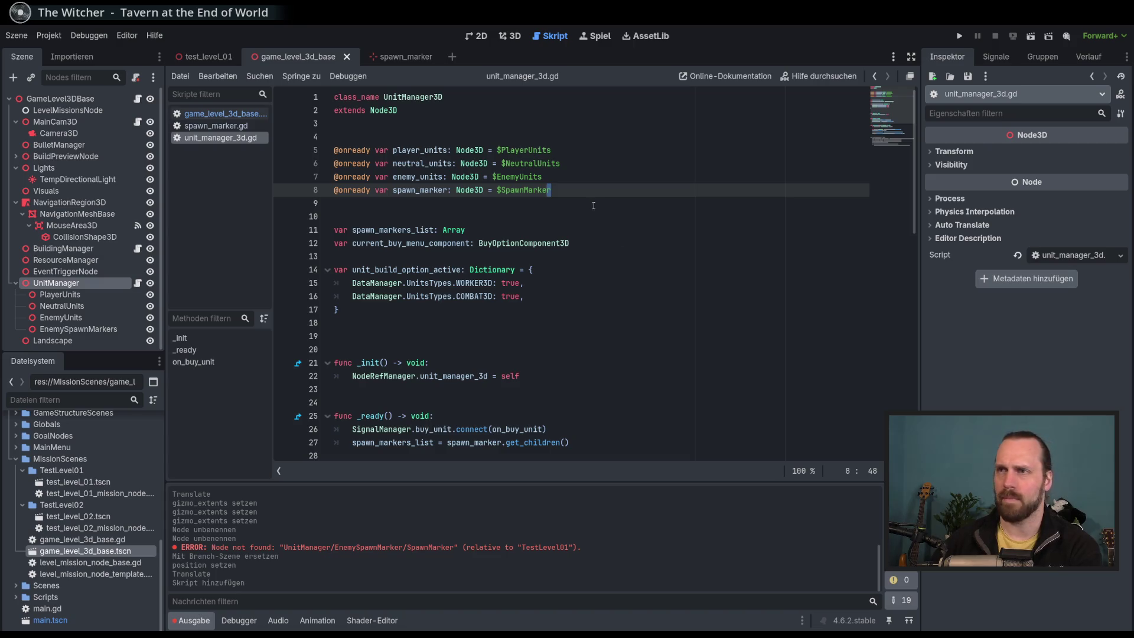
Step: Clear the old spawn_marker declaration from line 8, undoing accidental edits
left_click_drag(476, 196, 393, 190)
left_click(564, 197)
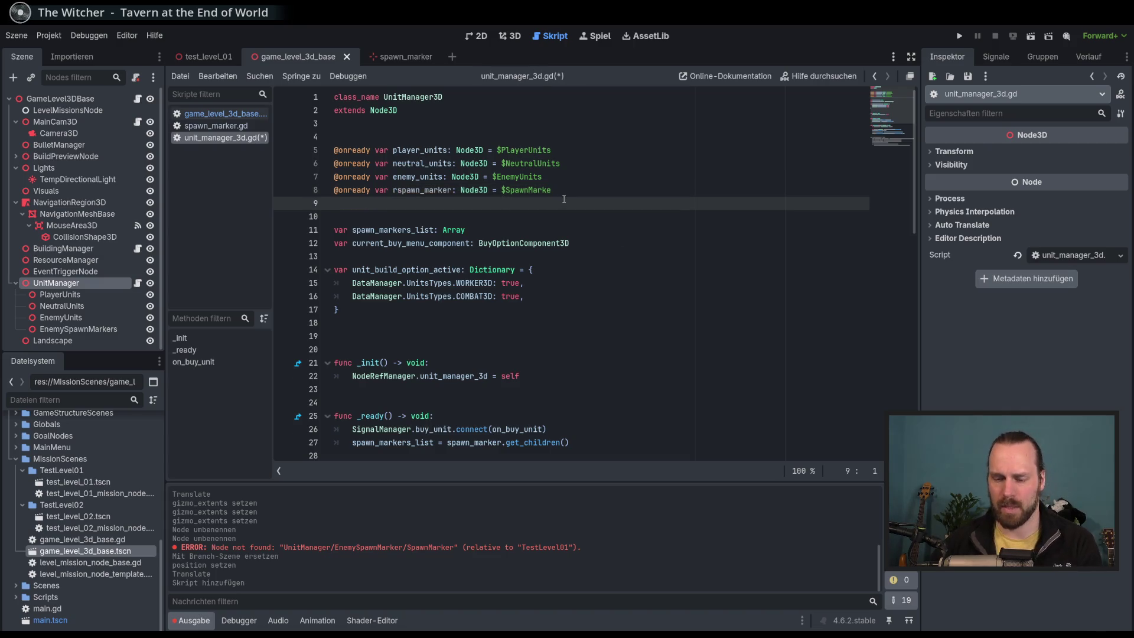
key("ctrl+z")
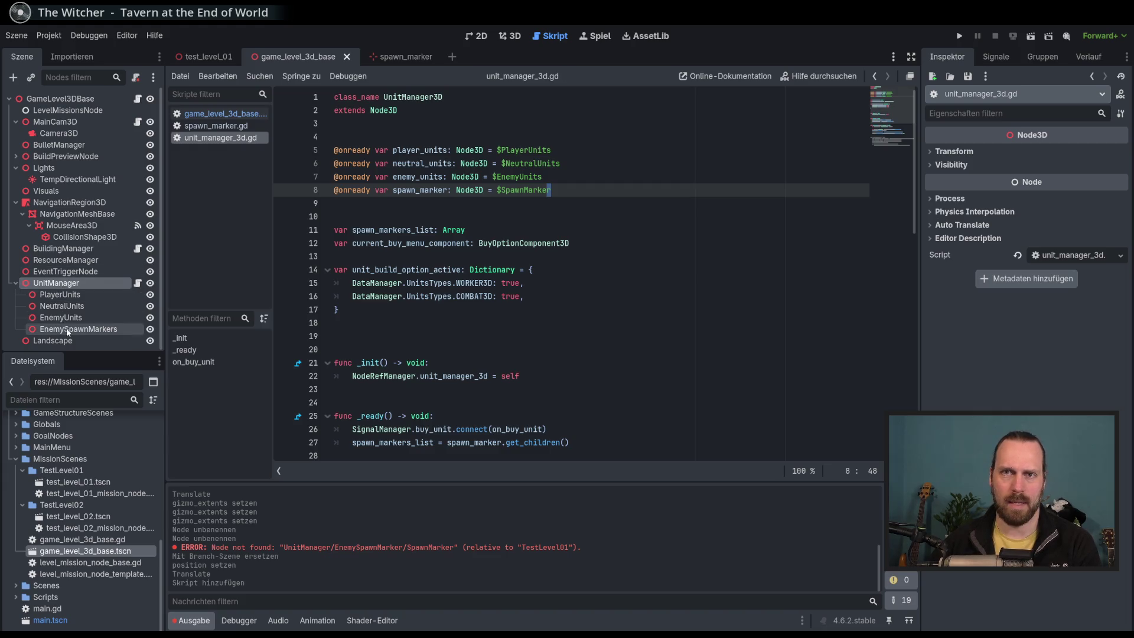
left_click(68, 329)
left_click_drag(551, 190, 392, 190)
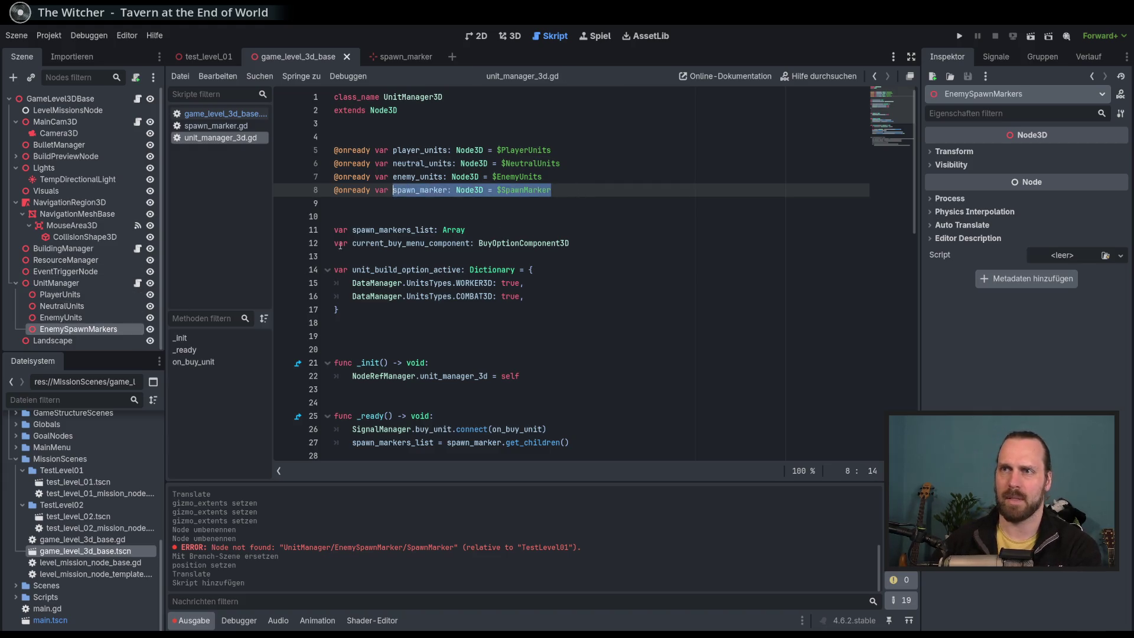
mouse_move(84, 333)
left_mouse_down()
mouse_move(378, 289)
mouse_move(419, 190)
left_mouse_up()
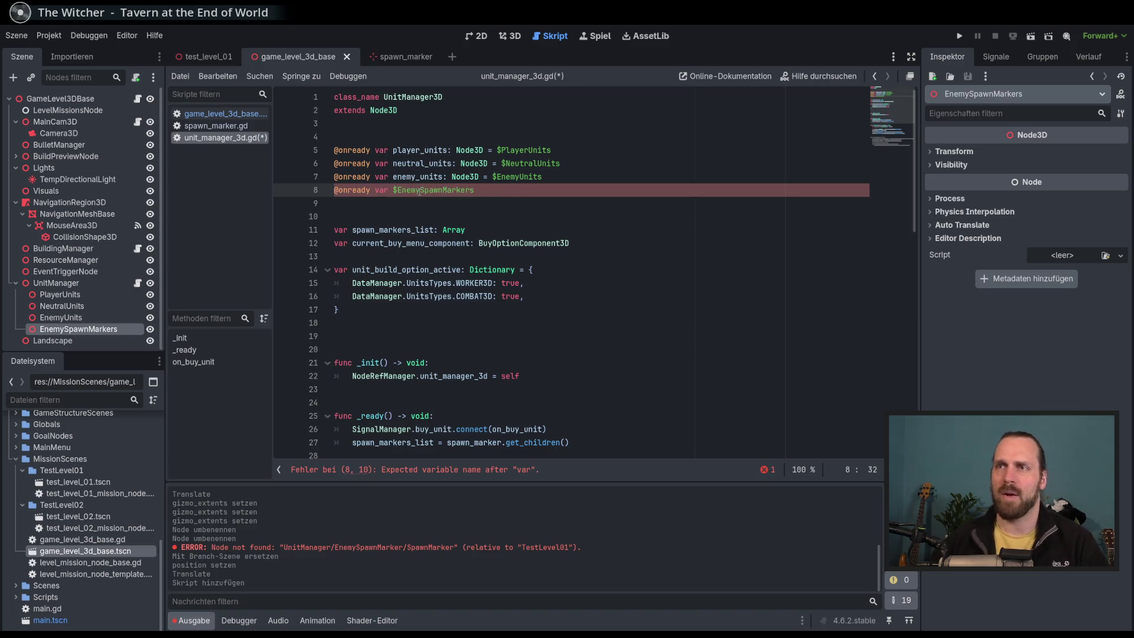
key("ctrl+z")
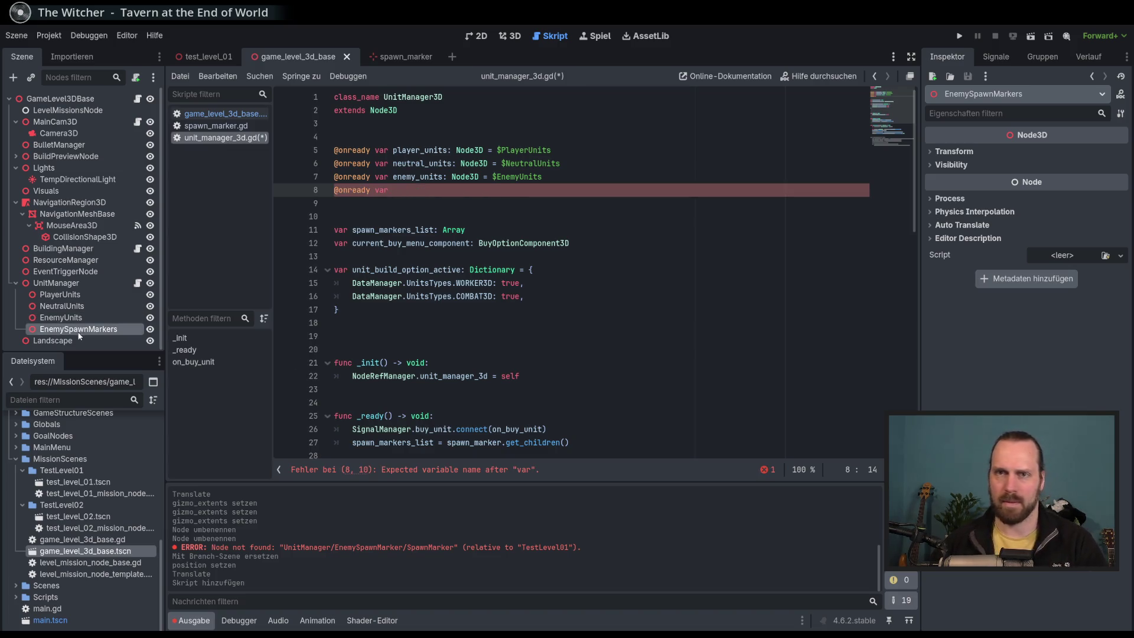
left_click_drag(393, 189, 326, 191)
key("BackSpace")
Step: Declare enemy_spawn_markers as $EnemySpawnMarkers on line 8 and save the script
left_click_drag(79, 329, 363, 189)
key("Delete")
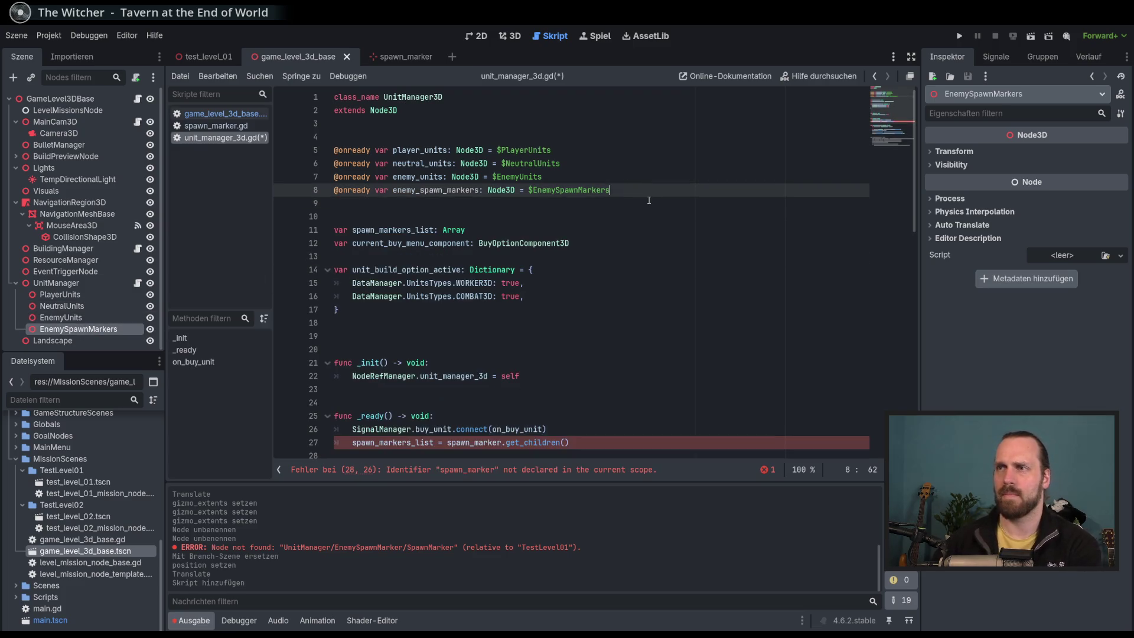
key("ctrl+s")
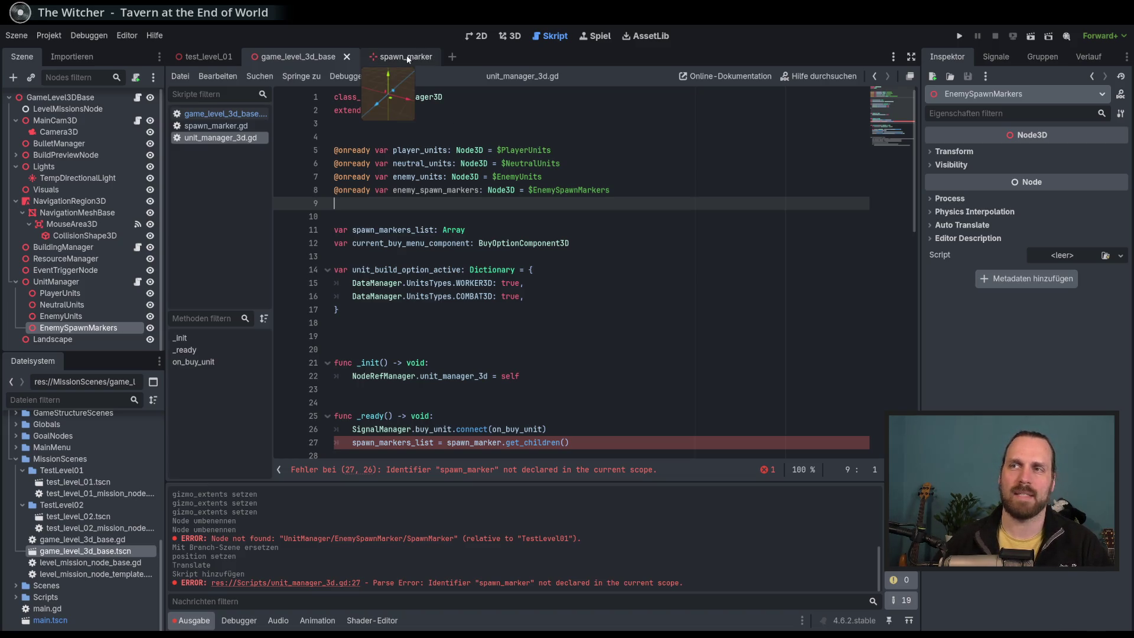
left_click(629, 217)
left_click(645, 229)
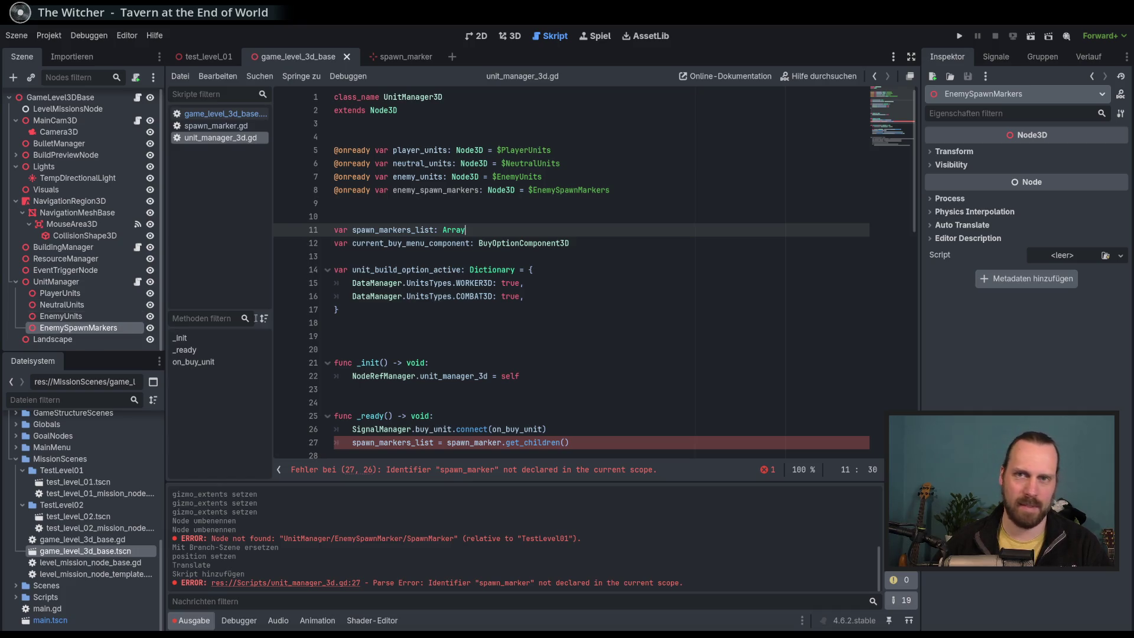
Step: Locate line 27, where spawn_markers_list is filled from the undeclared spawn_marker
scroll(567, 344, "down", 5)
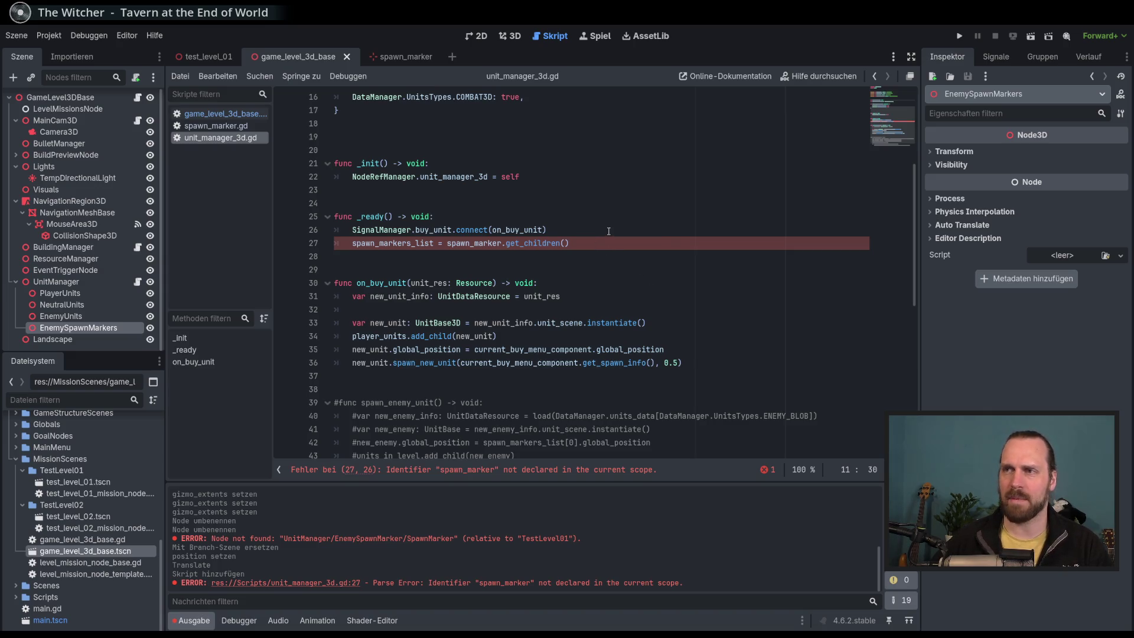
left_click(608, 231)
left_click(612, 245)
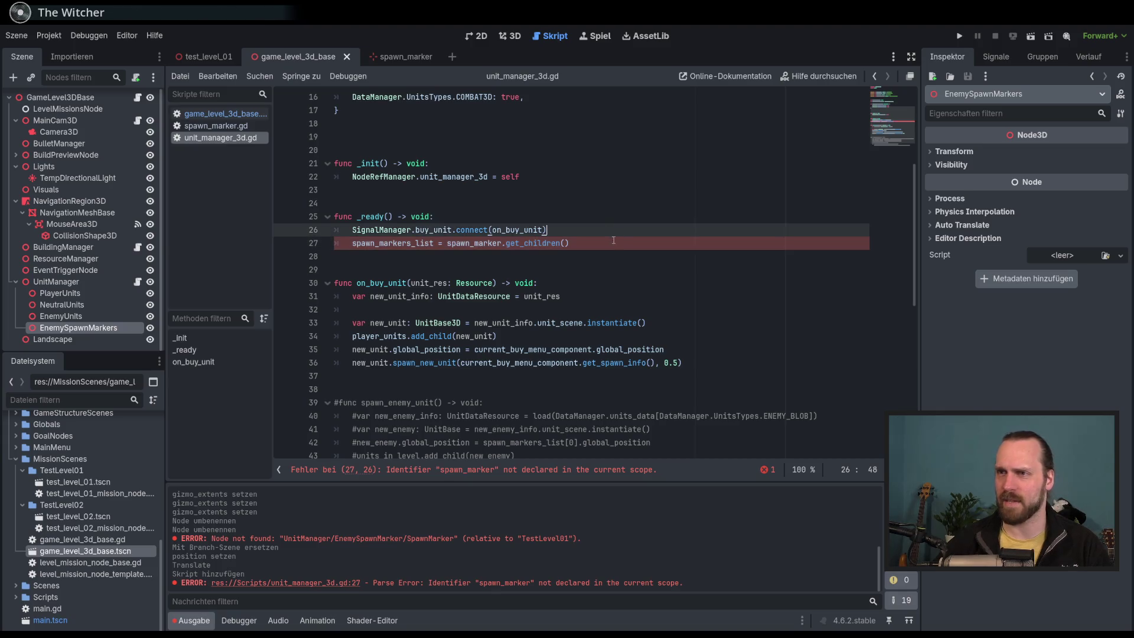
scroll(615, 242, "up", 2)
double_click(393, 322)
scroll(493, 335, "up", 2)
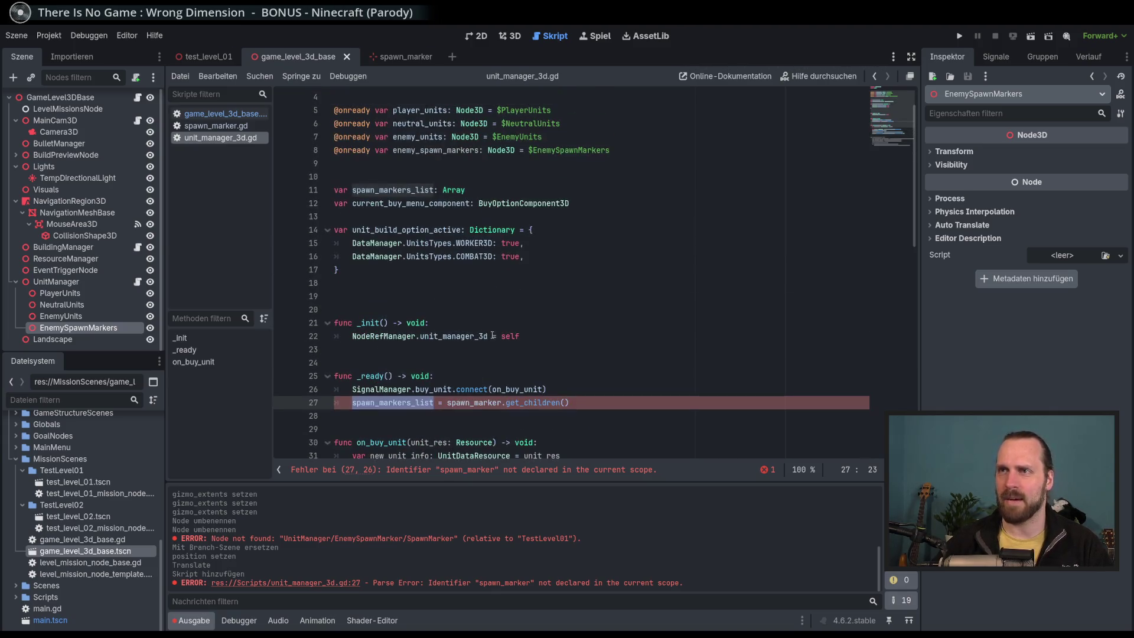
scroll(494, 333, "down", 1)
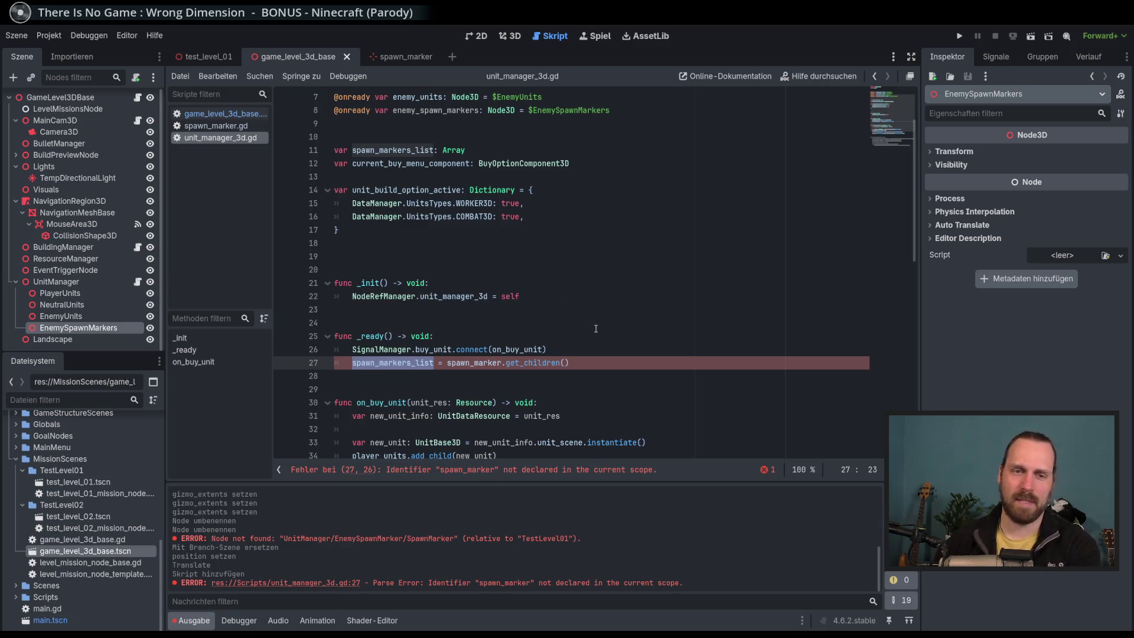
scroll(583, 322, "up", 1)
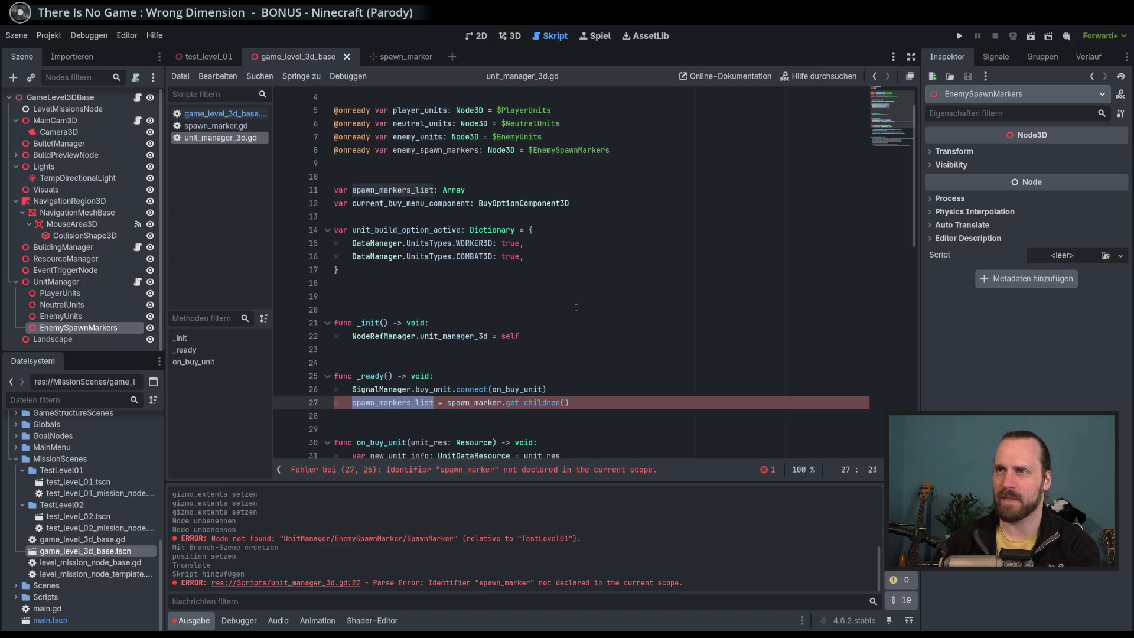
Step: Replace spawn_marker with enemy_spawn_markers before .get_children() on line 27 and save
double_click(484, 408)
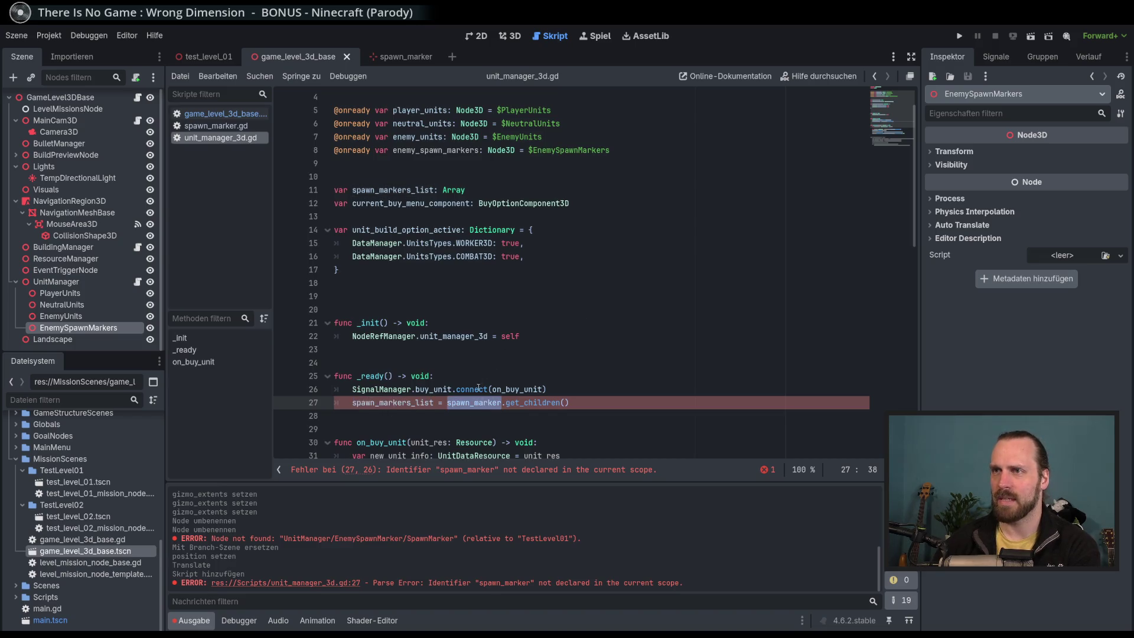
key("BackSpace")
double_click(436, 150)
key("ctrl+c")
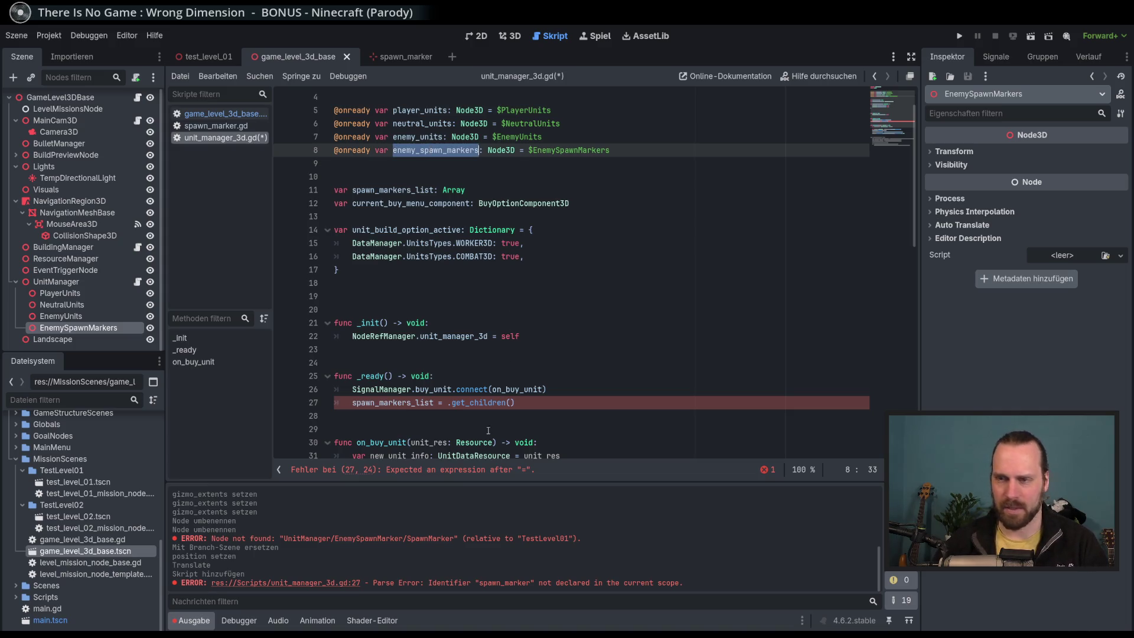
left_click(447, 405)
key("ctrl+v")
key("ctrl+s")
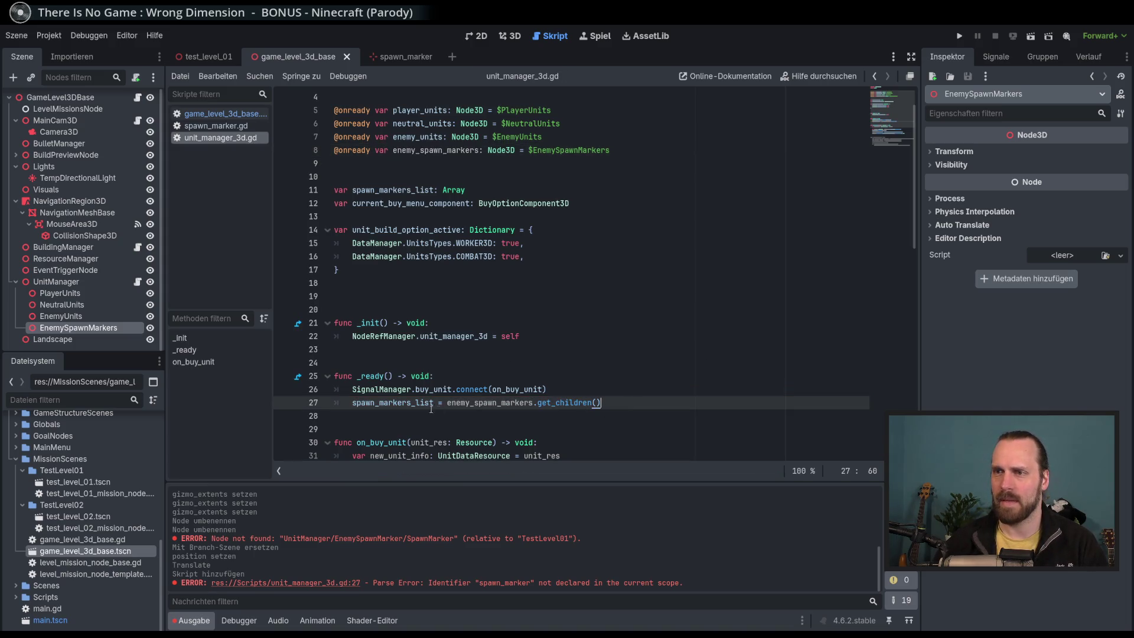
double_click(413, 397)
left_click(430, 190)
scroll(526, 327, "down", 6)
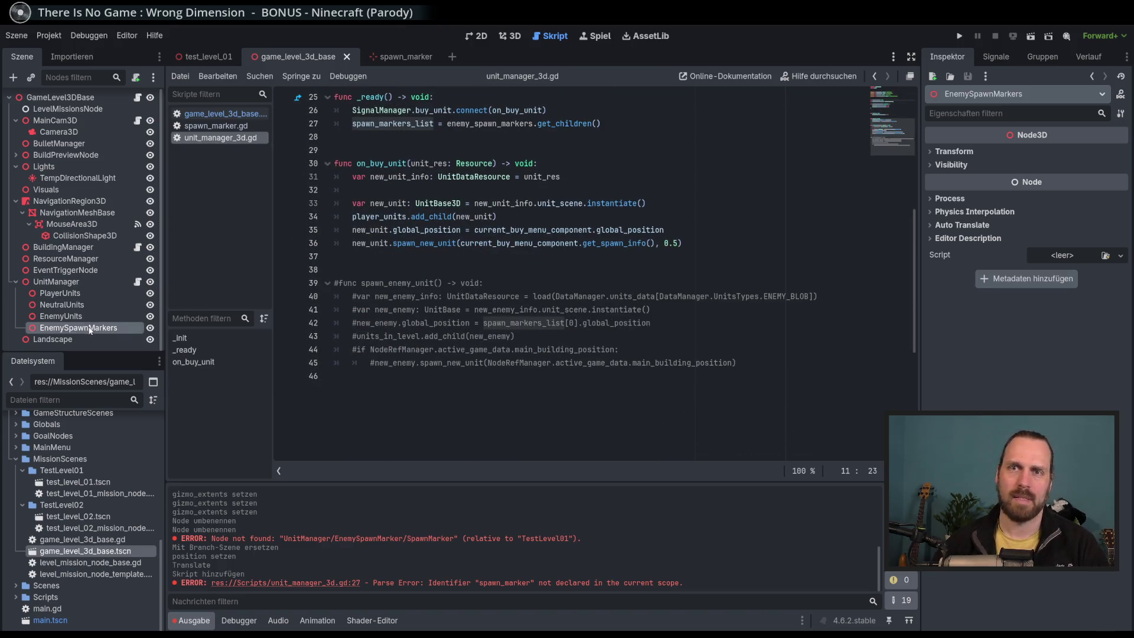
Step: Insert print(spawn_markers_list) after line 27 in _ready and save the script
scroll(526, 326, "down", 2)
left_click(769, 326)
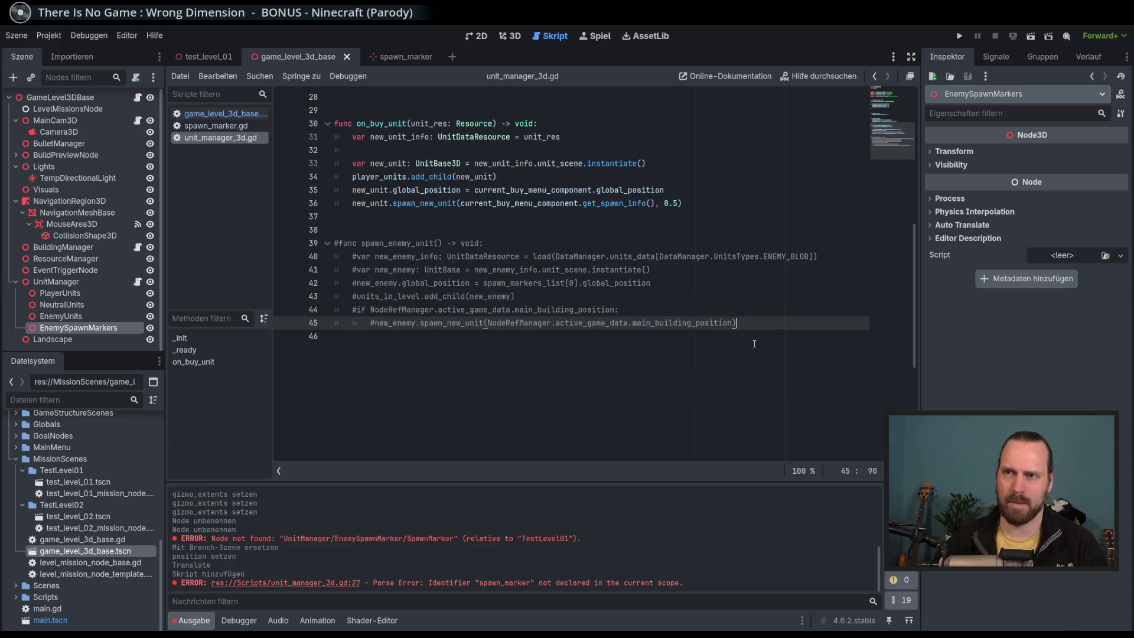
scroll(577, 300, "up", 8)
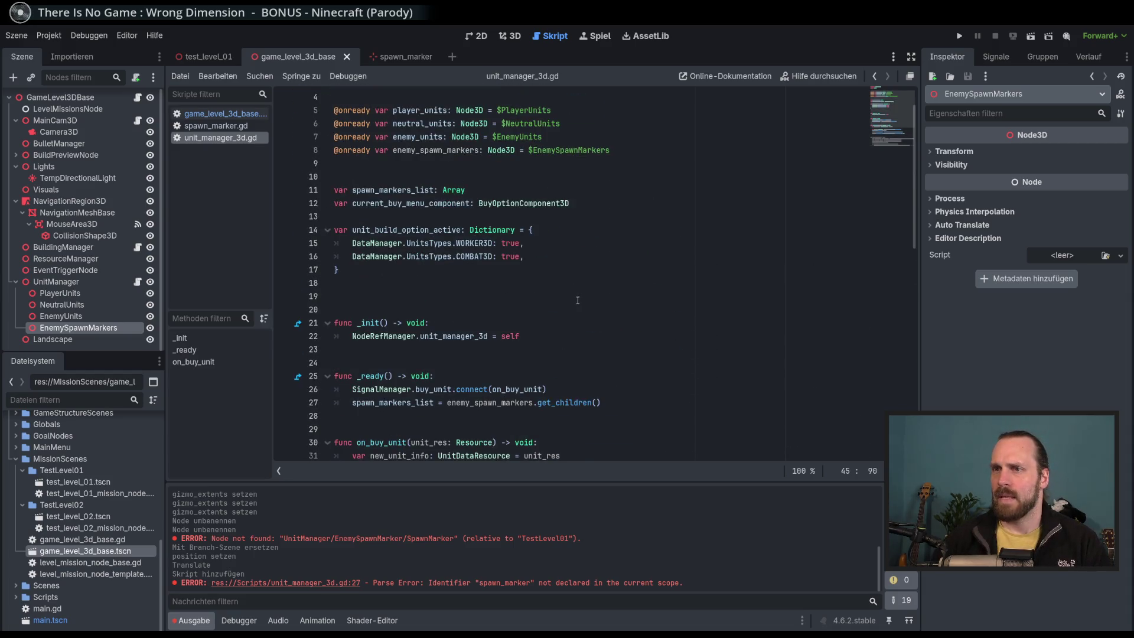
scroll(582, 299, "down", 3)
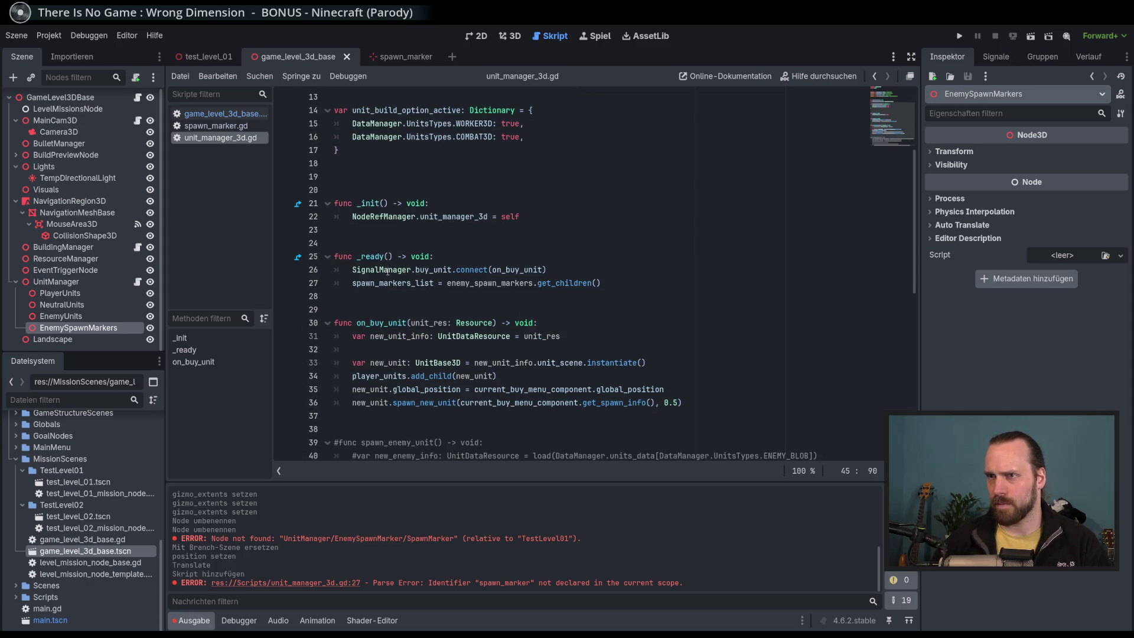
left_click(647, 284)
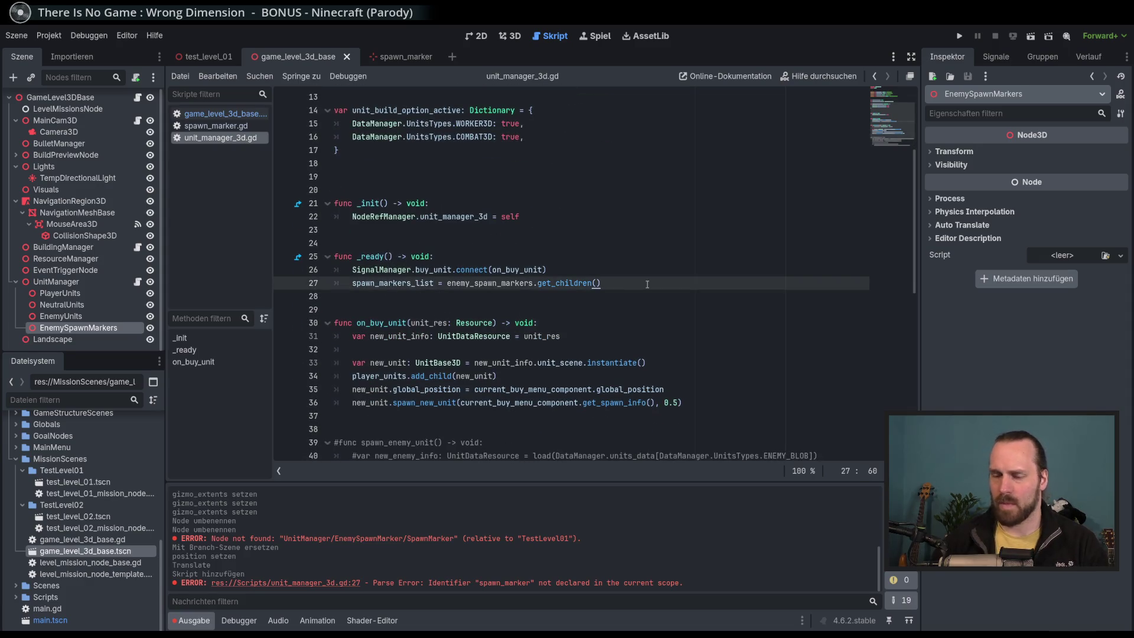
key("Return")
type("print(")
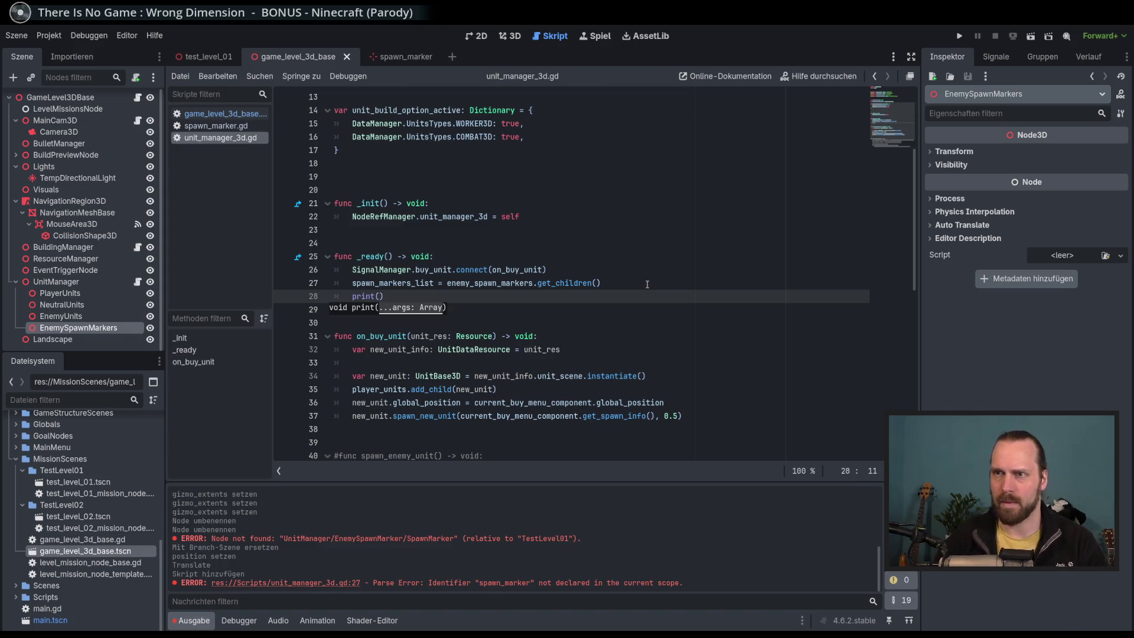
type("sa")
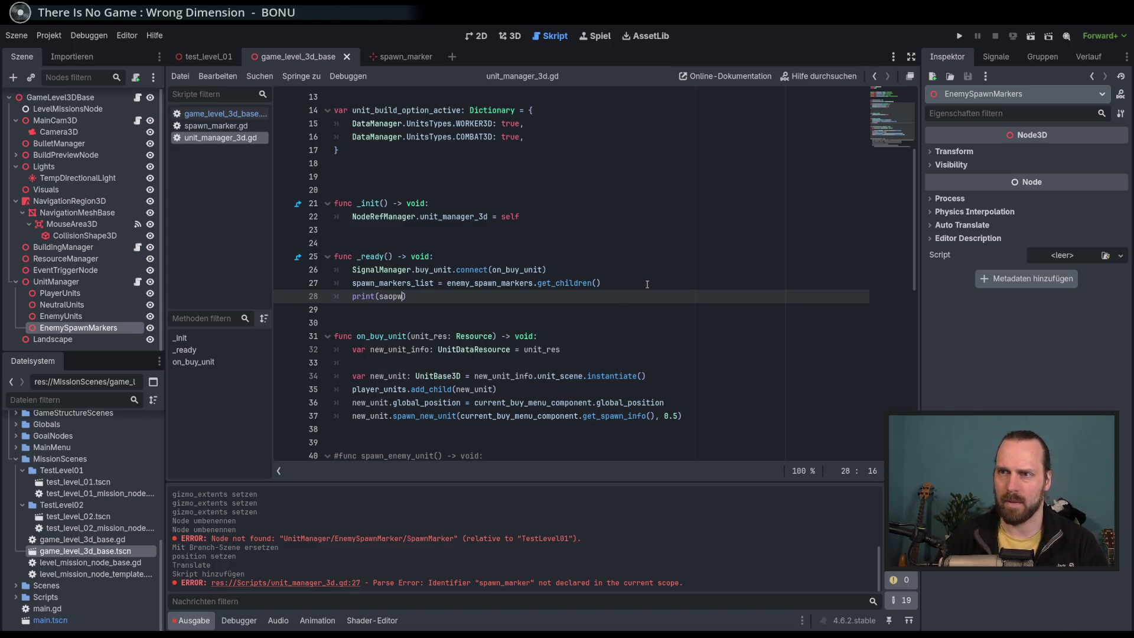
key("BackSpace")
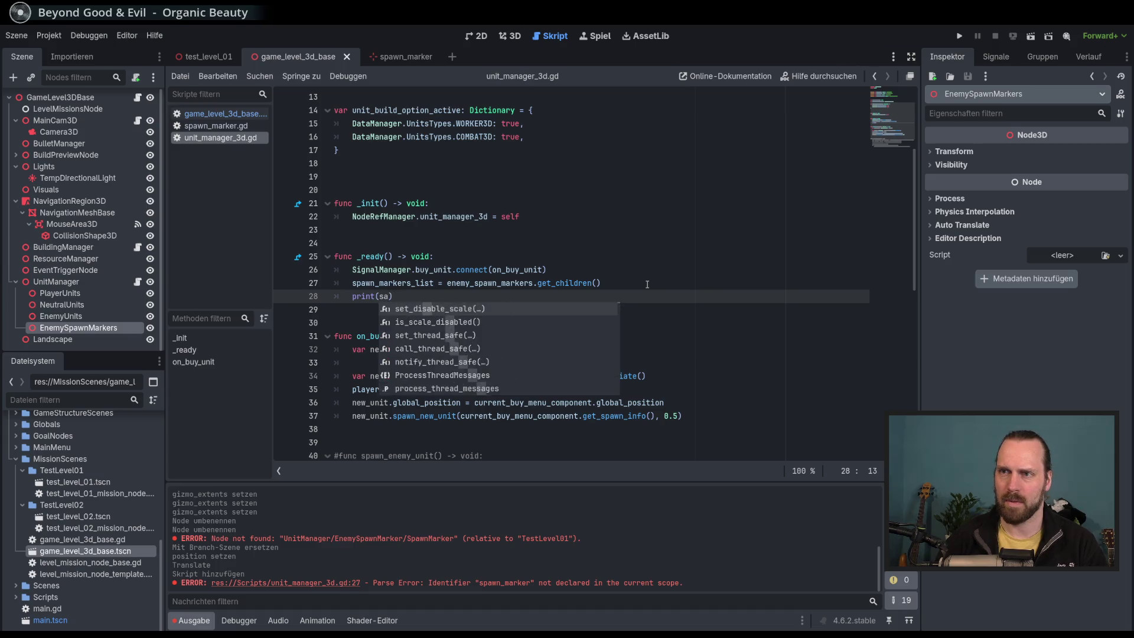
type("paw")
key("Return")
key("Right")
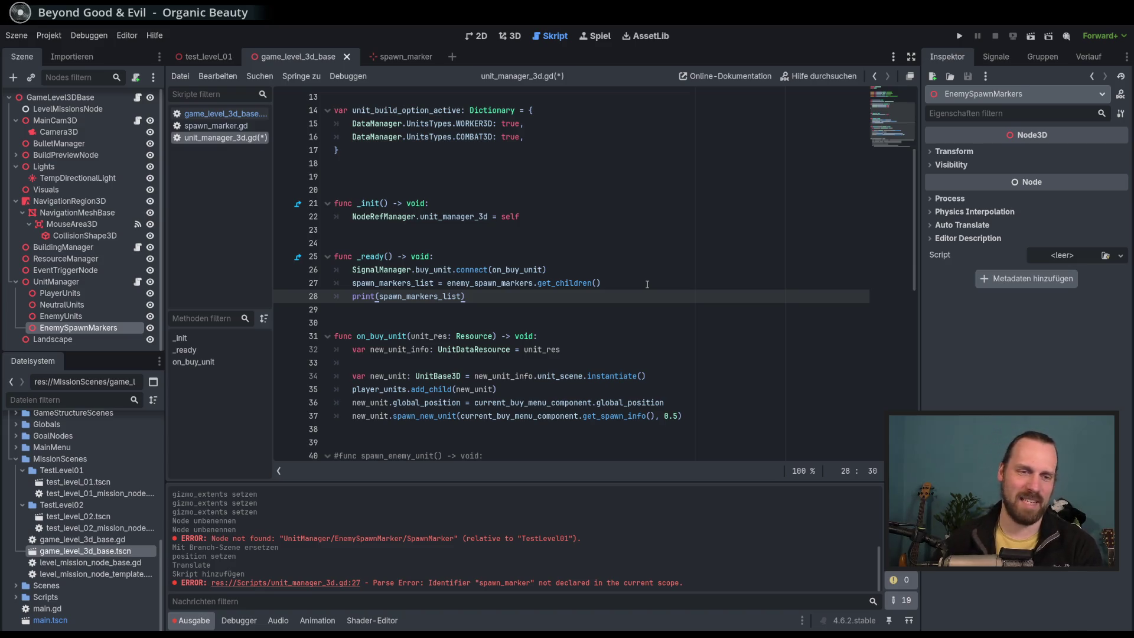
key("ctrl+s")
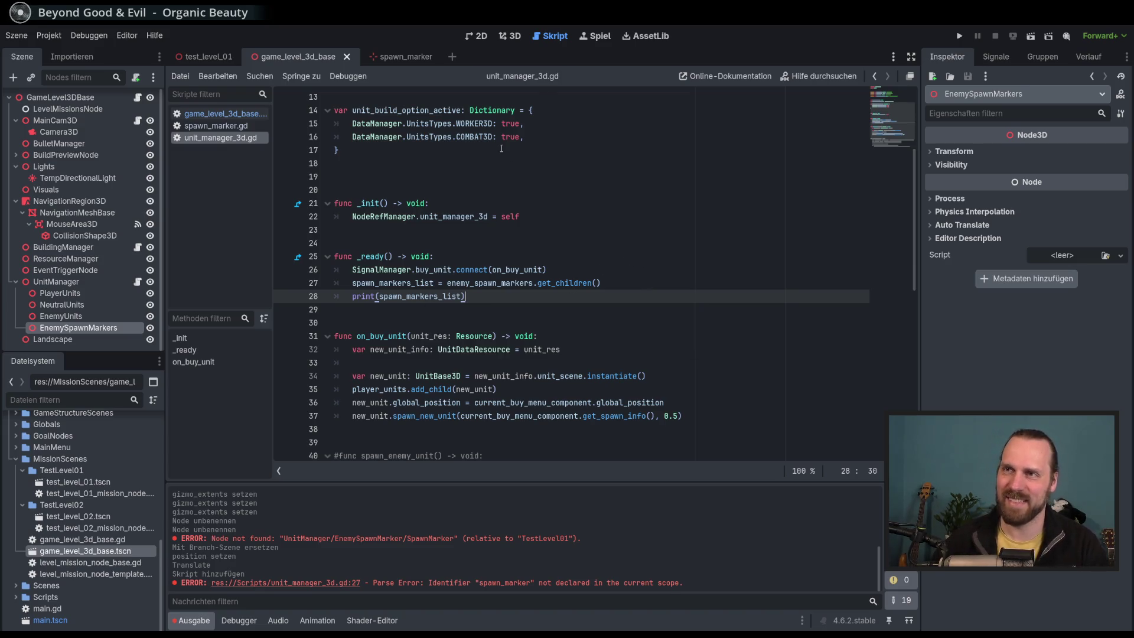
left_click(406, 61)
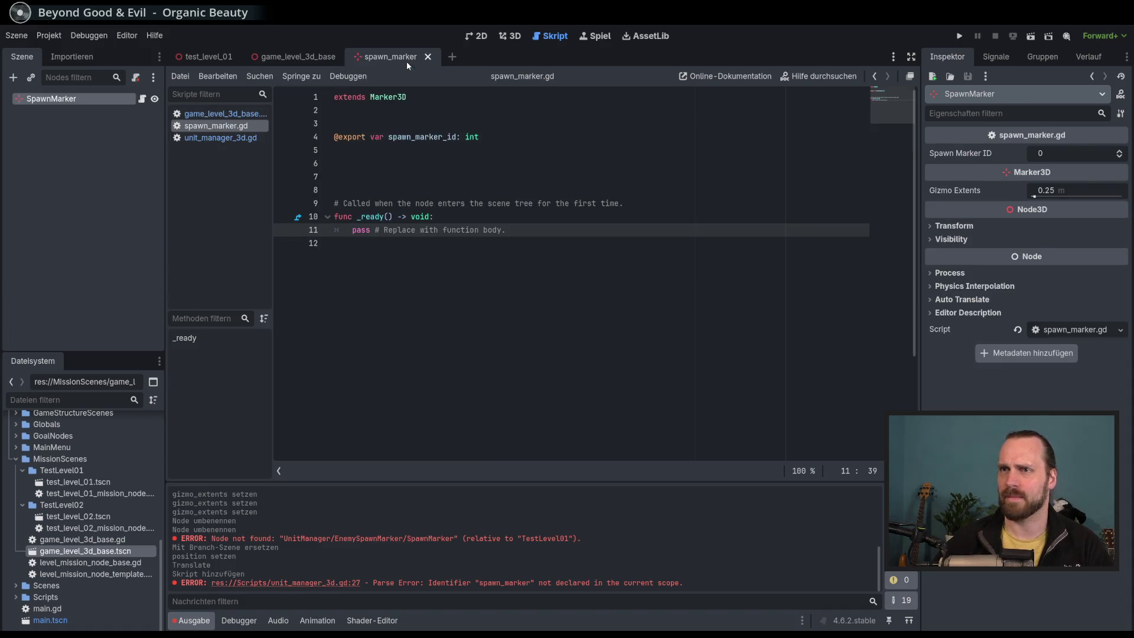
Step: Declare a new print_id() -> void function below _ready in spawn_marker.gd
left_click(503, 275)
key("Return")
key("Return")
type("fic")
key("BackSpace")
key("BackSpace")
key("BackSpace")
type("unc pin")
key("BackSpace")
key("BackSpace")
key("BackSpace")
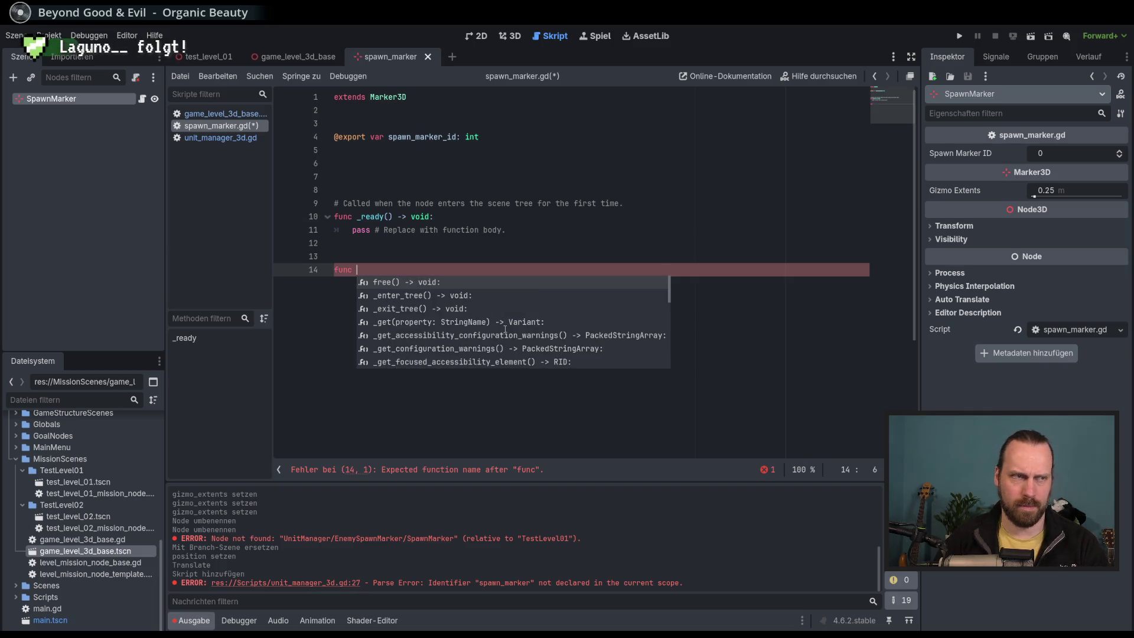
type("sh")
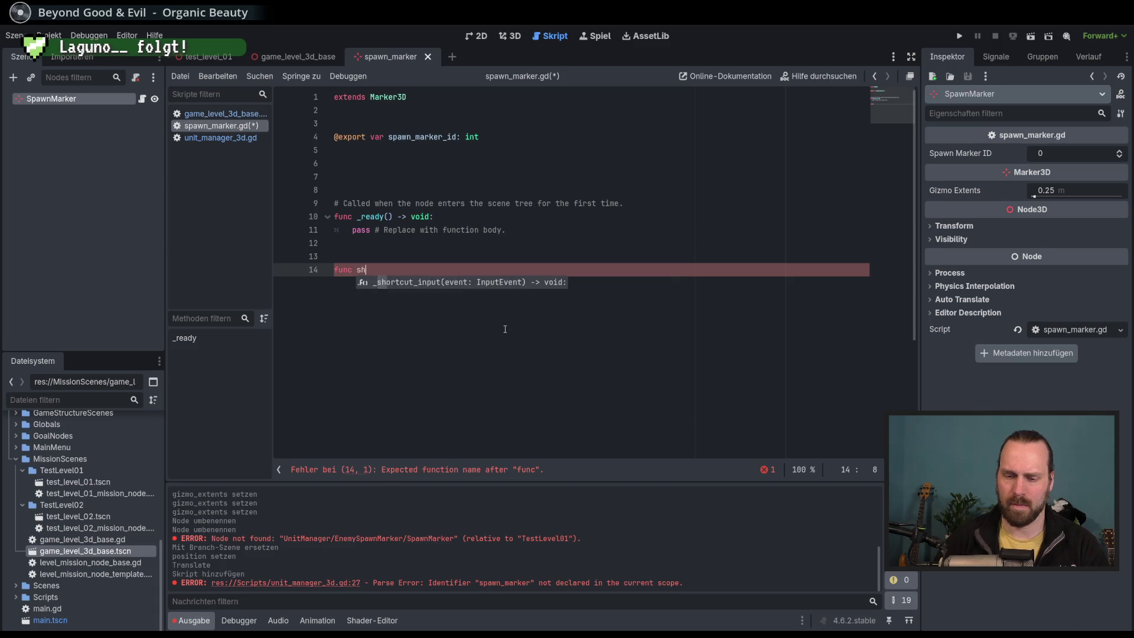
key("BackSpace")
key("BackSpace")
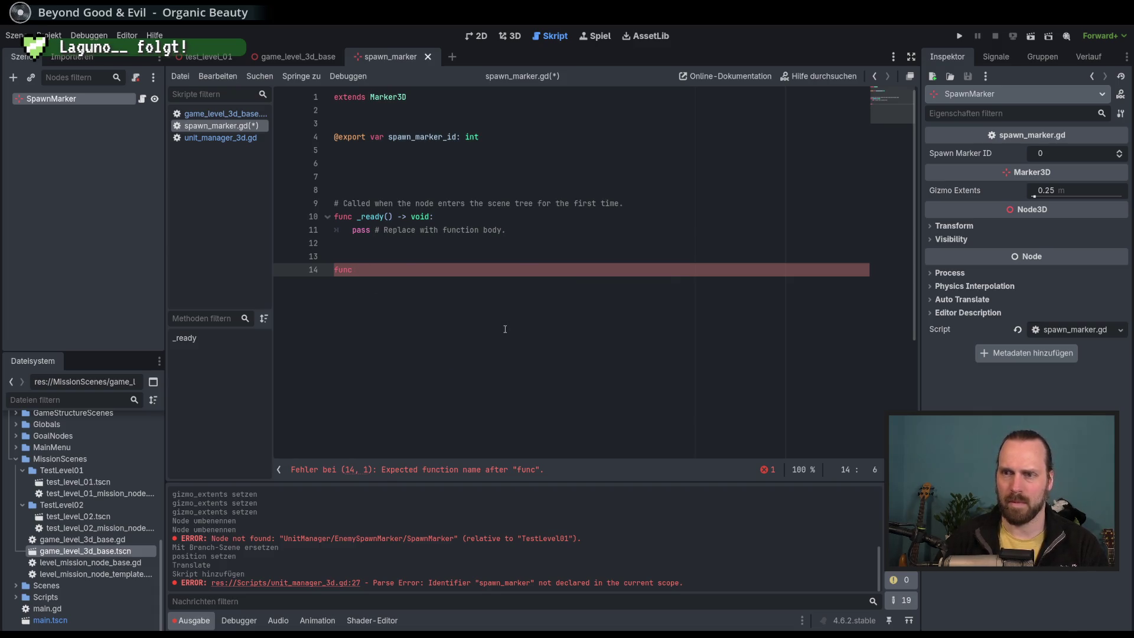
type("print")
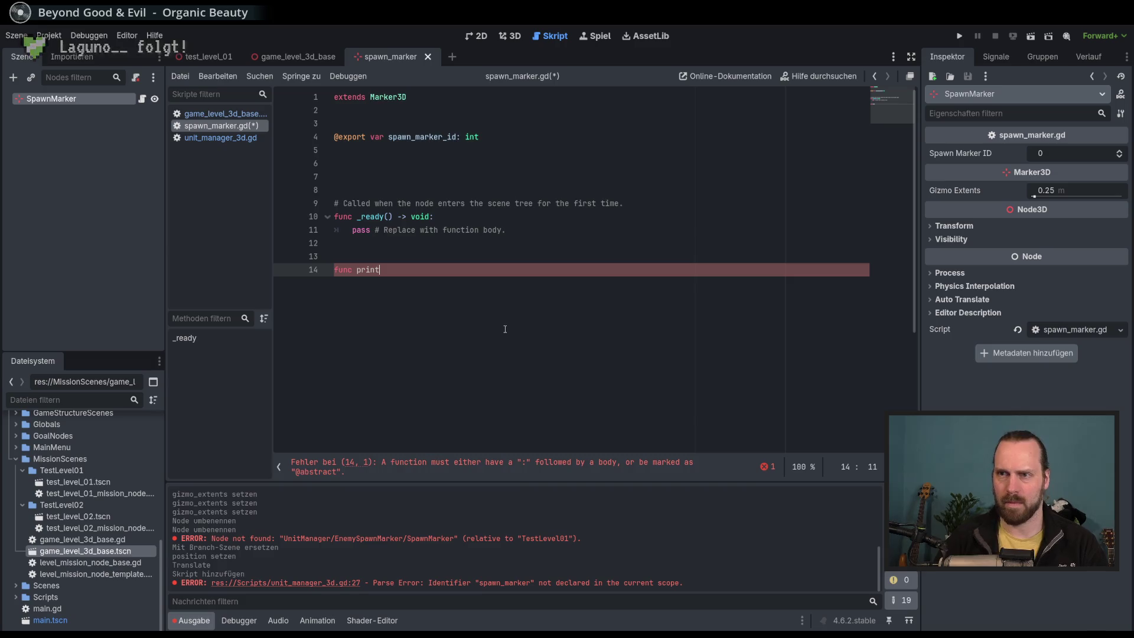
type("_id(")
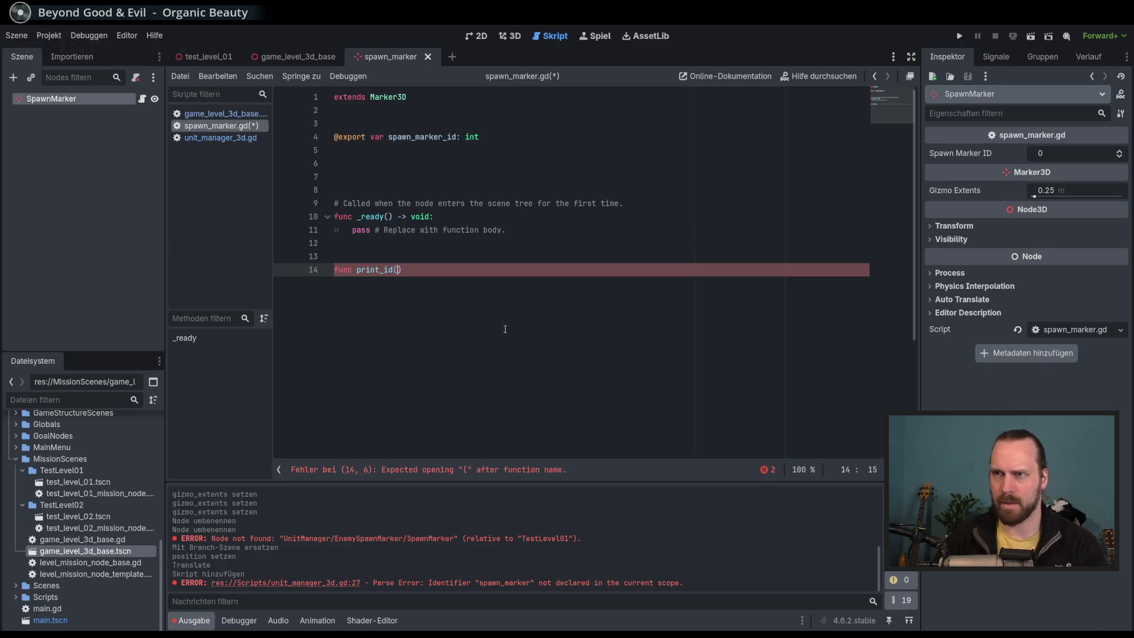
type("->")
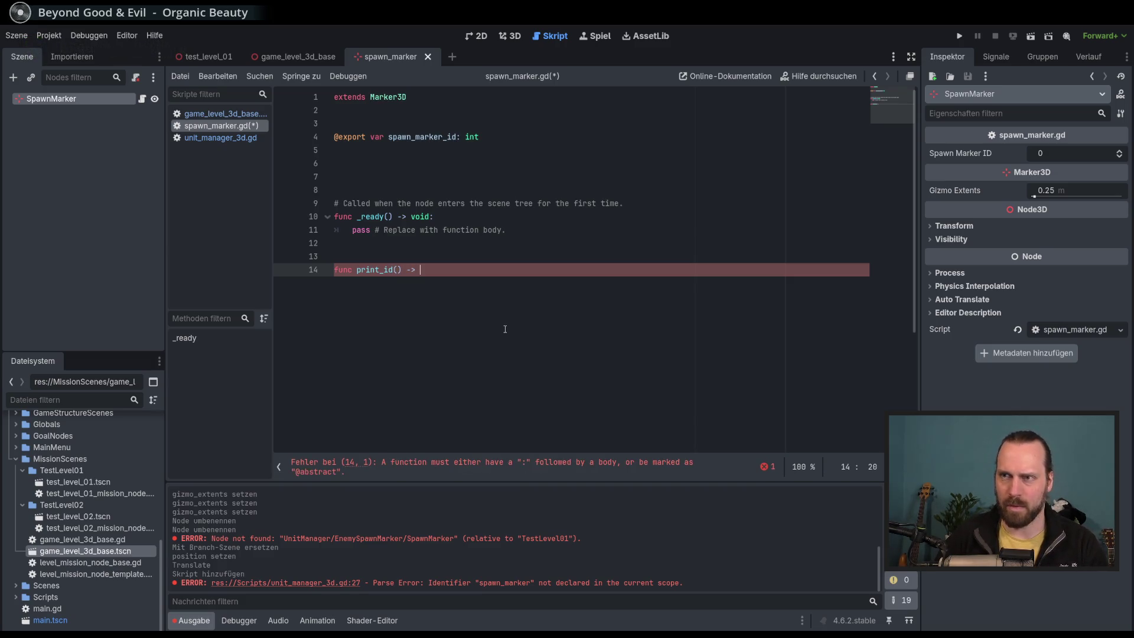
type("void,")
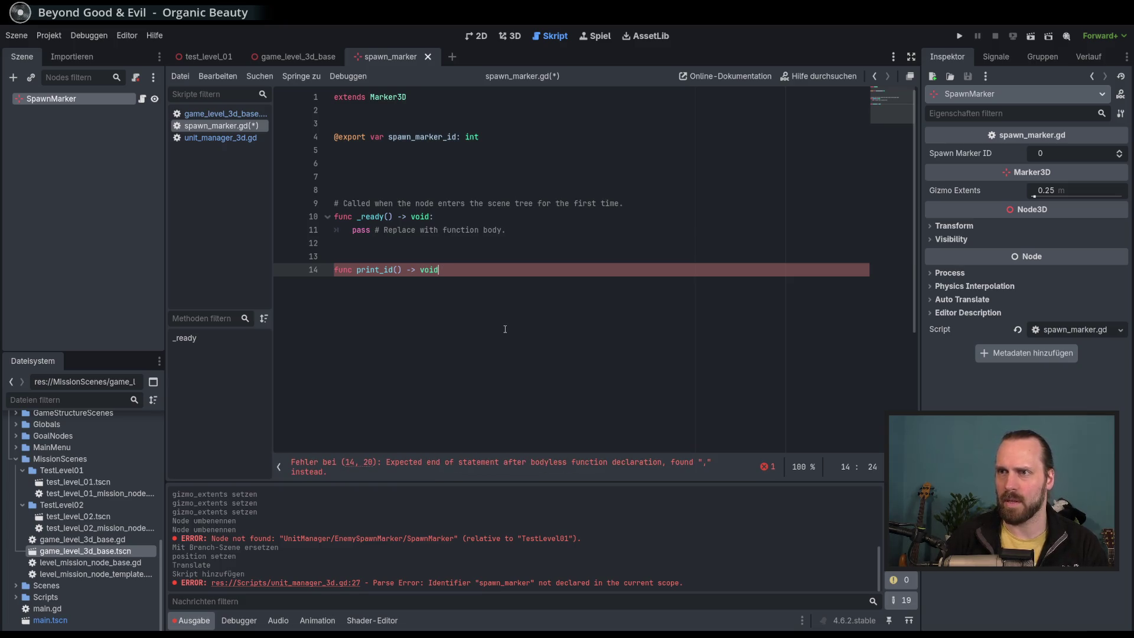
type(":")
Step: Make print_id print spawn_marker_id, save the script, and bring up game_level_3d_base.gd
key("Return")
type("print(")
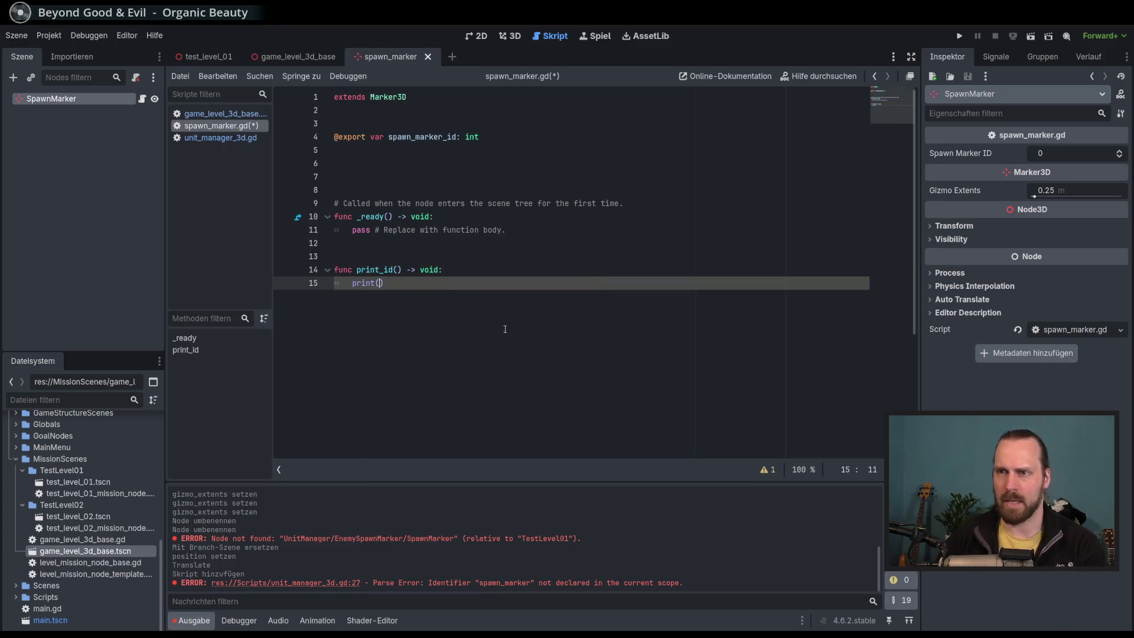
type("spawn")
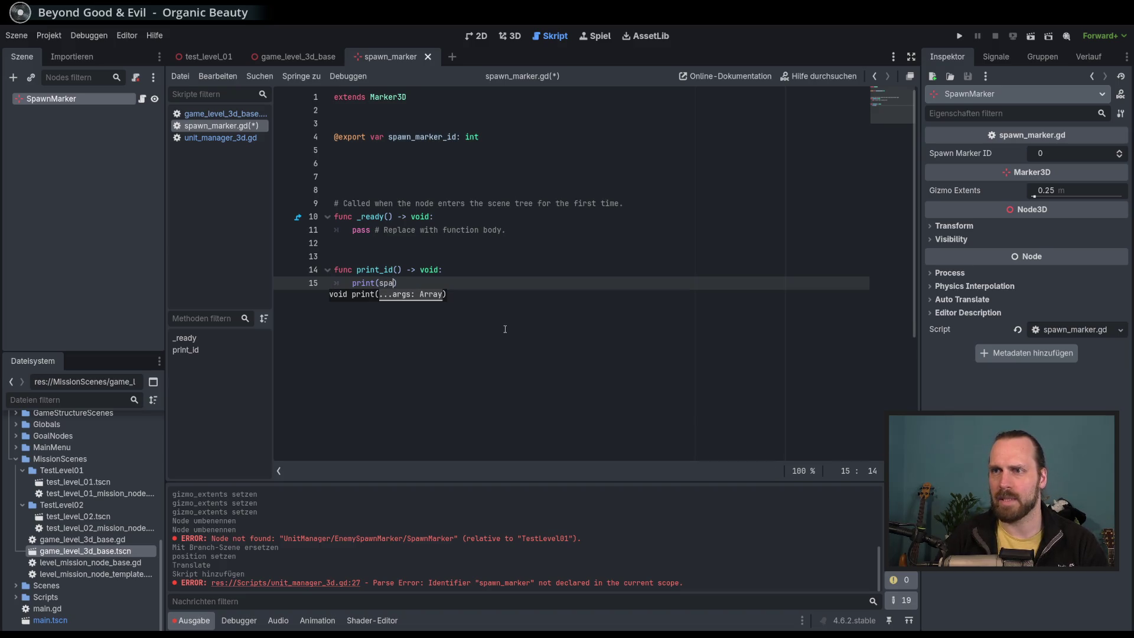
key("Return")
key("ctrl+s")
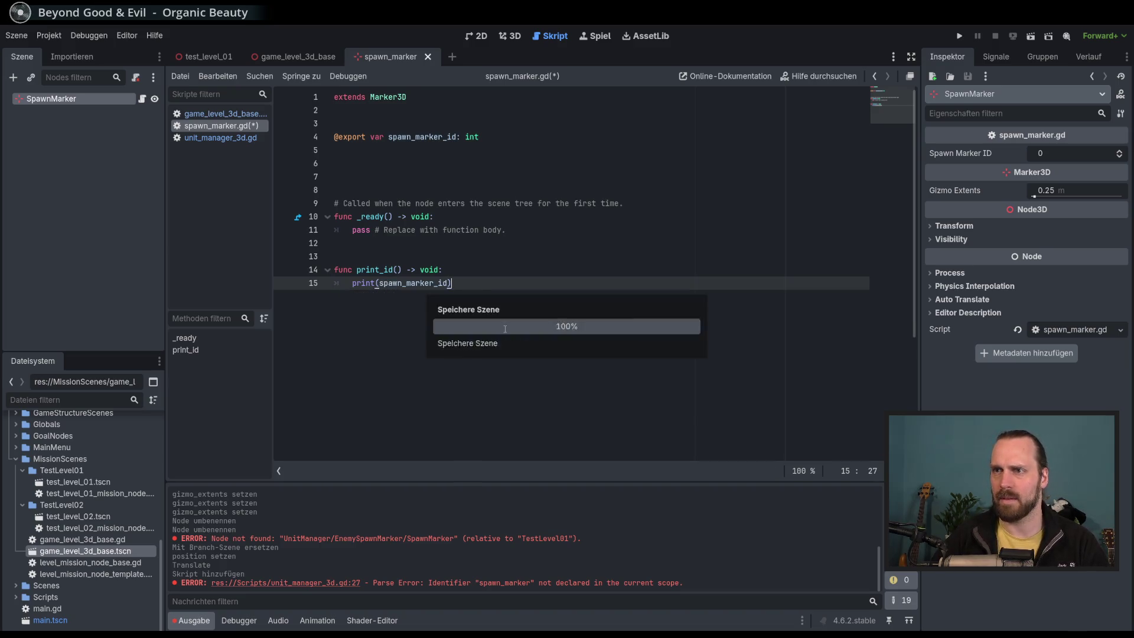
left_click(226, 115)
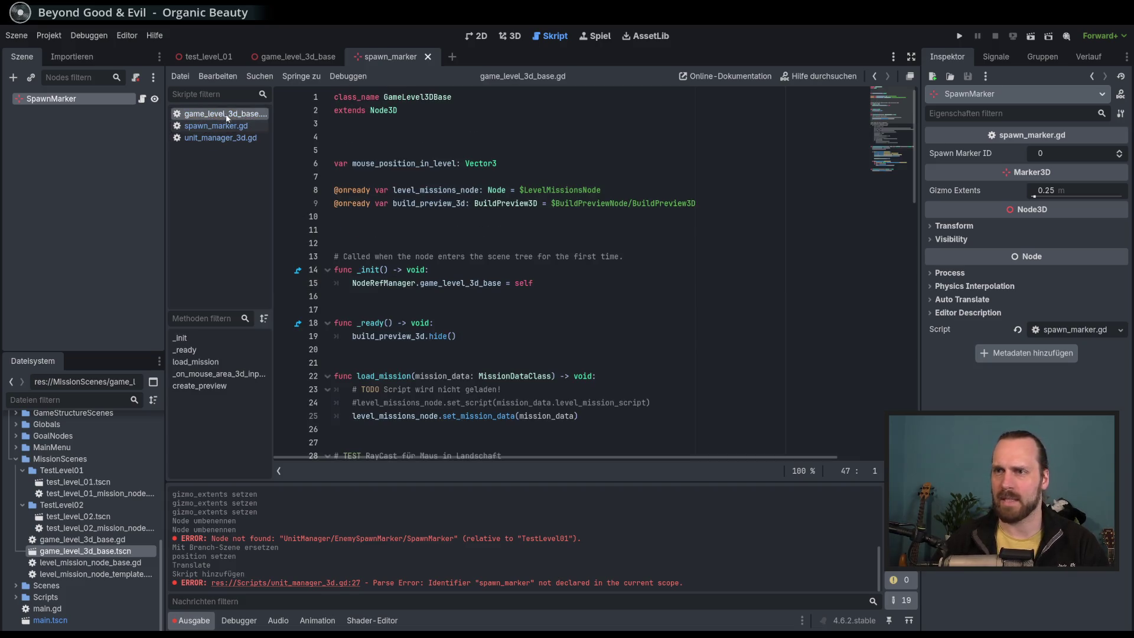
Step: In unit_manager_3d.gd's _ready, replace the print line with a loop calling marker.print_id() on each spawn marker, then save
left_click(221, 138)
left_click_drag(499, 298, 353, 296)
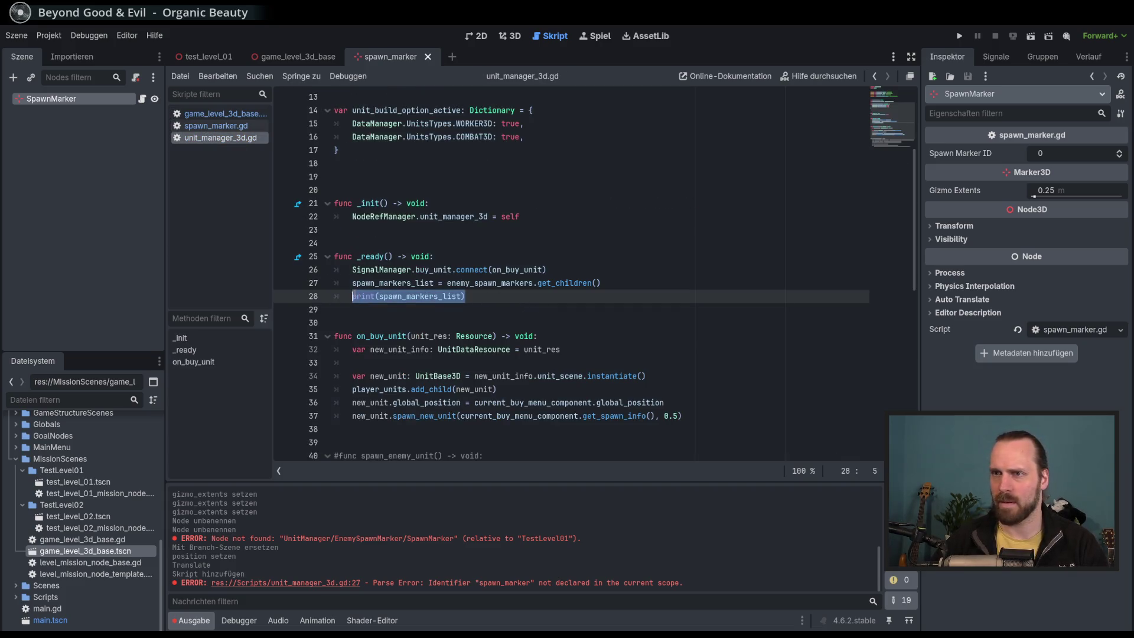
key("Return")
type("for ")
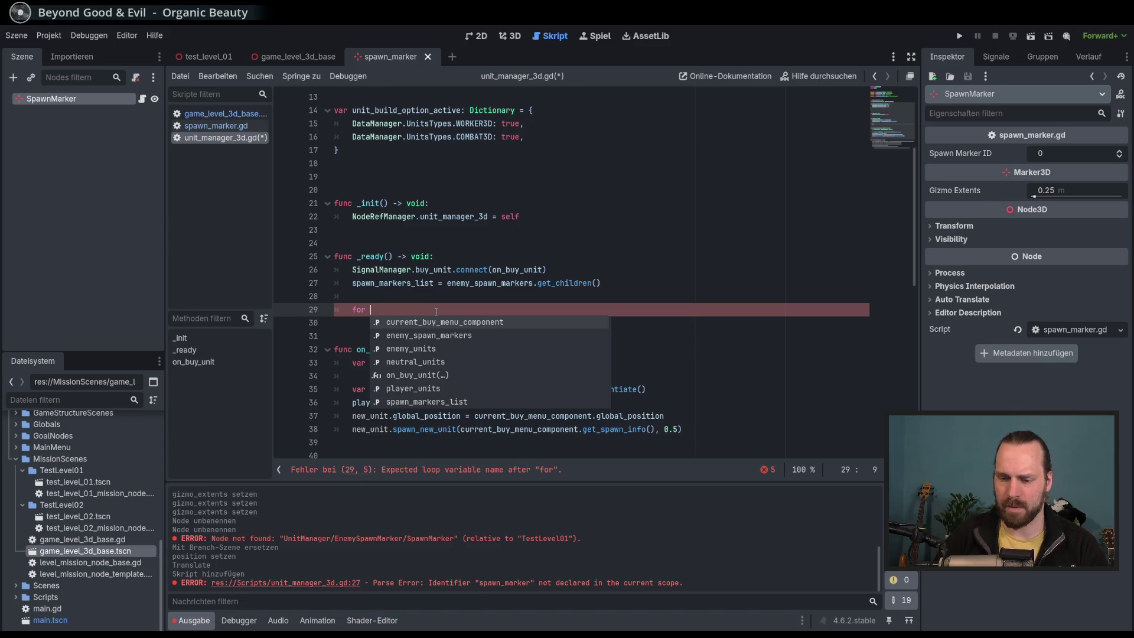
type("marker in spaw")
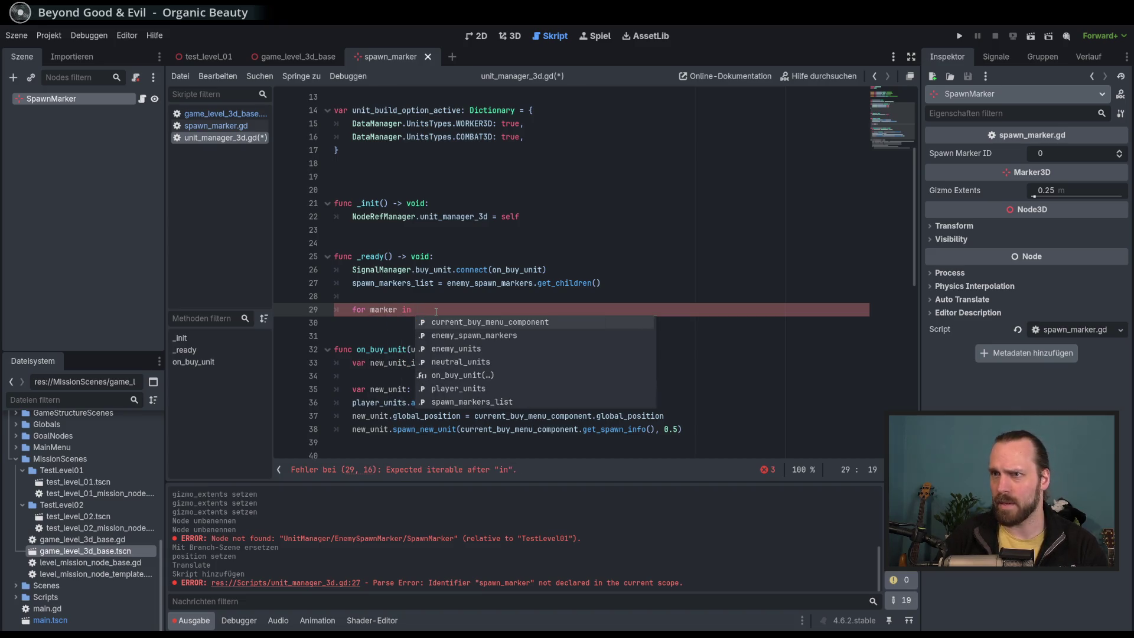
key("Return")
type(":")
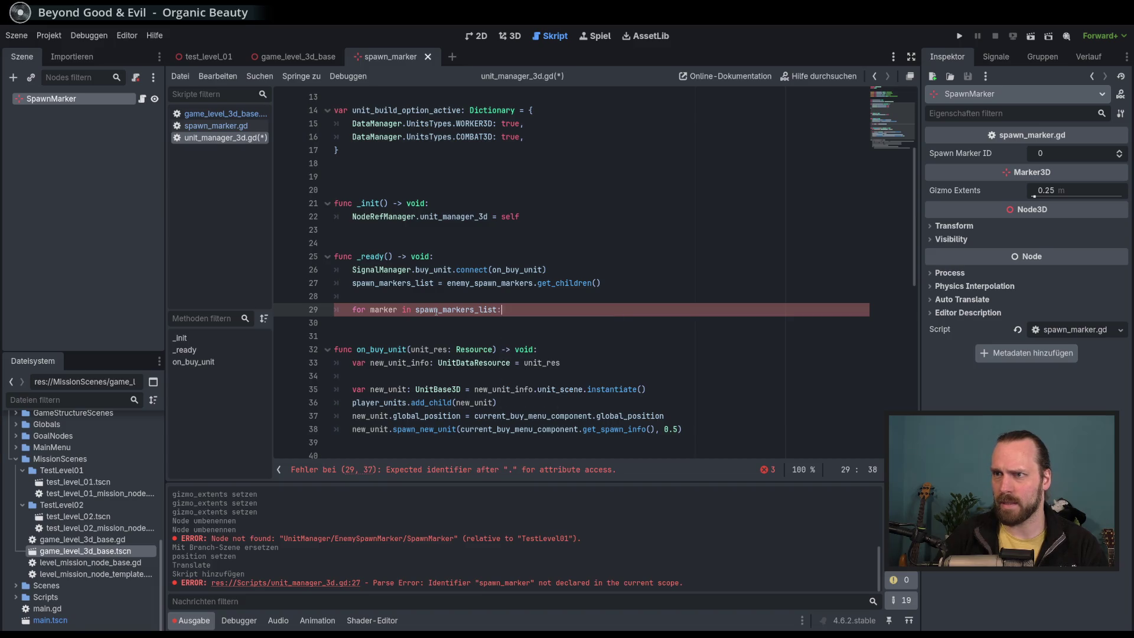
key("Return")
type("marker.")
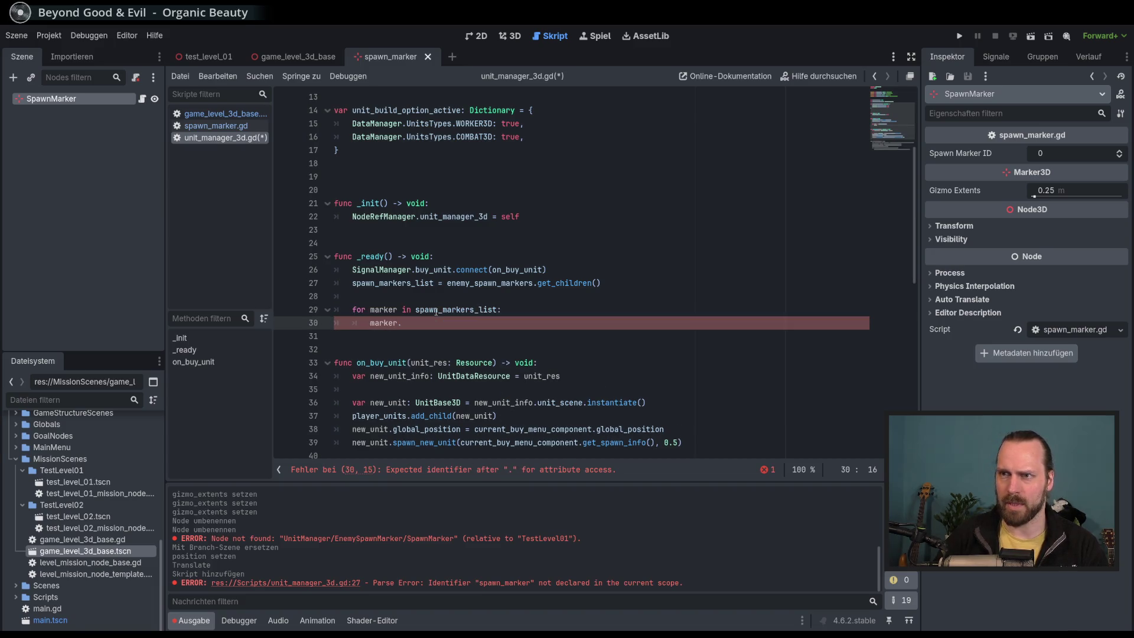
type("print_i")
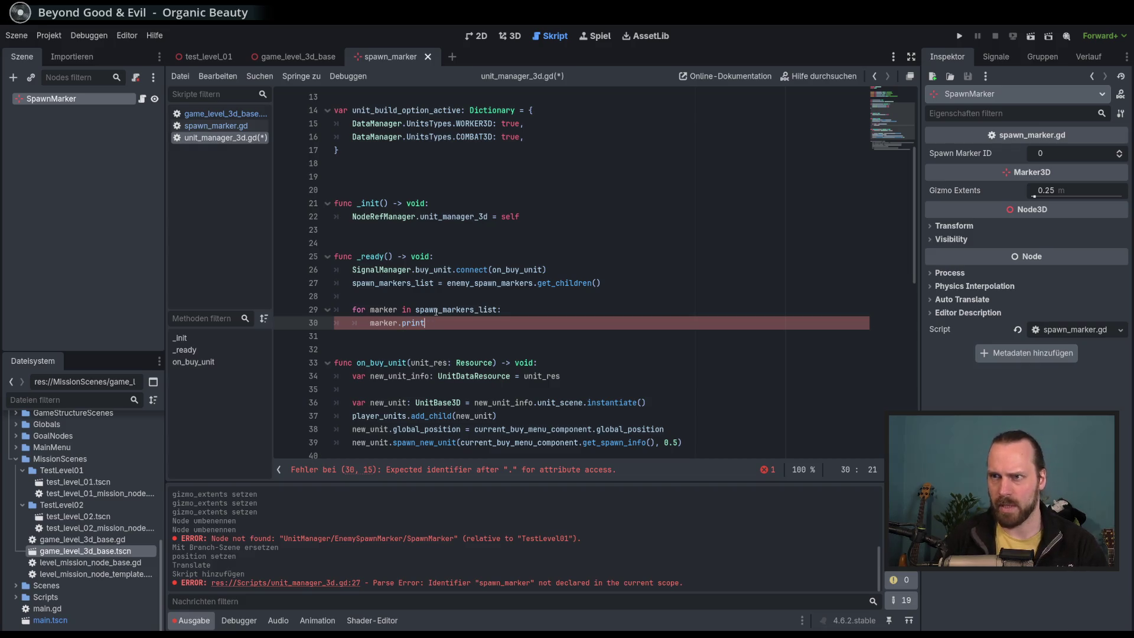
type("d")
key("Return")
key("ctrl+s")
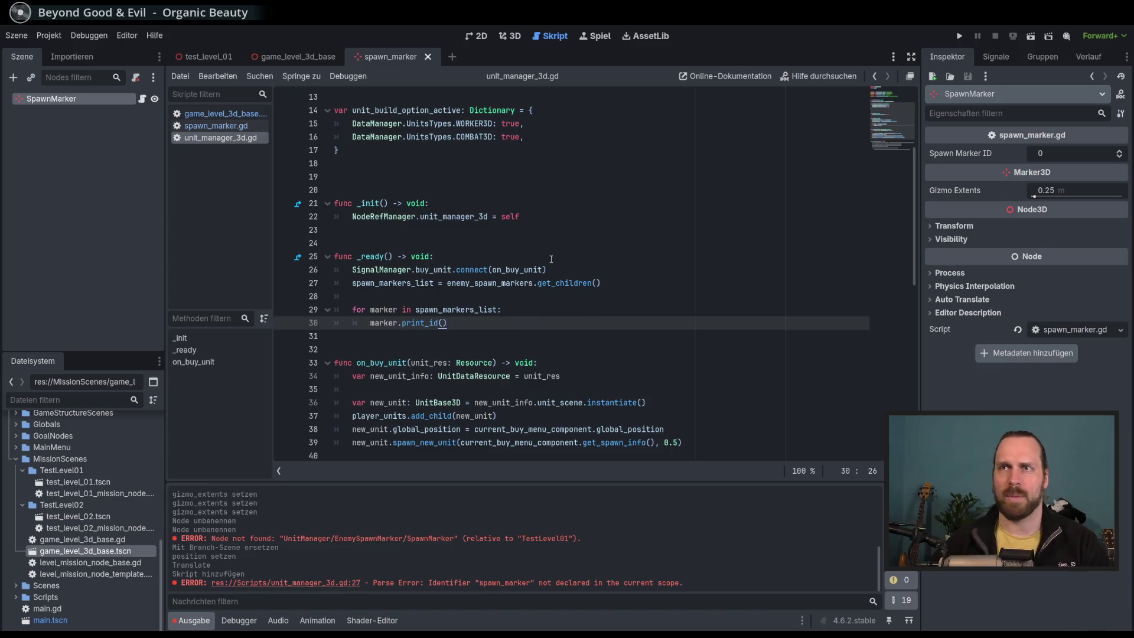
Step: Insert 'await get_tree().create_timer(0.1).timeout' above the print_id loop
mouse_move(491, 267)
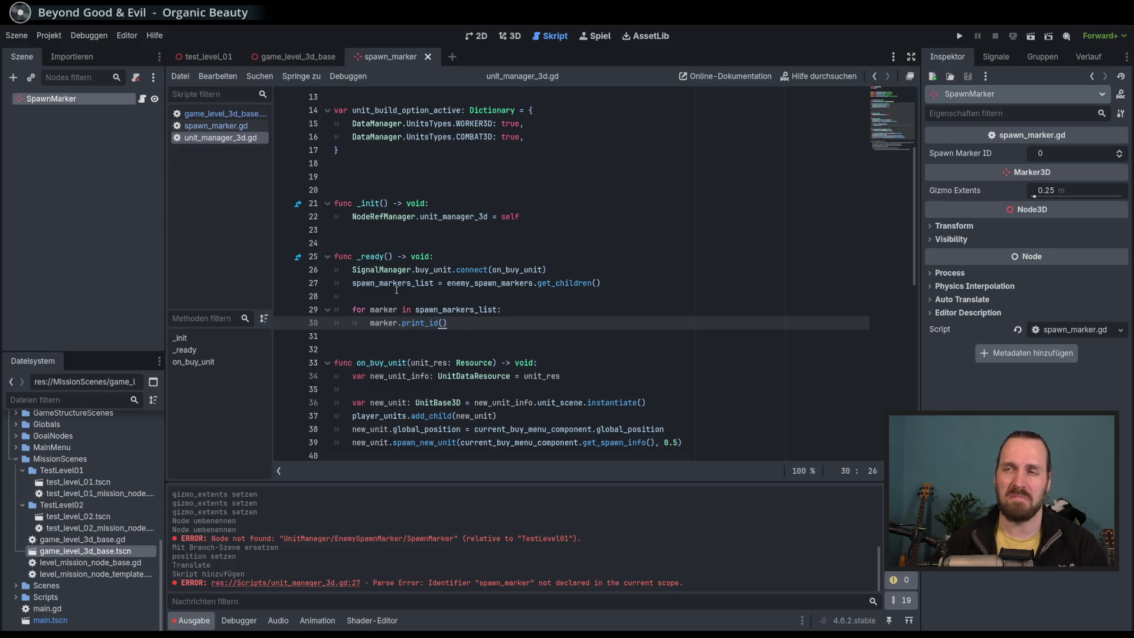
left_click(411, 299)
key("Return")
type("await get_")
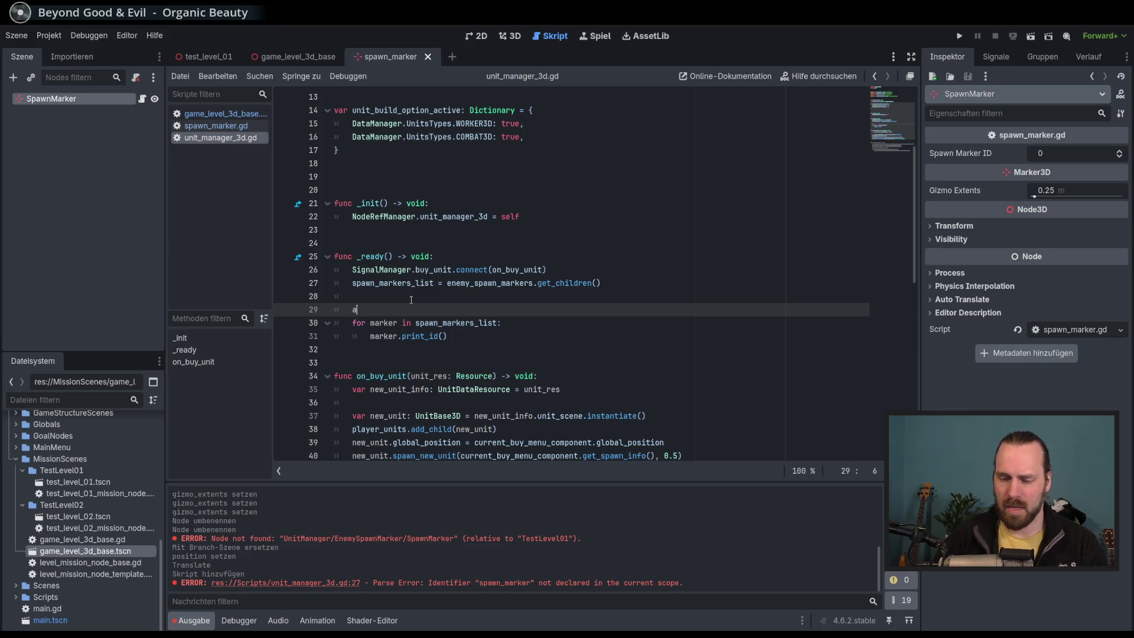
type("t")
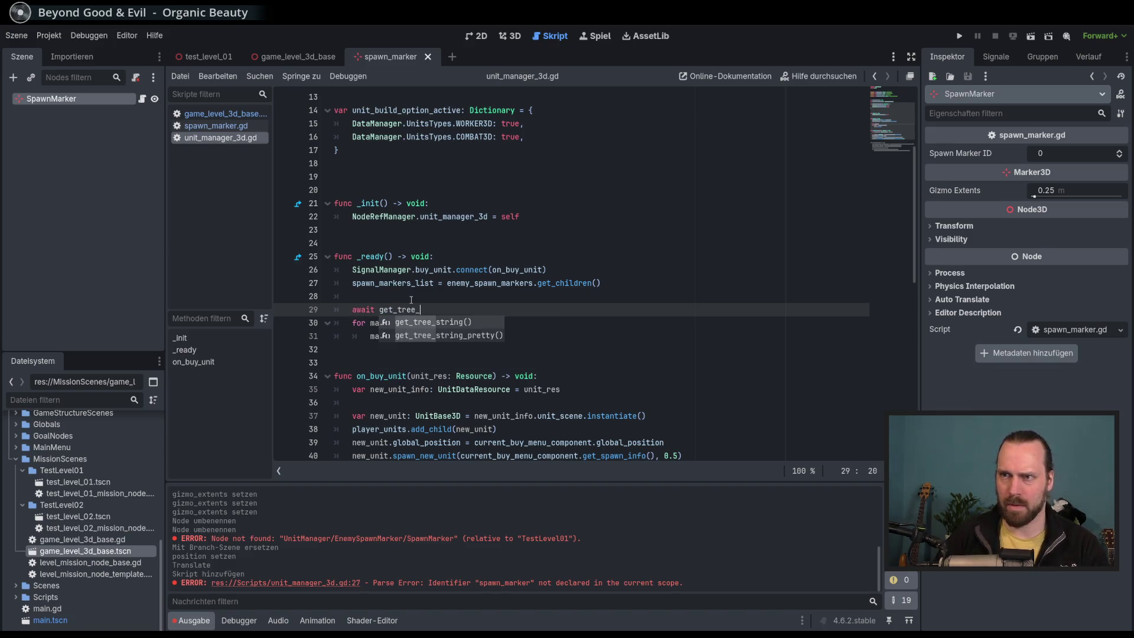
key("Return")
type("cre")
key("Return")
type("0.1).t")
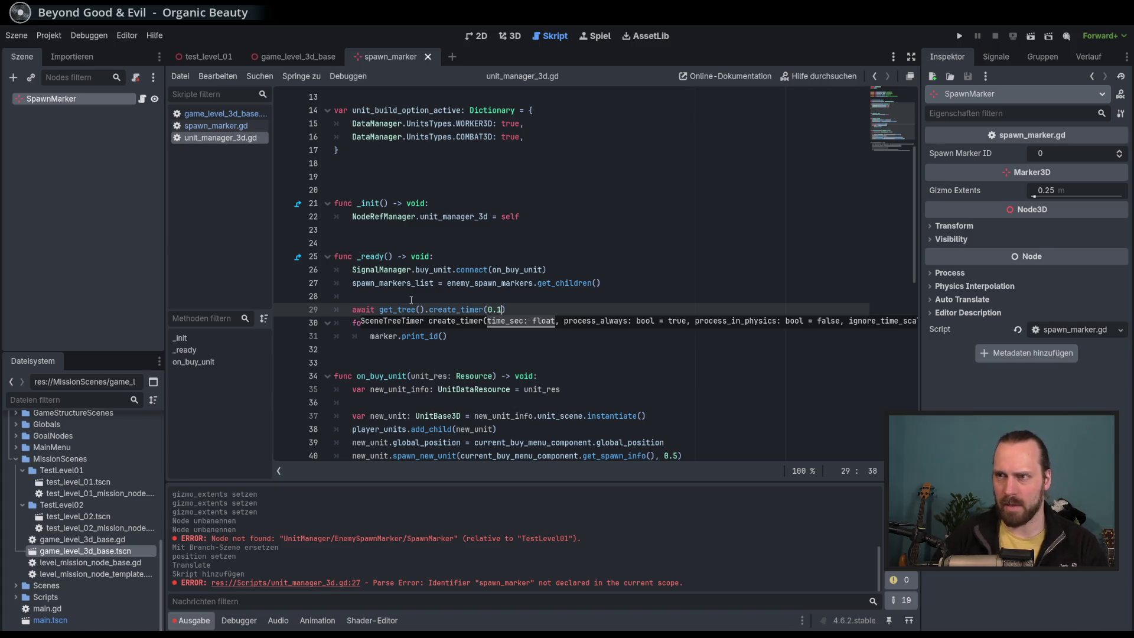
type("ime")
key("Return")
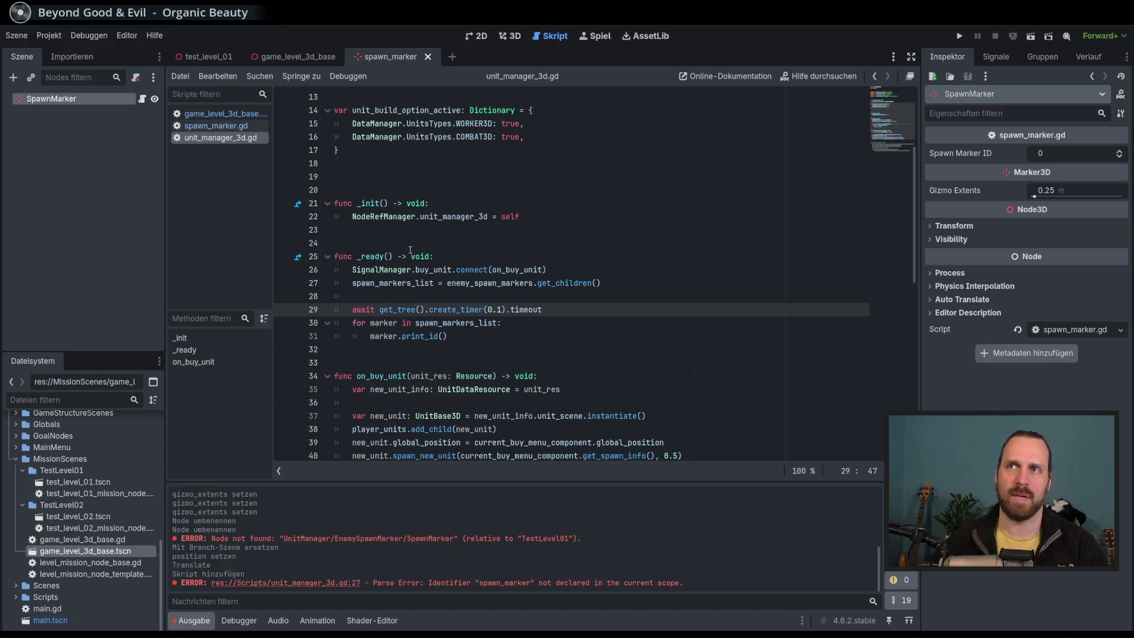
Step: Glance at the test_level_01 scene, then open spawn_marker.gd at the end of its print line
left_click(253, 115)
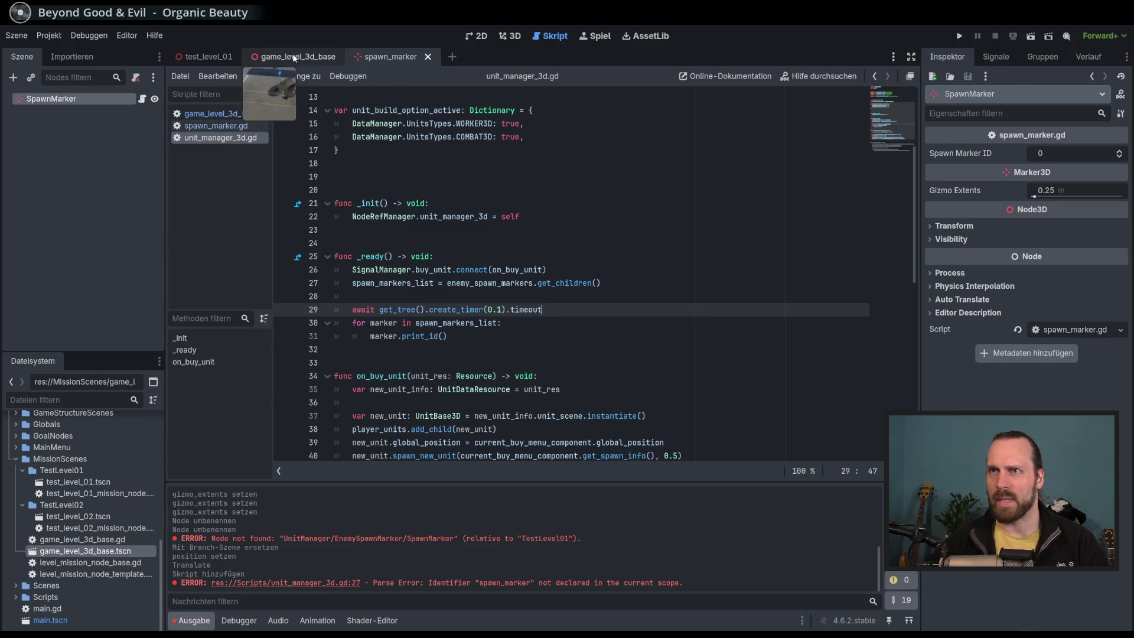
left_click(211, 58)
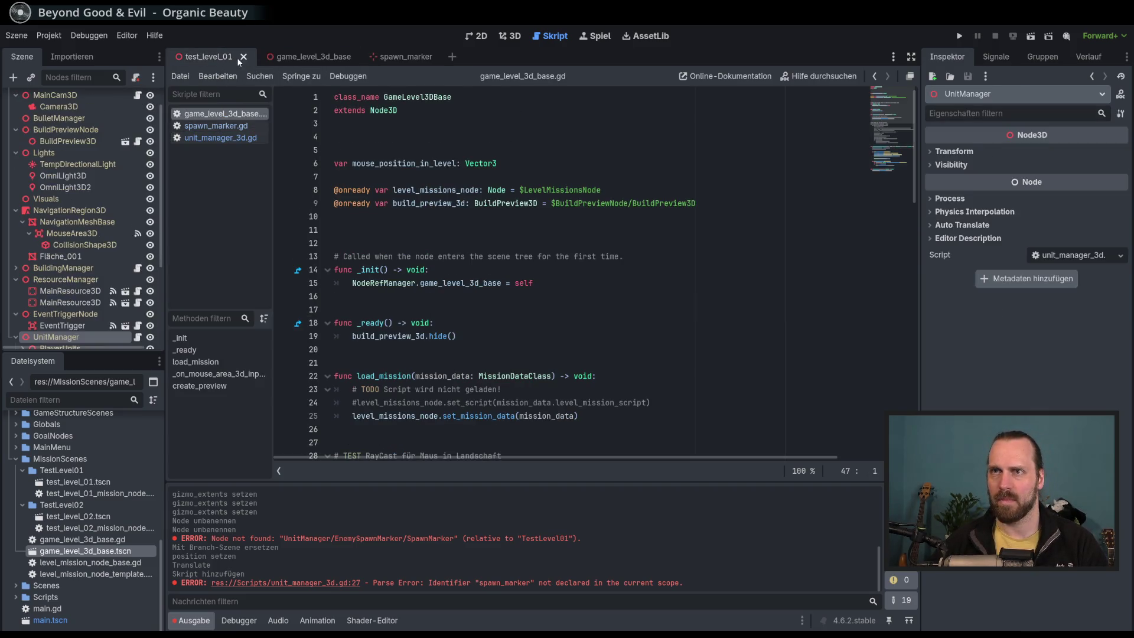
left_click(266, 56)
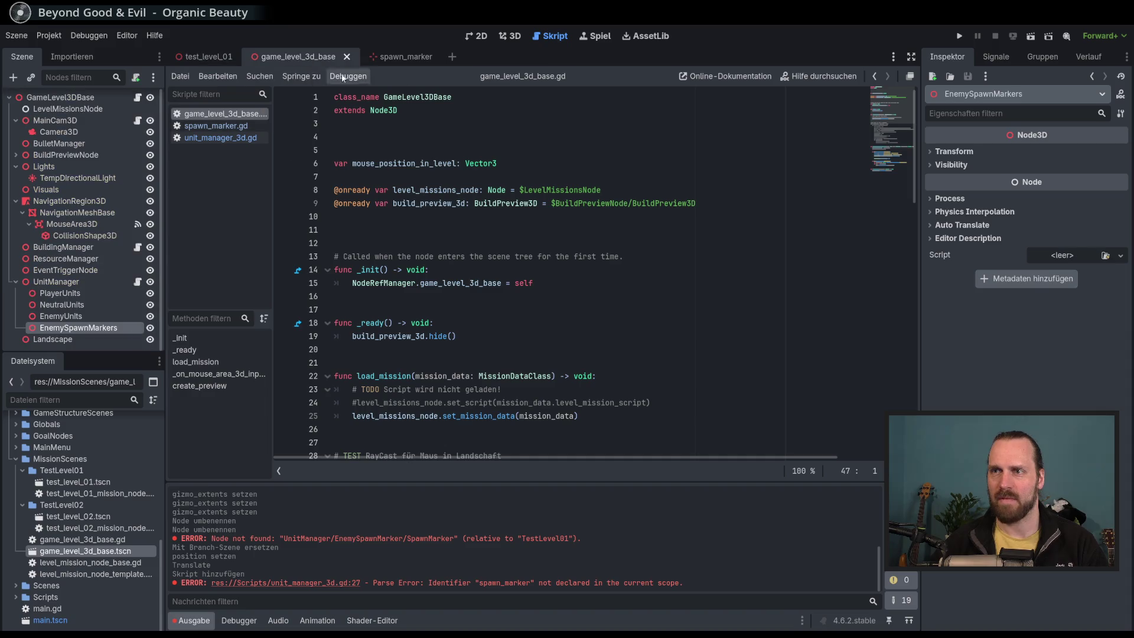
left_click(216, 126)
left_click(536, 382)
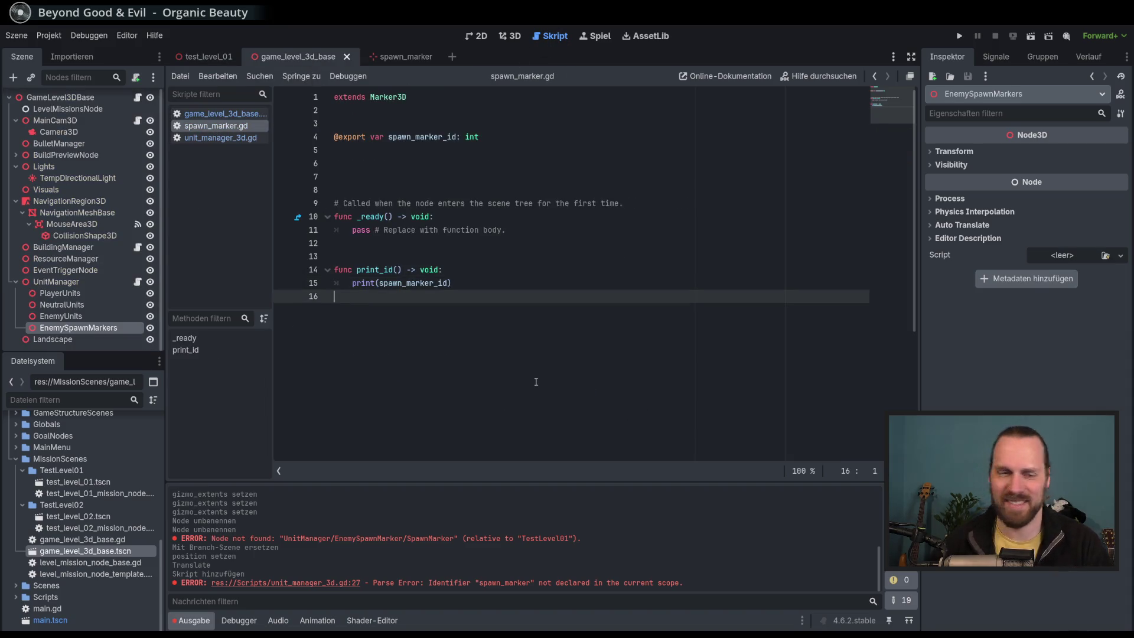
left_click(494, 283)
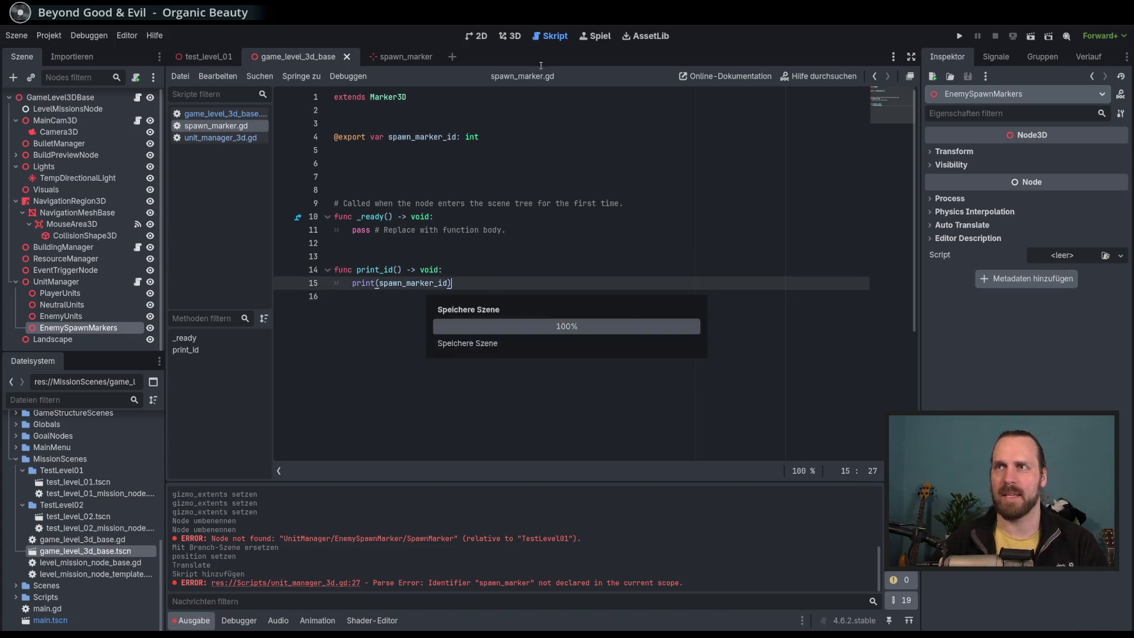
Step: Switch to the 3D view and bring up the test_level_01 scene
left_click(512, 36)
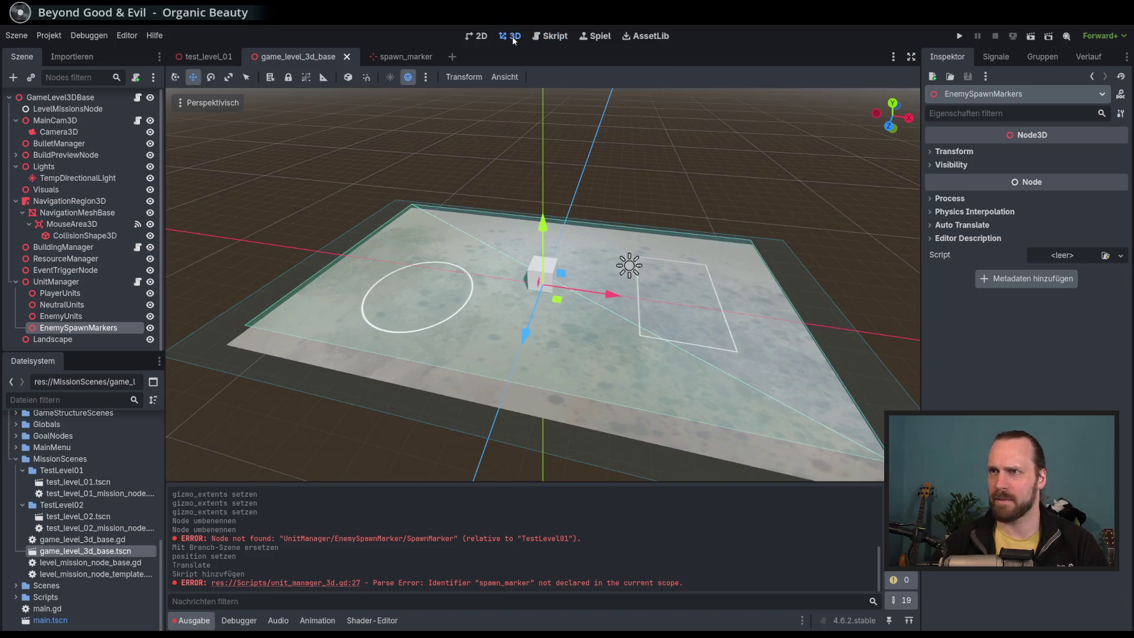
scroll(466, 233, "down", 4)
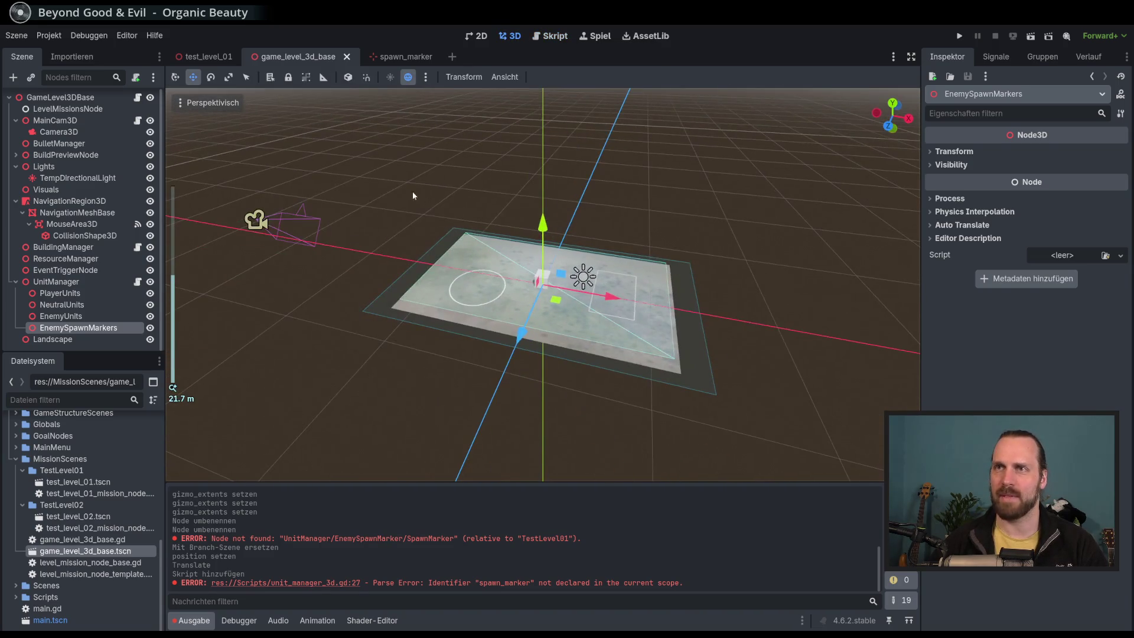
left_click(211, 58)
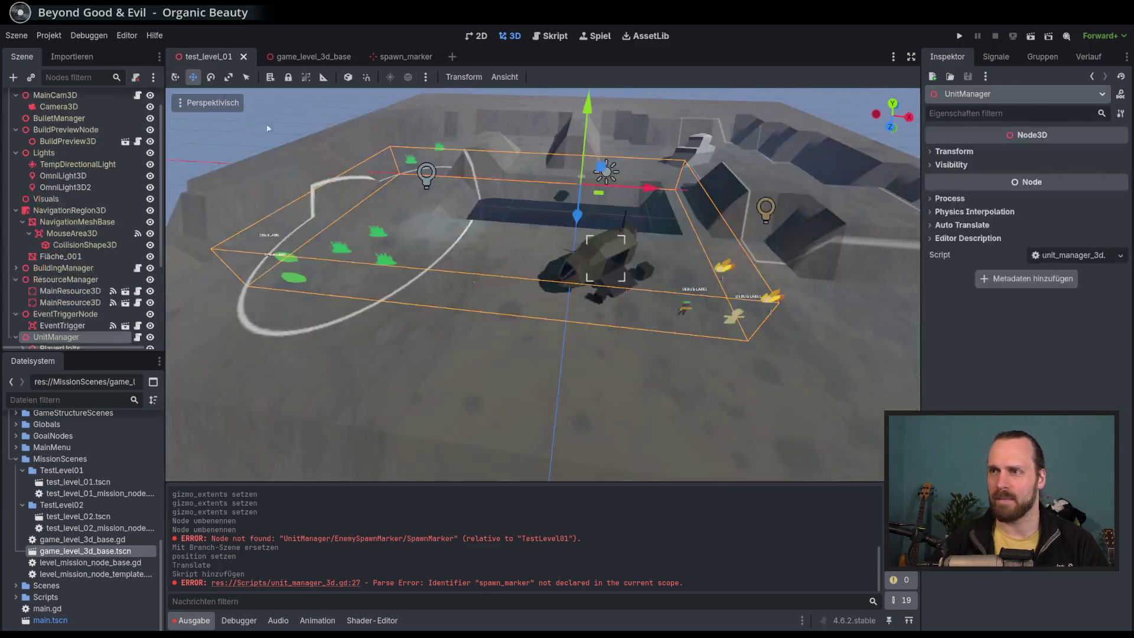
left_click(312, 59)
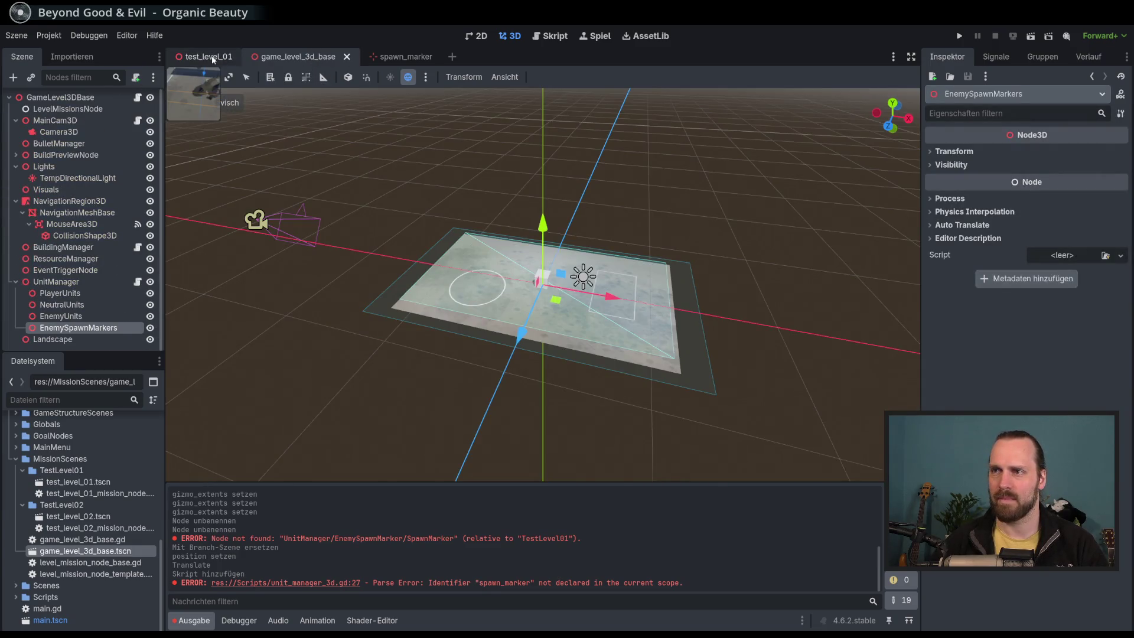
left_click(213, 58)
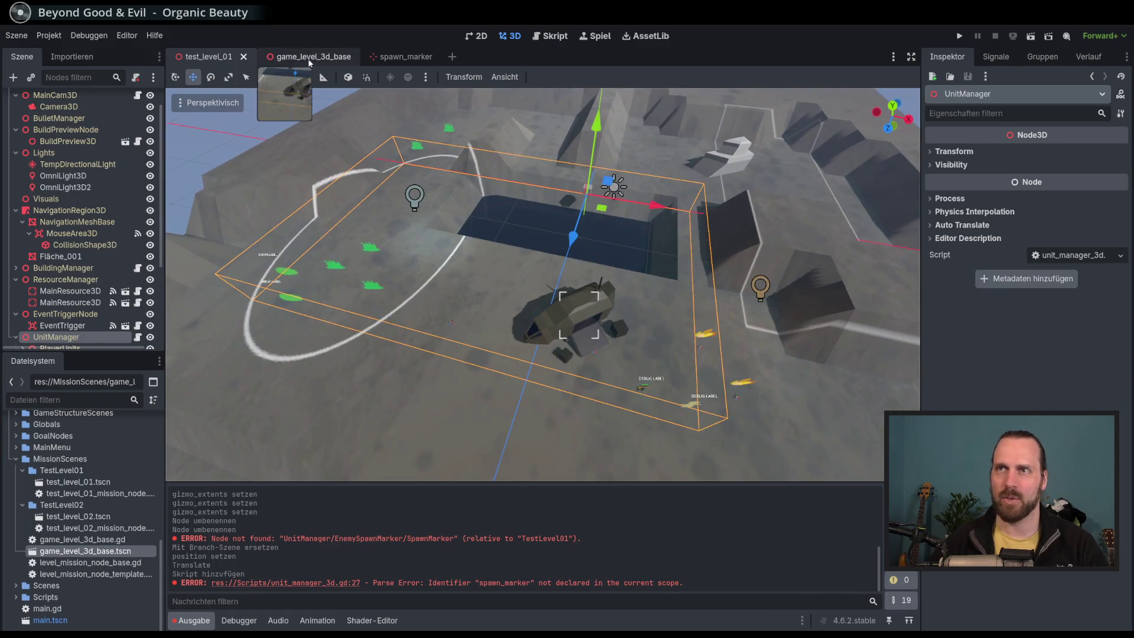
left_click(307, 57)
scroll(341, 436, "up", 3)
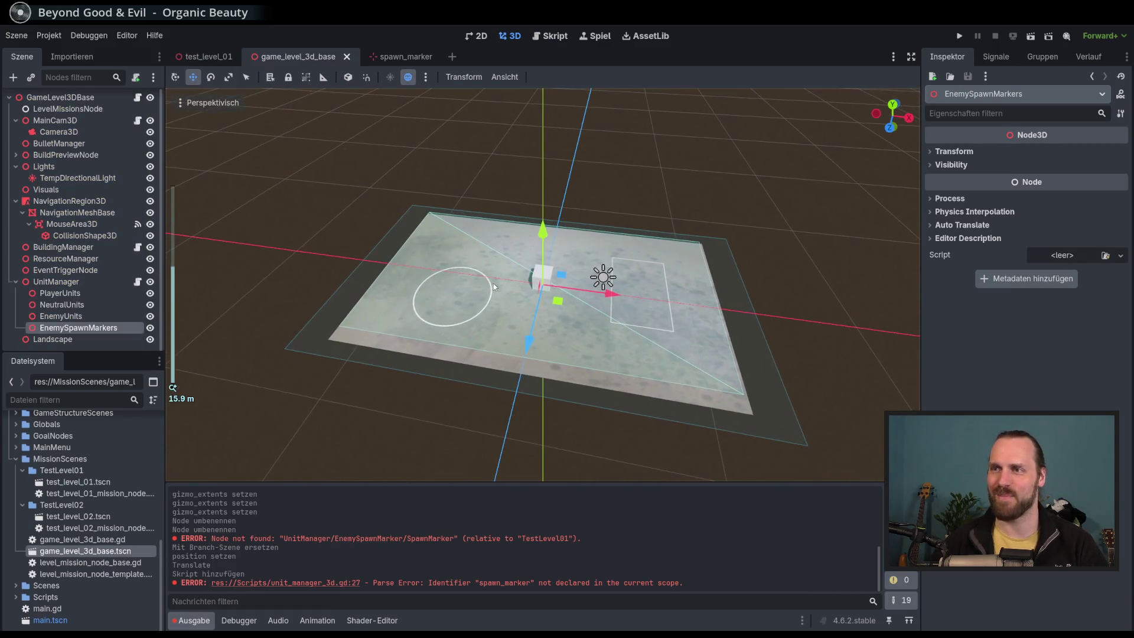
left_click(218, 55)
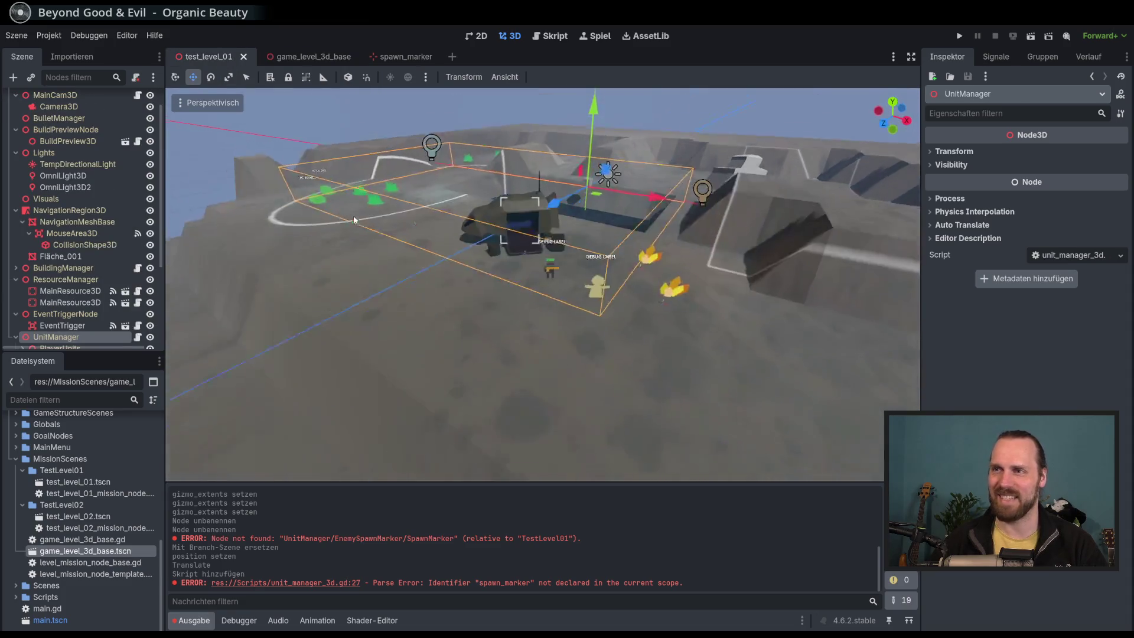
Step: Select the SpawnMarker node under EnemySpawnMarkers in the Scene dock
scroll(590, 257, "down", 5)
scroll(590, 257, "up", 5)
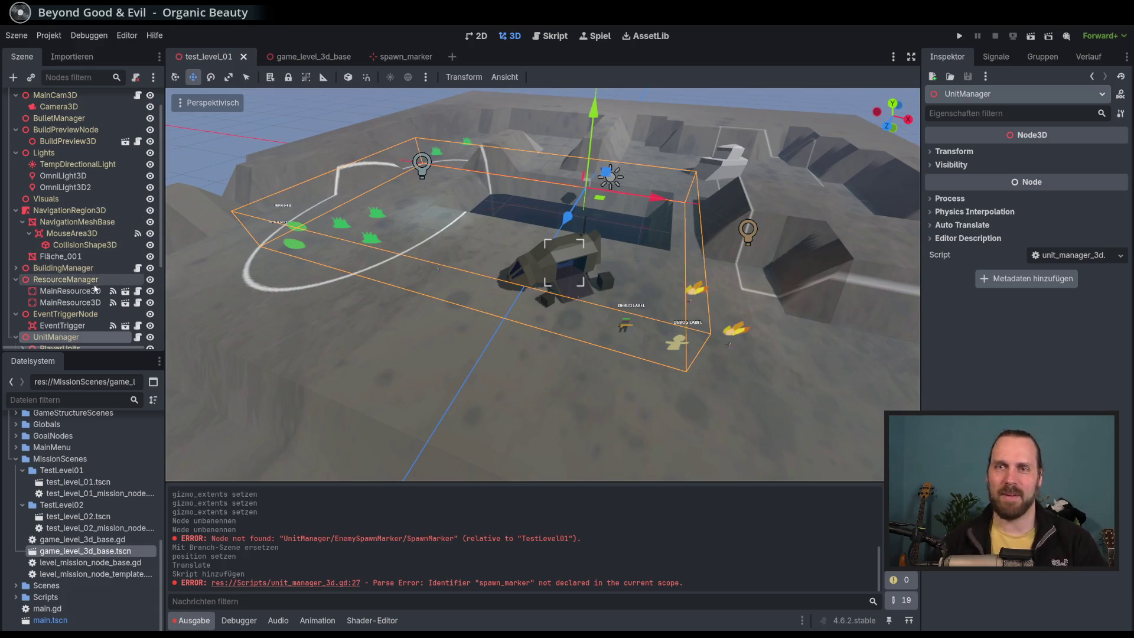
scroll(90, 293, "down", 3)
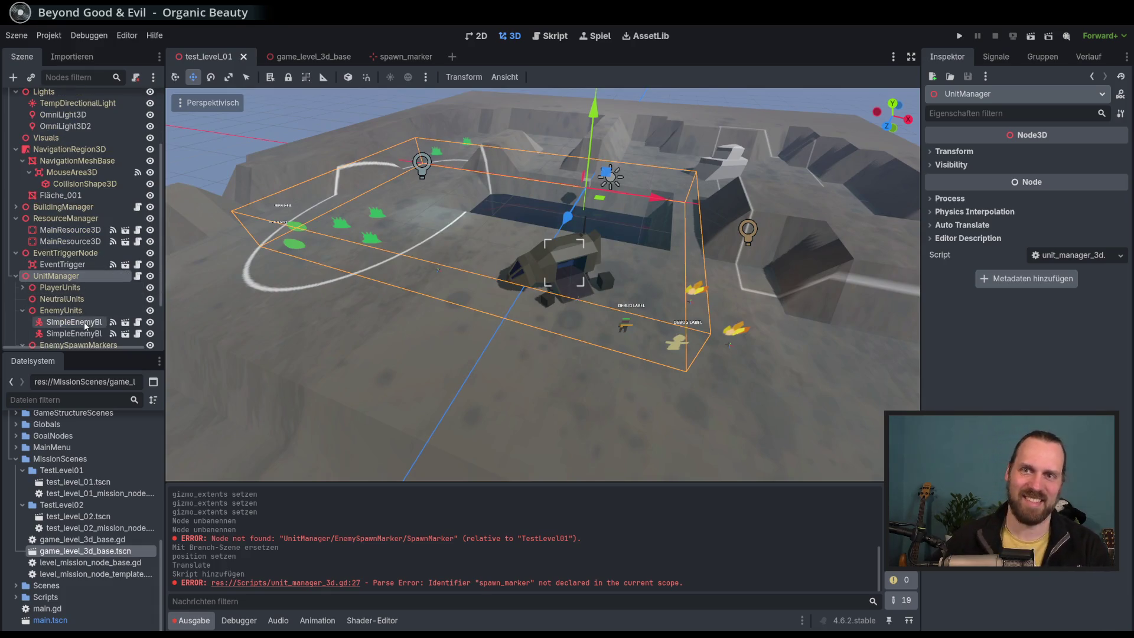
left_click(62, 264)
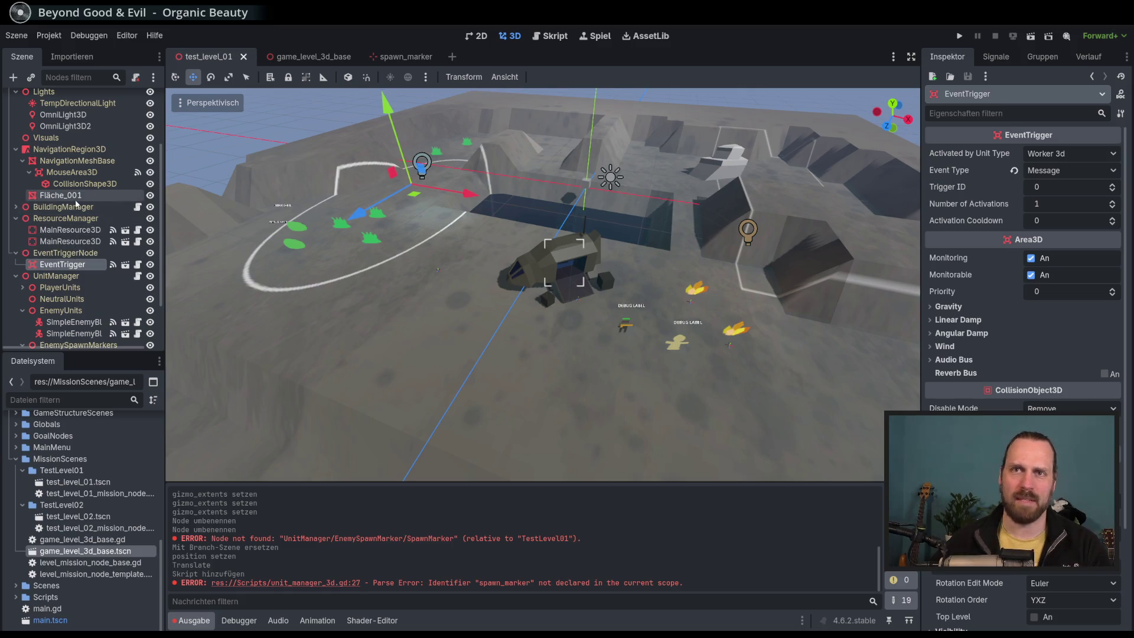
scroll(73, 254, "down", 3)
left_click(71, 298)
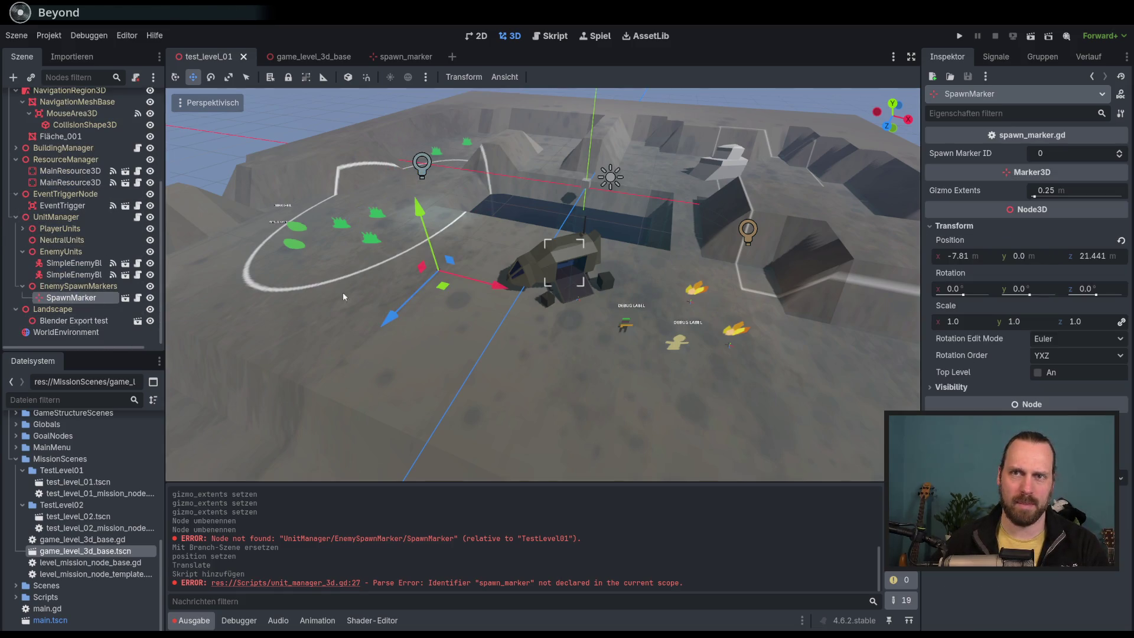
Step: Duplicate SpawnMarker, move the copy elsewhere, set SpawnMarker2's Spawn Marker ID to 2, and save
key("f")
key("ctrl+d")
mouse_move(413, 299)
left_mouse_down()
mouse_move(460, 316)
mouse_move(447, 272)
left_mouse_up()
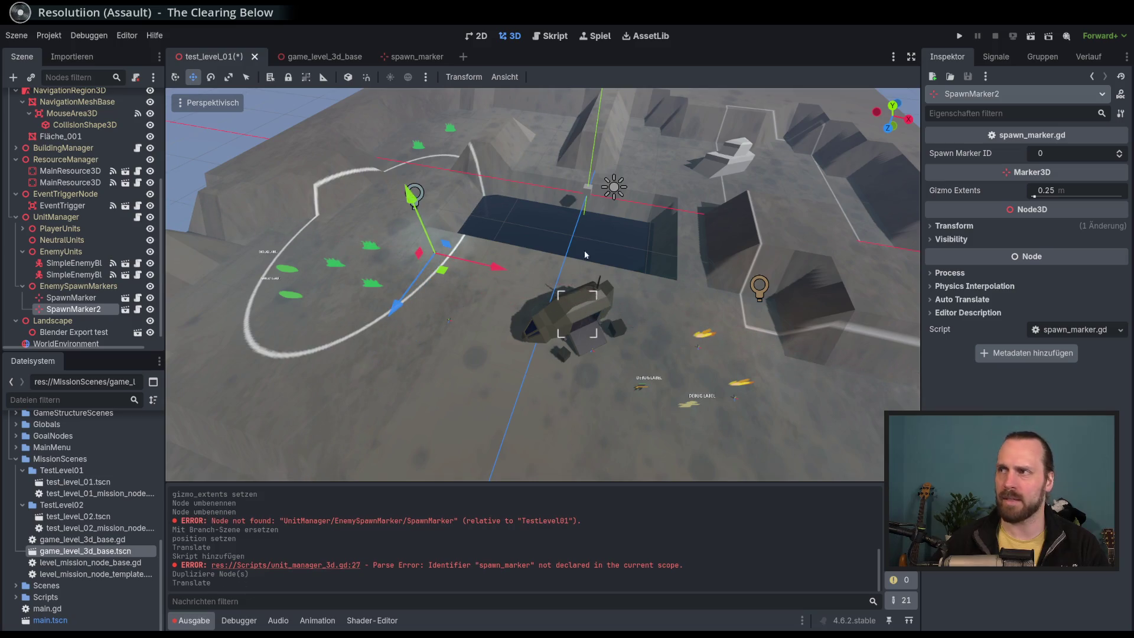
left_click(71, 298)
left_click(92, 309)
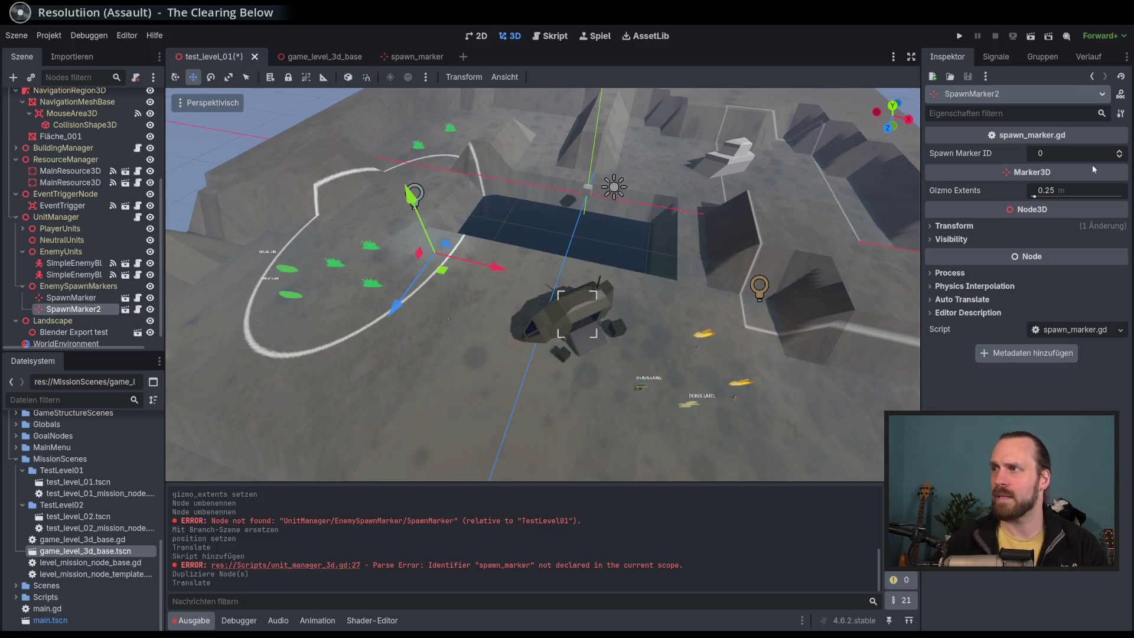
left_click(1119, 151)
key("ctrl+s")
left_click(1119, 150)
key("ctrl+s")
Step: Run the project, launch Test Mission 01, pan the camera, then stop the game
key("F5")
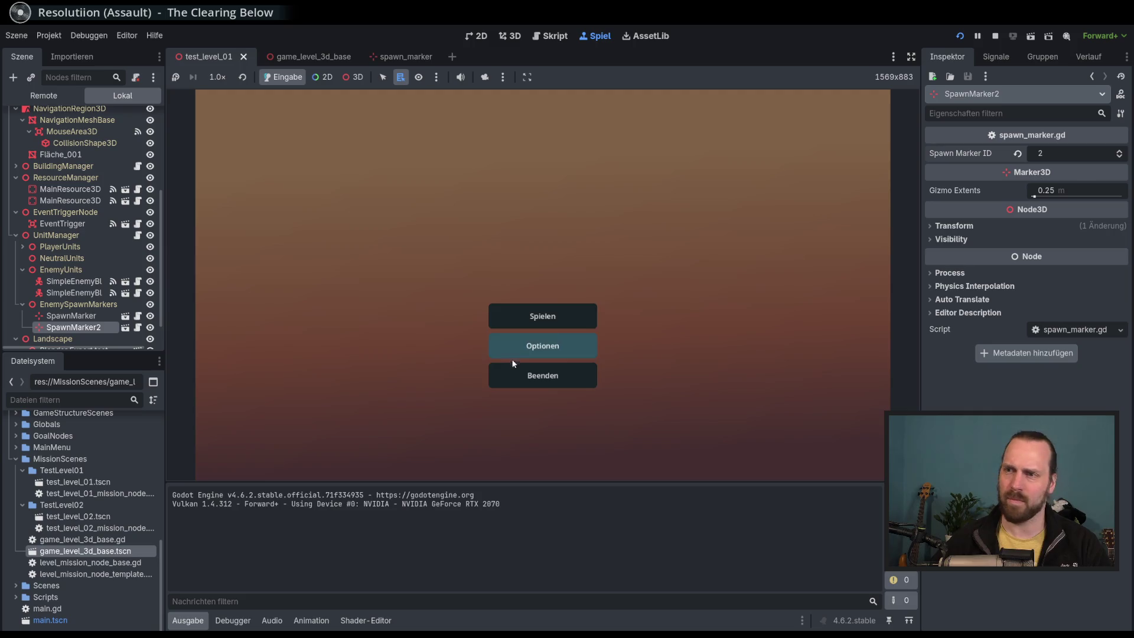
left_click(507, 316)
left_click(622, 426)
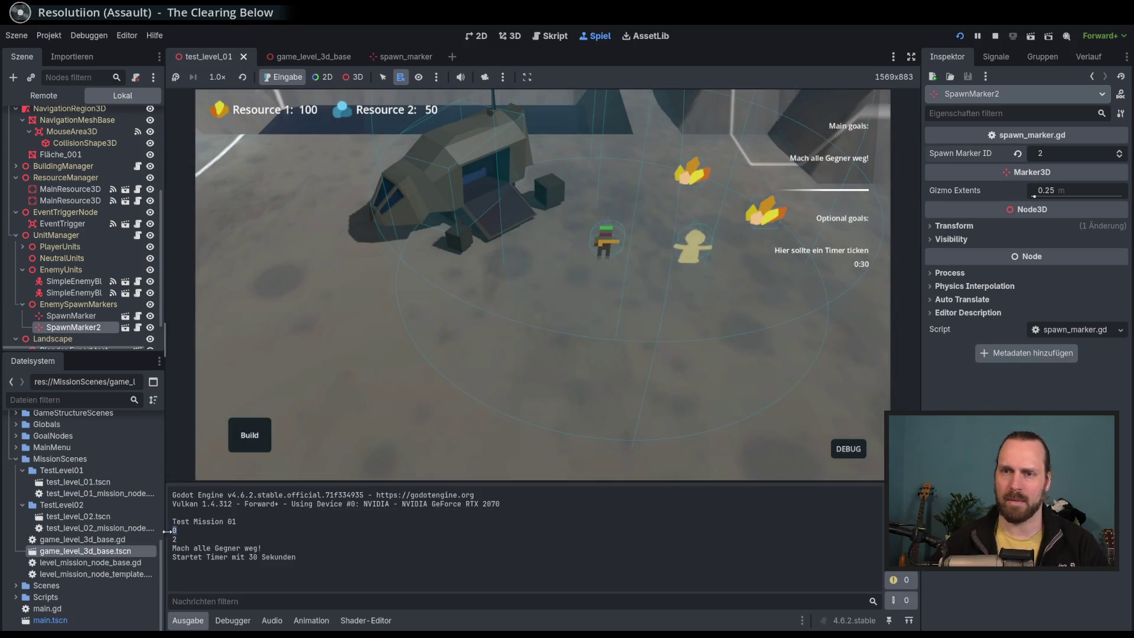
scroll(467, 320, "down", 1)
key("w")
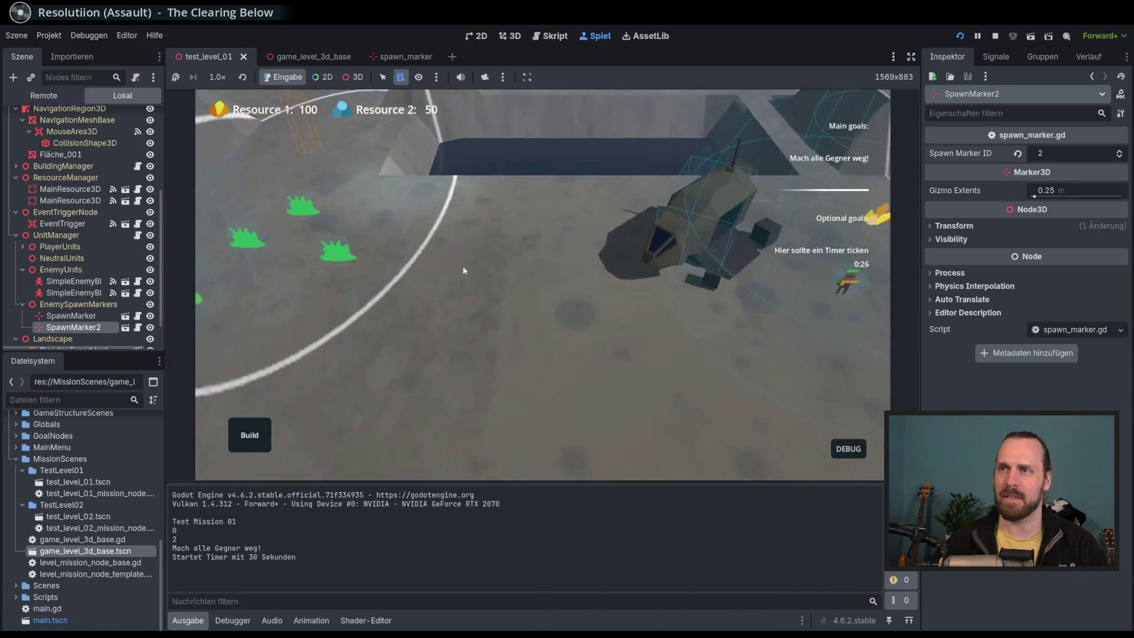
key("F8")
left_click(65, 36)
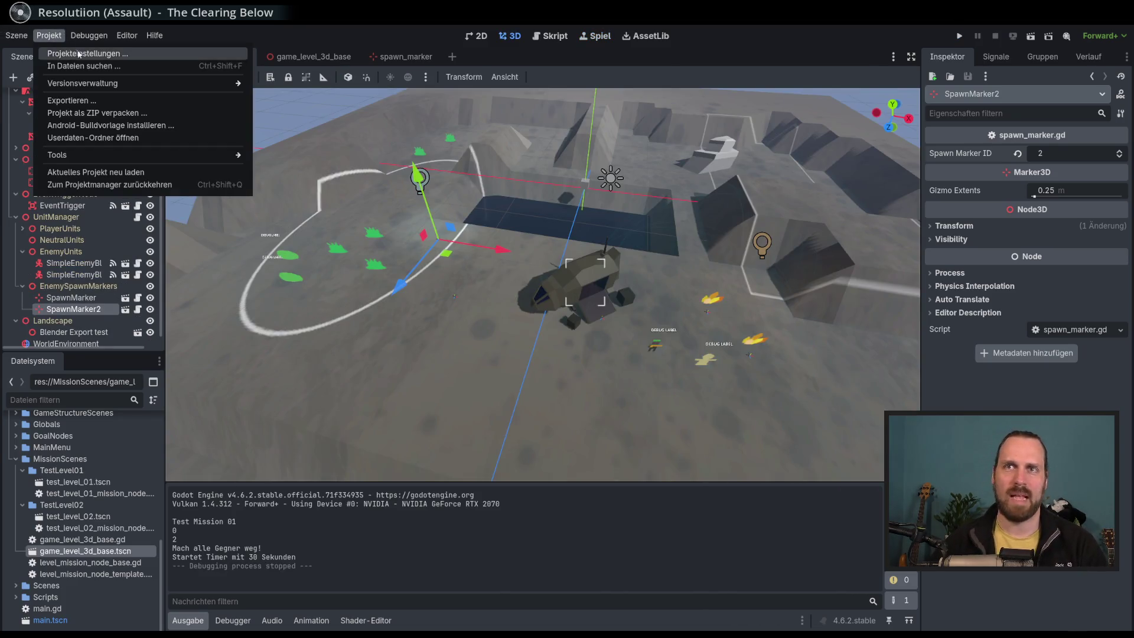
Step: Delete the print_id function from spawn_marker.gd, save it, and go back to game_level_3d_base
mouse_move(89, 36)
left_click(282, 51)
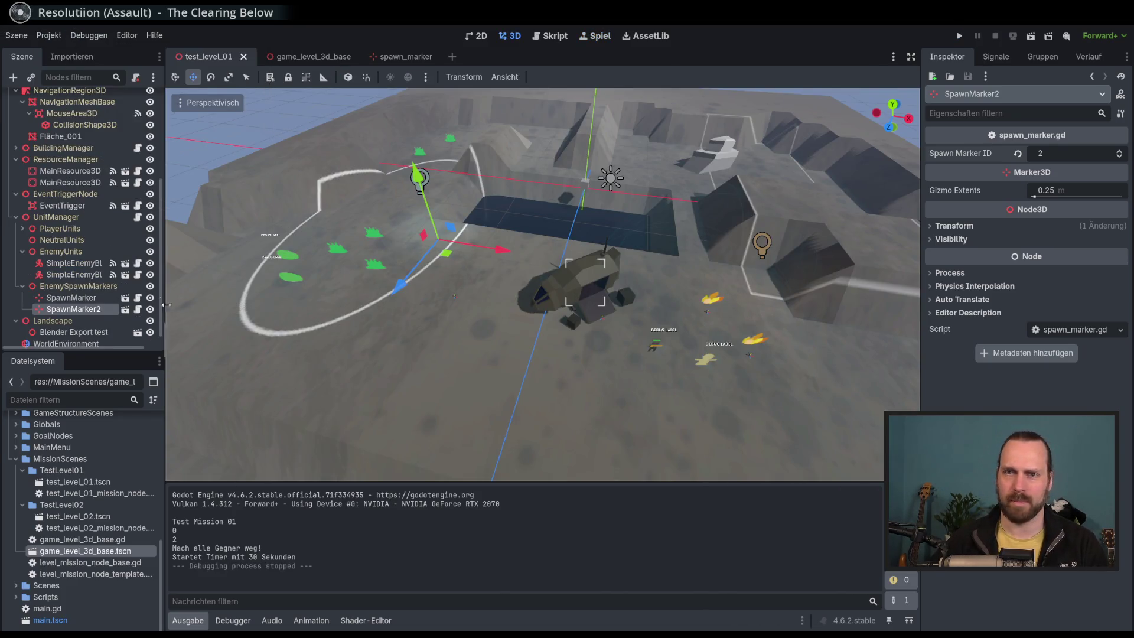
left_click(377, 56)
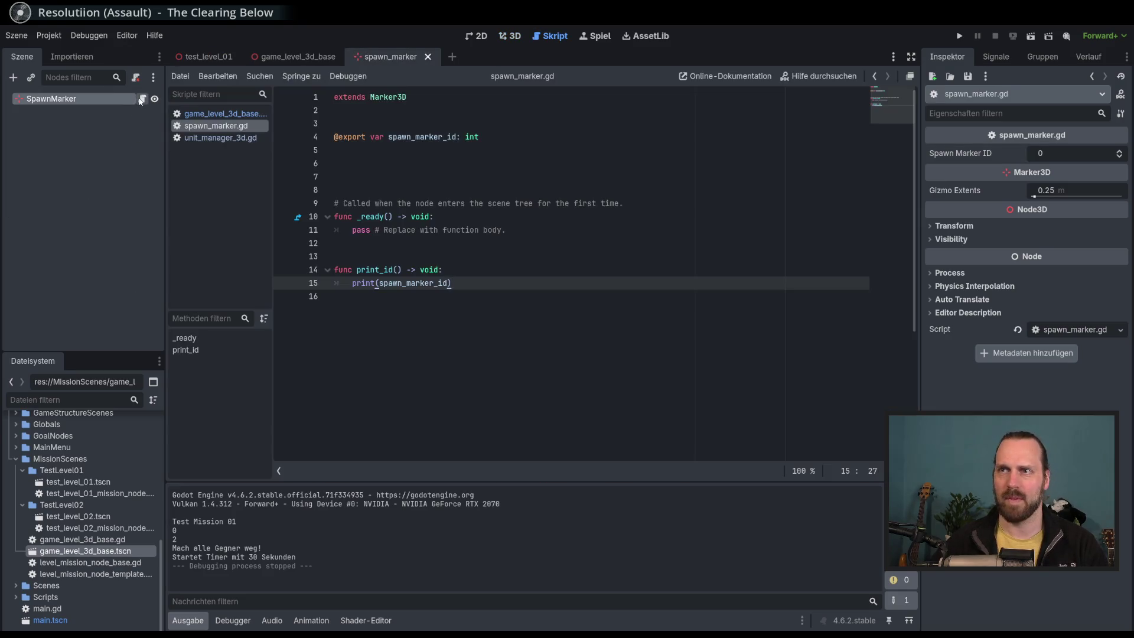
left_click(142, 99)
left_click(498, 311)
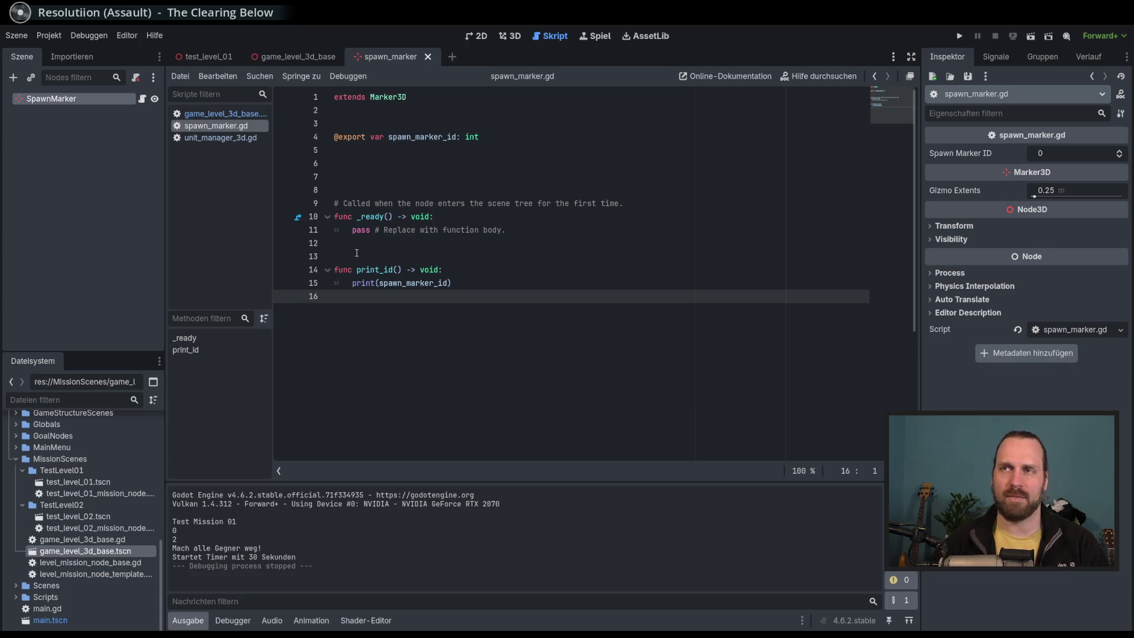
left_click_drag(349, 254, 379, 328)
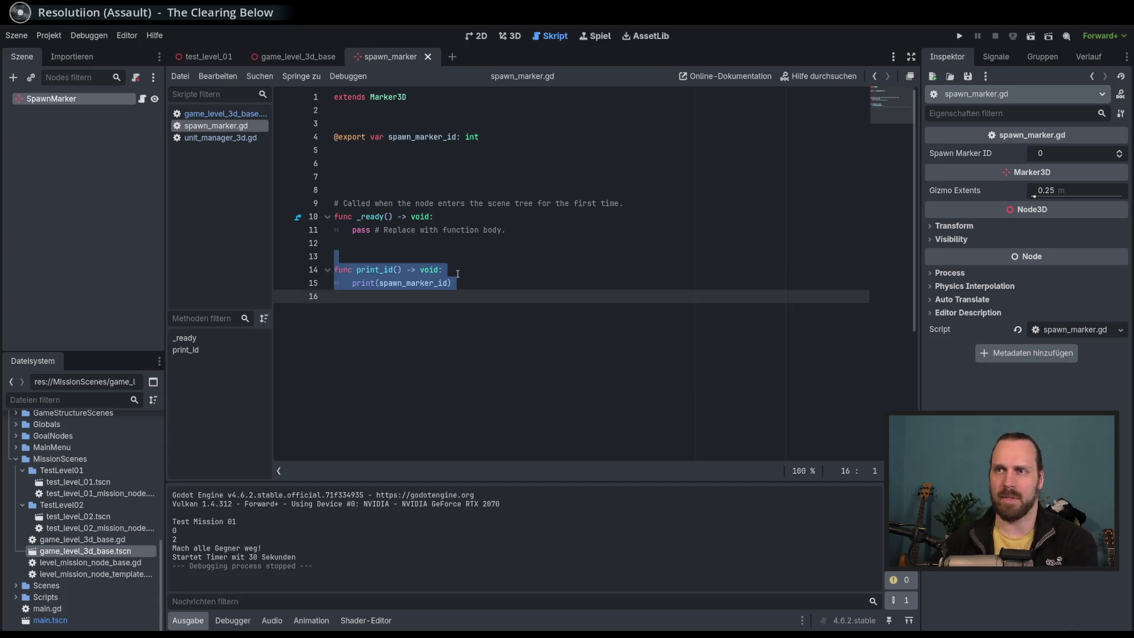
key("BackSpace")
key("BackSpace")
key("ctrl+s")
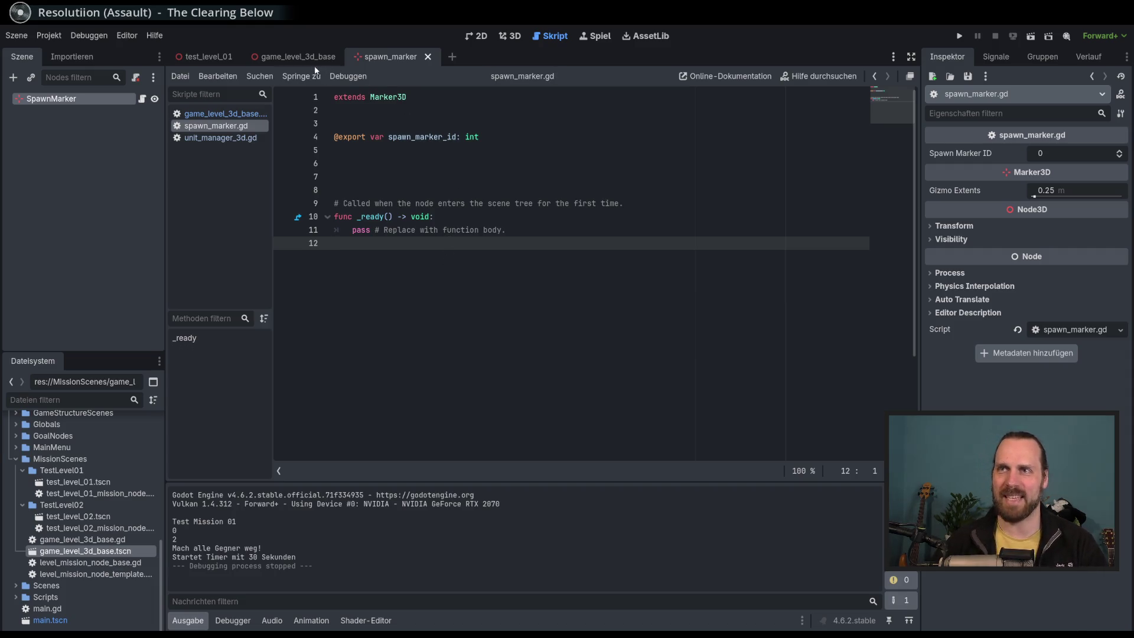
left_click(298, 57)
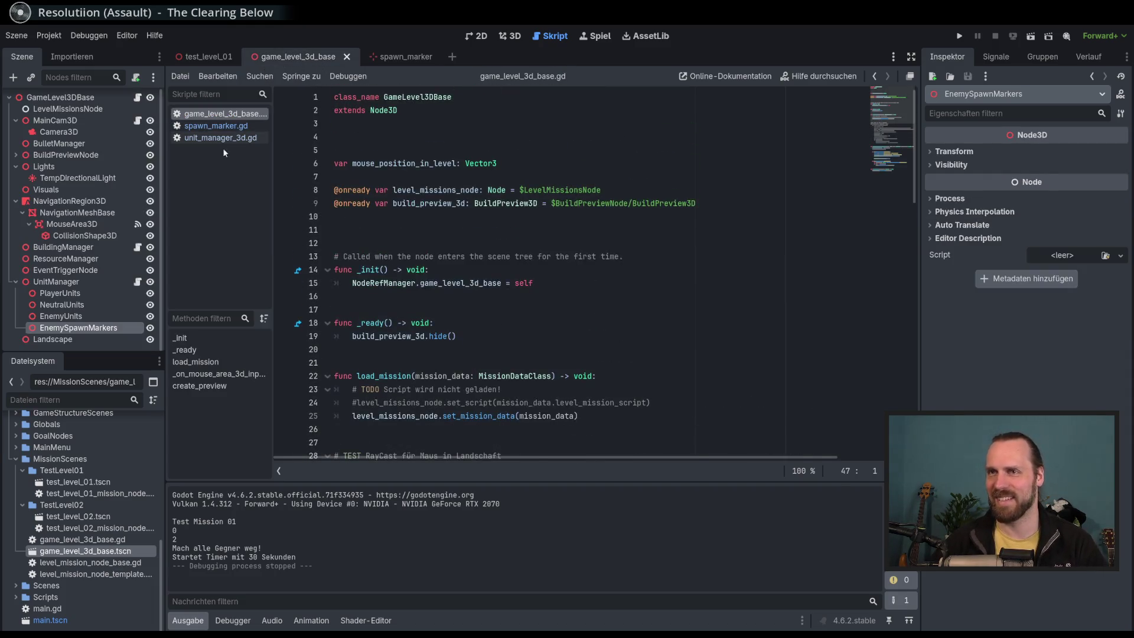
Step: Delete the timer await and print_id loop lines from _ready in unit_manager_3d.gd
left_click(207, 56)
left_click(306, 61)
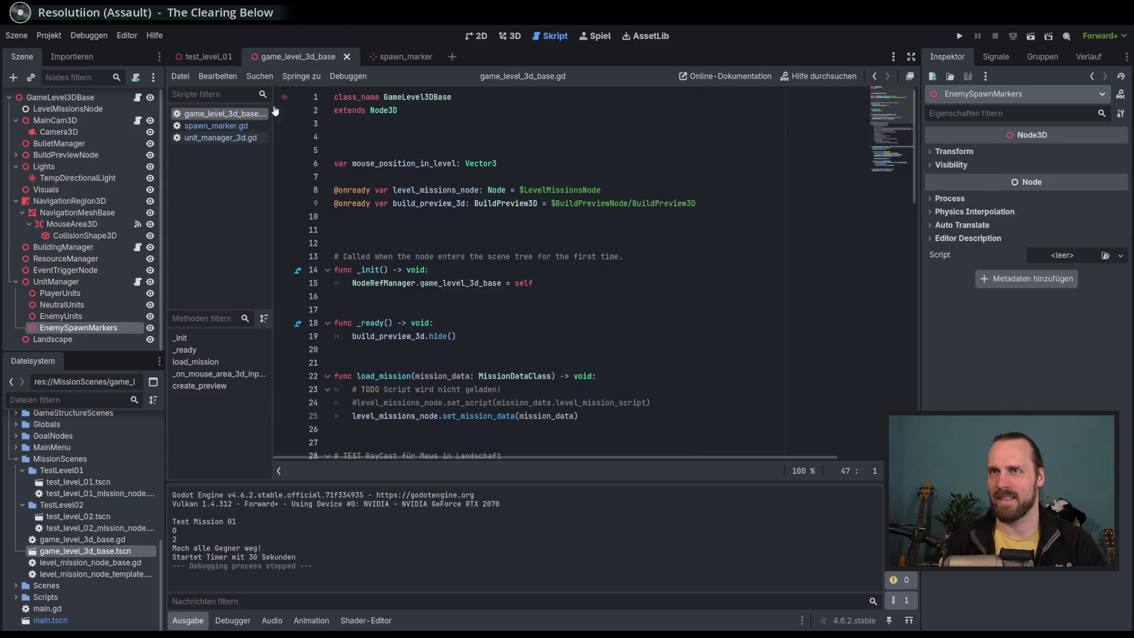
left_click(214, 139)
left_click(500, 375)
left_click_drag(608, 349, 608, 301)
key("Delete")
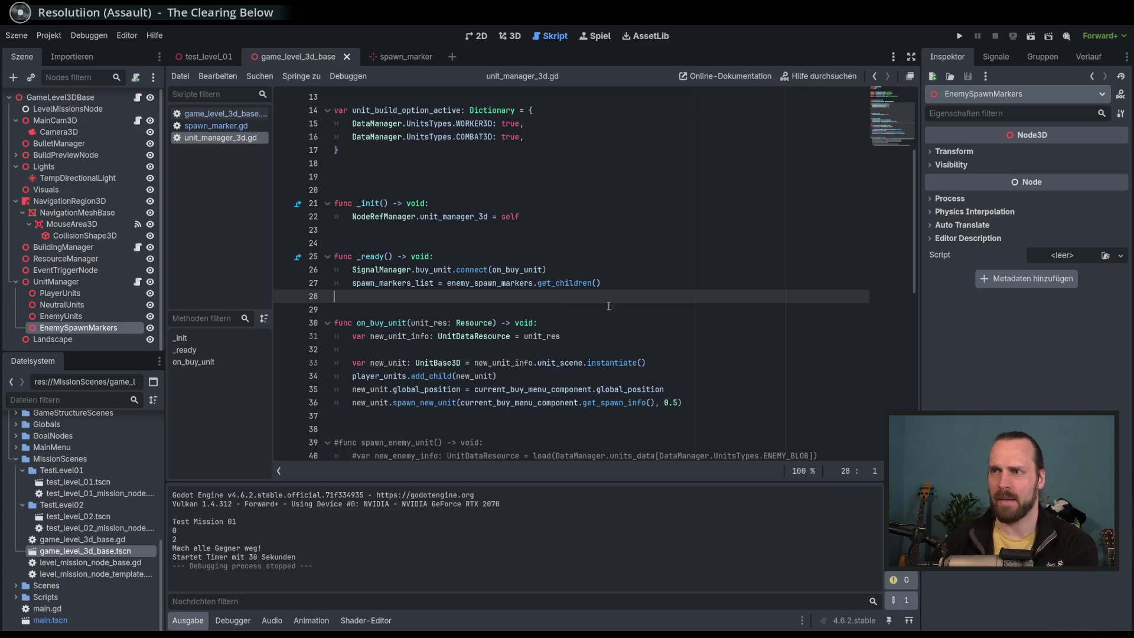
Step: Review the UnitManager script and place the caret on the empty line 46
scroll(648, 311, "down", 3)
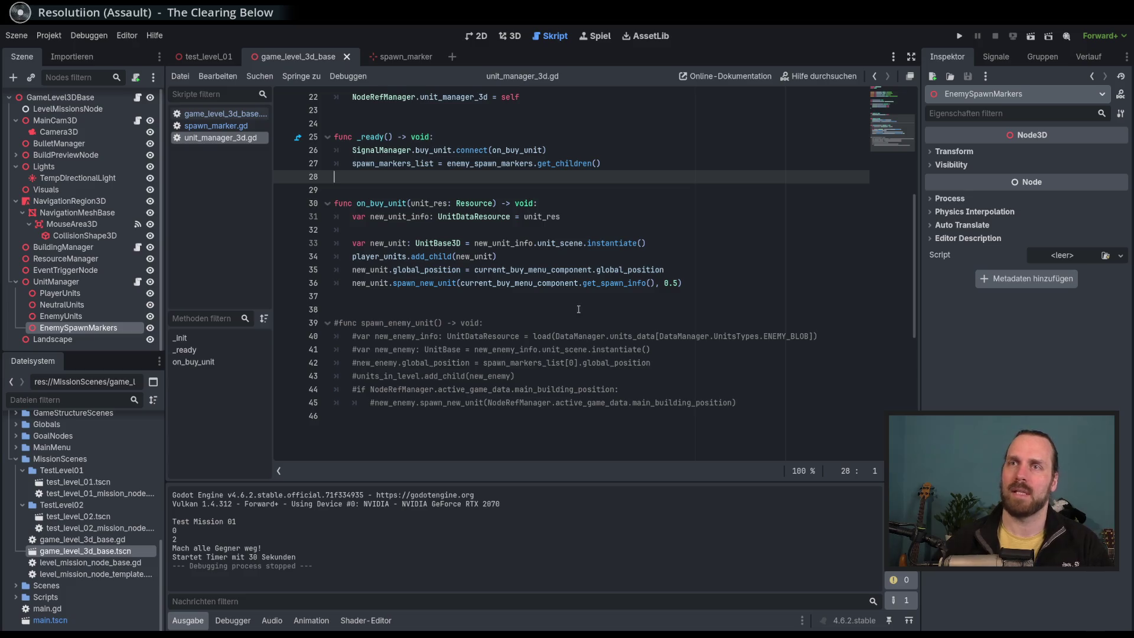
scroll(579, 309, "up", 4)
scroll(577, 316, "down", 1)
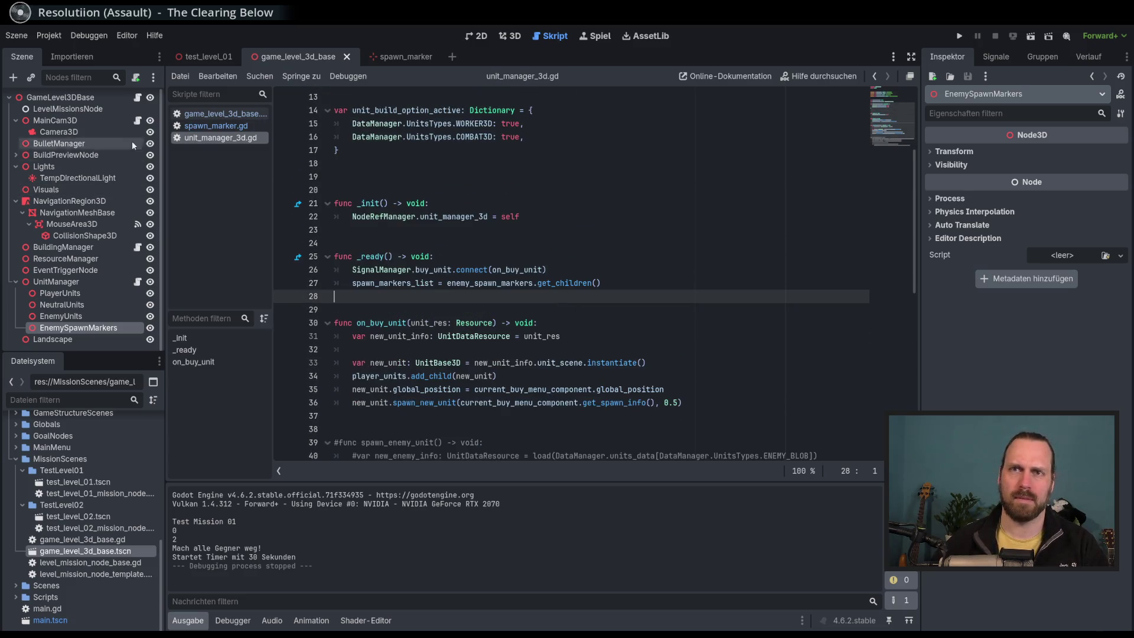
left_click(137, 281)
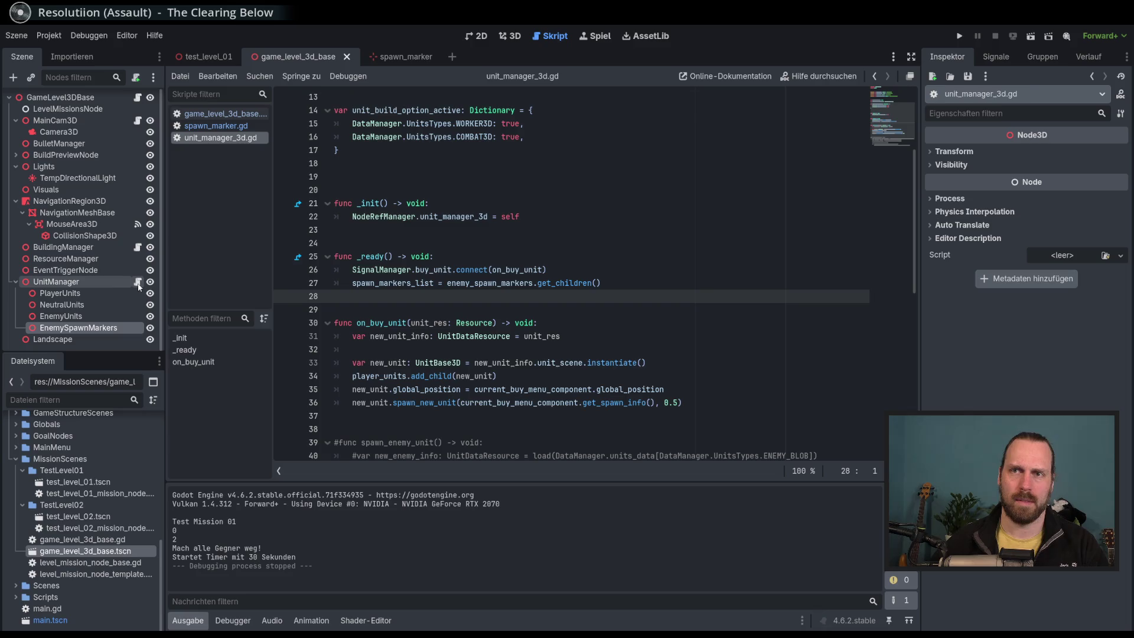
scroll(418, 312, "down", 5)
scroll(426, 313, "up", 6)
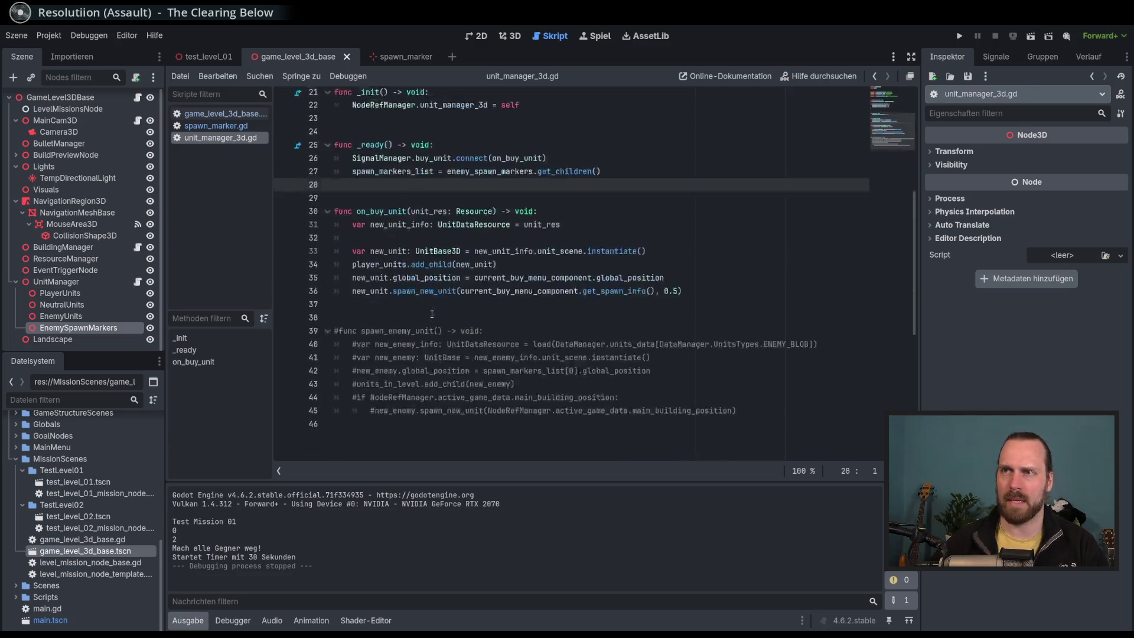
scroll(393, 346, "down", 5)
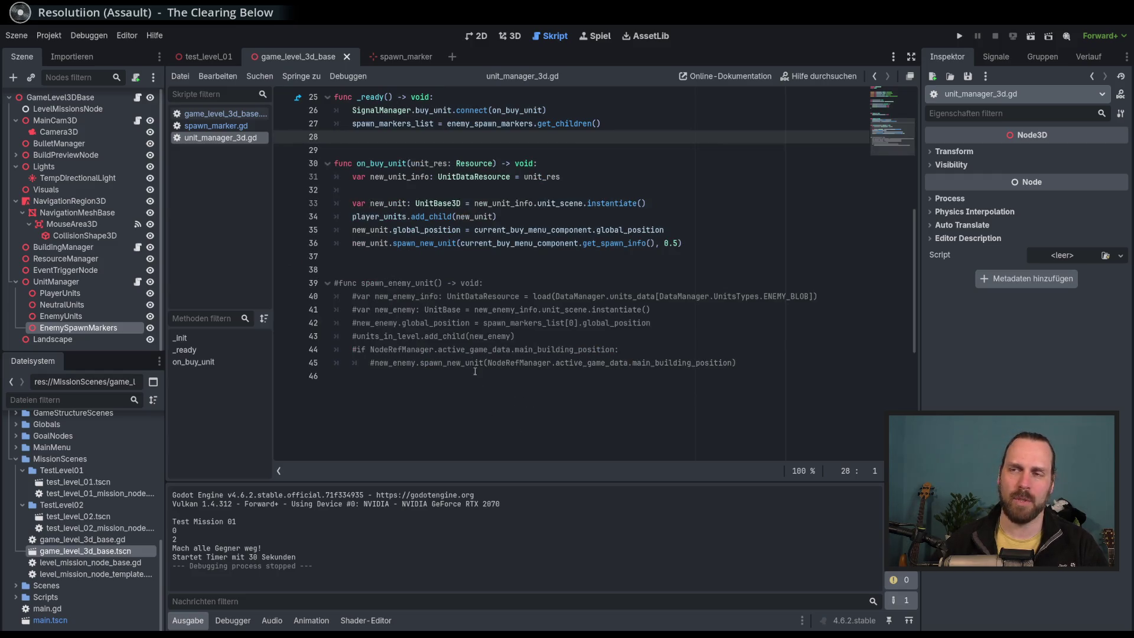
left_click(507, 424)
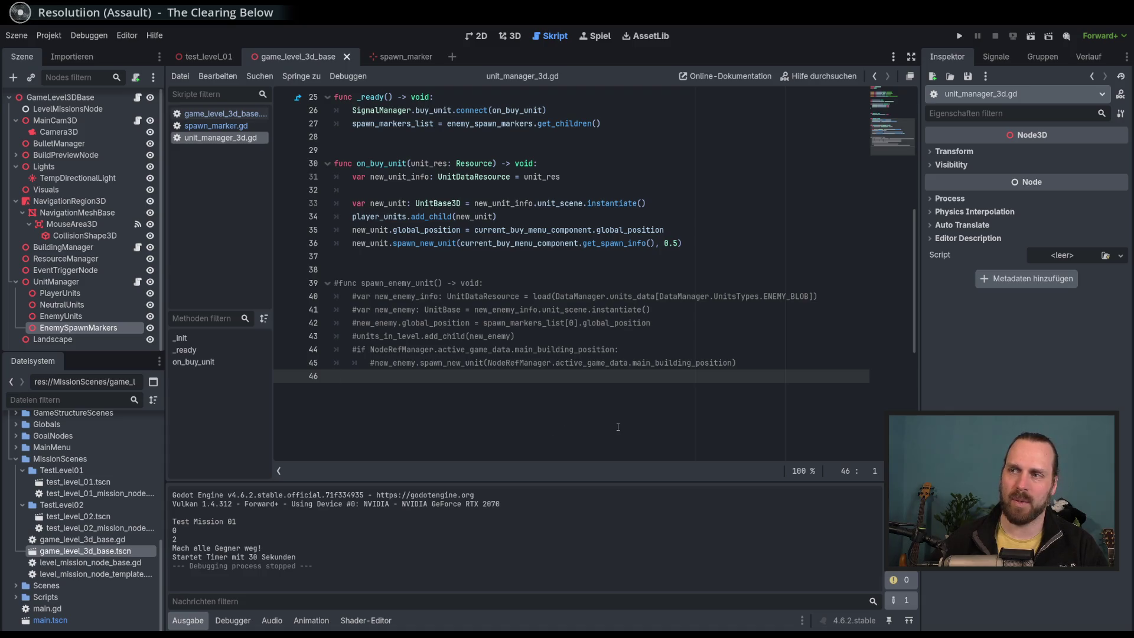
scroll(619, 427, "down", 1)
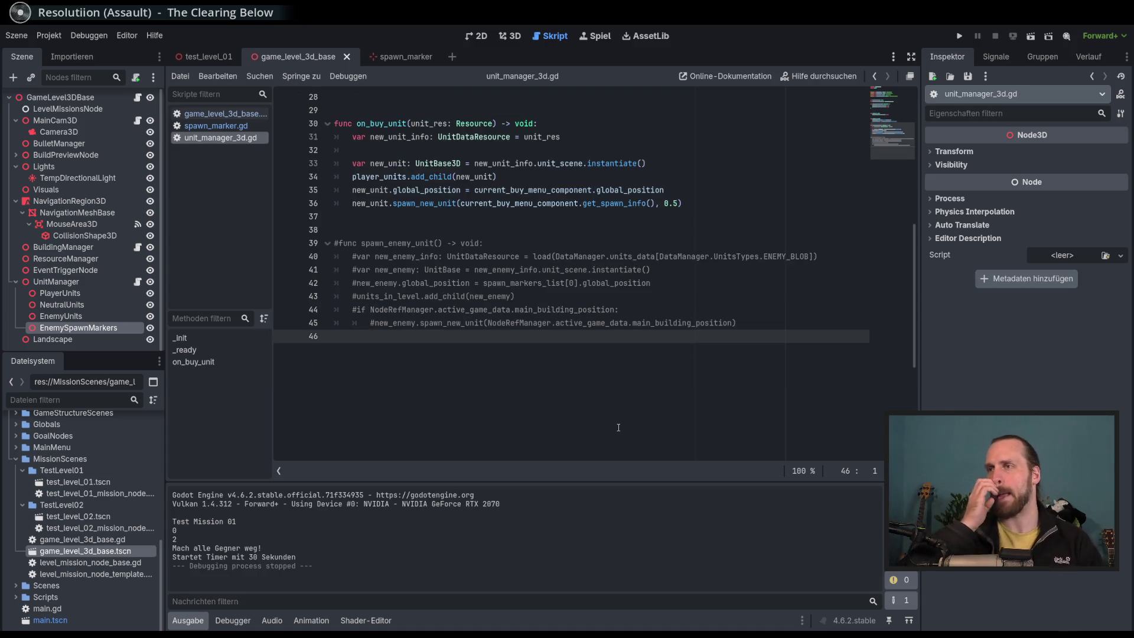
Step: Declare func spawn_enemy_unit() -> void: on line 48, below the commented-out version
key("Return")
key("Return")
type("func ")
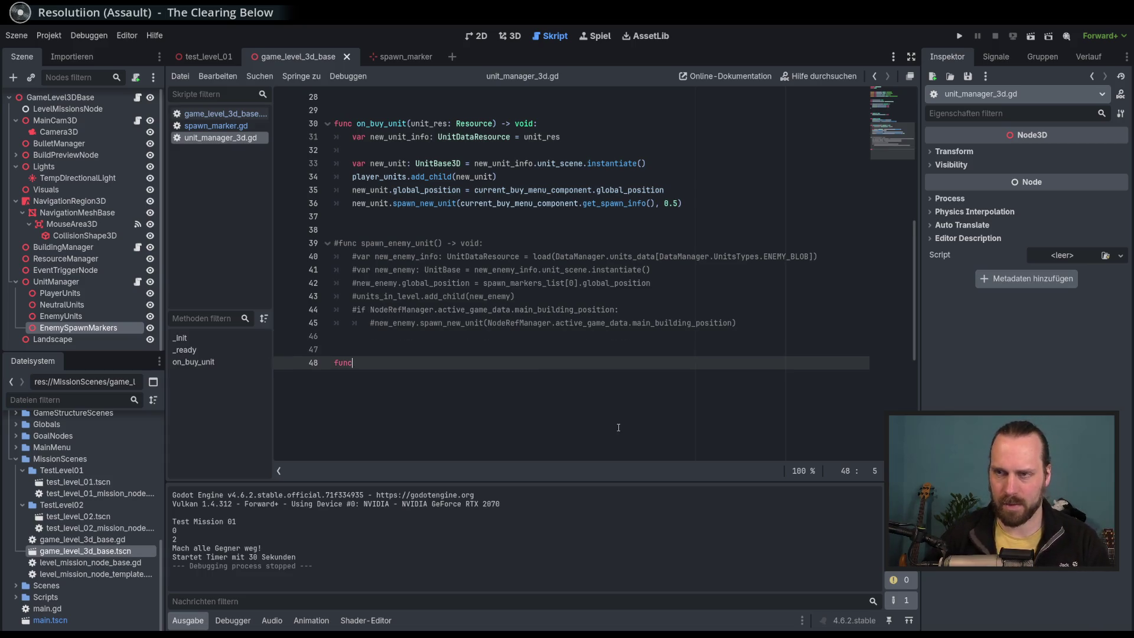
type("spawn_eem")
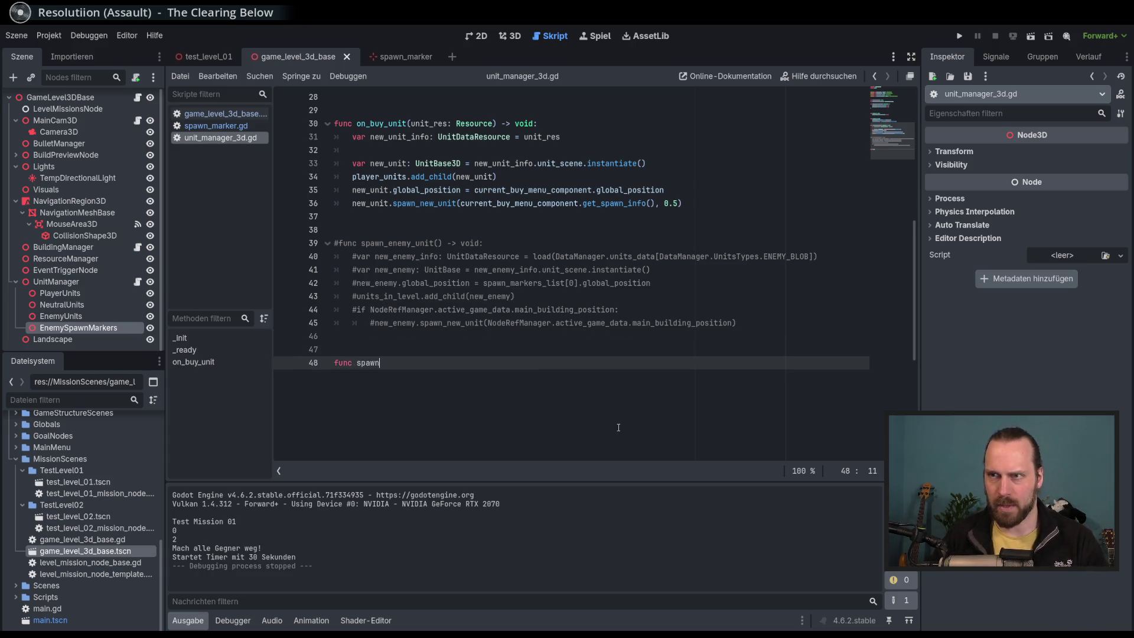
key("BackSpace")
key("BackSpace")
type("emy_uit")
key("BackSpace")
key("BackSpace")
type("nit() -> void:")
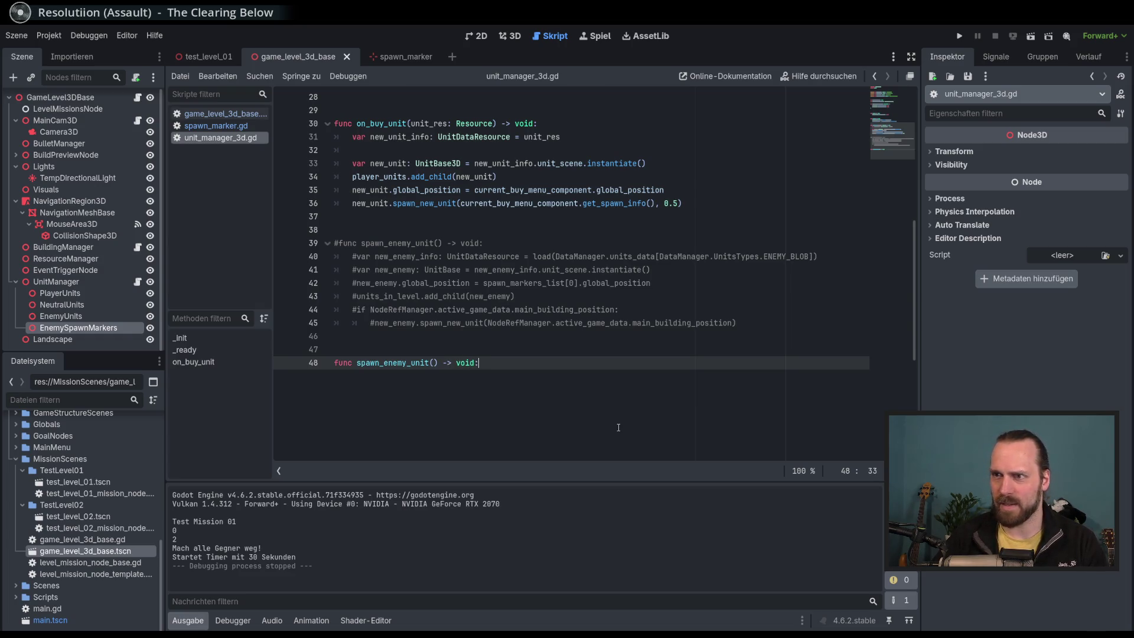
key("Return")
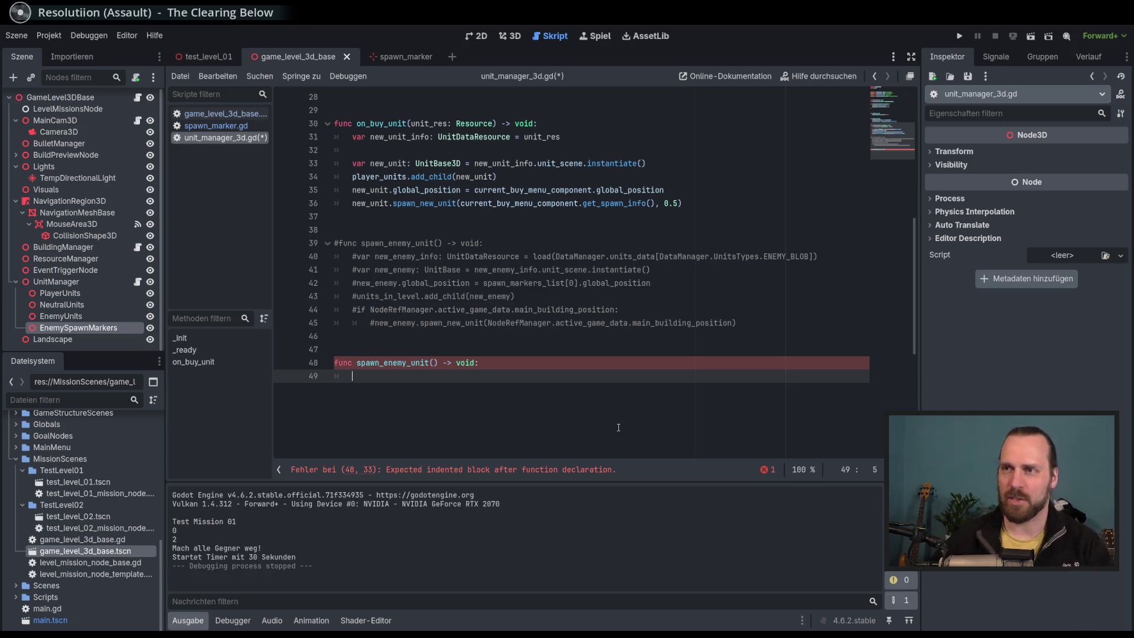
Step: Check ENEMY_BLOB in the commented code and return to the new function's body on line 49
scroll(618, 427, "up", 9)
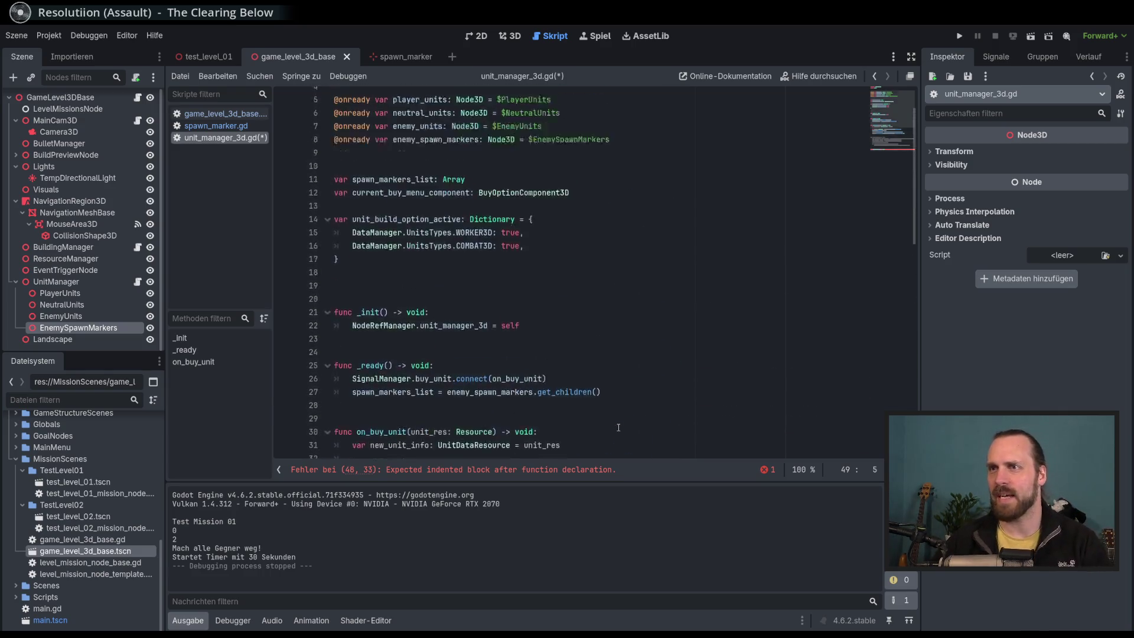
scroll(489, 294, "down", 7)
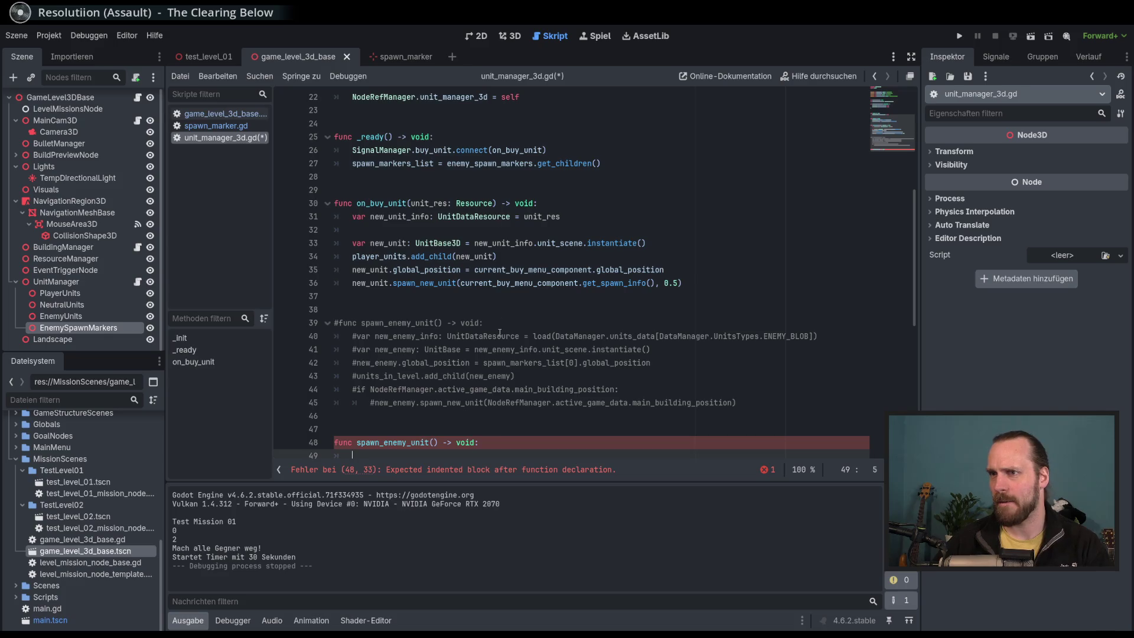
double_click(781, 334)
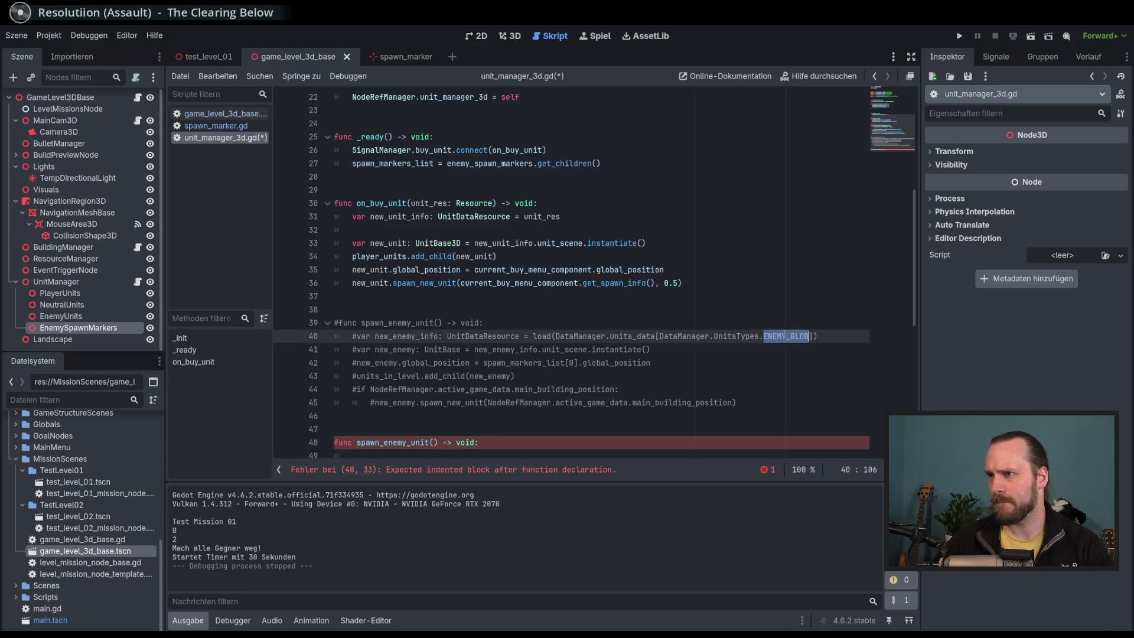
scroll(649, 342, "down", 2)
left_click(432, 362)
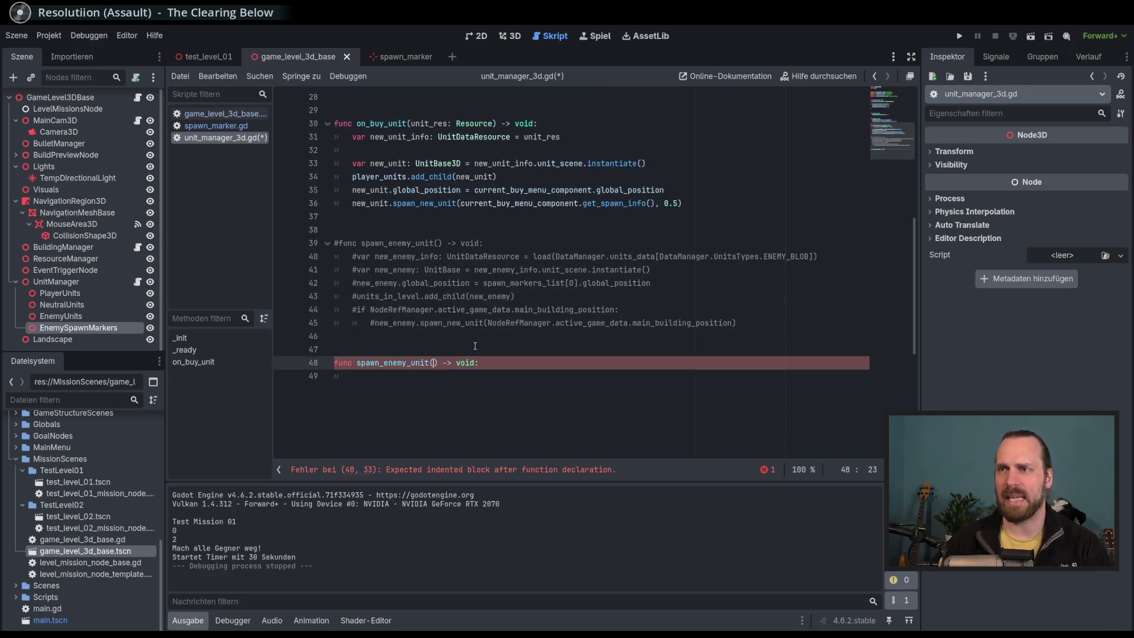
left_click(515, 345)
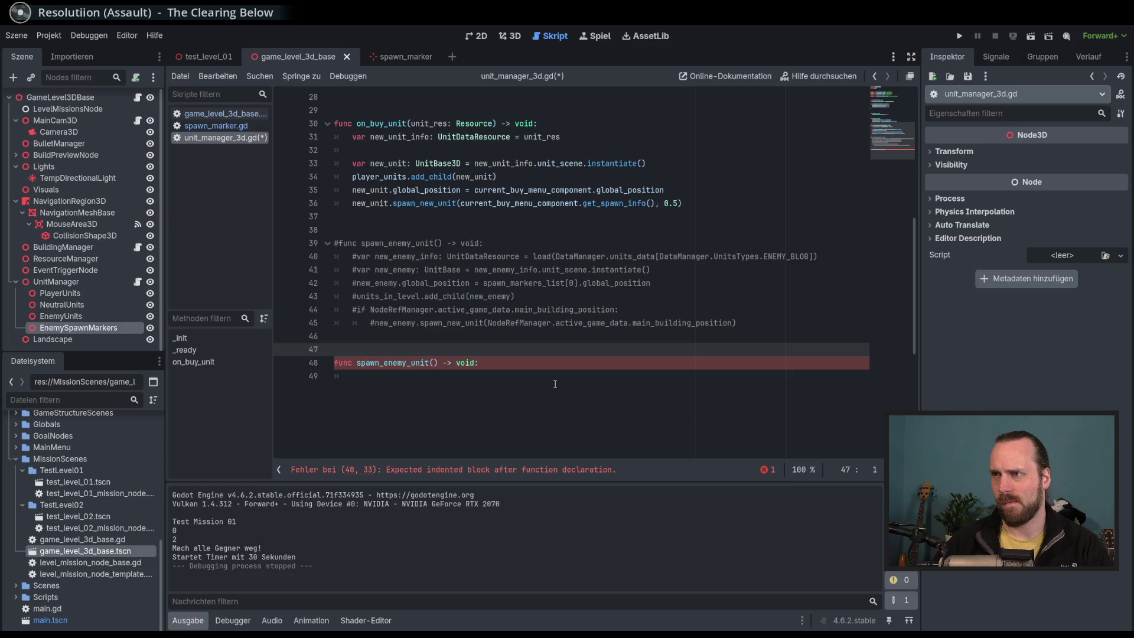
left_click(488, 403)
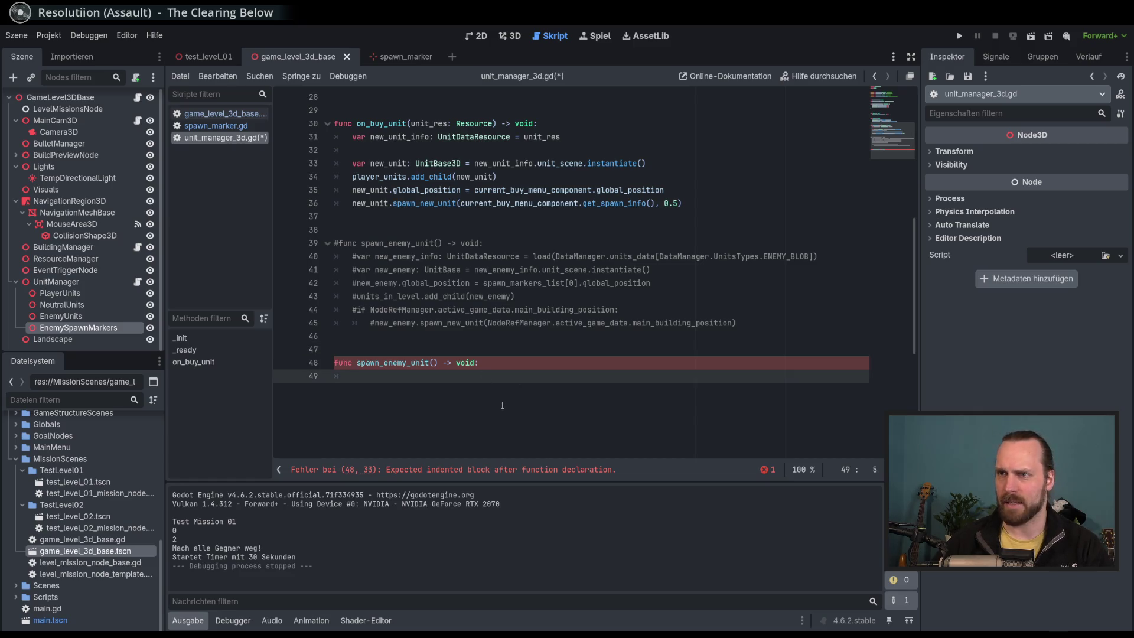
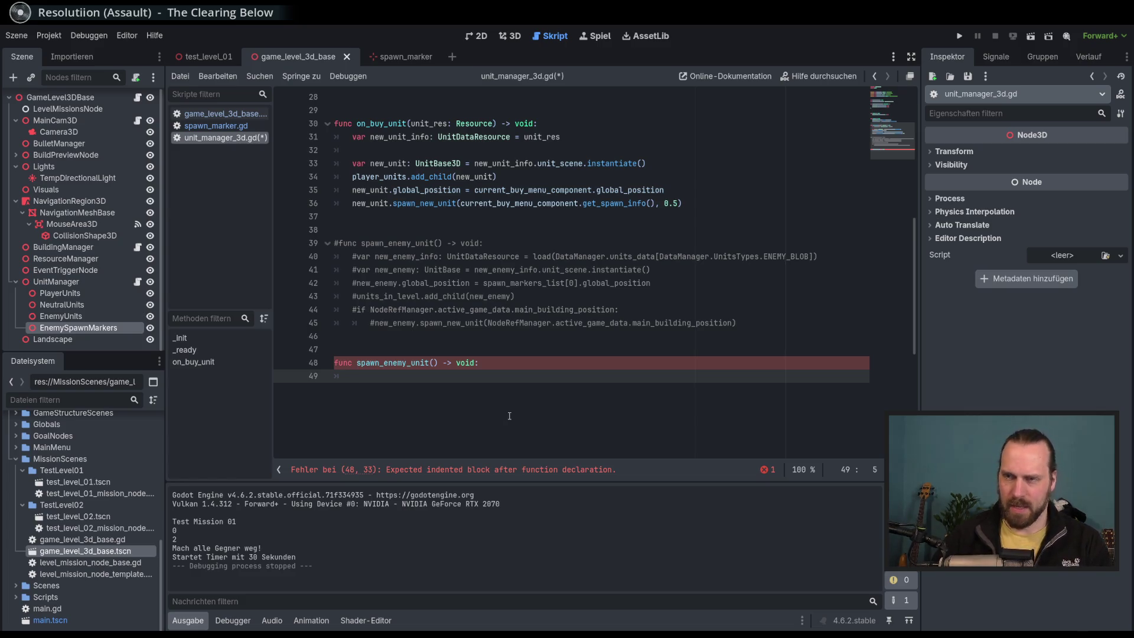
Step: Declare 'var new_enemy_info: UnitDataResource' on line 49 and save the script
type("ar")
type("new_")
type("enemy_i")
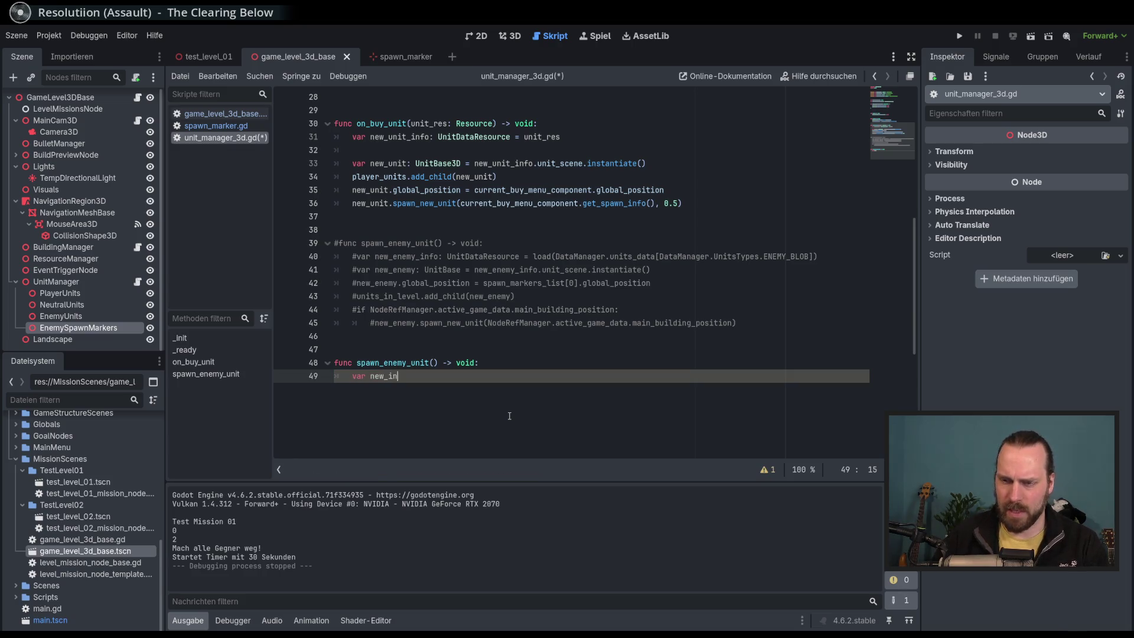
type("nfo: Unit")
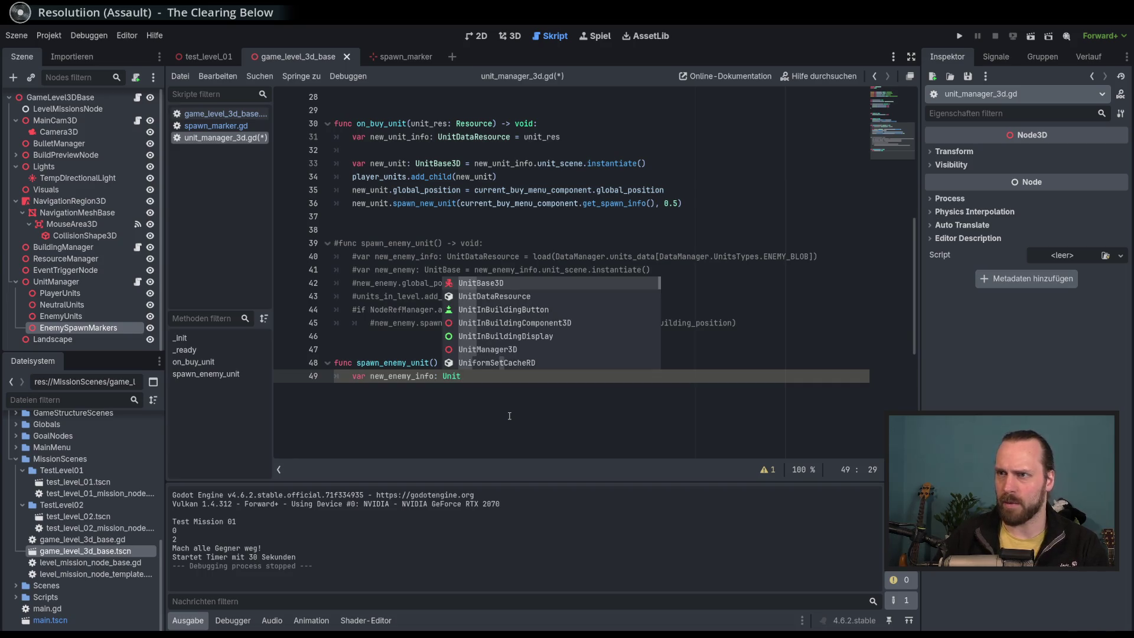
key("Down")
key("Return")
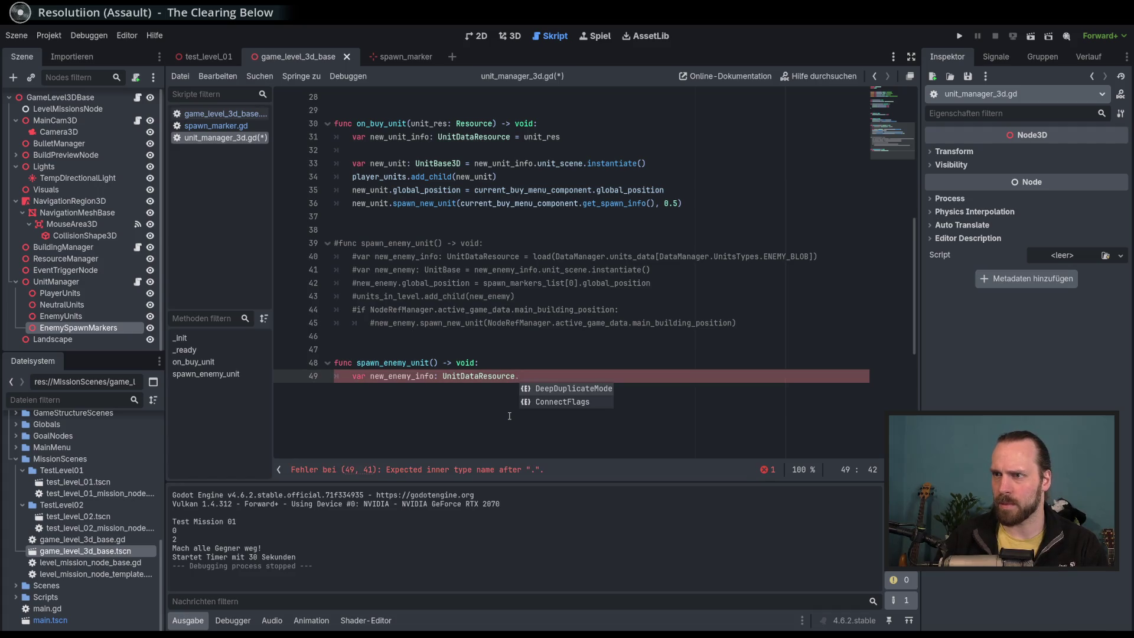
key("BackSpace")
key("ctrl+s")
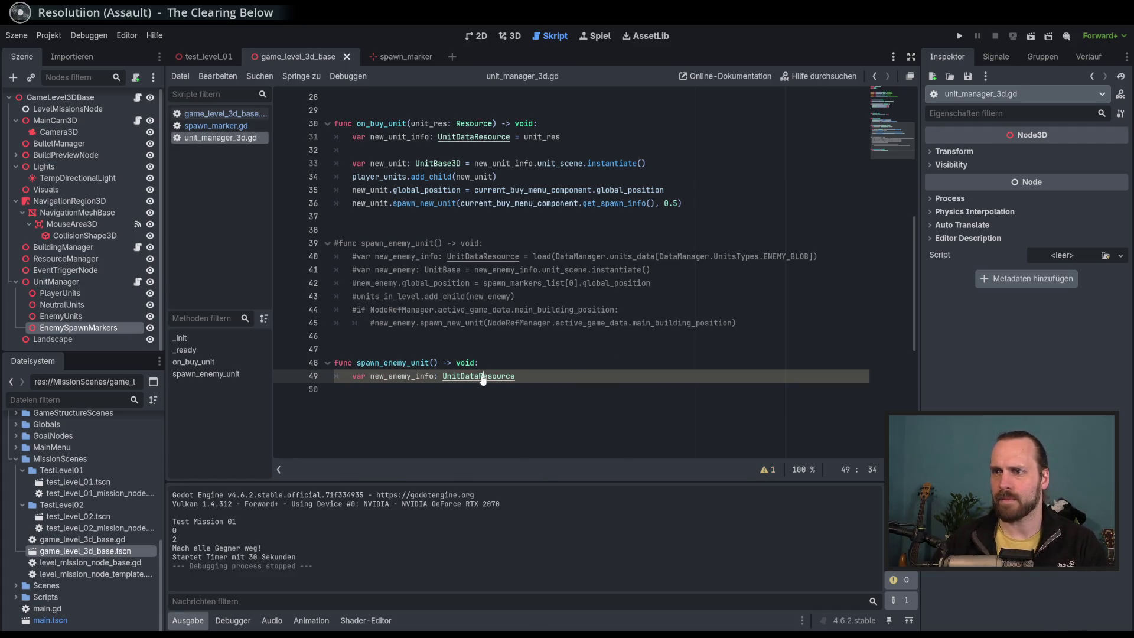
Step: Review the UnitDataResource class definition and the old commented load call on line 40
left_click(481, 377, "ctrl")
scroll(529, 334, "down", 1)
scroll(473, 301, "up", 1)
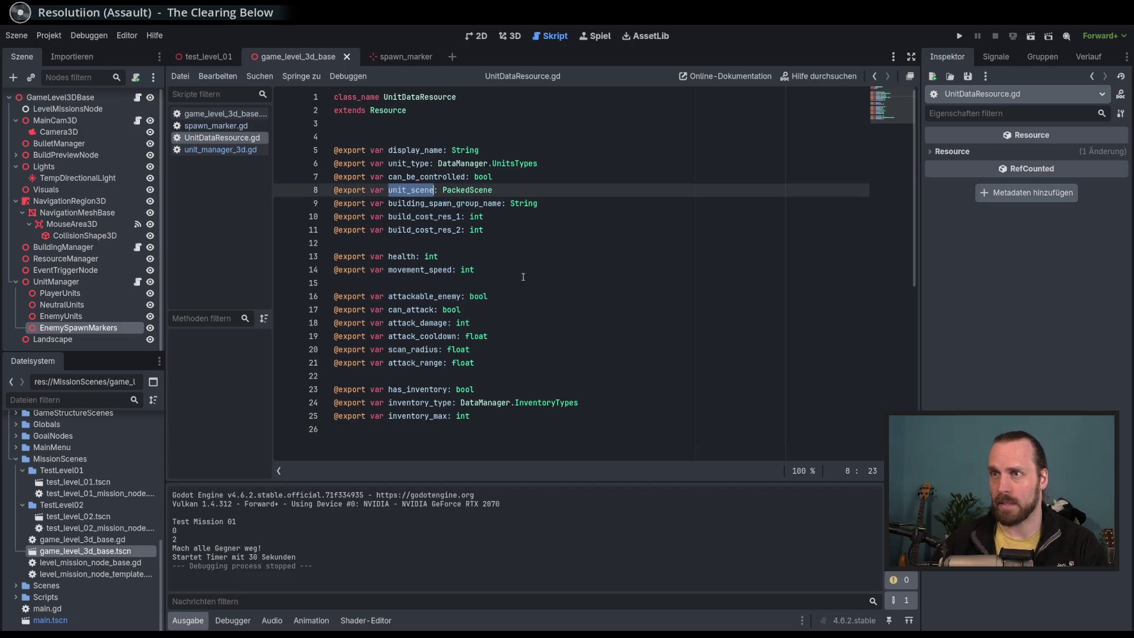
scroll(523, 278, "down", 4)
key("alt+Left")
key("alt+Left")
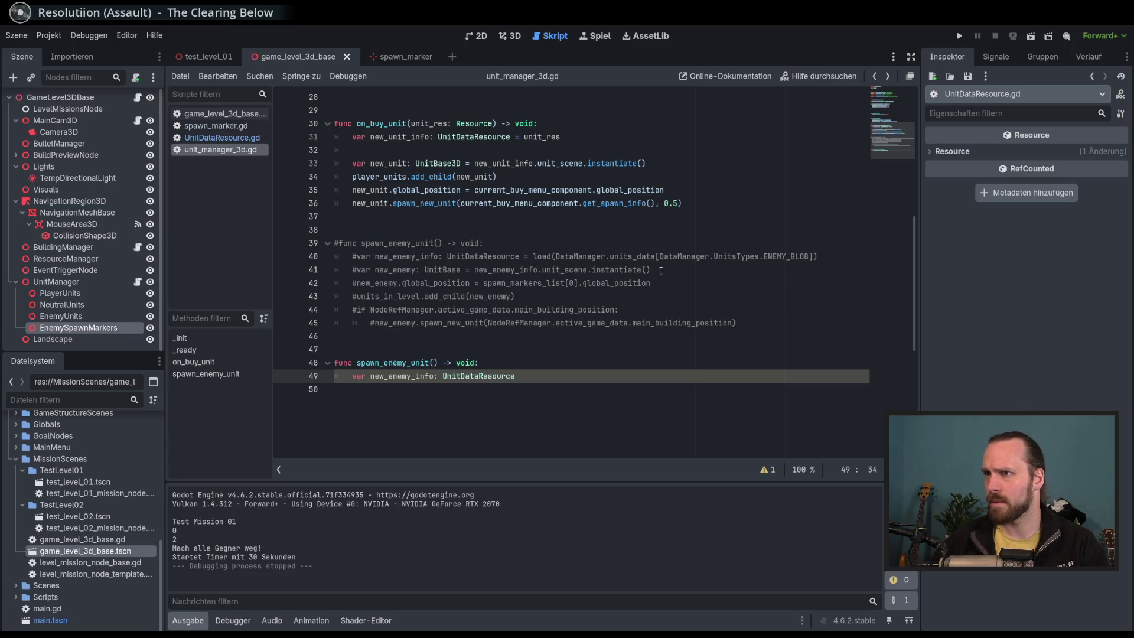
left_click(692, 256)
left_click(744, 258)
left_click(525, 376)
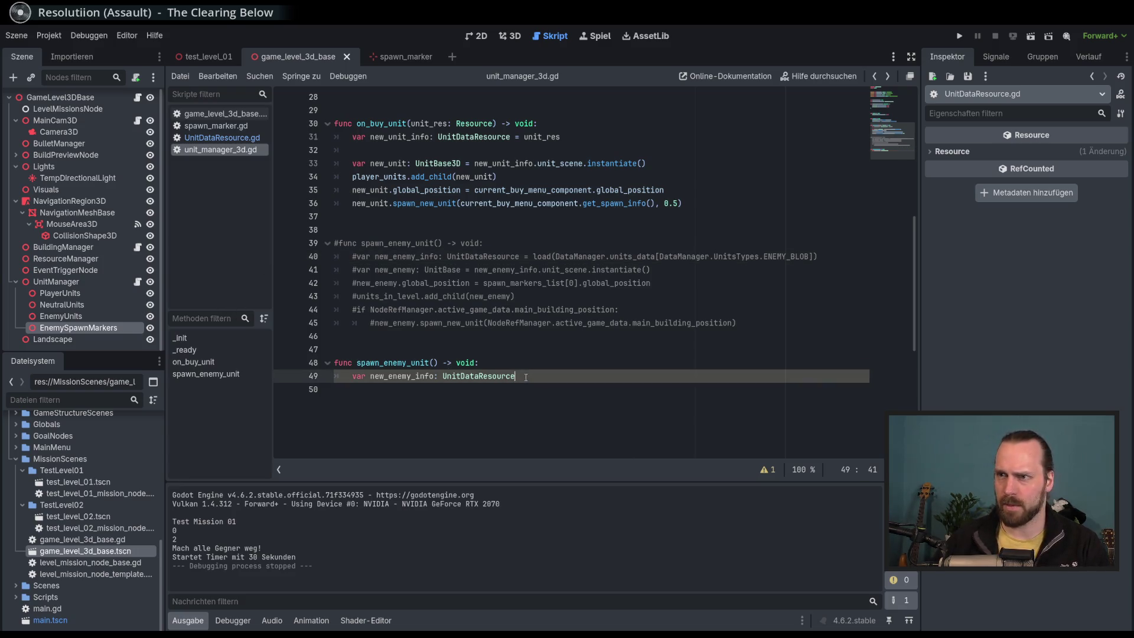
Step: Assign new_enemy_info the load call copied from line 40, using ENEMY_BLOB3D, and save
type("Uni")
key("BackSpace")
key("BackSpace")
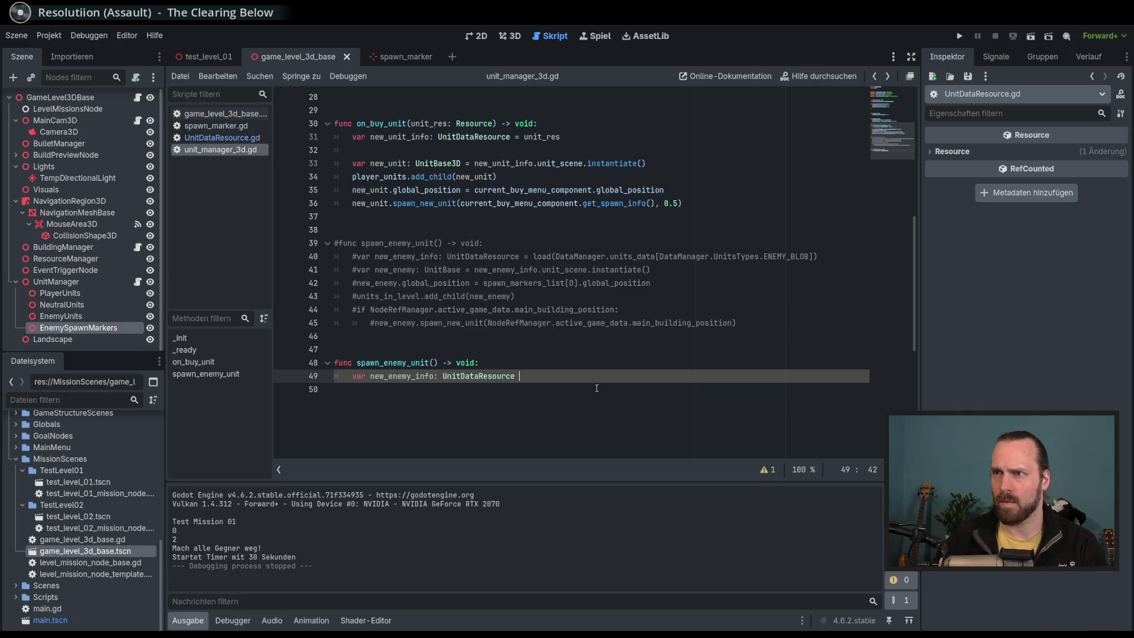
type("= load(")
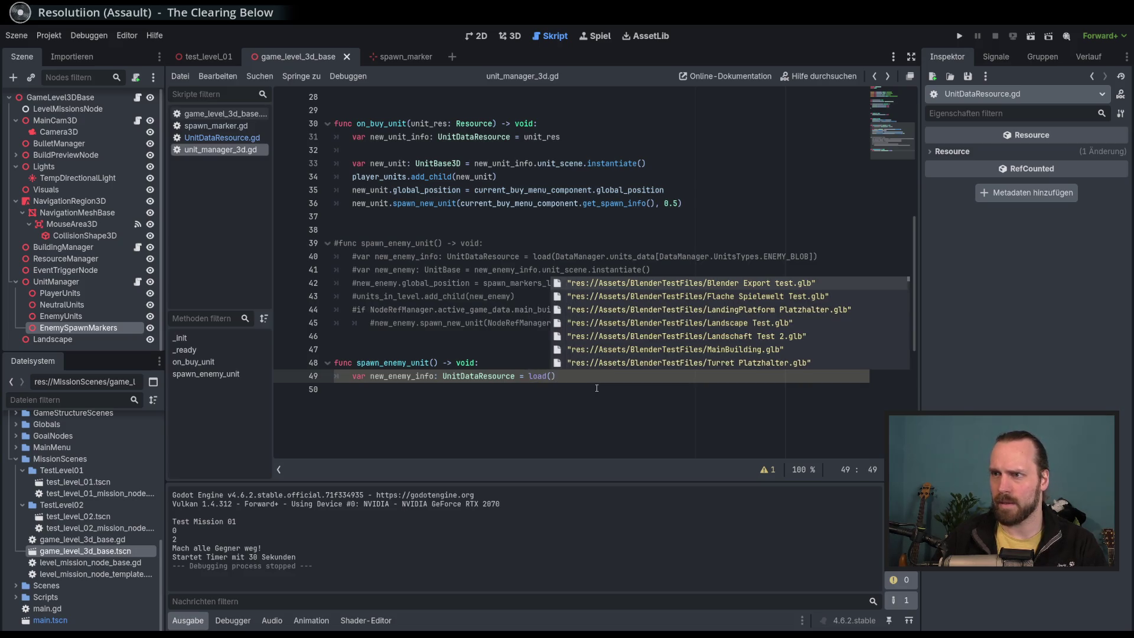
type("Da")
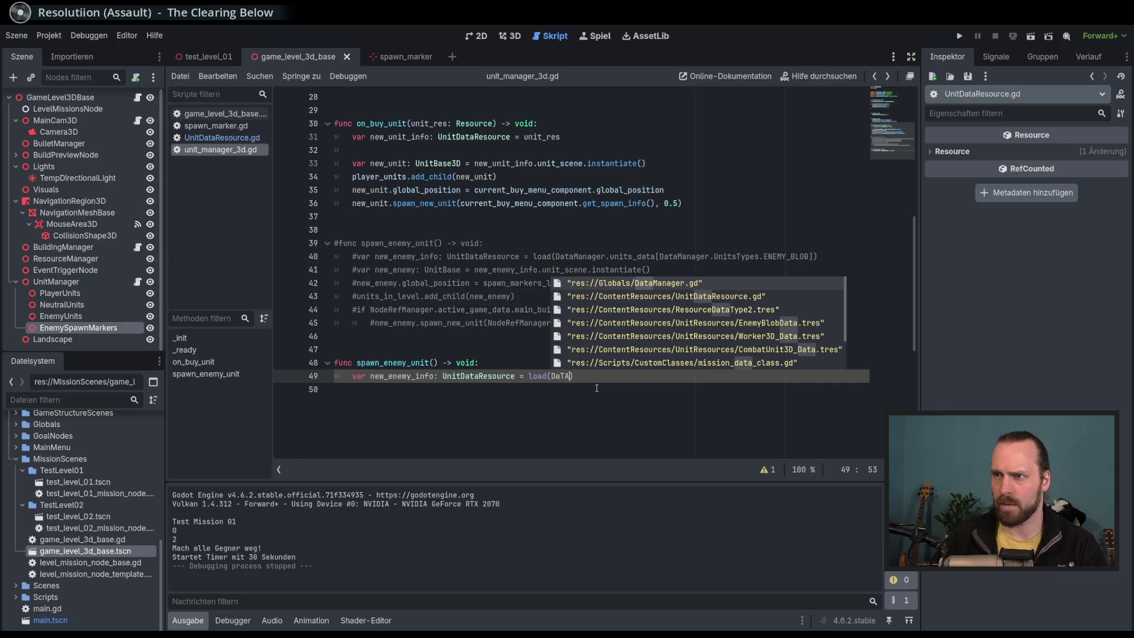
type("ta")
type("Manager.un")
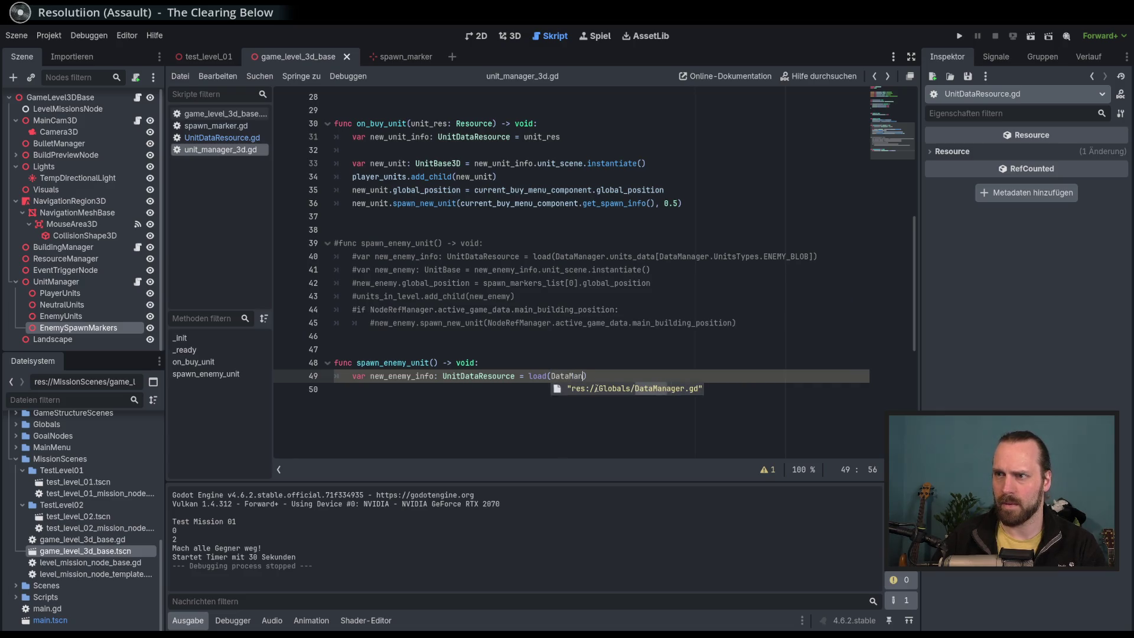
type("it")
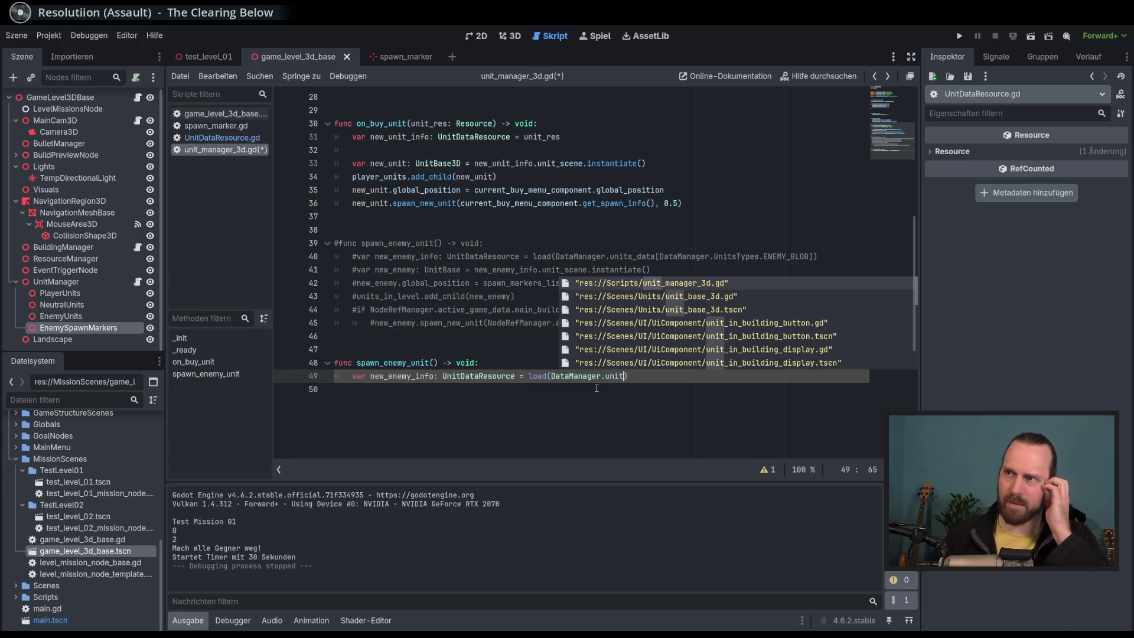
left_click(699, 258)
left_click_drag(532, 256, 831, 261)
key("ctrl+c")
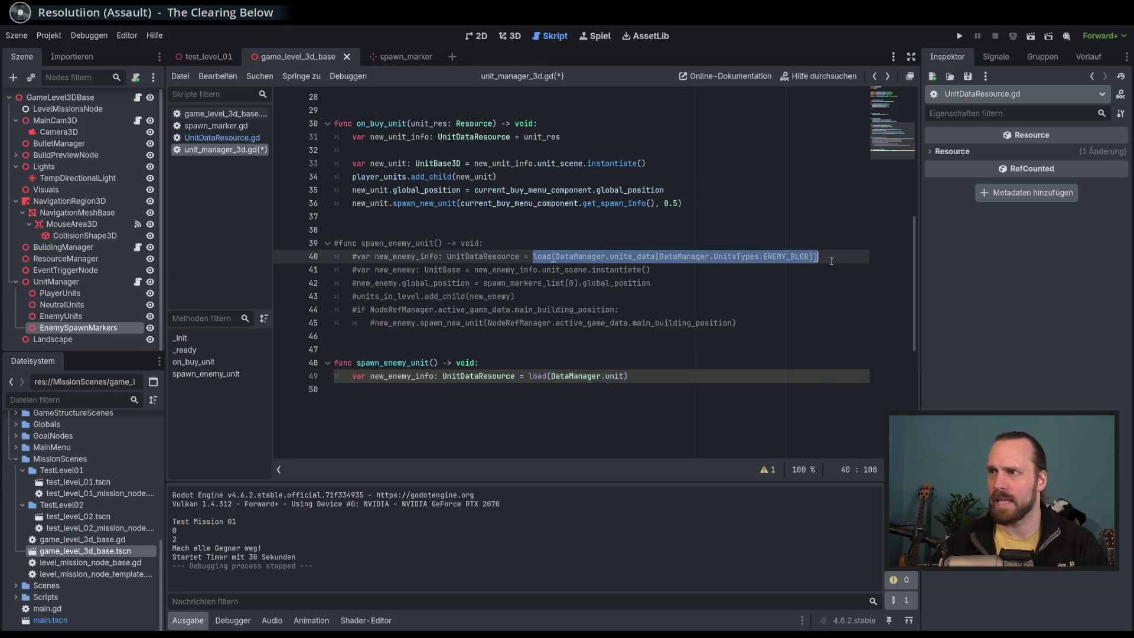
left_click_drag(629, 376, 528, 376)
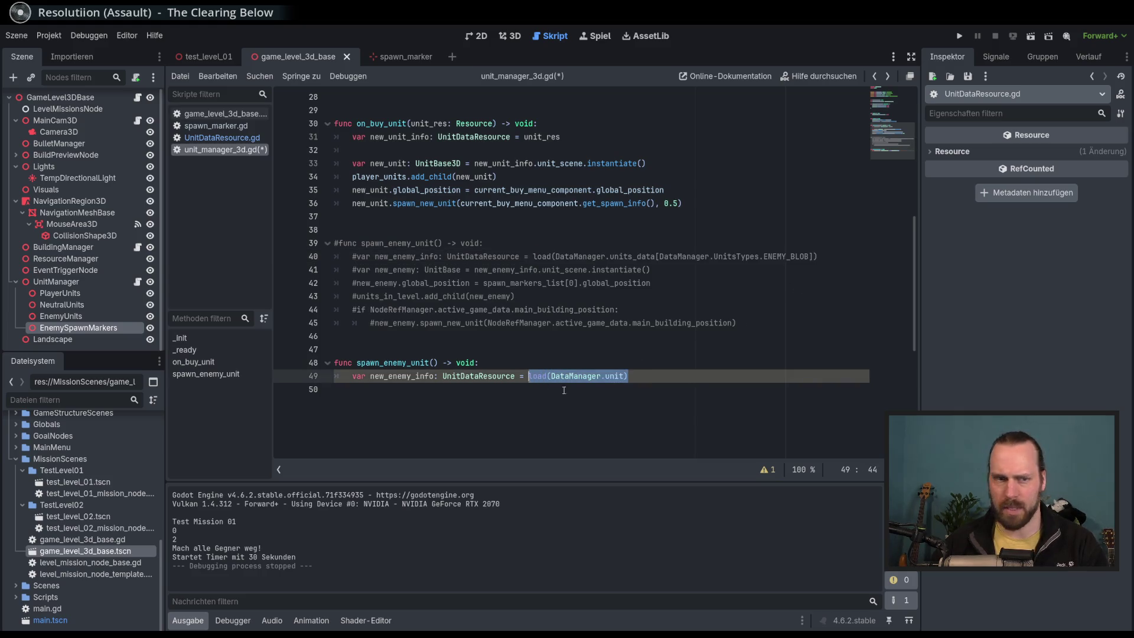
key("ctrl+v")
left_click(804, 375)
key("BackSpace")
key("BackSpace")
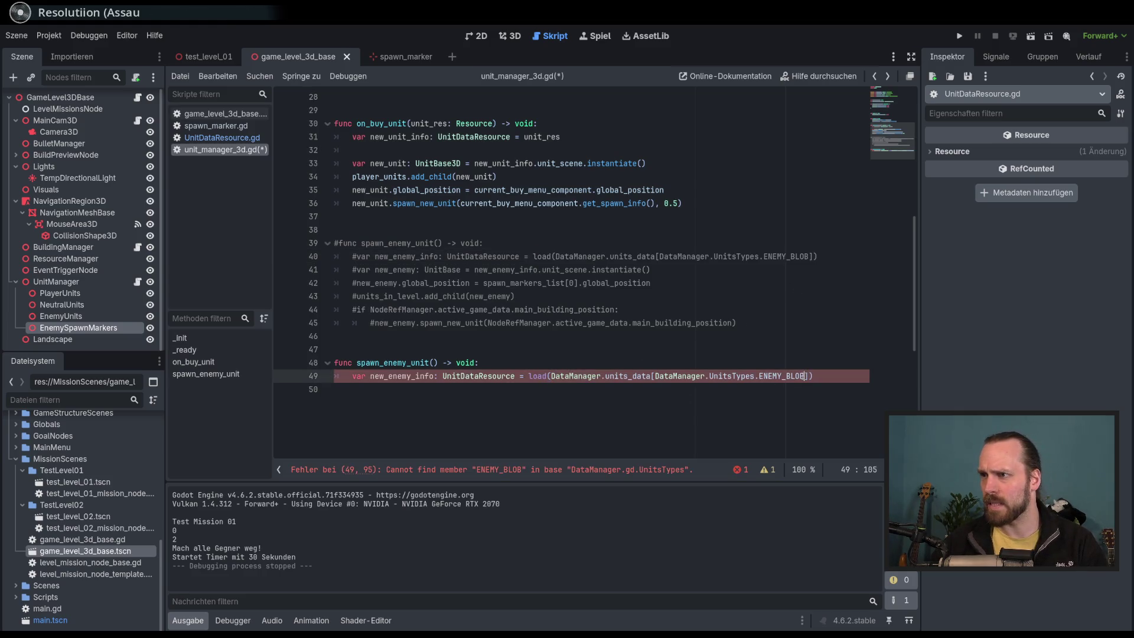
type("OB3D")
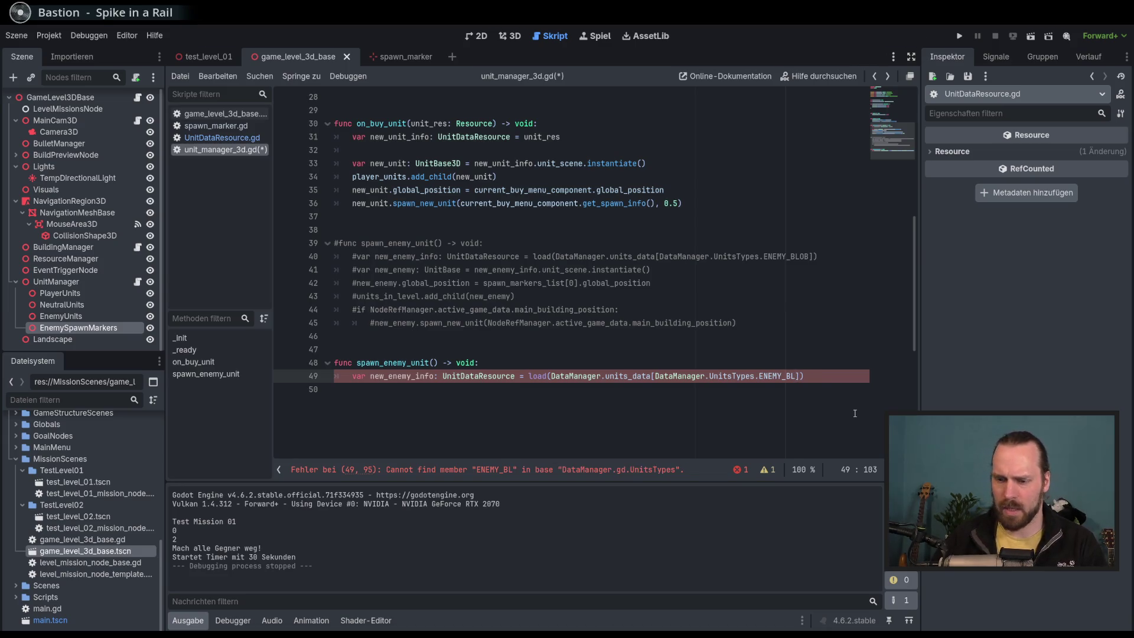
key("End")
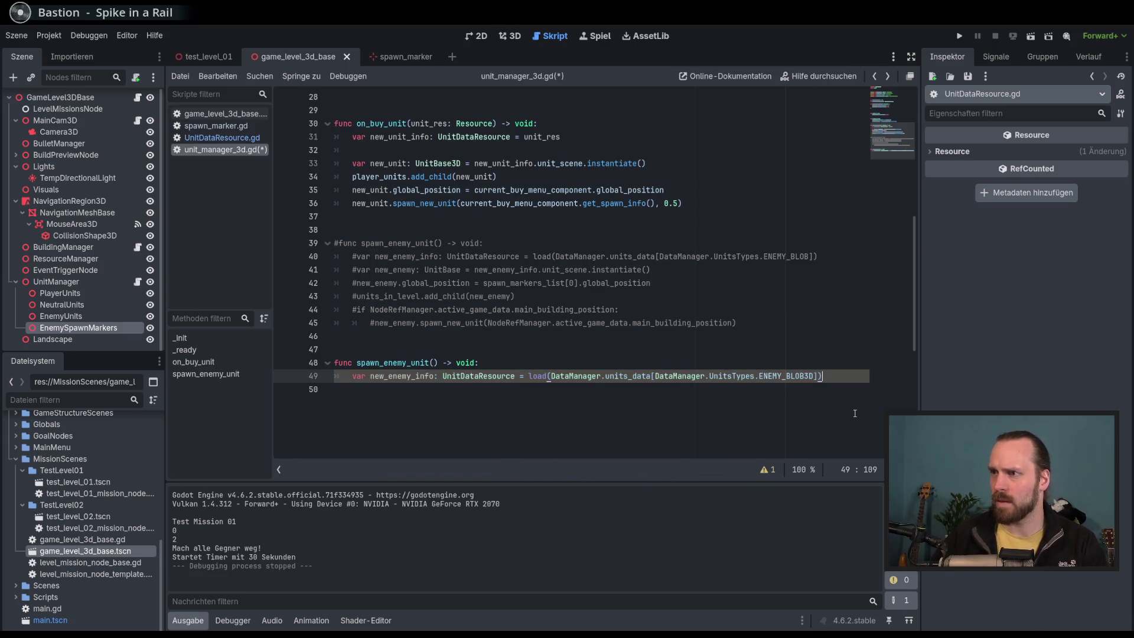
key("ctrl+s")
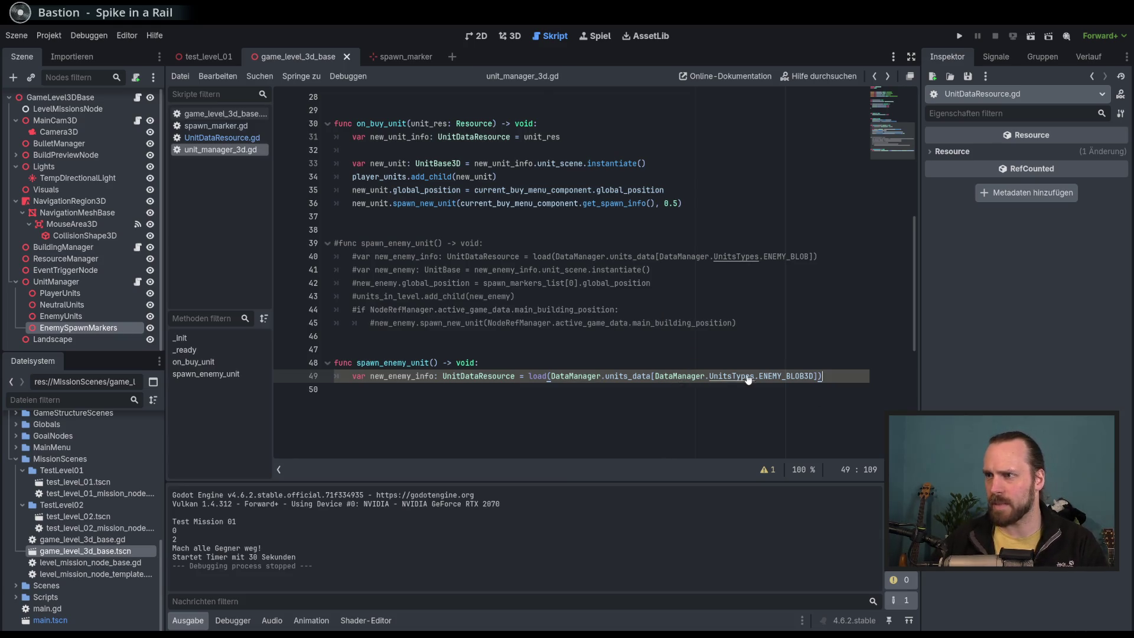
Step: Verify the ENEMY_BLOB3D key in DataManager's units_data, then return to line 49
left_click(641, 381, "ctrl")
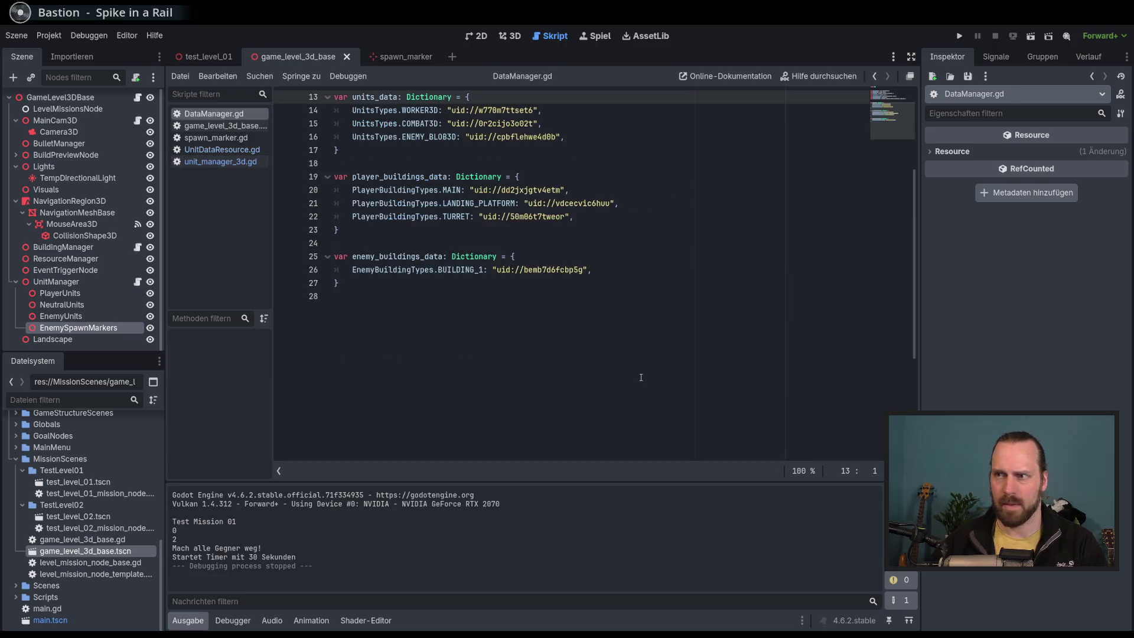
double_click(426, 137)
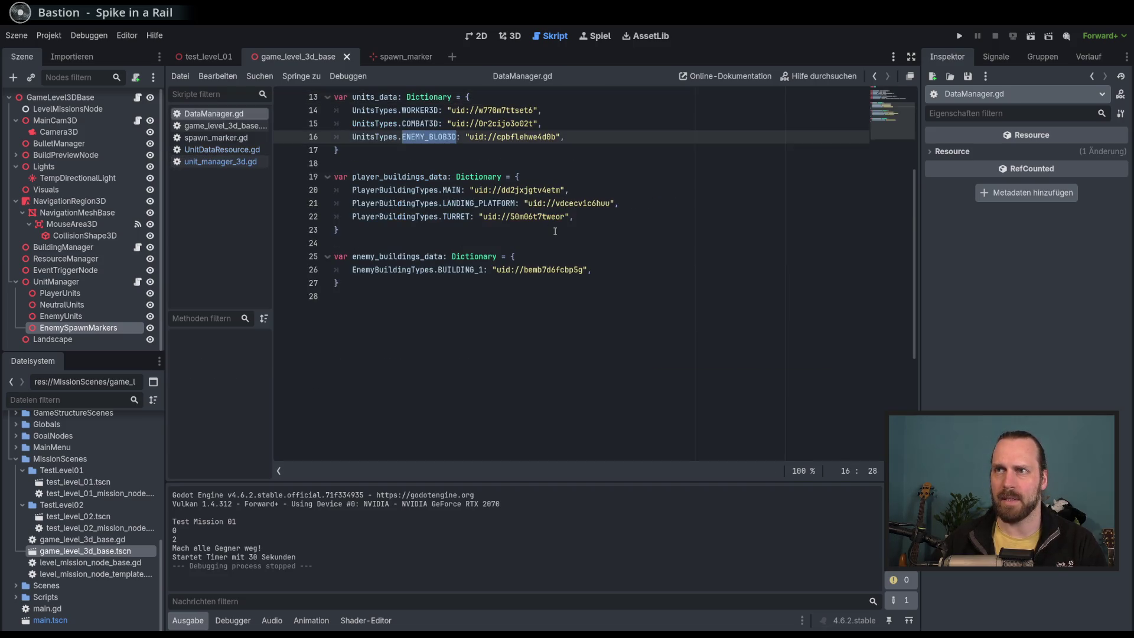
key("alt+Left")
key("alt+Left")
key("alt+Left")
left_click(642, 424)
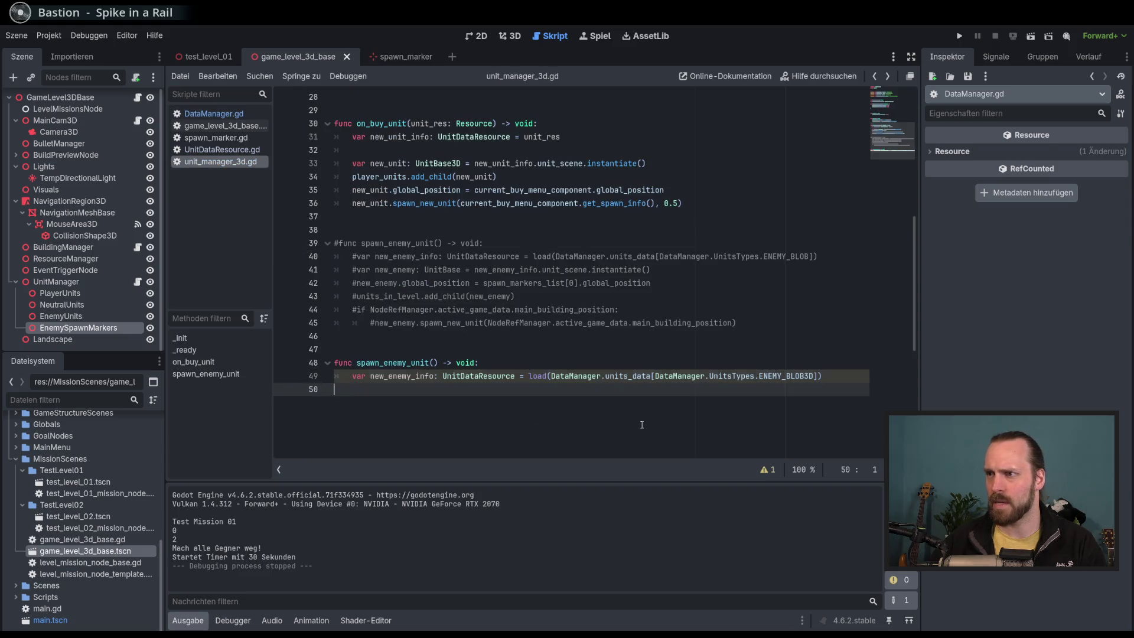
left_click(835, 380)
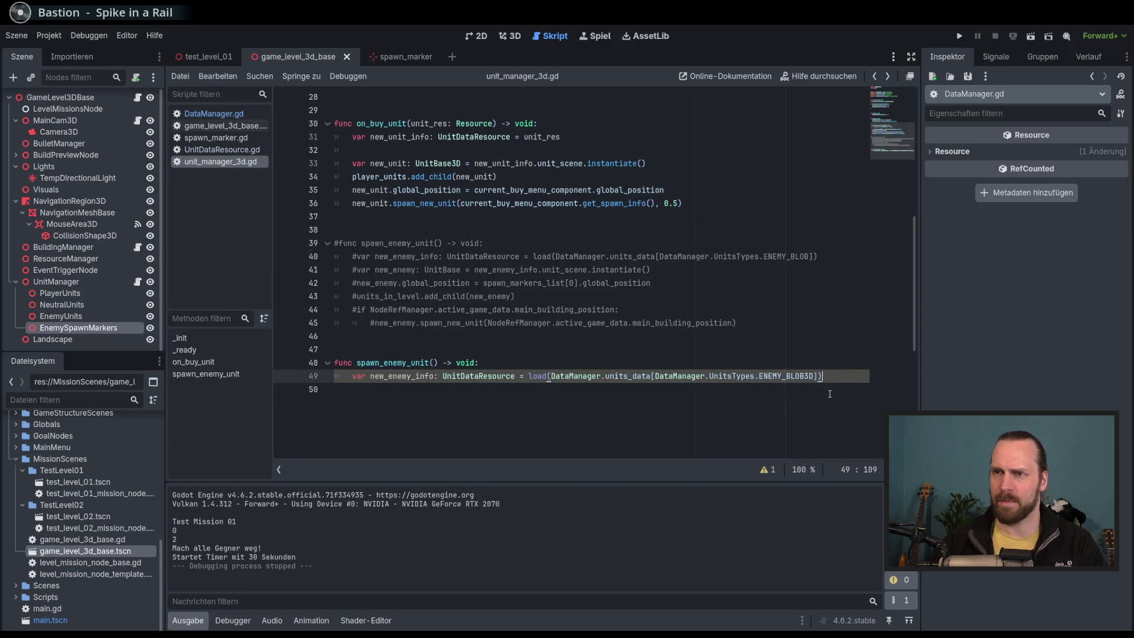
Step: Instantiate new_enemy as UnitBase3D on line 50 from the old line 41 code, and save
key("Return")
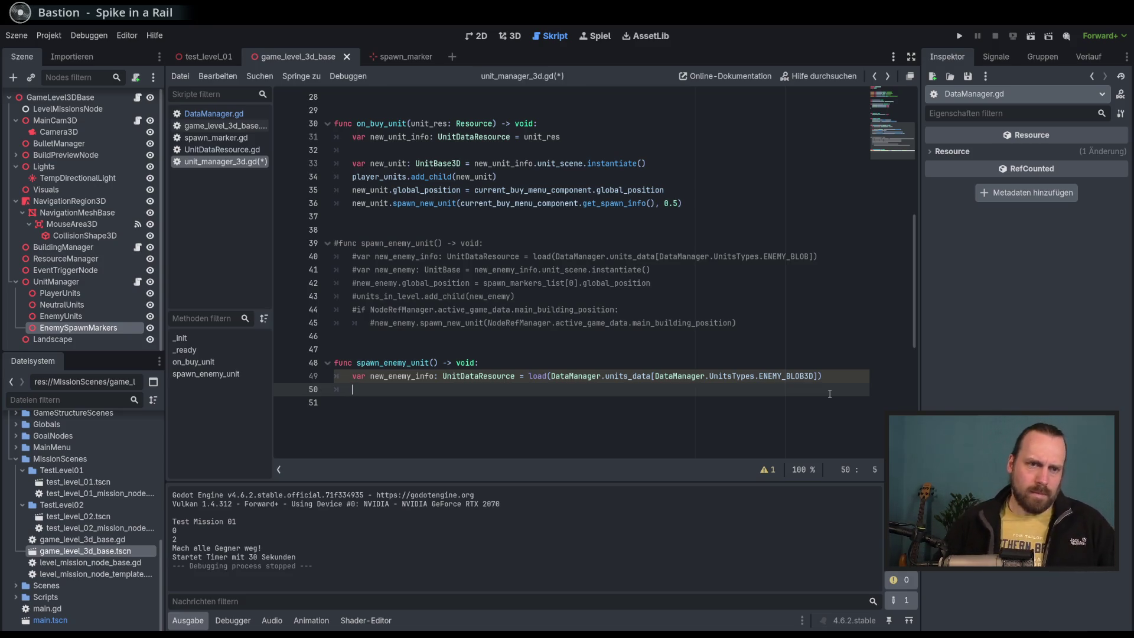
type("var new_enemy")
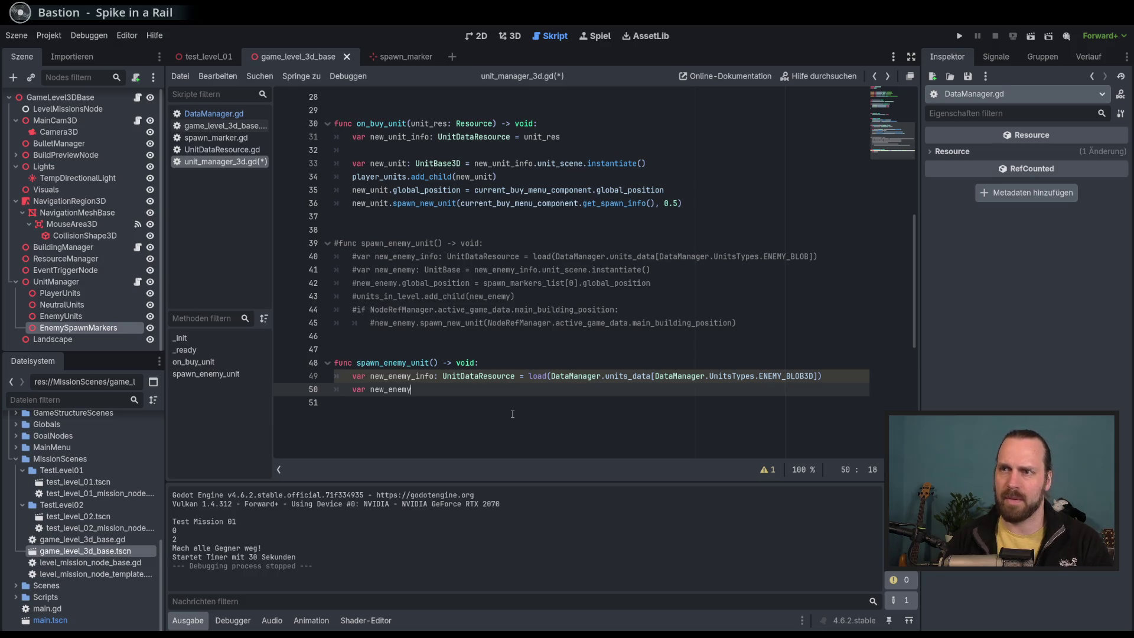
left_click(671, 269)
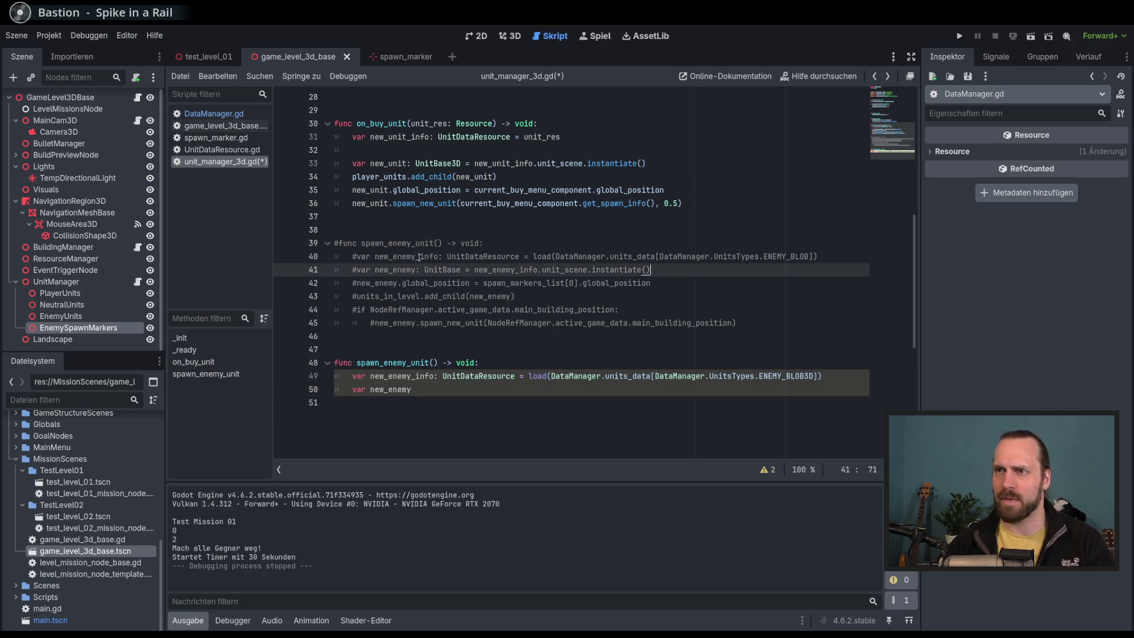
left_click(355, 269, "shift")
key("ctrl+c")
left_click(413, 389)
key("shift+Home")
key("ctrl+v")
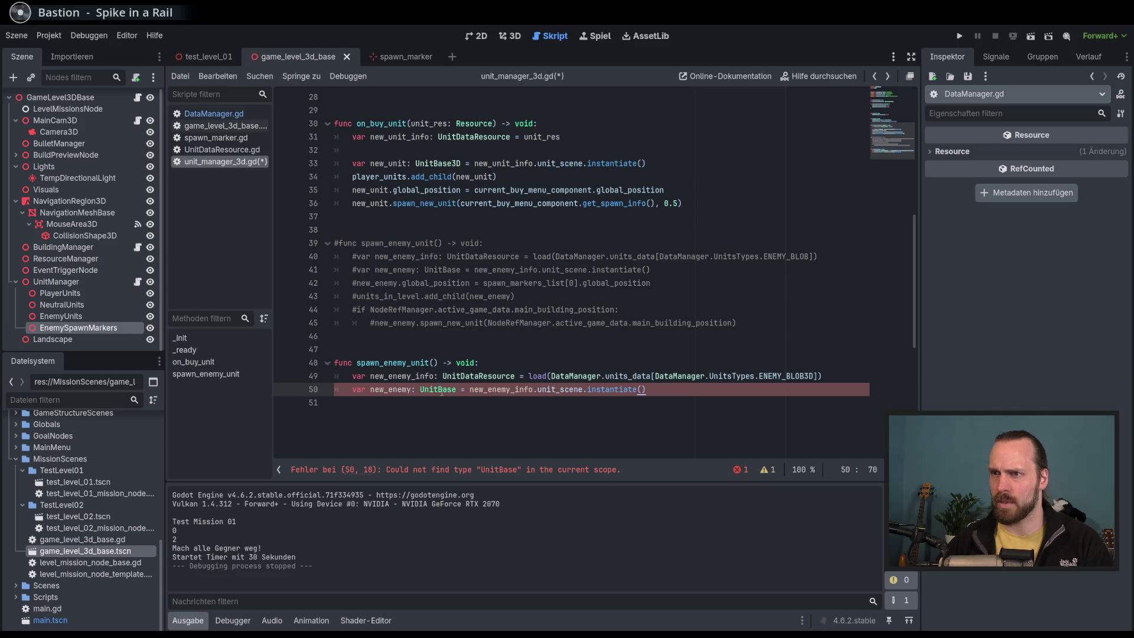
type("3D")
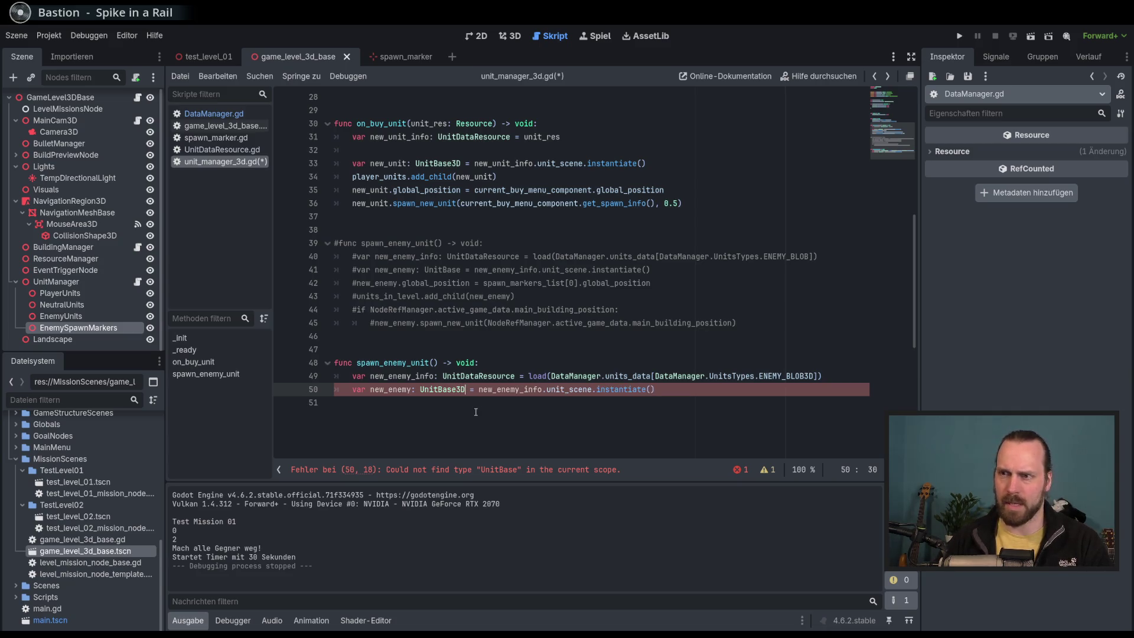
key("End")
key("ctrl+s")
Step: Review the old global_position line 42 and where new_enemy is used
key("Return")
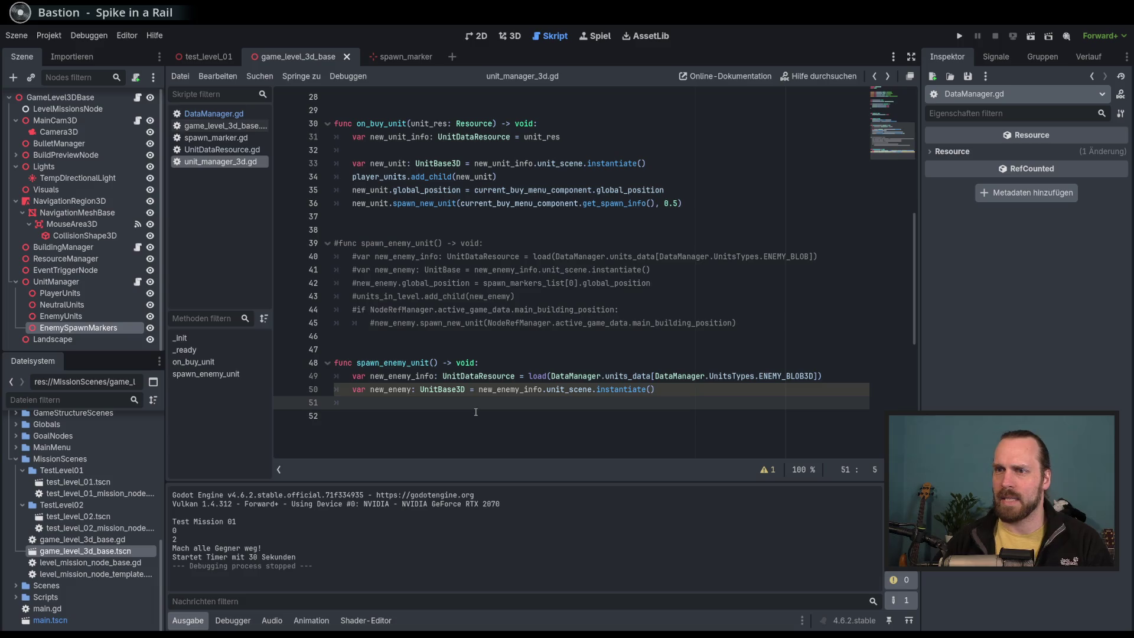
double_click(564, 283)
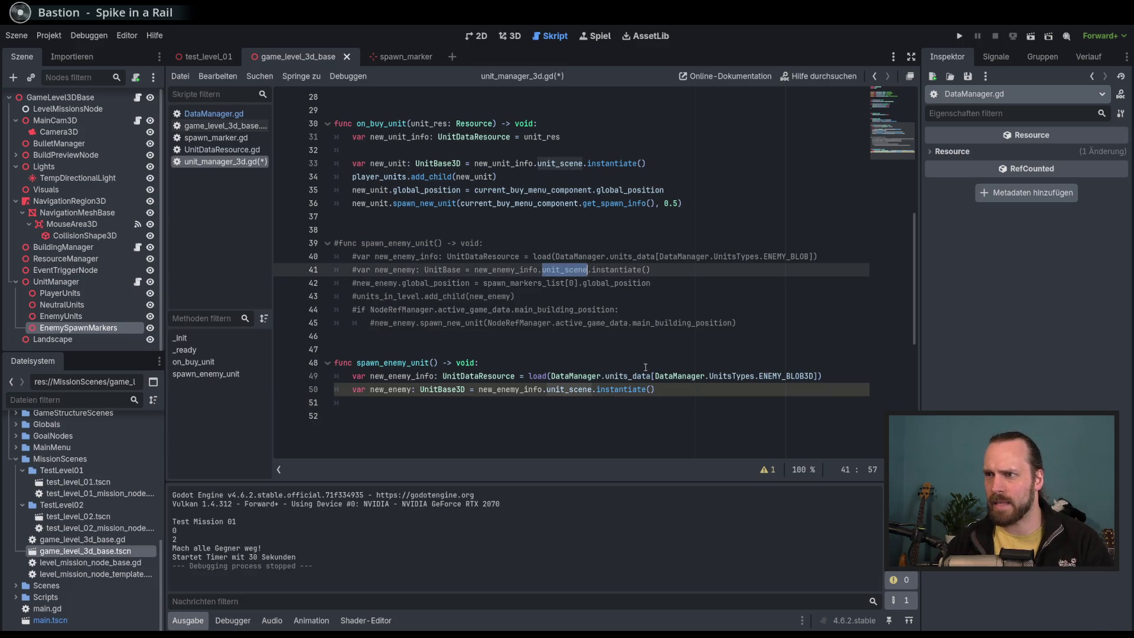
left_click(665, 286)
double_click(785, 376)
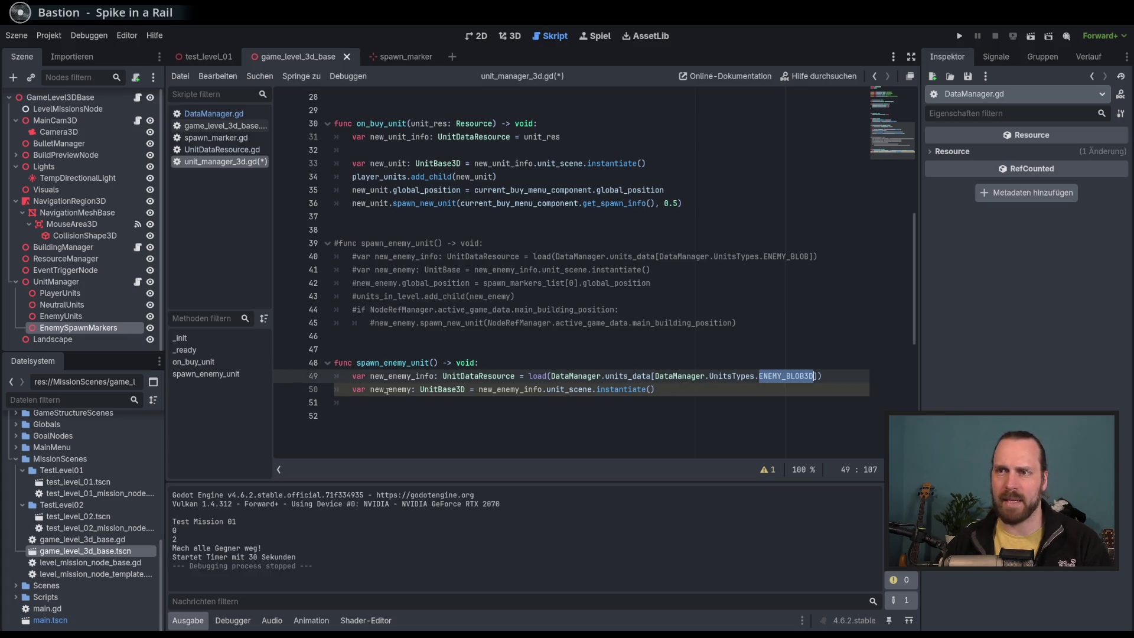
double_click(387, 391)
left_click(688, 390)
Step: Begin a new_enemy.global_position line below the instantiate line
key("Return")
type("new")
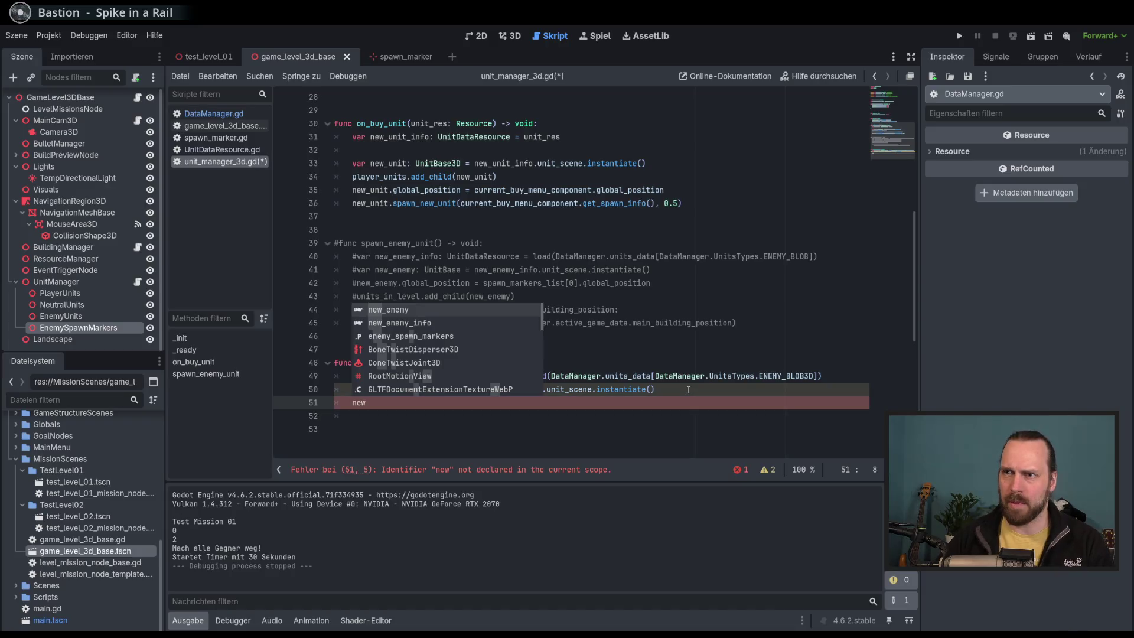
key("Return")
type(".")
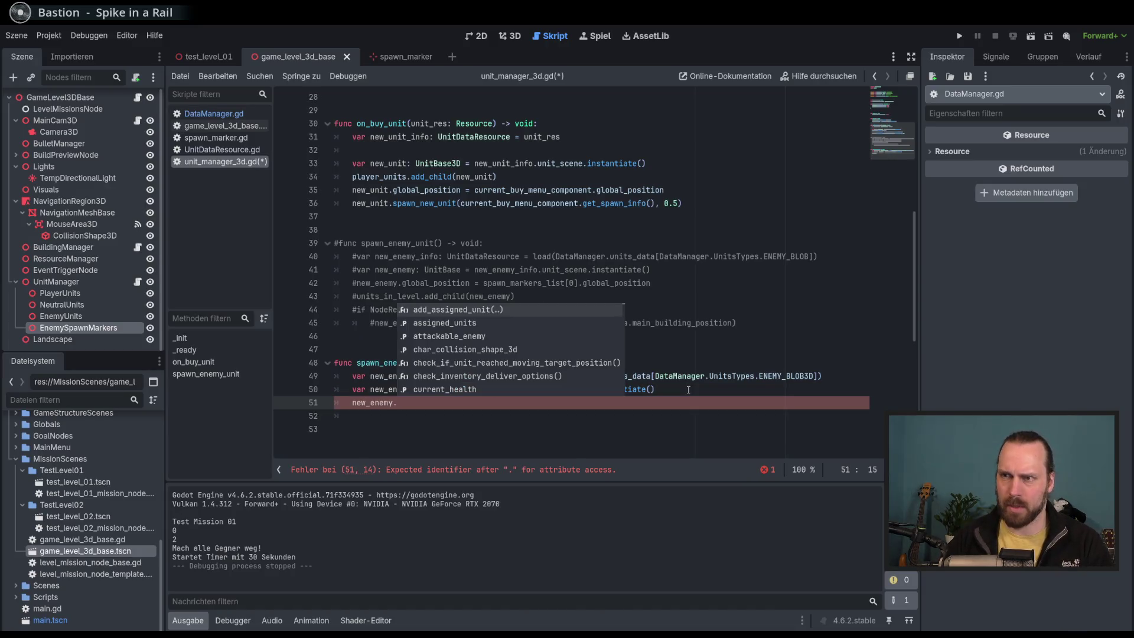
type("gl")
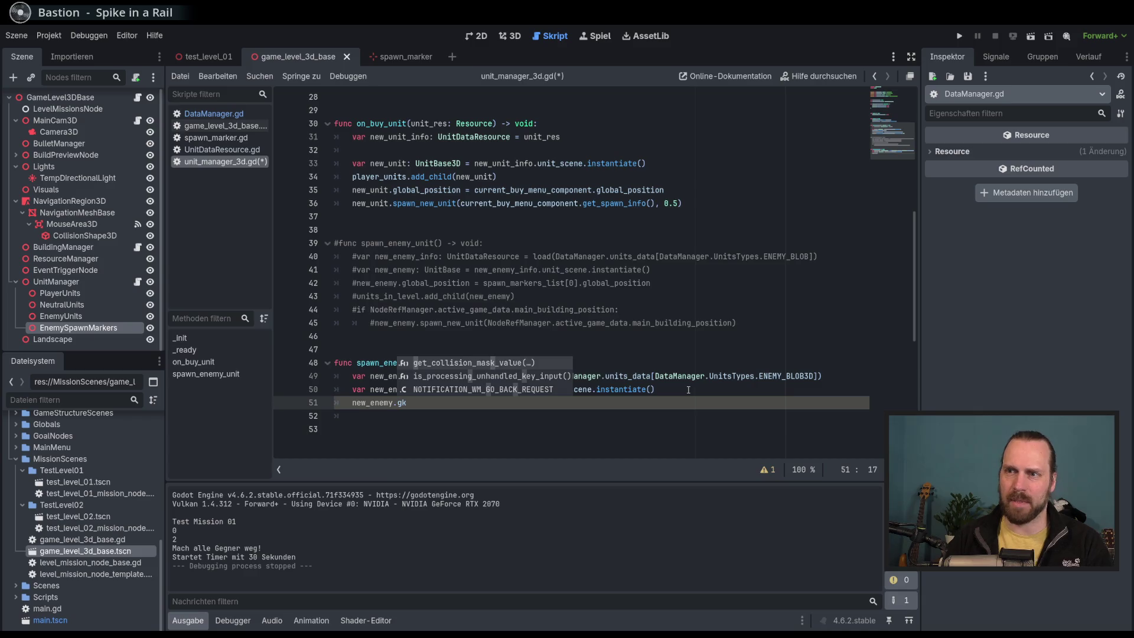
key("Down")
key("Return")
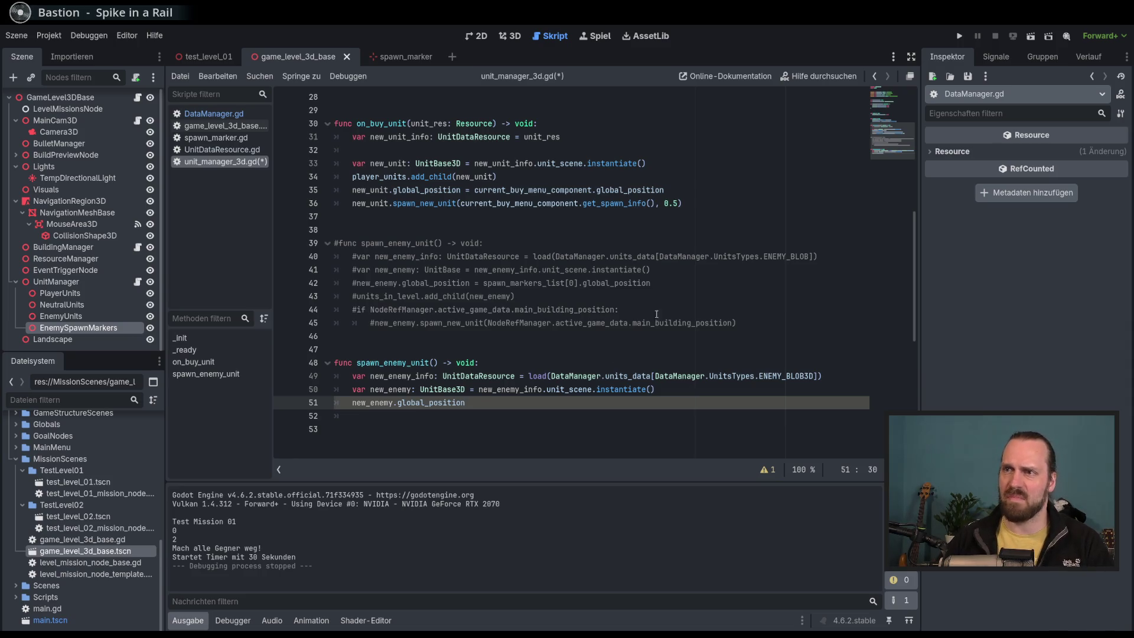
Step: Replace line 51 with the old position and add-child lines 42-43, uncommented
left_click(659, 281)
left_click_drag(540, 298, 312, 286)
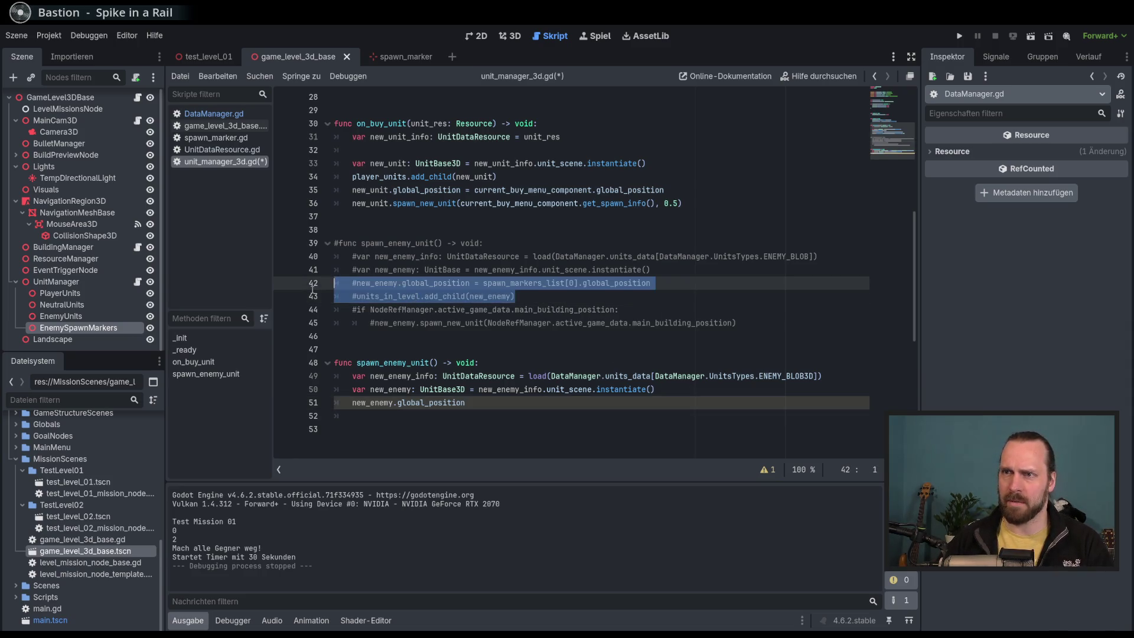
key("ctrl+c")
left_click_drag(489, 413, 334, 402)
key("ctrl+v")
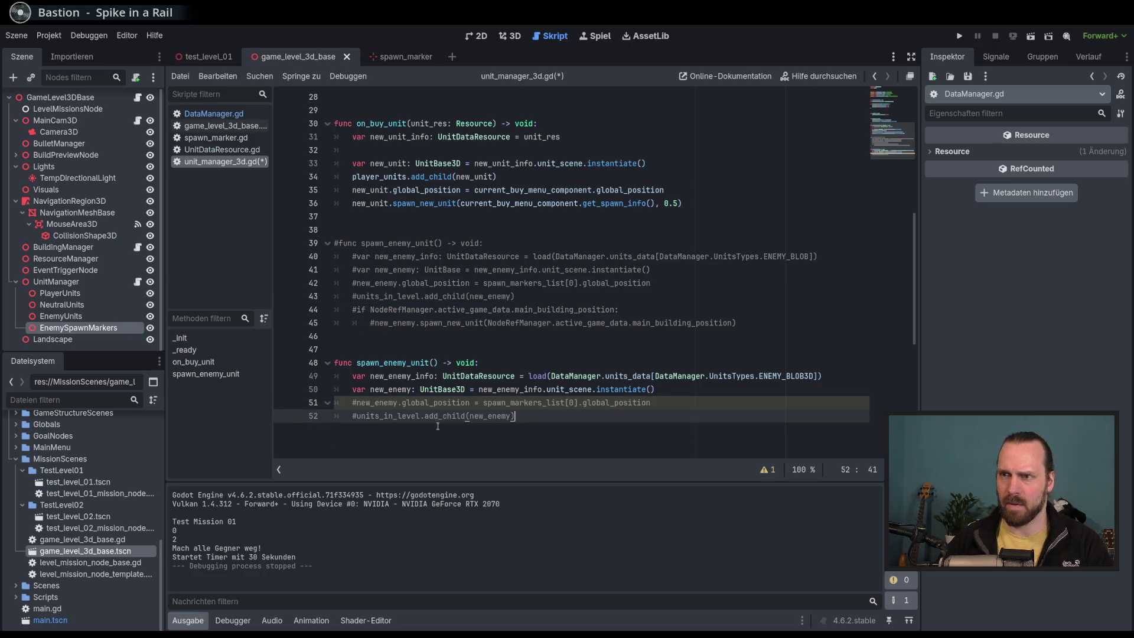
left_click_drag(475, 408, 470, 417)
key("ctrl+k")
left_click(571, 433)
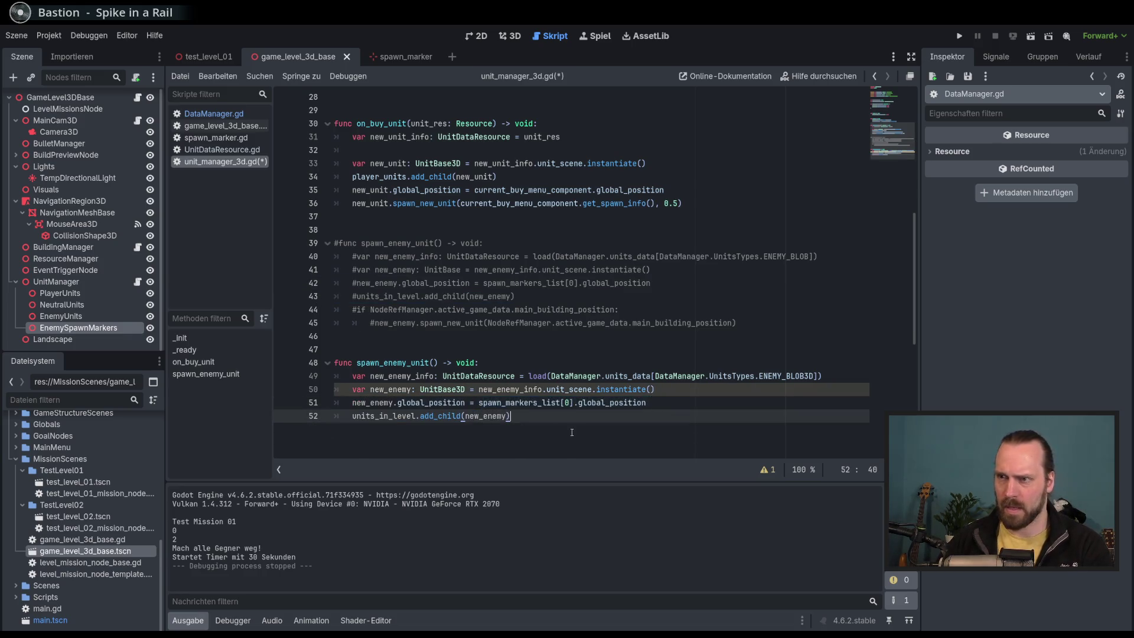
Step: Change units_in_level to enemy_units as the parent node and save
double_click(399, 415)
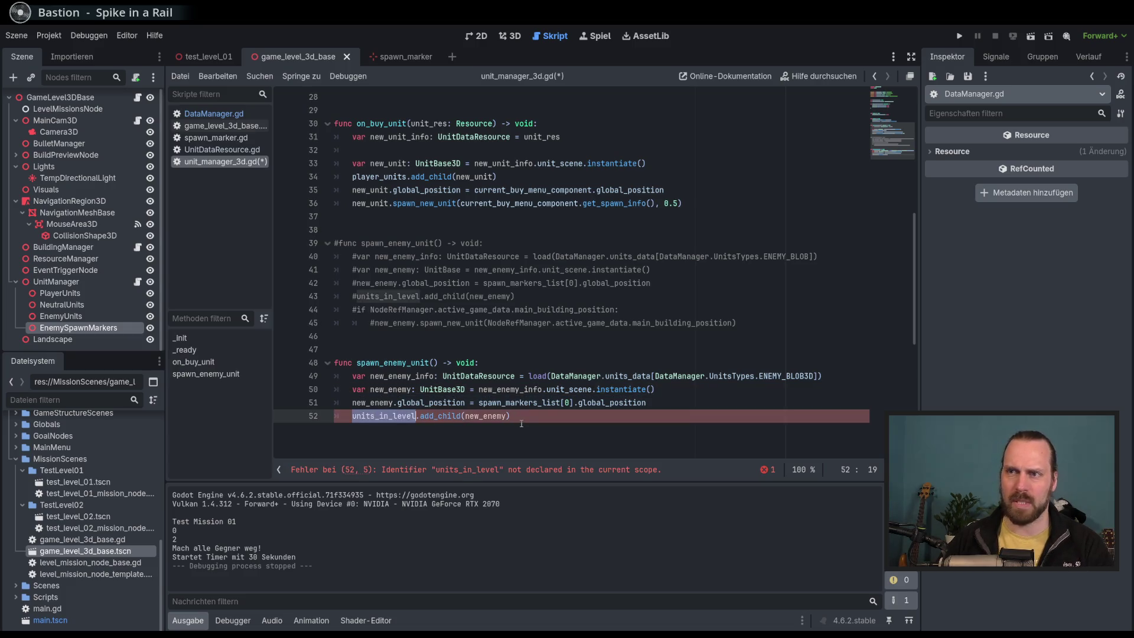
type("enem")
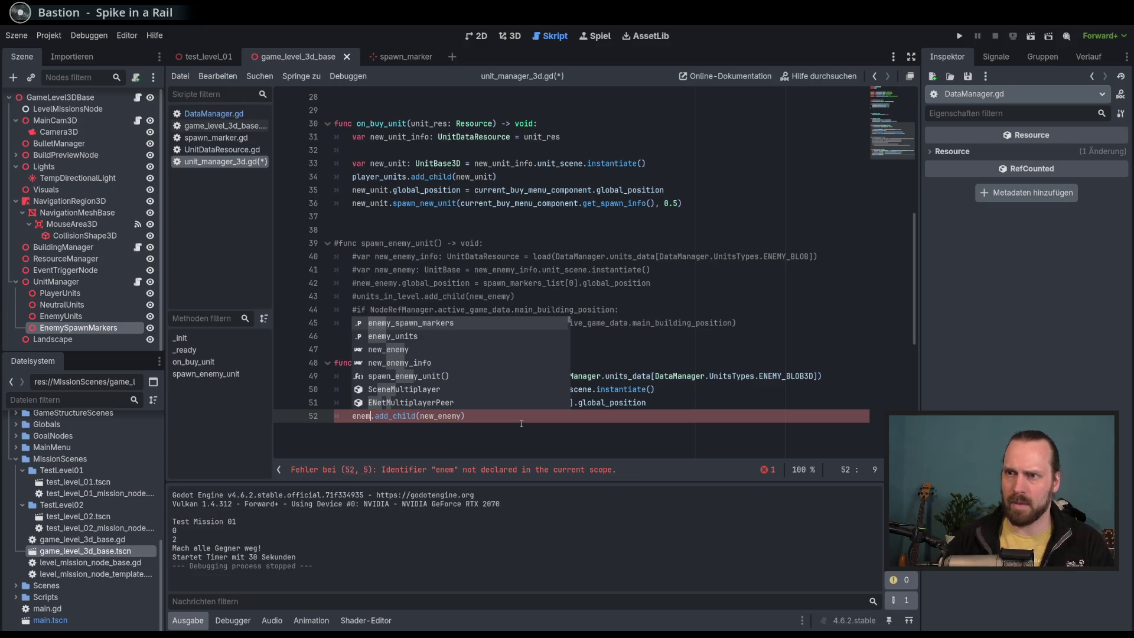
key("Down")
key("Return")
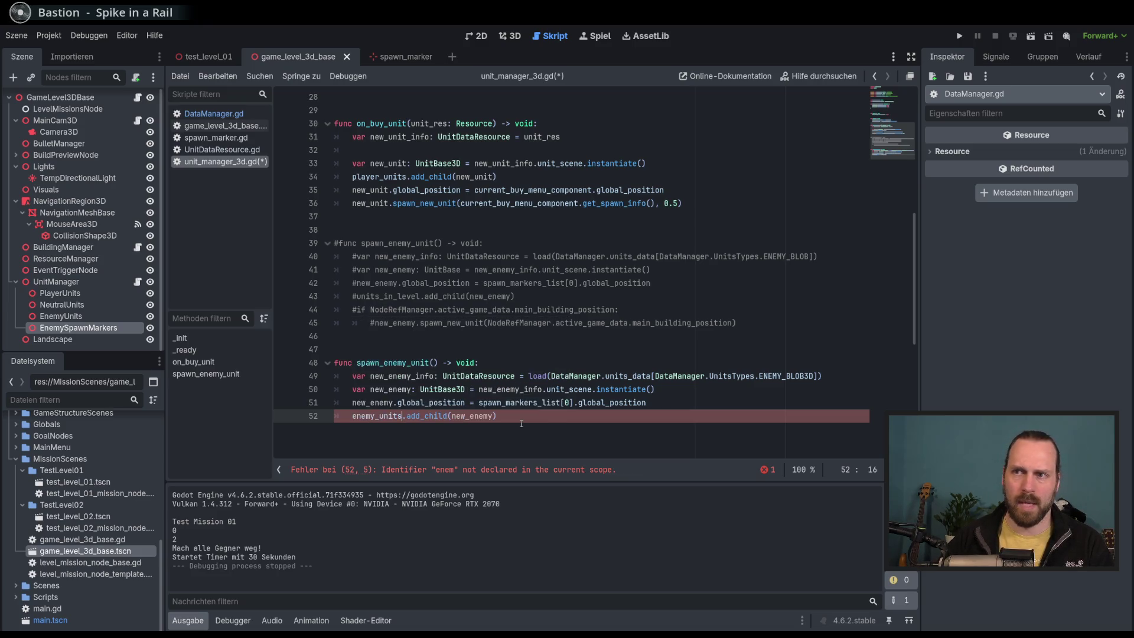
key("ctrl+s")
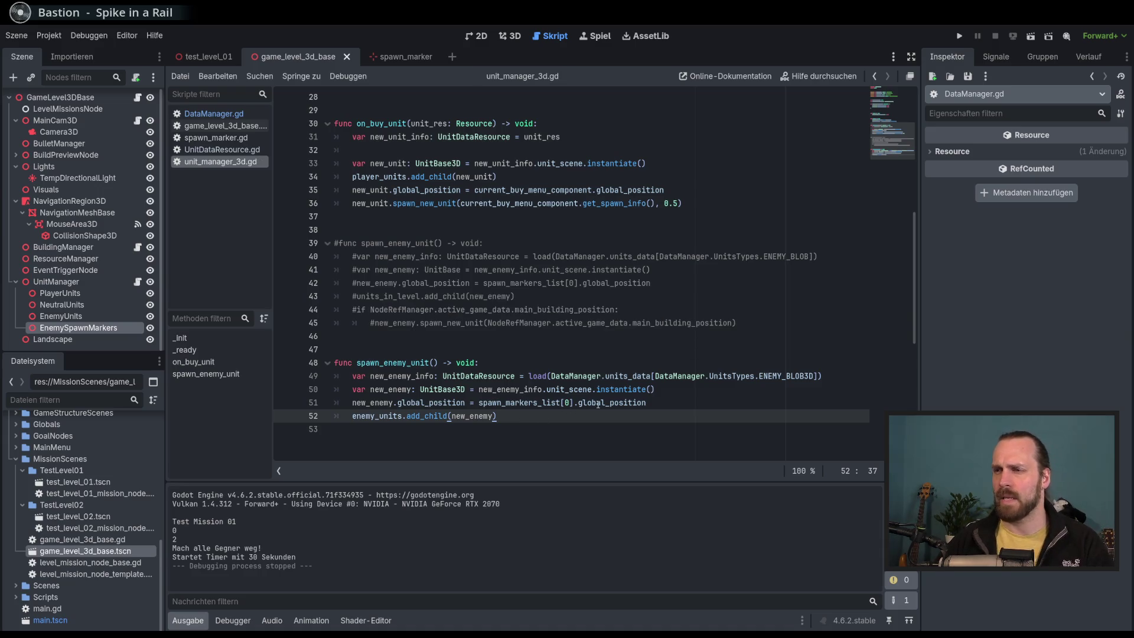
double_click(598, 403)
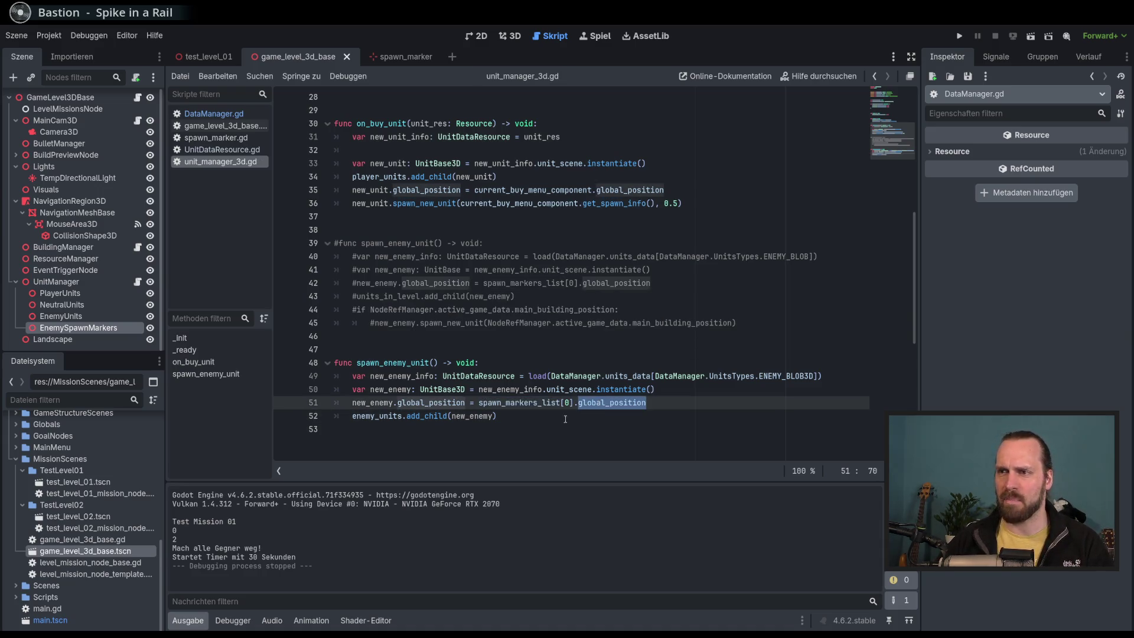
left_click(553, 413)
scroll(553, 414, "down", 1)
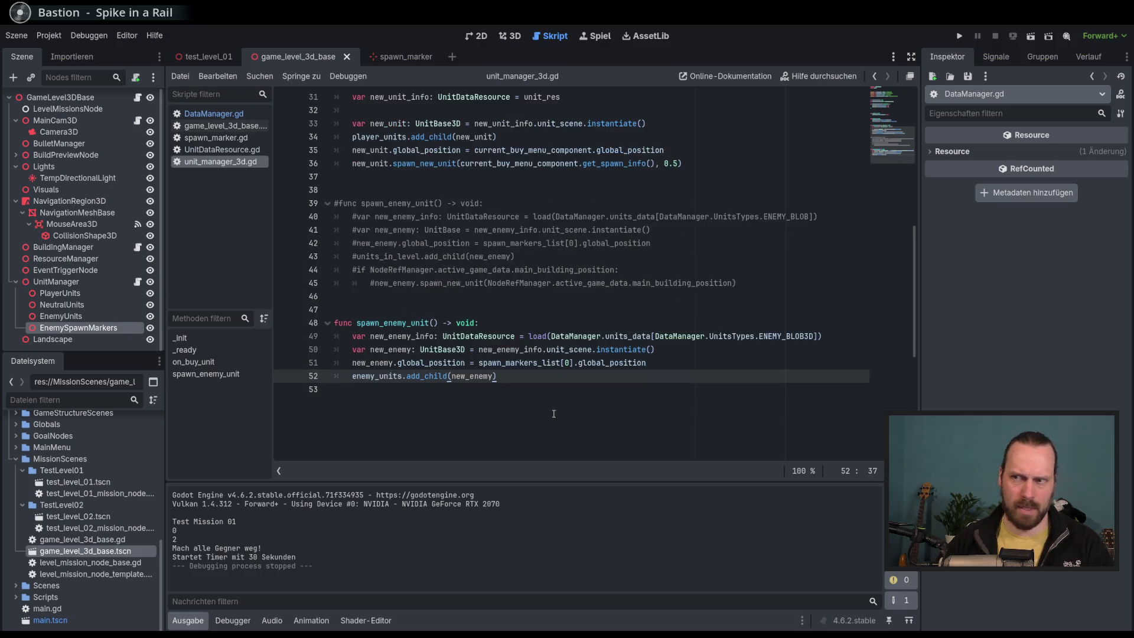
double_click(568, 363)
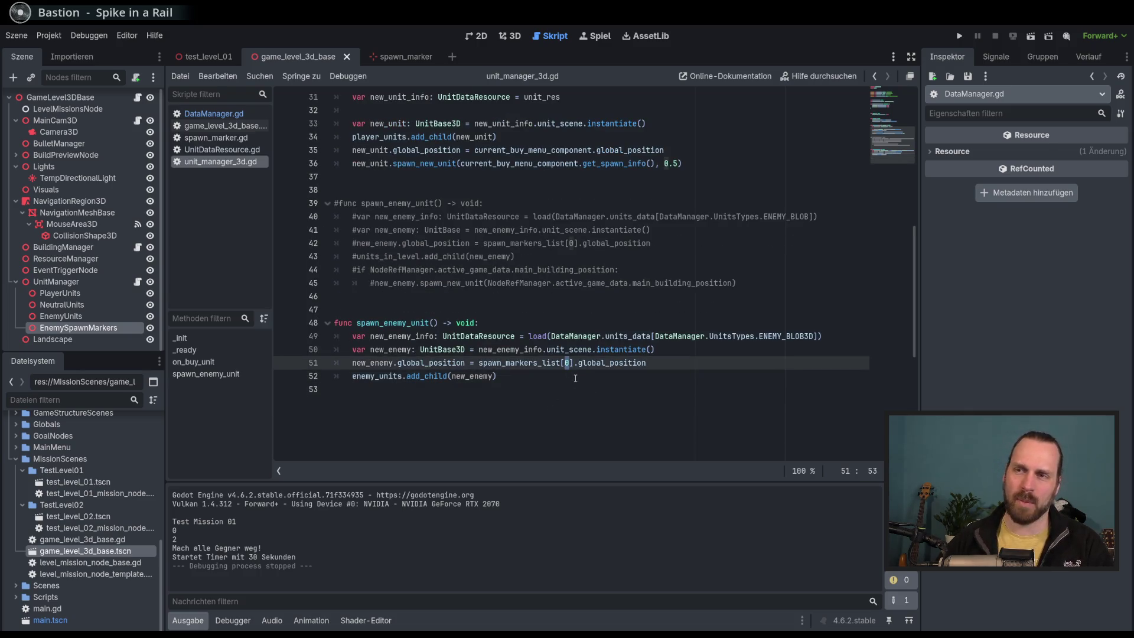
Step: Review the old commented-out spawn function's references, then delete it
left_click(433, 322)
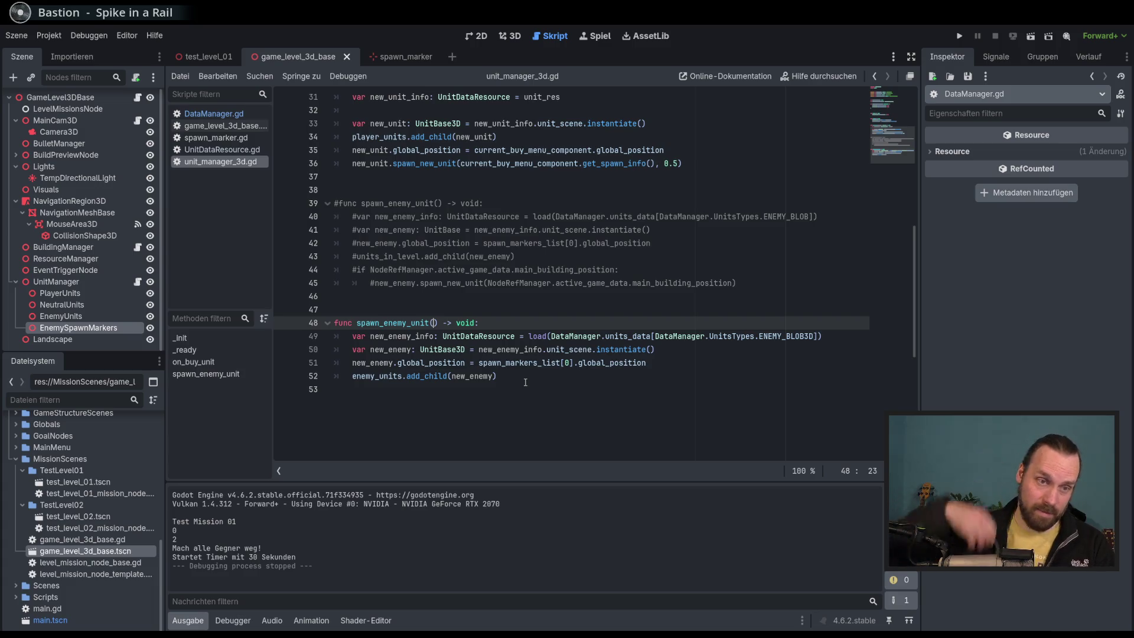
double_click(390, 257)
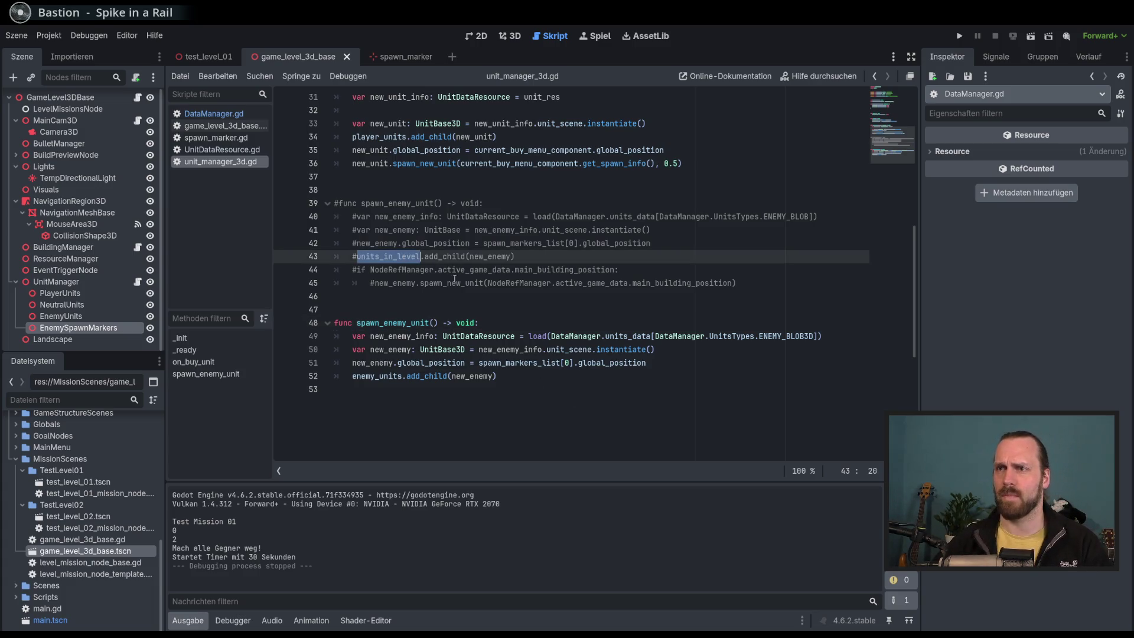
left_click(438, 284)
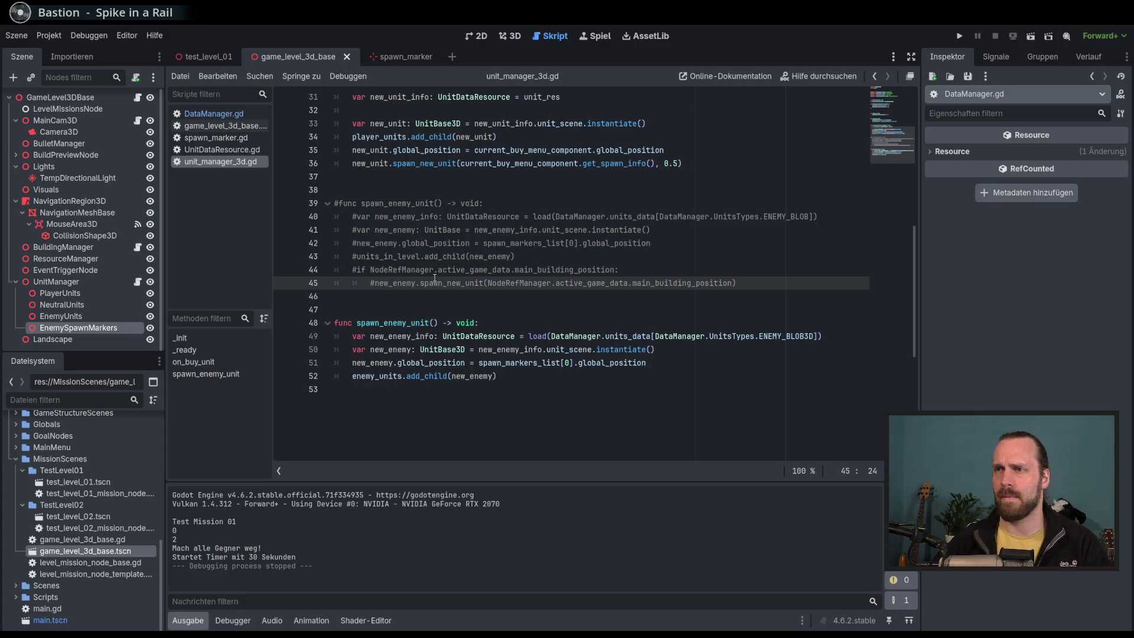
double_click(412, 269)
double_click(509, 270)
double_click(541, 269)
double_click(477, 269)
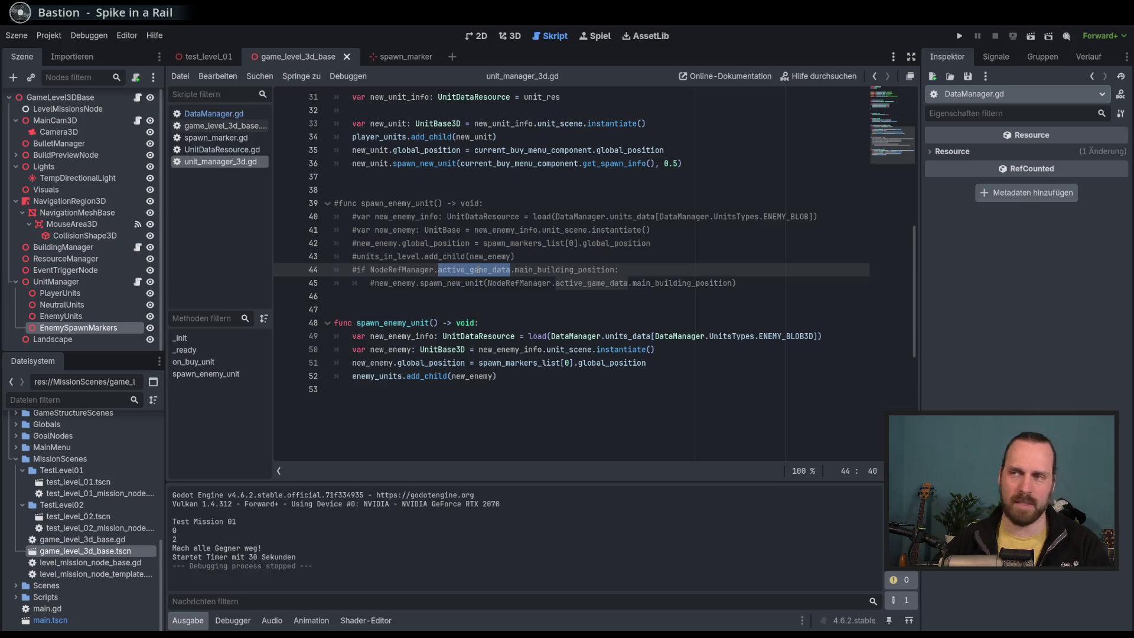
mouse_move(738, 283)
left_mouse_down()
mouse_move(590, 270)
mouse_move(356, 189)
left_mouse_up()
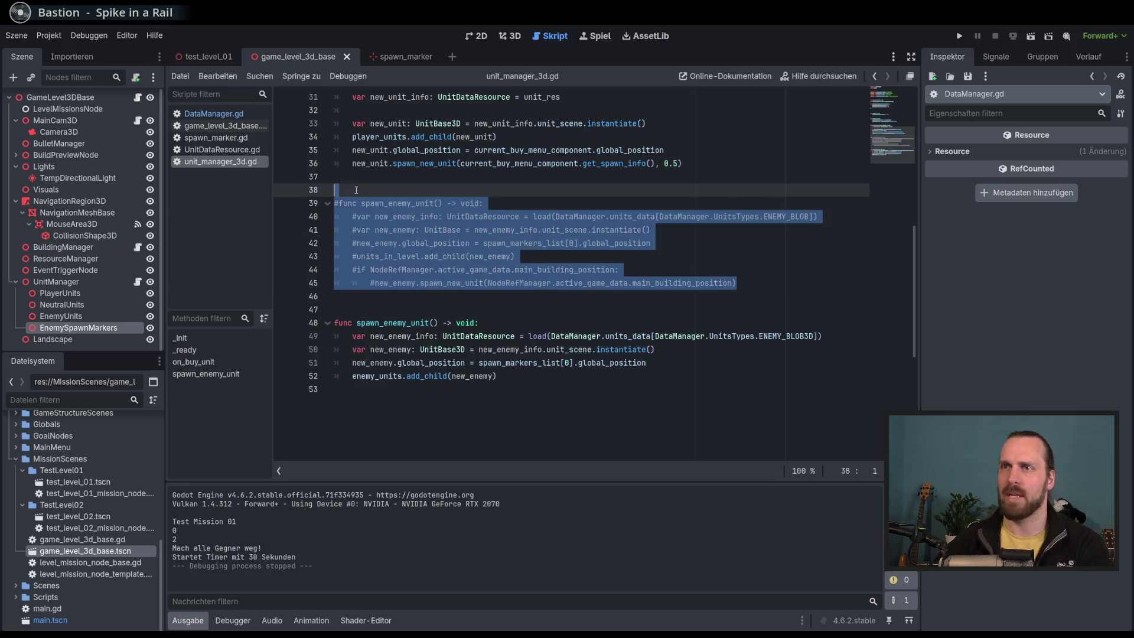
key("BackSpace")
key("Delete")
key("Delete")
Step: Add a spawn_marker_id: int parameter to spawn_enemy_unit and save
left_click(447, 278)
scroll(446, 255, "up", 1)
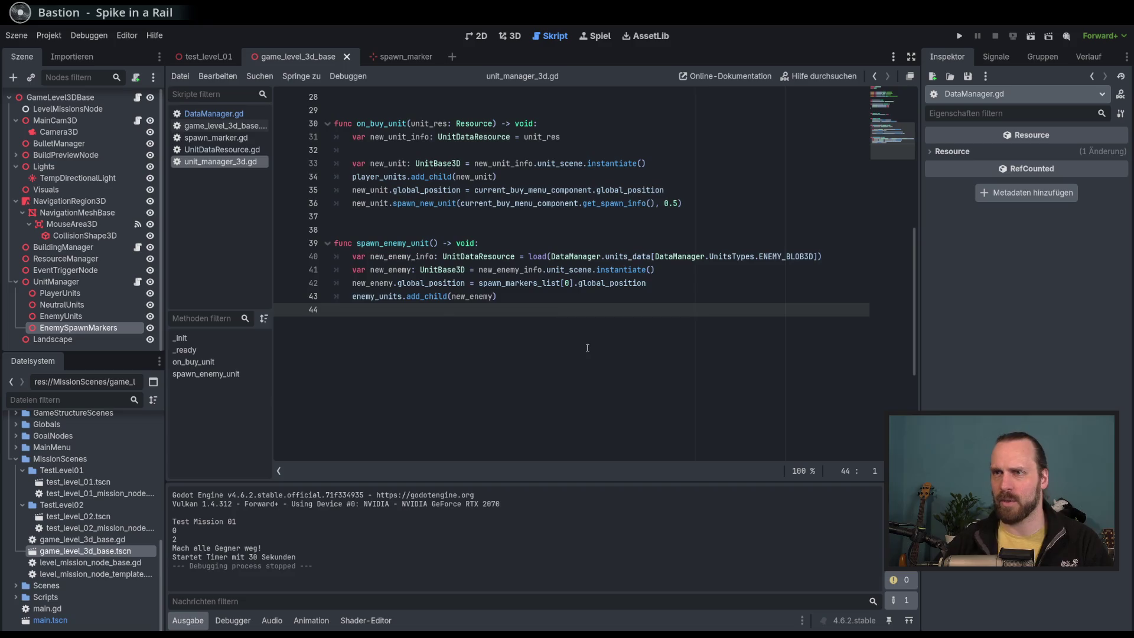
left_click(434, 243)
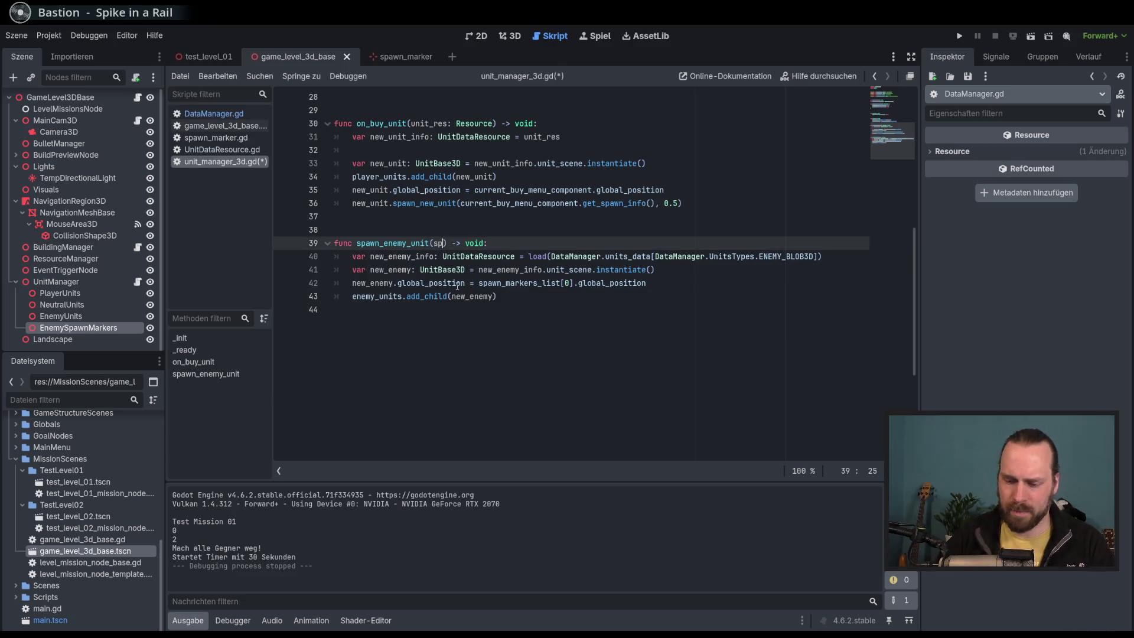
type("m")
key("BackSpace")
type("spa")
type("wn_marker")
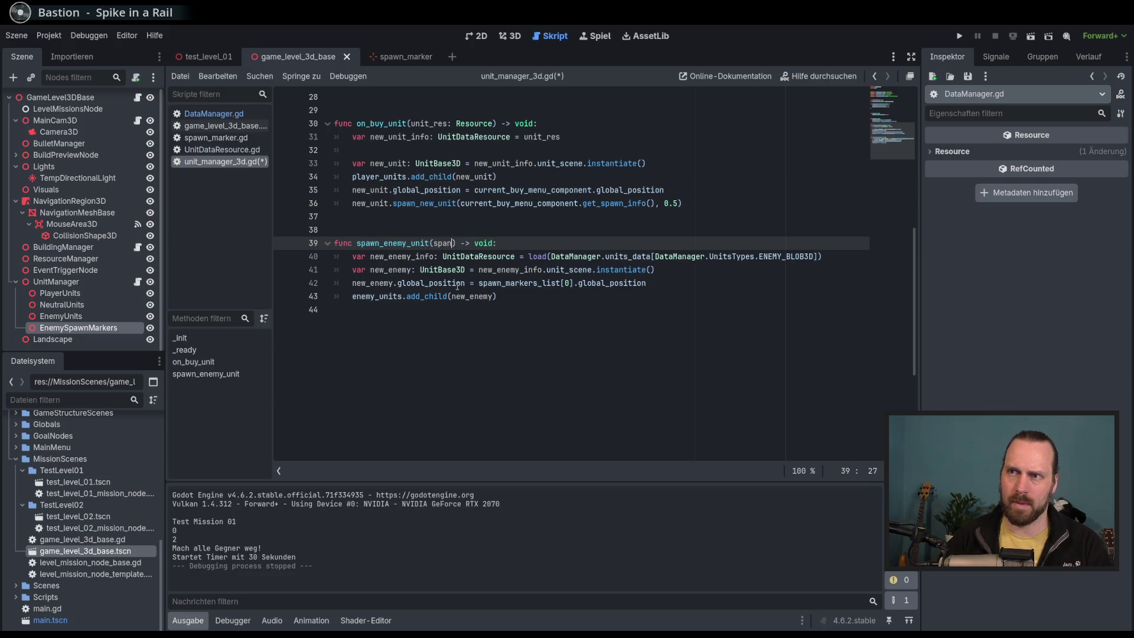
type("_id")
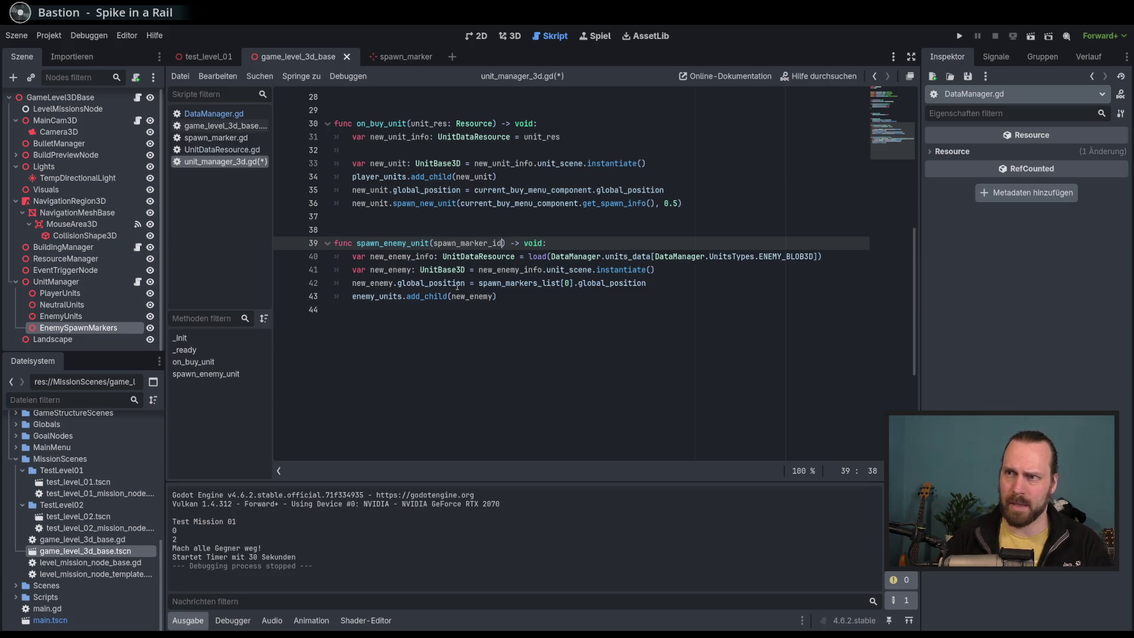
type(": int")
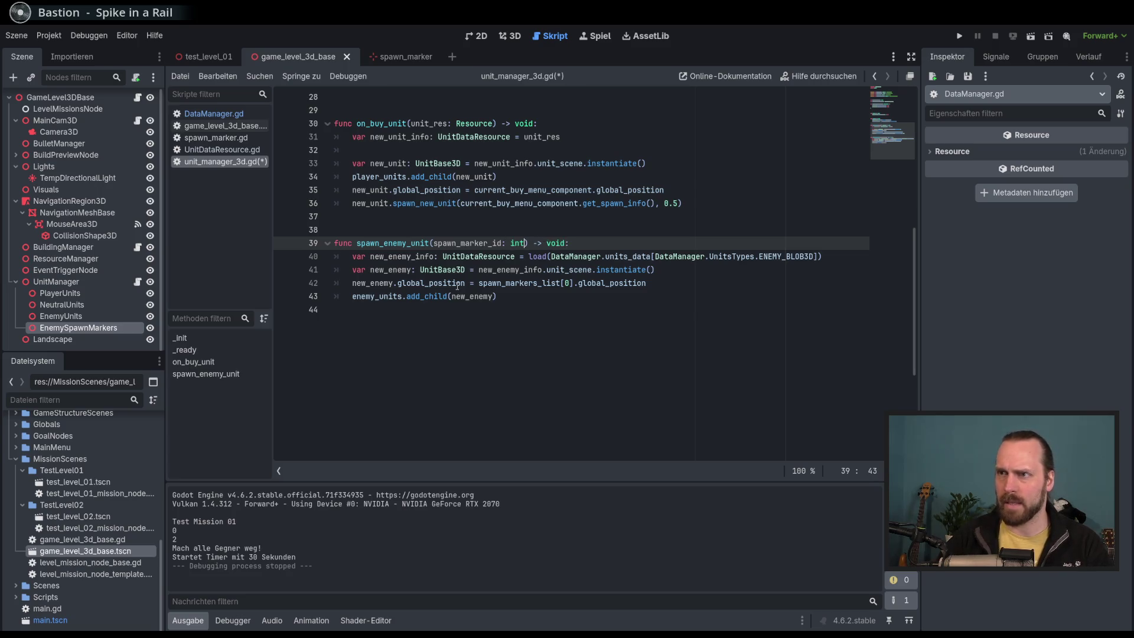
key("Escape")
key("End")
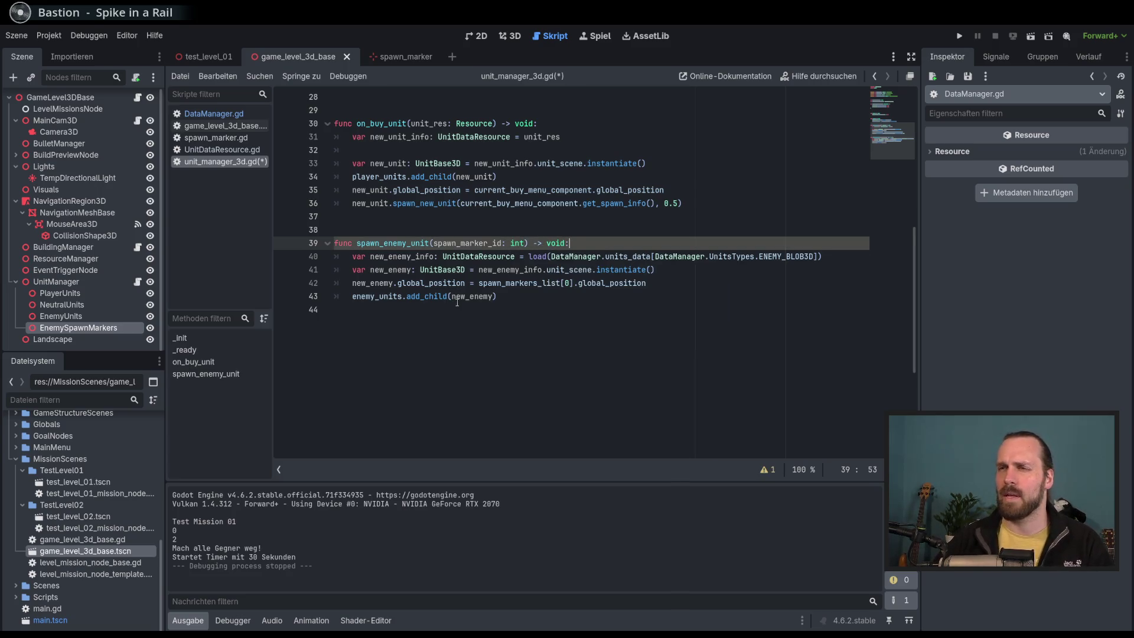
key("ctrl+s")
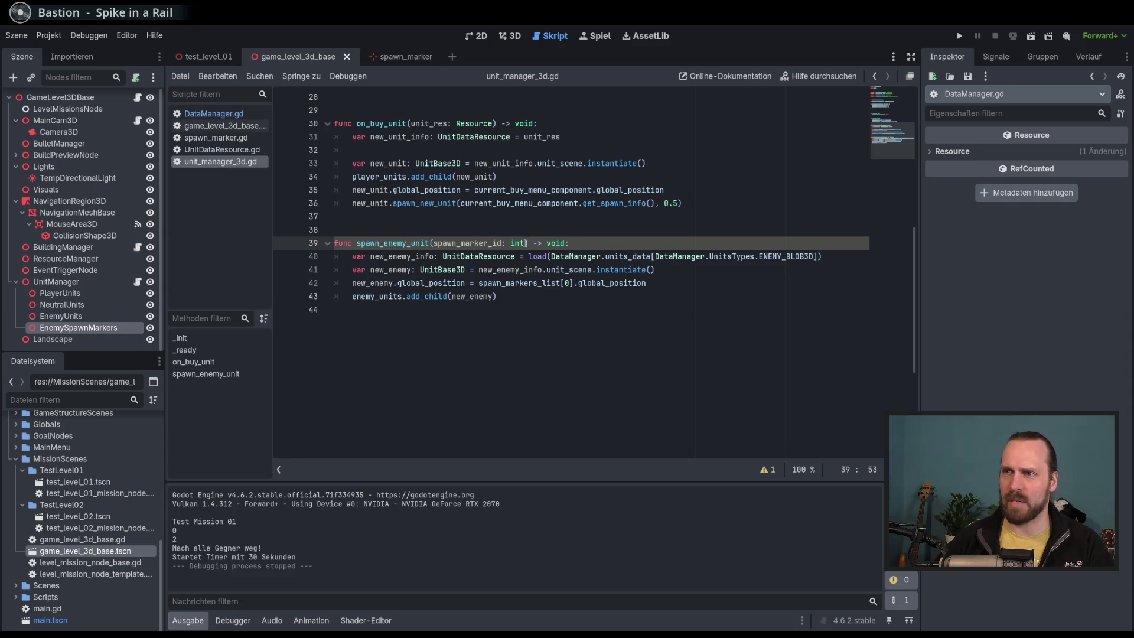
Step: Add a second parameter unit_type: DataManager.UnitsTypes and save
type(", ")
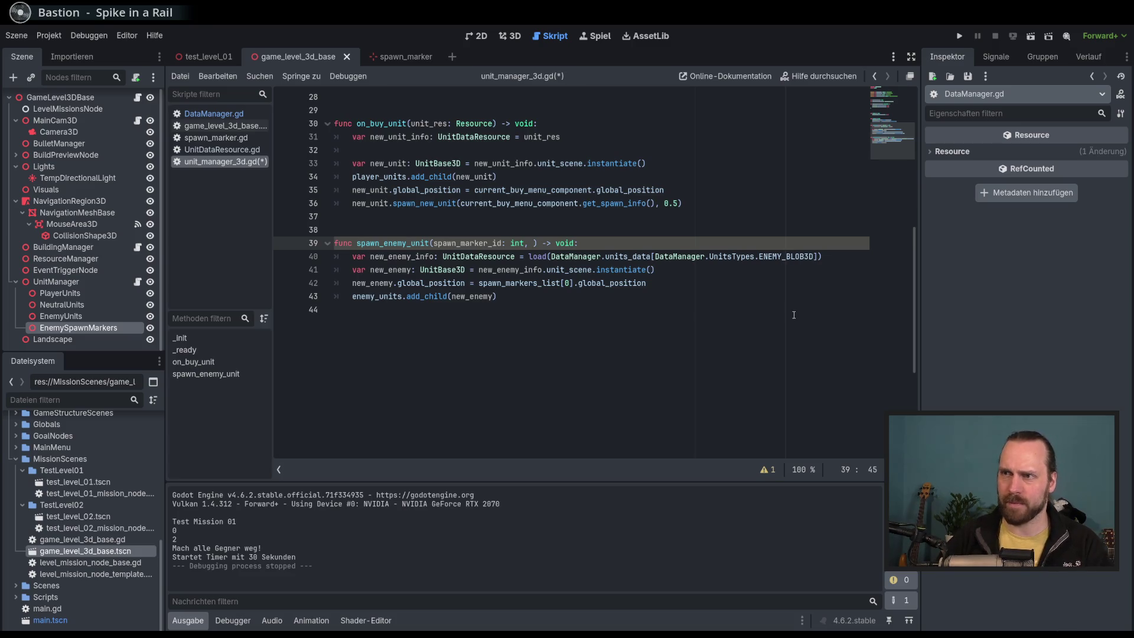
type("unit_type")
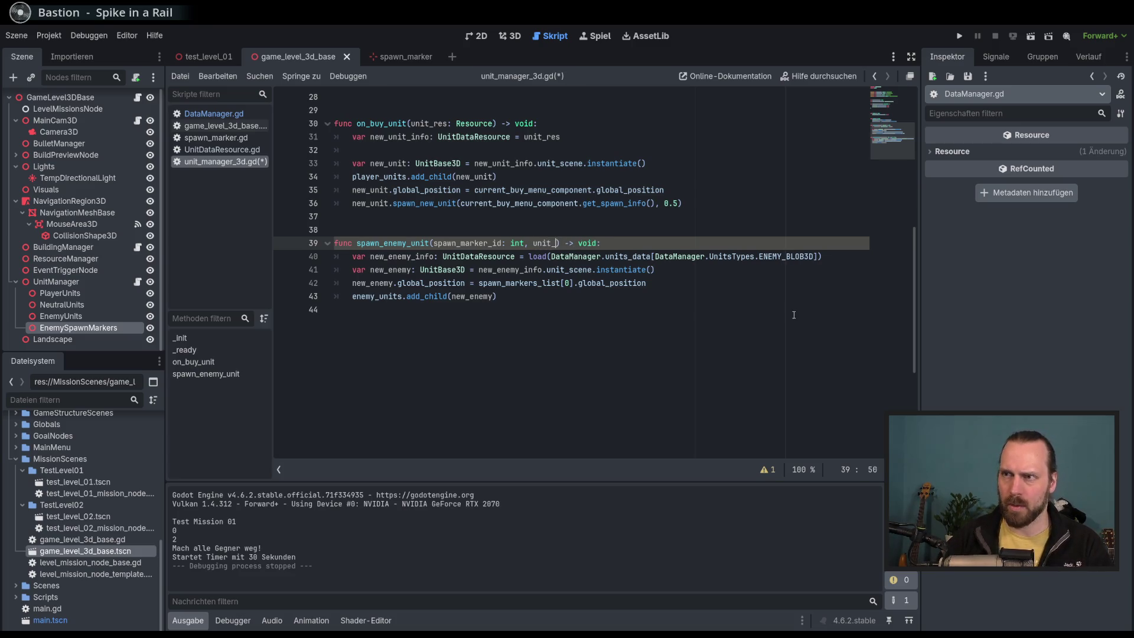
type(": ")
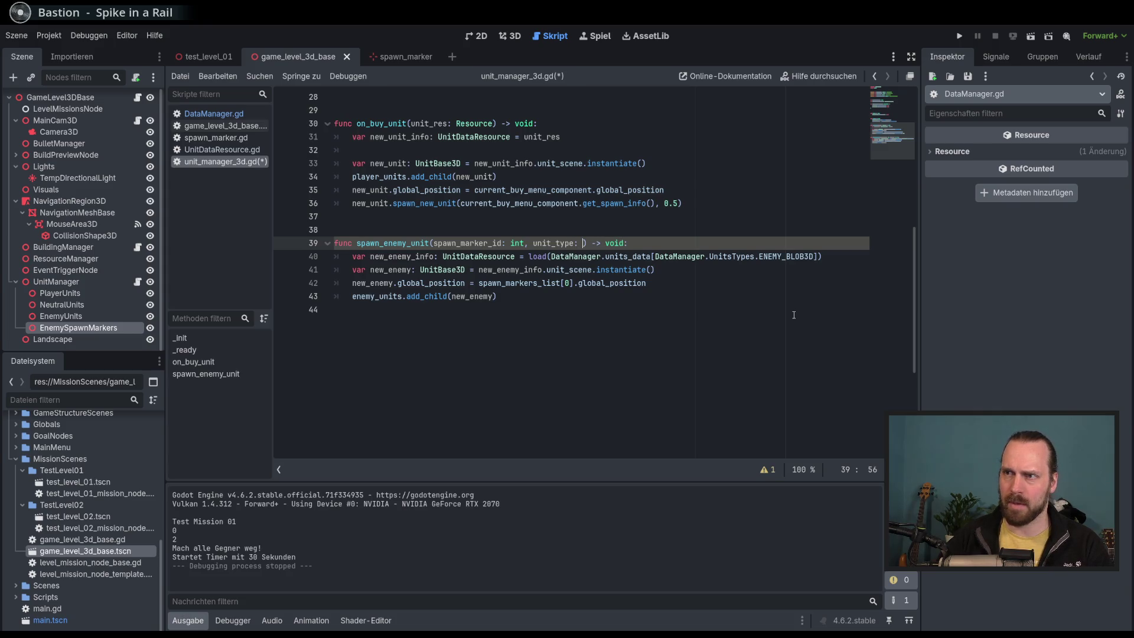
type("Data")
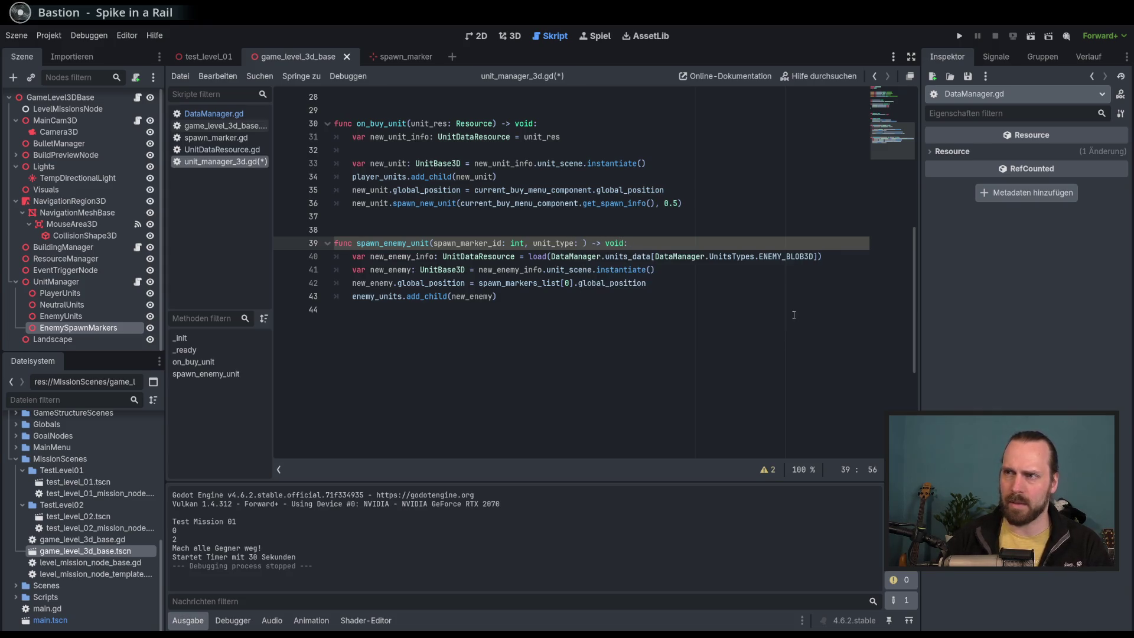
key("Return")
type(",")
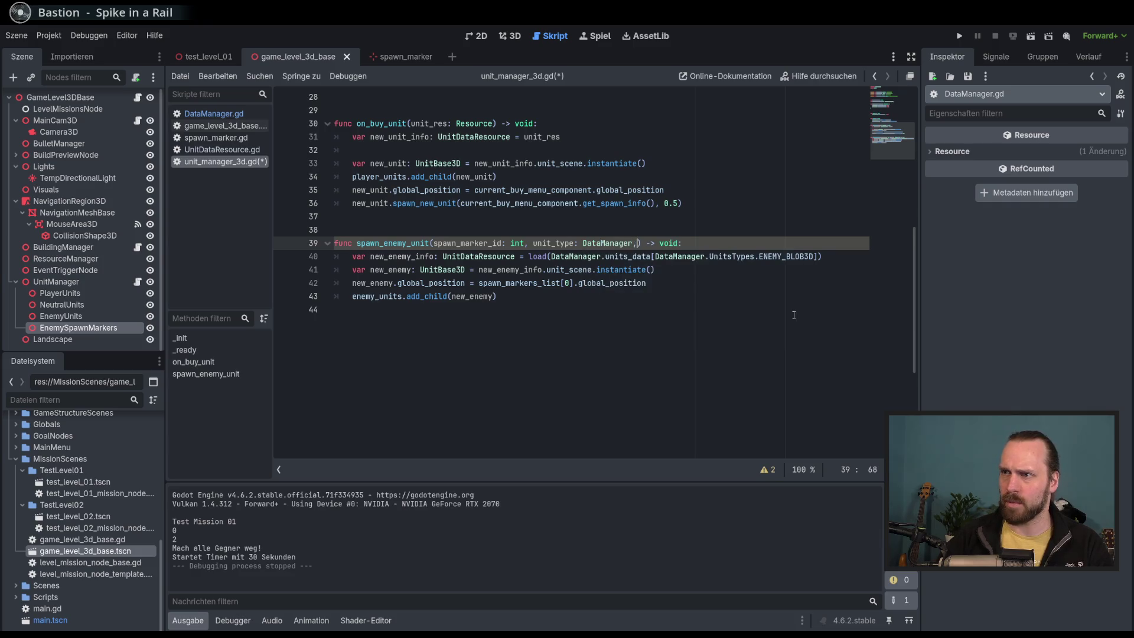
type("Un")
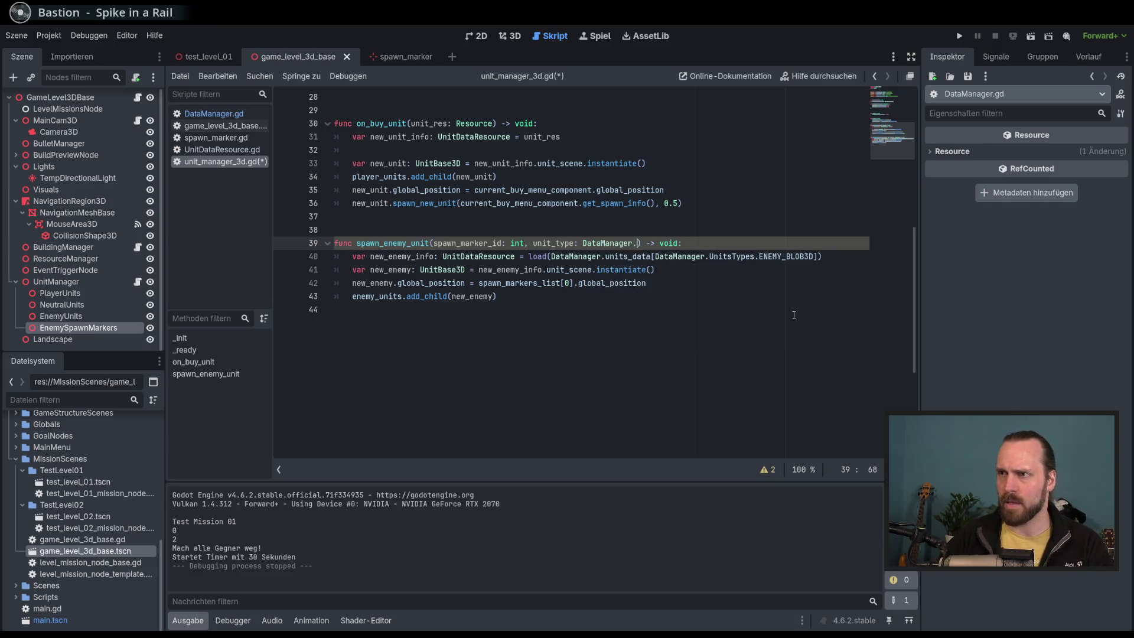
type("i")
key("Down")
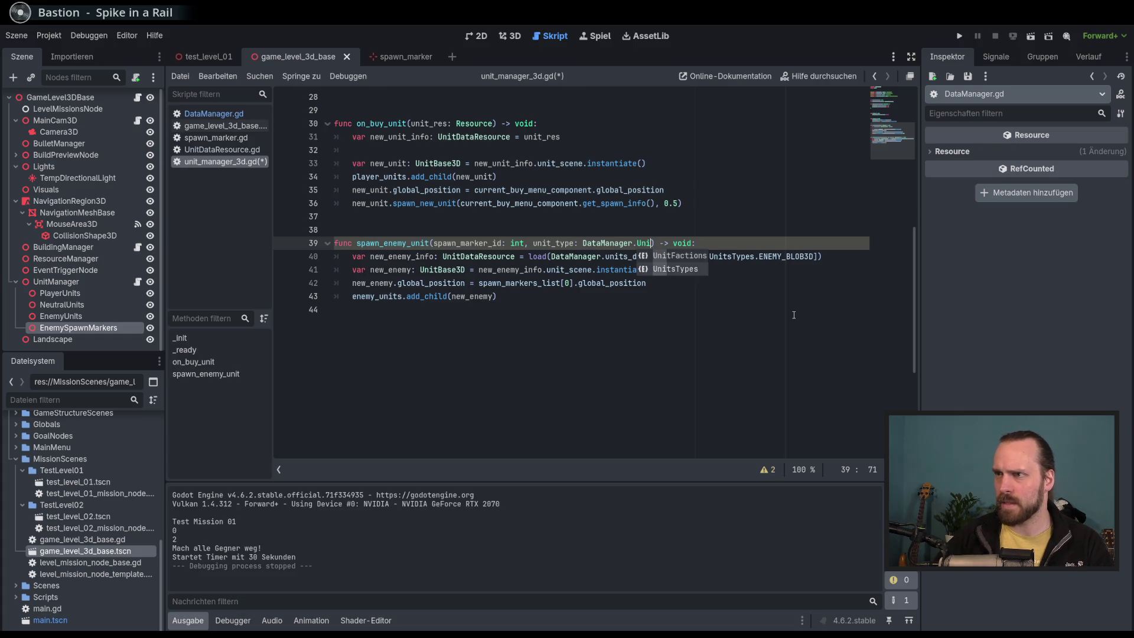
key("Return")
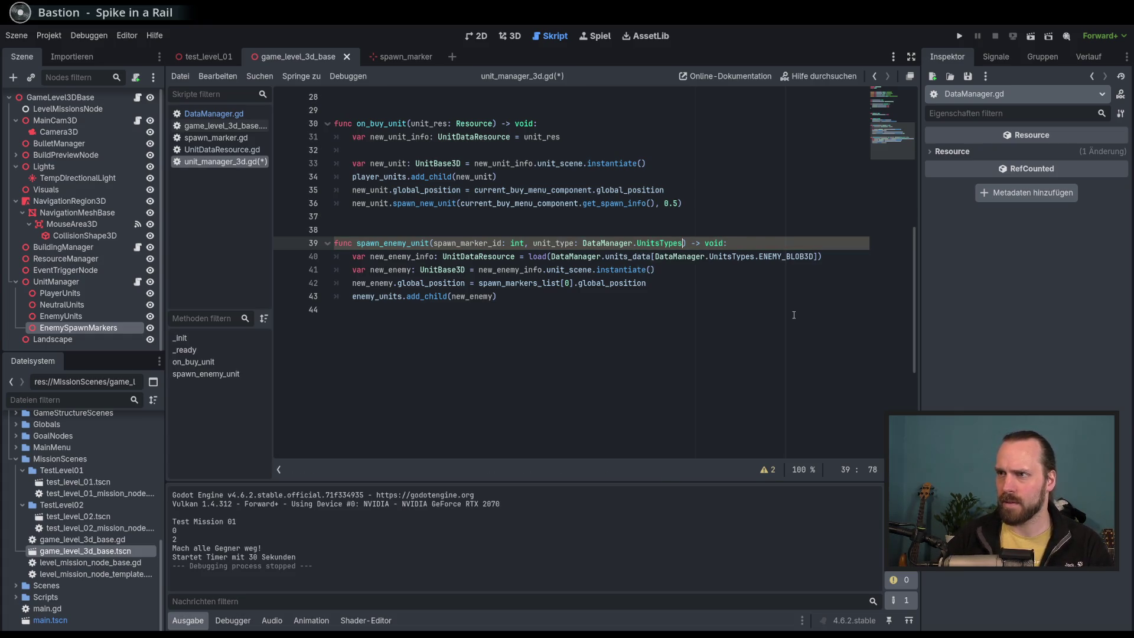
key("End")
key("ctrl+s")
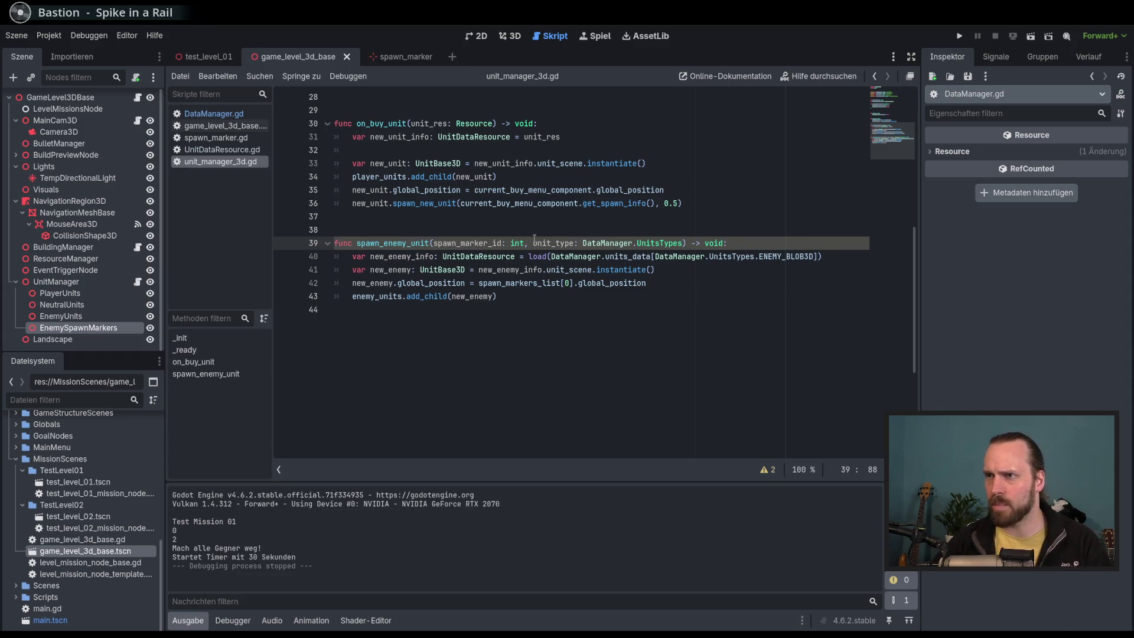
Step: Replace the hard-coded DataManager.UnitsTypes.ENEMY_BLOB3D on line 40 with unit_type and save
double_click(535, 242)
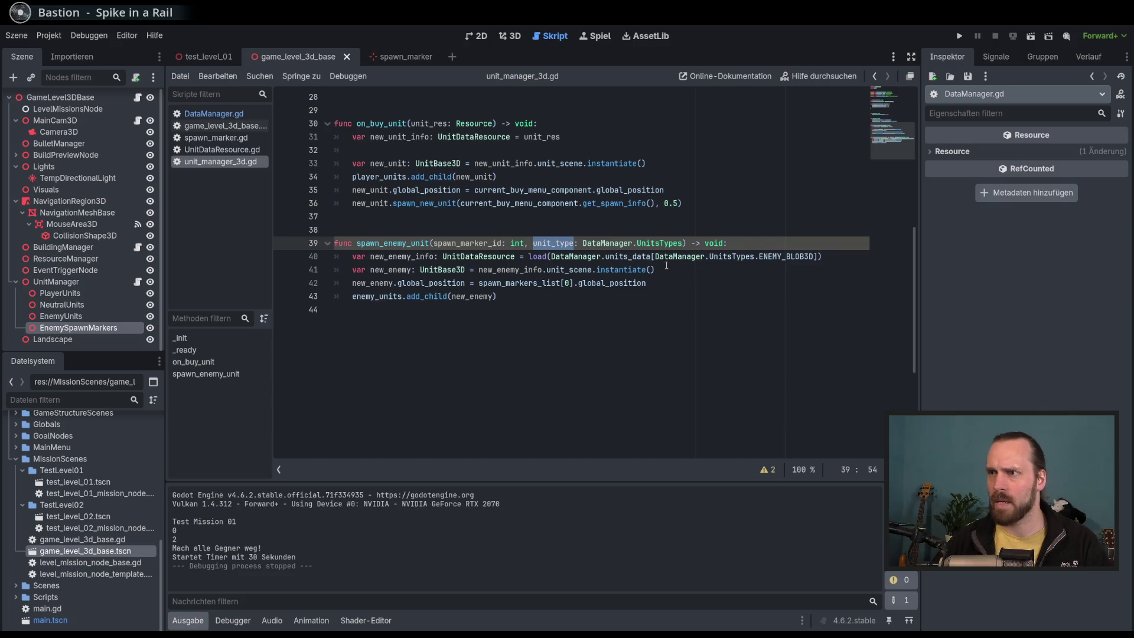
left_click_drag(655, 257, 815, 257)
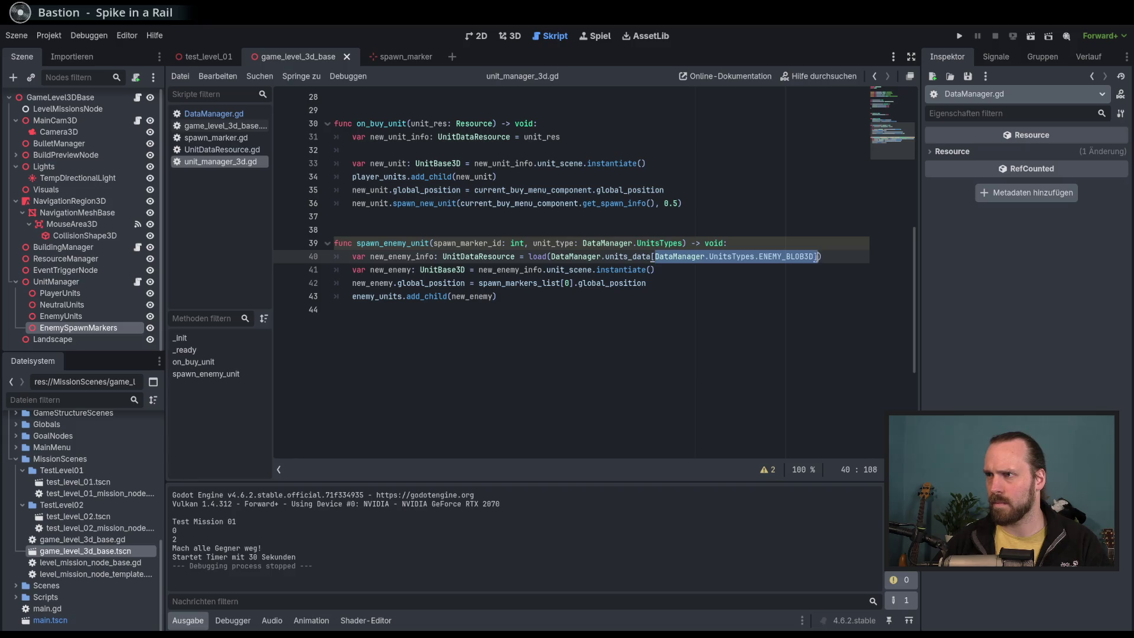
type("unit_type")
left_click(757, 278)
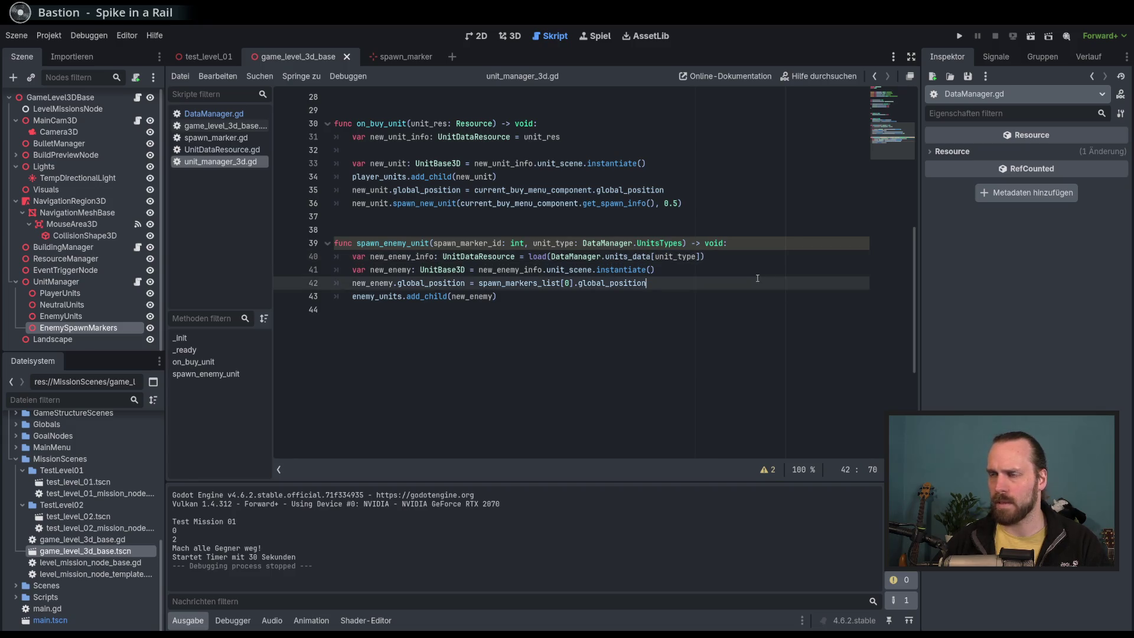
key("ctrl+s")
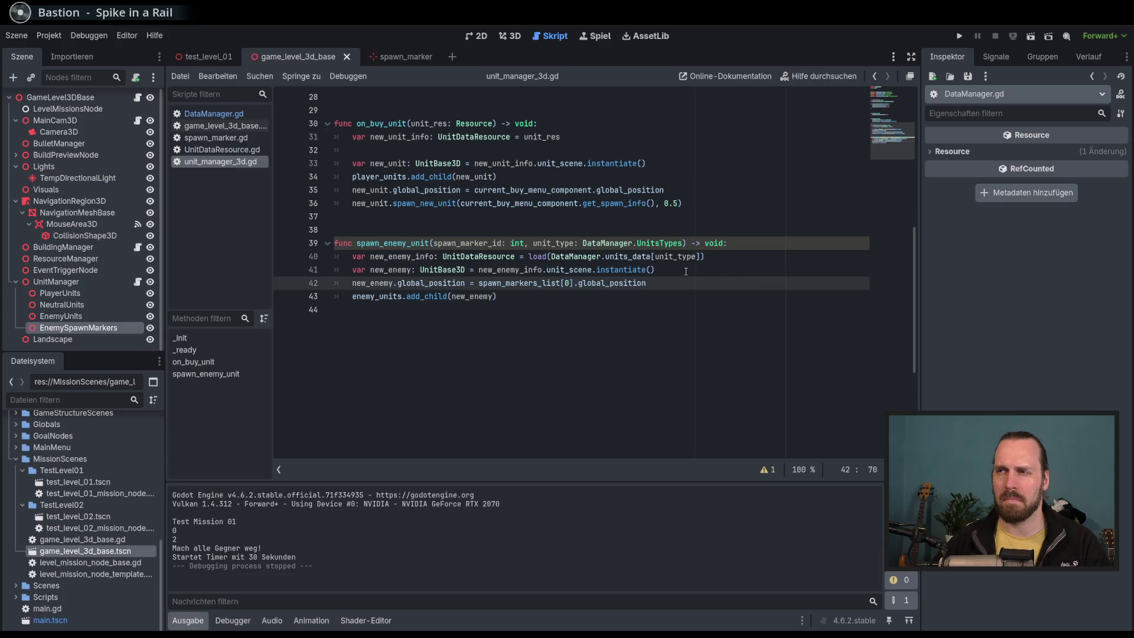
double_click(471, 243)
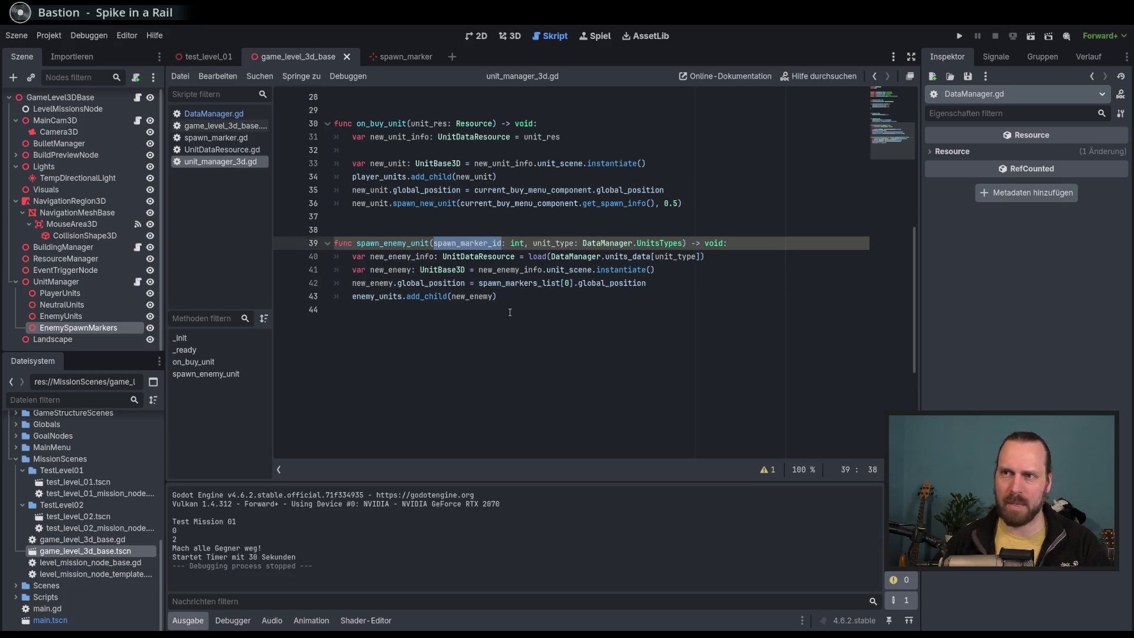
double_click(566, 284)
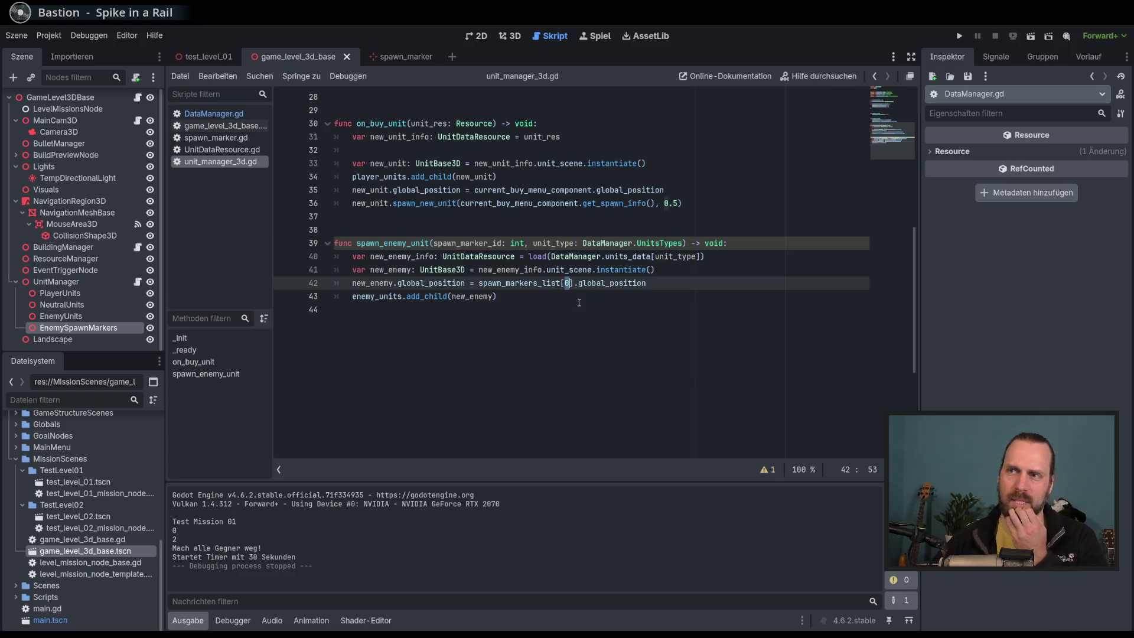
left_click(591, 319)
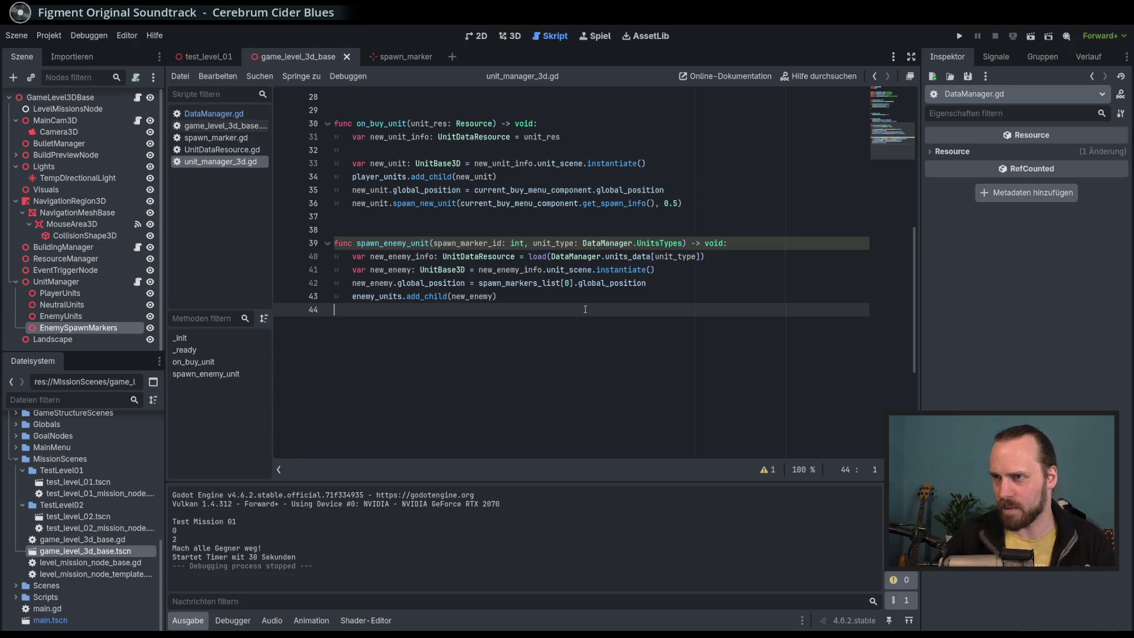
left_click(579, 295)
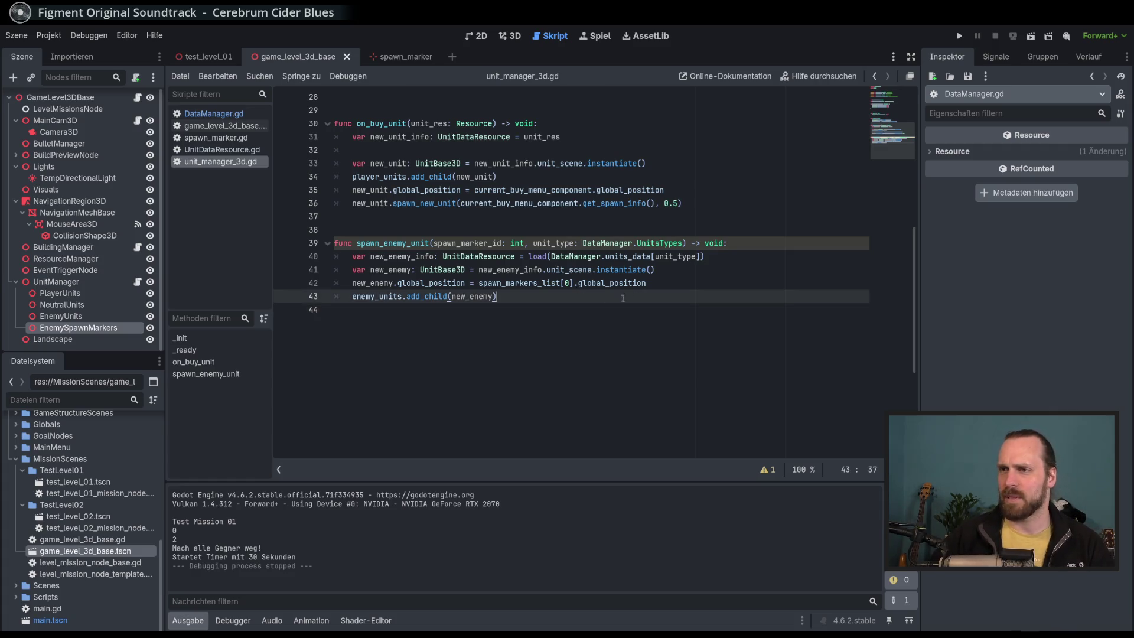
left_click(684, 288)
left_click(682, 297)
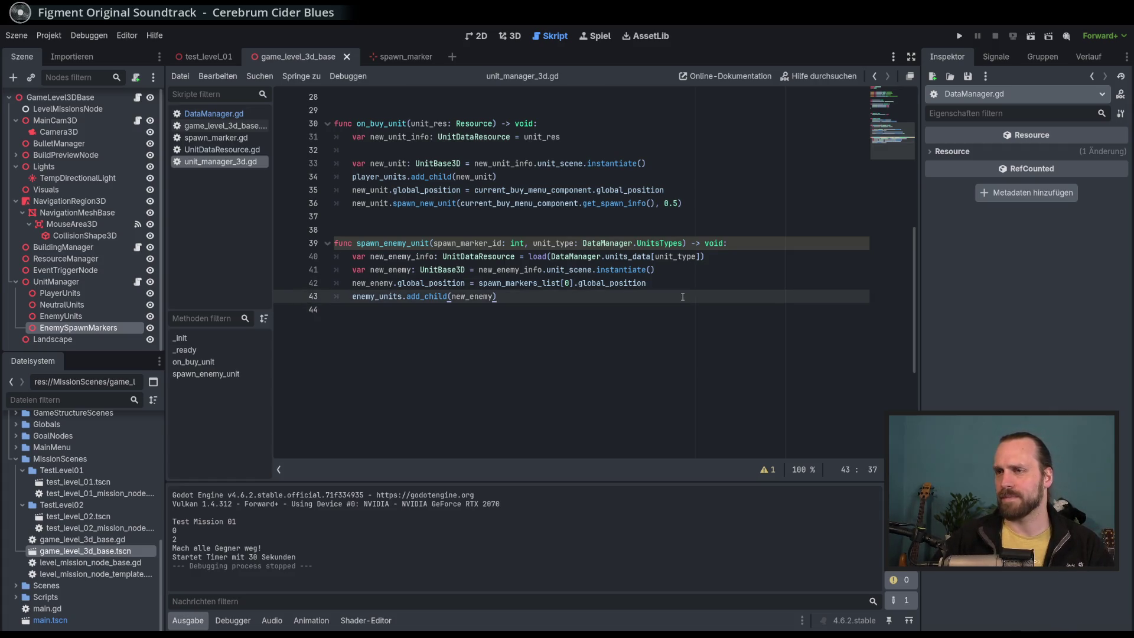
double_click(476, 243)
left_click(553, 301)
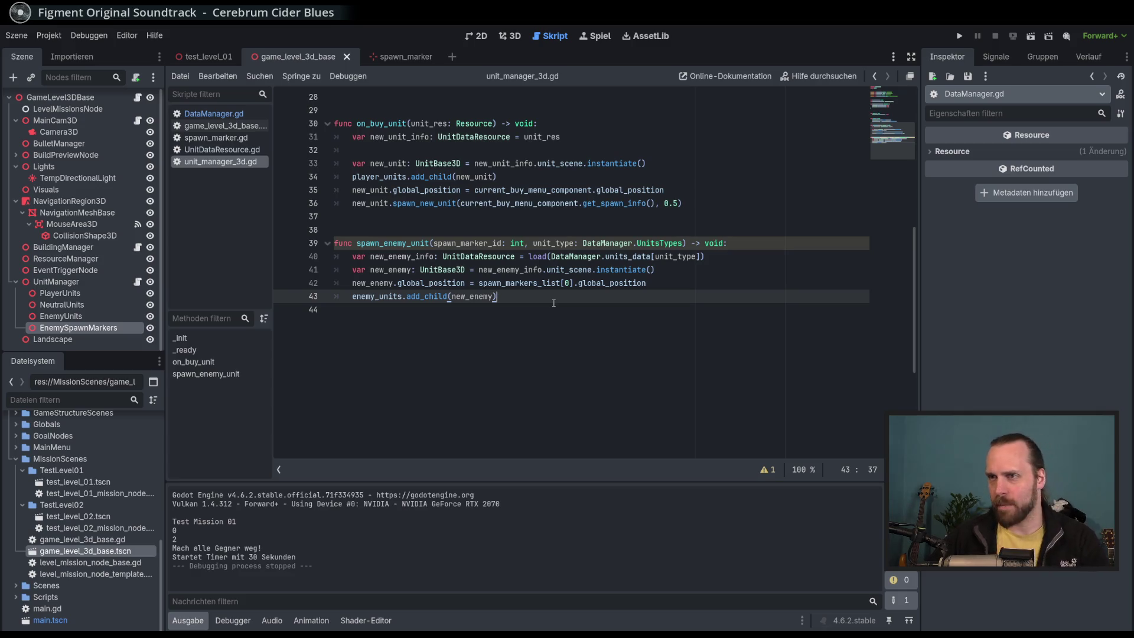
double_click(468, 243)
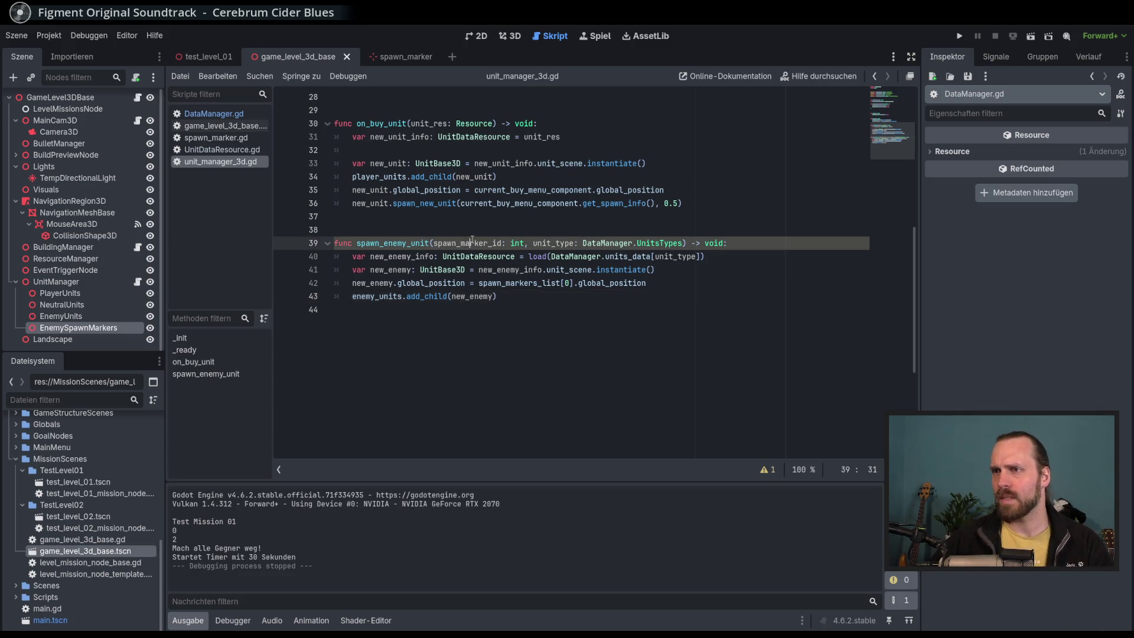
left_click(553, 329)
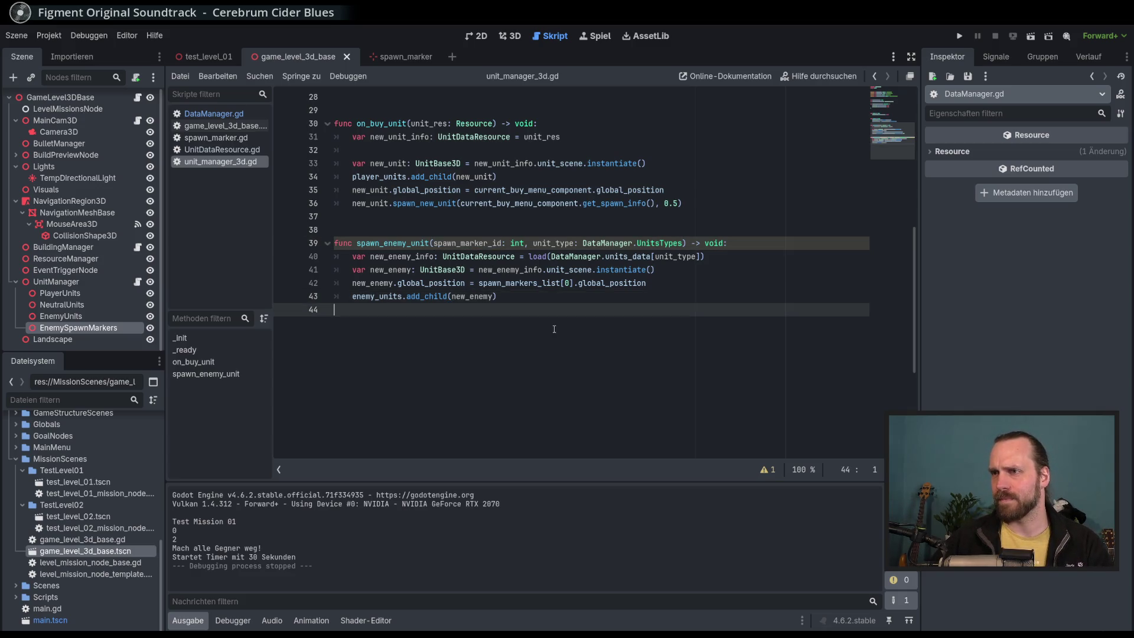
double_click(463, 296)
left_click(500, 308)
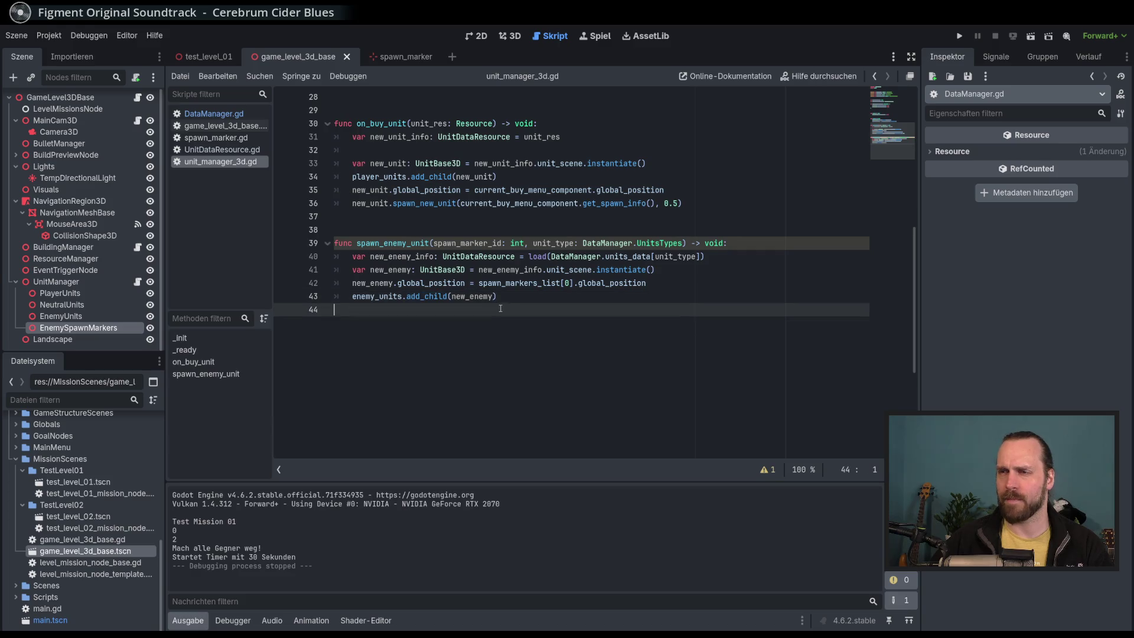
left_click(567, 283)
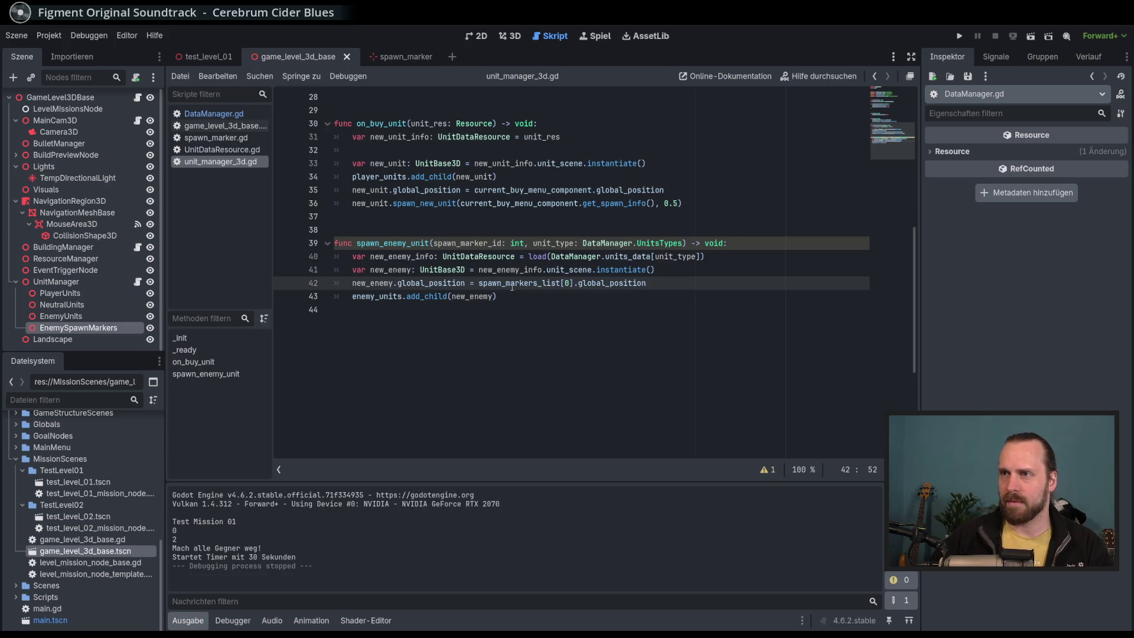
left_click(743, 246)
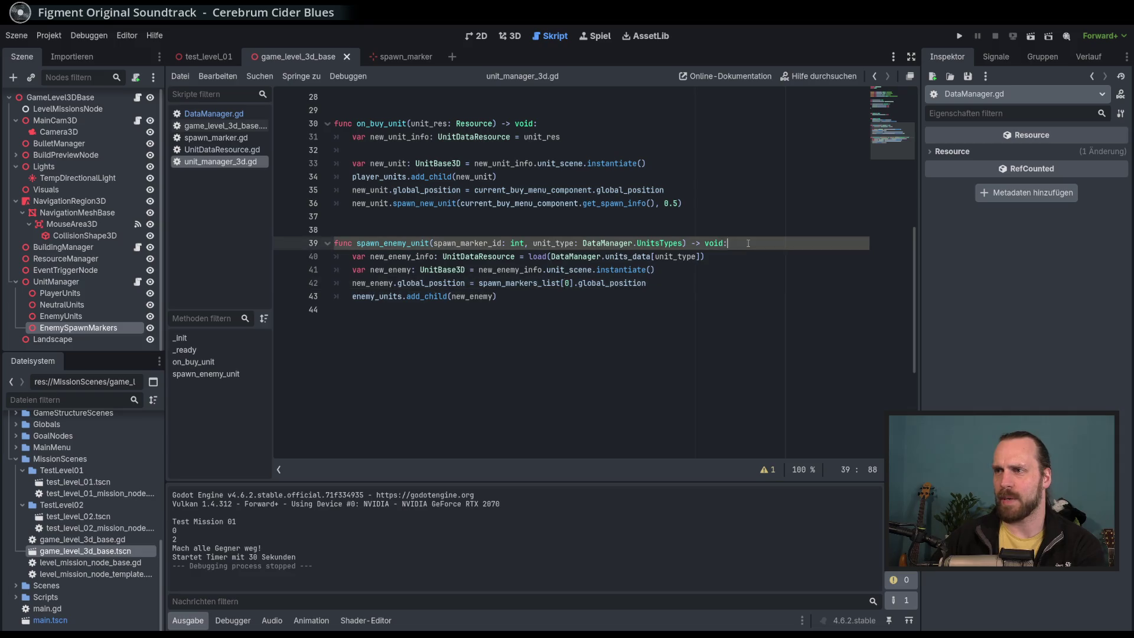
Step: Add a spawn_position variable declaration on a new line in spawn_enemy_unit
key("Return")
key("Return")
key("Up")
type("var marker")
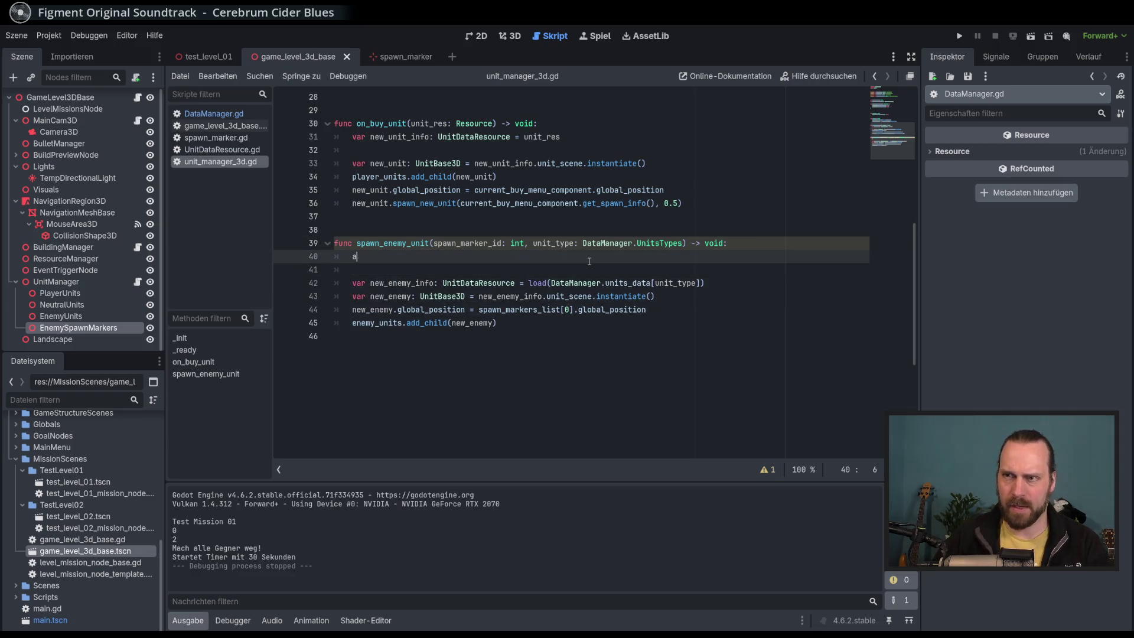
type("_position")
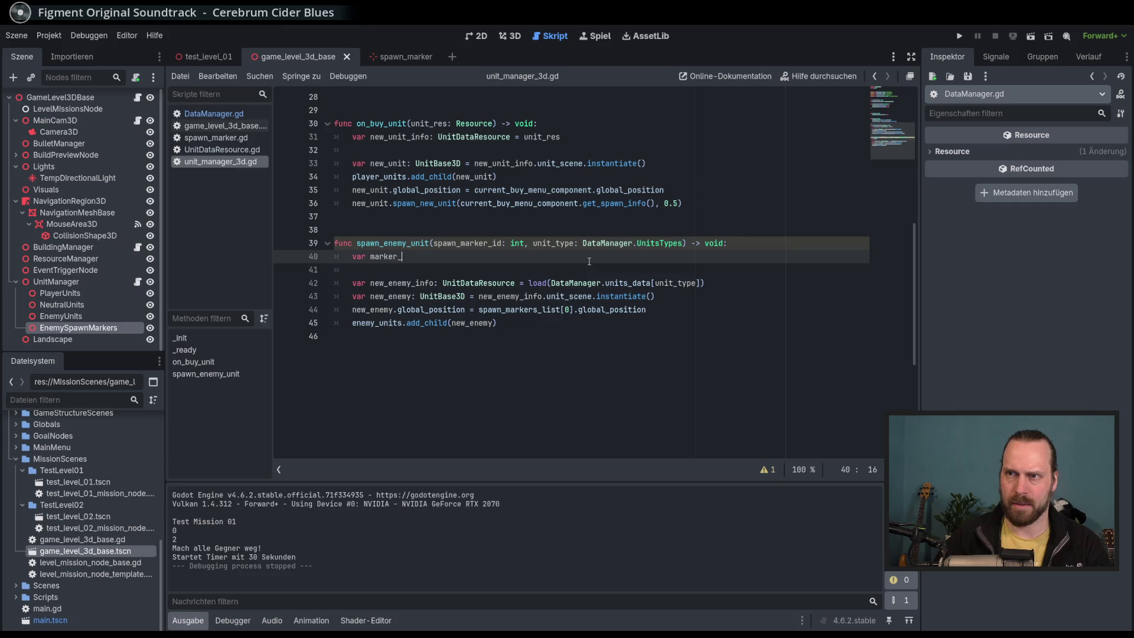
key("BackSpace")
key("BackSpace")
key("BackSpace")
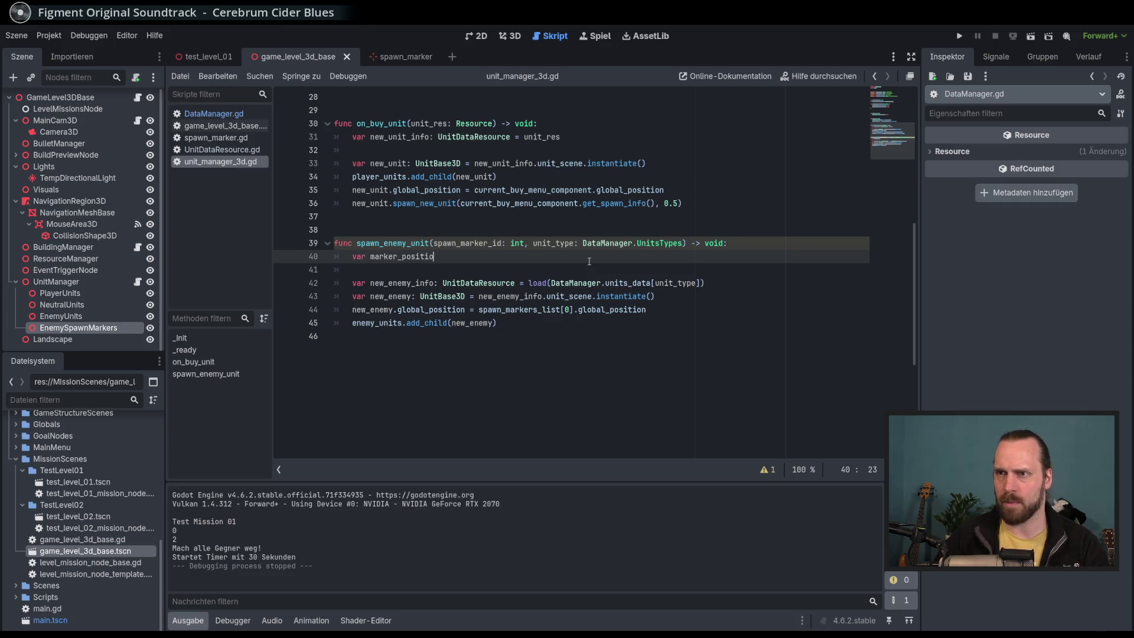
type("spawn")
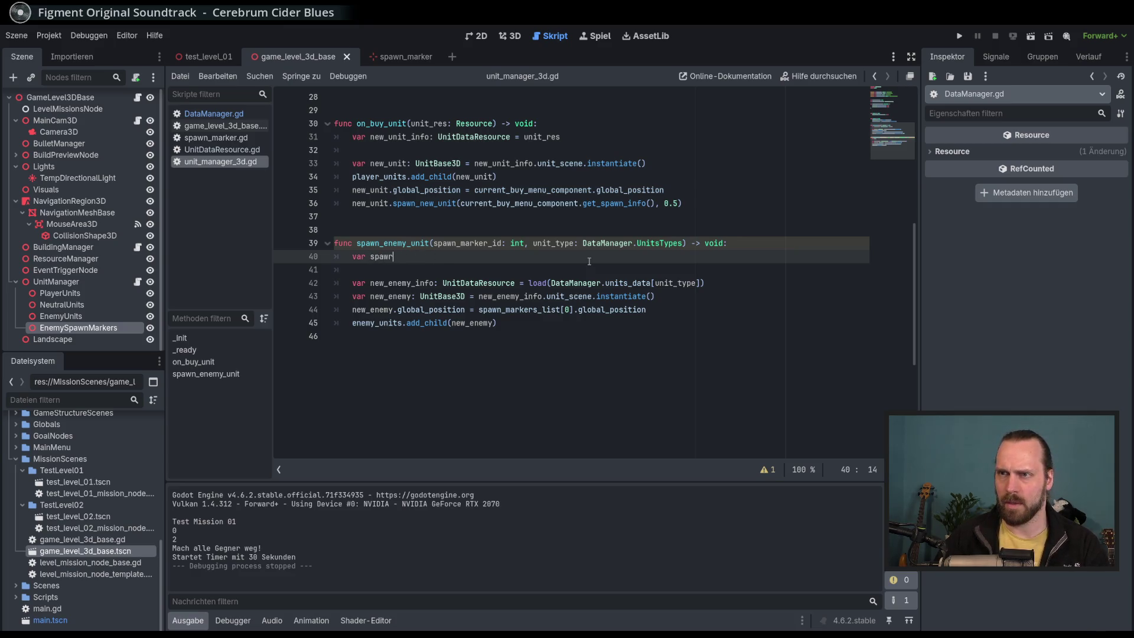
type("n_position =")
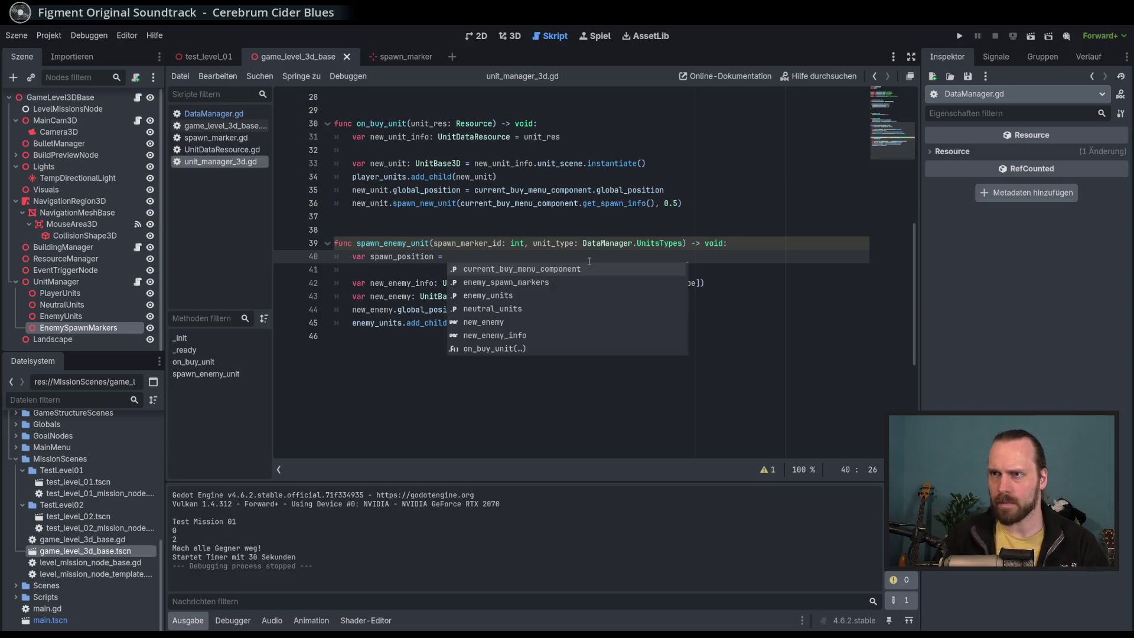
key("BackSpace")
key("BackSpace")
key("BackSpace")
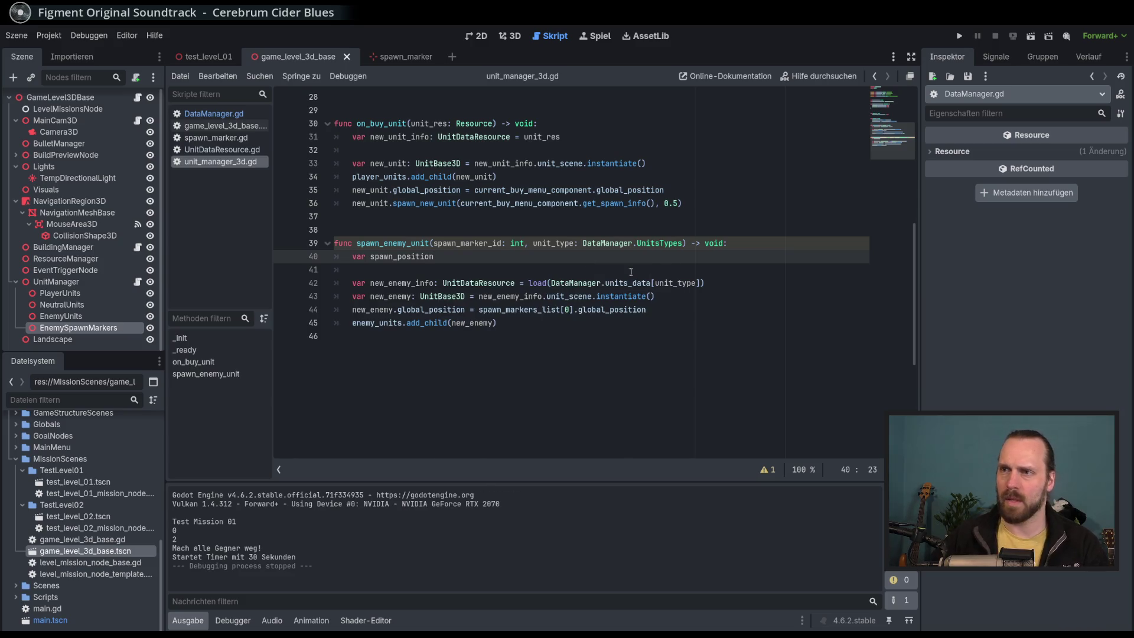
Step: Use spawn_position in place of the marker-list position expression on line 44
left_click_drag(648, 310, 478, 309)
left_click(408, 258)
double_click(408, 257)
key("ctrl+c")
left_click_drag(648, 310, 478, 310)
key("ctrl+v")
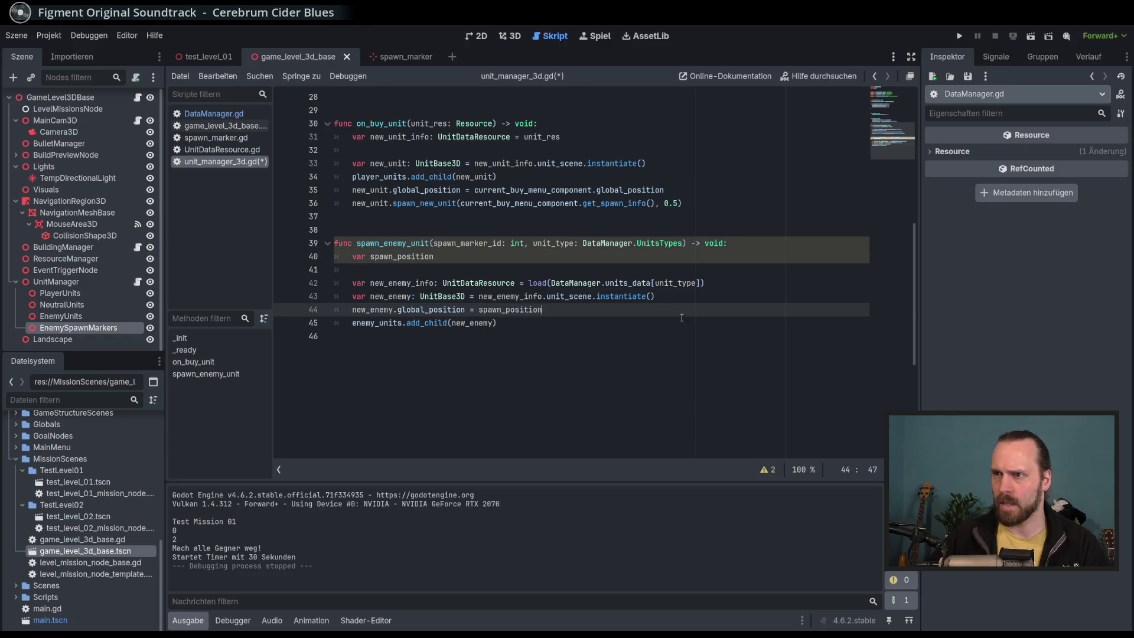
Step: Type spawn_position as Vector3, save, and add a blank line below it
left_click(480, 258)
type(": Vec")
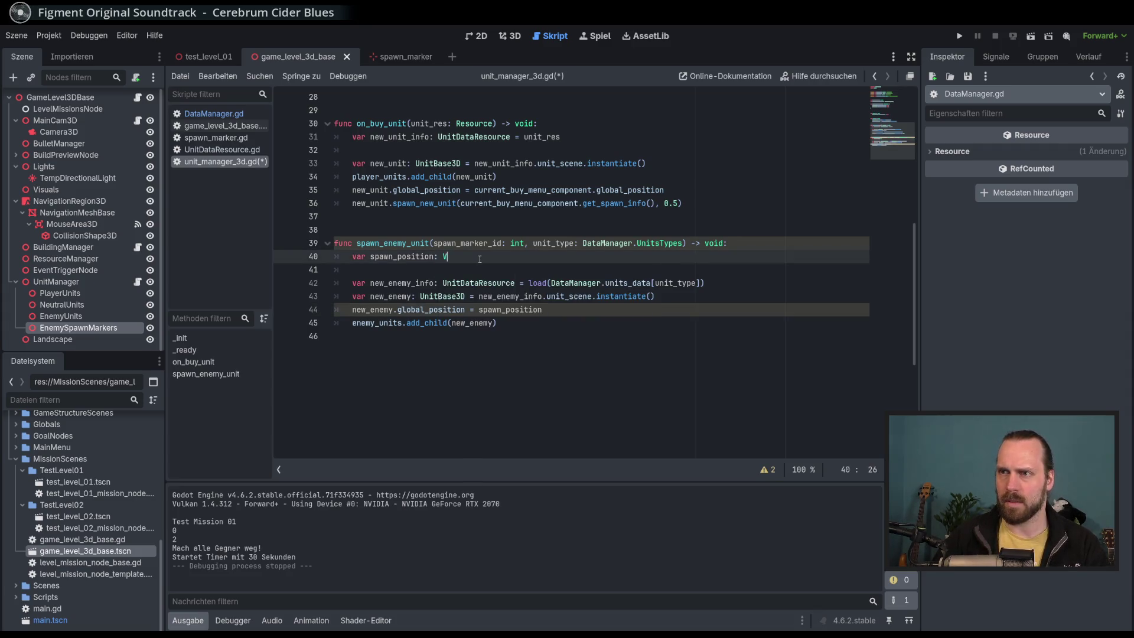
key("Down")
key("Down")
key("Return")
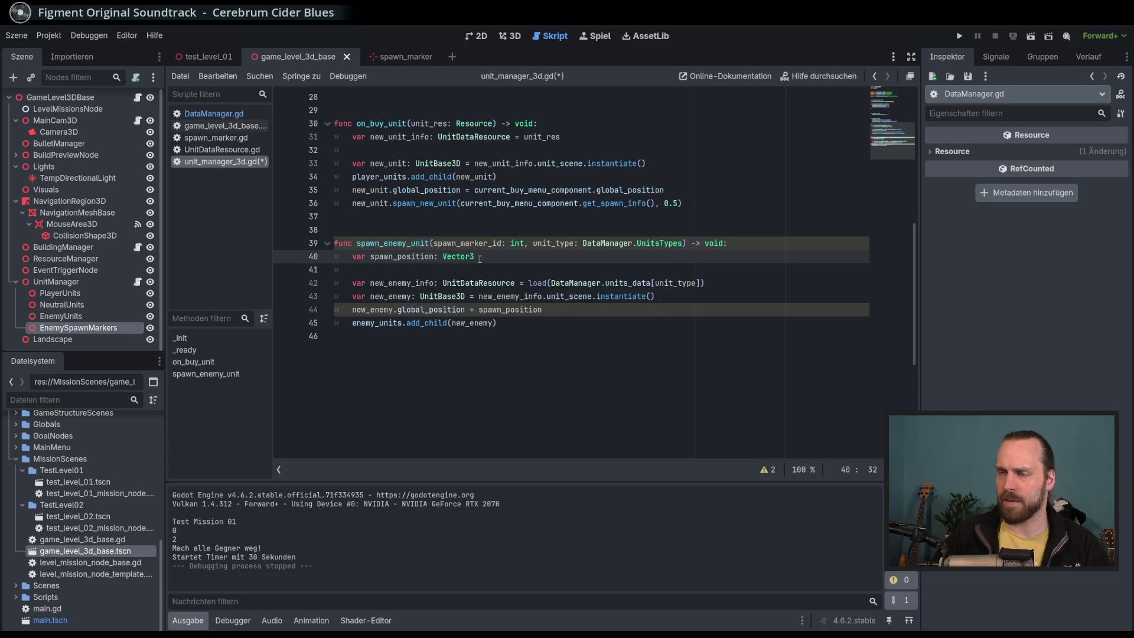
key("ctrl+s")
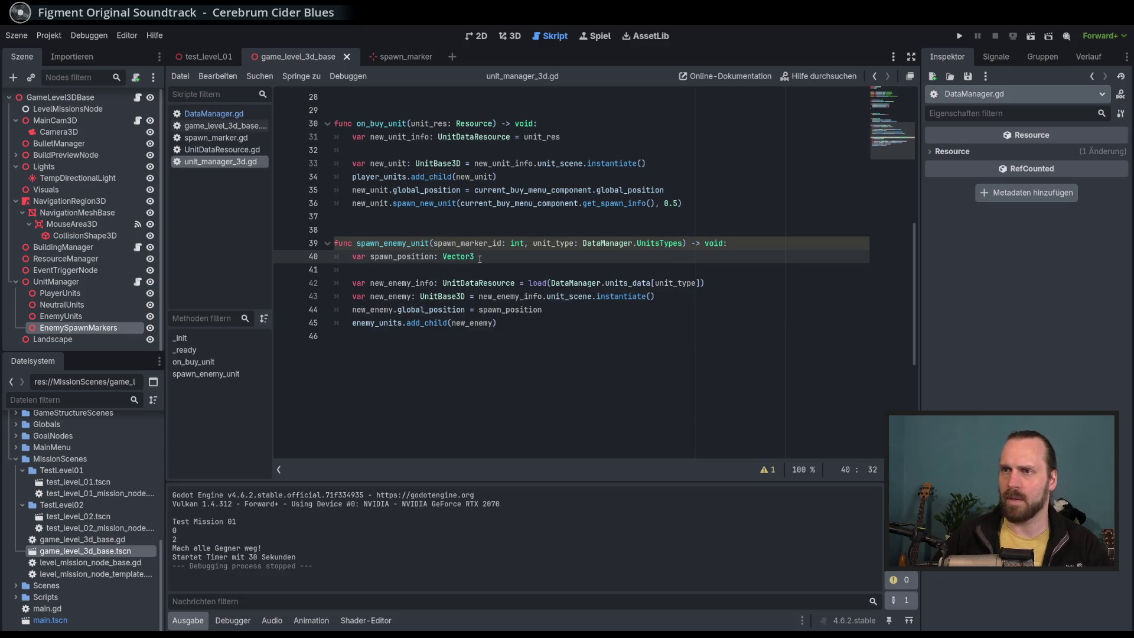
double_click(510, 309)
left_click(532, 257)
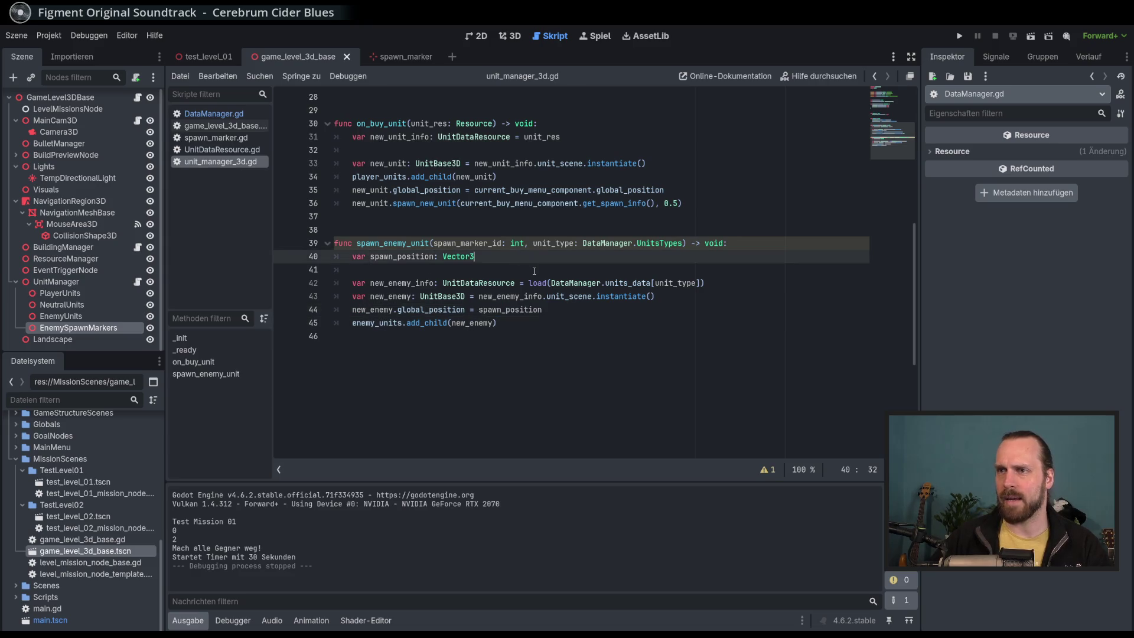
key("Return")
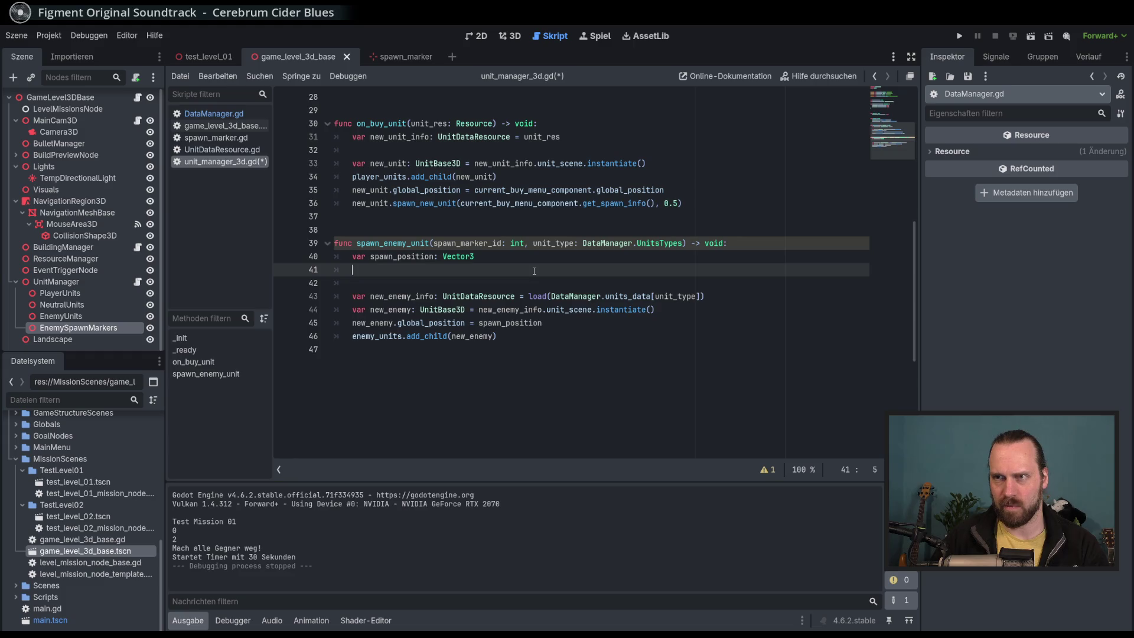
Step: Start a 'for marker in enemy_spawn_markers:' loop on line 41
type("g")
key("BackSpace")
type("for ")
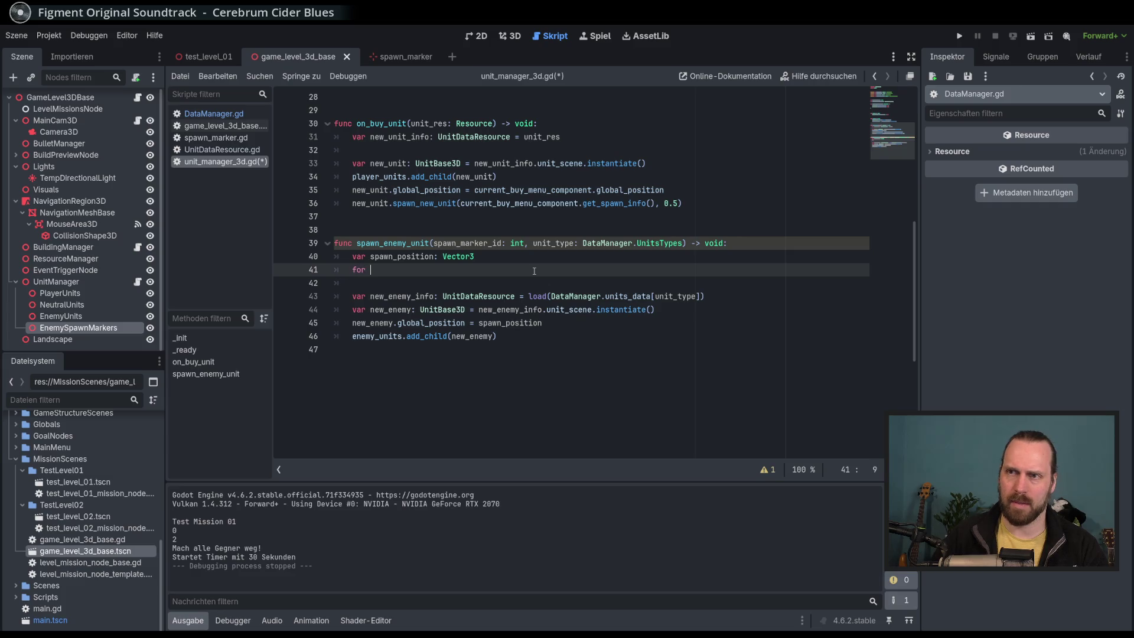
type("marker in ")
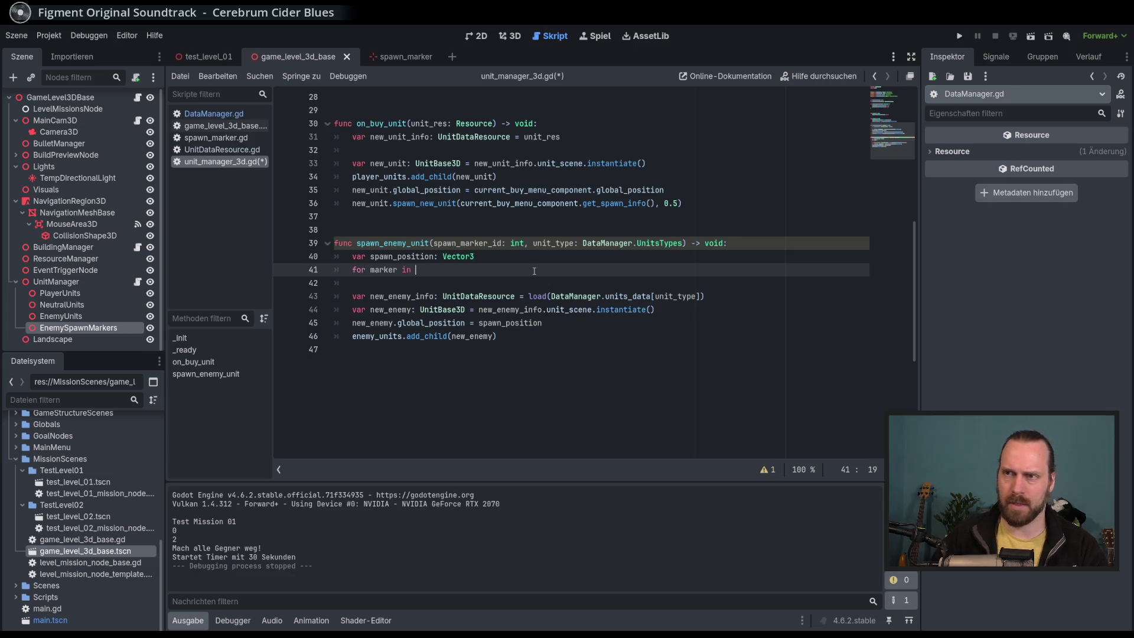
type("ene")
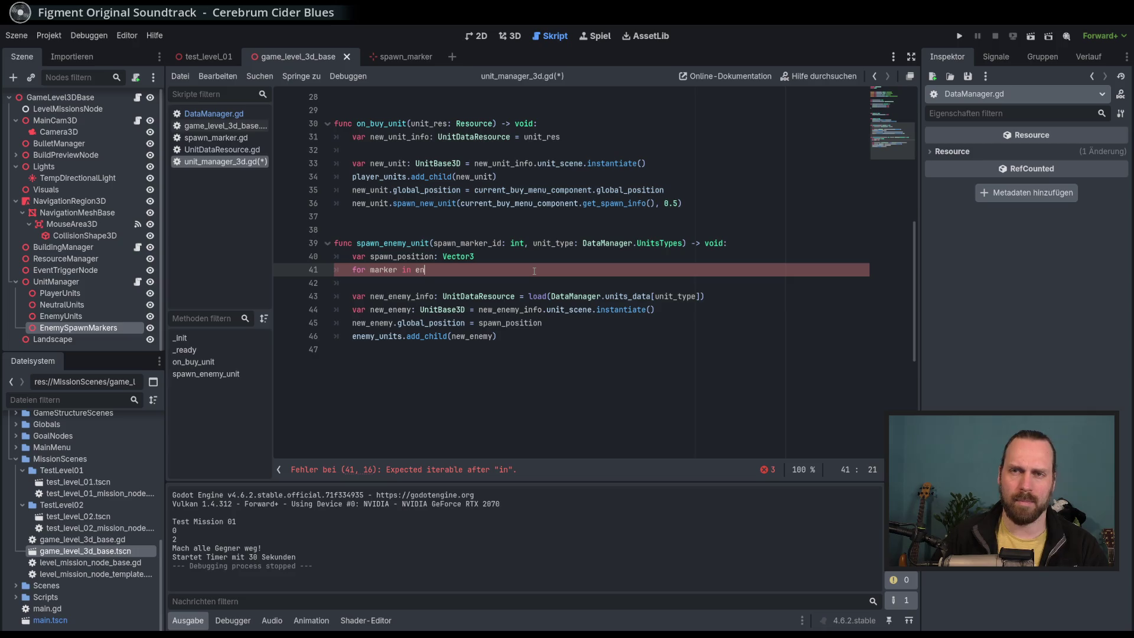
key("Return")
type(":")
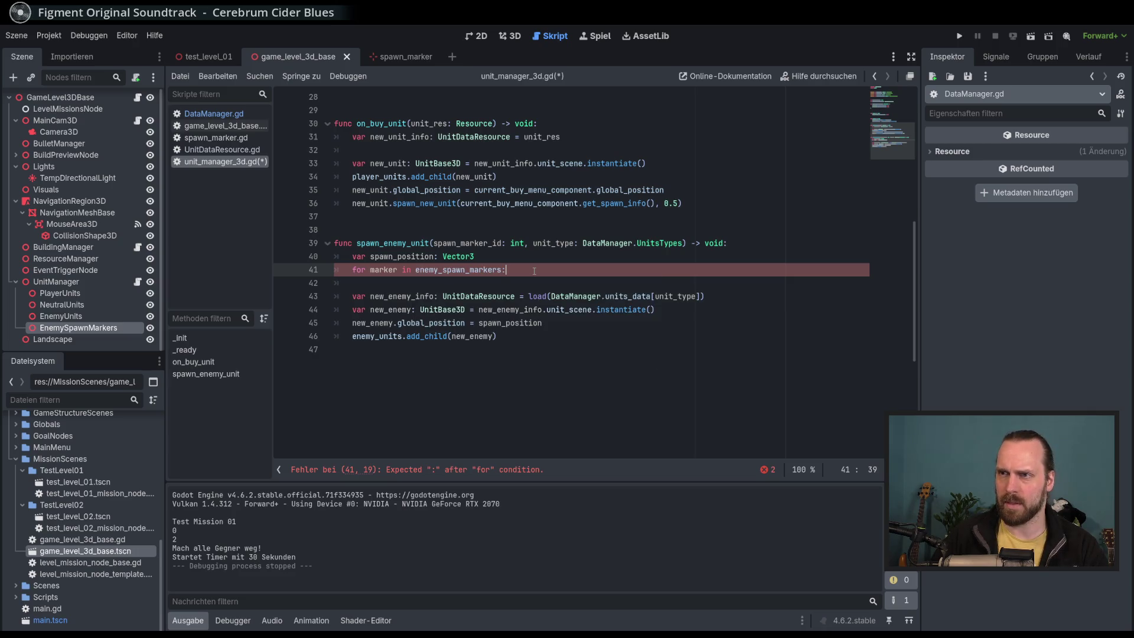
key("Return")
Step: Begin an 'if marker.g' check inside the loop, then open spawn_marker.gd
type("if marker.")
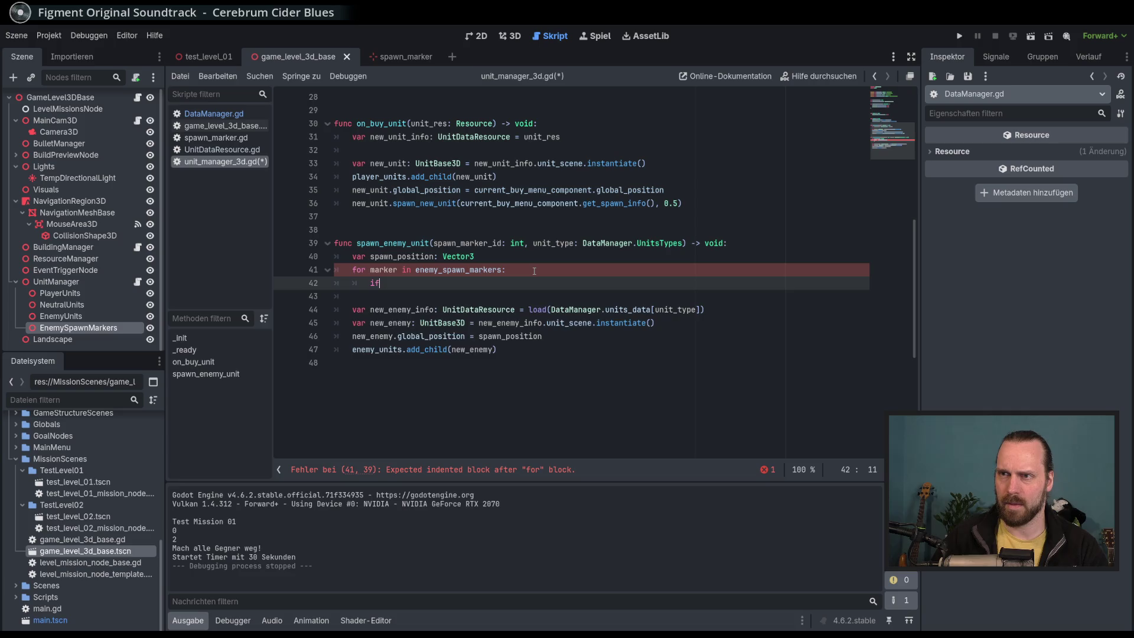
key("Escape")
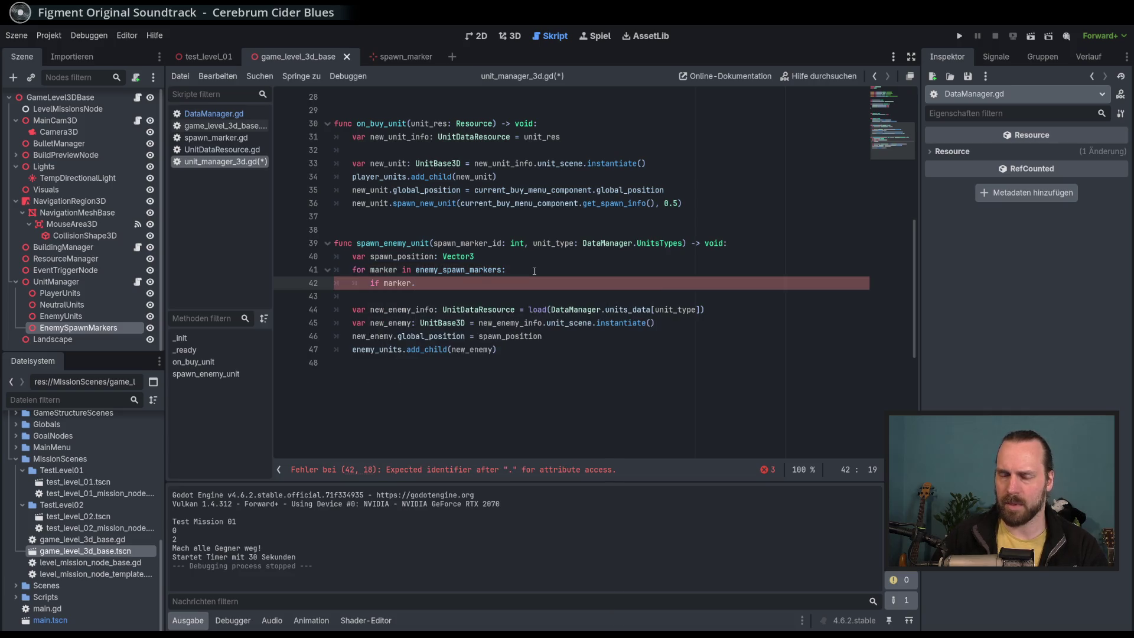
type("g")
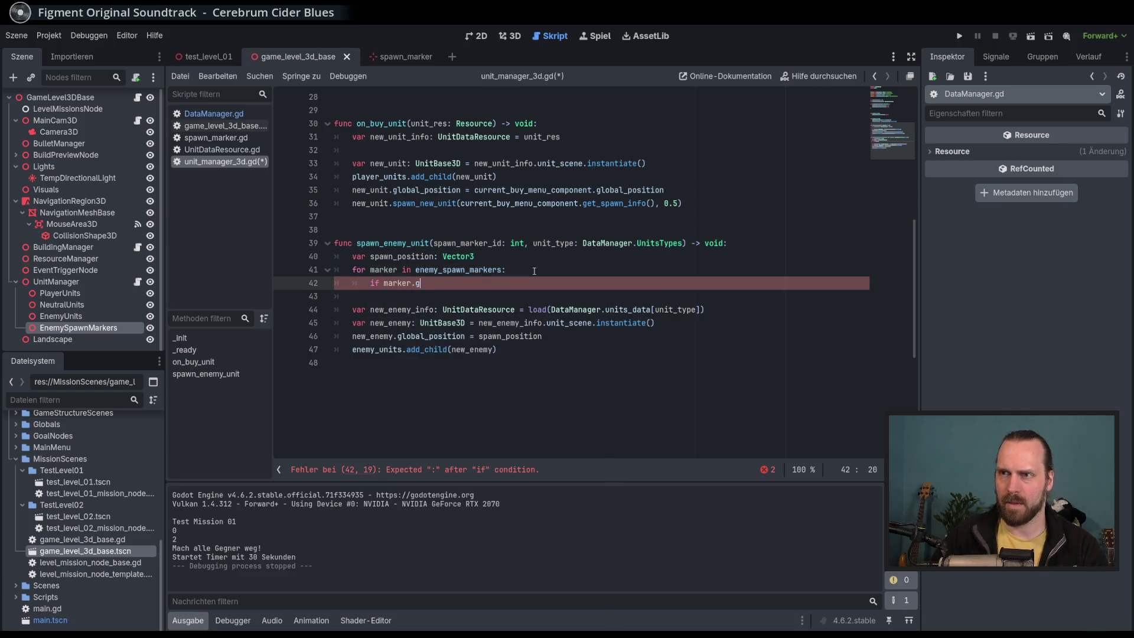
left_click(391, 57)
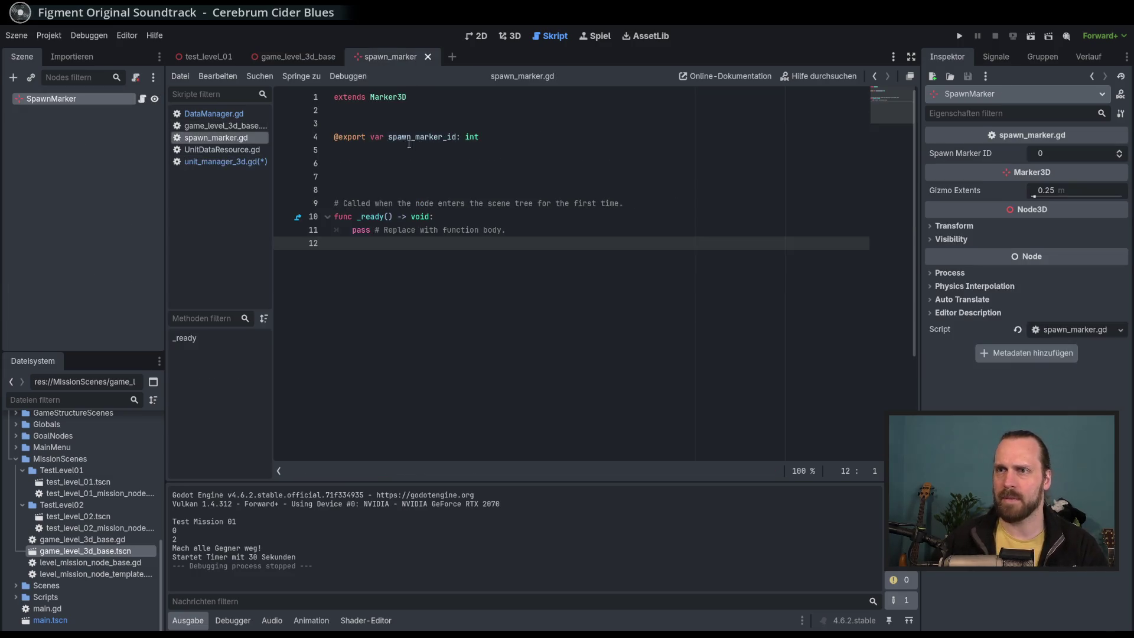
Step: Add get_marker_id() -> int returning spawn_marker_id below _ready, save, and return to unit_manager_3d.gd
key("Return")
key("Return")
type("func ")
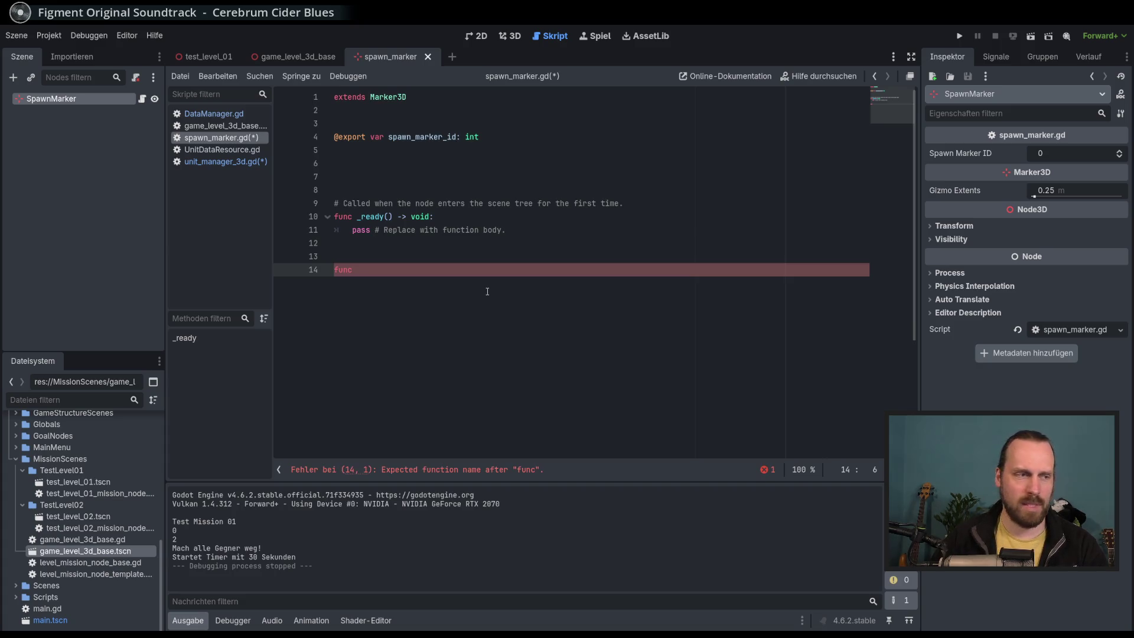
type("get_")
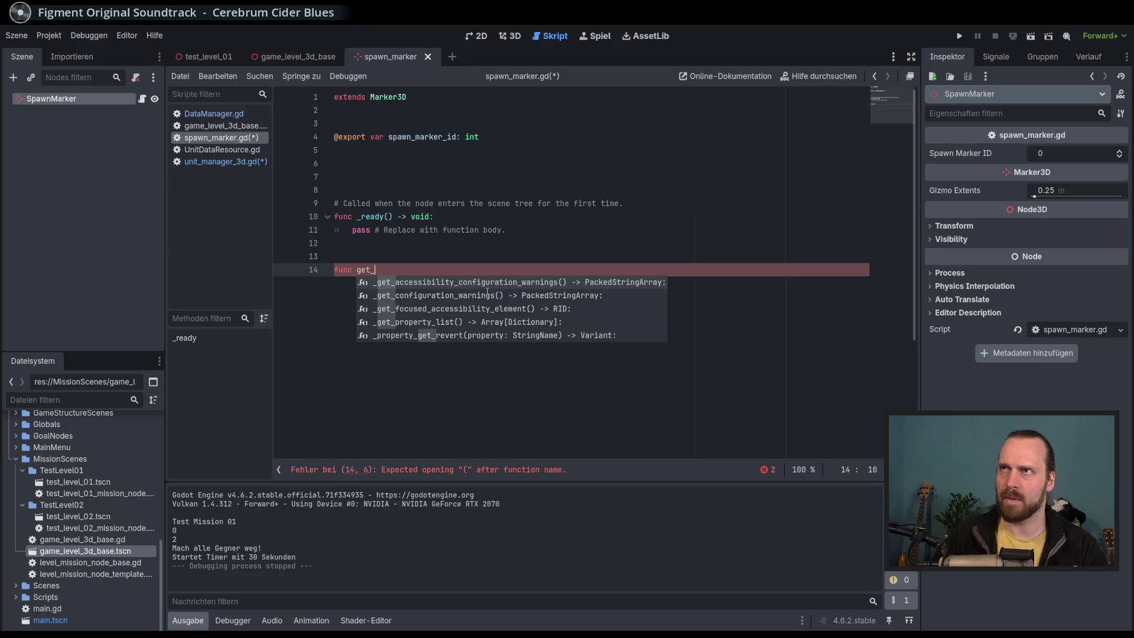
key("BackSpace")
key("BackSpace")
key("BackSpace")
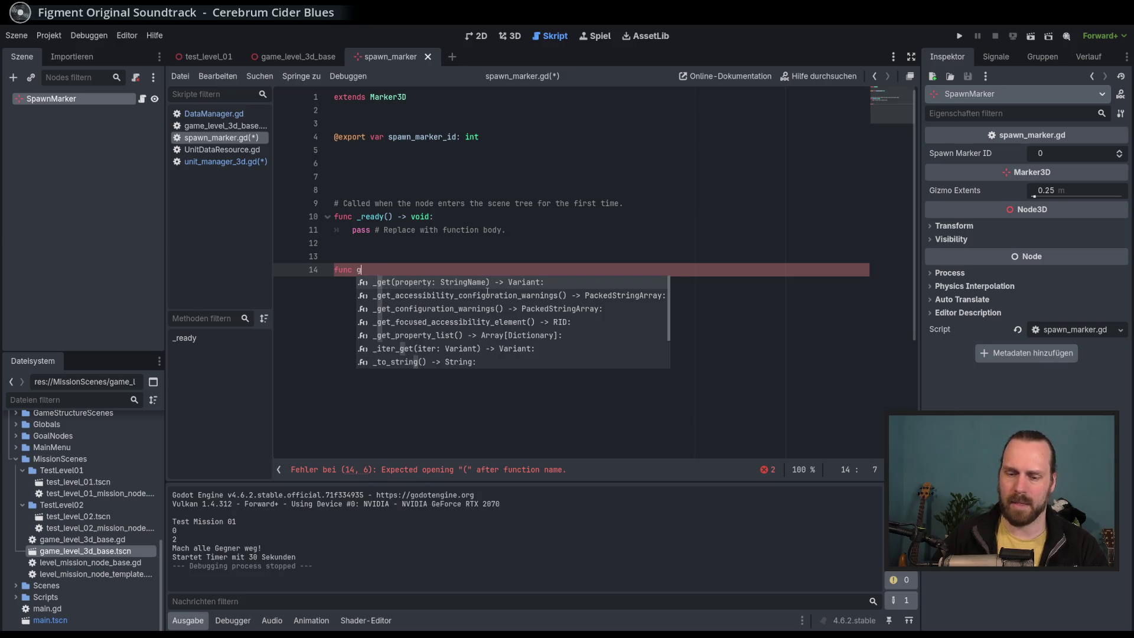
type("et_marker_if")
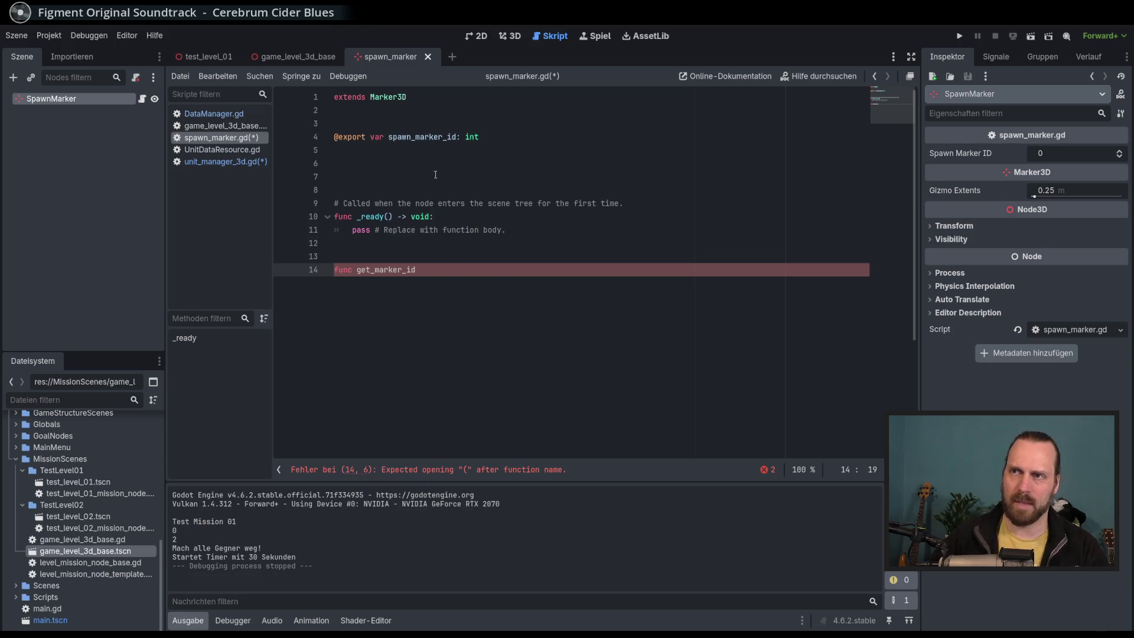
type("() ->")
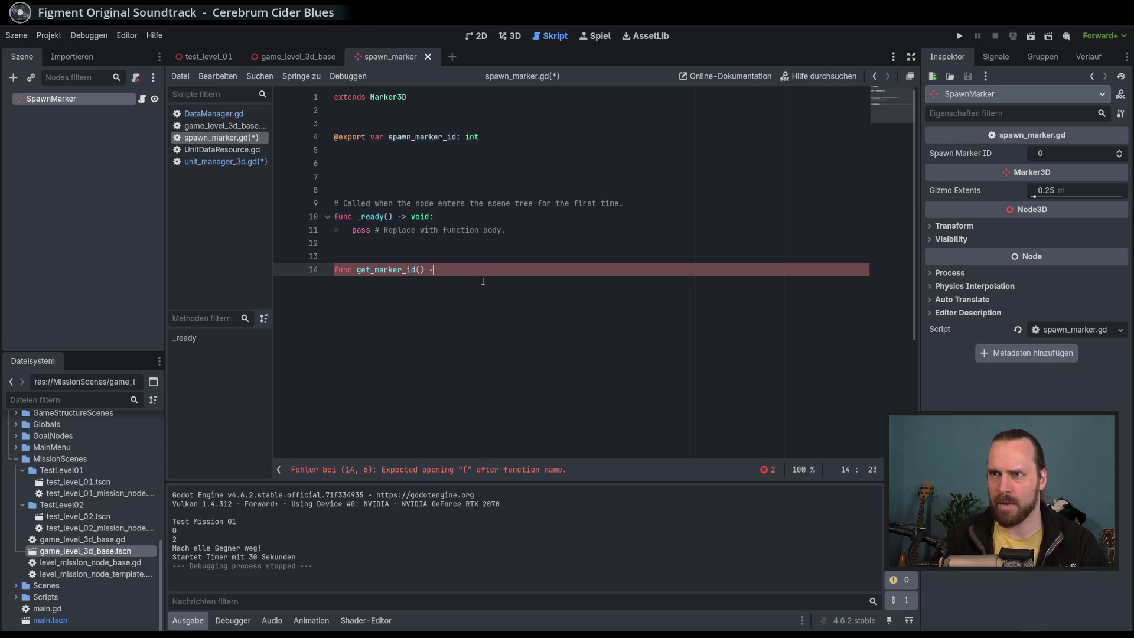
type("vint:")
key("Return")
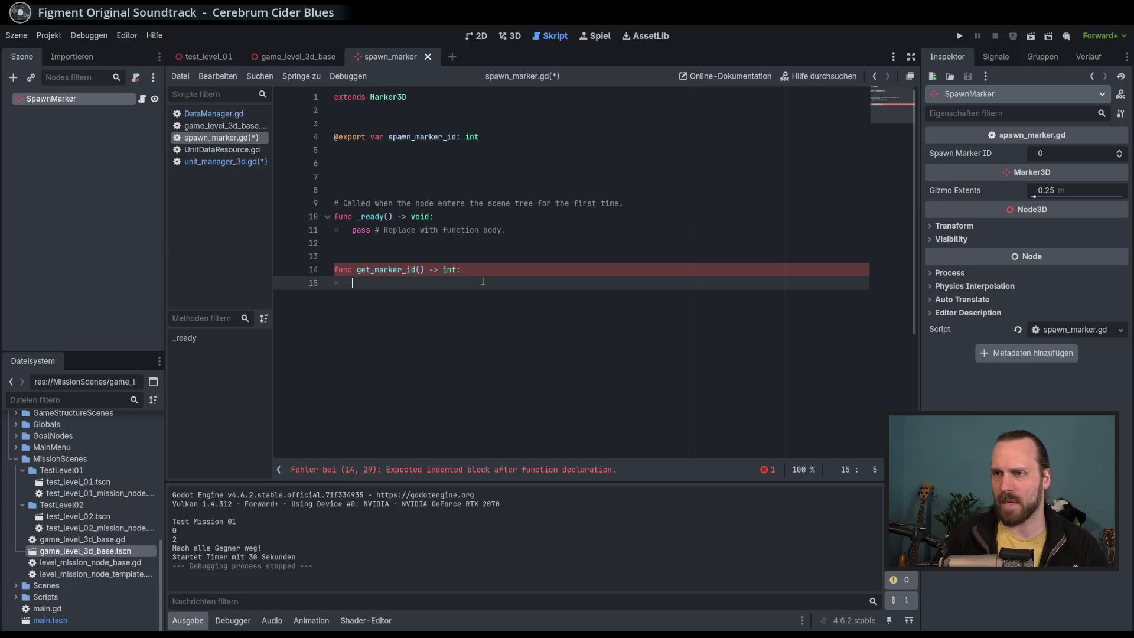
type("return spaw")
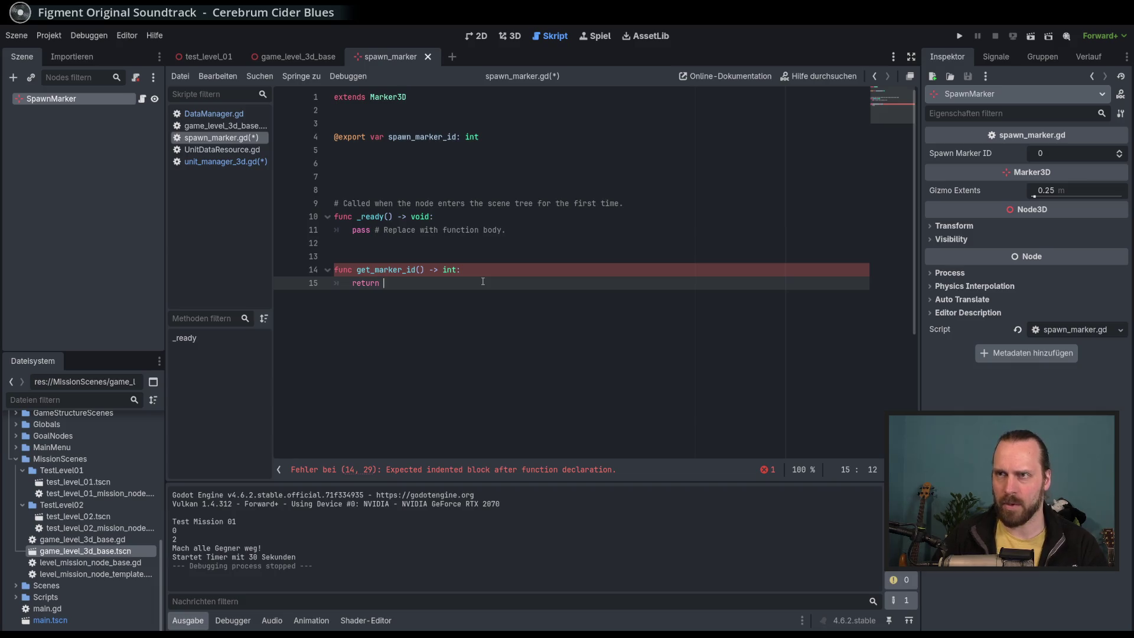
key("Return")
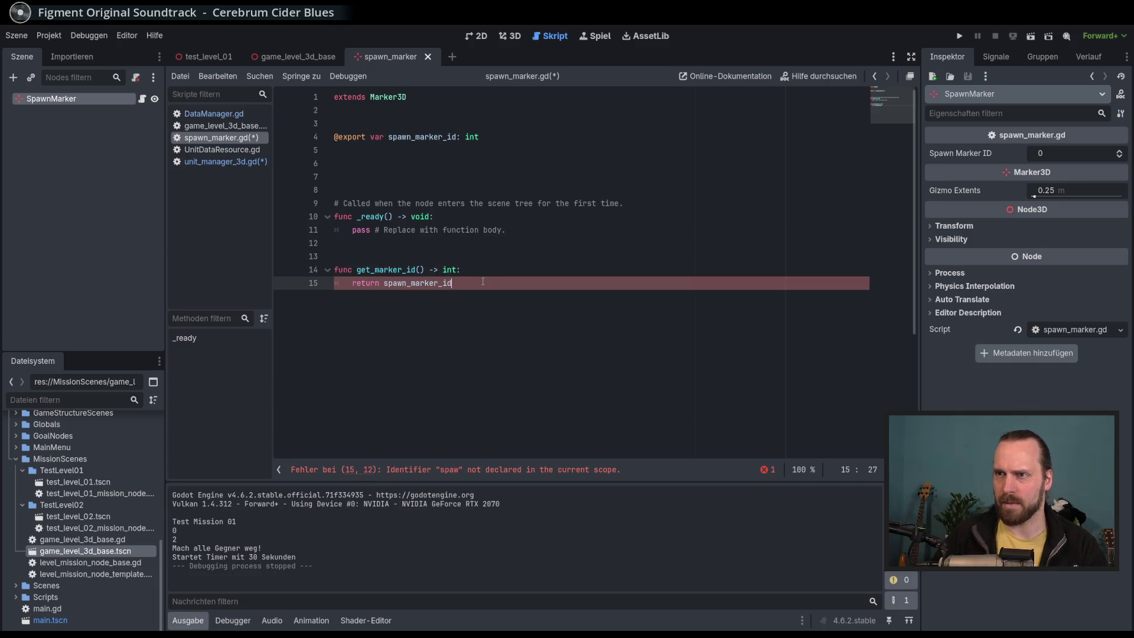
key("Return")
key("Return")
key("Return")
type("func")
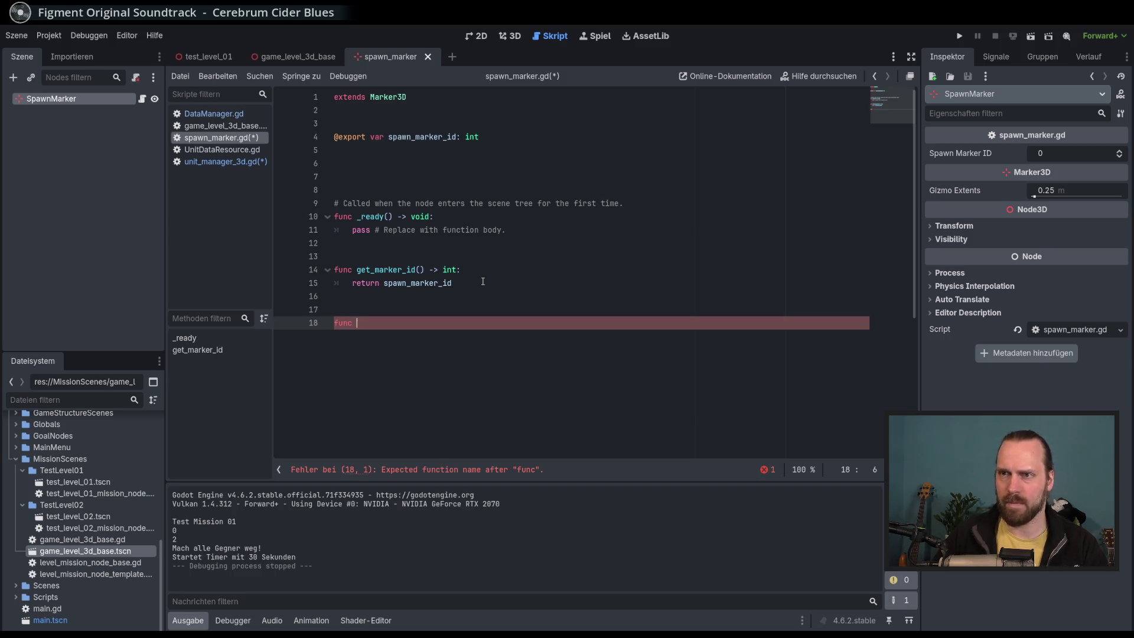
key("BackSpace")
key("BackSpace")
key("BackSpace")
key("ctrl+s")
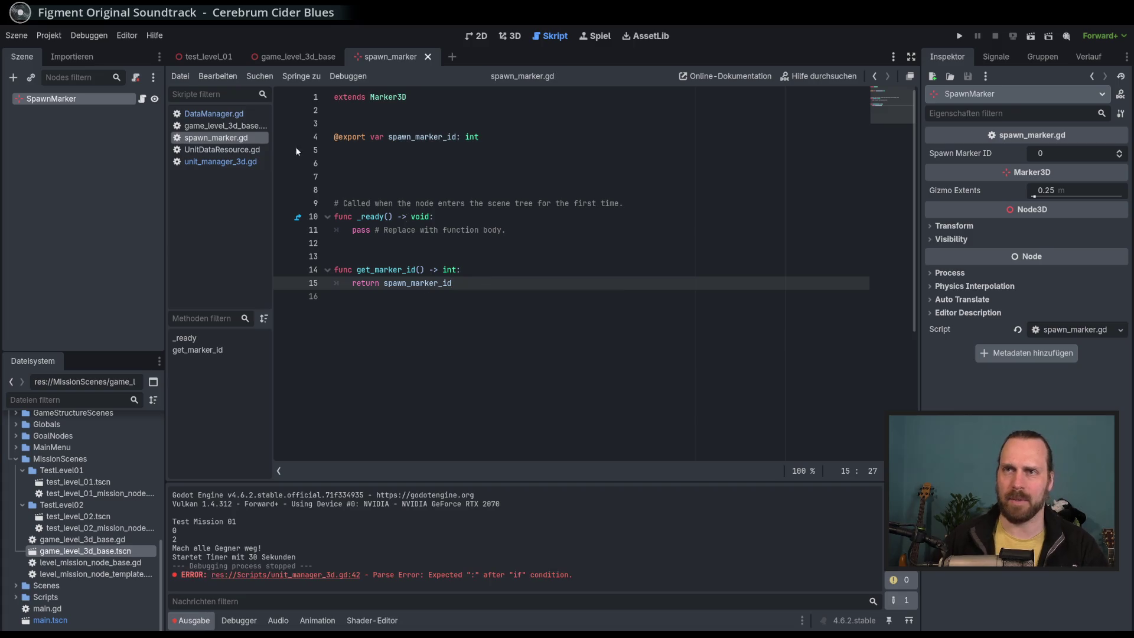
left_click(212, 113)
left_click(220, 162)
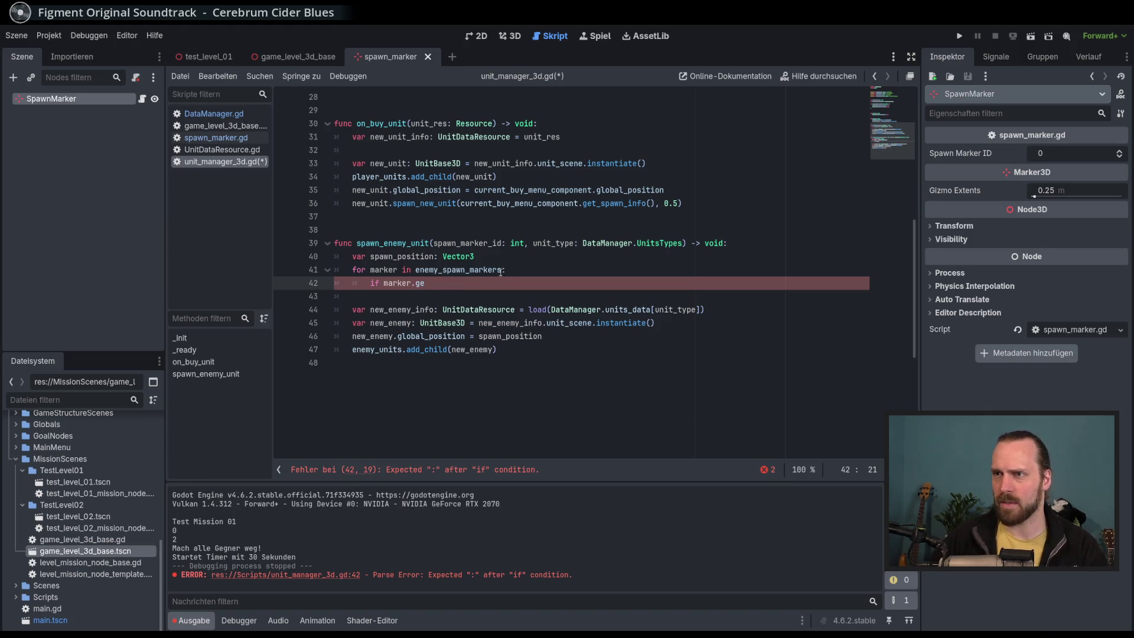
Step: Type a colon after marker on line 41, then add class_name SpawnMarker atop spawn_marker.gd and save
left_click(396, 270)
type(":")
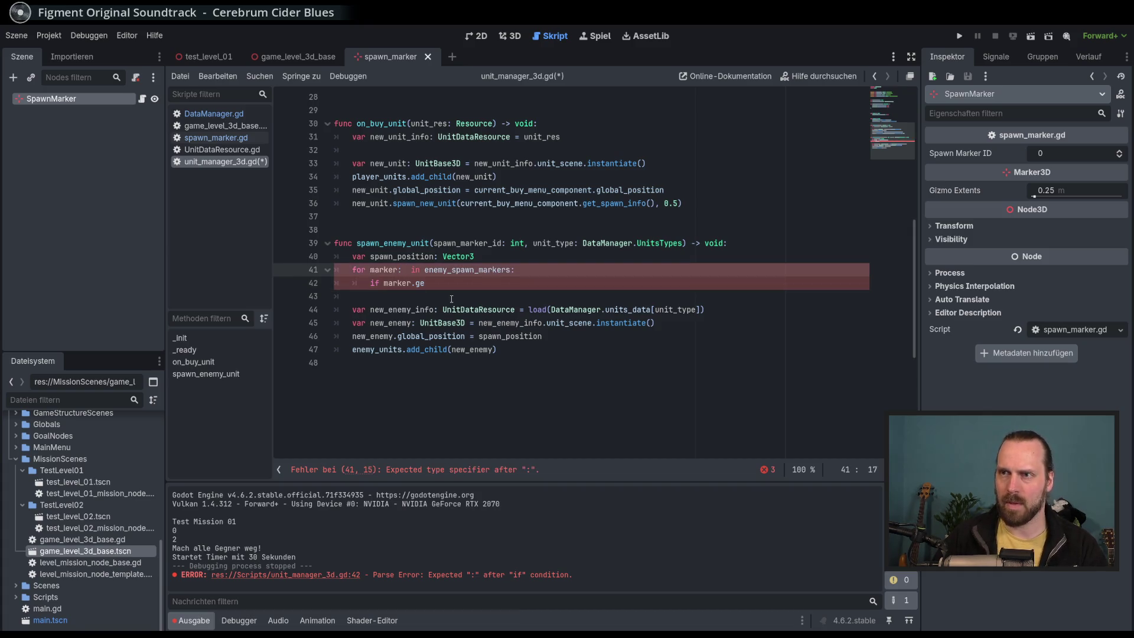
left_click(216, 137)
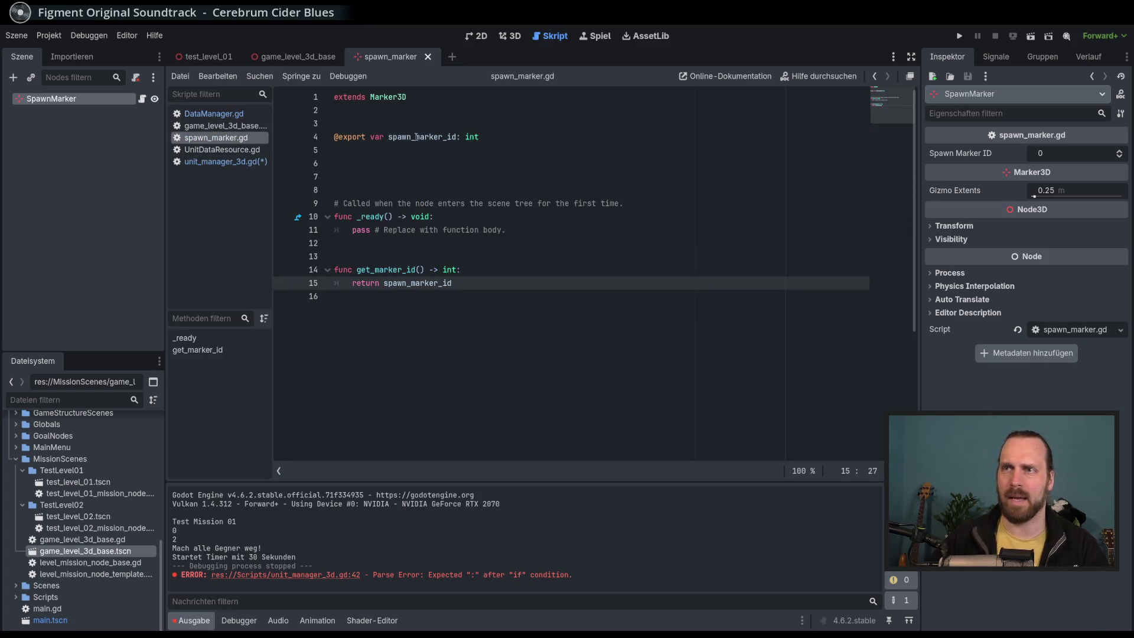
left_click(433, 98)
key("Home")
key("Return")
key("Up")
type("class_")
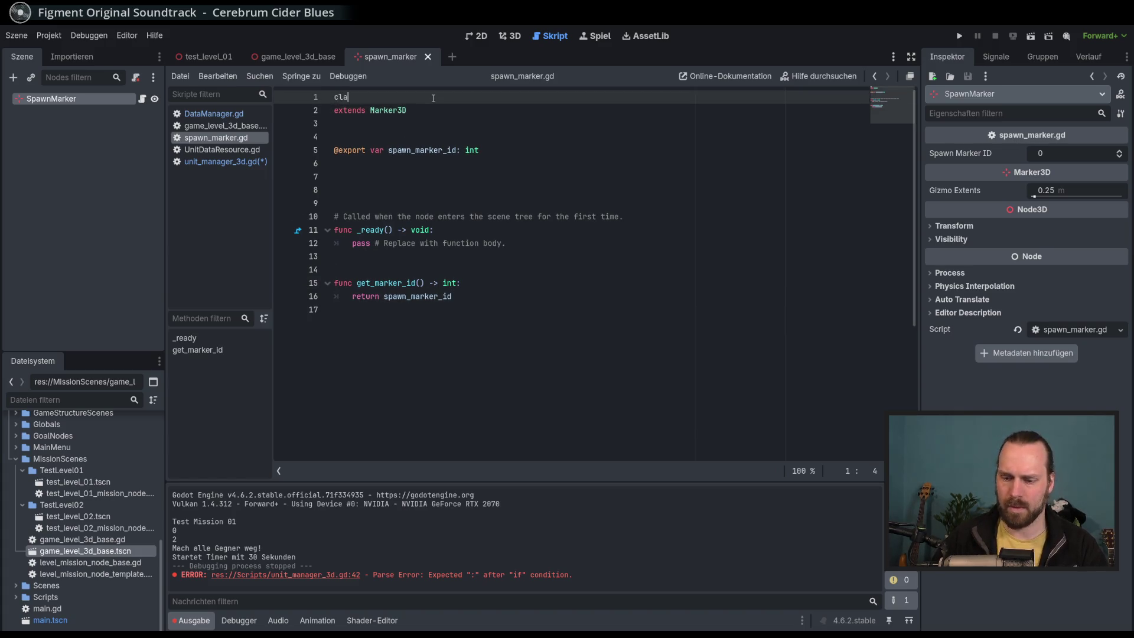
type("name Spaw")
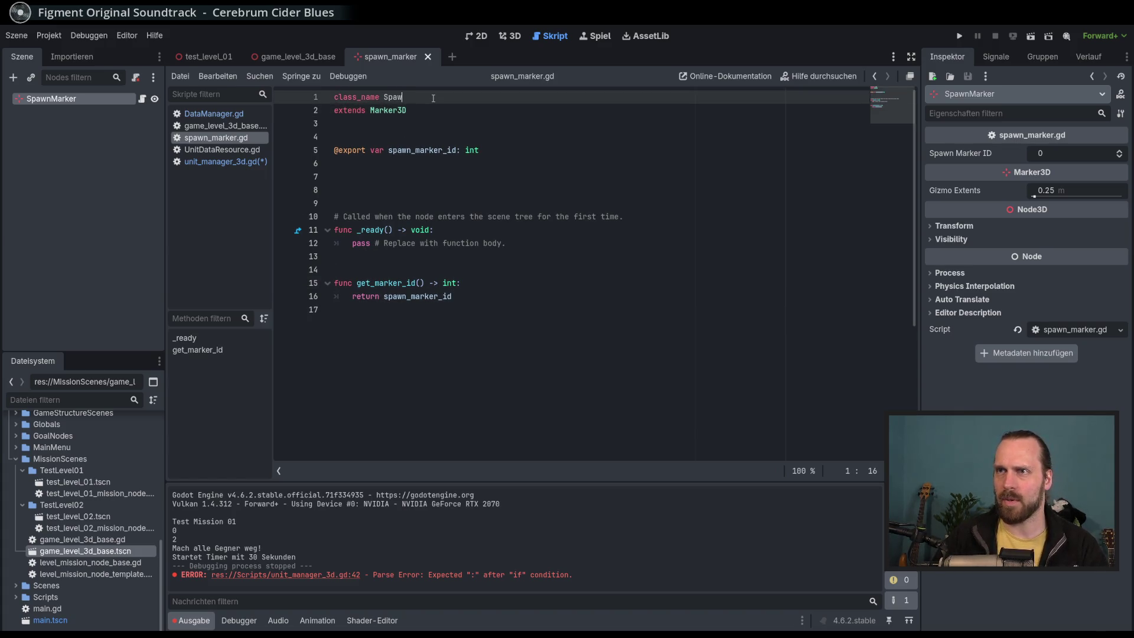
type("nMarker")
key("ctrl+s")
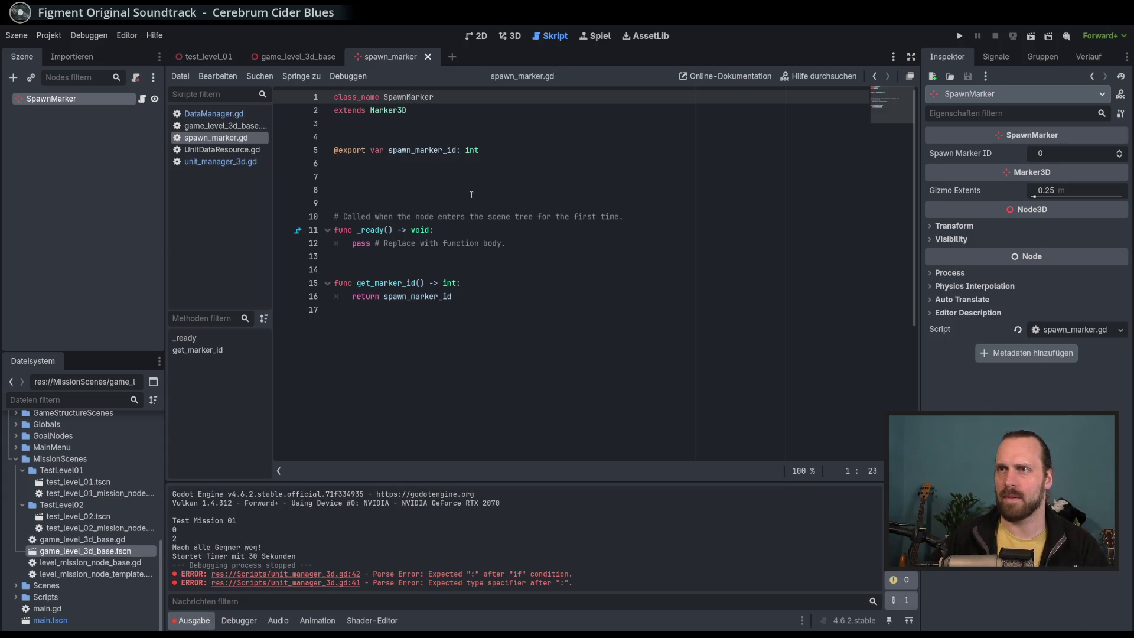
left_click(213, 113)
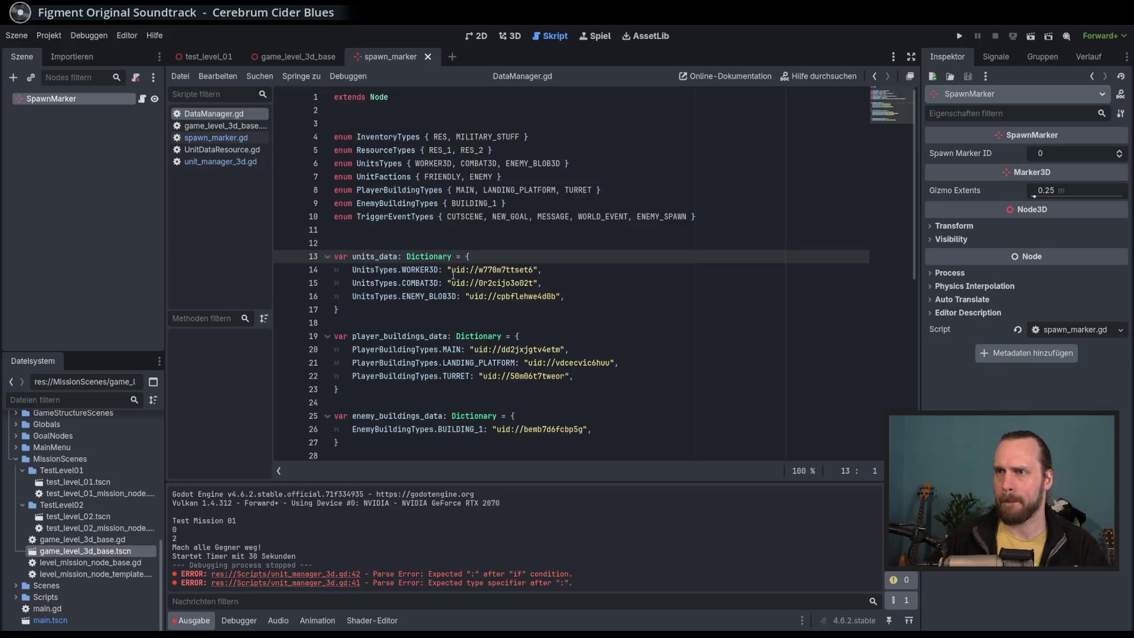
Step: Type marker as SpawnMarker and test if marker.get_marker_id() == spawn_marker_id
left_click(224, 167)
type("SpawnMarker in enemy_spawn_markers:")
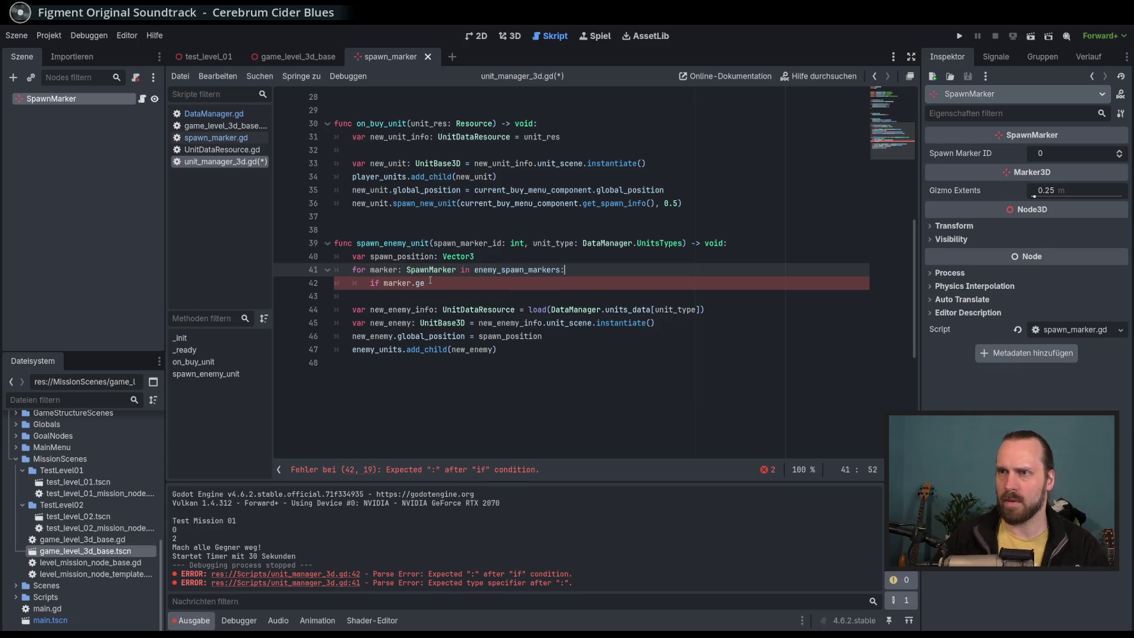
left_click(480, 287)
key("BackSpace")
key("BackSpace")
type("get_")
key("Return")
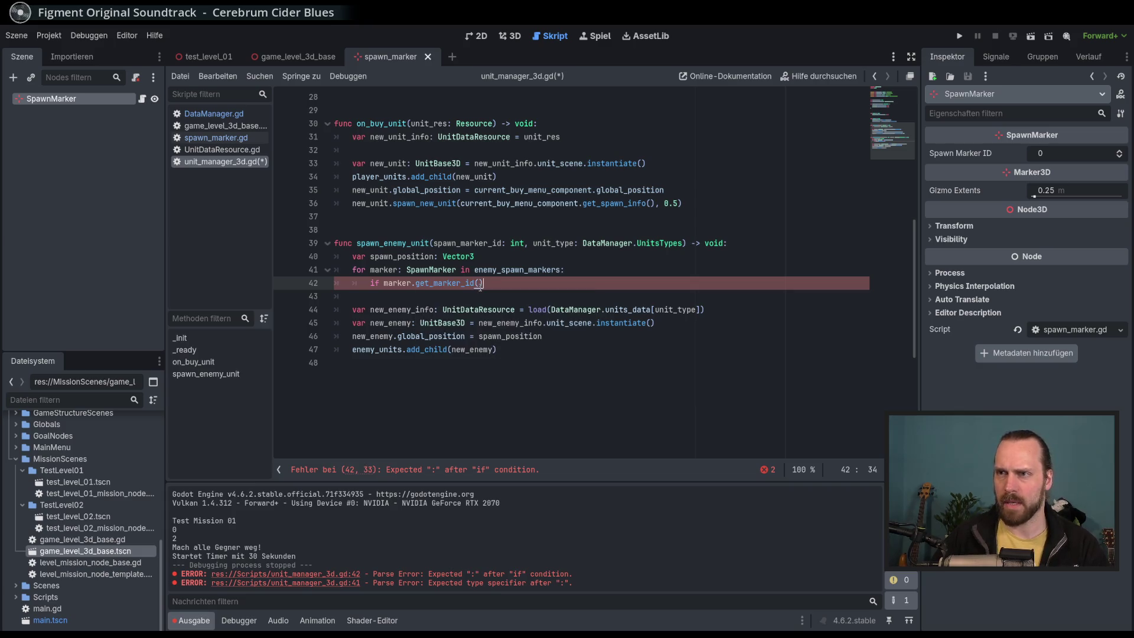
type("== ")
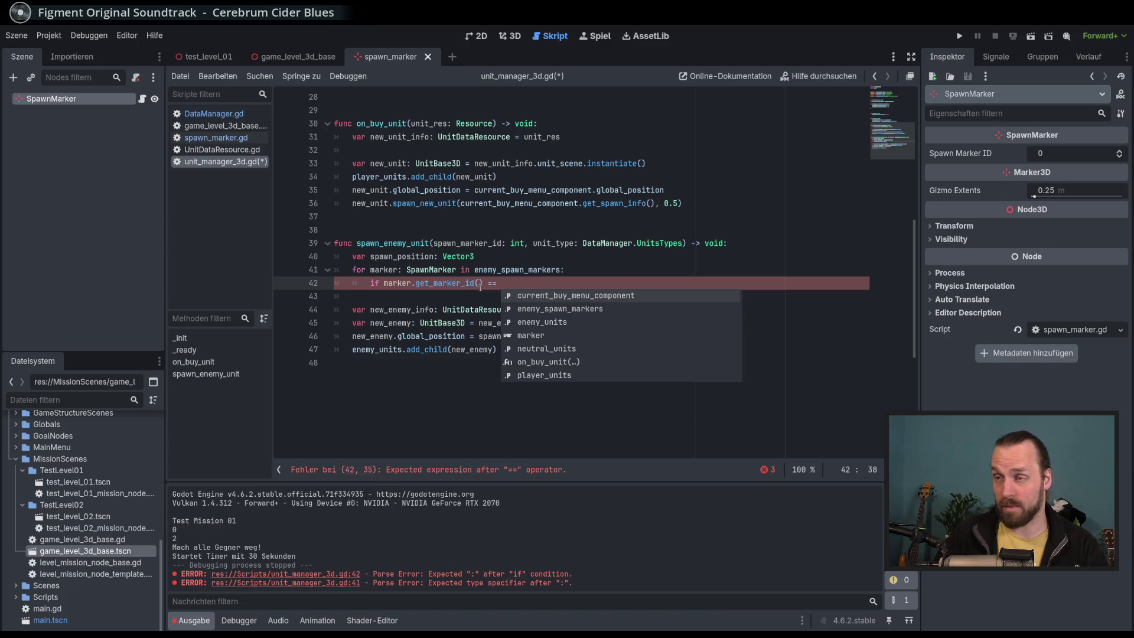
type("spawn_marker_id")
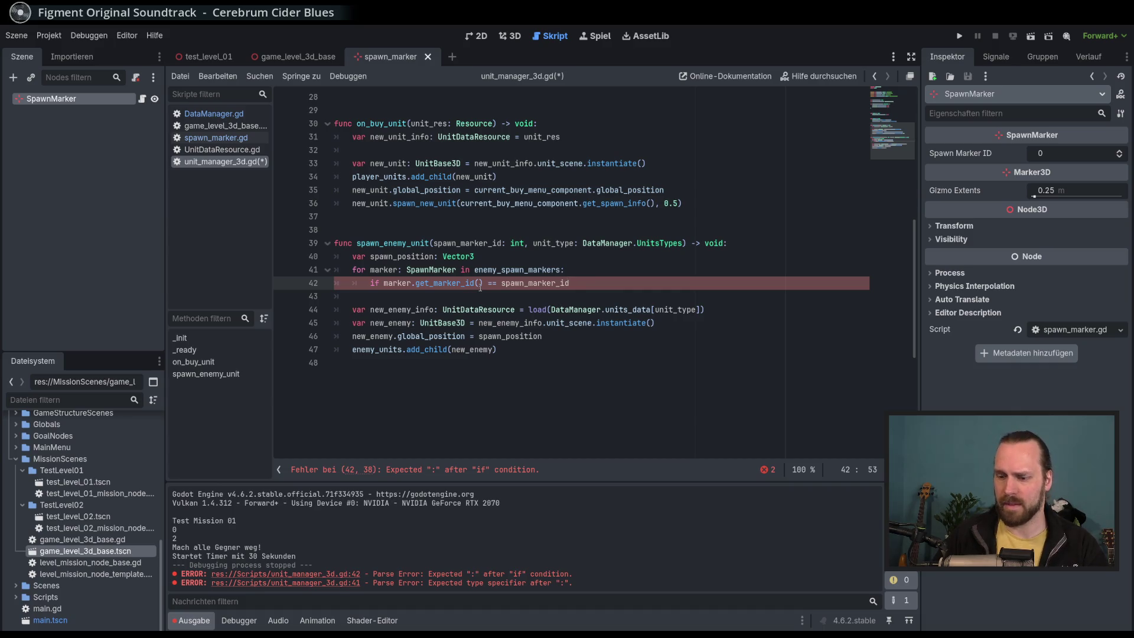
type(":")
key("Return")
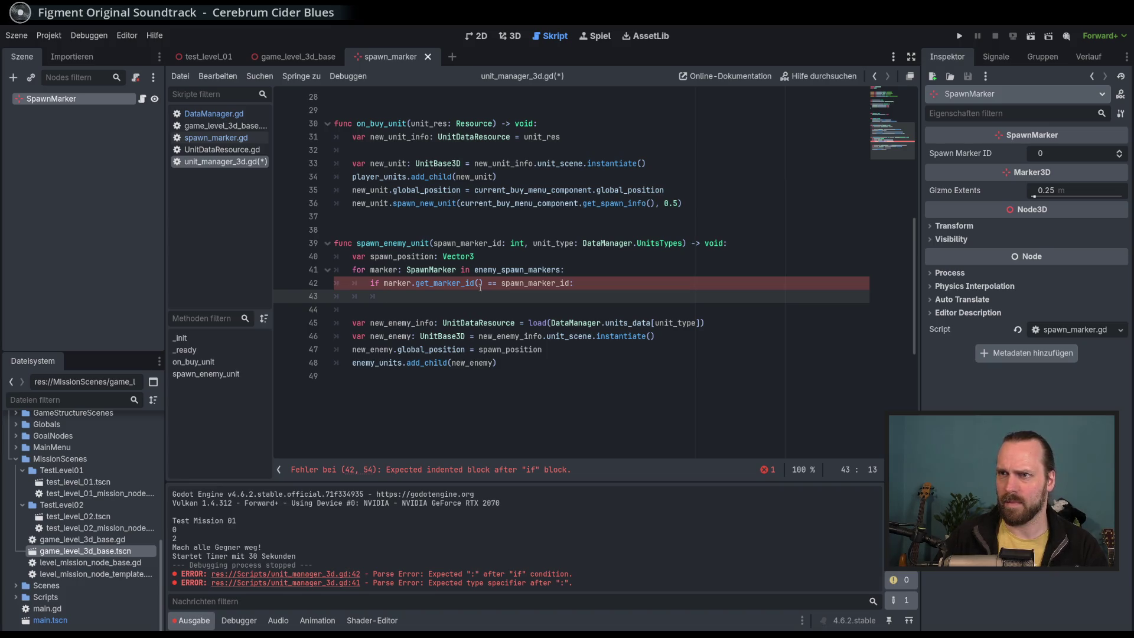
Step: Inside the if, set spawn_position = marker.global_position and save the script
type("spaw")
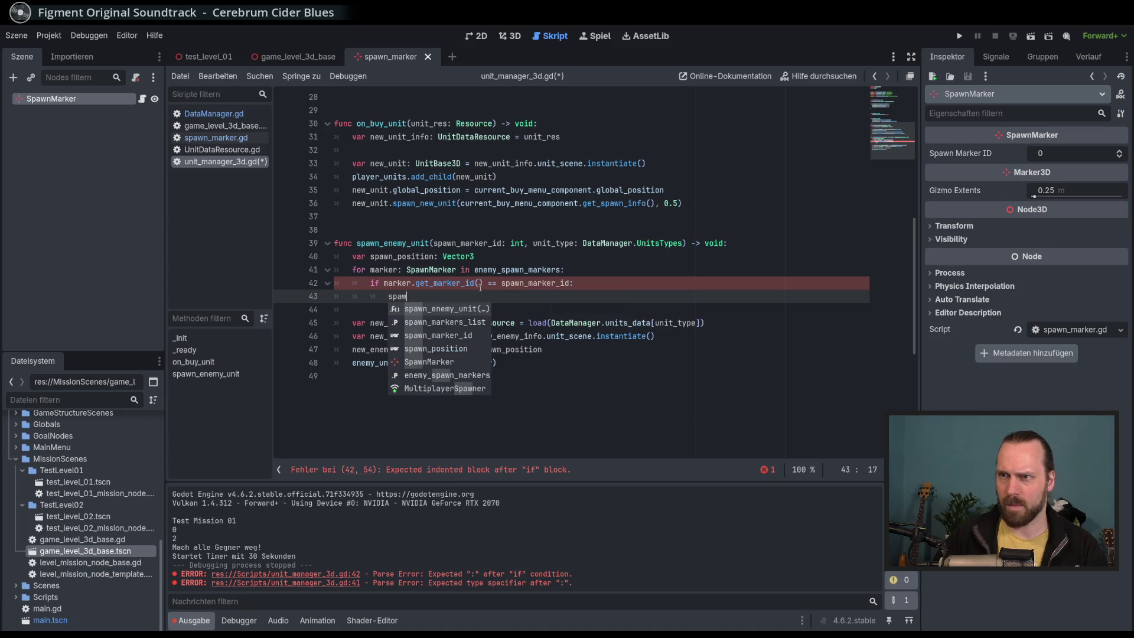
key("Return")
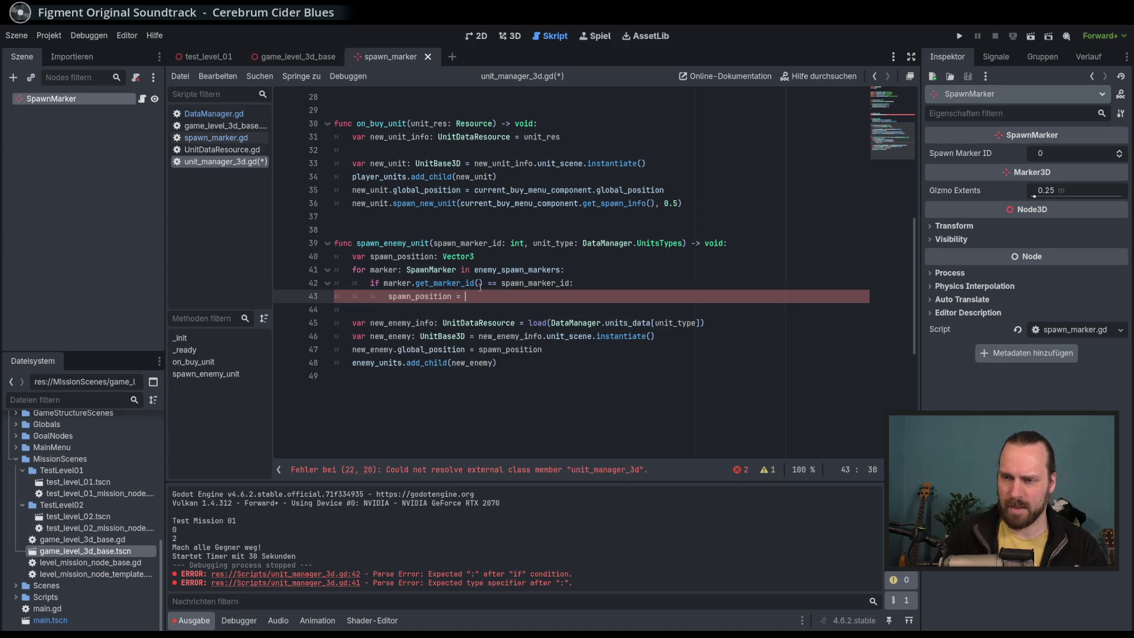
type("marker.get_")
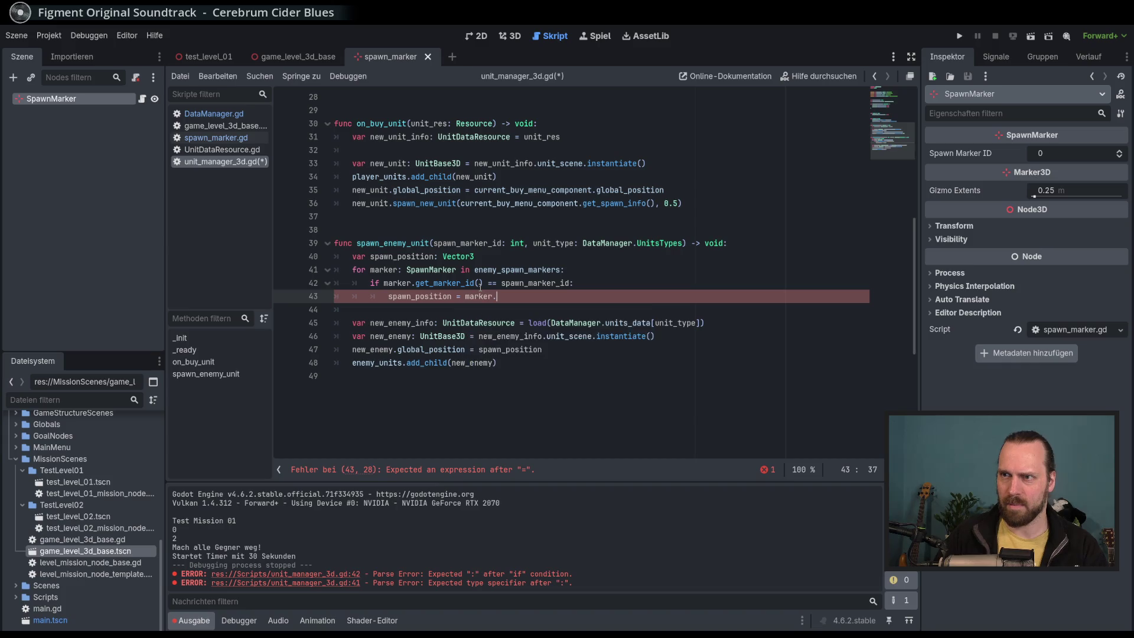
key("BackSpace")
key("BackSpace")
key("BackSpace")
type("loba")
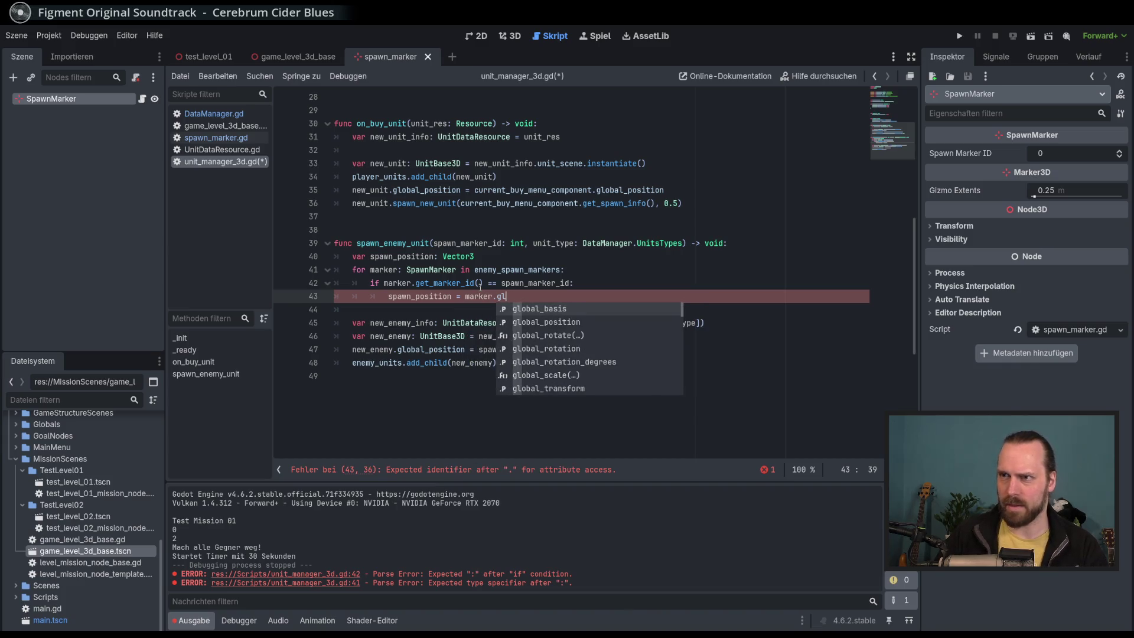
key("Down")
key("Return")
key("ctrl+s")
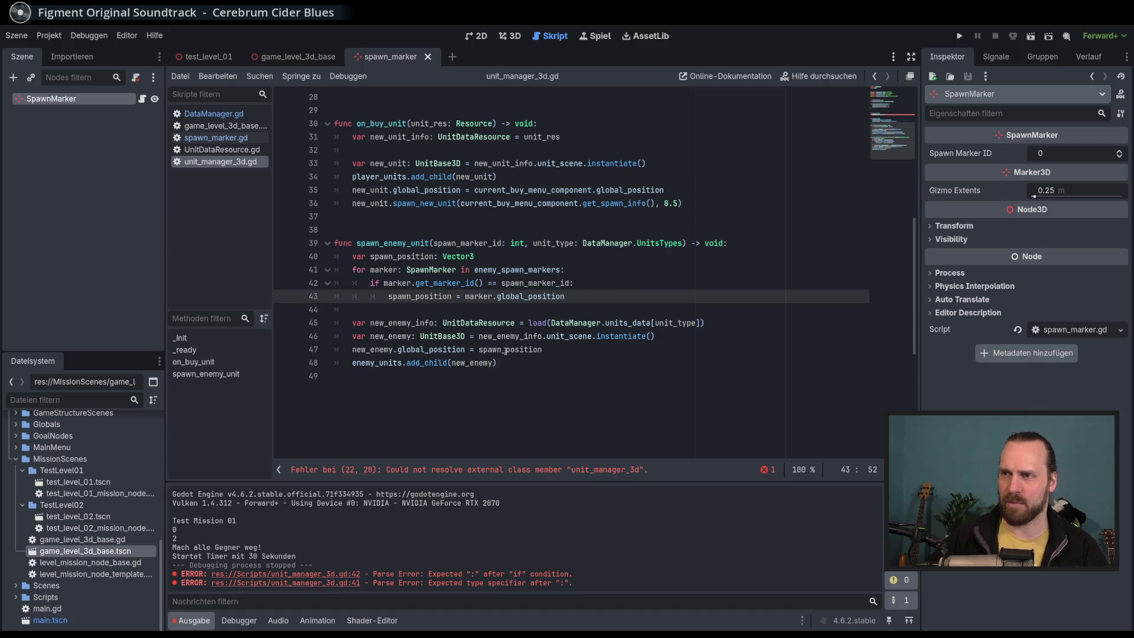
key("Return")
Step: Under the if block, write else: print("KEIN SPAWN MARKER GEFUNDEN") and save unit_manager_3d.gd
key("BackSpace")
type("else")
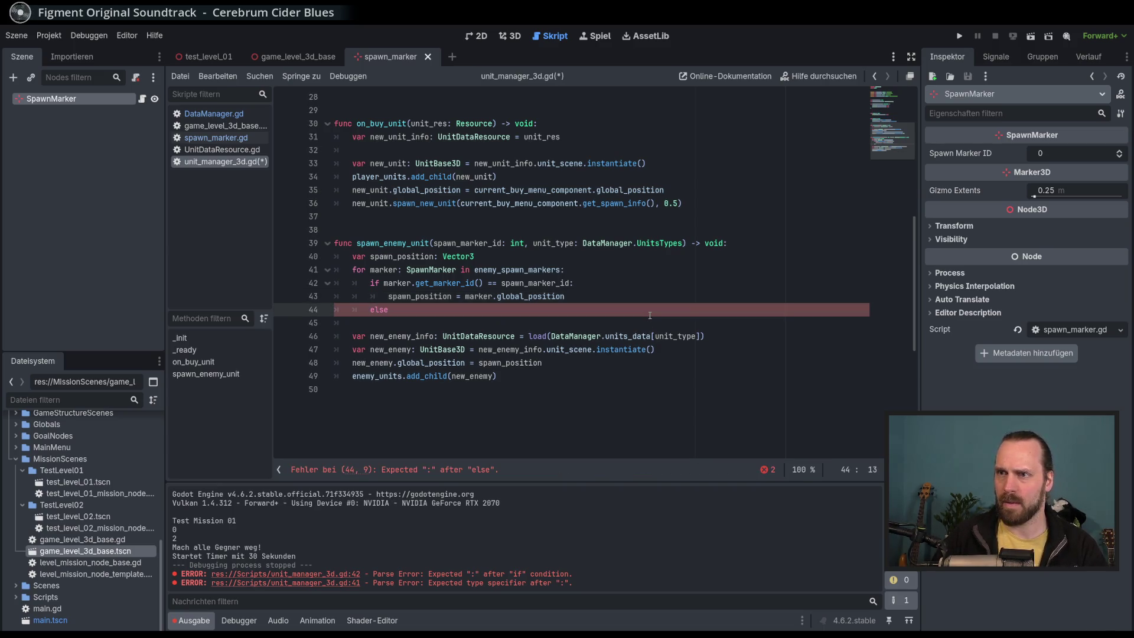
type(":")
key("Return")
type("pa")
key("BackSpace")
key("BackSpace")
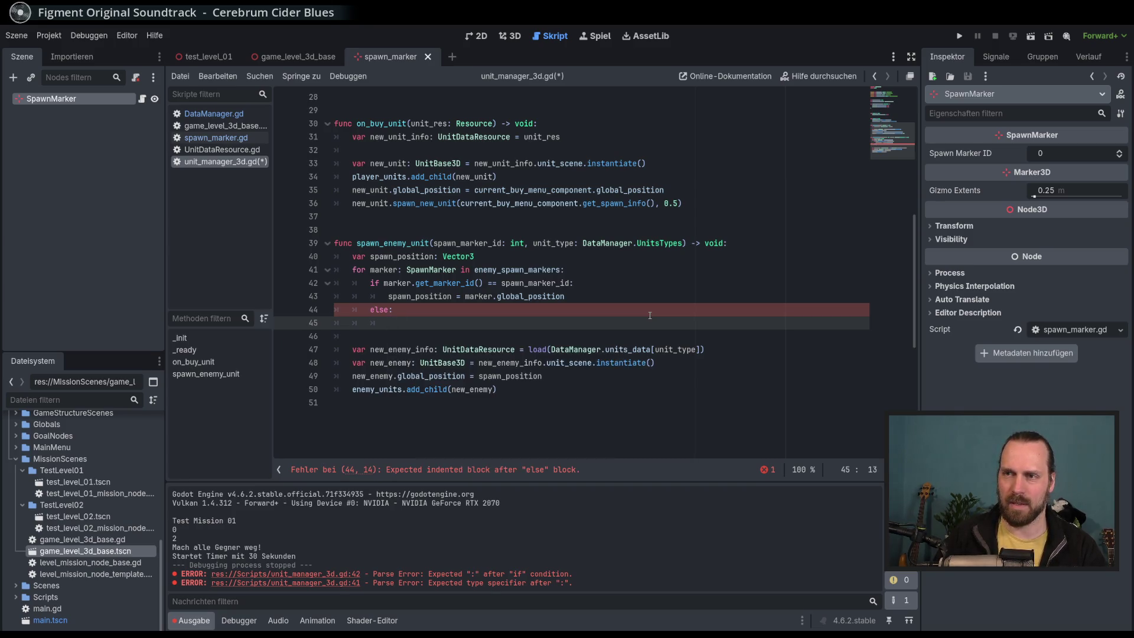
type("print(\"")
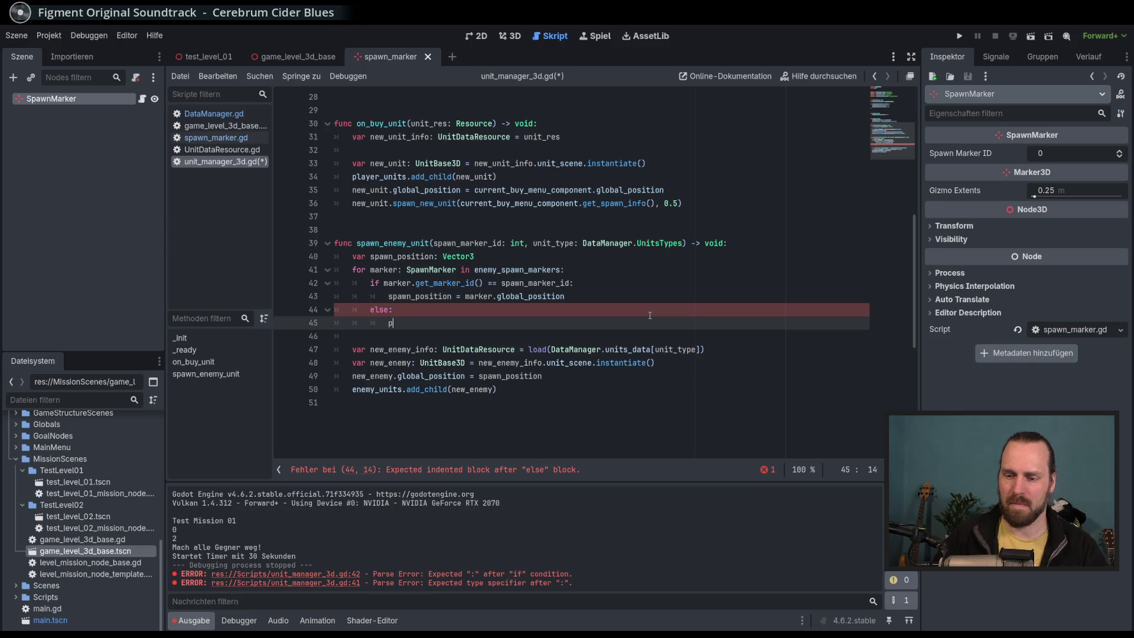
key("BackSpace")
key("BackSpace")
key("BackSpace")
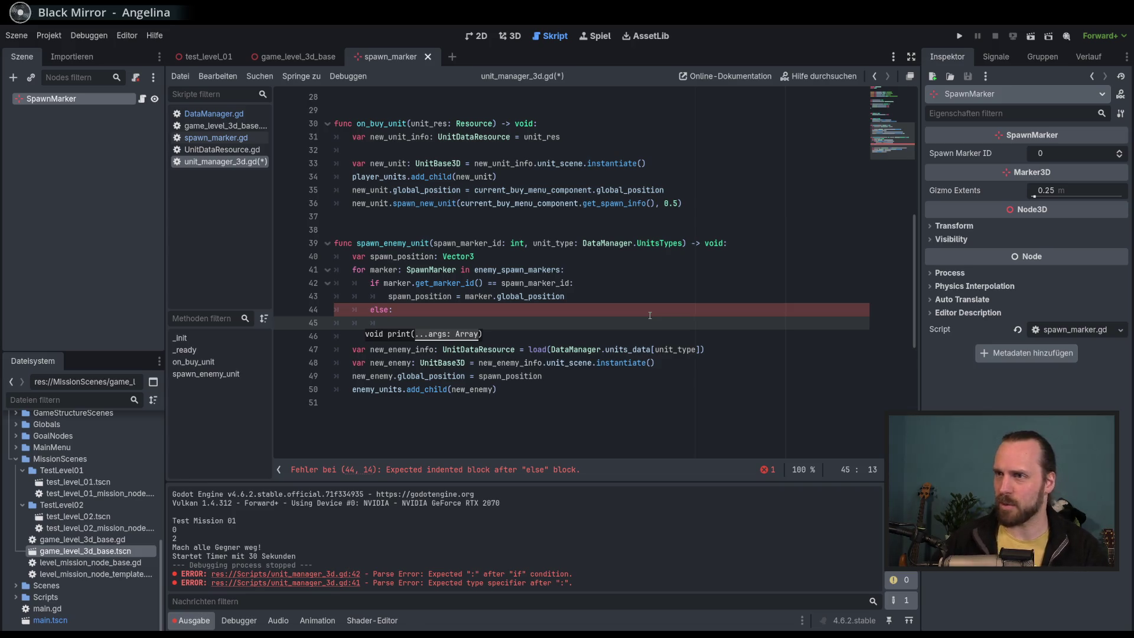
type("print(\"")
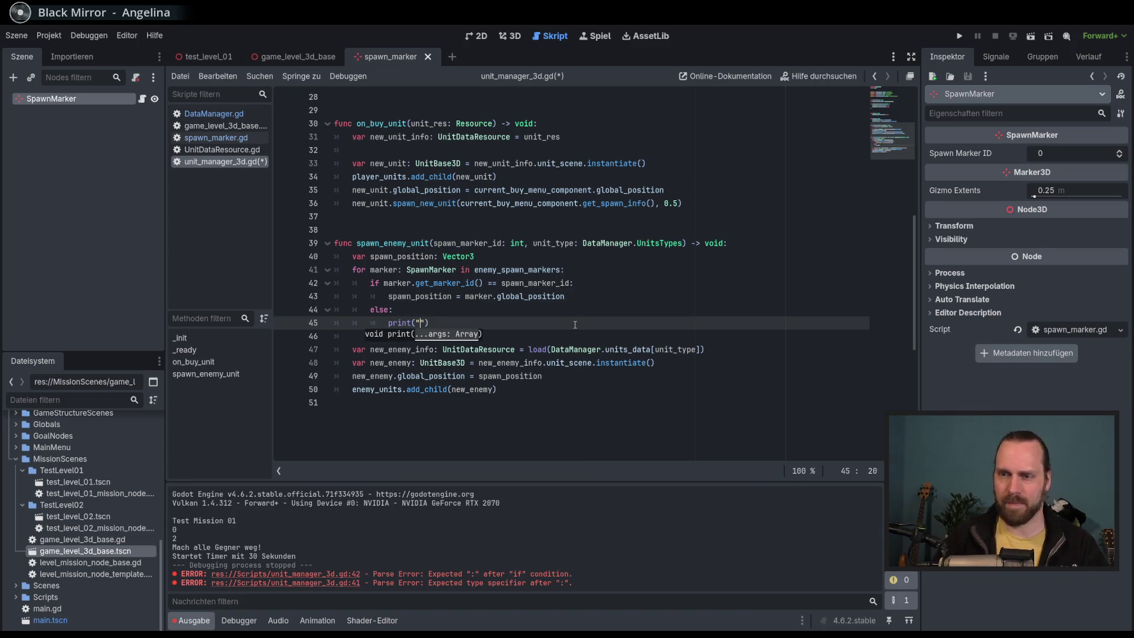
type("KEIN S")
type("PAWN MAKER GE")
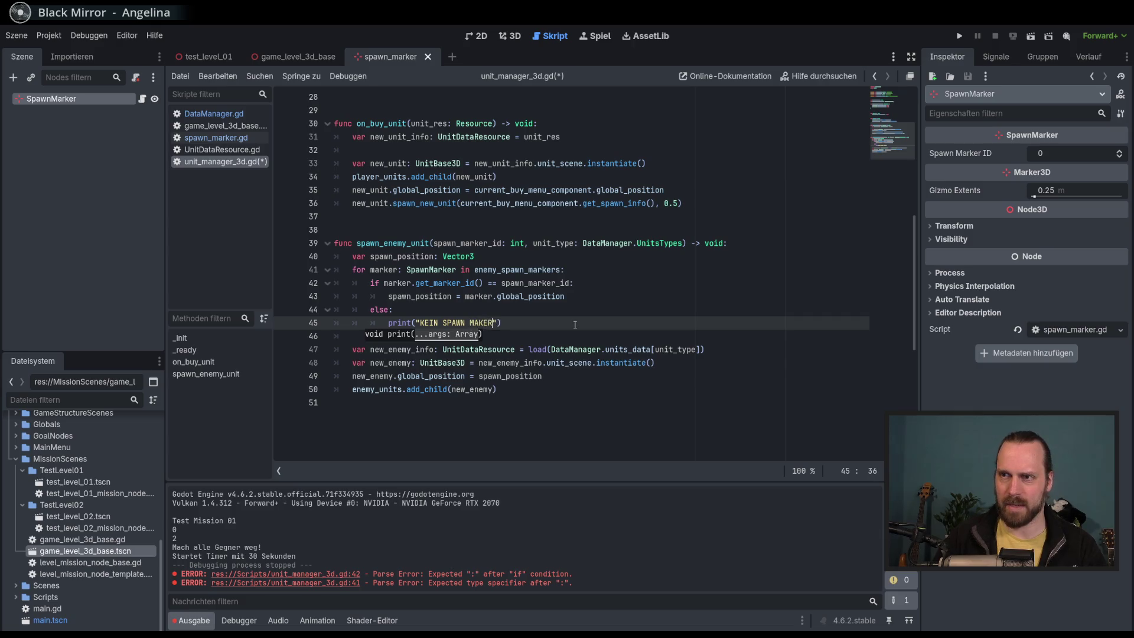
key("BackSpace")
key("BackSpace")
key("BackSpace")
type("RKER G")
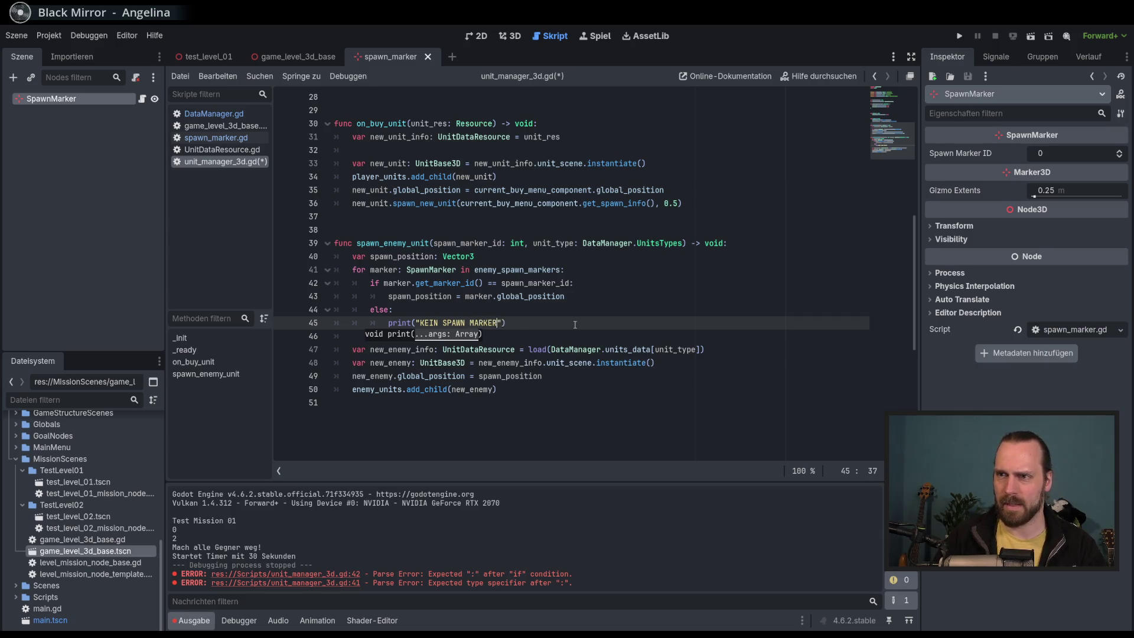
type("EFUNDEN")
key("ctrl+s")
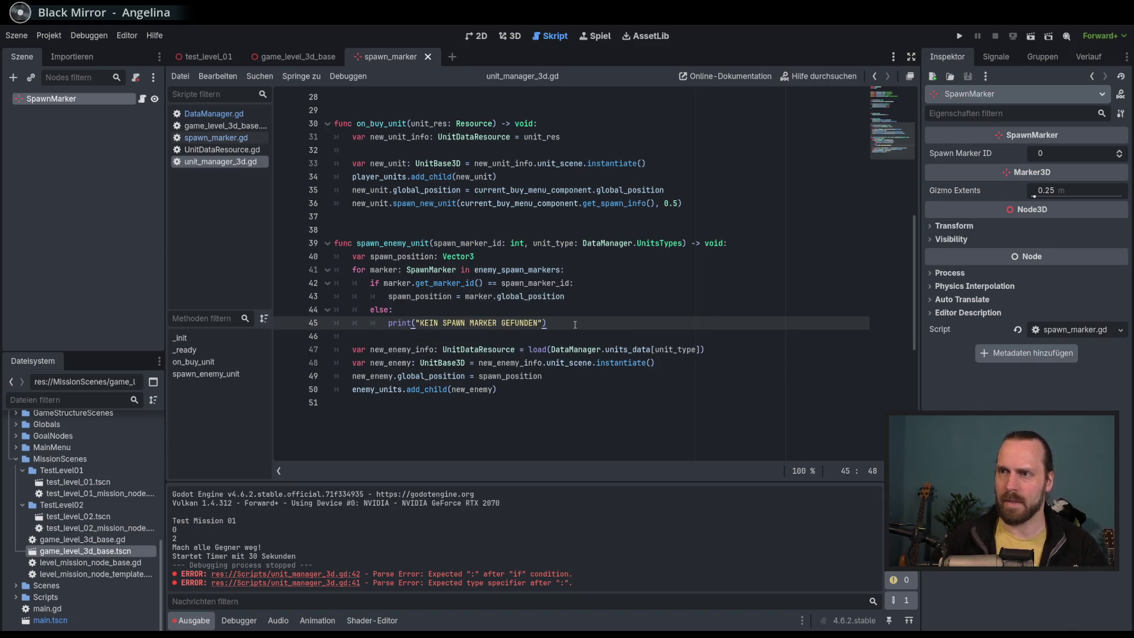
key("Down")
left_click(577, 374)
Step: Review the finished spawn_enemy_unit code, highlighting the uses of spawn_position and spawn_marker_id
left_click(577, 388)
left_click(577, 401)
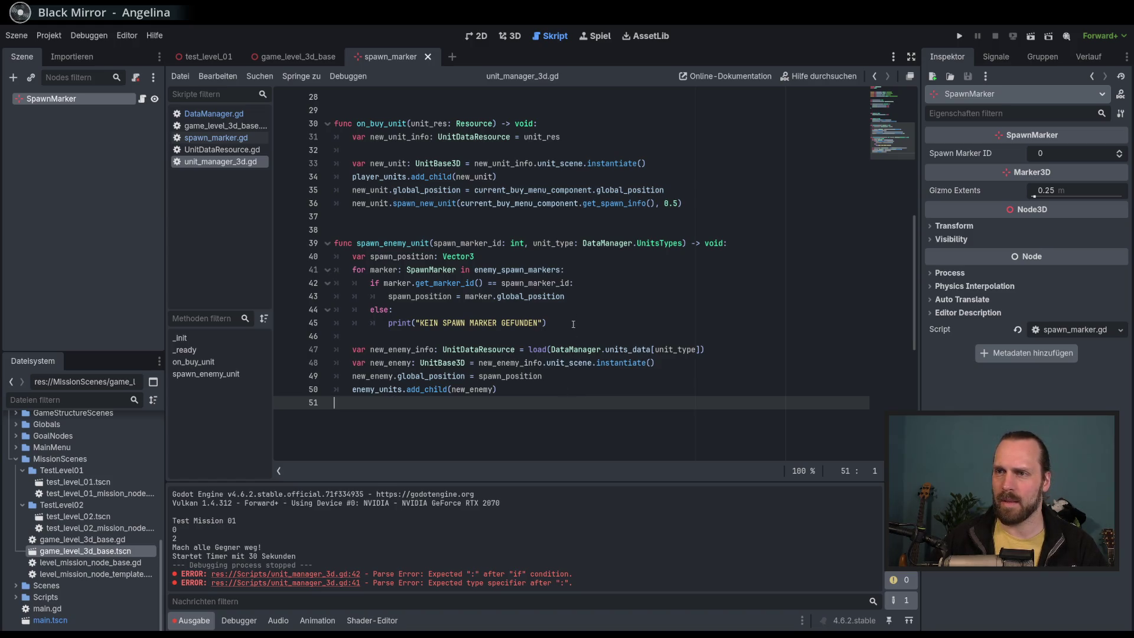
left_click(576, 390)
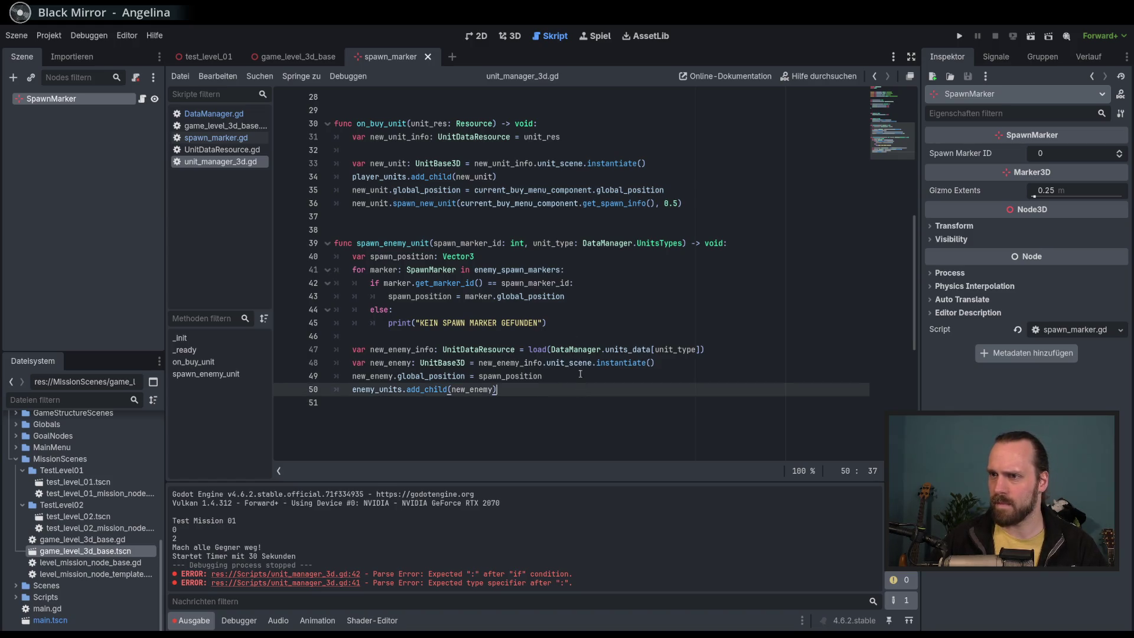
double_click(530, 322)
left_click(596, 296)
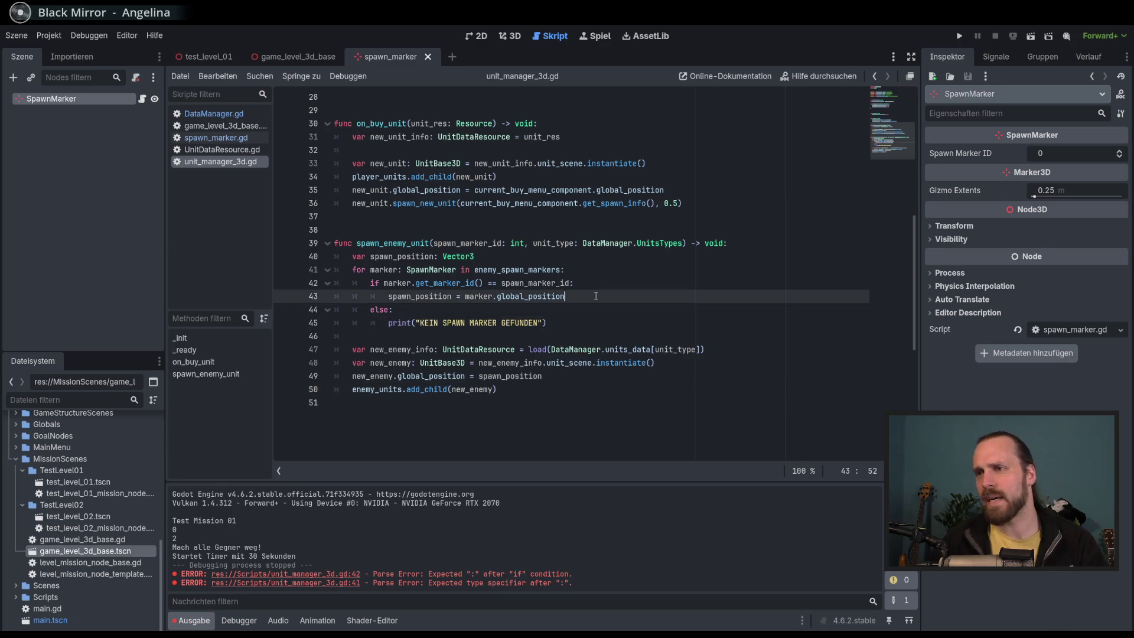
double_click(413, 259)
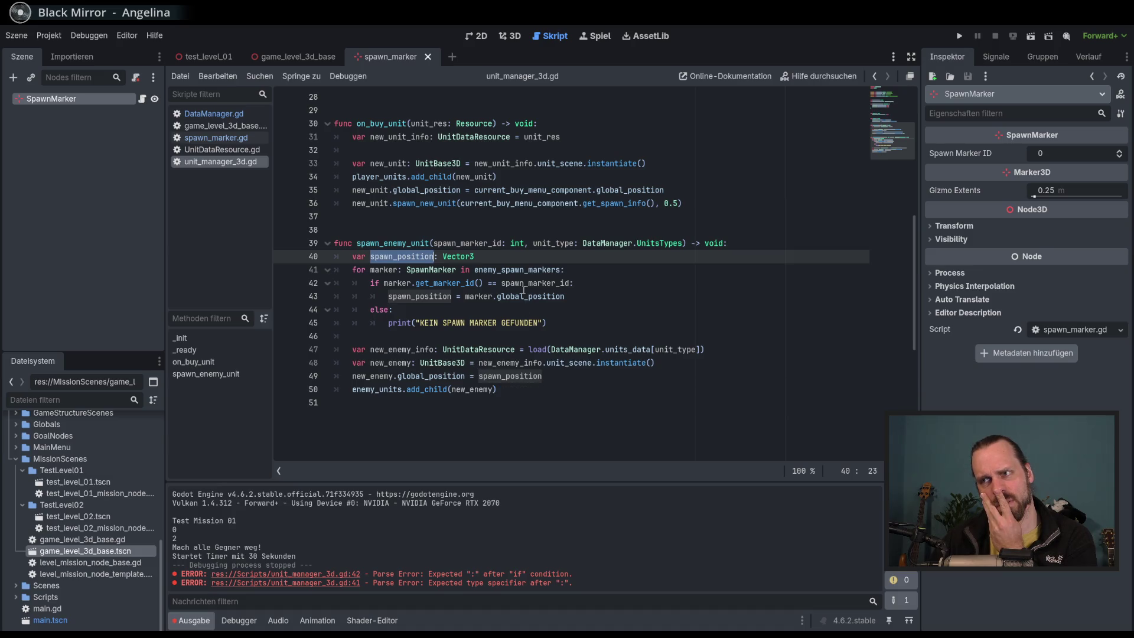
double_click(534, 283)
left_click(407, 243)
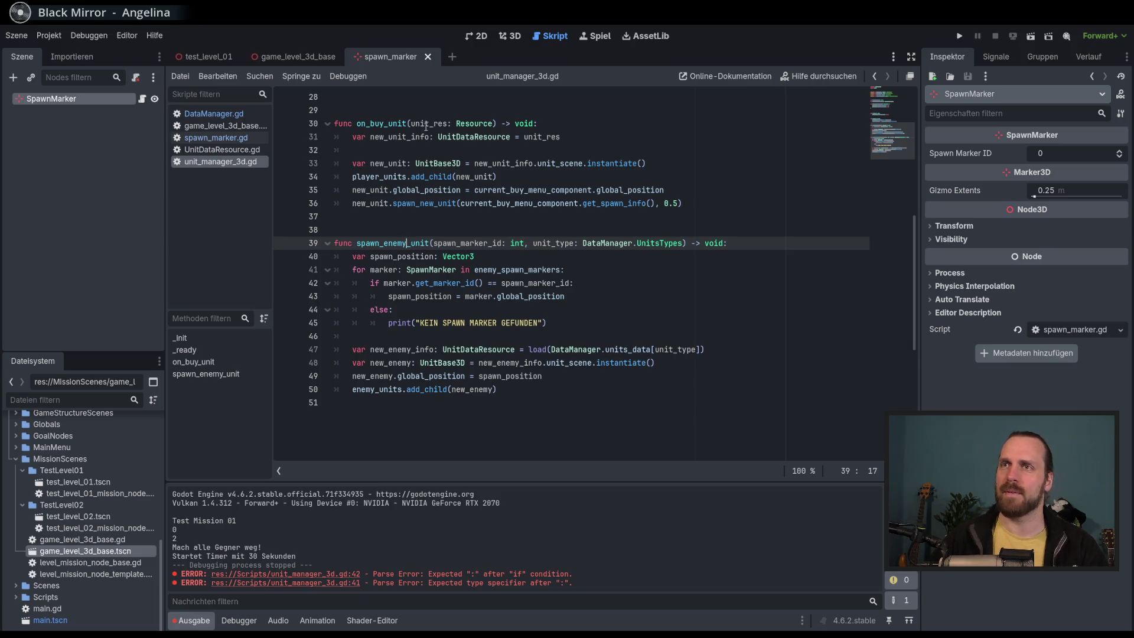
scroll(561, 266, "up", 4)
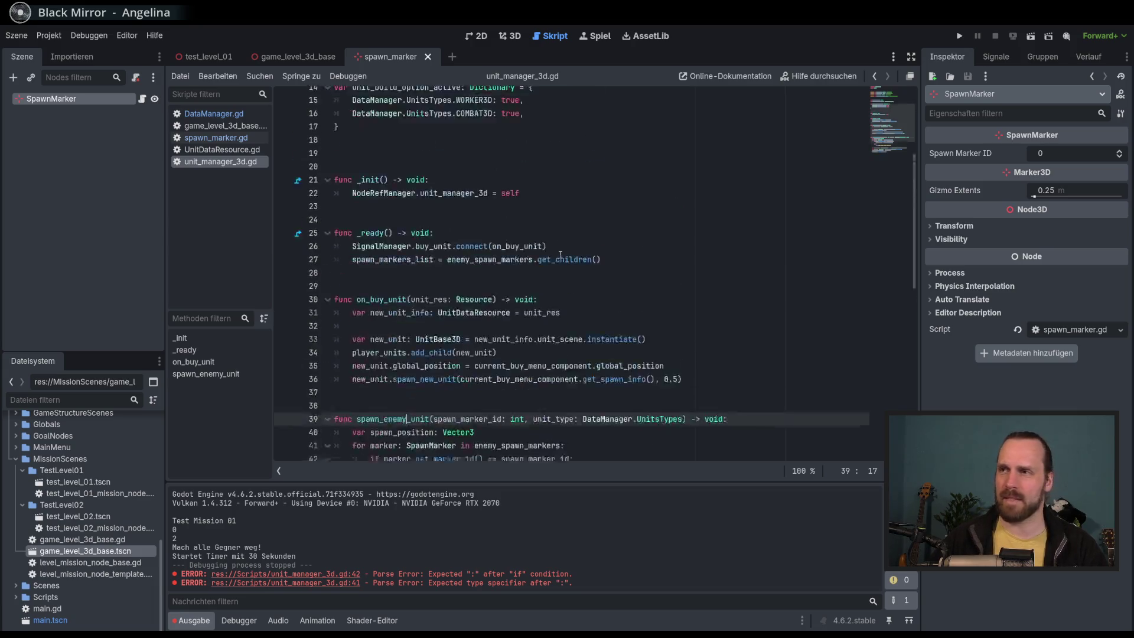
scroll(578, 295, "down", 4)
left_click(596, 319)
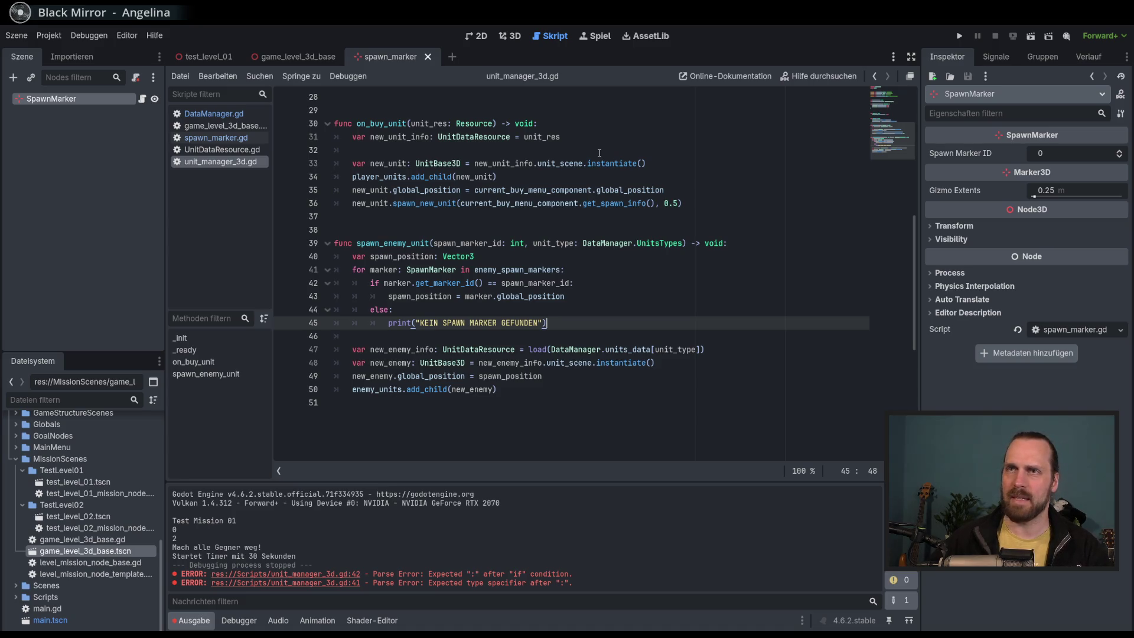
scroll(159, 547, "up", 3)
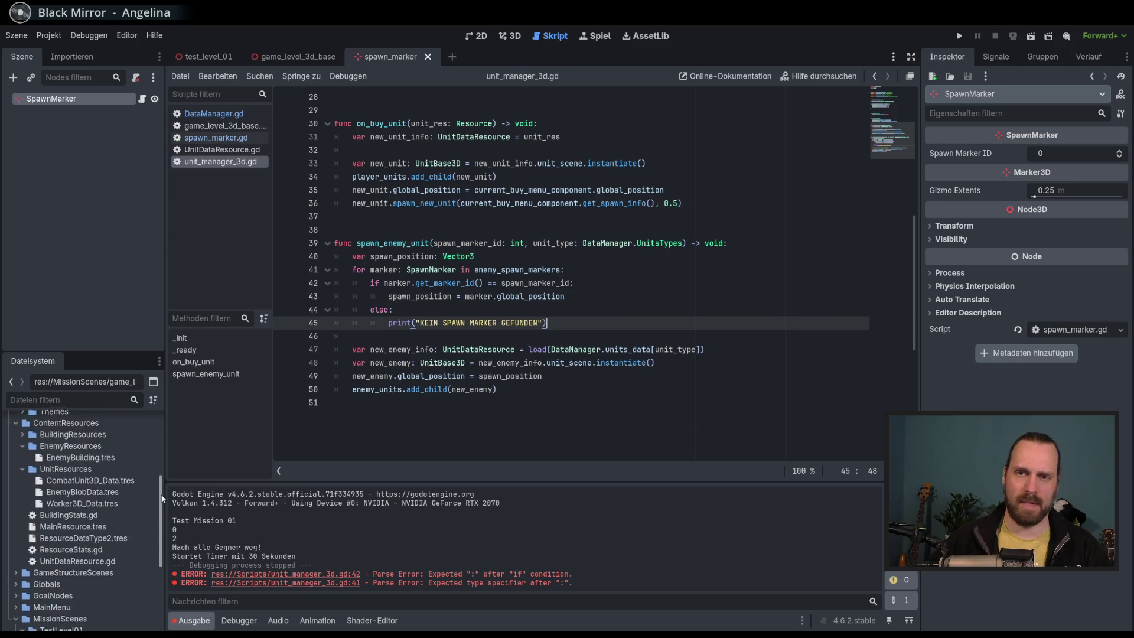
scroll(159, 546, "down", 3)
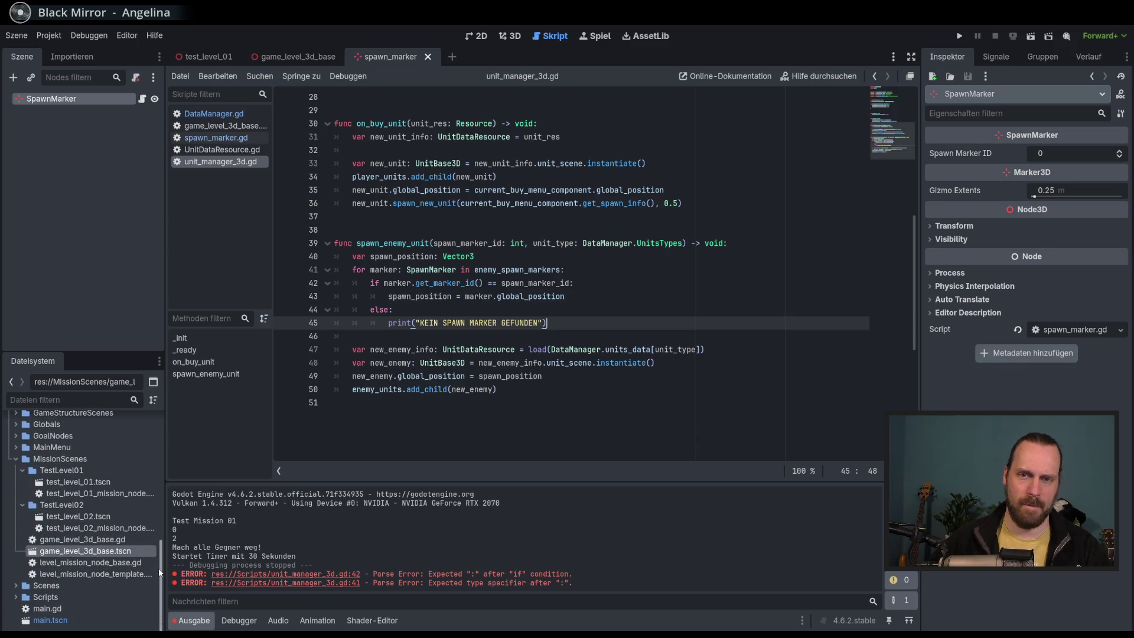
Step: Open the test_level_01 scene in the 3D editor
left_click(515, 37)
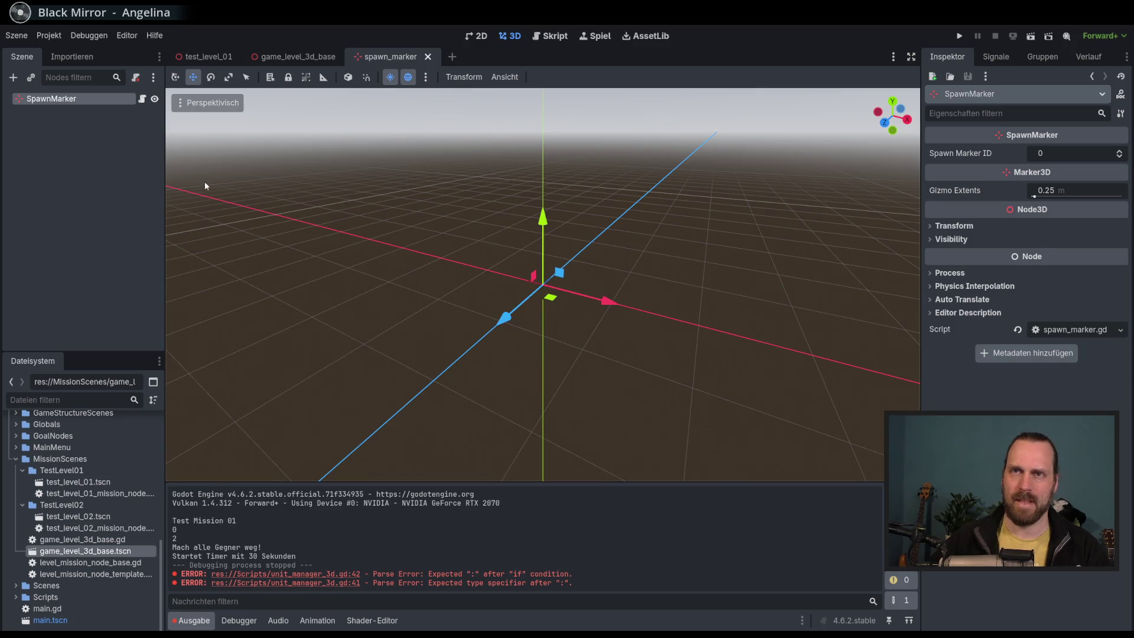
left_click(550, 36)
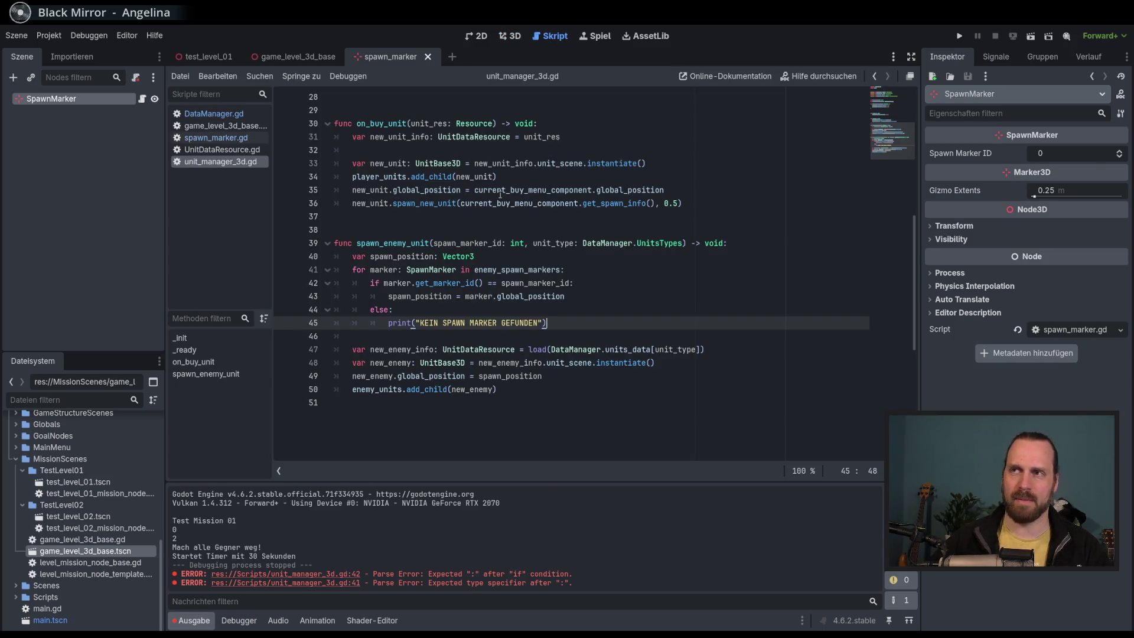
left_click(589, 321)
double_click(388, 244)
mouse_move(556, 294)
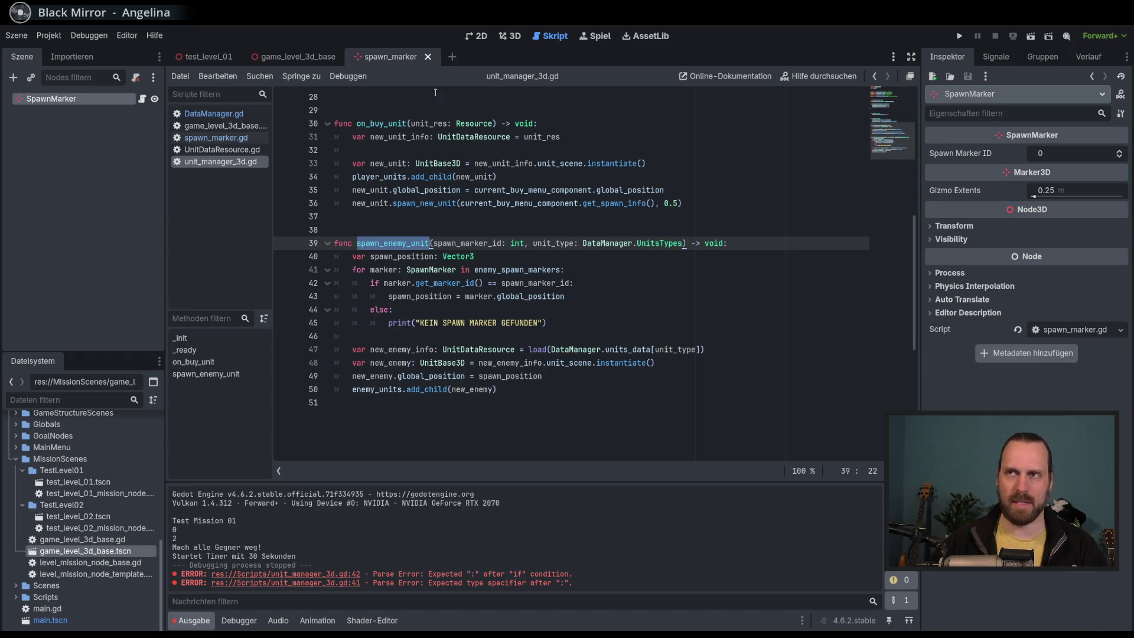
left_click(195, 56)
left_click(508, 35)
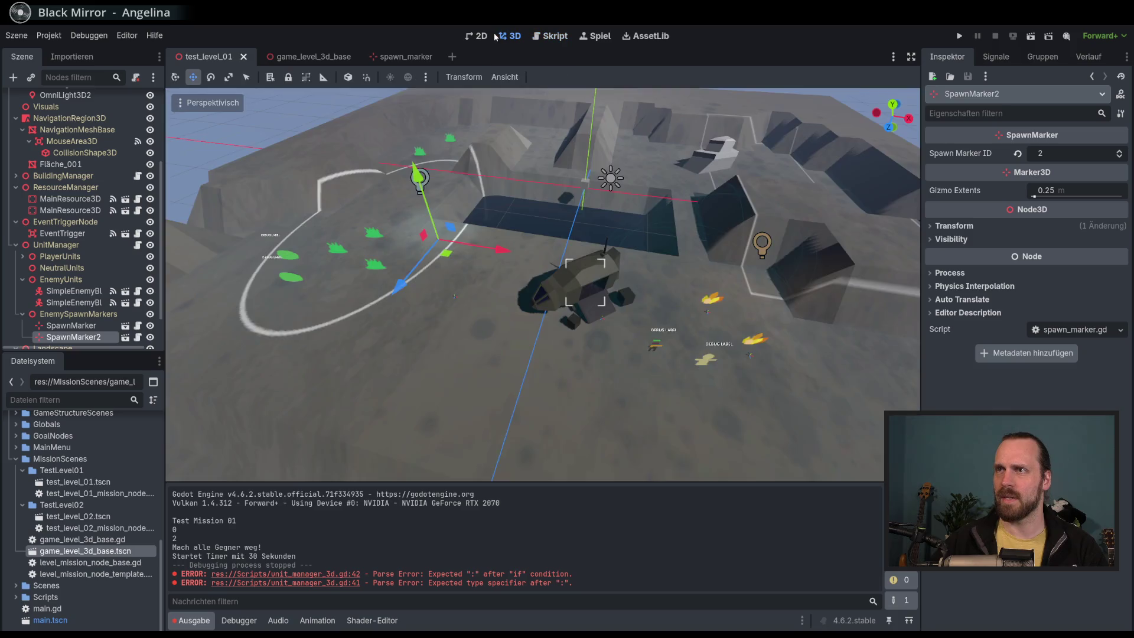
Step: Duplicate EventTrigger and move EventTrigger2 toward the lower right of the floor
scroll(462, 286, "down", 5)
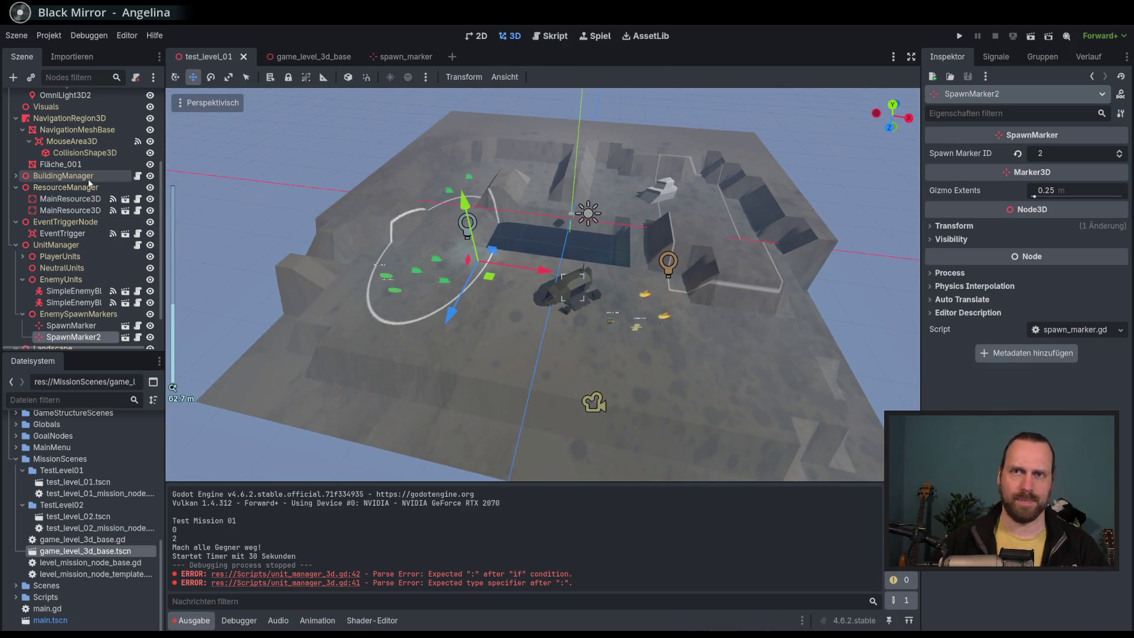
left_click(63, 233)
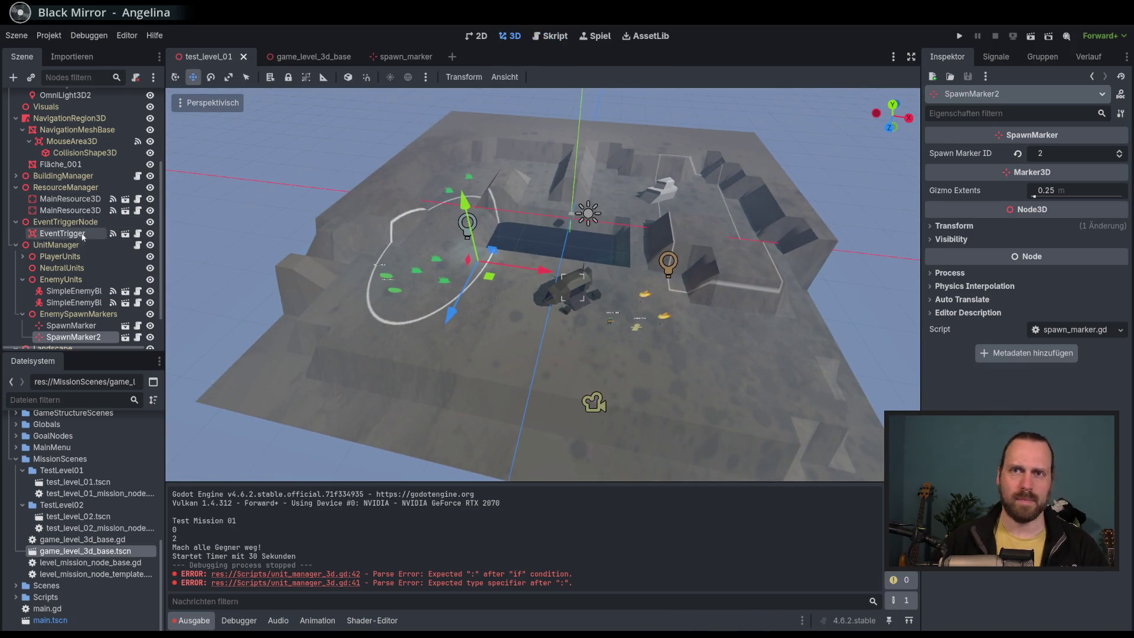
key("ctrl+d")
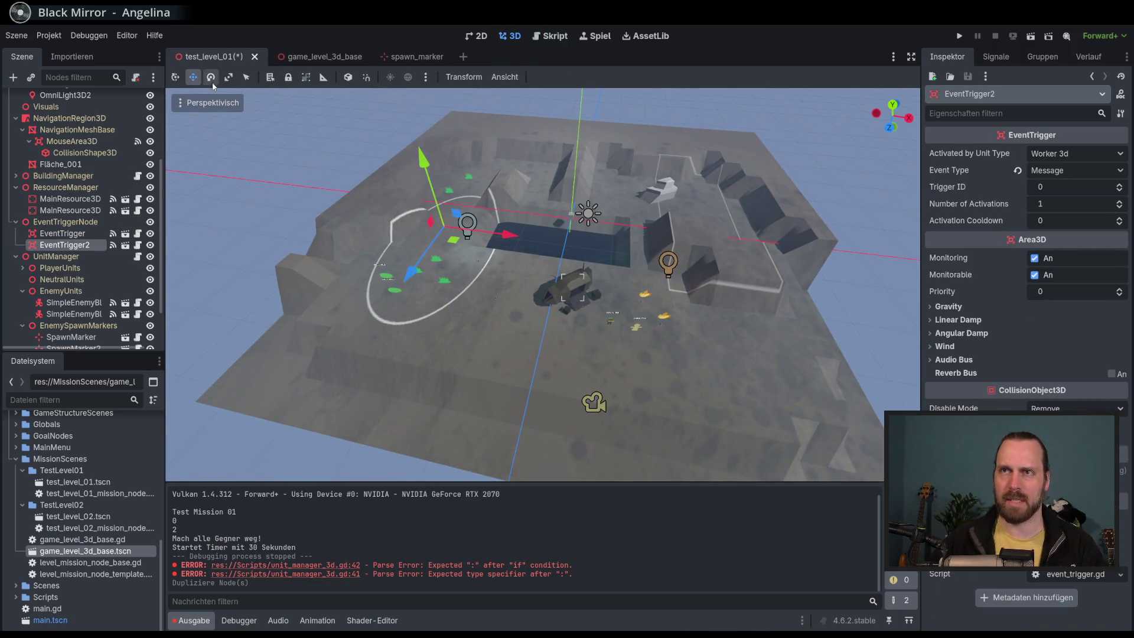
mouse_move(453, 239)
left_mouse_down()
mouse_move(783, 418)
mouse_move(708, 382)
left_mouse_up()
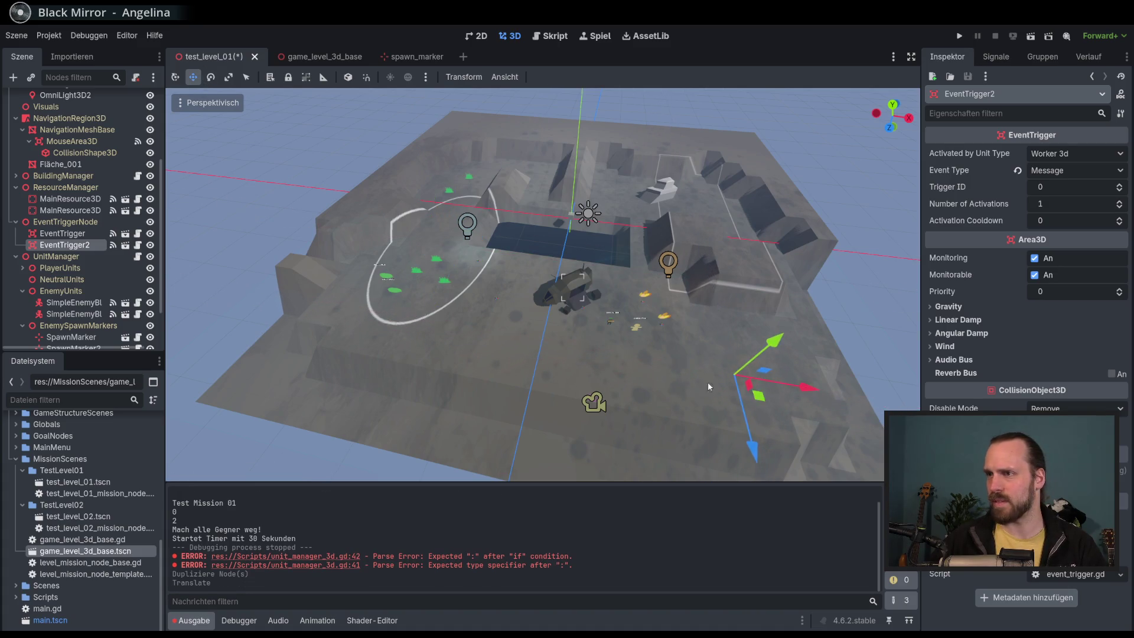
scroll(593, 334, "up", 5)
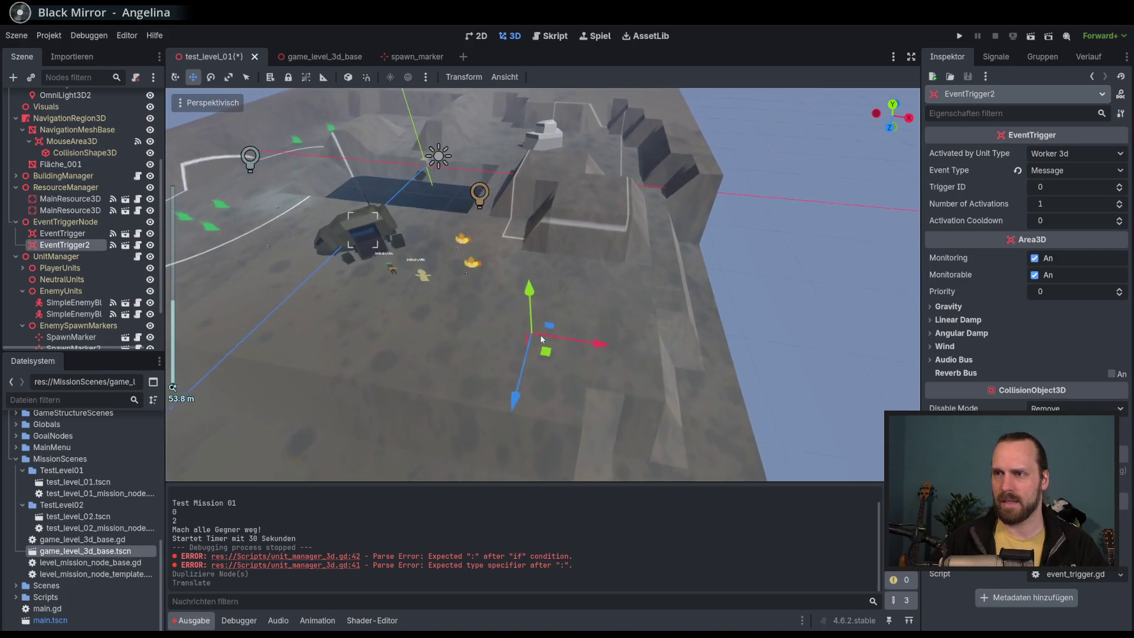
left_click_drag(541, 338, 523, 343)
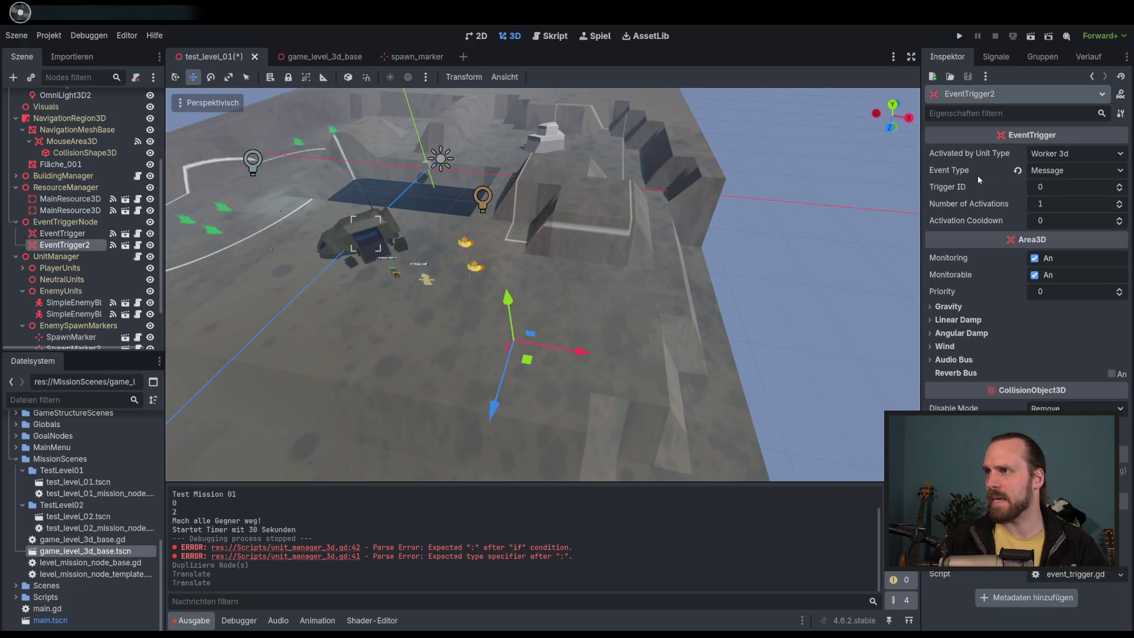
Step: Set EventTrigger2's Event Type to Enemy Spawn and open its attached script
left_click(1075, 170)
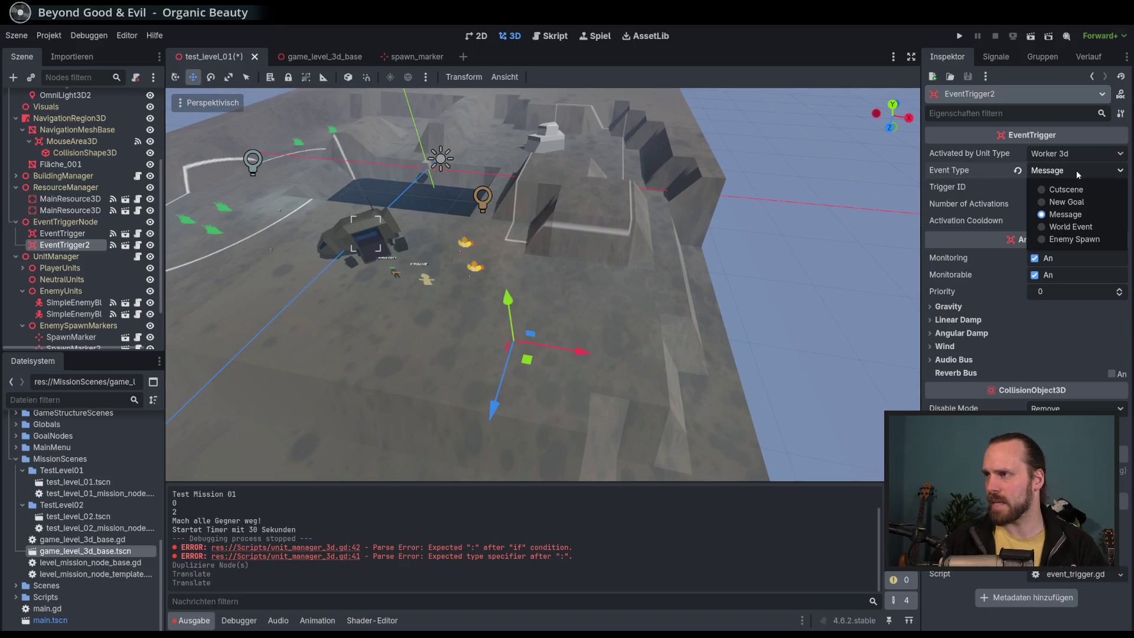
left_click(1074, 239)
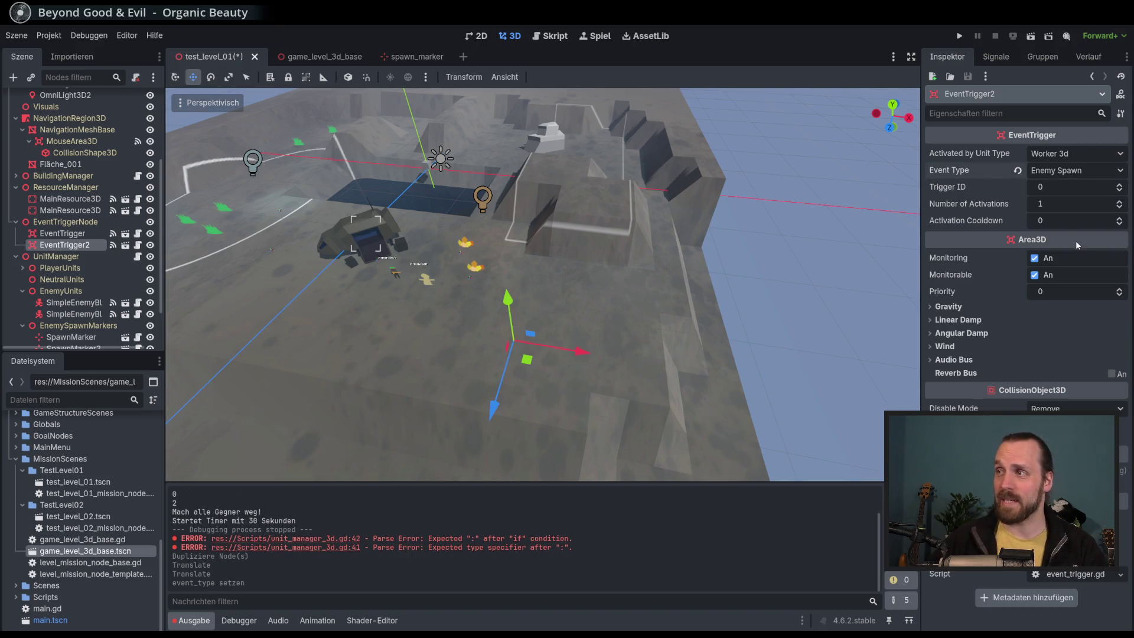
left_click(137, 245)
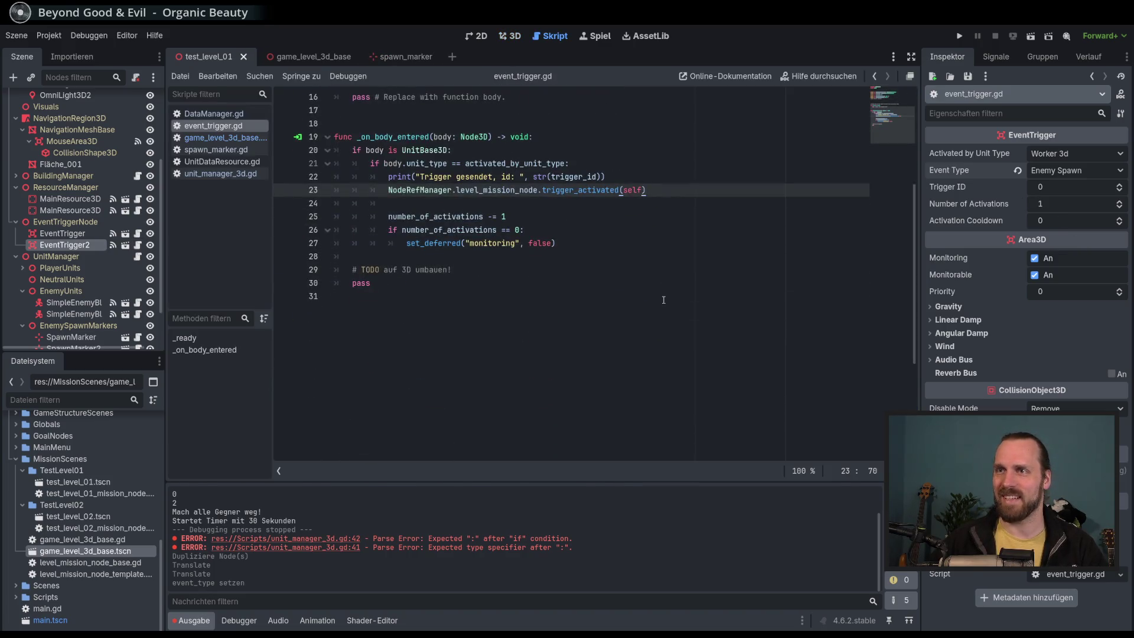
Step: Open event_trigger_3d in its own tab and read event_trigger.gd down to the TODO comment
scroll(664, 300, "up", 5)
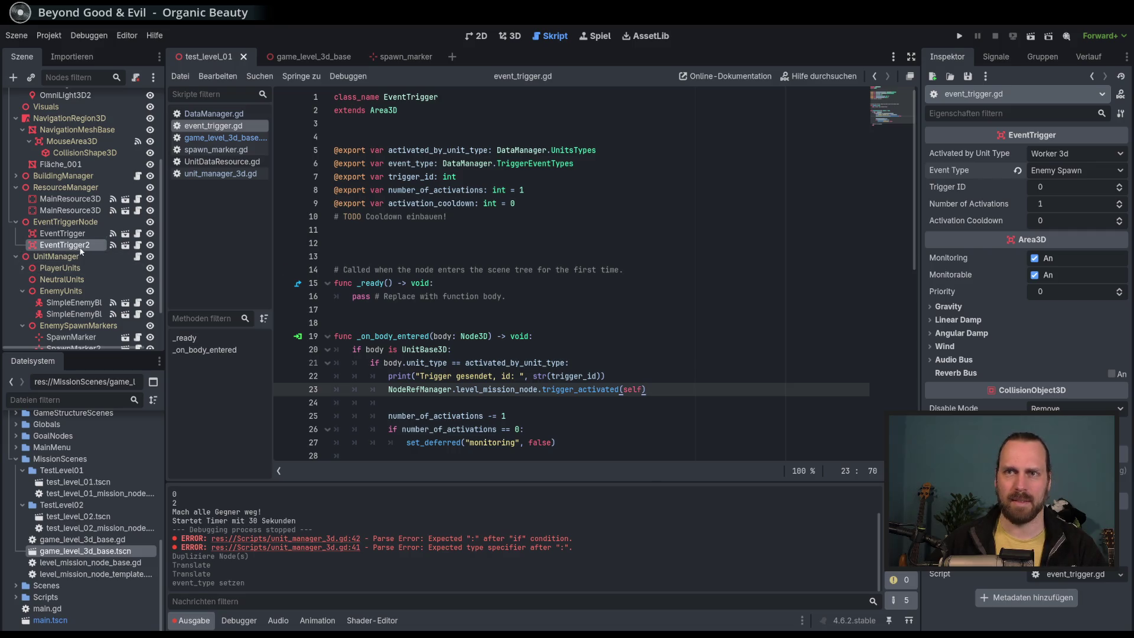
left_click(125, 246)
left_click(142, 100)
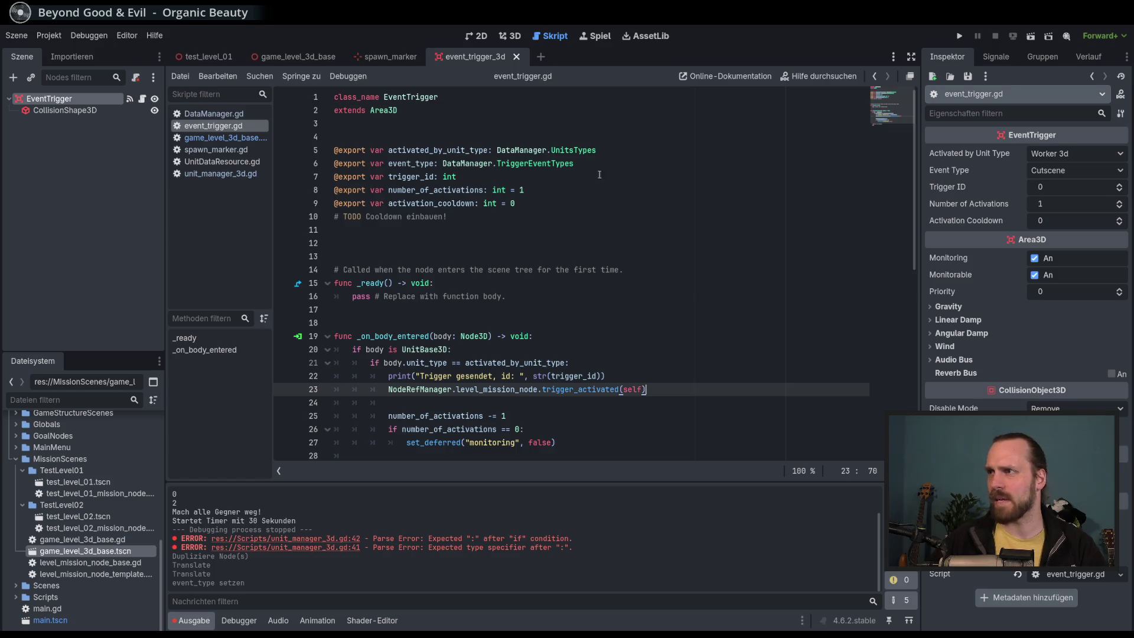
double_click(412, 164)
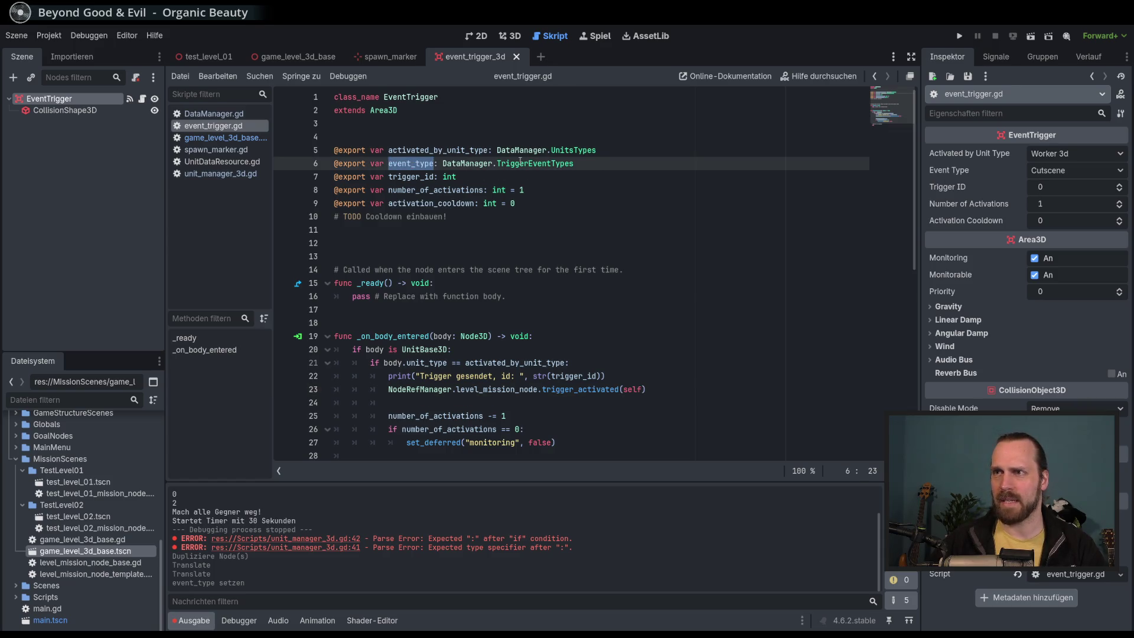
scroll(480, 187, "down", 3)
mouse_move(574, 267)
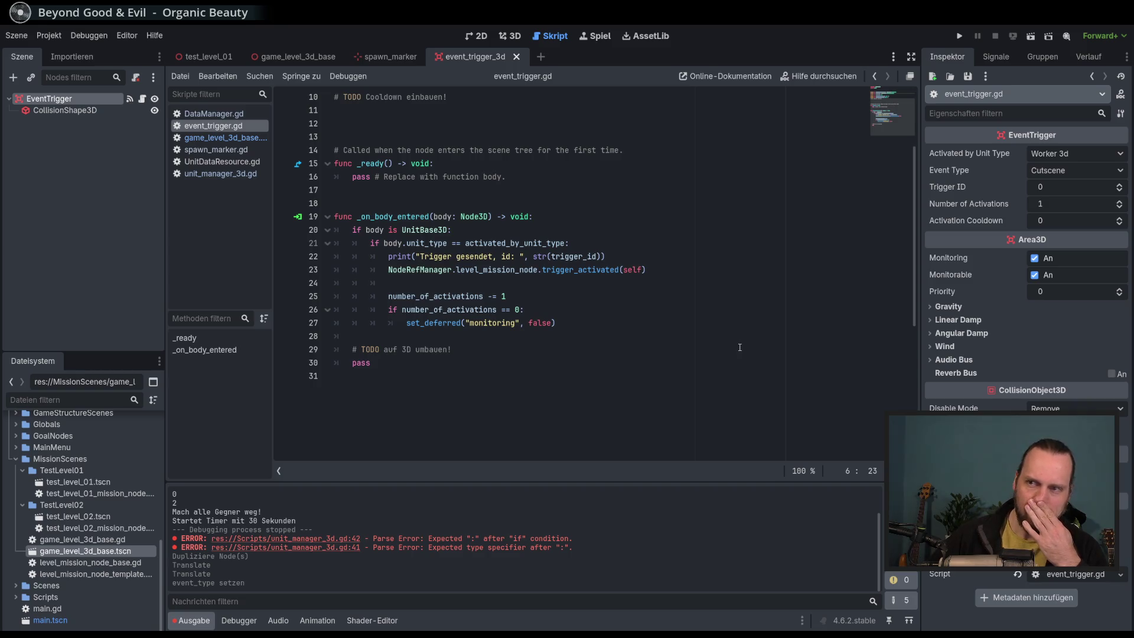
scroll(737, 349, "up", 3)
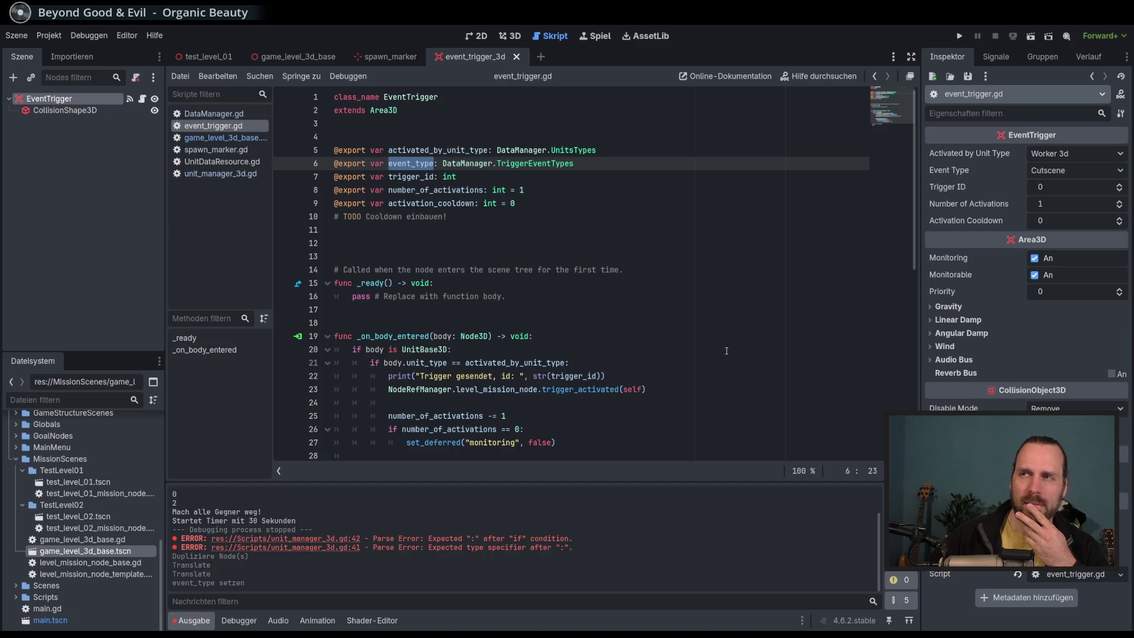
scroll(727, 351, "down", 2)
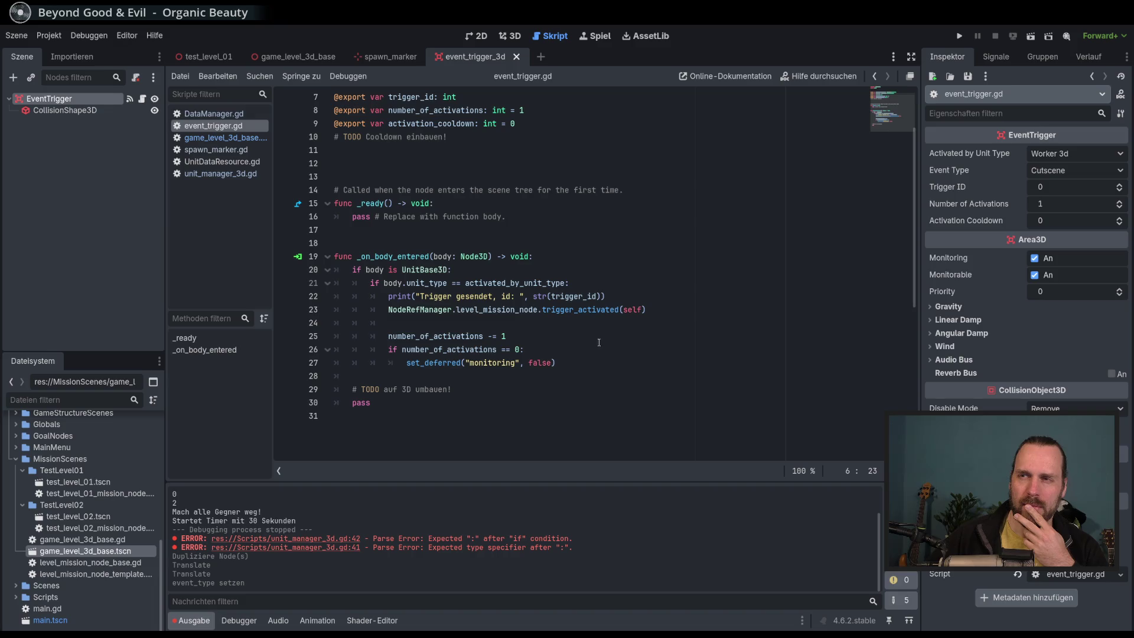
left_click(539, 362)
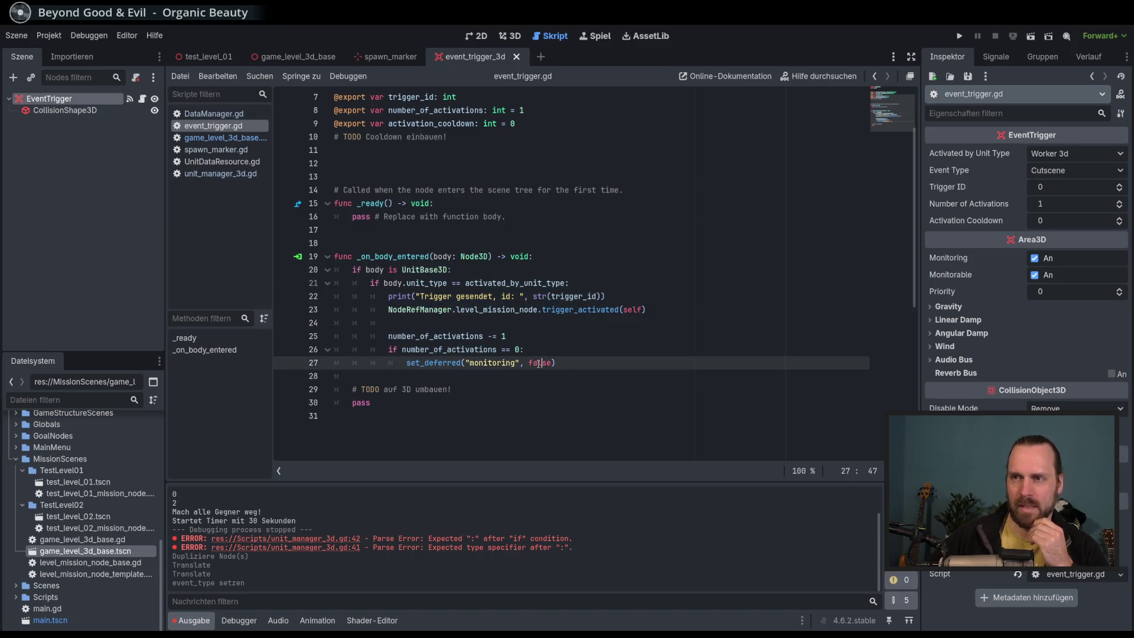
left_click(437, 389)
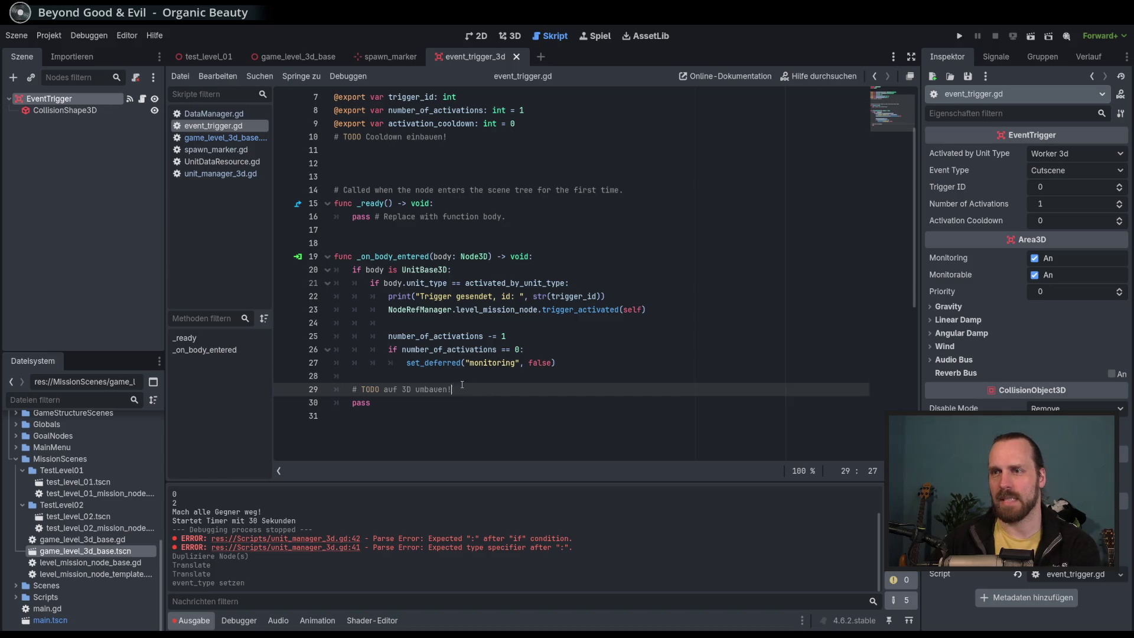
Step: Delete the "# TODO auf 3D umbauen!" line and tidy the blank line above pass
key("shift+Up")
key("BackSpace")
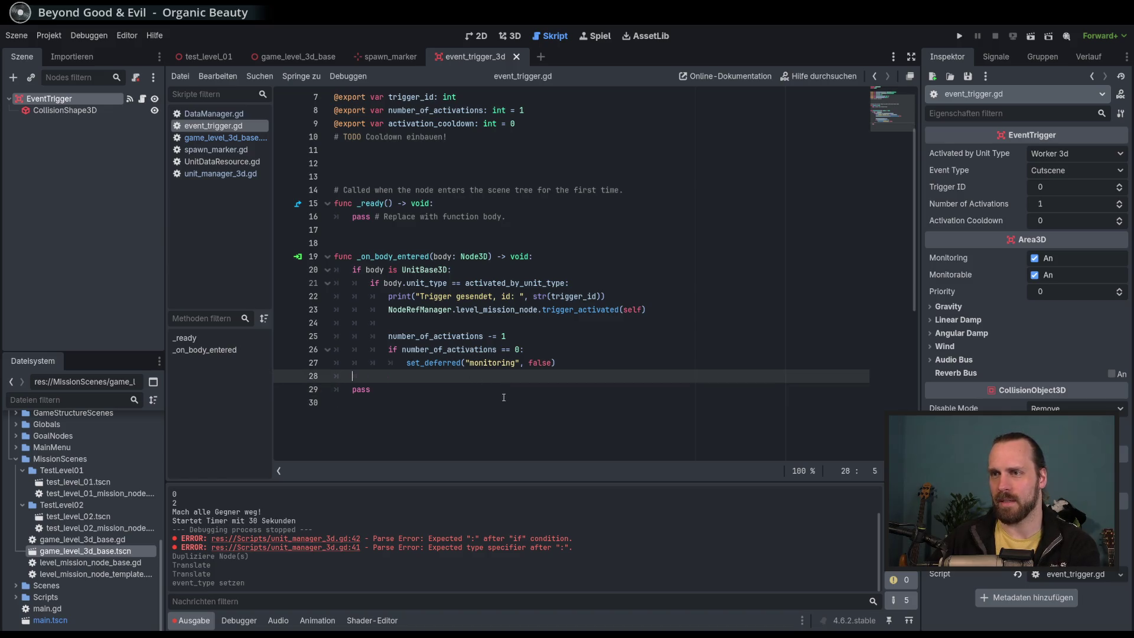
key("Delete")
left_click(582, 362)
key("Down")
key("Home")
key("Delete")
key("Delete")
key("Delete")
scroll(582, 360, "up", 2)
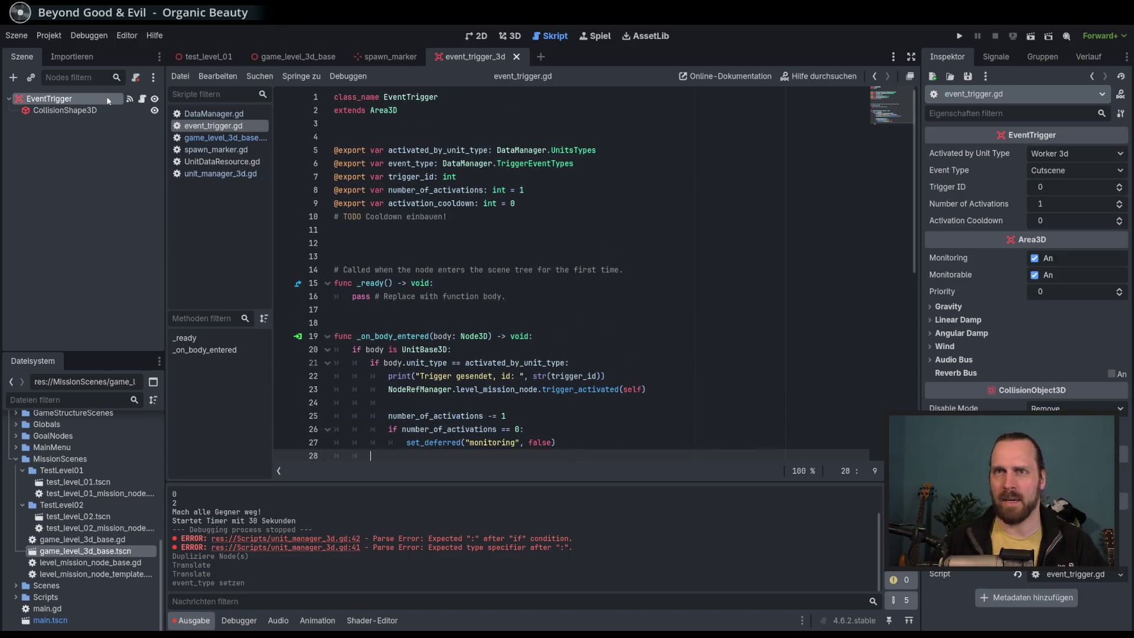
Step: Jump from line 23 to the trigger_activated definition in level_mission_node_base.gd
left_click(83, 110)
left_click(83, 99)
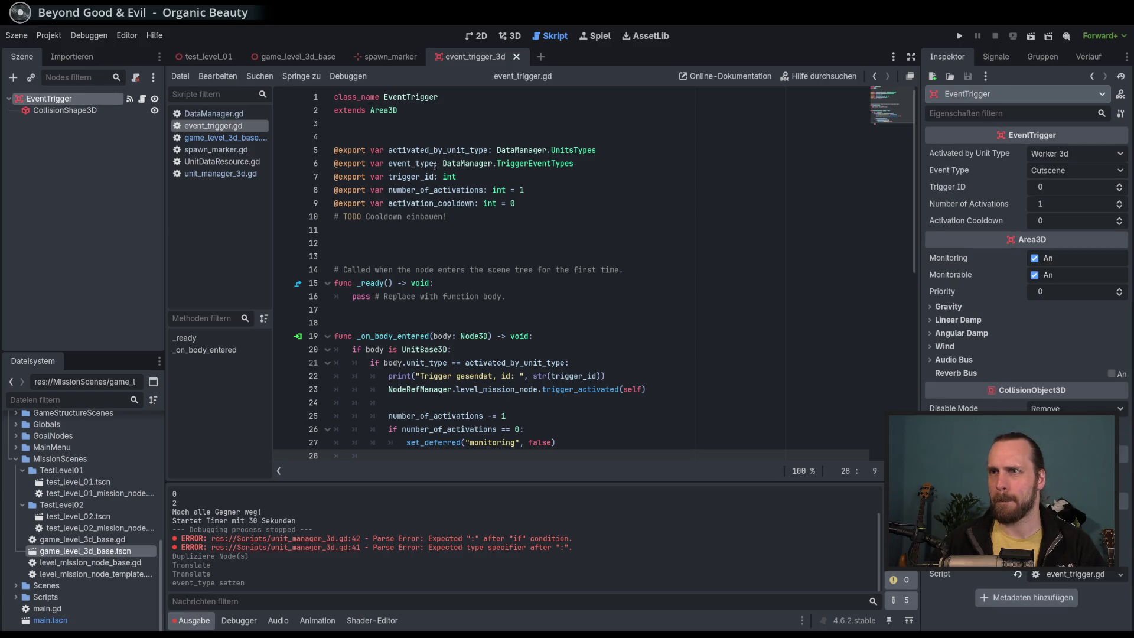
scroll(553, 293, "down", 1)
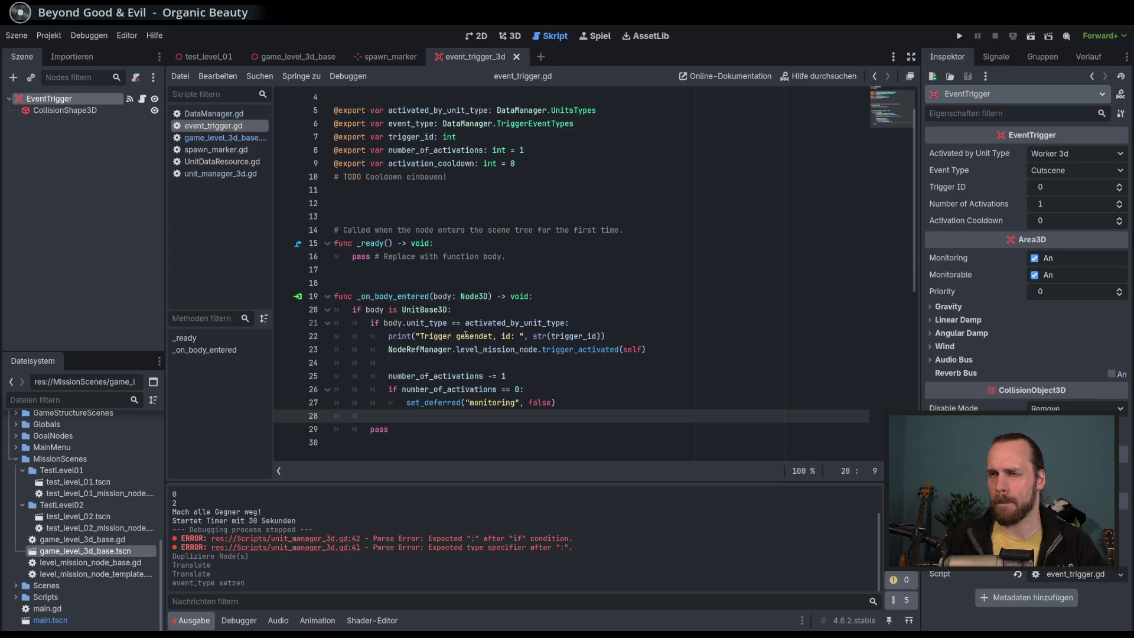
double_click(466, 335)
mouse_move(493, 350)
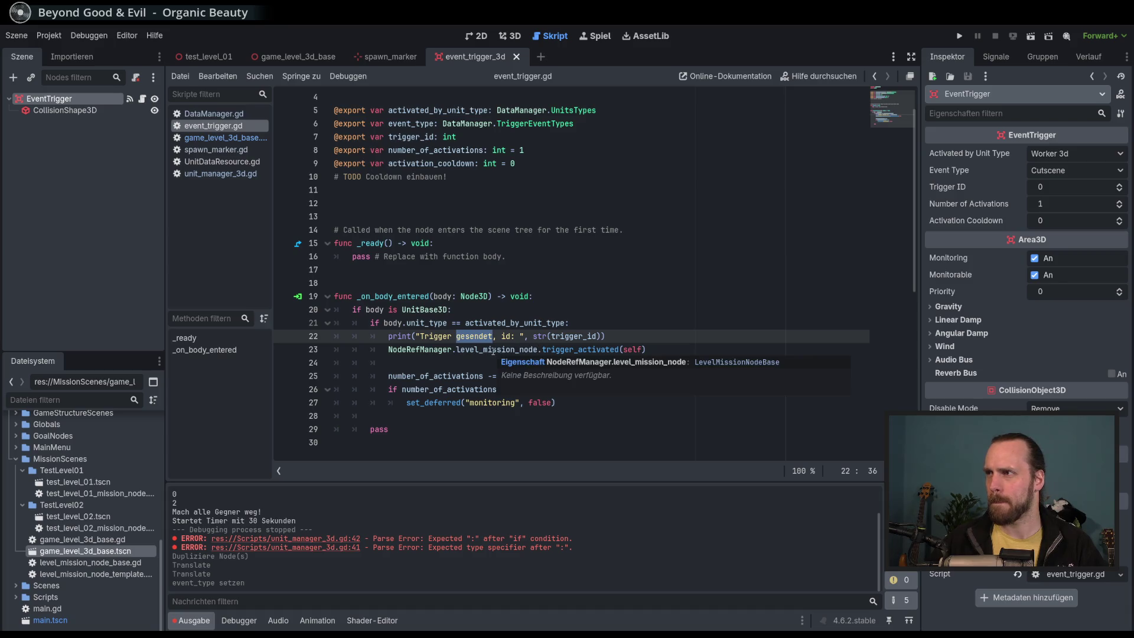
double_click(593, 350)
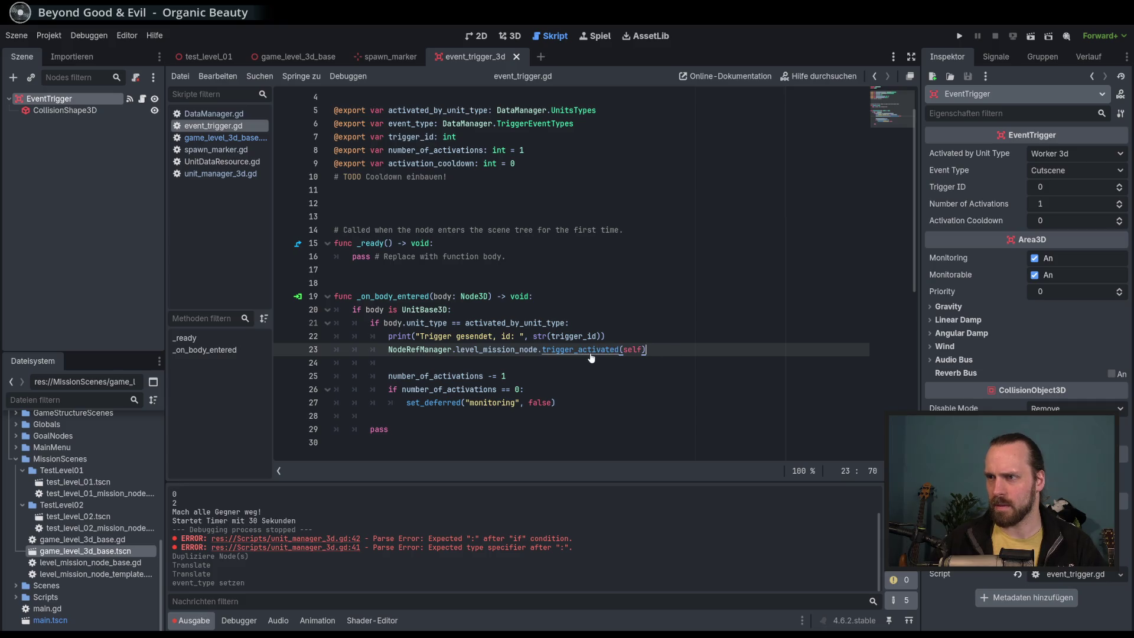
left_click(591, 351, "ctrl")
scroll(600, 295, "up", 2)
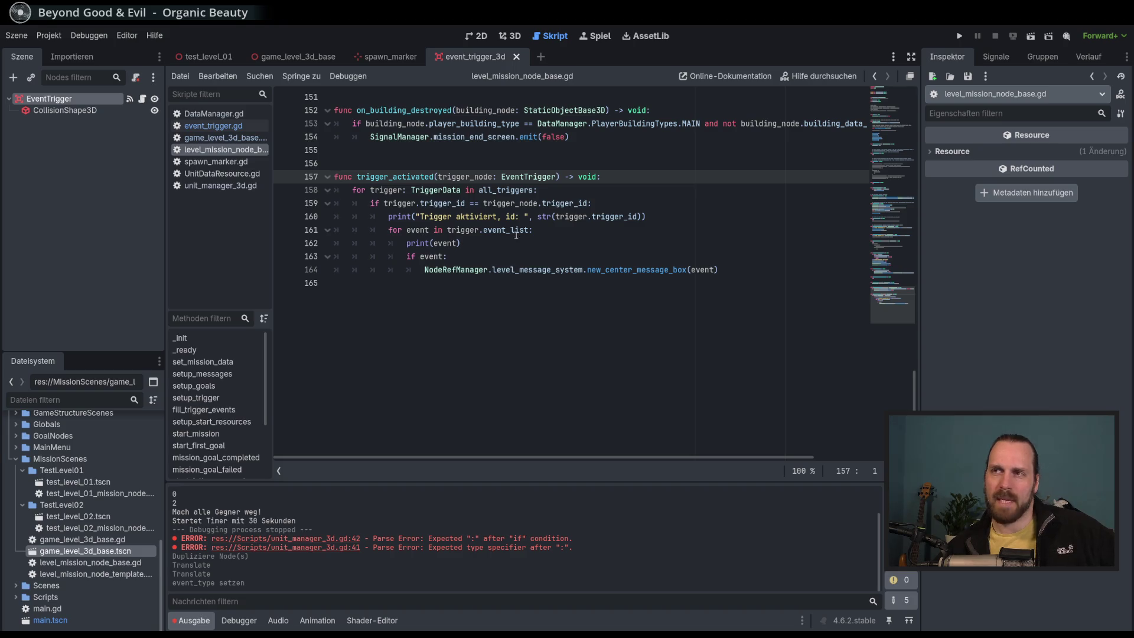
Step: Switch back to event_trigger.gd and place the caret on TriggerEventTypes in line 6
scroll(516, 235, "up", 2)
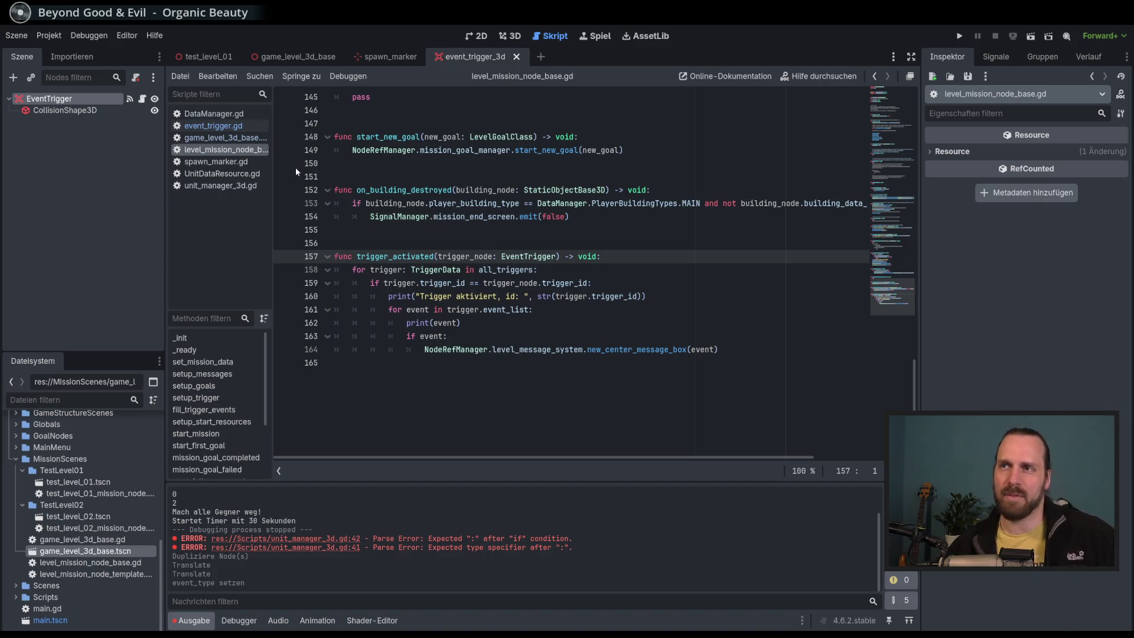
left_click(212, 126)
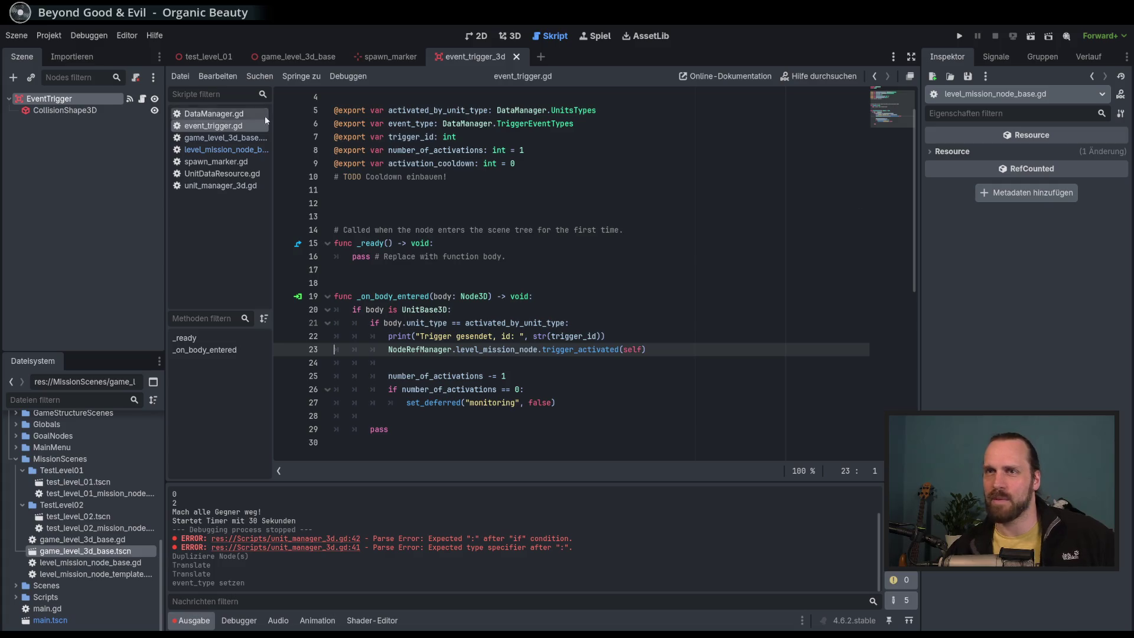
left_click(229, 151)
scroll(268, 155, "up", 7)
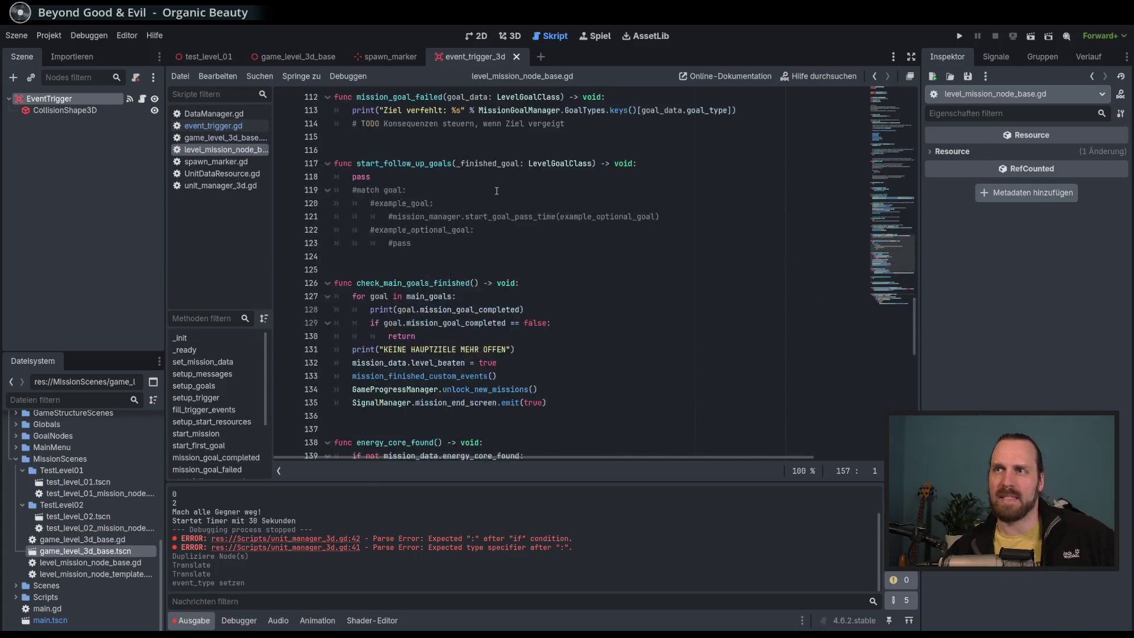
left_click(212, 126)
scroll(539, 206, "up", 1)
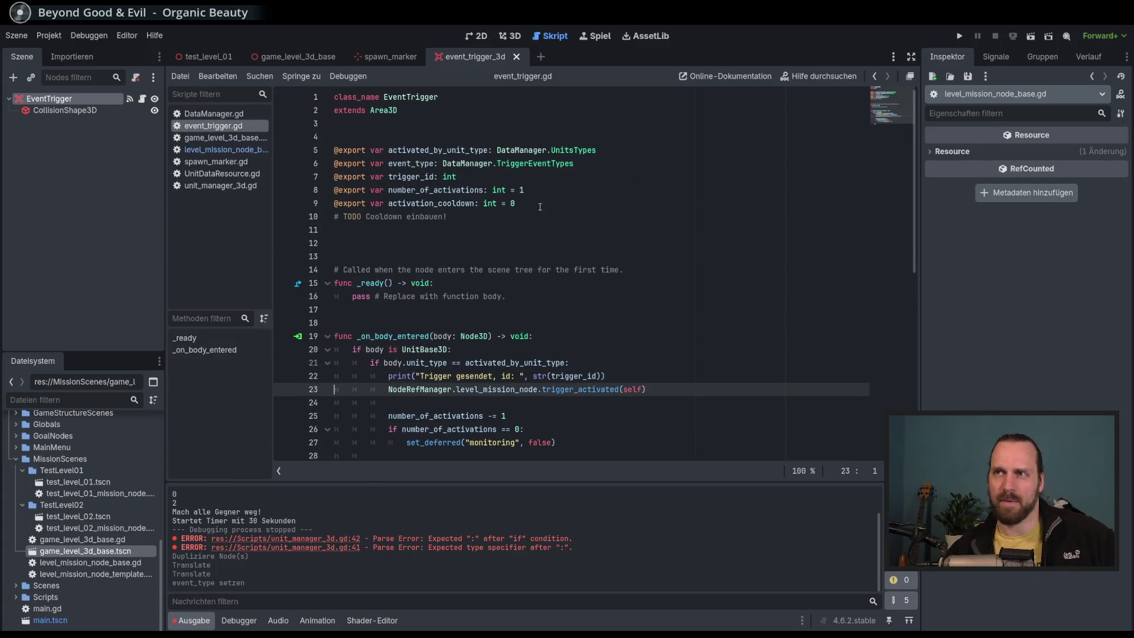
left_click(525, 167)
left_click(540, 167)
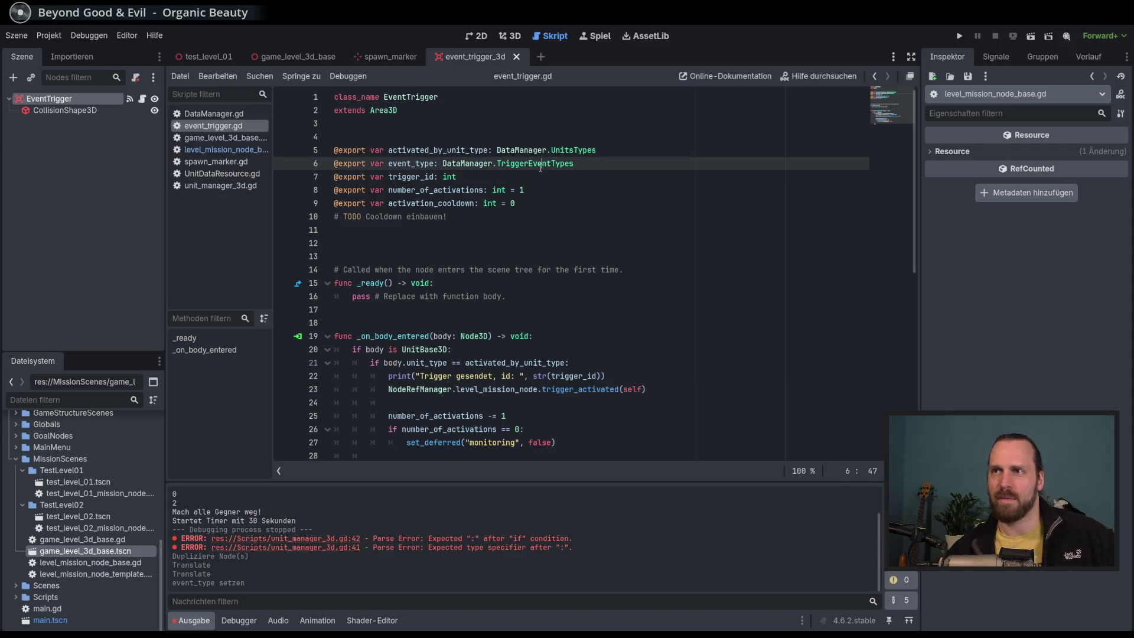
Step: Look up the TriggerEventTypes enum, then search all project files for event_type
left_click(542, 164, "ctrl")
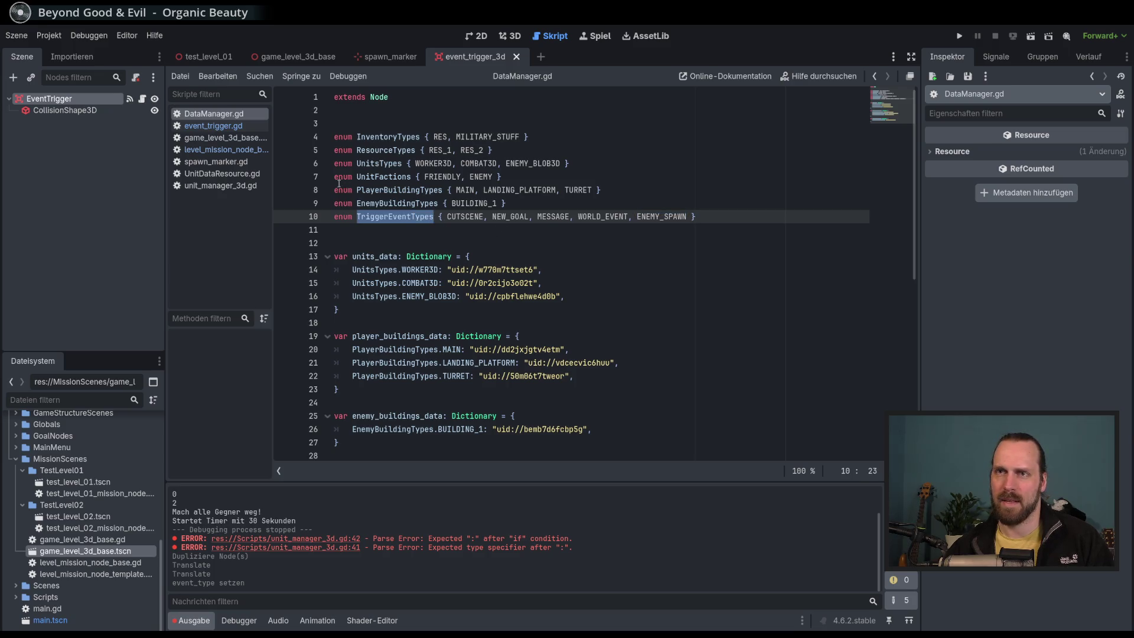
left_click(234, 127)
double_click(411, 164)
scroll(516, 259, "down", 4)
scroll(517, 259, "up", 4)
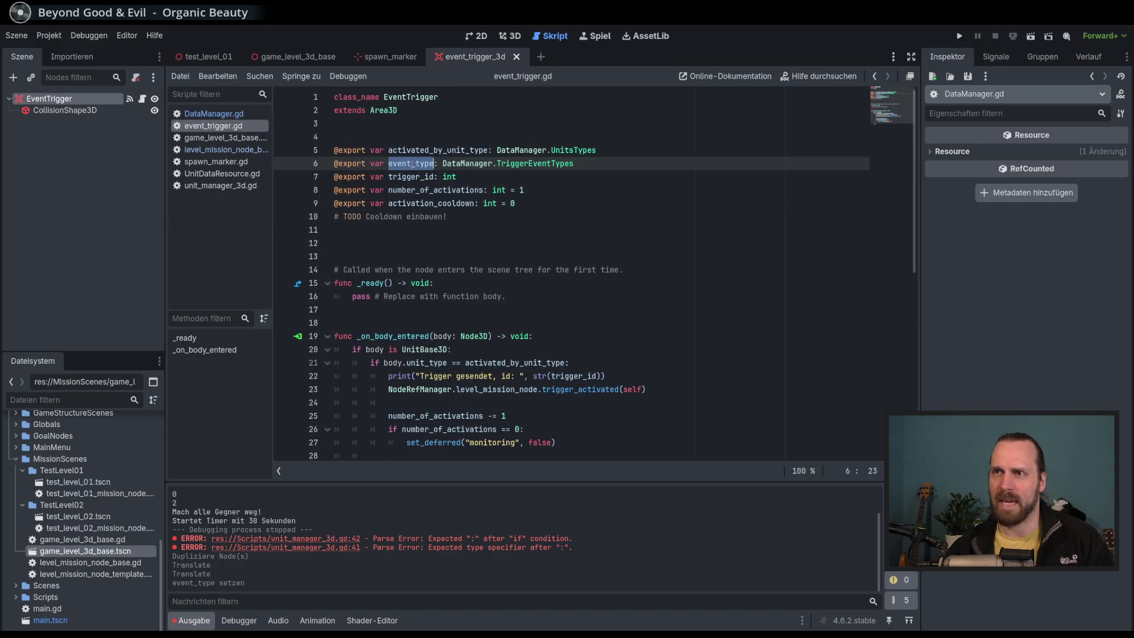
key("ctrl+shift+f")
left_click(566, 387)
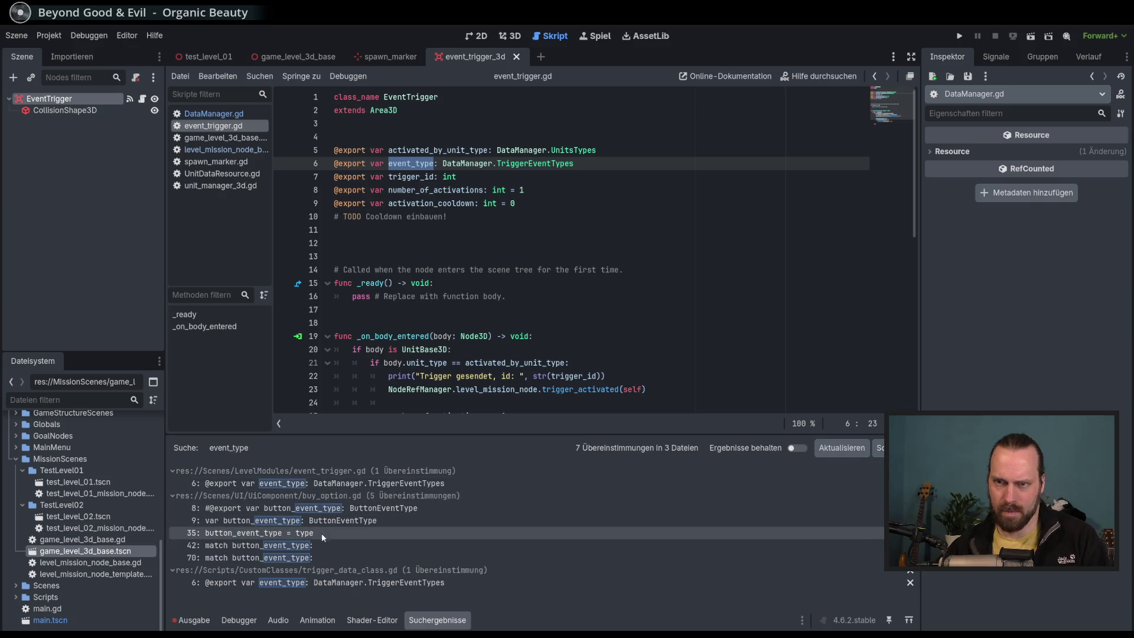
Step: Inspect the event_type matches in trigger_data_class.gd and event_trigger.gd
left_click(340, 583)
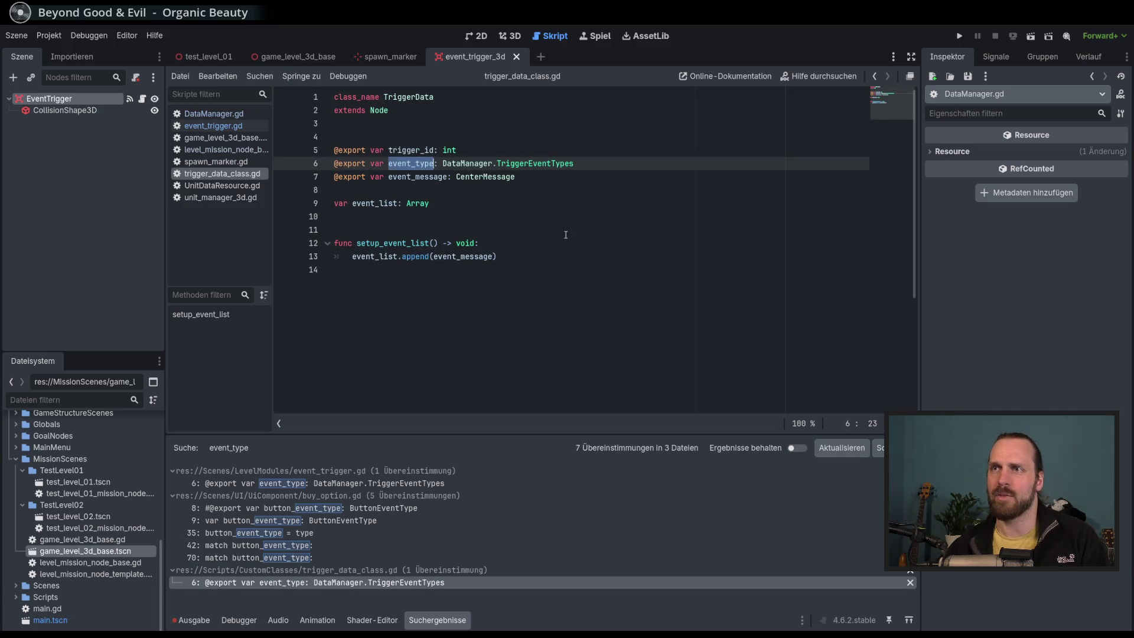
double_click(417, 167)
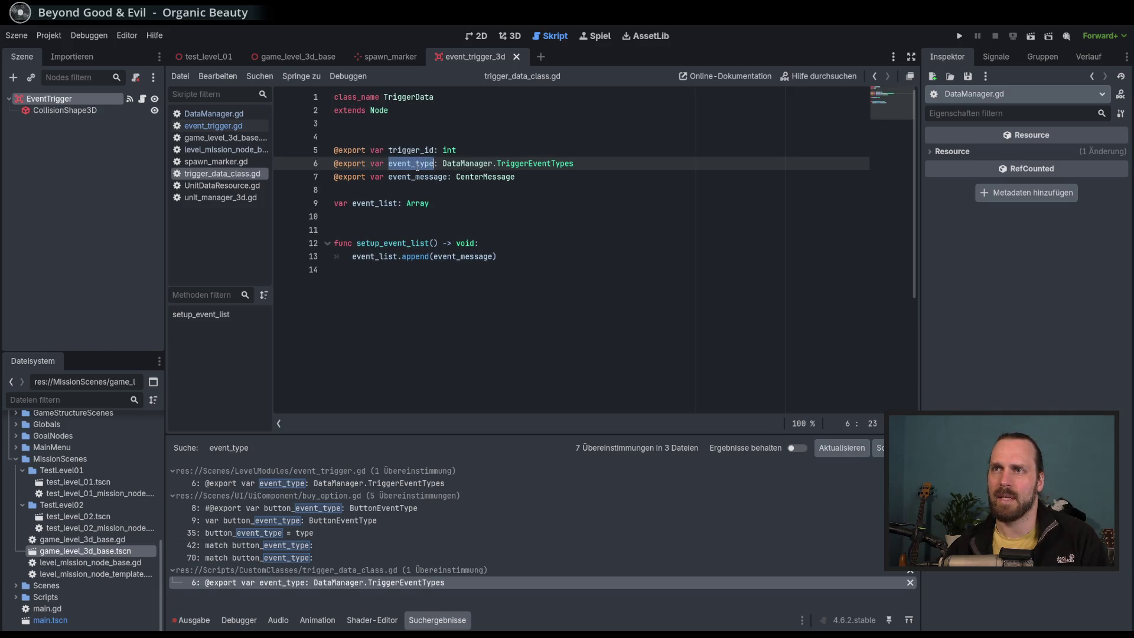
left_click(529, 222)
key("Up")
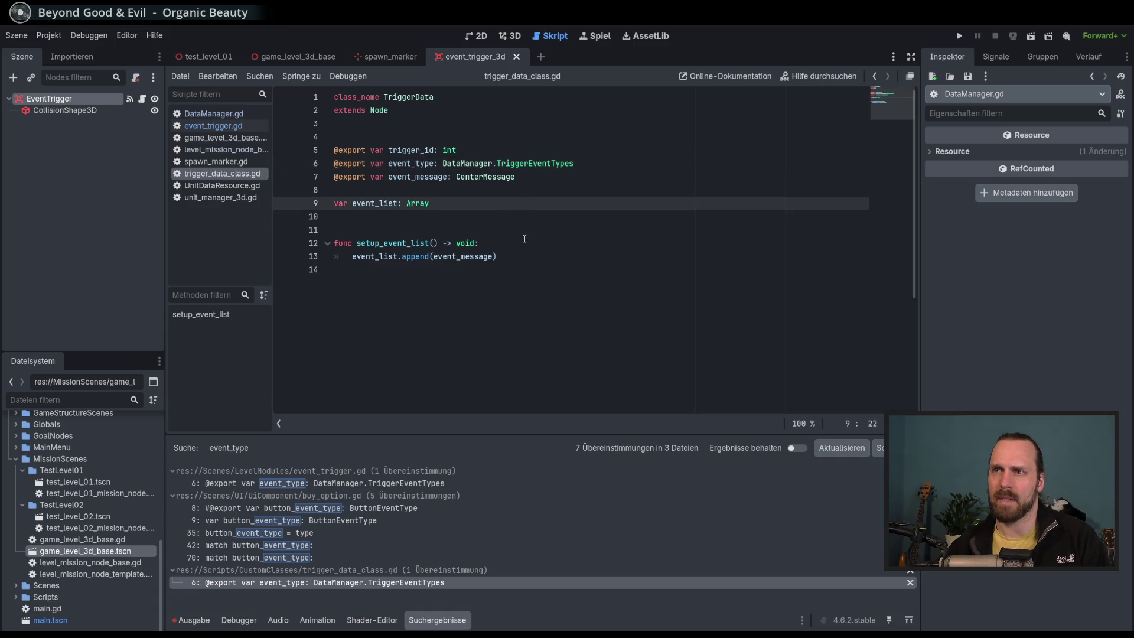
left_click(402, 482)
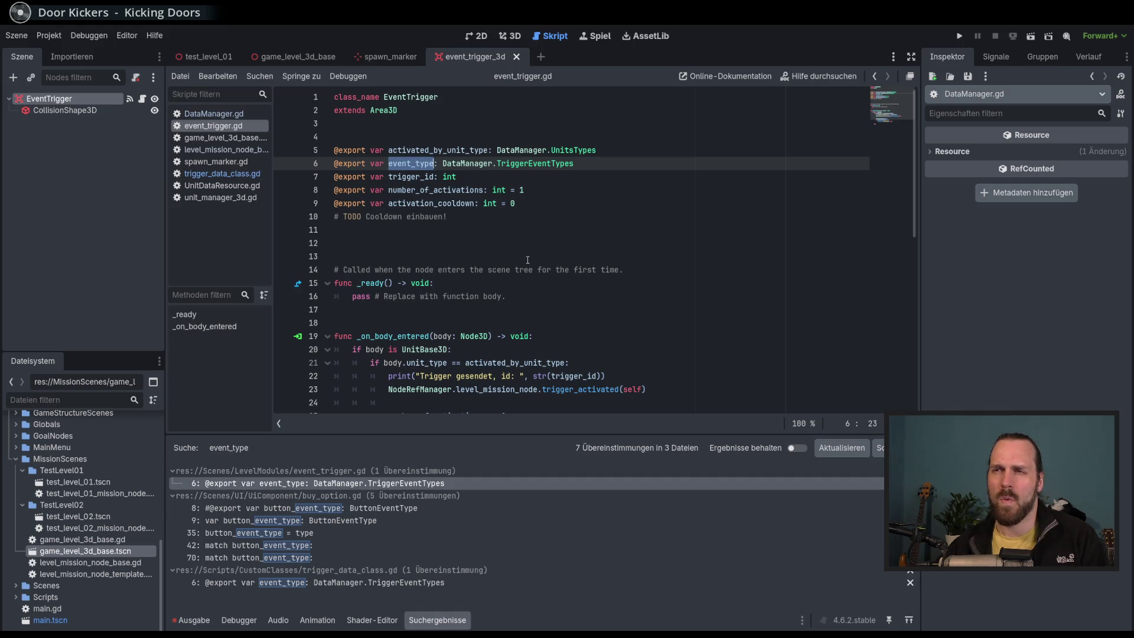
scroll(528, 260, "down", 3)
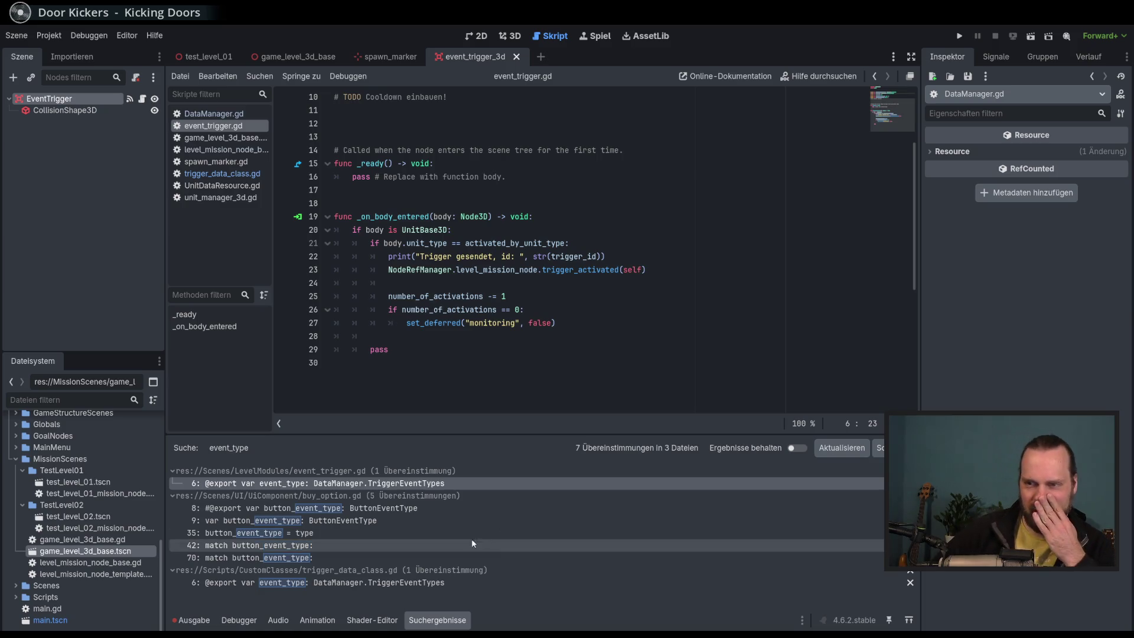
left_click(458, 580)
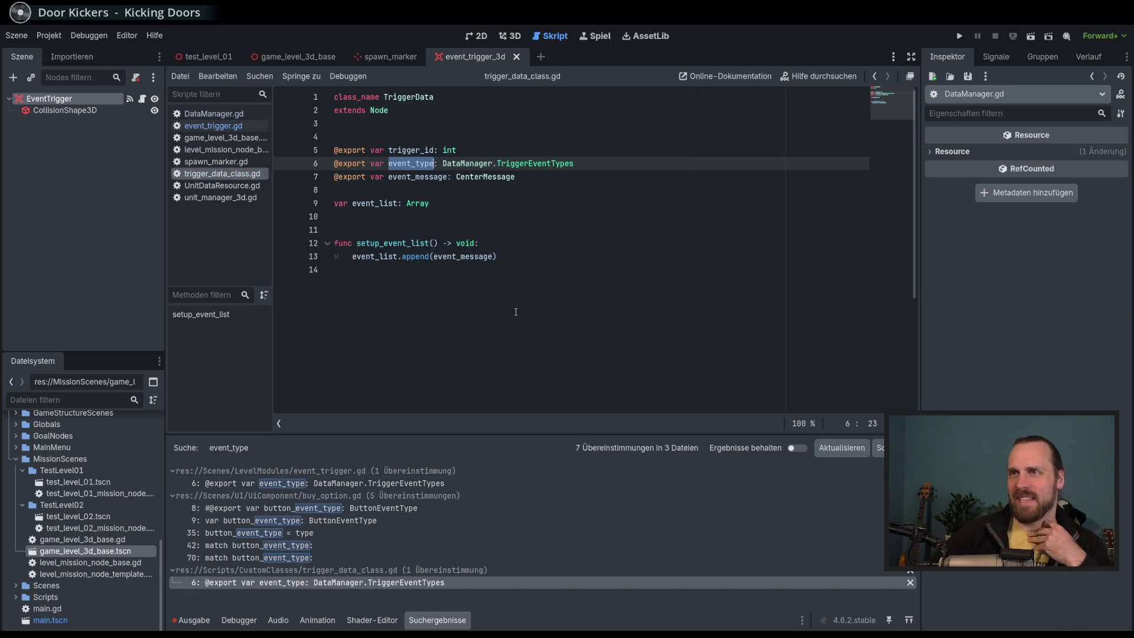
Step: Search all project files for the TriggerData class name
double_click(422, 98)
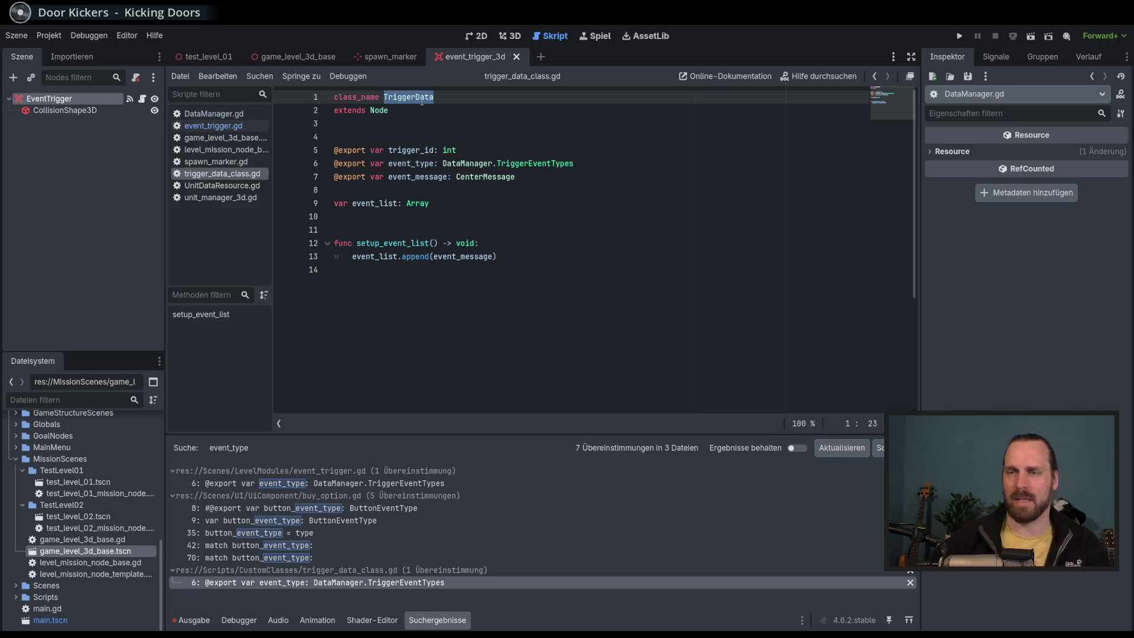
key("ctrl+shift+f")
key("Return")
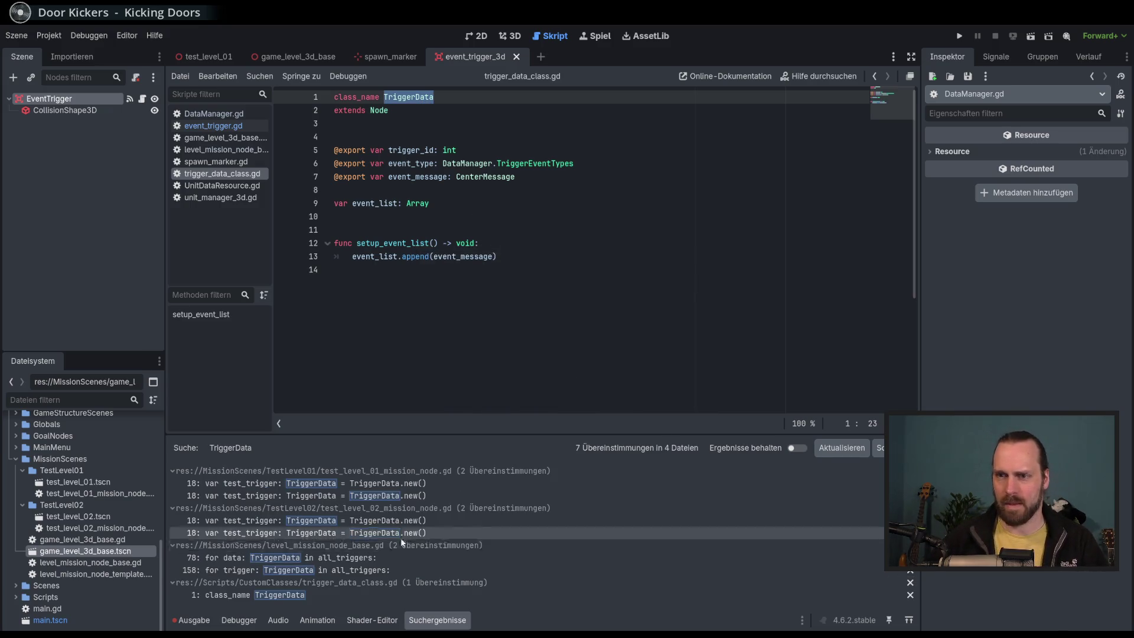
Step: Browse the TriggerData search results in the level 01 and level 02 mission scripts
left_click(374, 488)
scroll(592, 249, "up", 1)
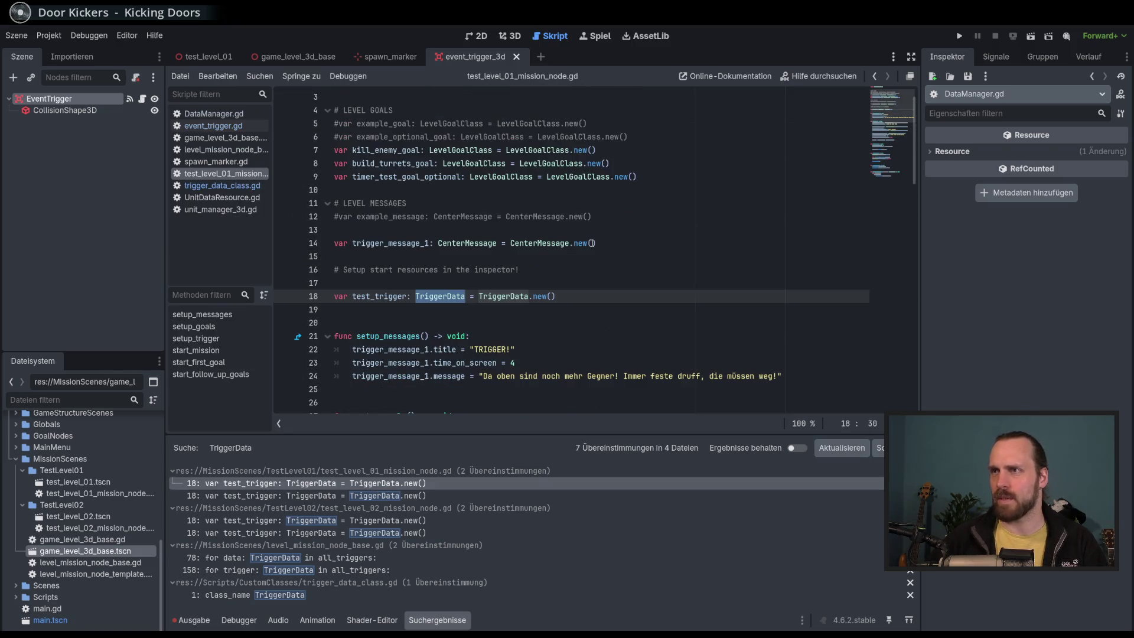
scroll(581, 281, "down", 3)
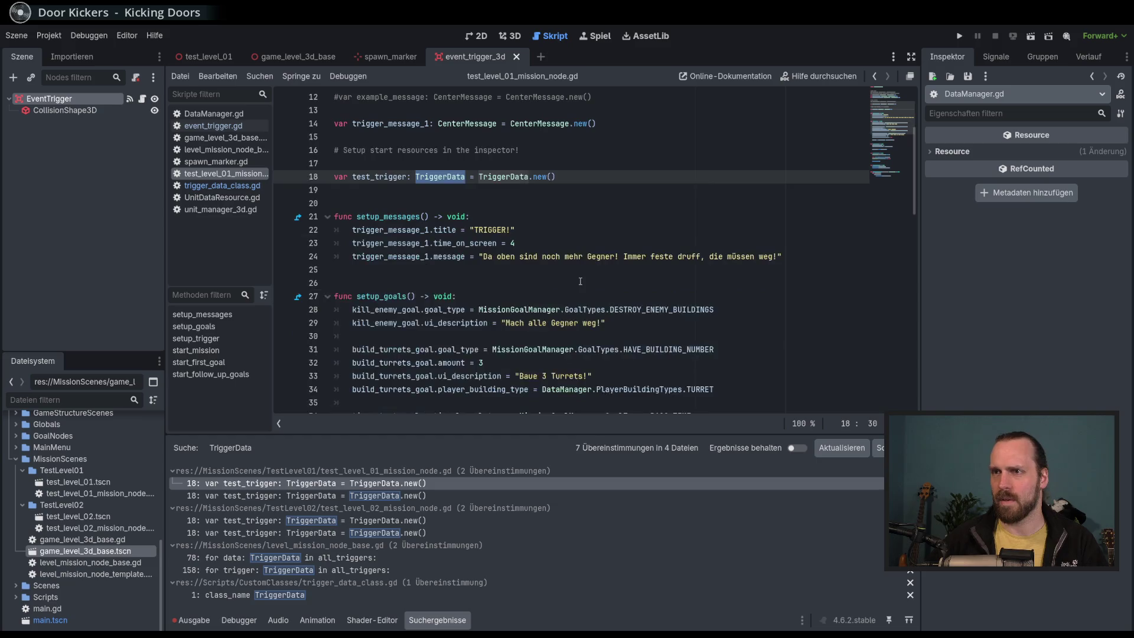
left_click(385, 496)
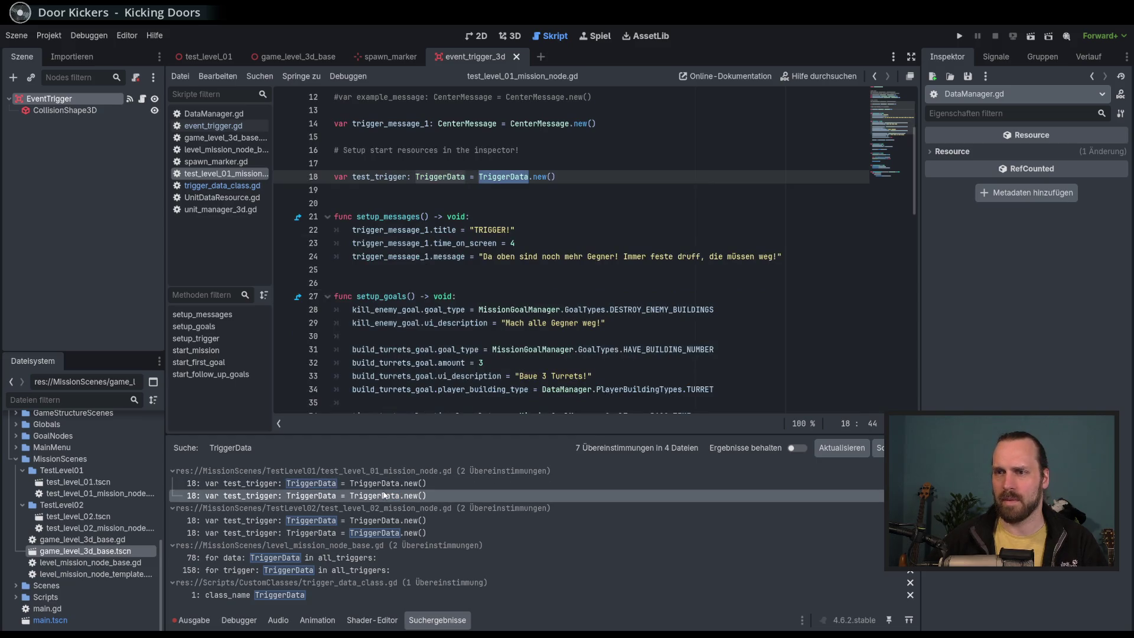
left_click(400, 520)
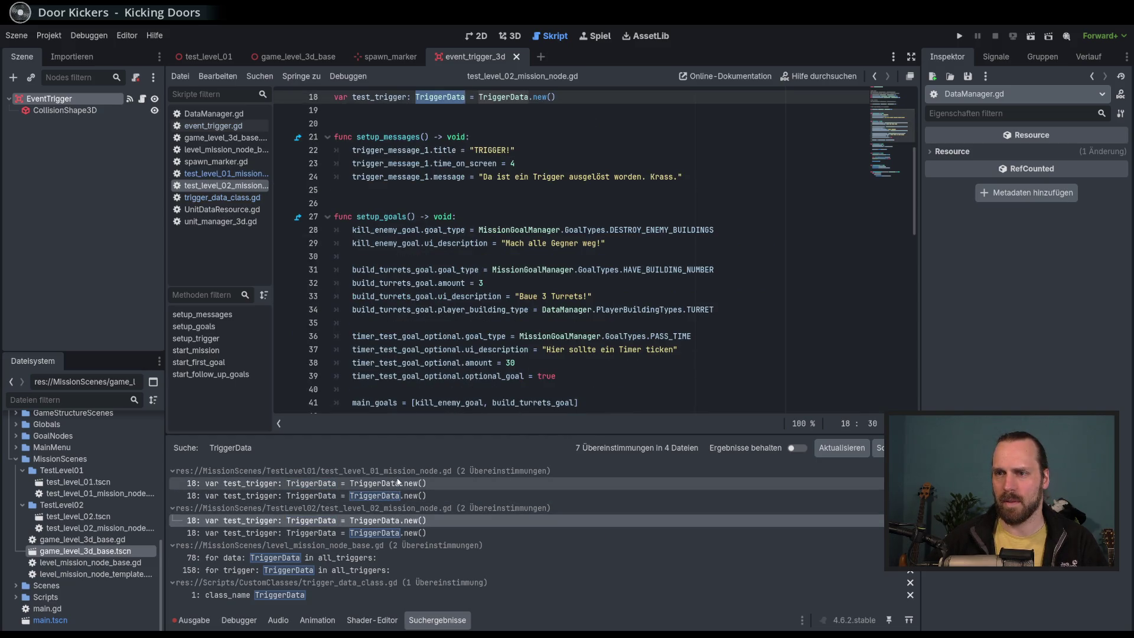
left_click(398, 483)
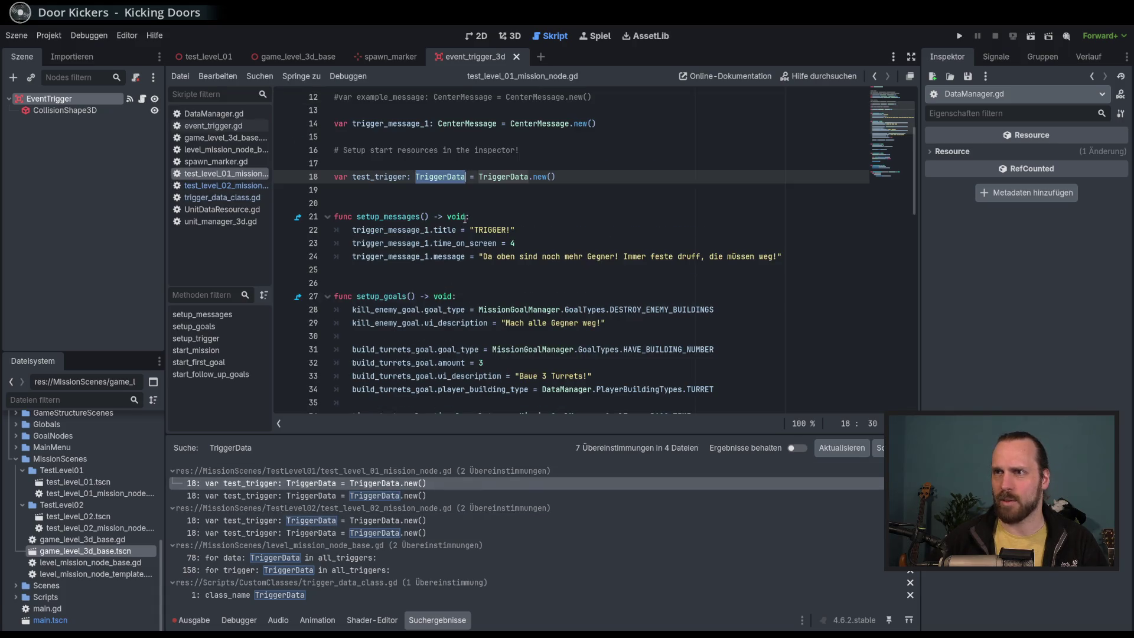
left_click(408, 177)
Step: Inspect the test_trigger declaration and its trigger_message_1 setup, then return to the 3D view
scroll(470, 300, "down", 5)
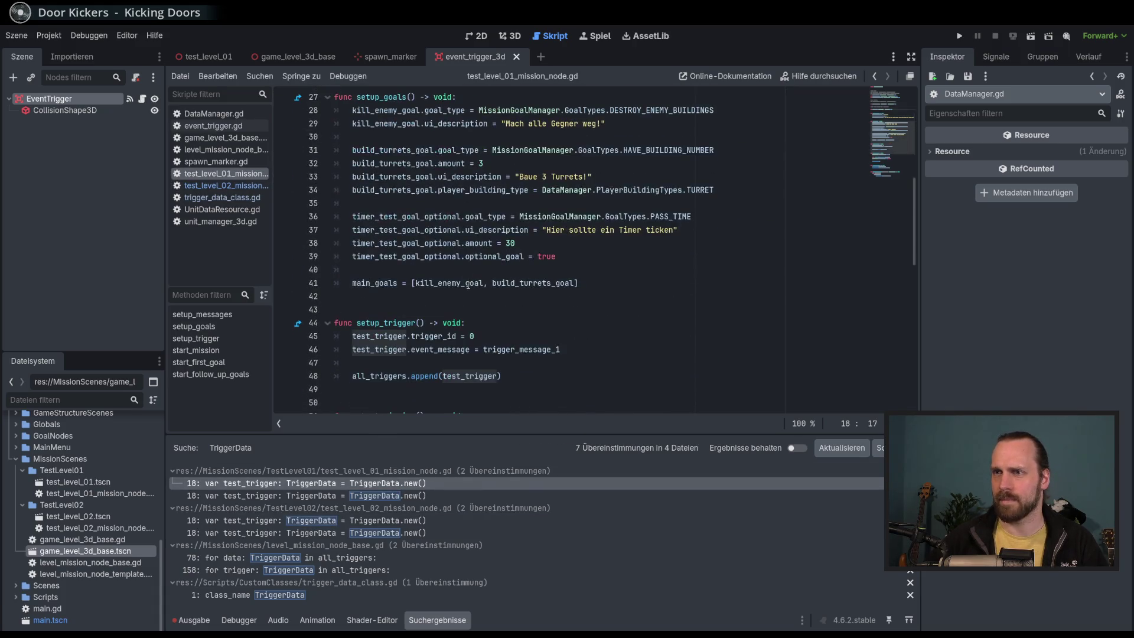
scroll(469, 300, "down", 1)
double_click(520, 309)
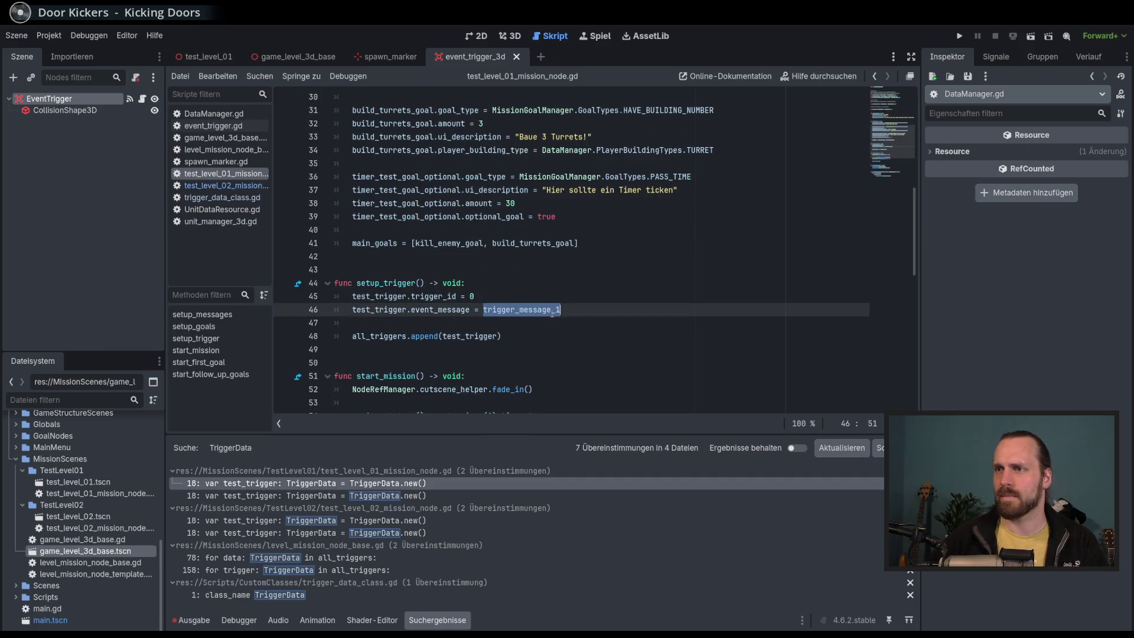
mouse_move(427, 298)
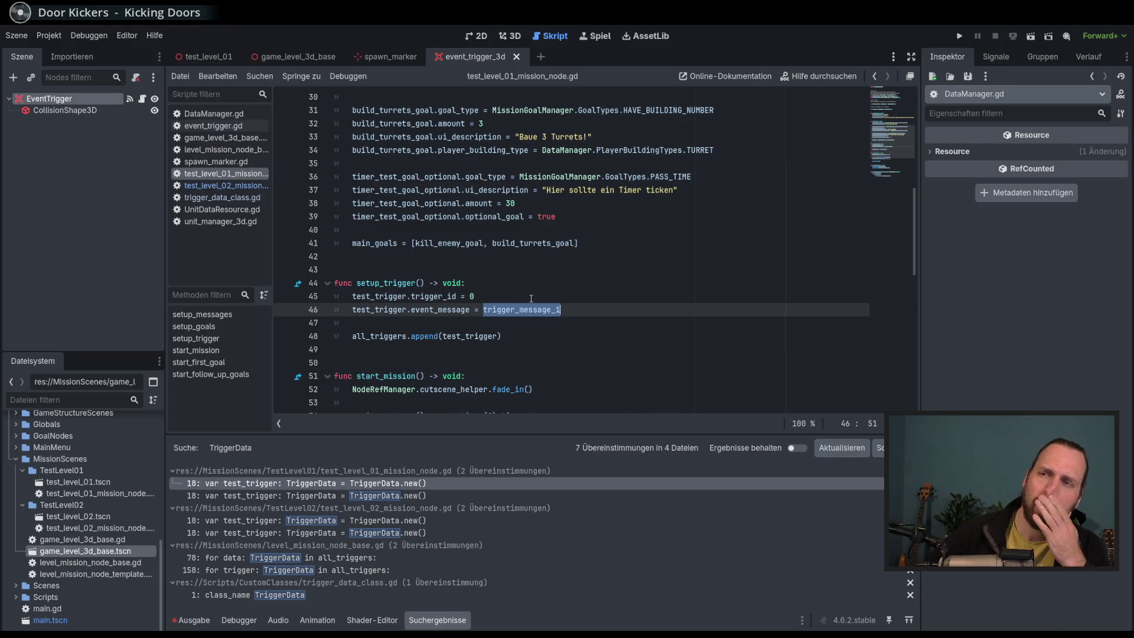
scroll(534, 295, "up", 3)
scroll(531, 299, "up", 3)
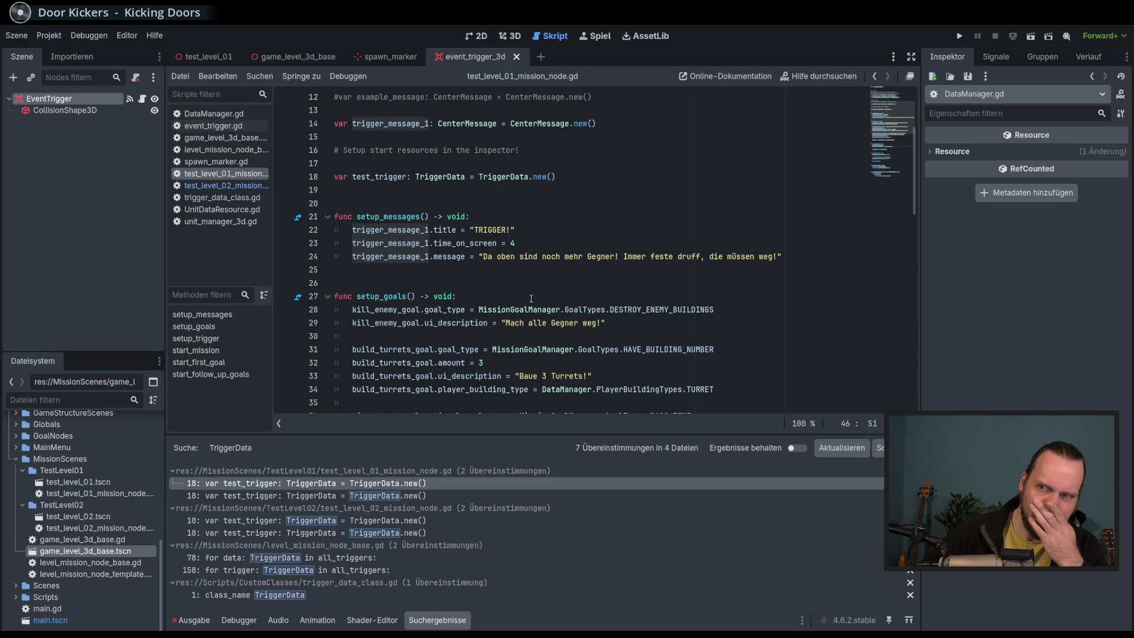
scroll(531, 299, "up", 2)
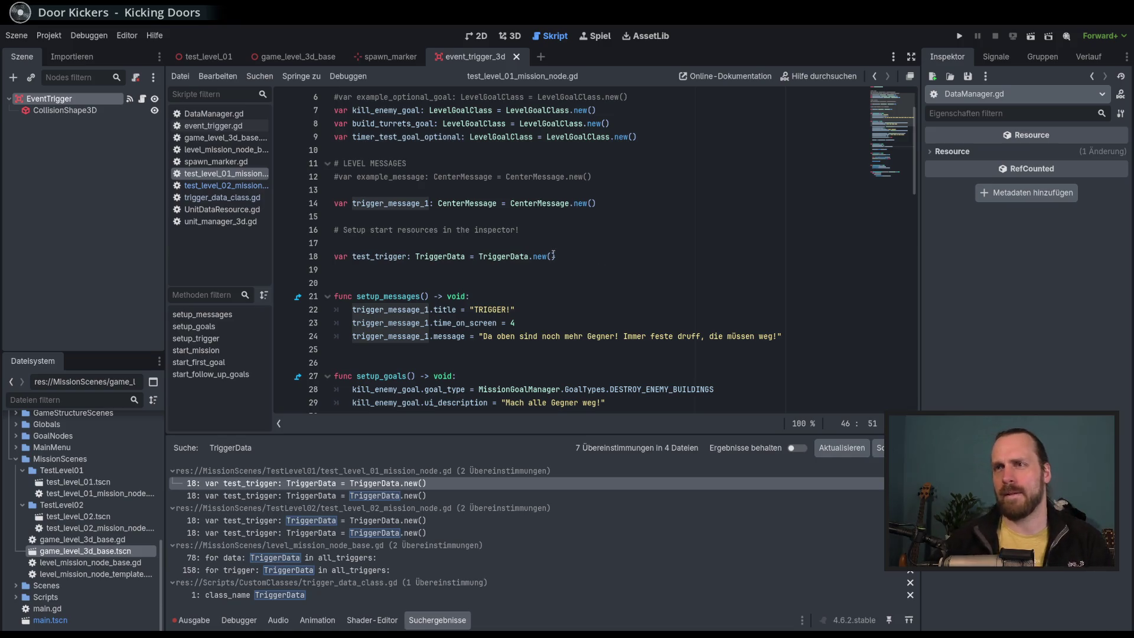
double_click(380, 257)
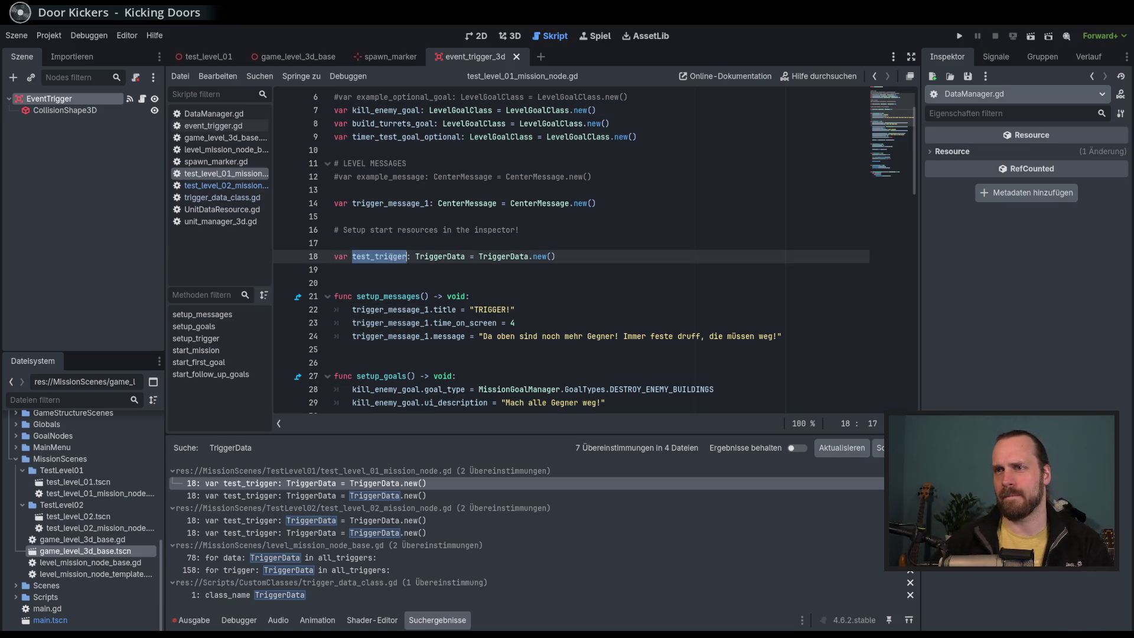
left_click(572, 255)
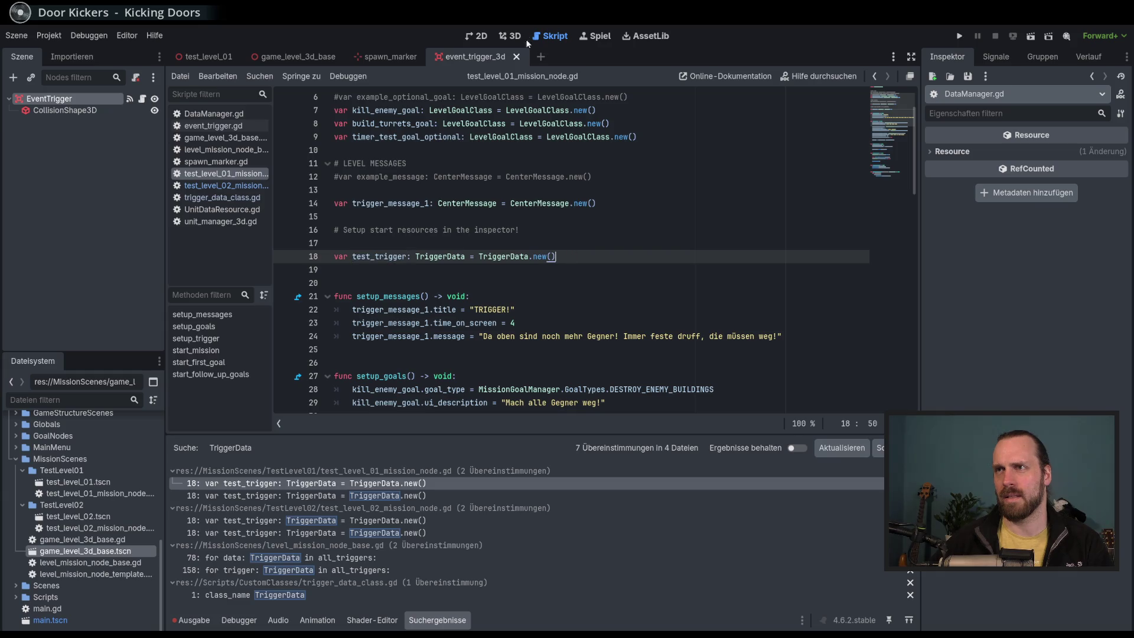
left_click(511, 36)
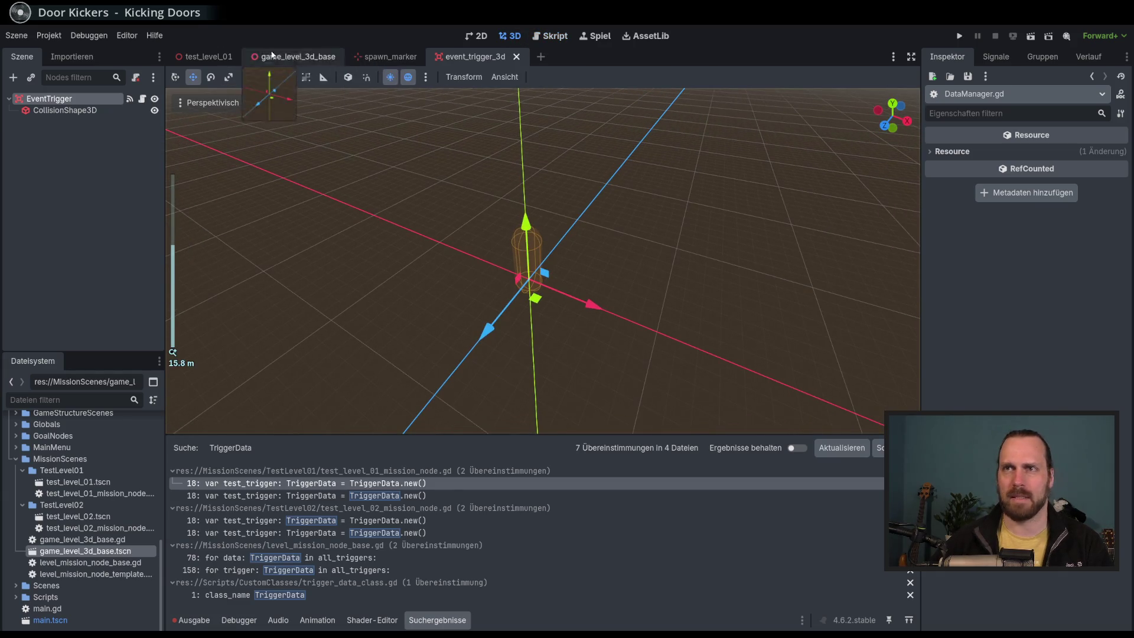
Step: In the test_level_01 scene, give EventTrigger2 Trigger ID 1 and save
left_click(206, 57)
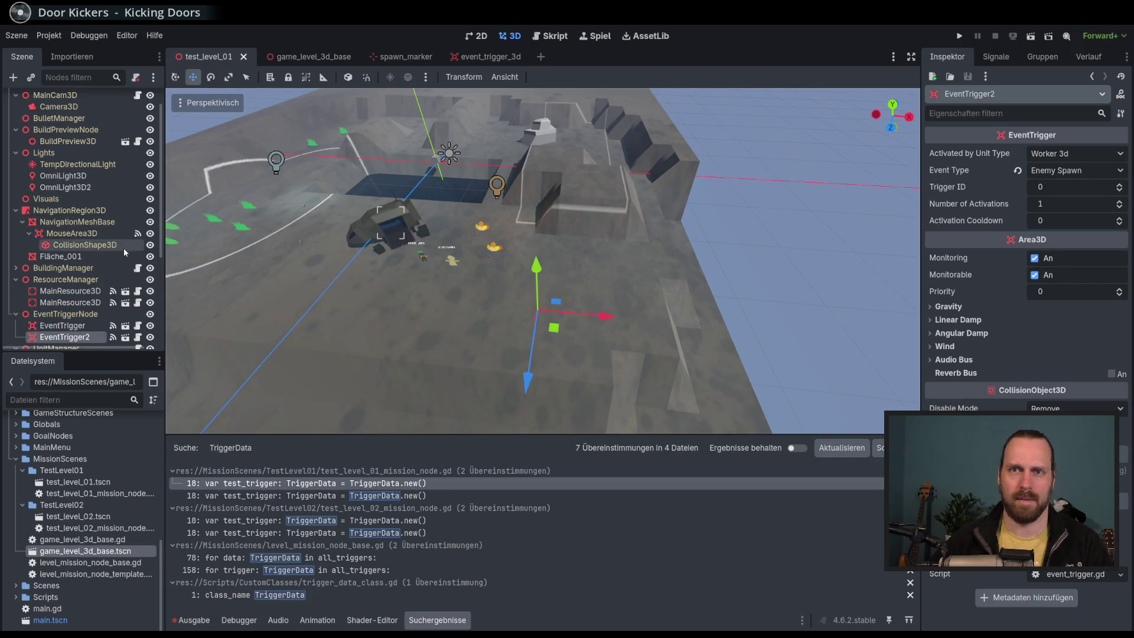
scroll(71, 260, "down", 3)
left_click(65, 264)
left_click(72, 276)
scroll(89, 295, "down", 3)
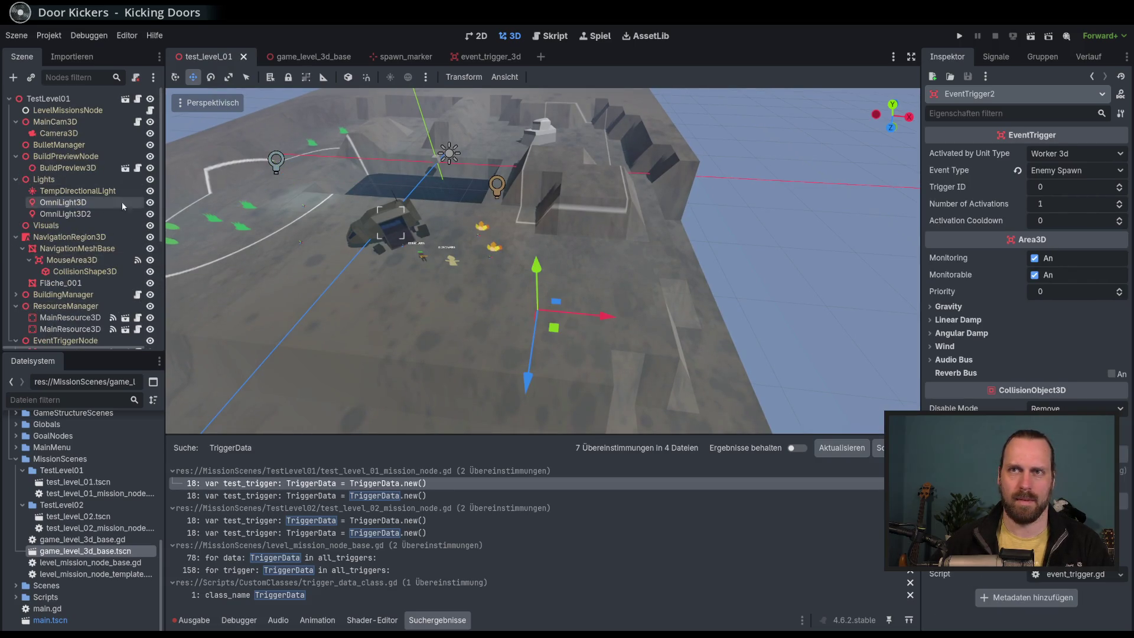
scroll(92, 248, "up", 4)
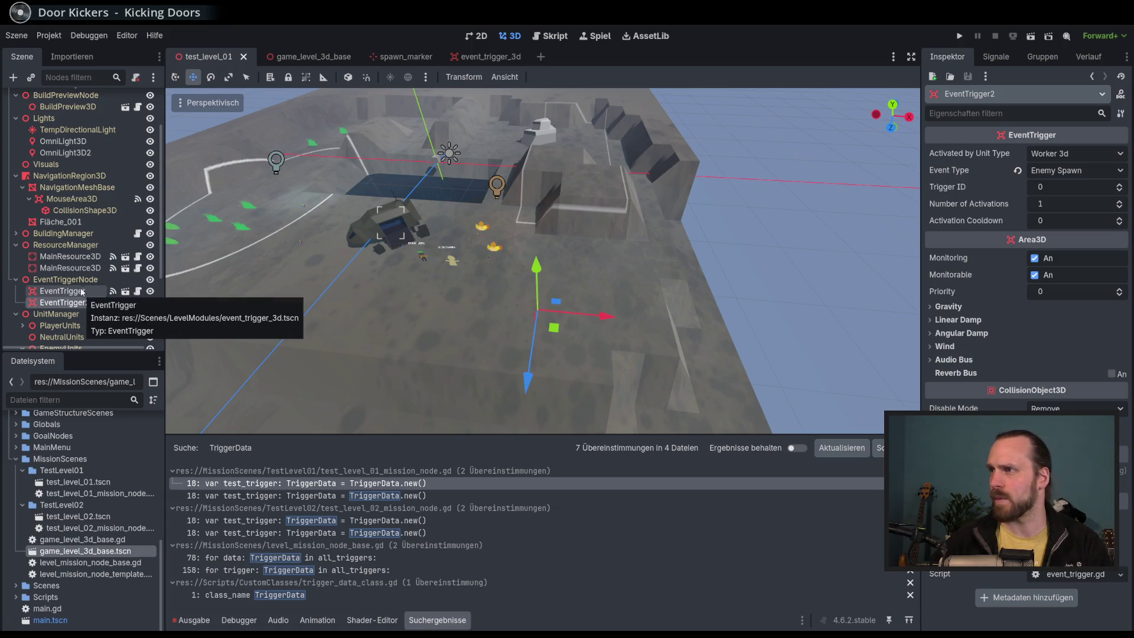
left_click(75, 290)
left_click(66, 302)
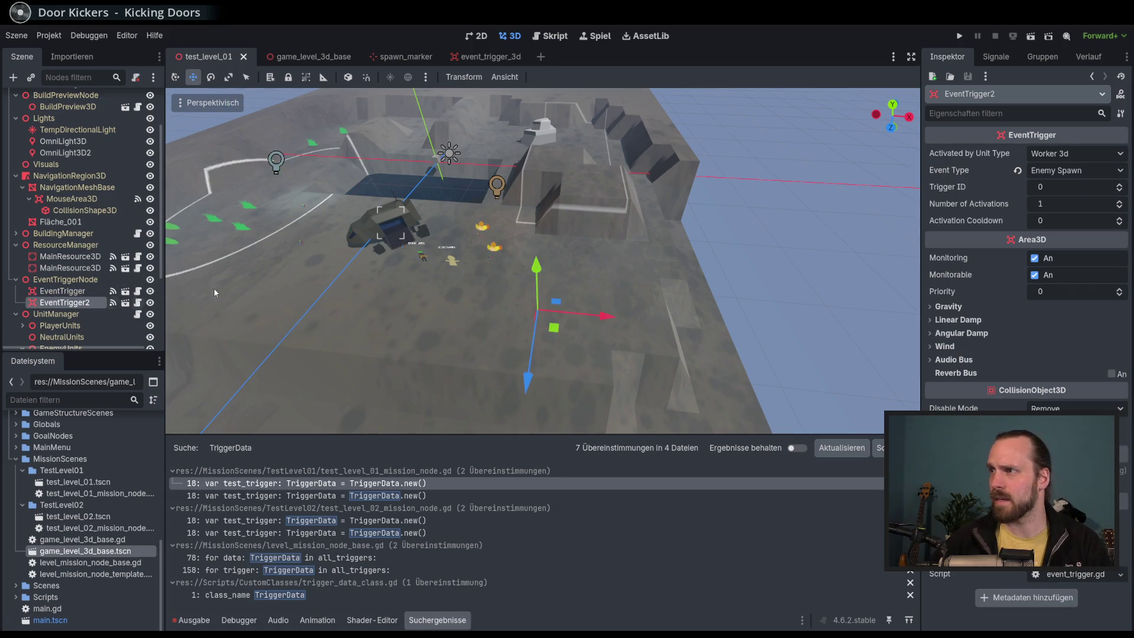
left_click(1118, 185)
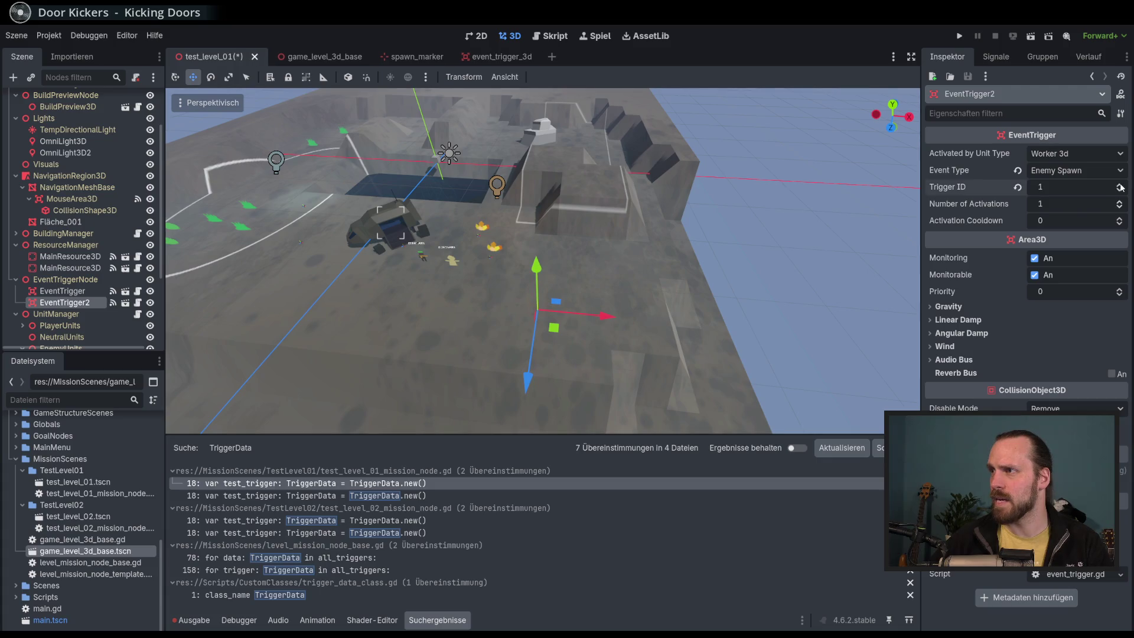
key("ctrl+s")
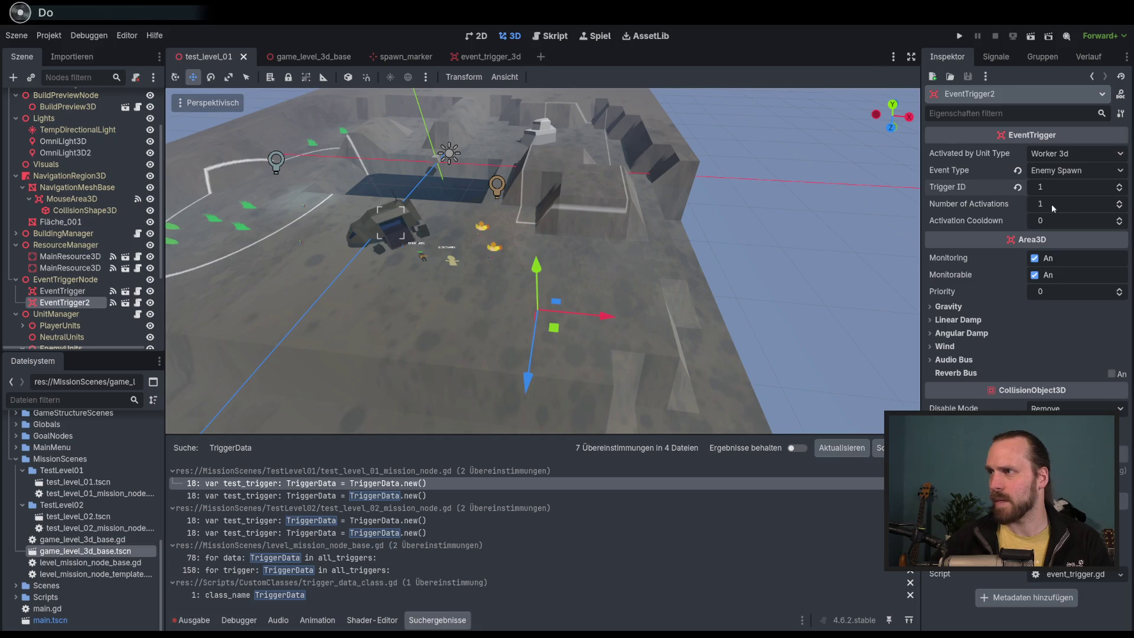
Step: Compare the EventTrigger and EventTrigger2 settings in the Scene tree
left_click(62, 291)
left_click(68, 302)
left_click(62, 290)
left_click(80, 304)
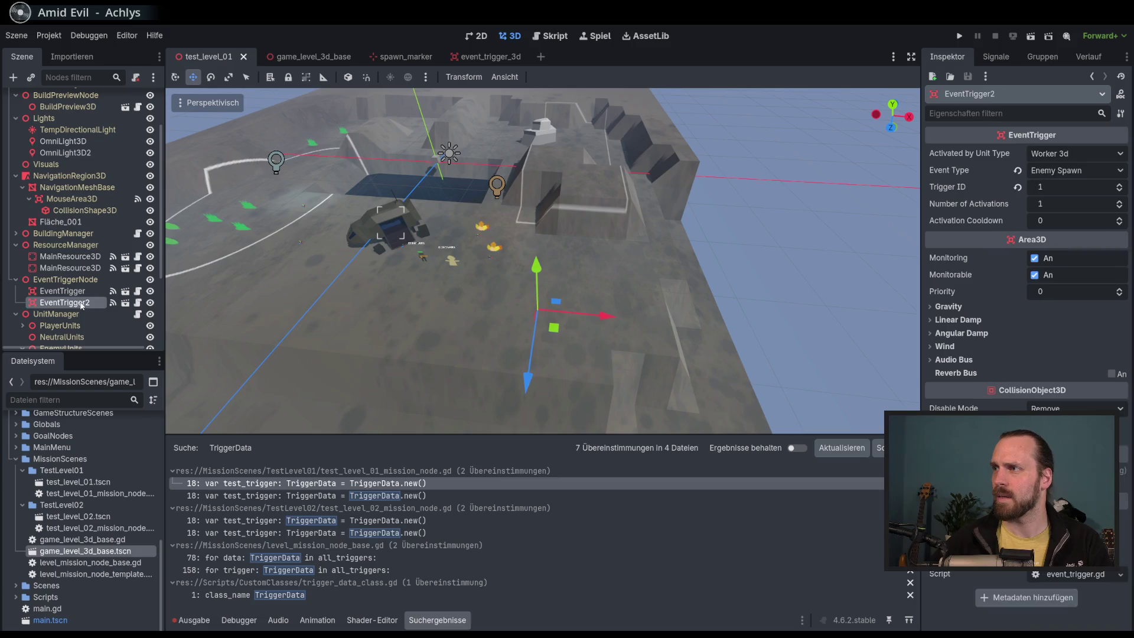
key("Up")
key("Down")
key("Up")
key("Down")
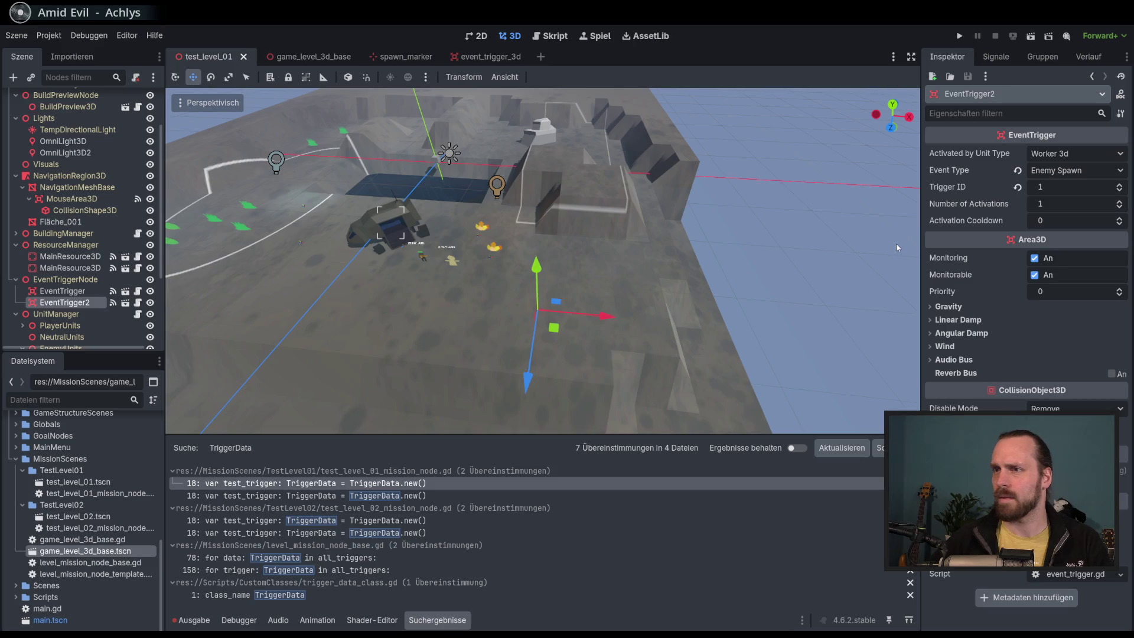
Step: Set EventTrigger2's activating unit type to Worker 3d and save the scene
left_click(1081, 154)
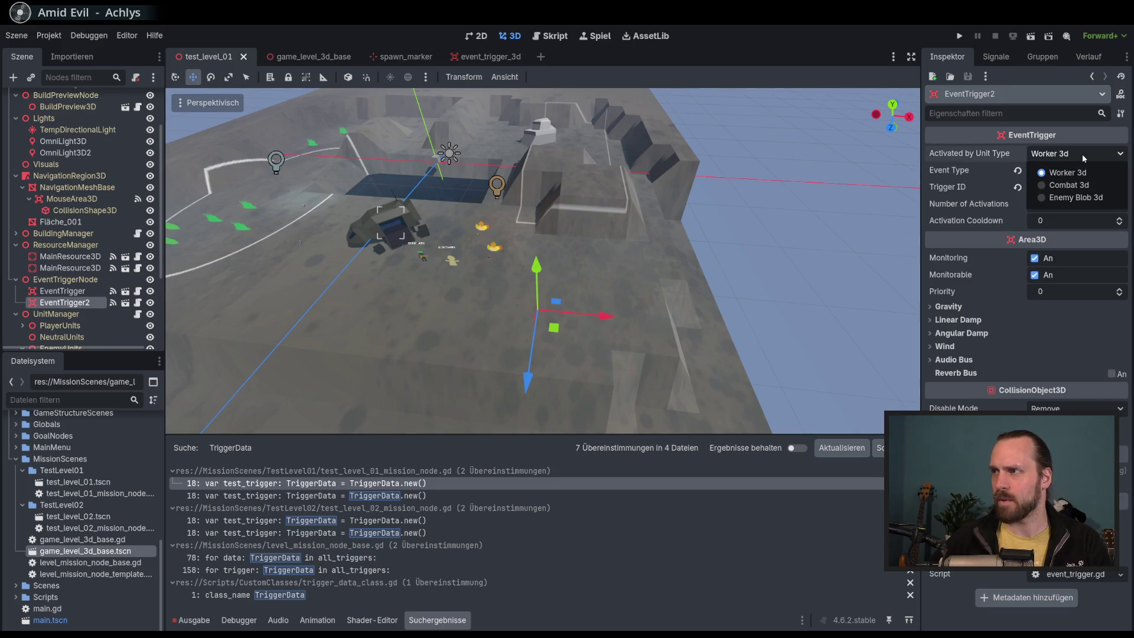
left_click(1098, 184)
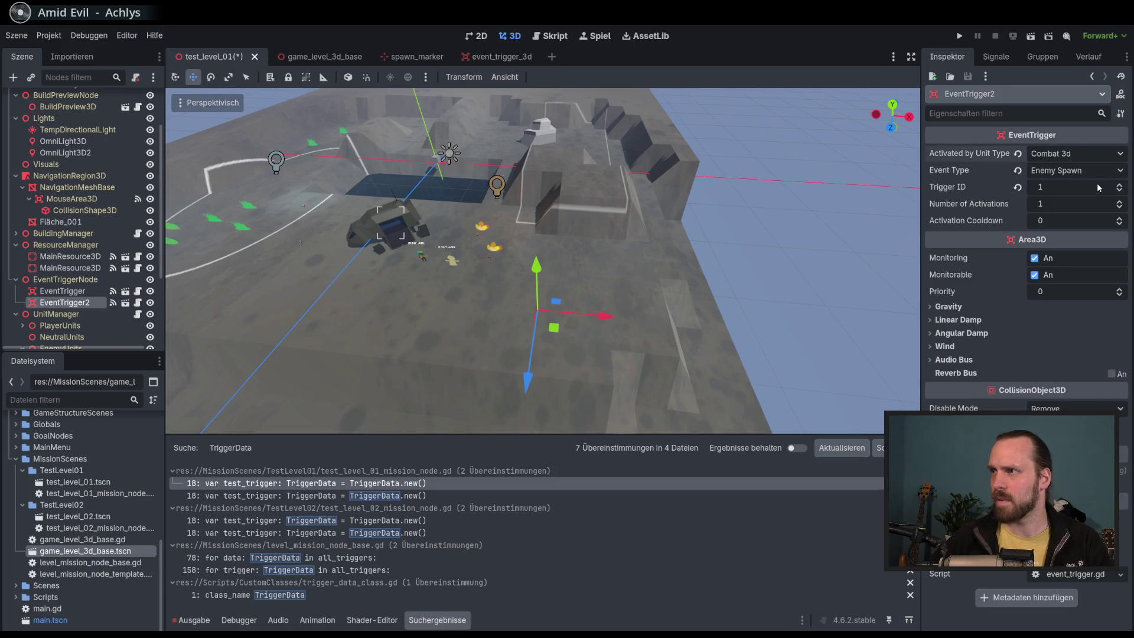
key("ctrl+s")
left_click(1050, 154)
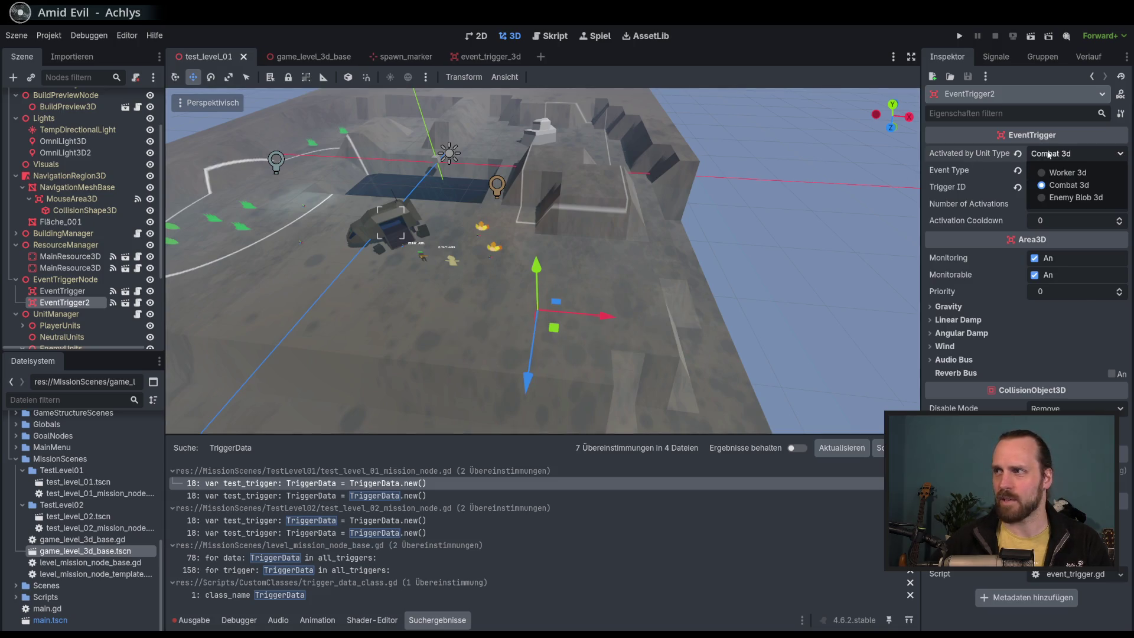
left_click(1059, 173)
key("ctrl+s")
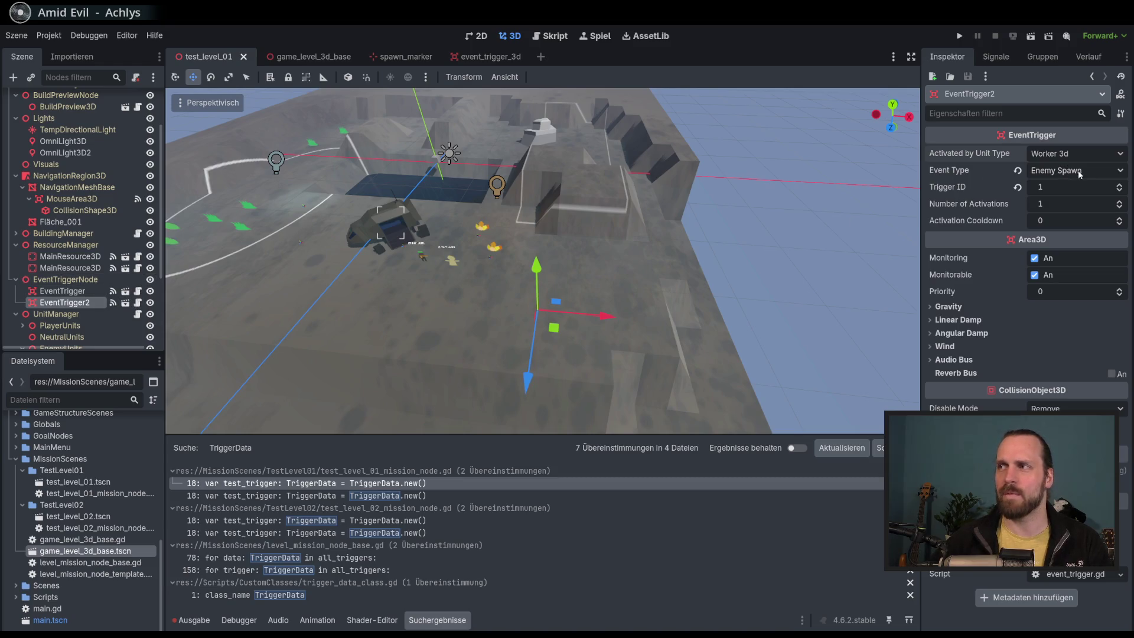
Step: Open EventTrigger2's attached event_trigger.gd script
left_click(138, 302)
scroll(689, 250, "up", 3)
scroll(688, 250, "down", 3)
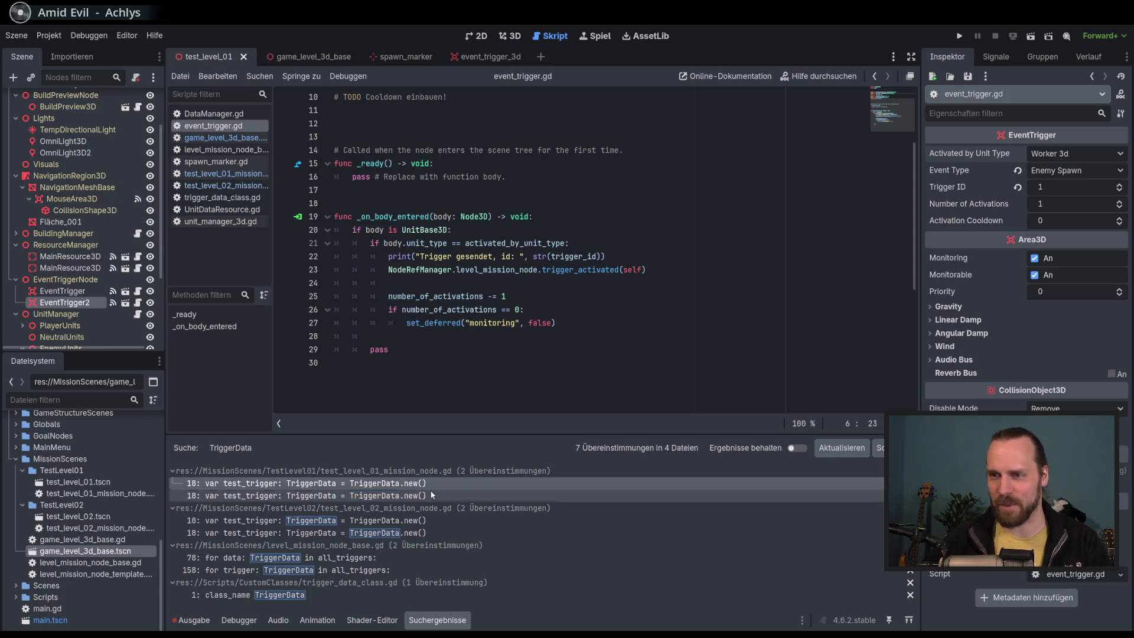
Step: Check TriggerData's event_type, then declare test_trigger_2: TriggerData = TriggerData.new() below test_trigger
left_click(357, 594)
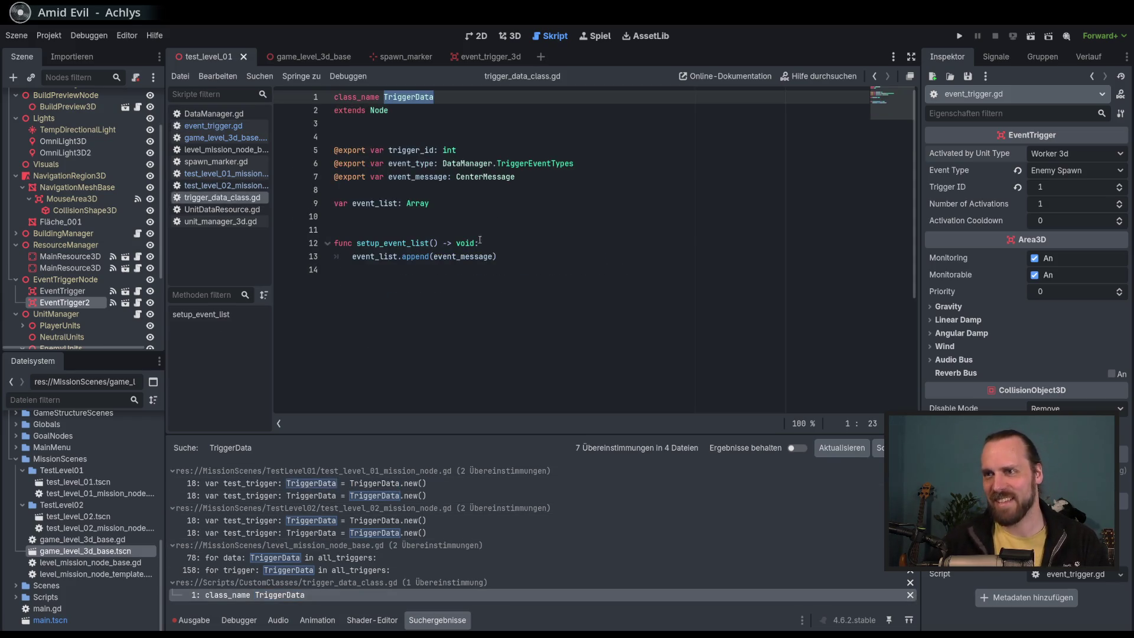
double_click(411, 163)
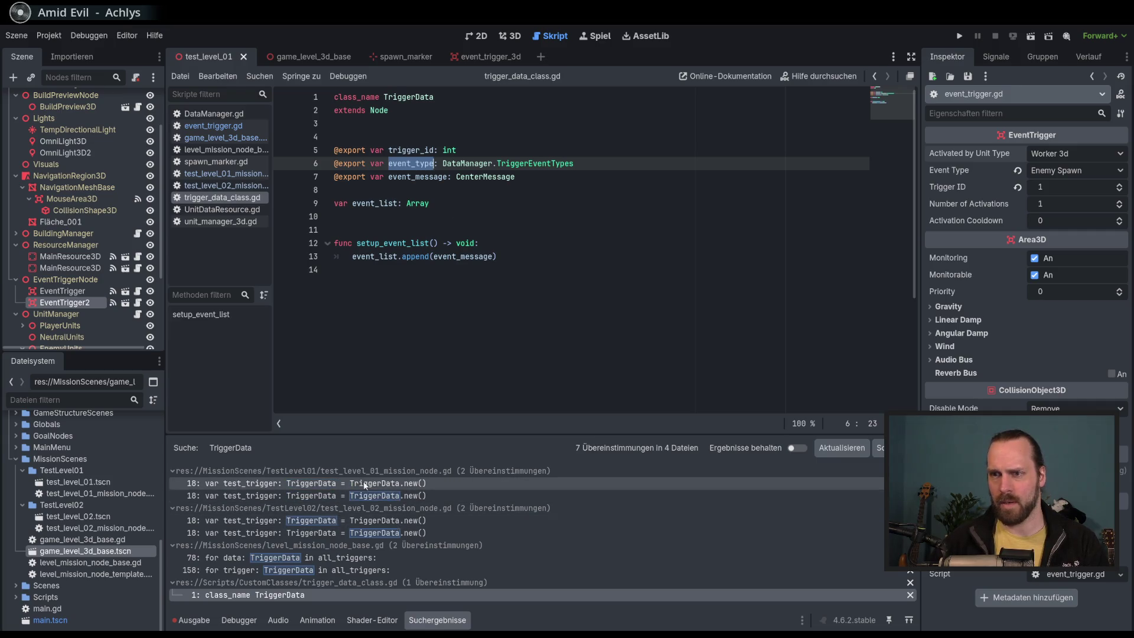
left_click(373, 485)
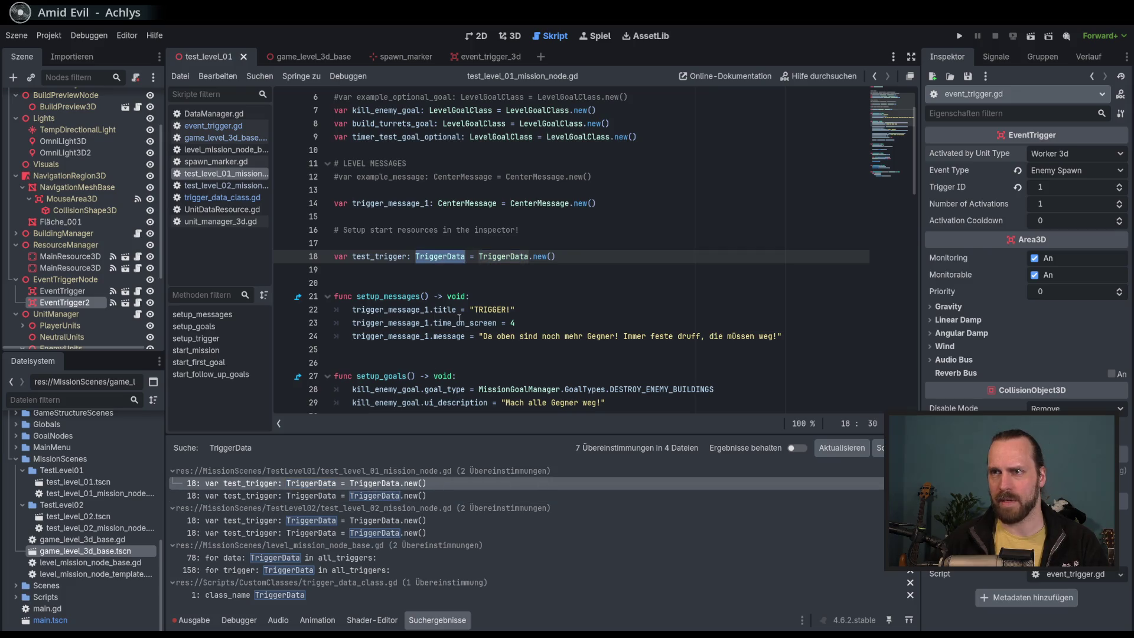
left_click(571, 258)
key("Return")
type("var test_trigger2")
key("BackSpace")
type("_2: Tri")
key("Return")
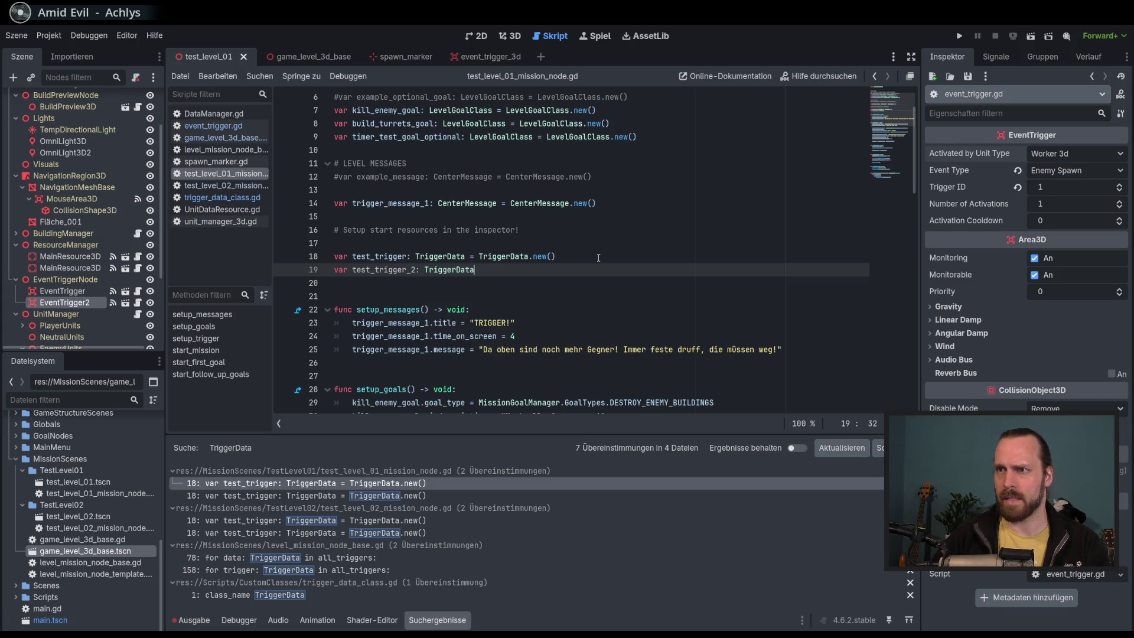
type("Tr")
key("Return")
type(".")
key("Return")
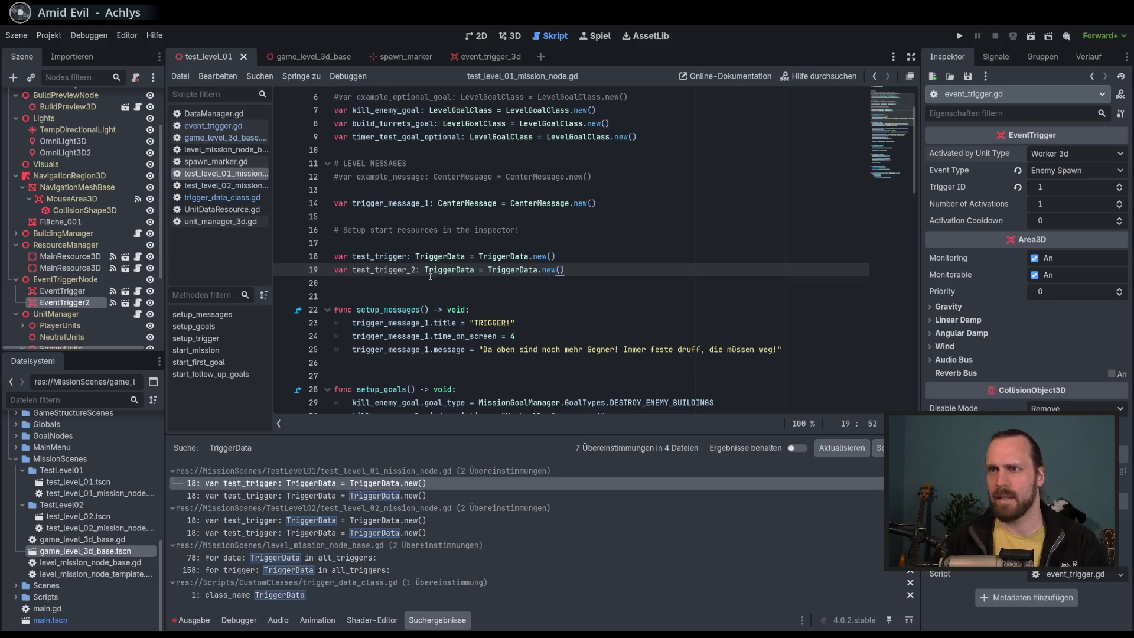
Step: Start a test_trigger_2 line in setup_trigger above the append call
scroll(430, 276, "down", 10)
scroll(529, 245, "down", 1)
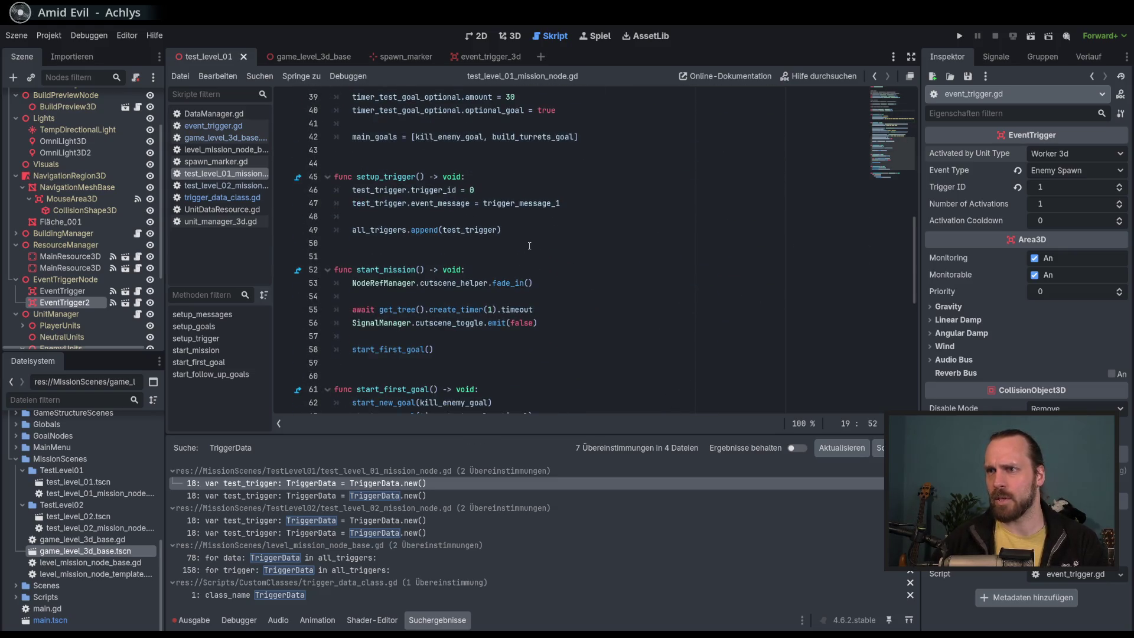
left_click(545, 226)
key("ctrl+shift+Return")
key("ctrl+shift+Return")
type("test_")
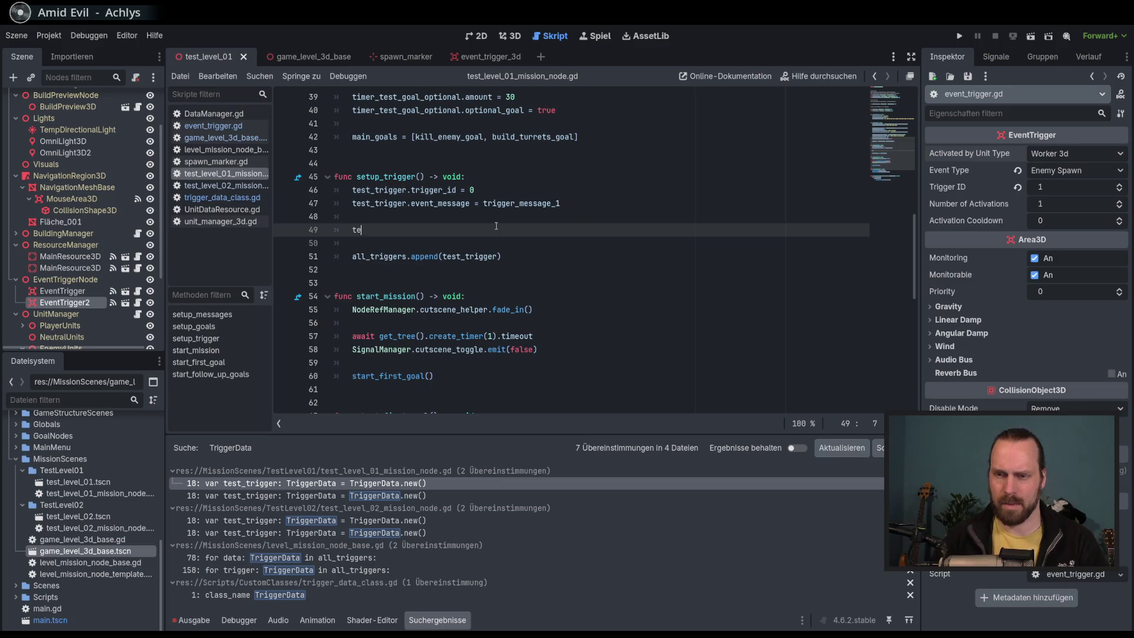
key("Down")
key("Return")
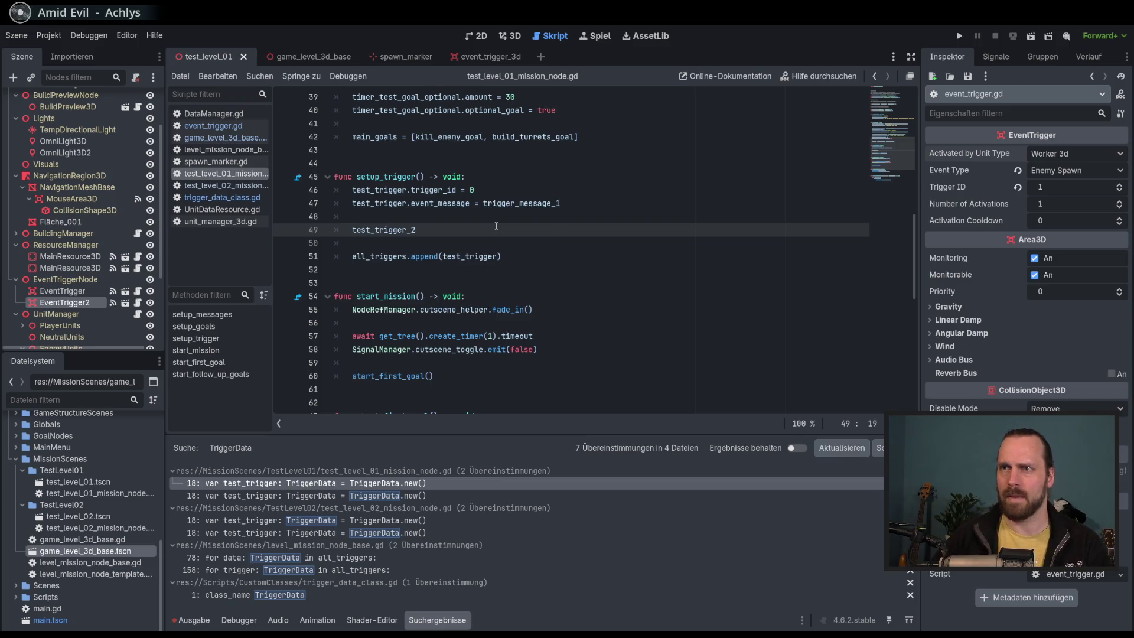
Step: Rename the variable to test_trigger_spawn and assign test_trigger_spawn.trigger_id = 1
scroll(492, 229, "up", 10)
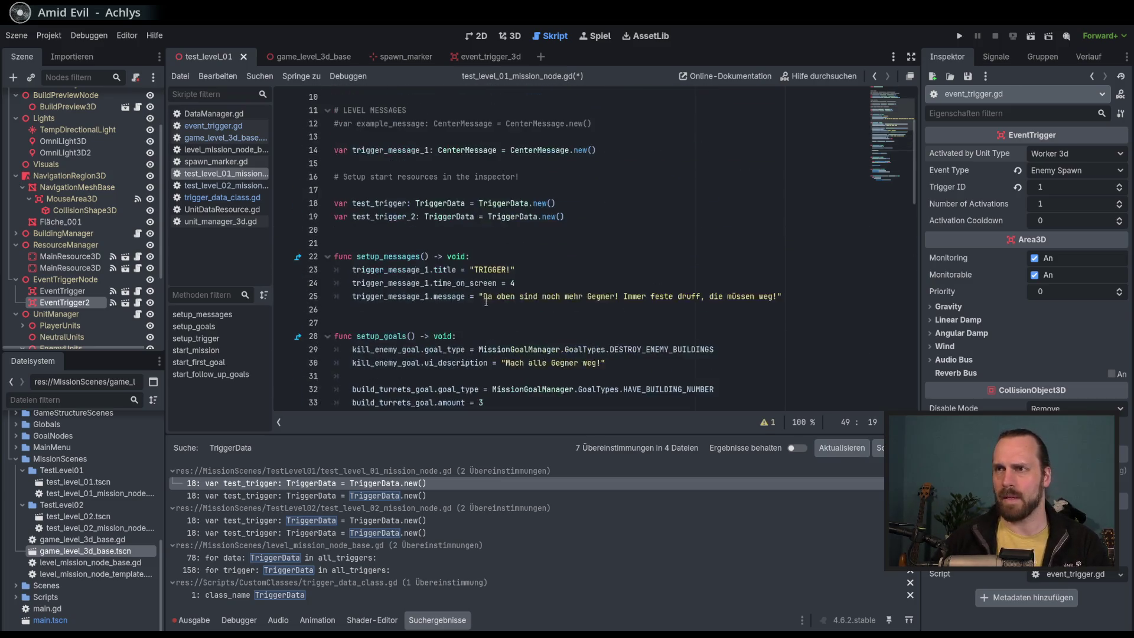
left_click(415, 216)
key("BackSpace")
type("spawn")
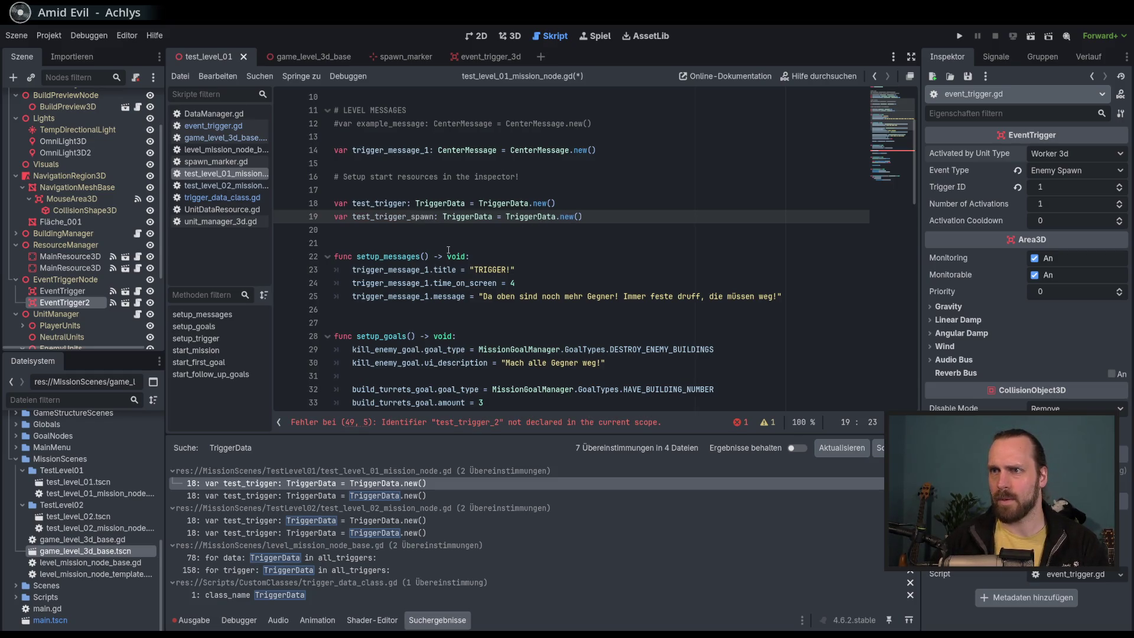
scroll(449, 250, "down", 7)
left_click(434, 336)
key("BackSpace")
type("spawn.trigger_id = ")
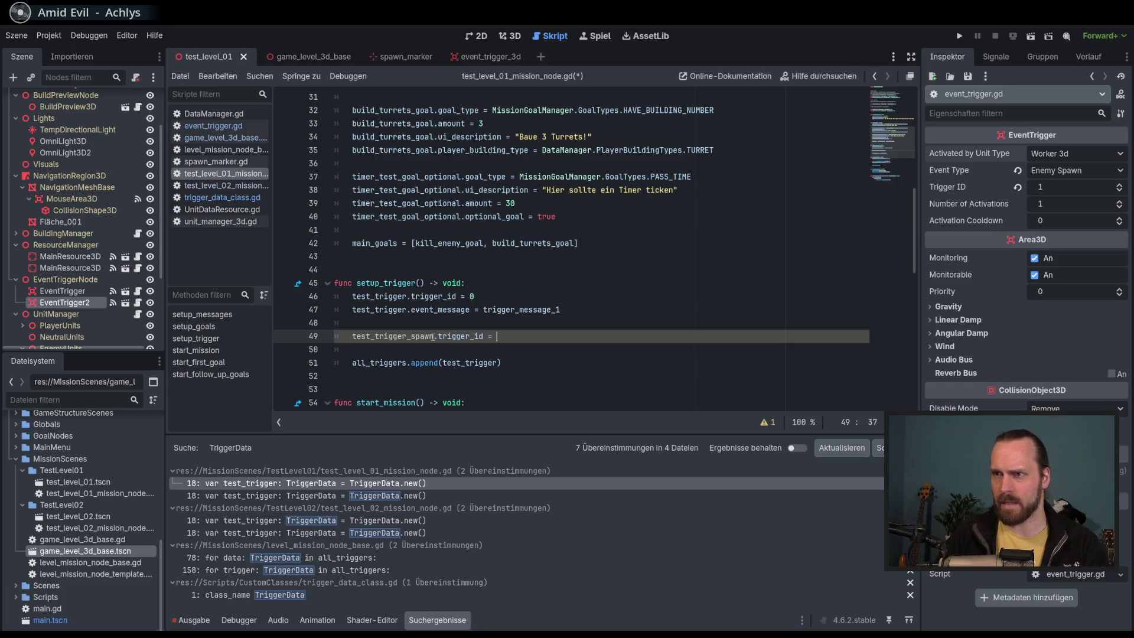
type("1")
Step: Begin an unfinished test_trigger member line below the trigger ID assignment
key("Return")
type("tt")
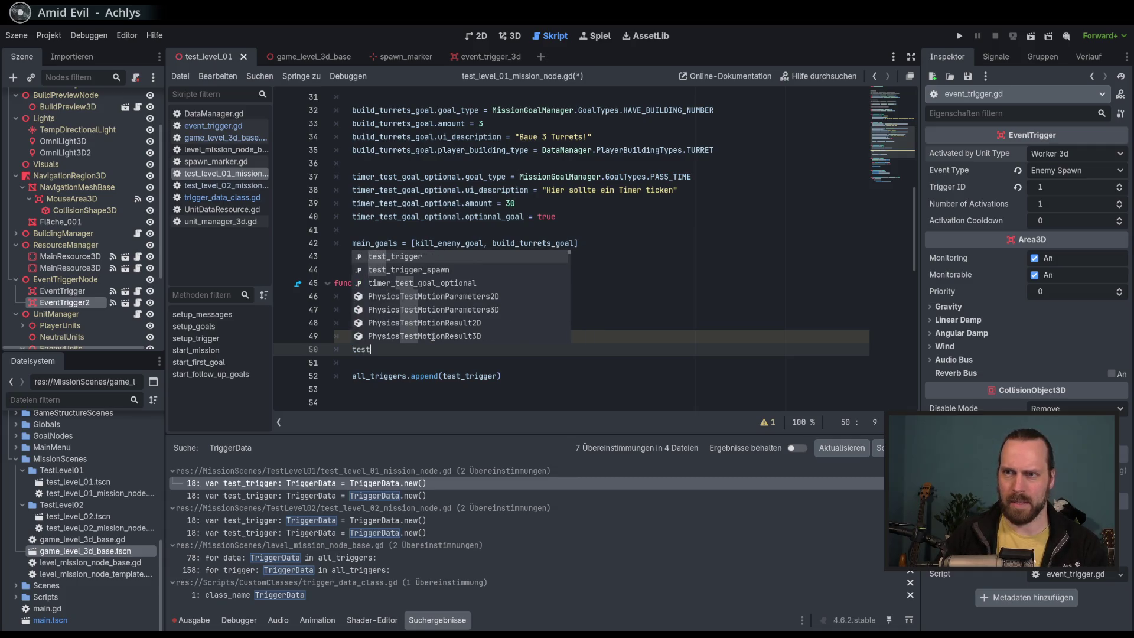
key("Return")
type(".")
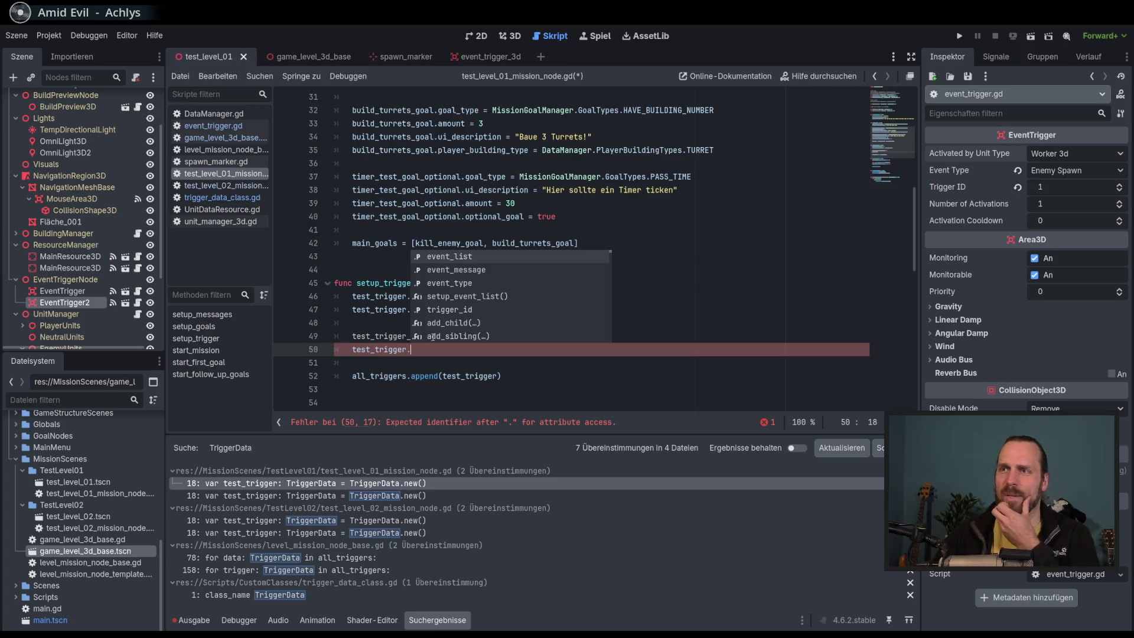
key("Escape")
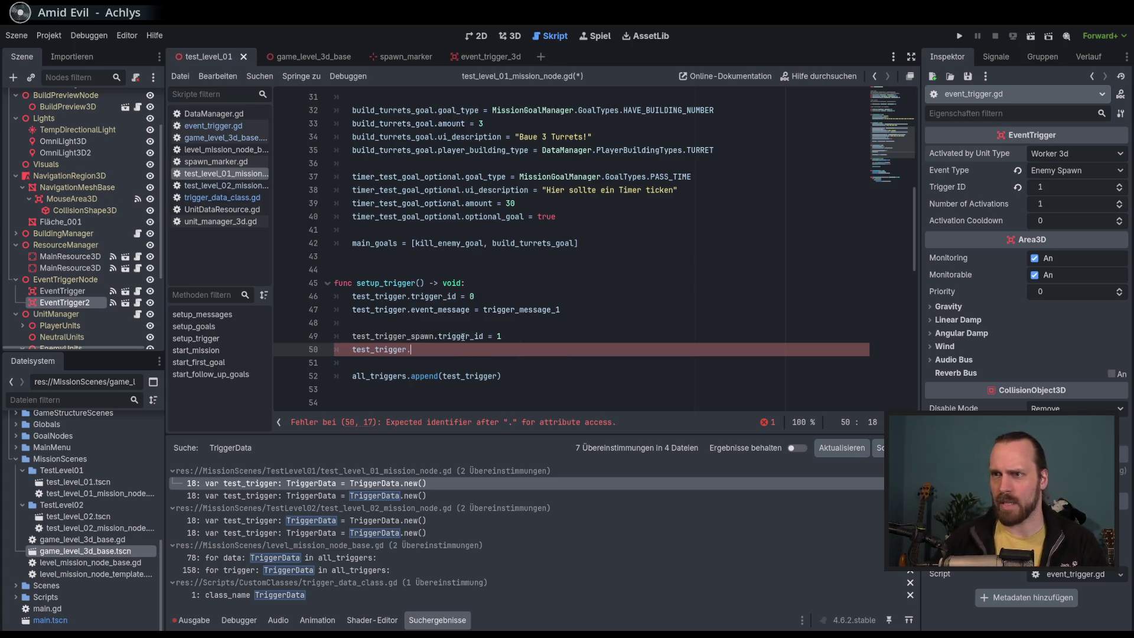
left_click(496, 297)
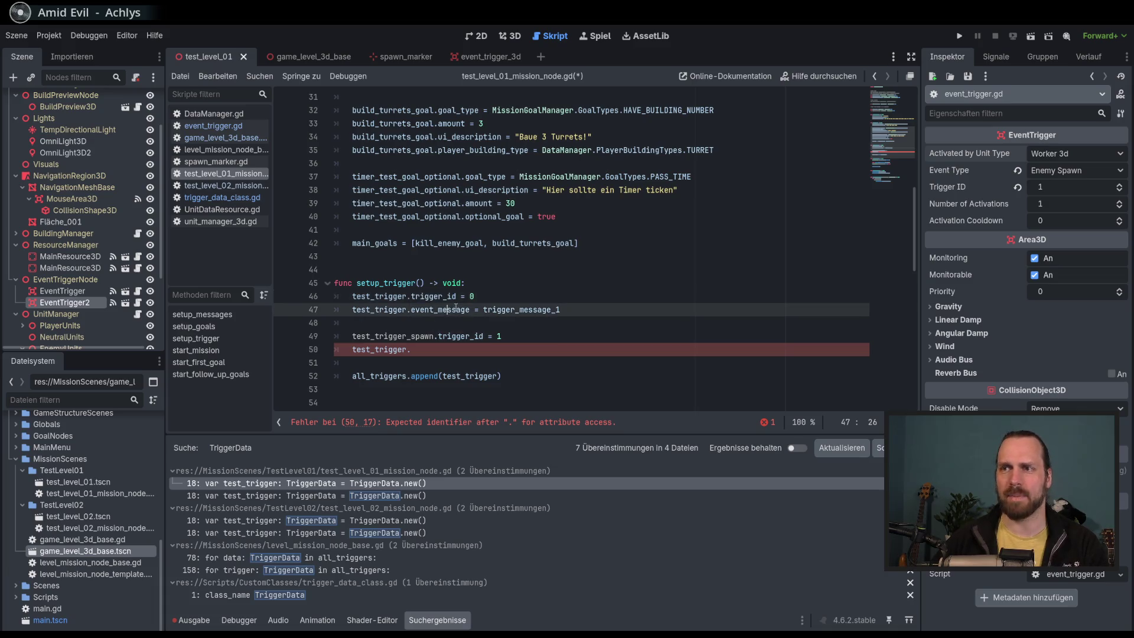
Step: Draft and discard a test_trigger.event_type line under trigger_id = 0, then view trigger_data_class.gd
key("Return")
type("test")
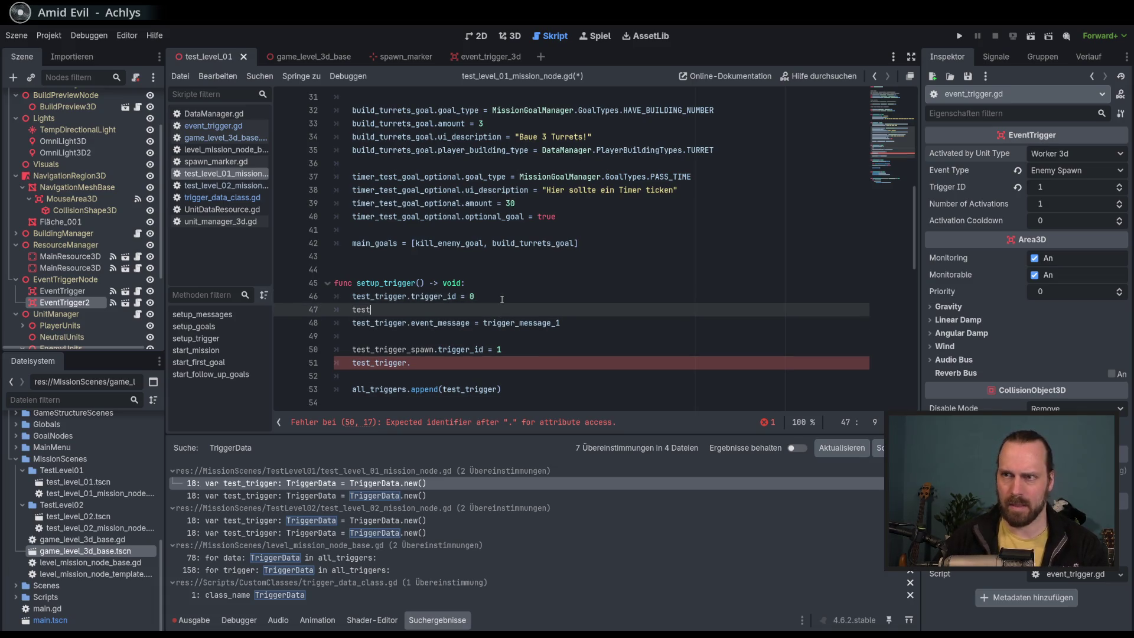
key("Return")
type(".t")
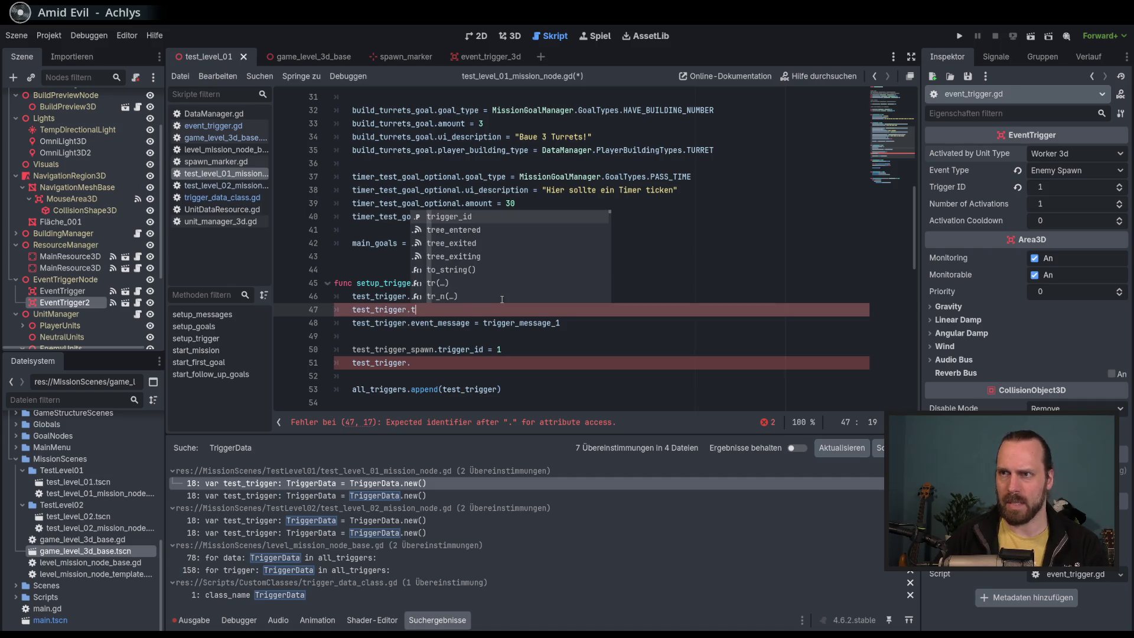
type("y")
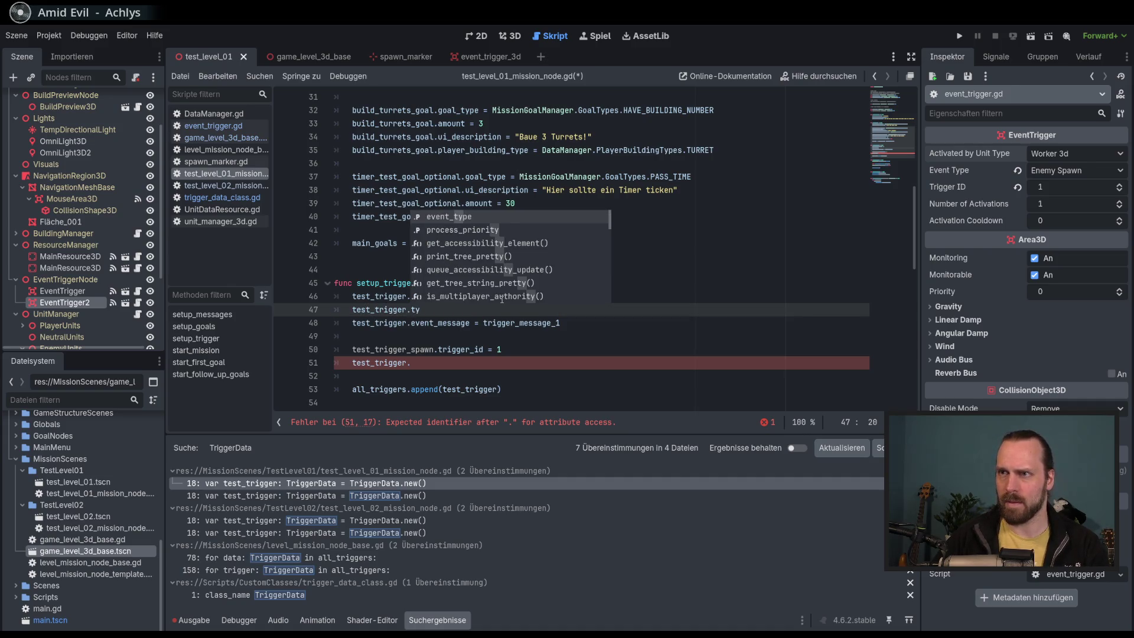
key("Return")
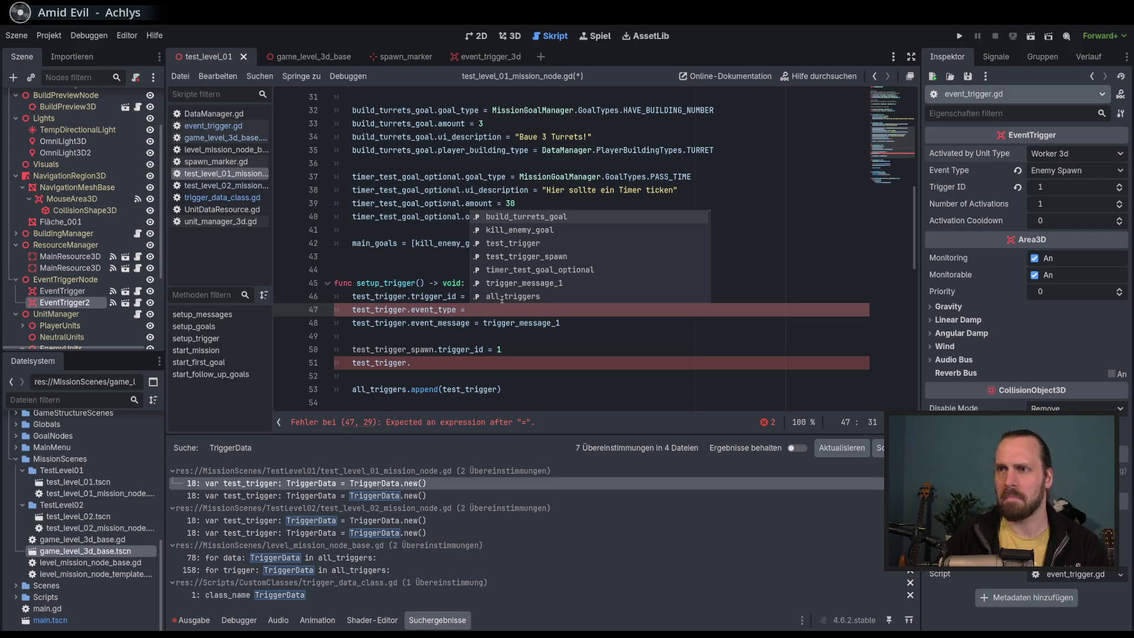
key("BackSpace")
key("BackSpace")
key("BackSpace")
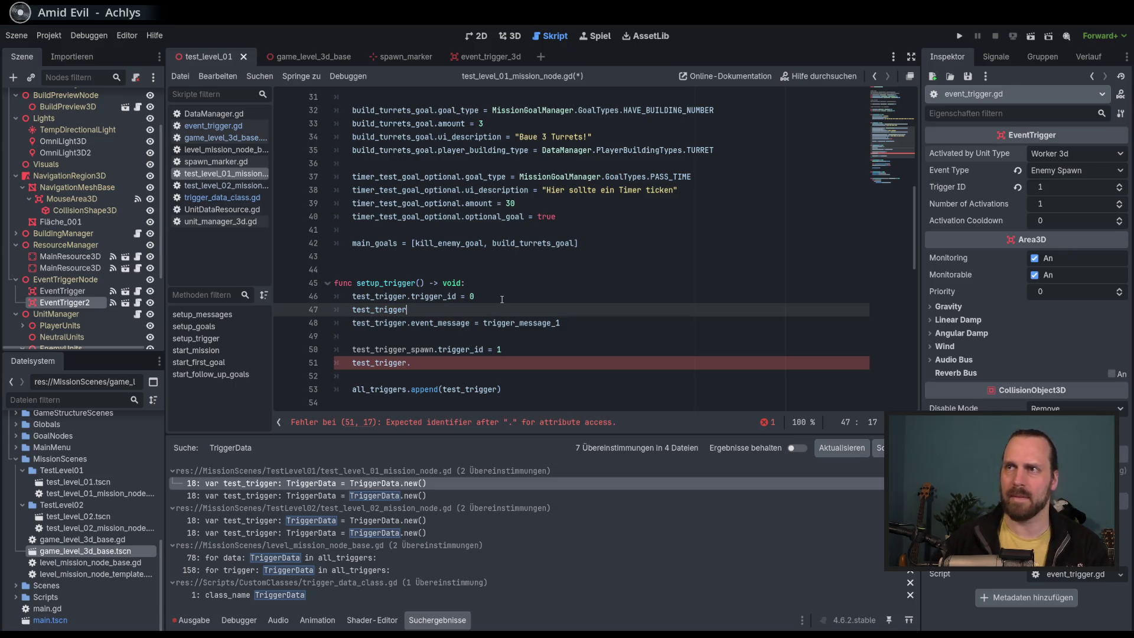
left_click(222, 197)
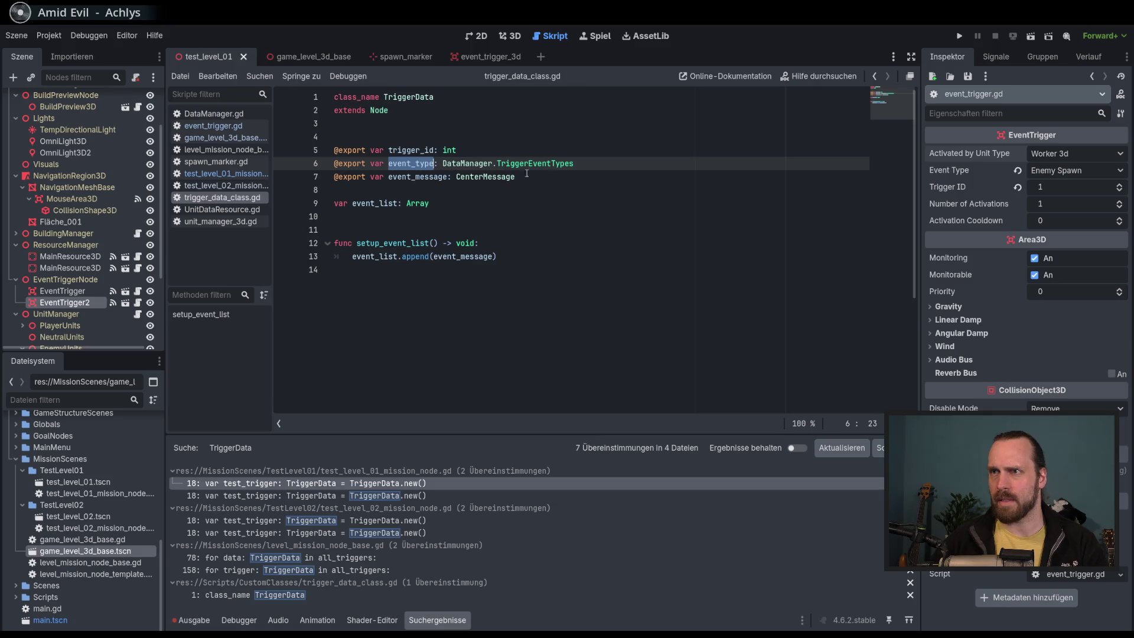
Step: Look up the TriggerEventTypes enum in DataManager, then write test_trigger.event_type on line 47
left_click(556, 165, "ctrl")
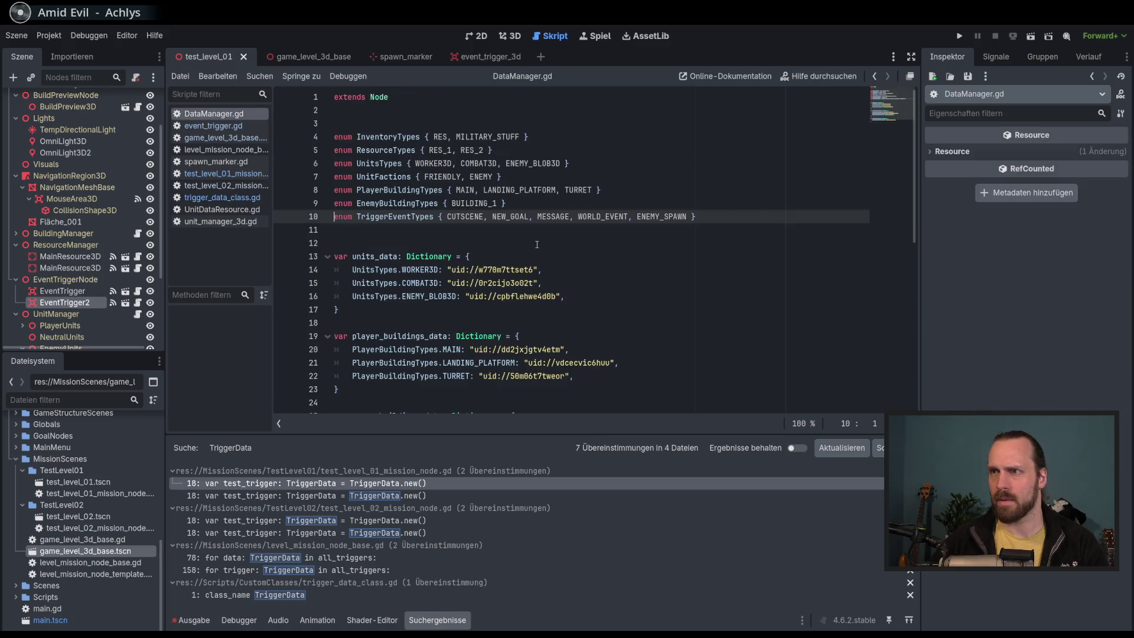
key("alt+Left")
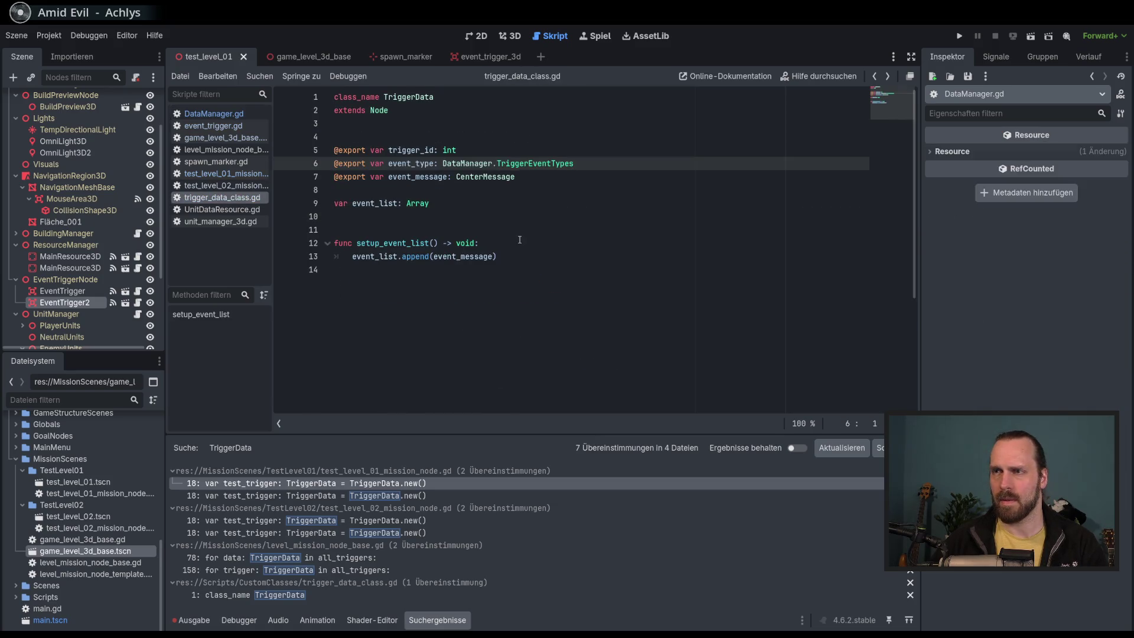
key("alt+Left")
type(".eve")
key("Down")
key("Down")
key("Return")
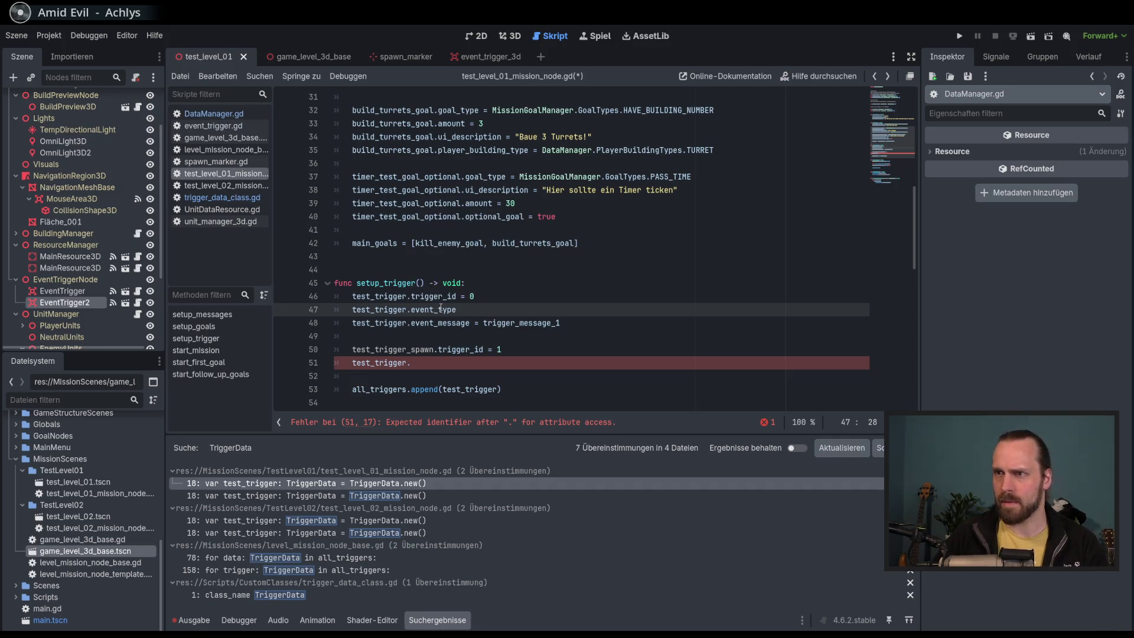
Step: Start the event_type value, checking TriggerData's event_type definition for the correct type
key("ctrl+space")
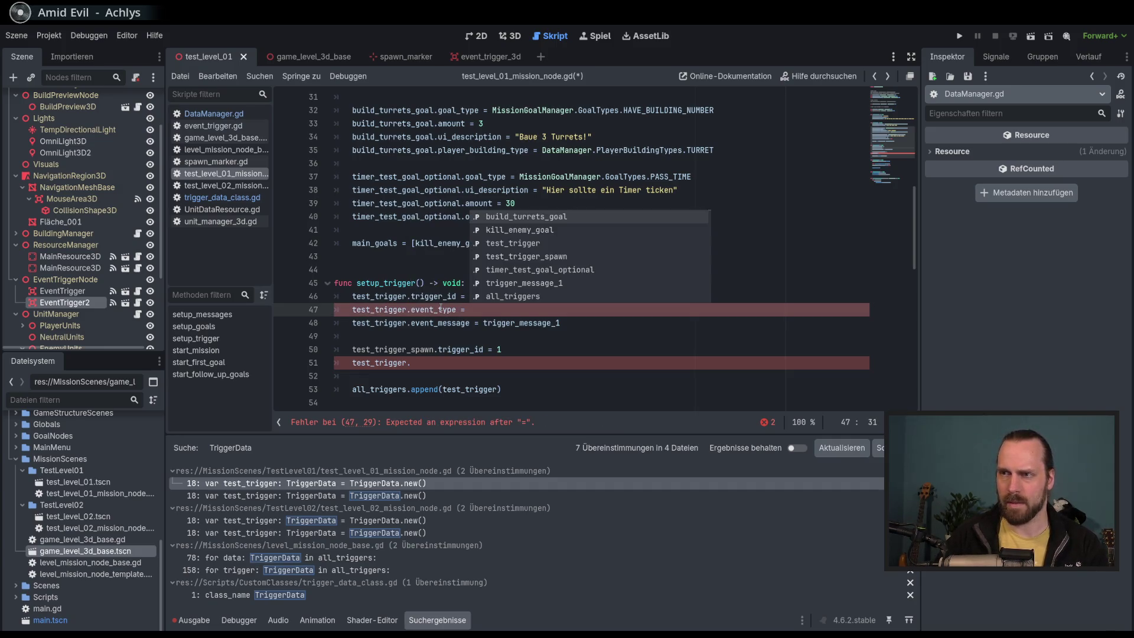
type("tri")
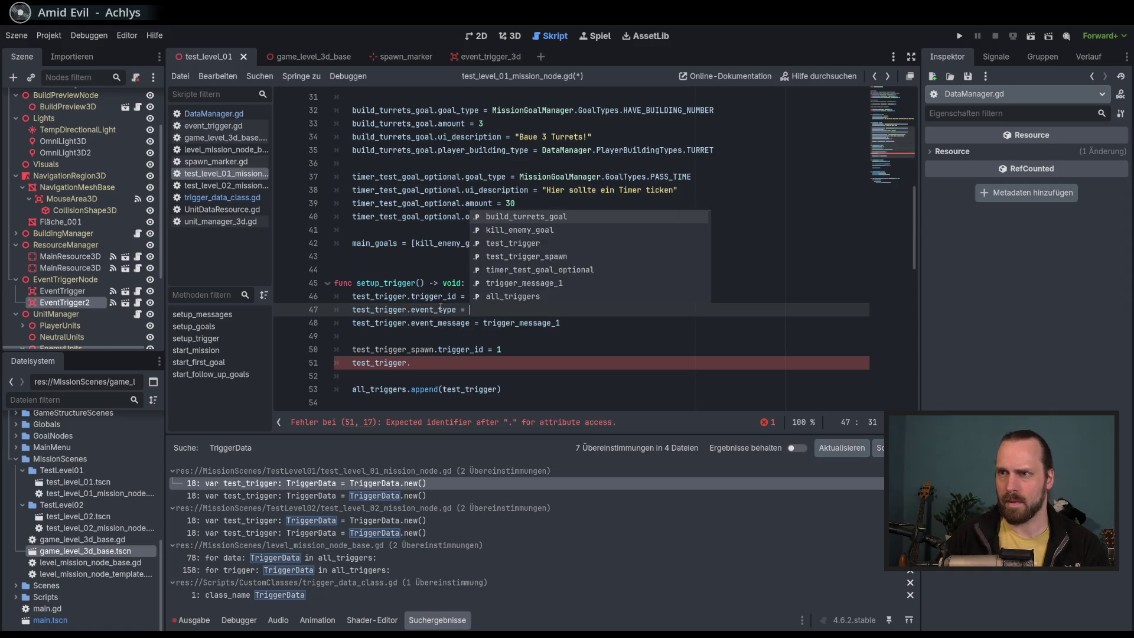
type("gg")
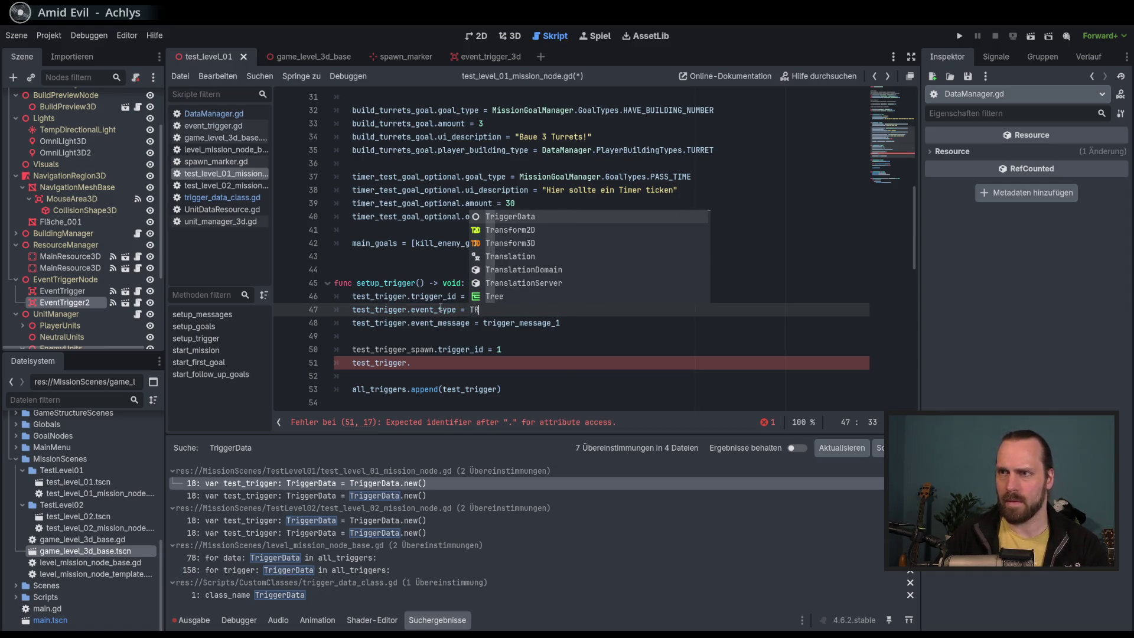
key("Return")
type(".")
key("BackSpace")
key("BackSpace")
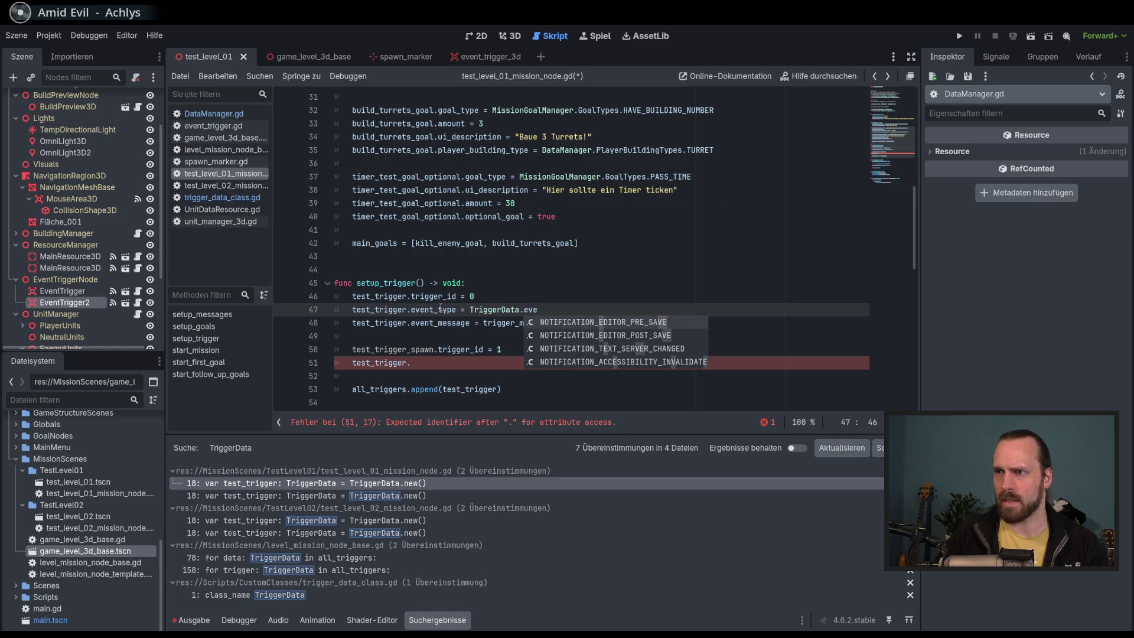
key("BackSpace")
key("BackSpace")
key("BackSpace")
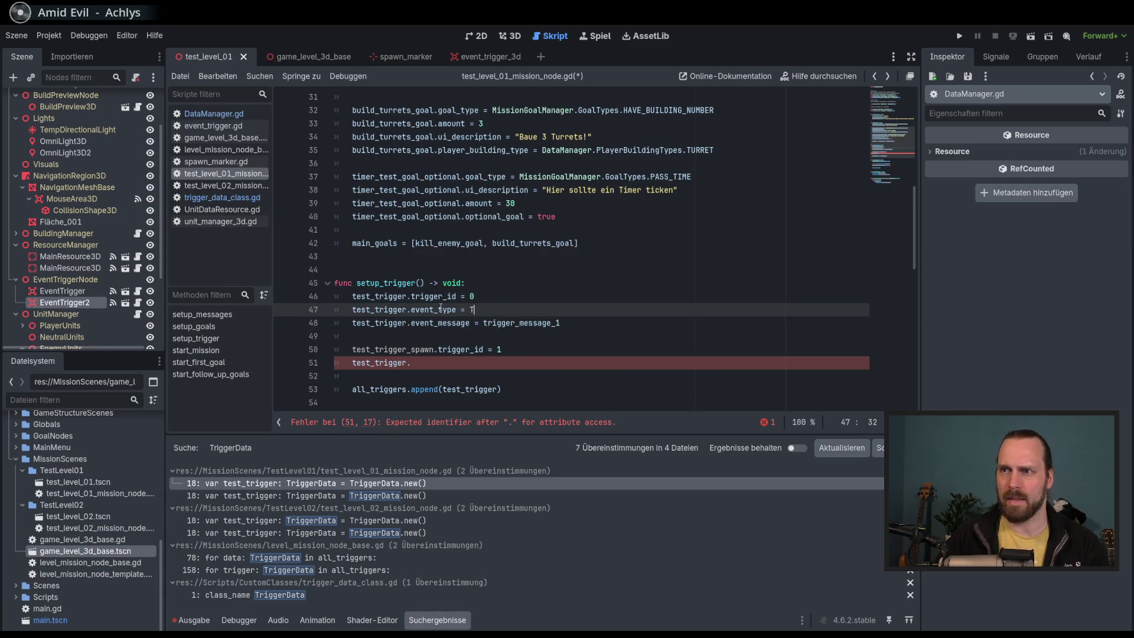
left_click(241, 203)
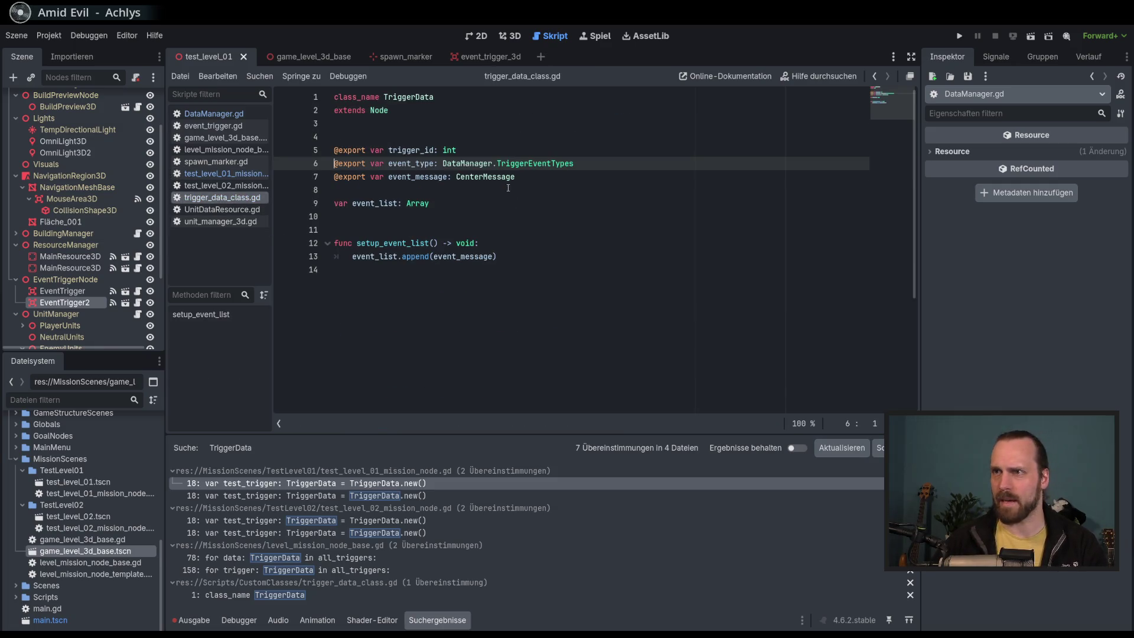
key("alt+Left")
Step: Assign DataManager.TriggerEventTypes.MESSAGE to test_trigger.event_type on line 47
key("BackSpace")
type("Dat")
key("Return")
type(".")
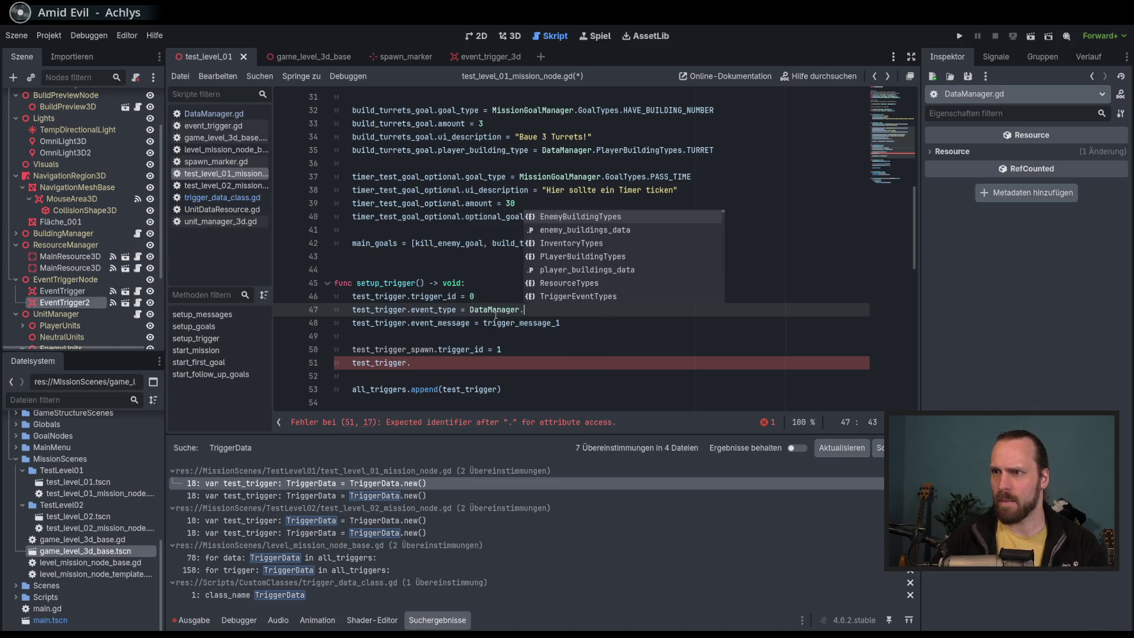
type("TR")
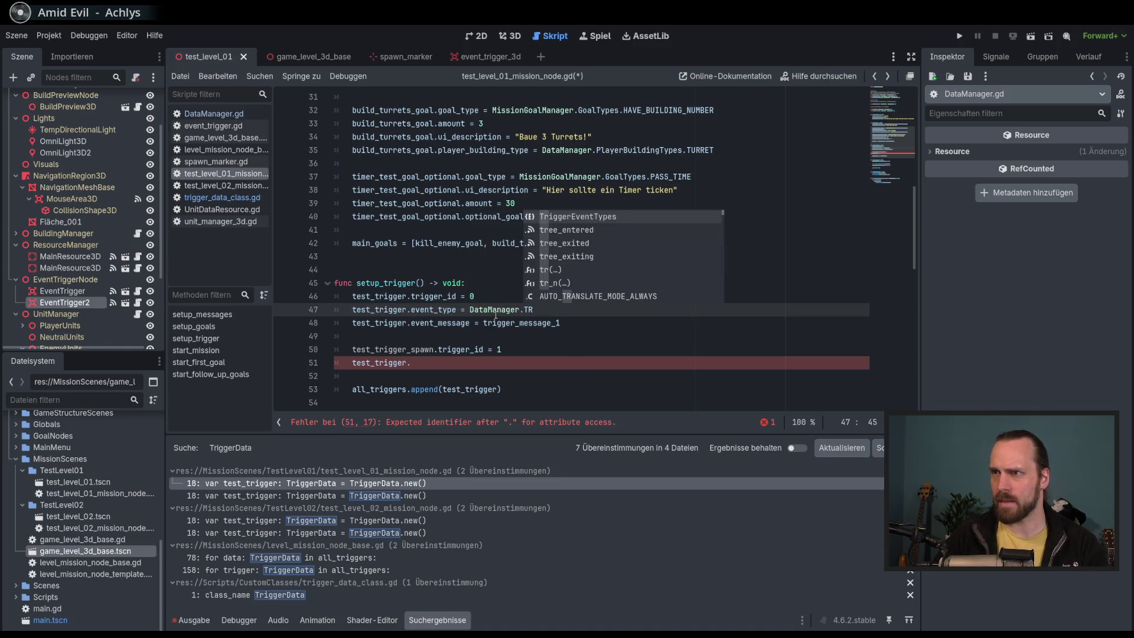
key("Return")
key("BackSpace")
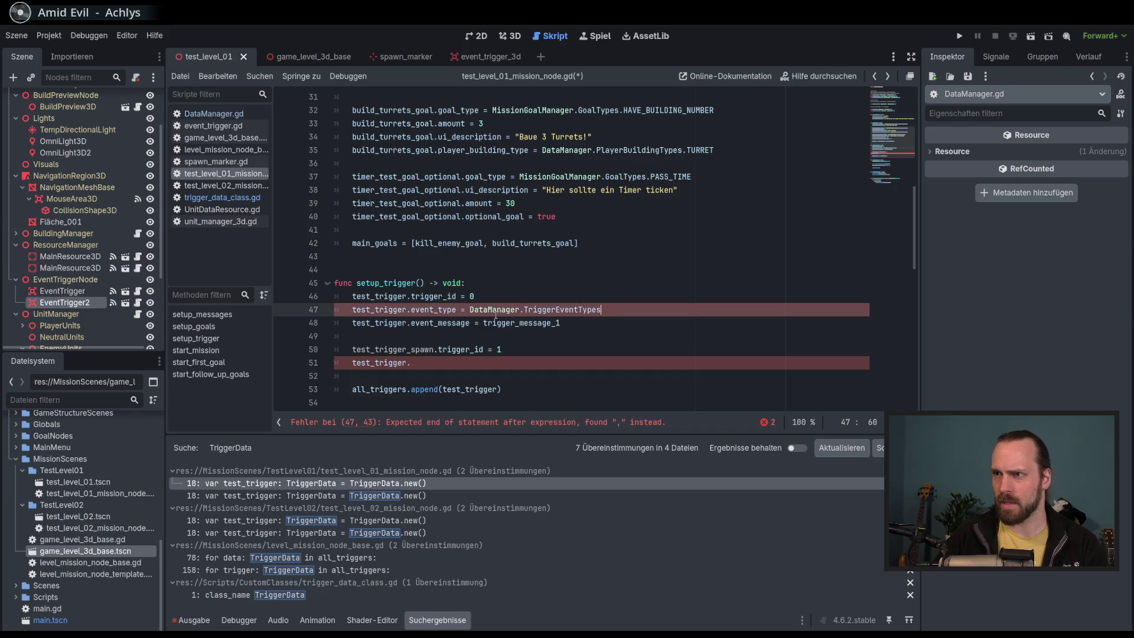
key("Down")
key("Down")
key("Return")
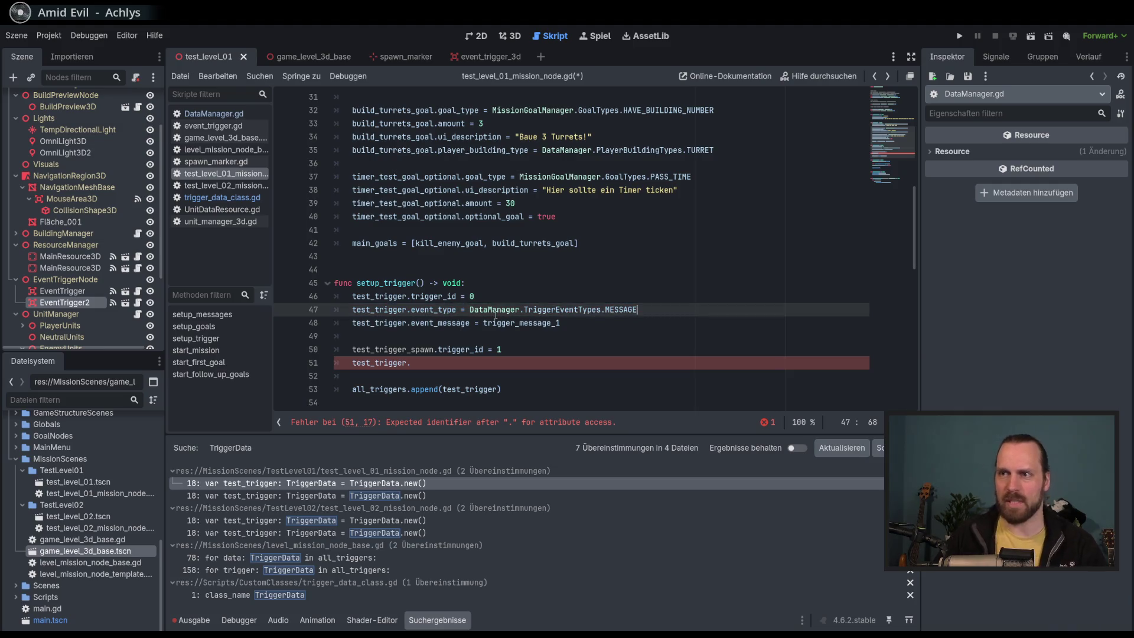
Step: Copy the assignment to line 51, change it to ENEMY_SPAWN, and save the script
double_click(629, 309)
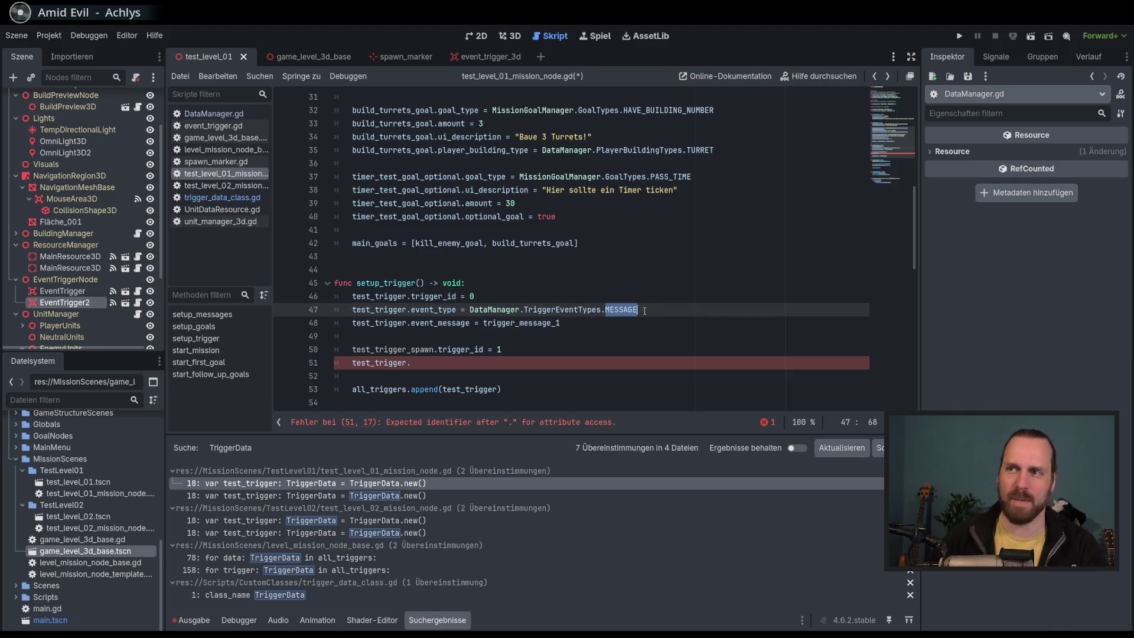
left_click(527, 366)
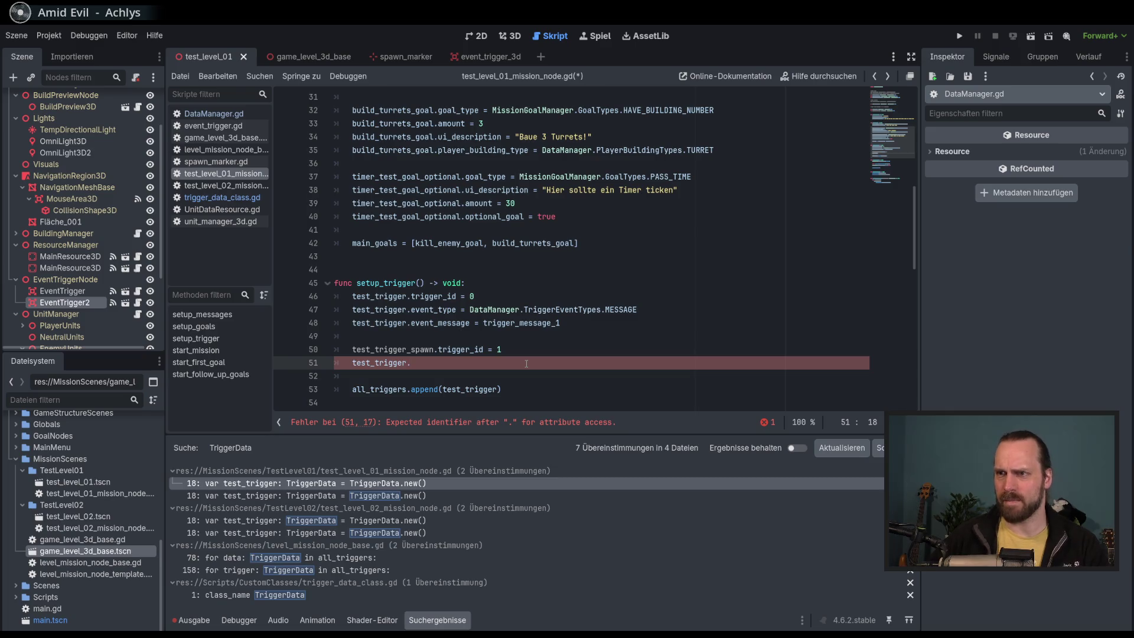
left_click(649, 309)
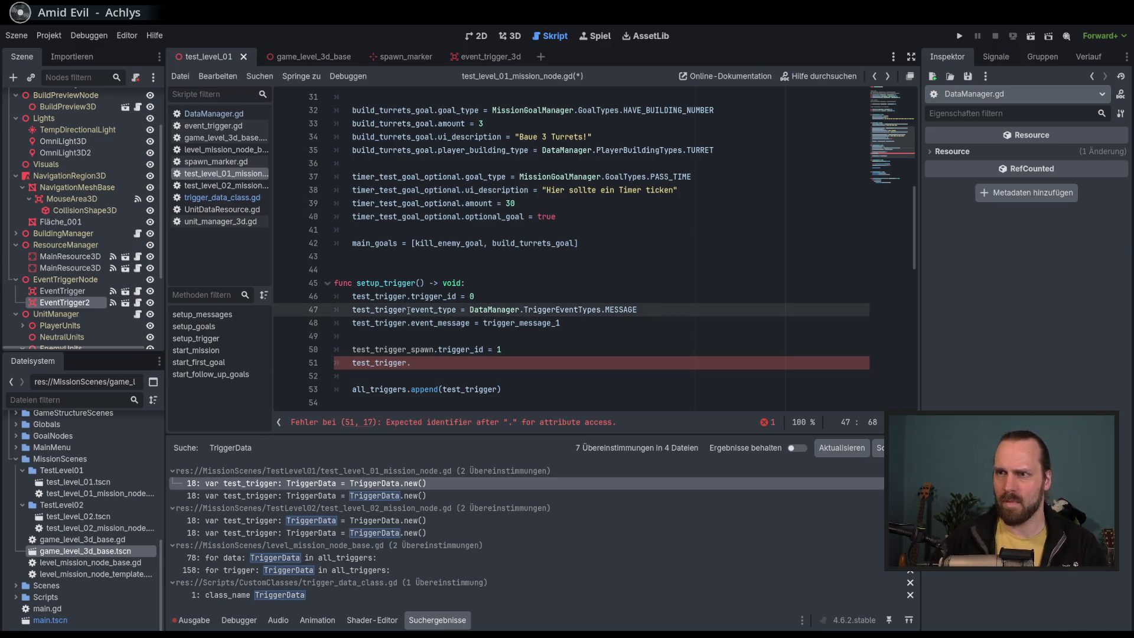
left_click(408, 310, "shift")
key("ctrl+c")
left_click(598, 362)
key("ctrl+v")
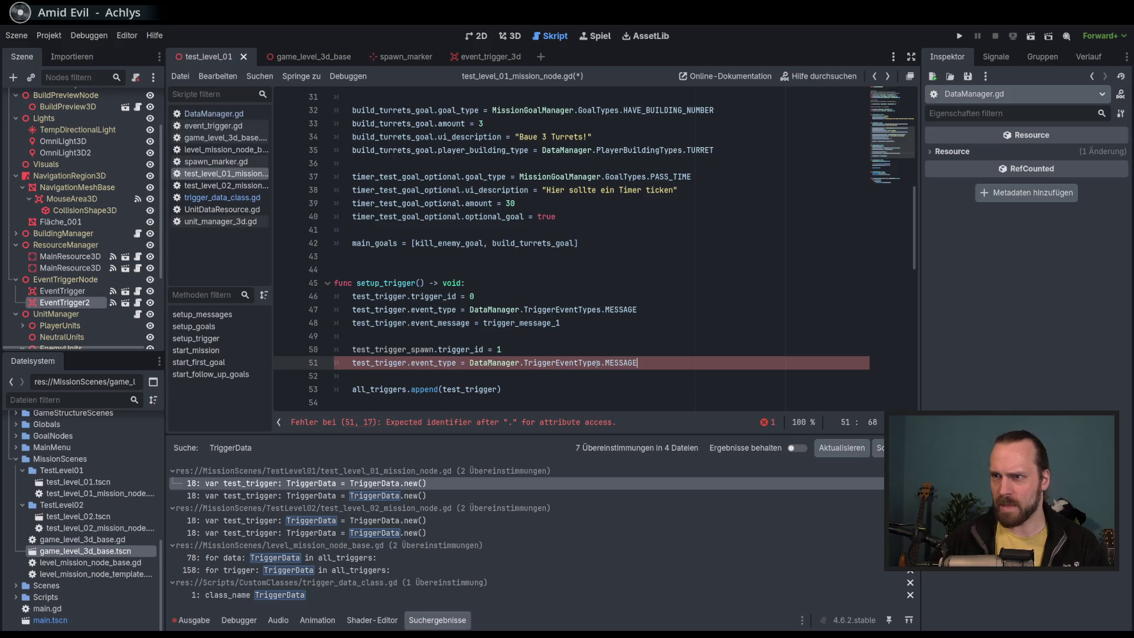
key("BackSpace")
key("BackSpace")
key("BackSpace")
type("S")
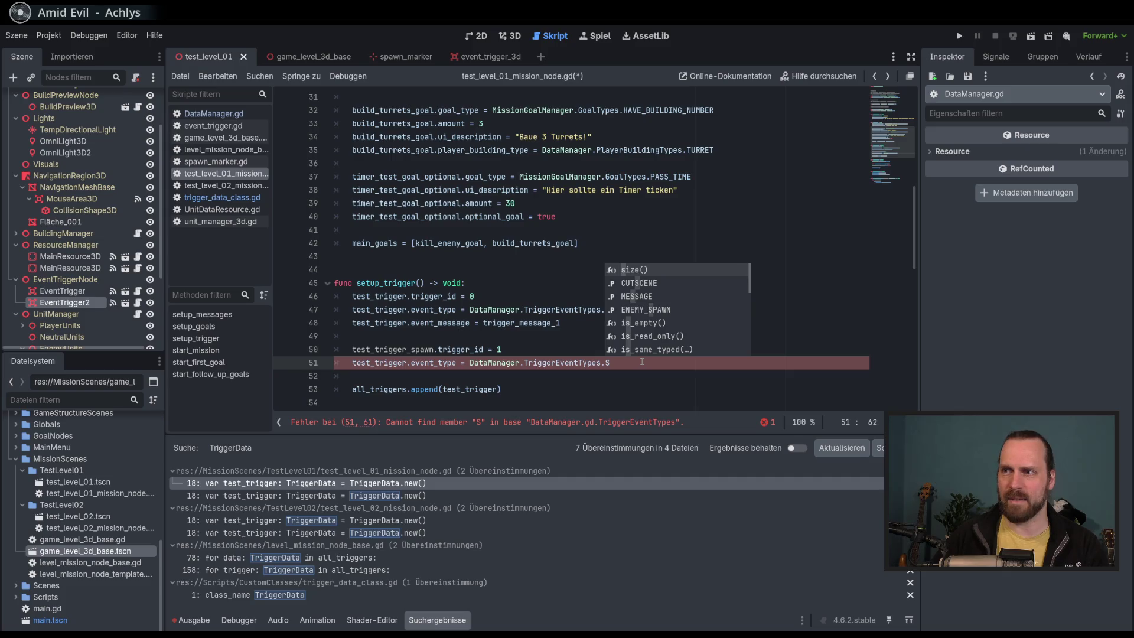
key("Down")
key("Down")
key("Down")
key("Return")
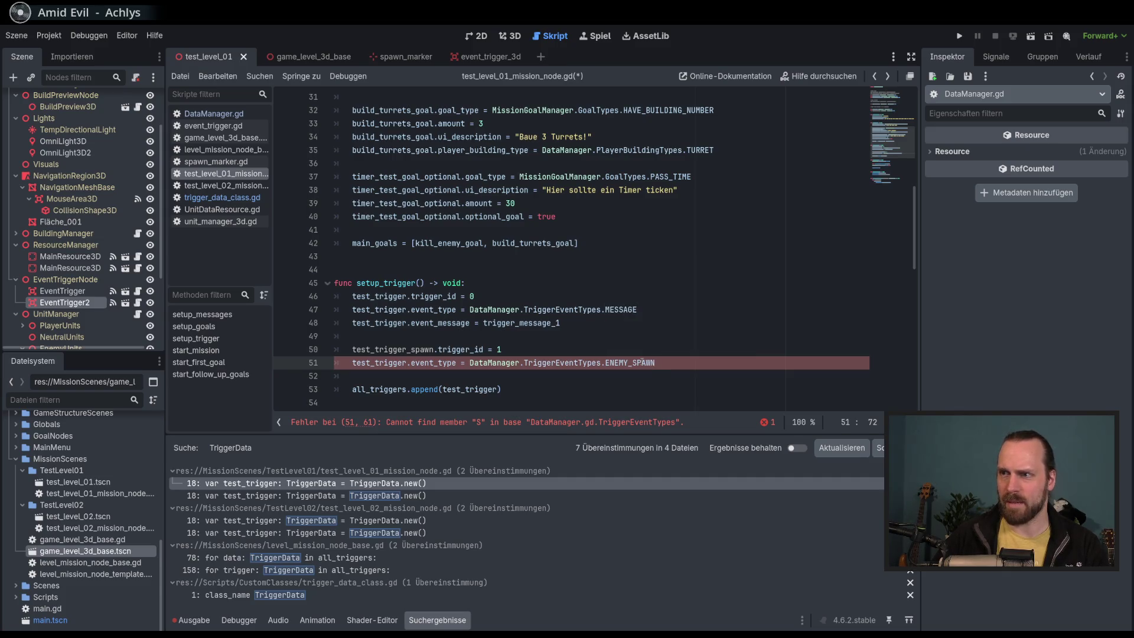
key("Return")
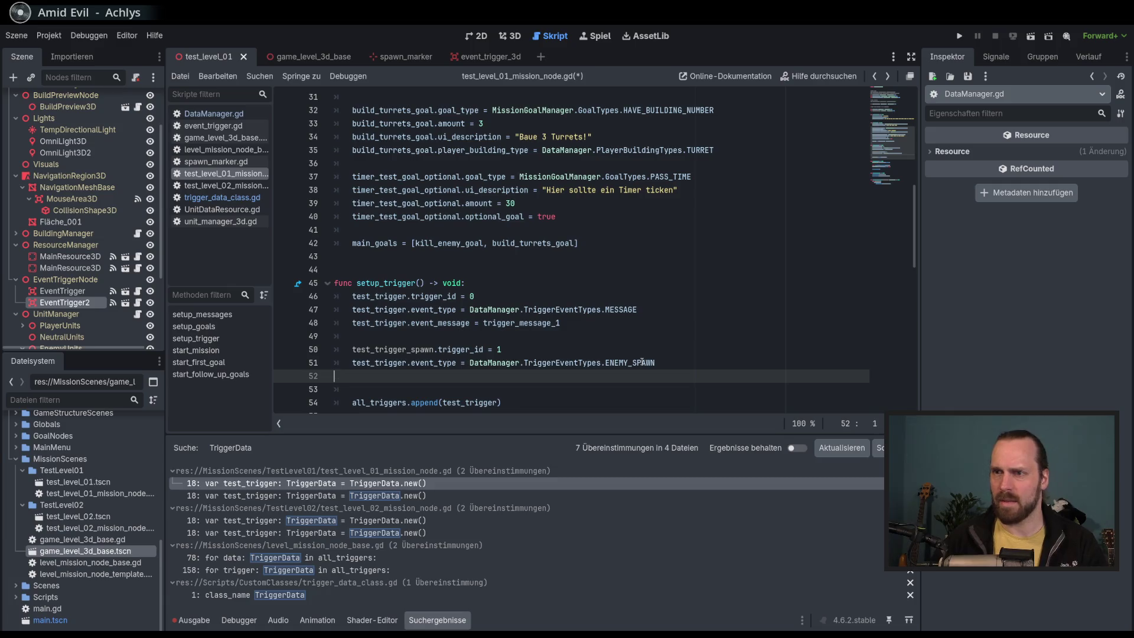
key("BackSpace")
scroll(642, 362, "down", 3)
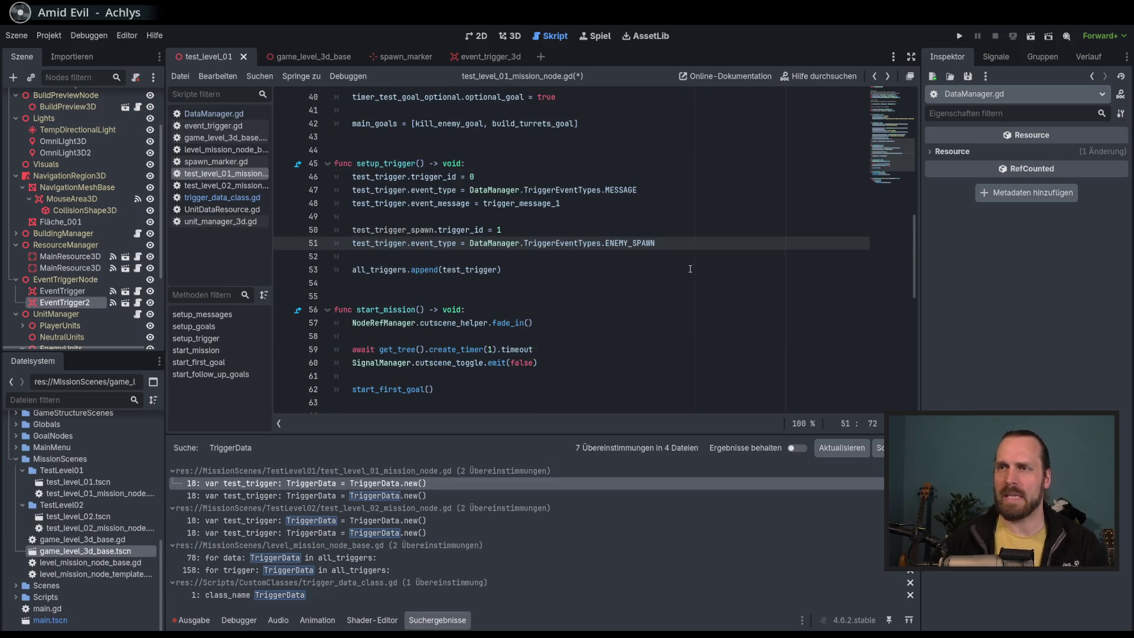
key("ctrl+s")
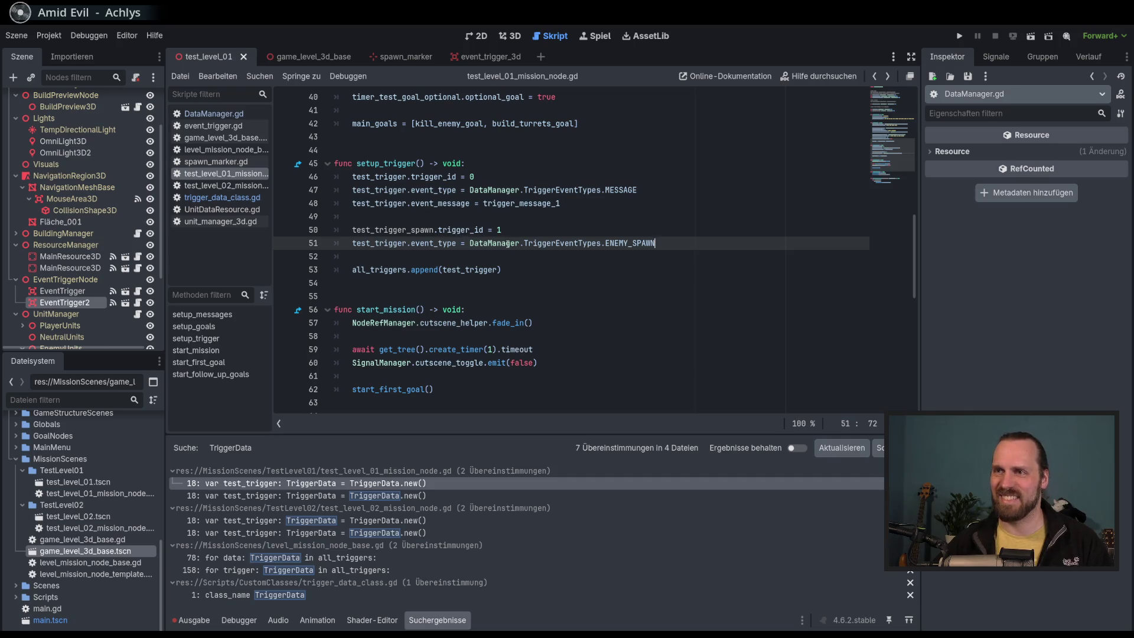
Step: Inspect event_list and the event_message append in setup_event_list of trigger_data_class.gd
scroll(508, 245, "up", 12)
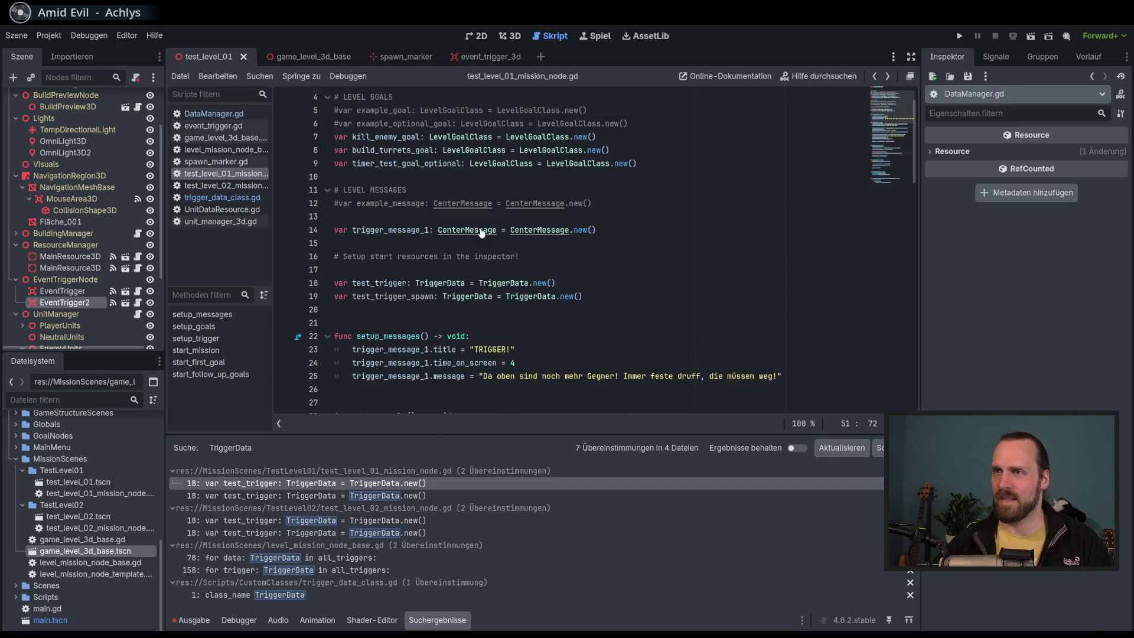
left_click(513, 296, "ctrl")
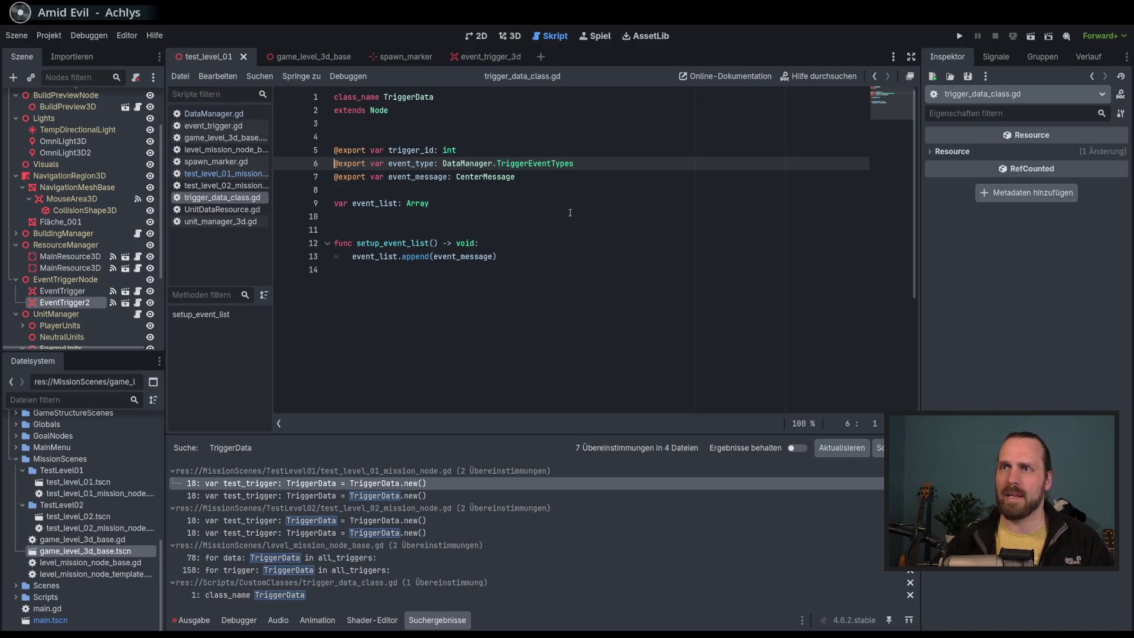
double_click(385, 205)
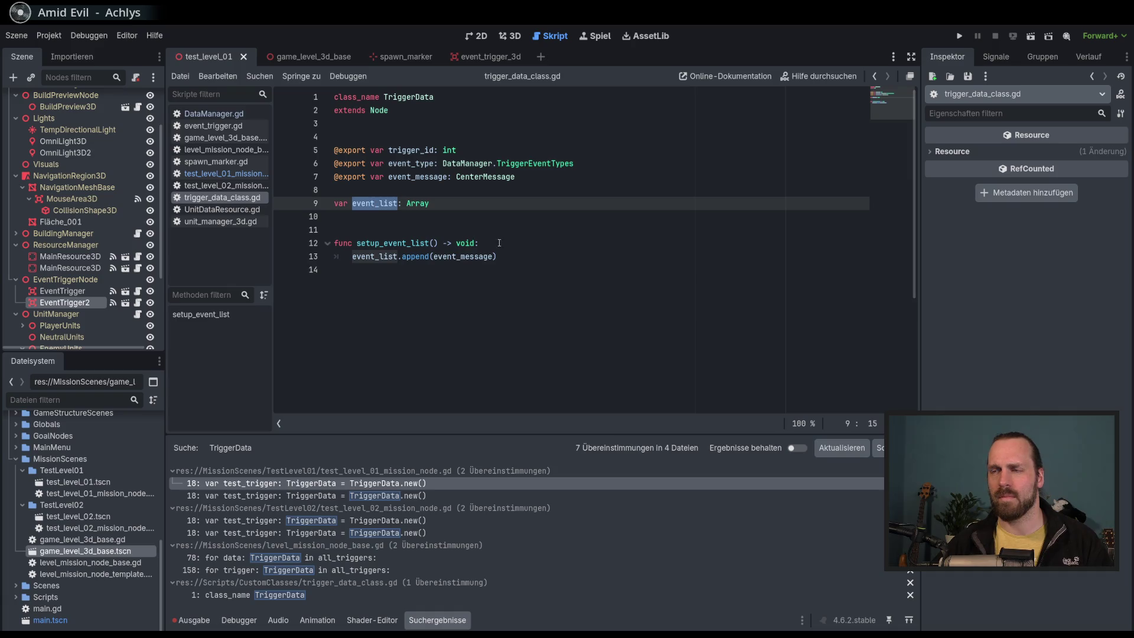
left_click(534, 257)
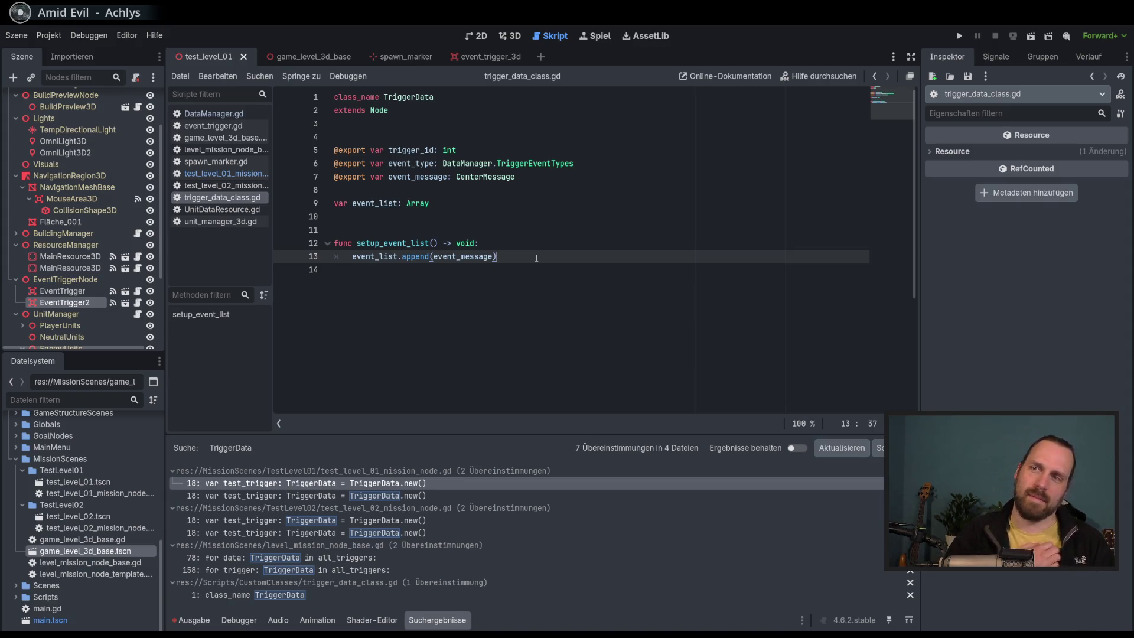
double_click(463, 258)
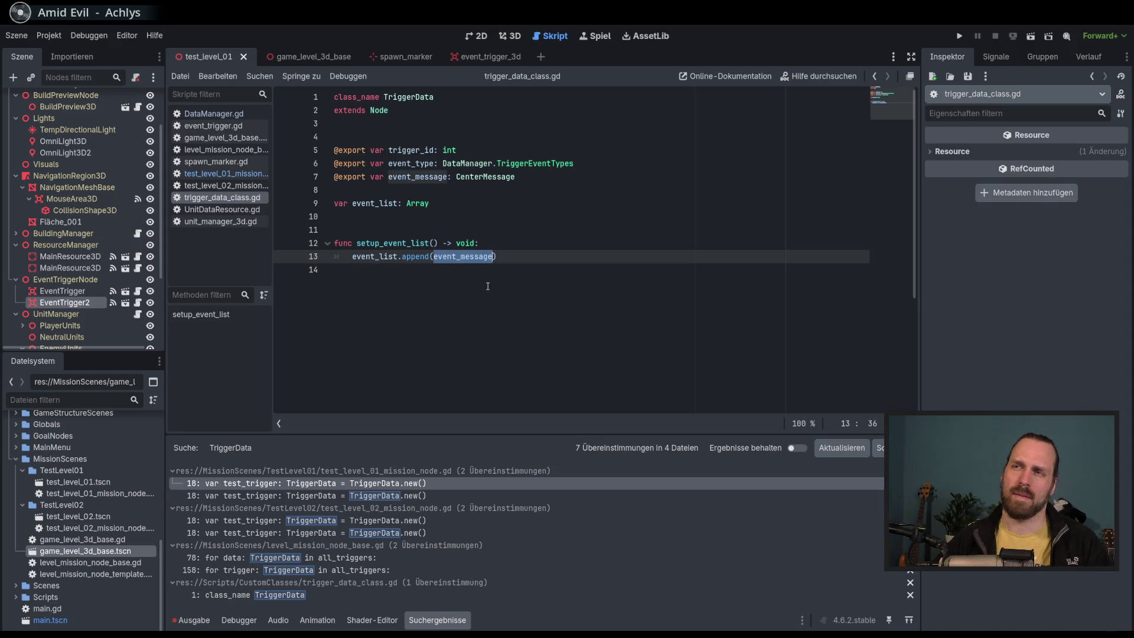